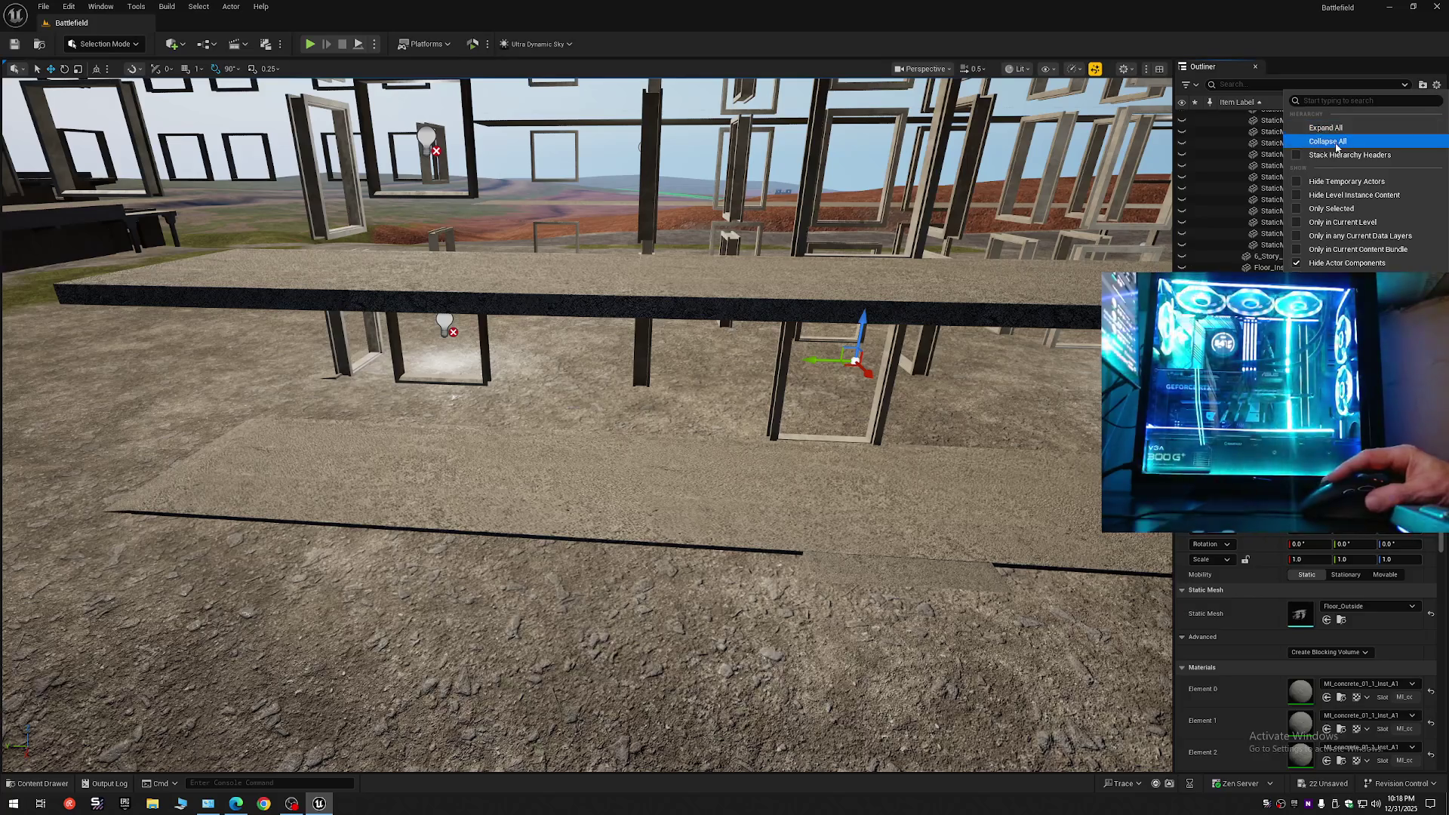
Step: Collapse the Outliner, then use Move To to put the Bal mesh into the New Building folder
left_click(1224, 116)
left_click(1224, 115)
left_click(1256, 273)
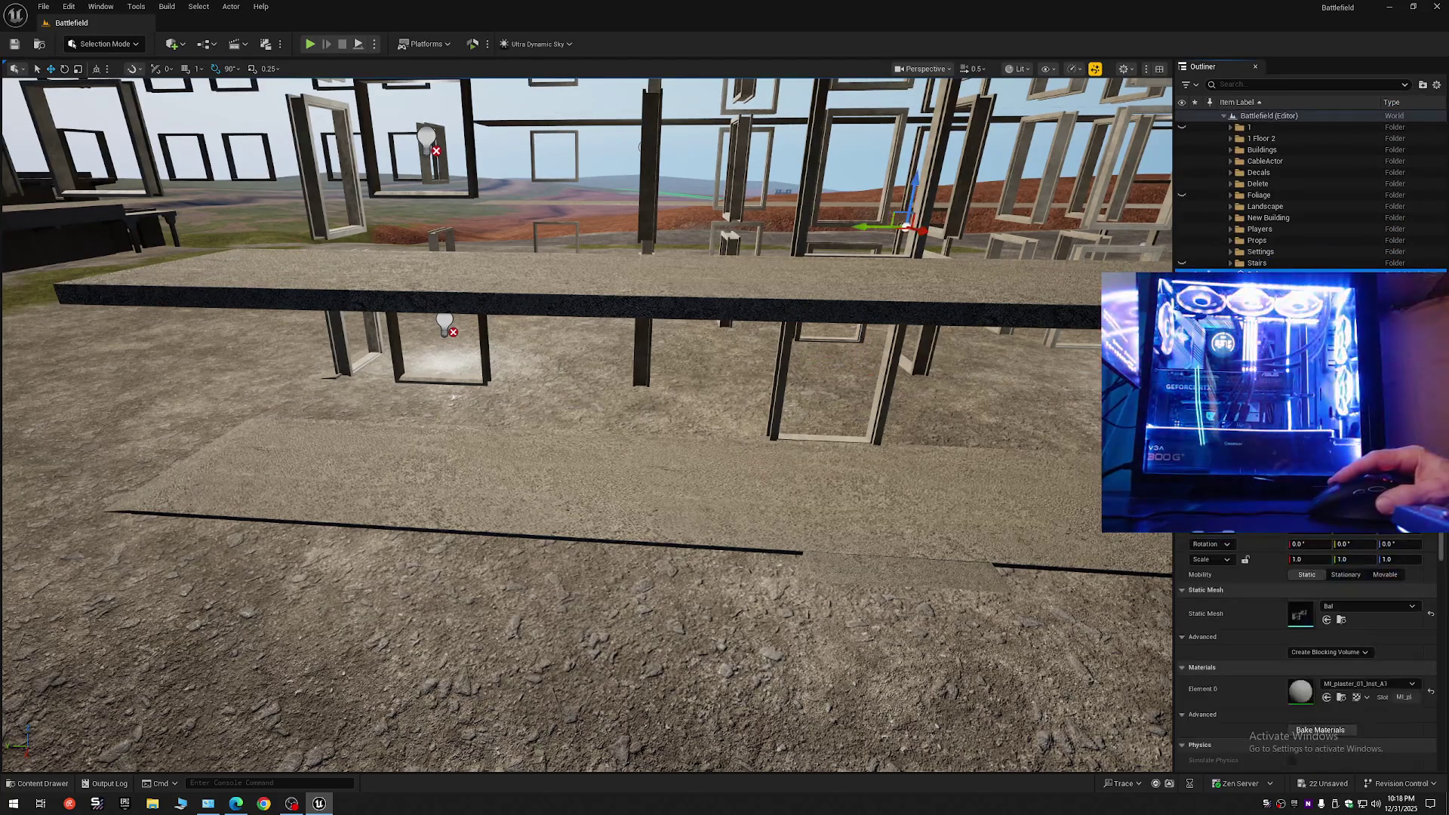
right_click(1256, 275)
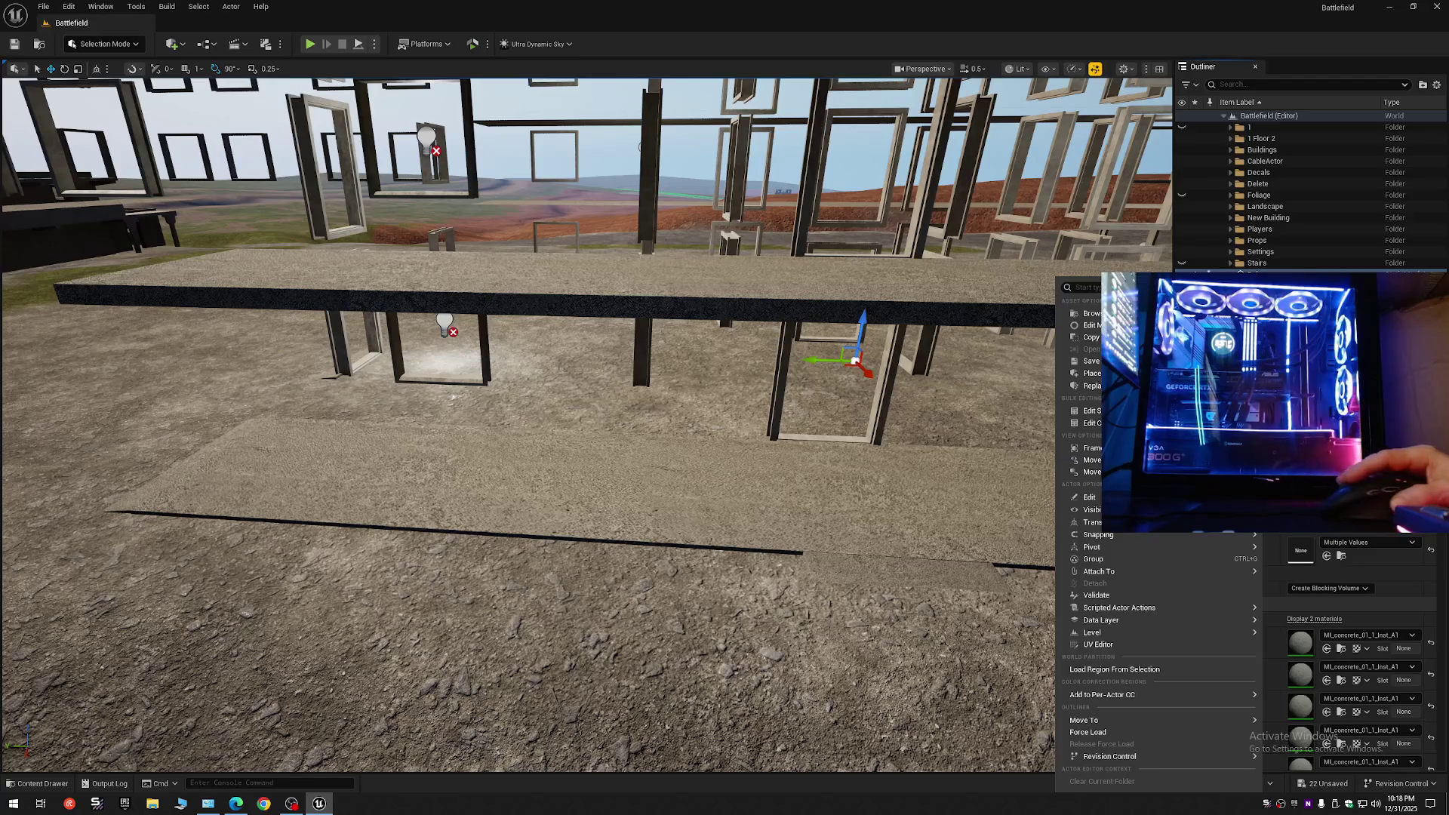
mouse_move(1086, 720)
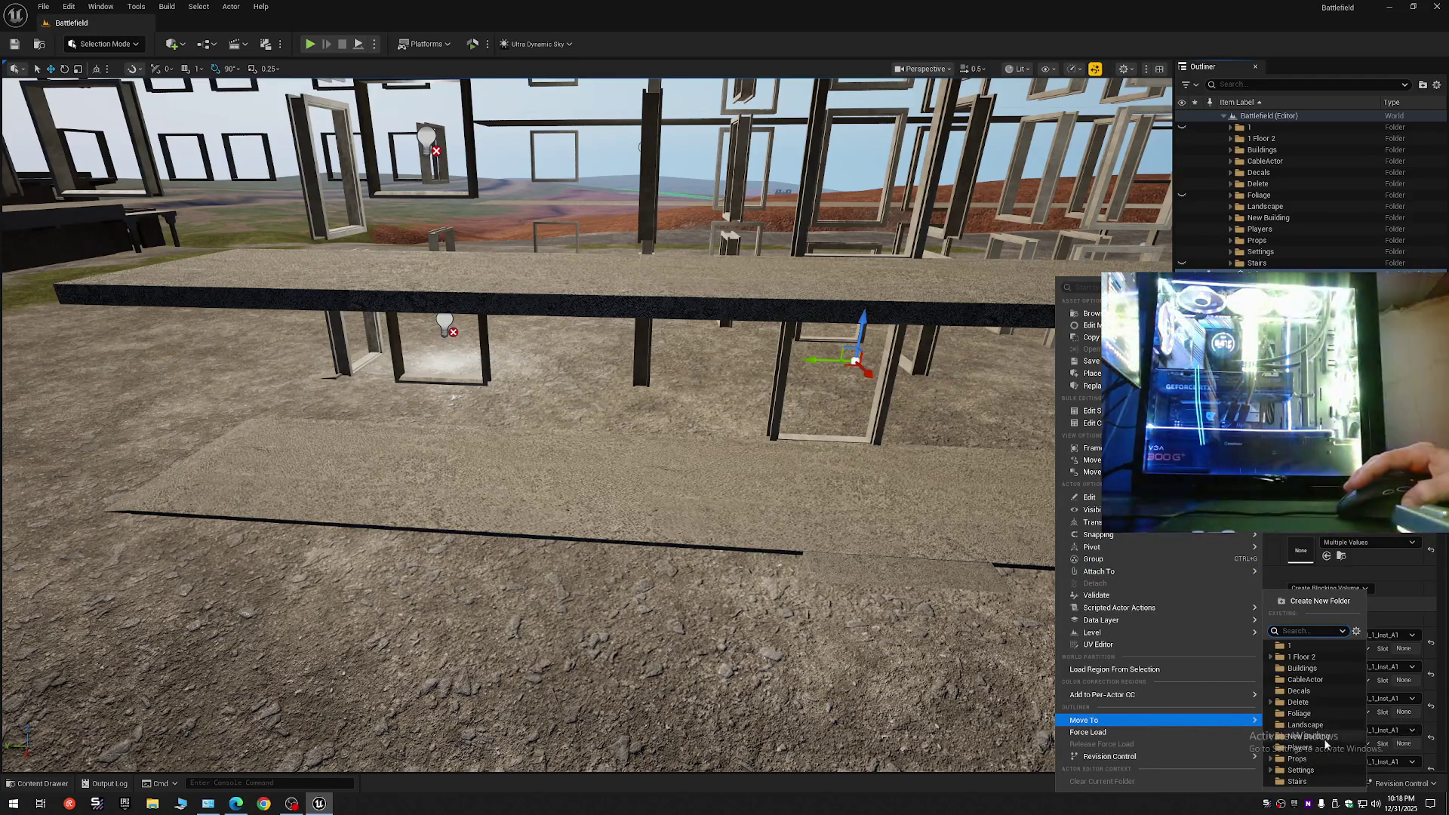
left_click(1271, 736)
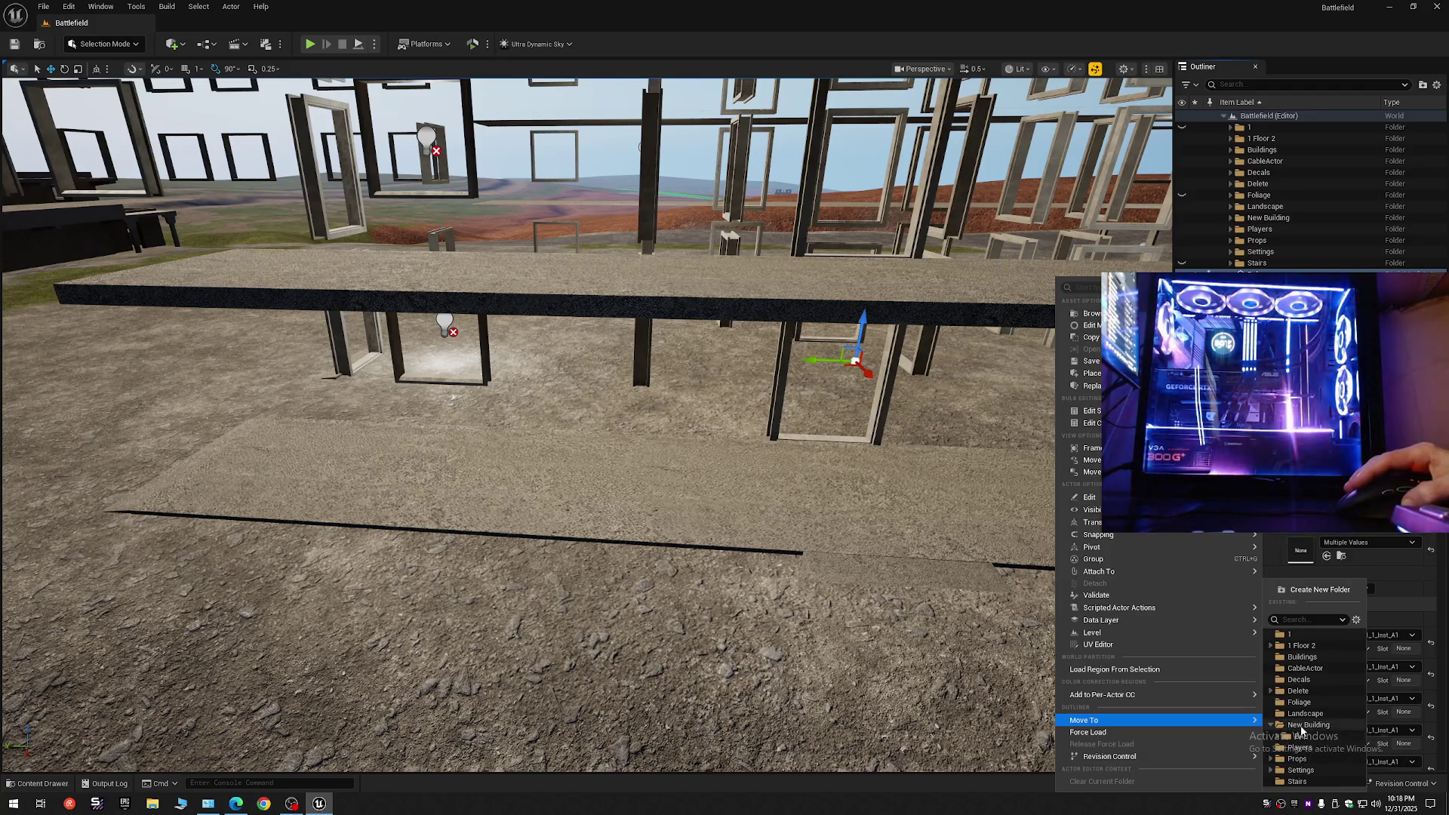
left_click(1301, 725)
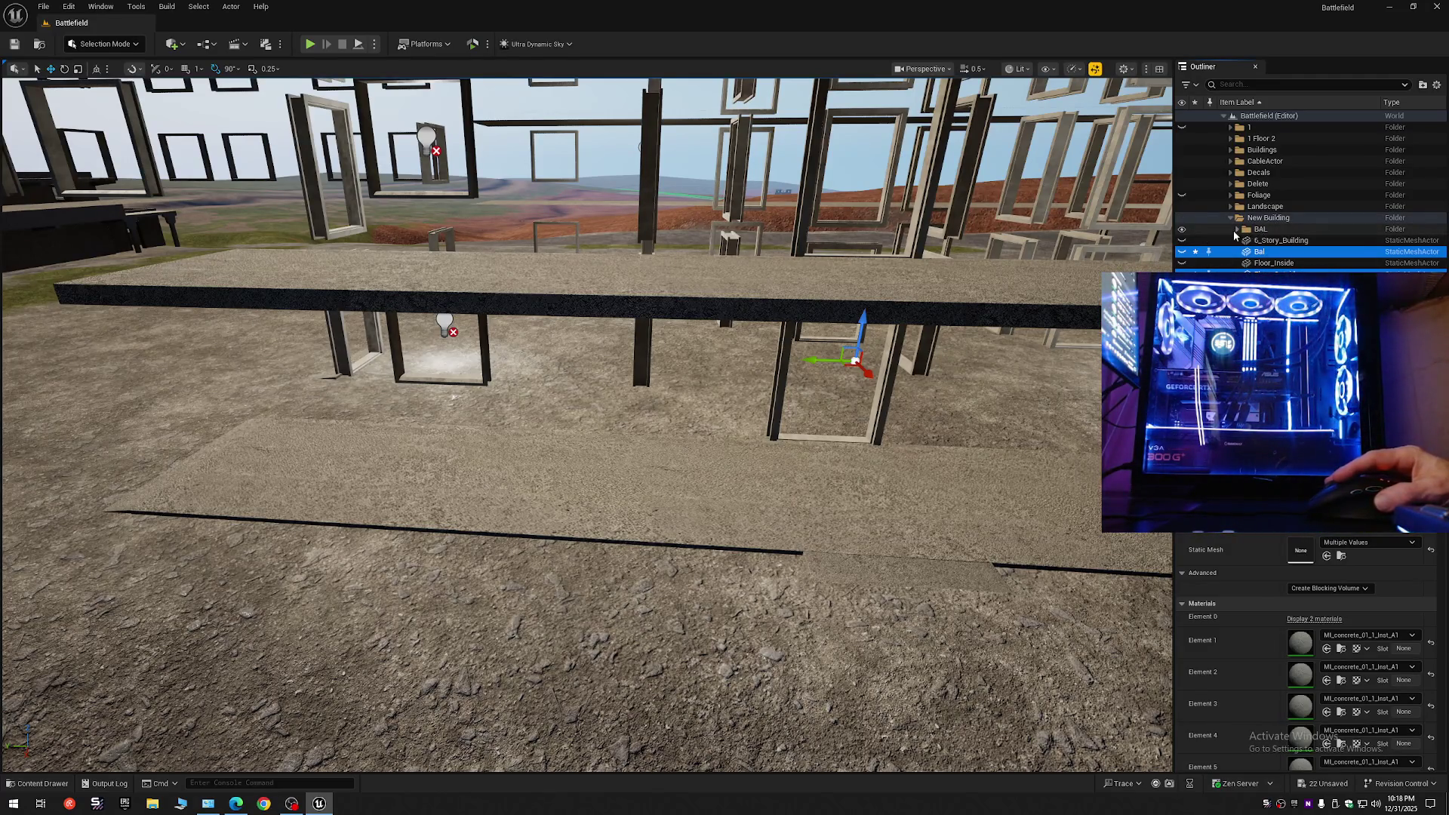
Step: Expand the BAL folder and fly the camera to face the dark arched structure
left_click(1237, 229)
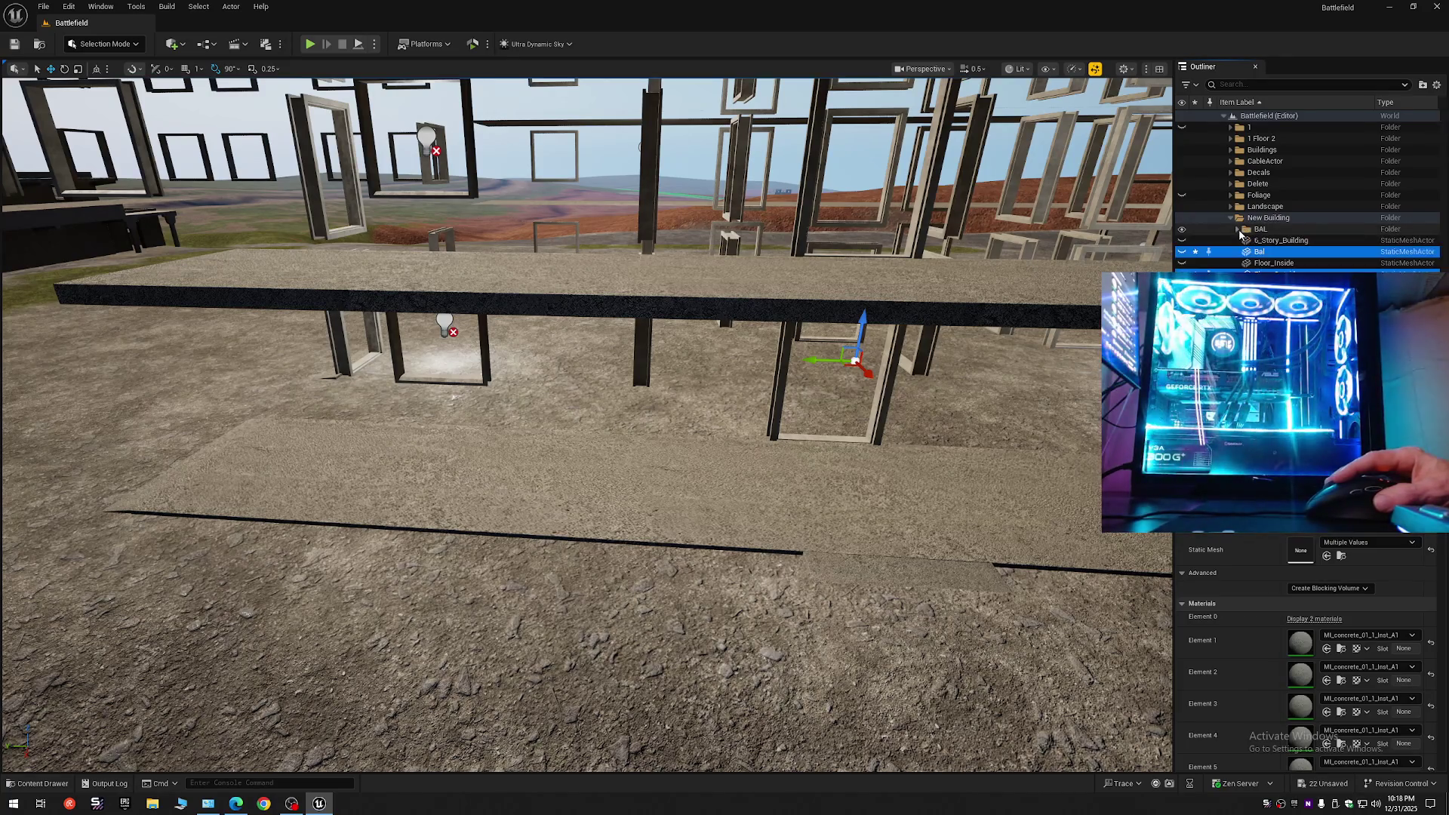
left_click(1239, 229)
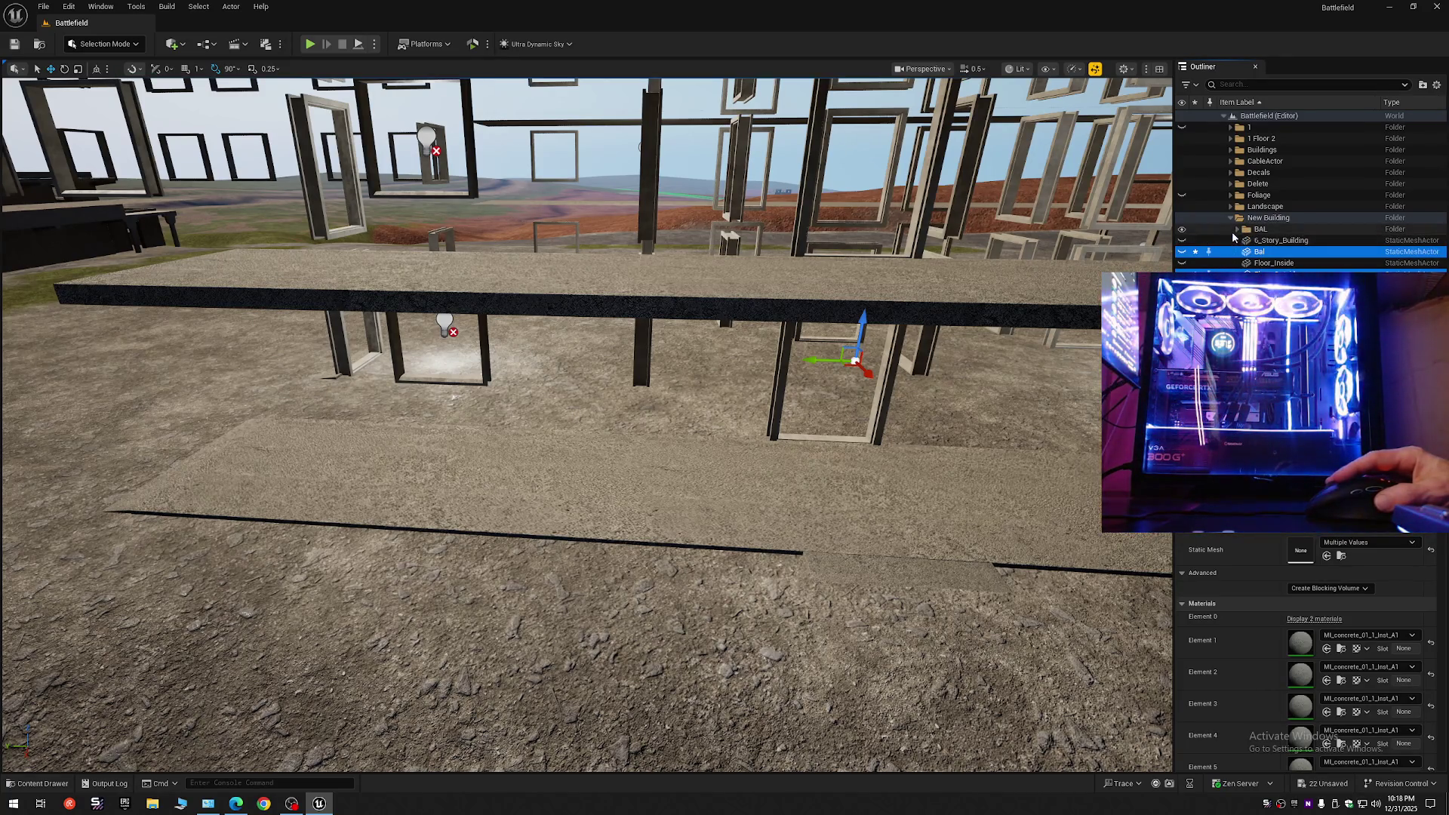
left_click(1236, 229)
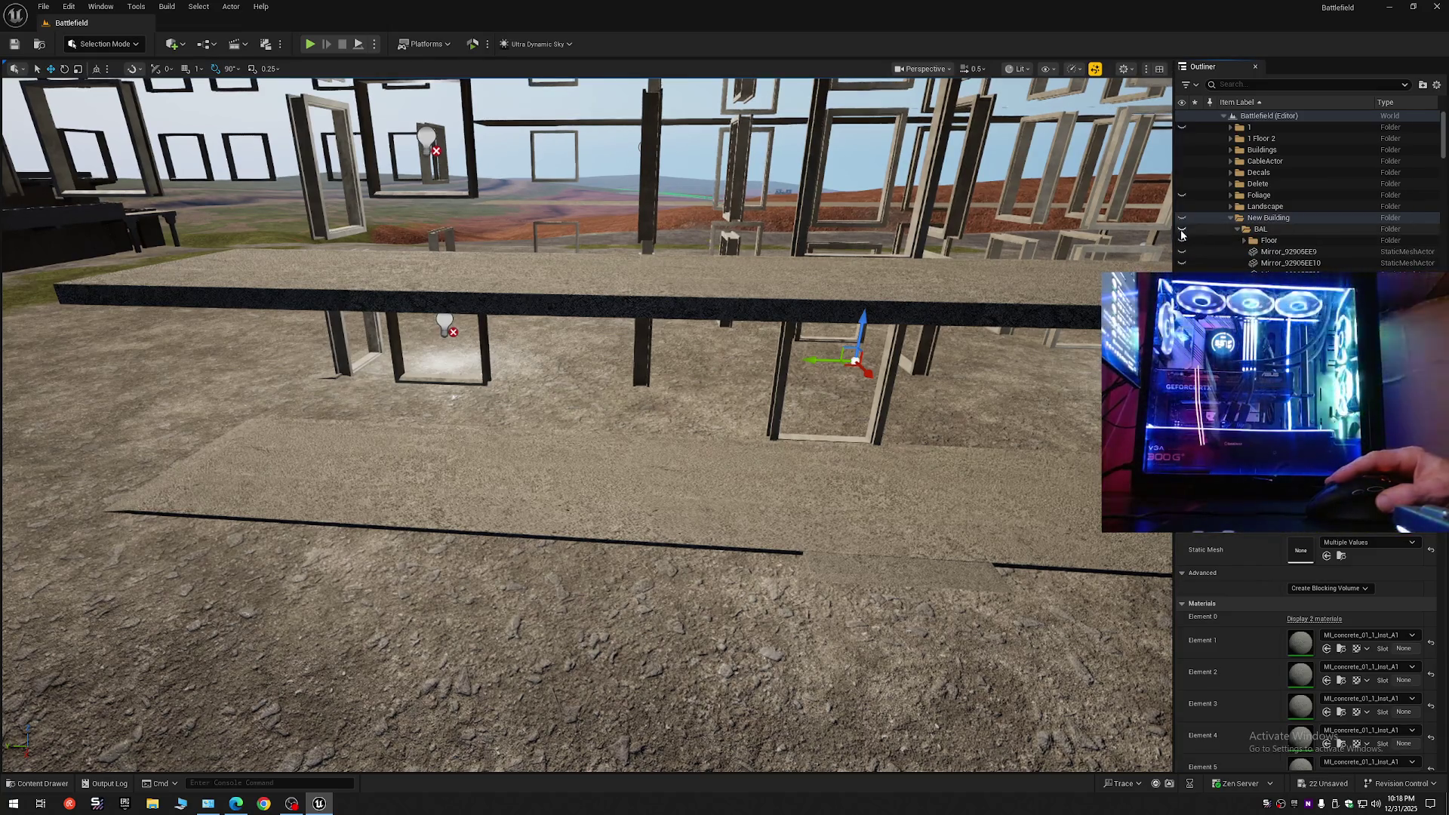
left_click_drag(588, 423, 369, 422)
scroll(392, 423, "up", 3)
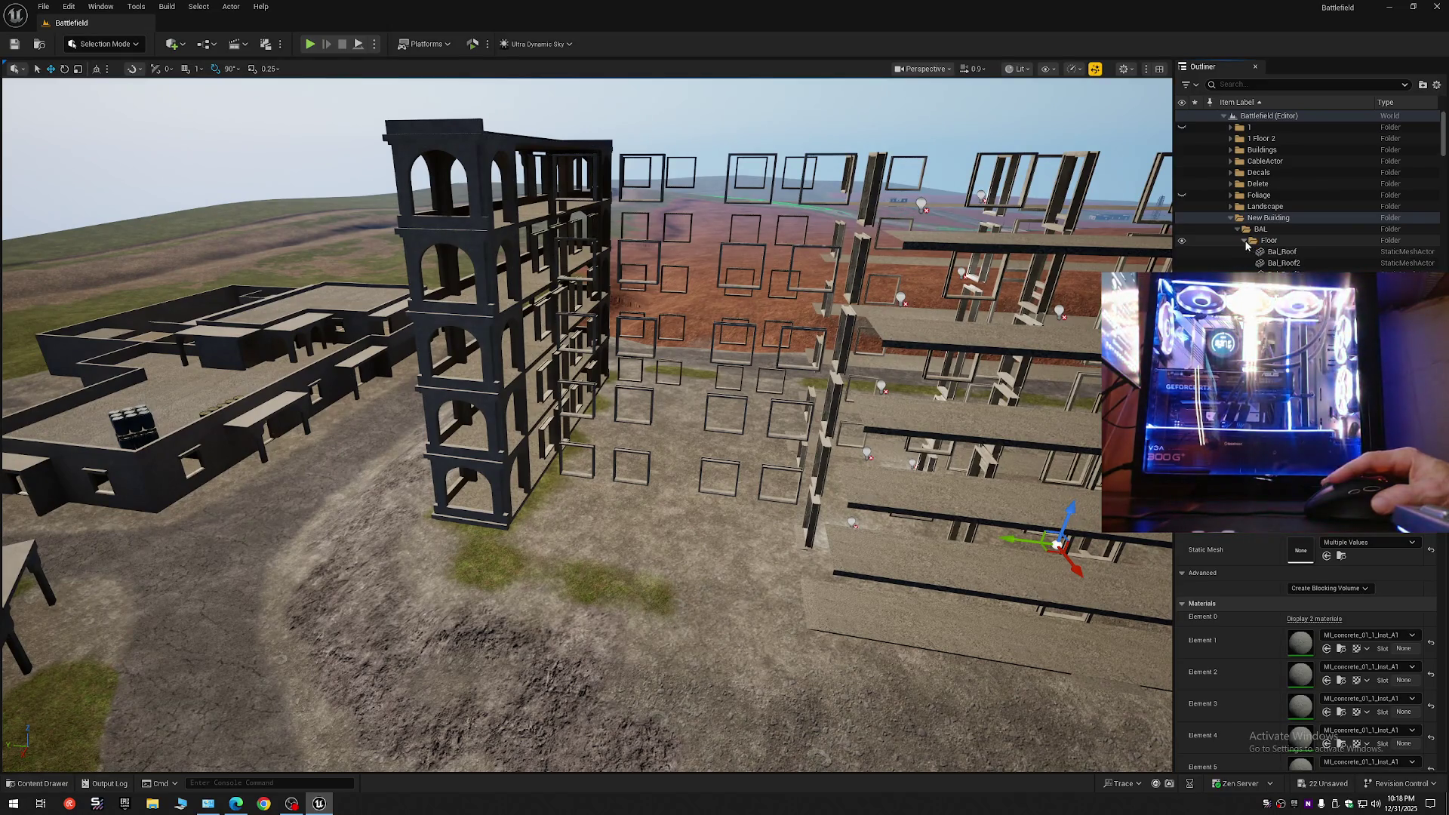
Step: Select the two arched tower pieces, lift them upward and delete them
left_click(1282, 252)
left_click_drag(1443, 140, 1443, 298)
left_click(1293, 245, "shift")
mouse_move(845, 326)
left_mouse_down()
mouse_move(614, 142)
mouse_move(559, 259)
mouse_move(841, 284)
mouse_move(585, 320)
mouse_move(479, 239)
mouse_move(437, 291)
mouse_move(447, 361)
left_mouse_up()
scroll(615, 142, "up", 1)
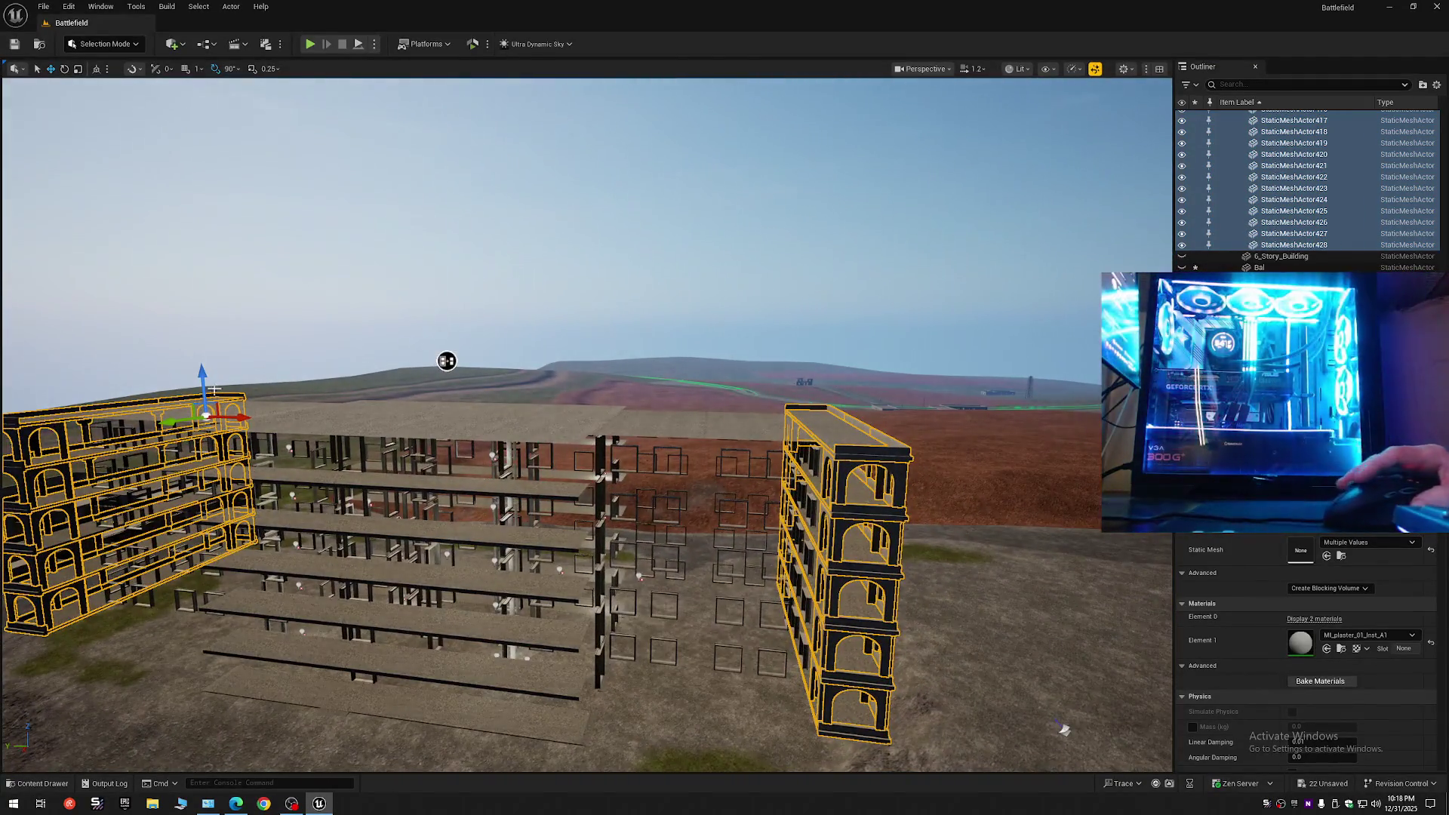
left_click_drag(201, 380, 206, 265)
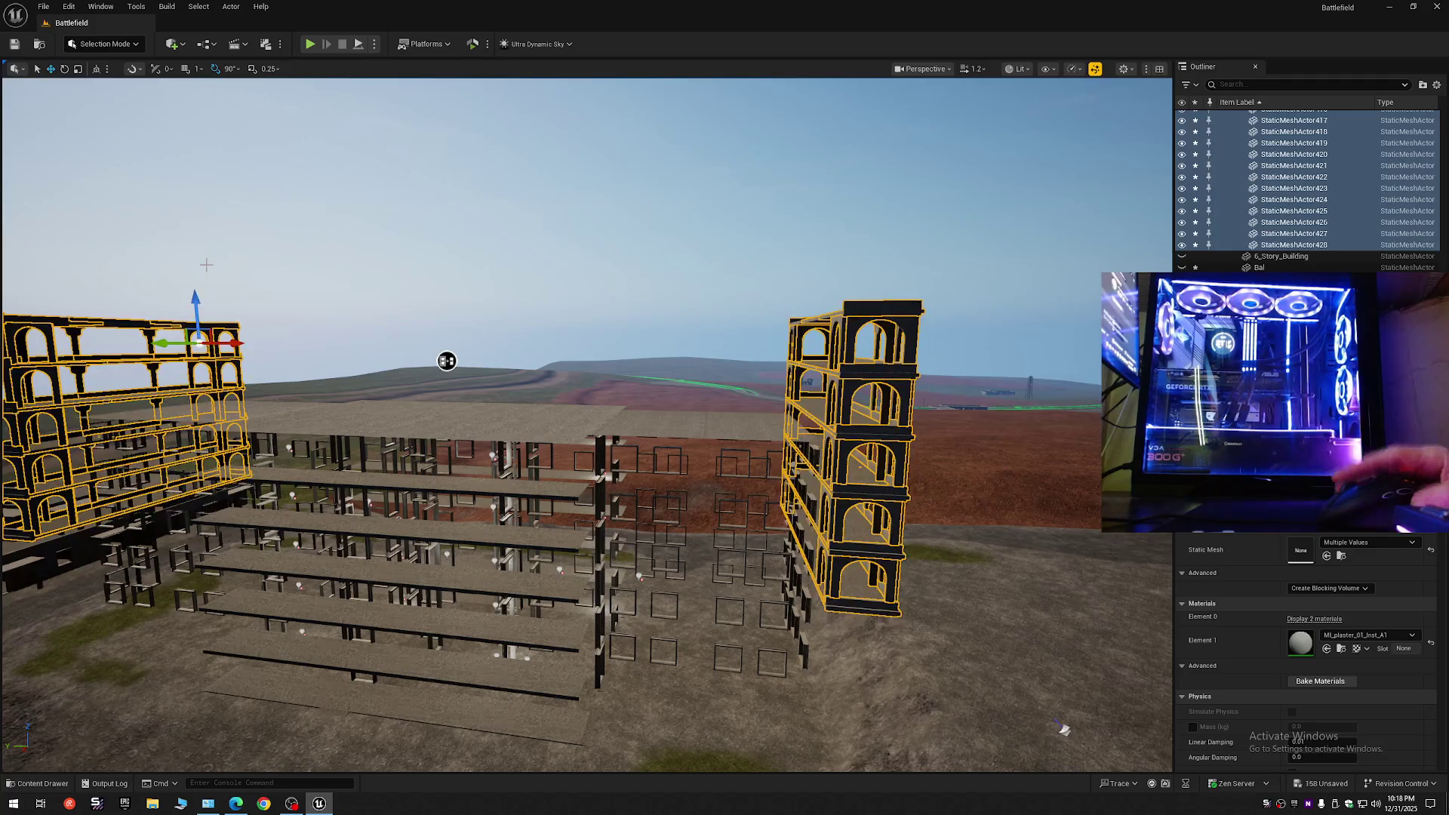
key("Delete")
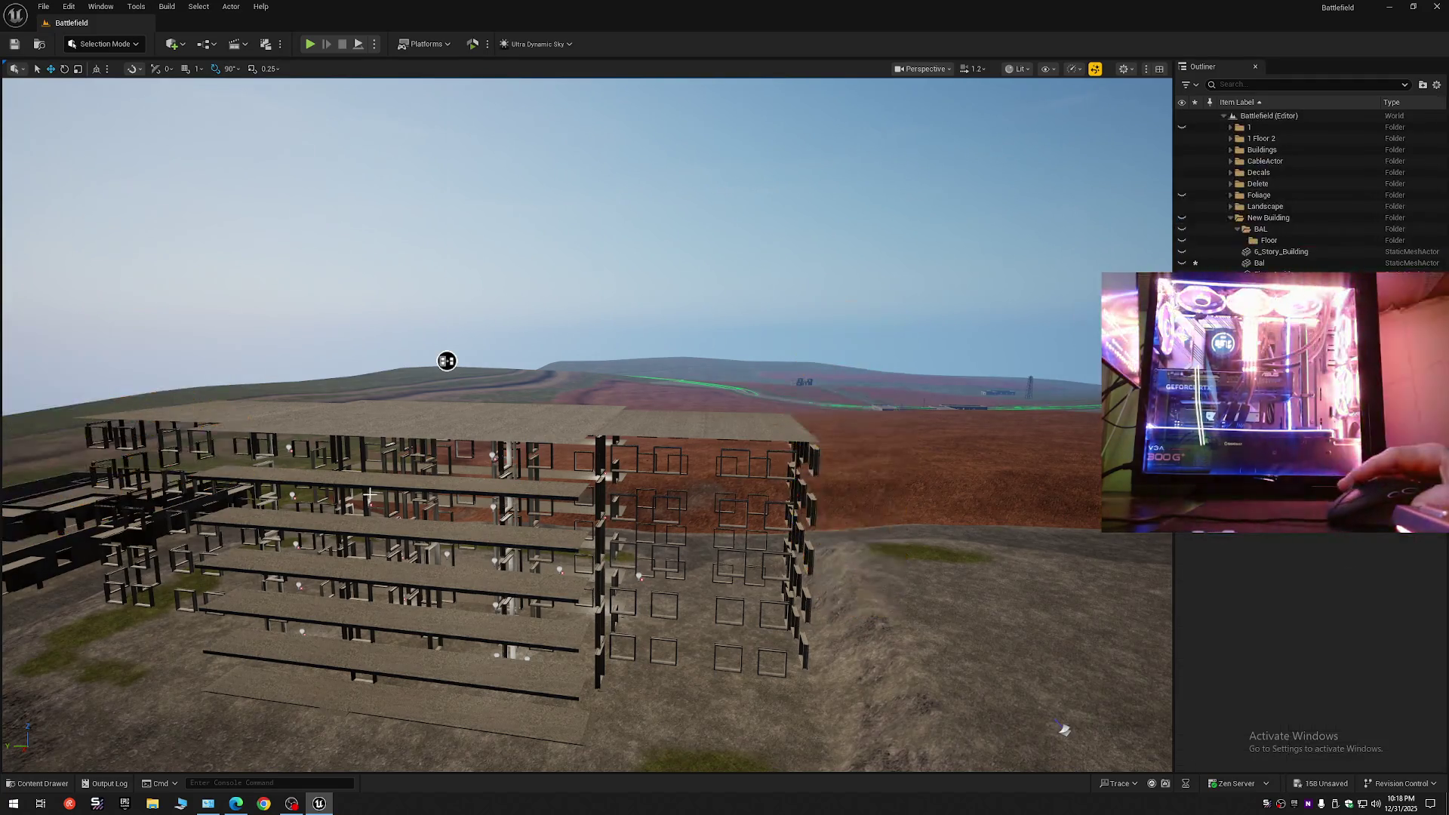
Step: Fly closer to the building's side and select the Floor folder
mouse_move(447, 361)
left_mouse_down()
mouse_move(750, 297)
mouse_move(1002, 194)
left_mouse_up()
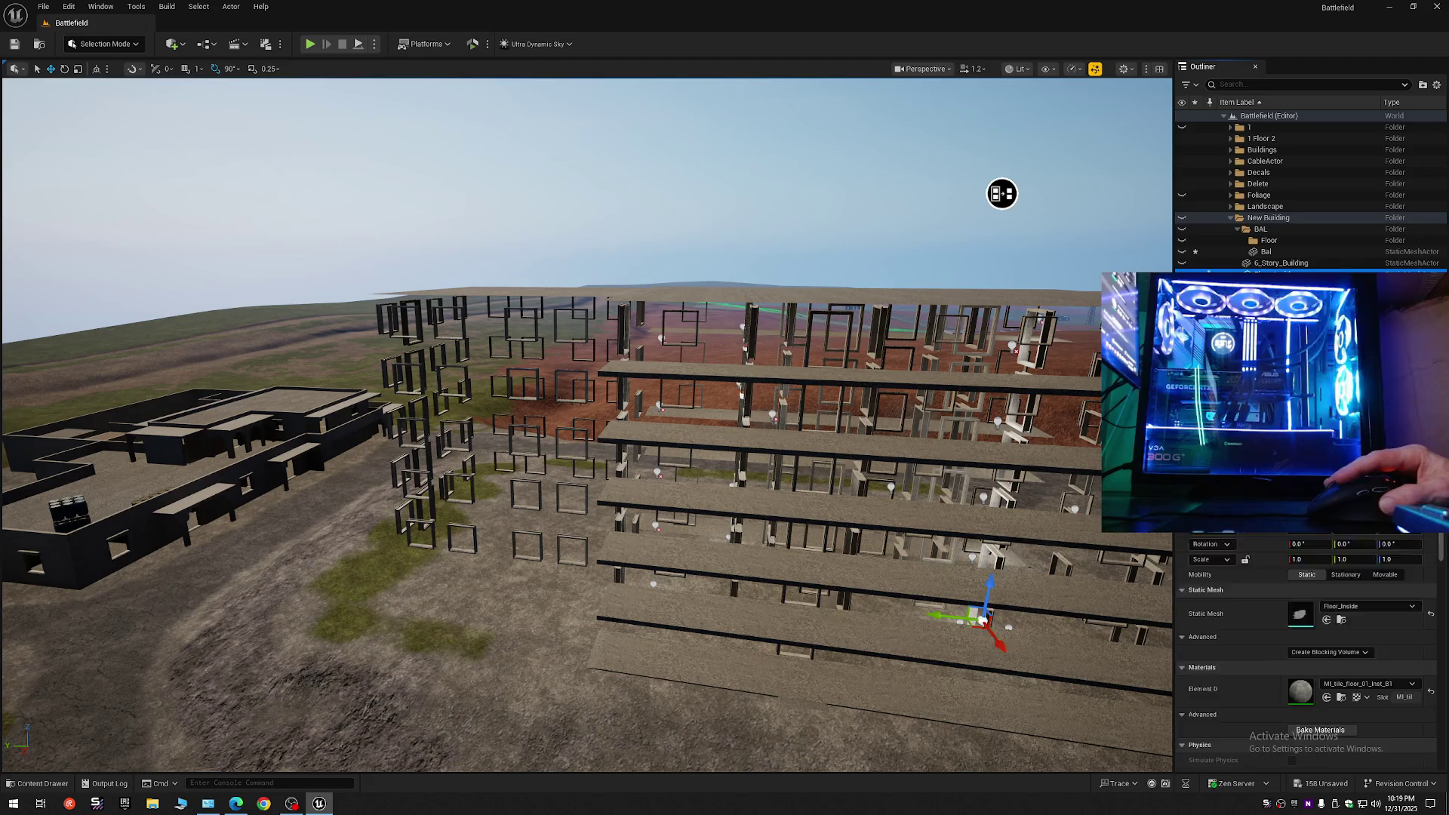
key("shift+Down")
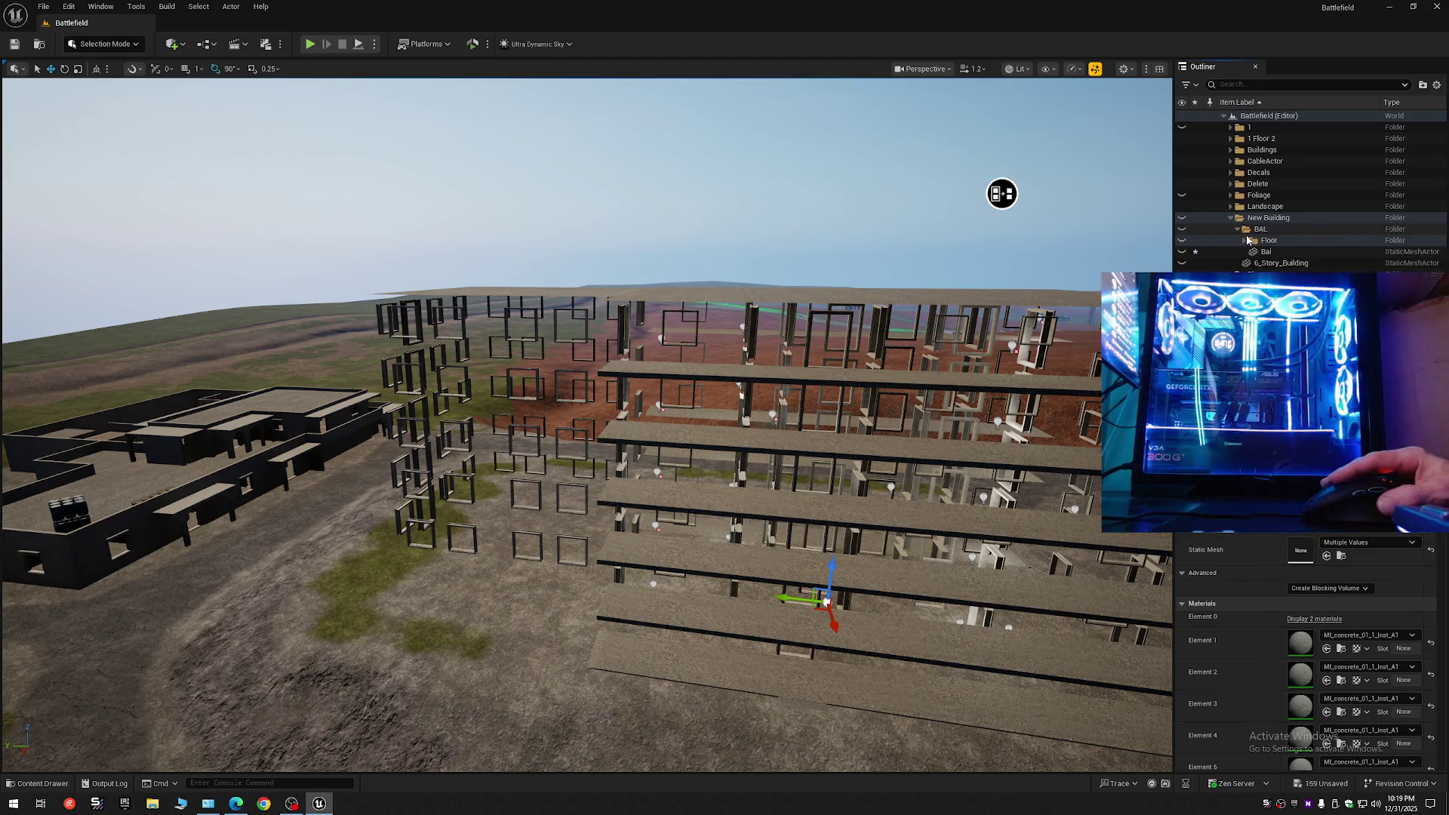
left_click(1270, 240)
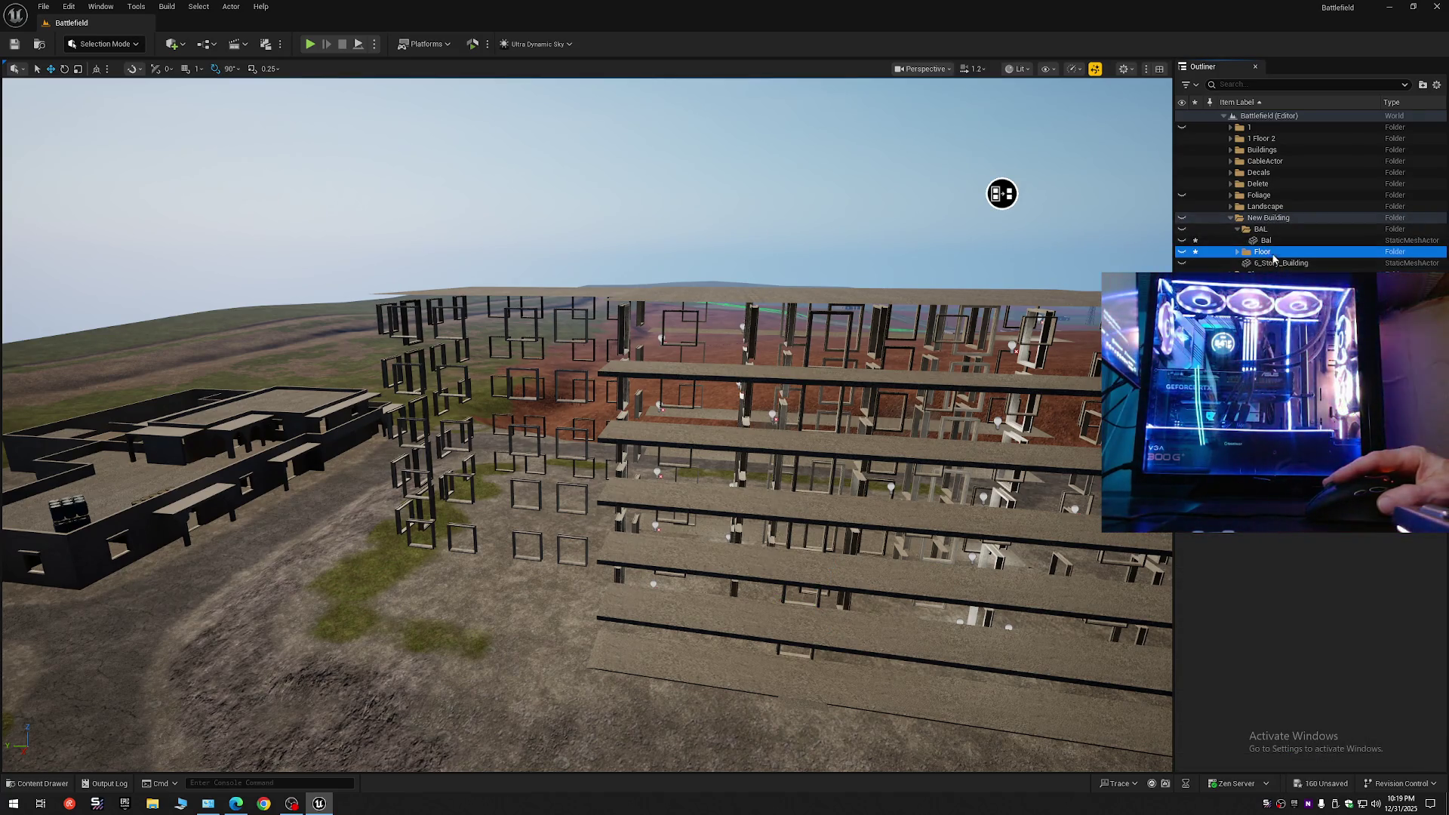
Step: Unhide New Building, orbit around the six-story building, and toggle Floor_Inside off and back on
left_click(1182, 218)
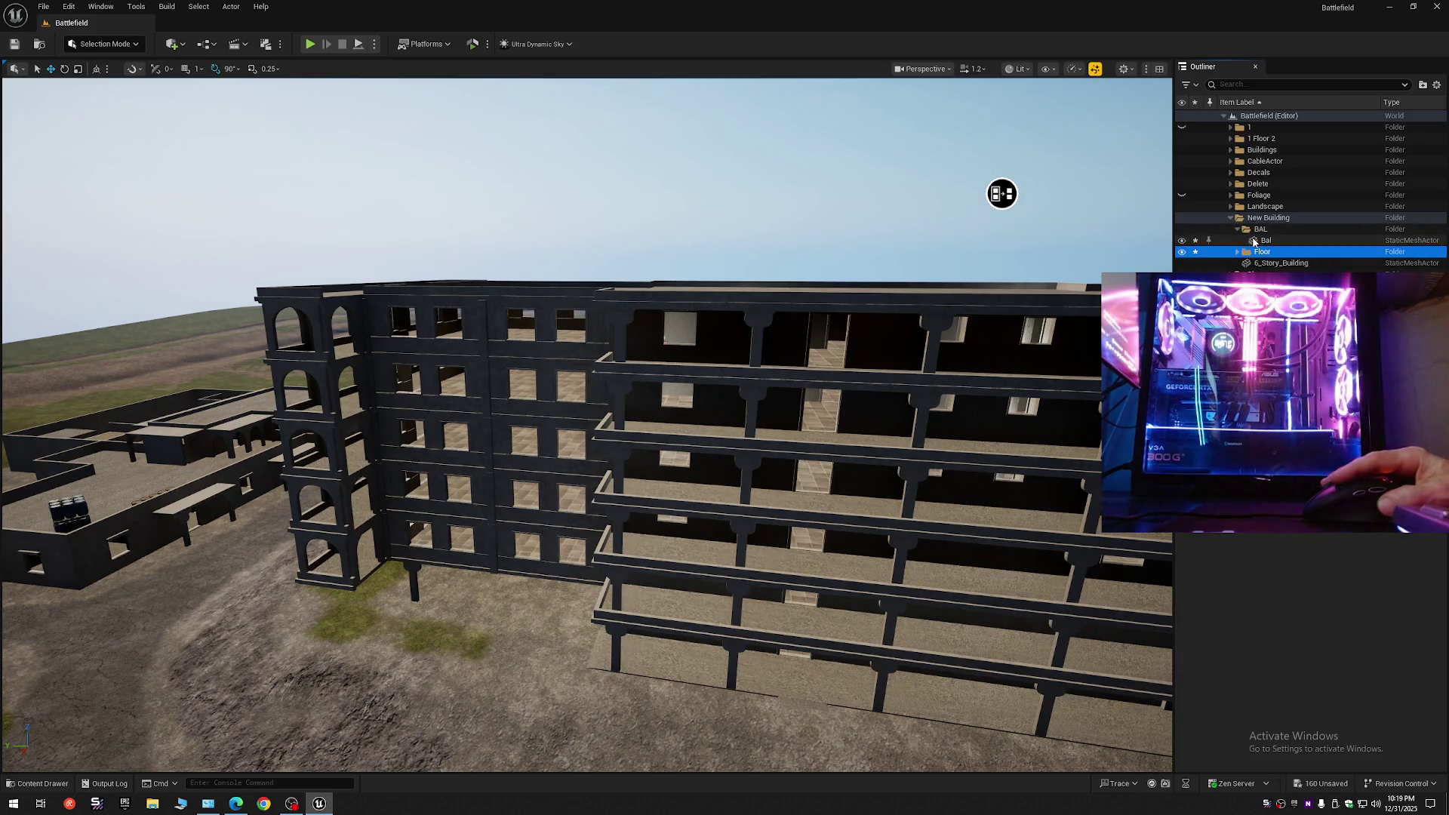
mouse_move(1001, 193)
left_mouse_down()
mouse_move(559, 216)
mouse_move(740, 282)
mouse_move(737, 307)
mouse_move(685, 319)
left_mouse_up()
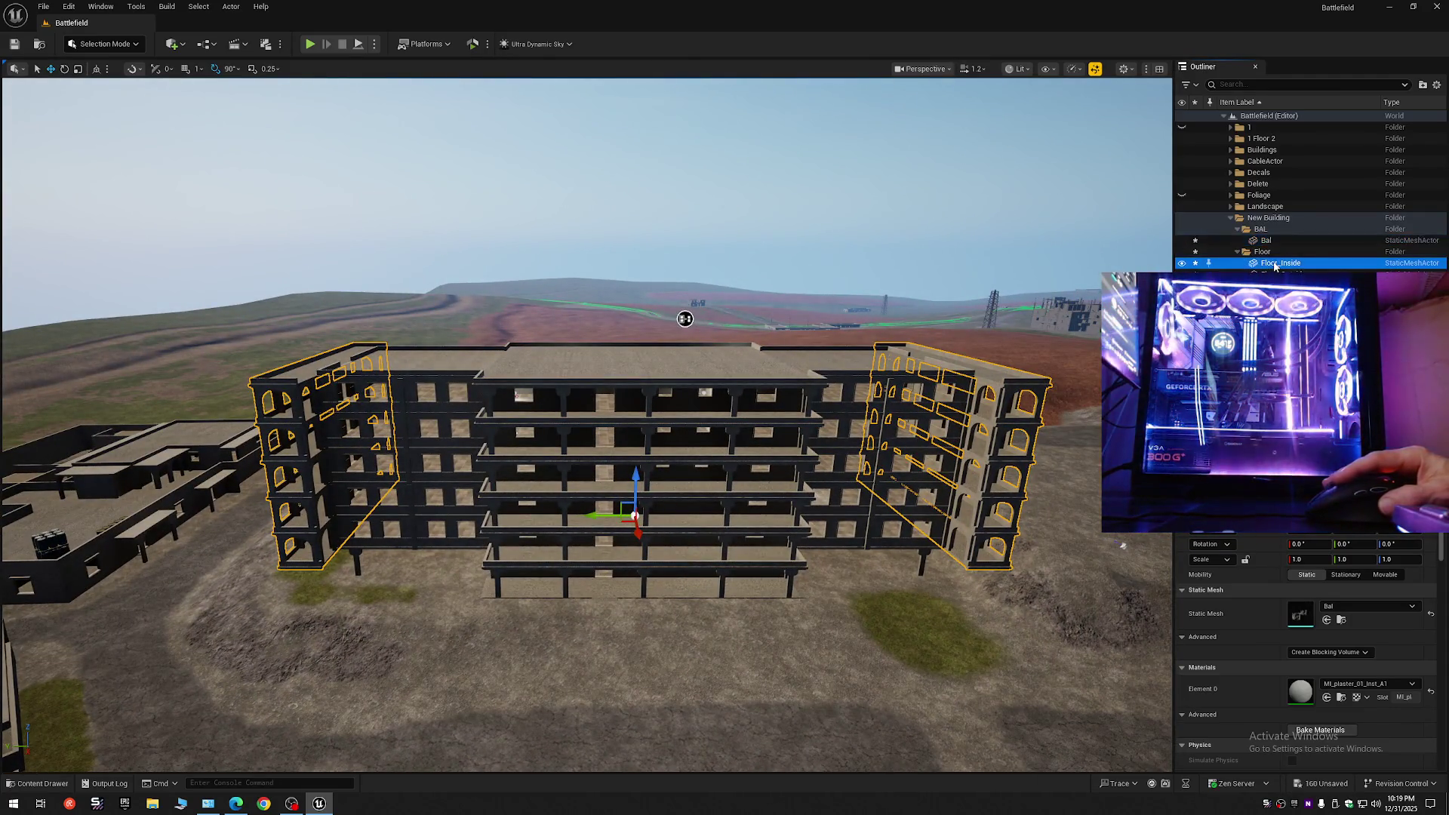
mouse_move(685, 318)
left_mouse_down()
mouse_move(679, 297)
mouse_move(468, 239)
mouse_move(383, 88)
left_mouse_up()
left_click_drag(337, 171, 343, 177)
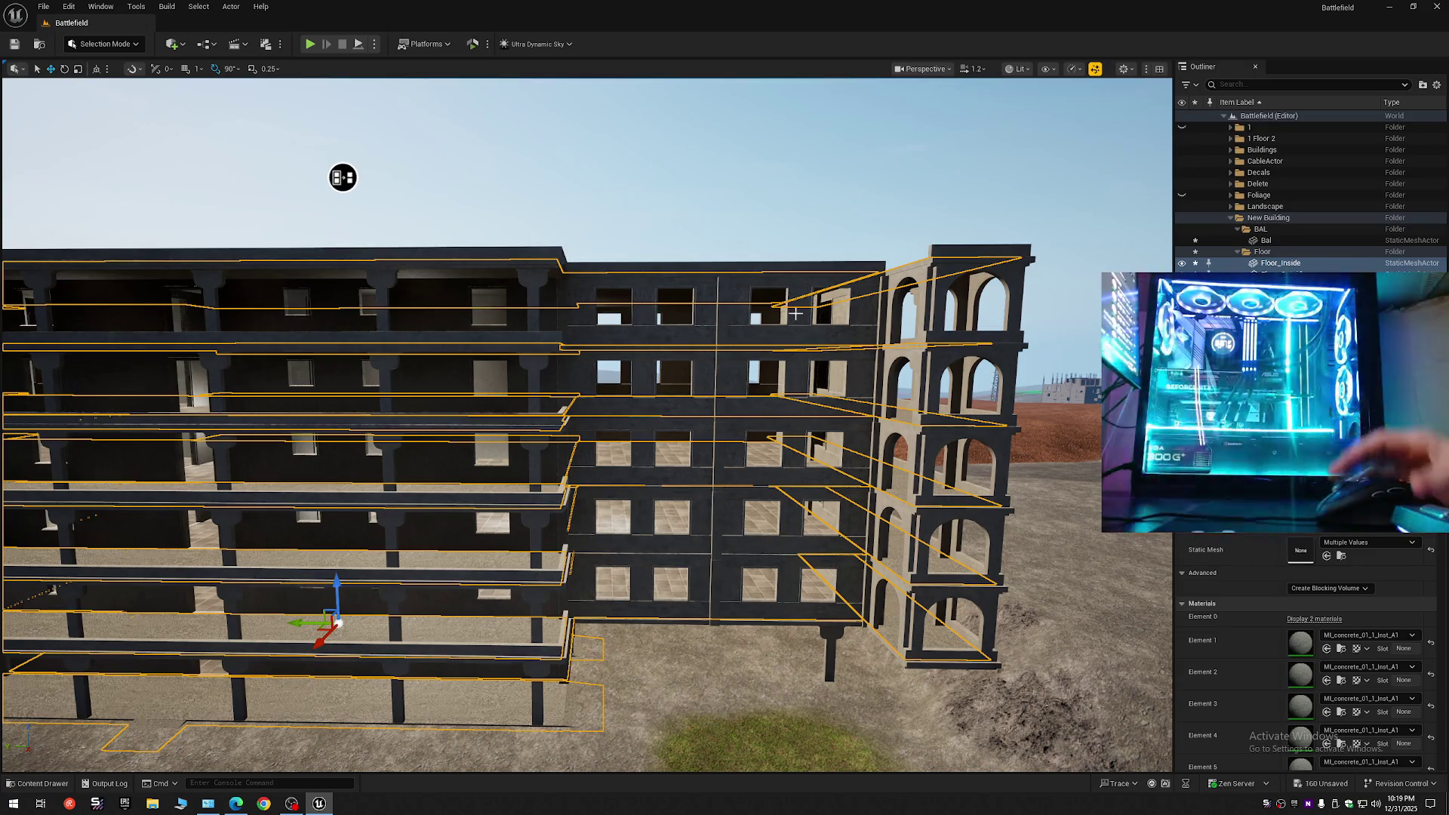
mouse_move(343, 178)
left_mouse_down()
mouse_move(465, 116)
mouse_move(542, 182)
left_mouse_up()
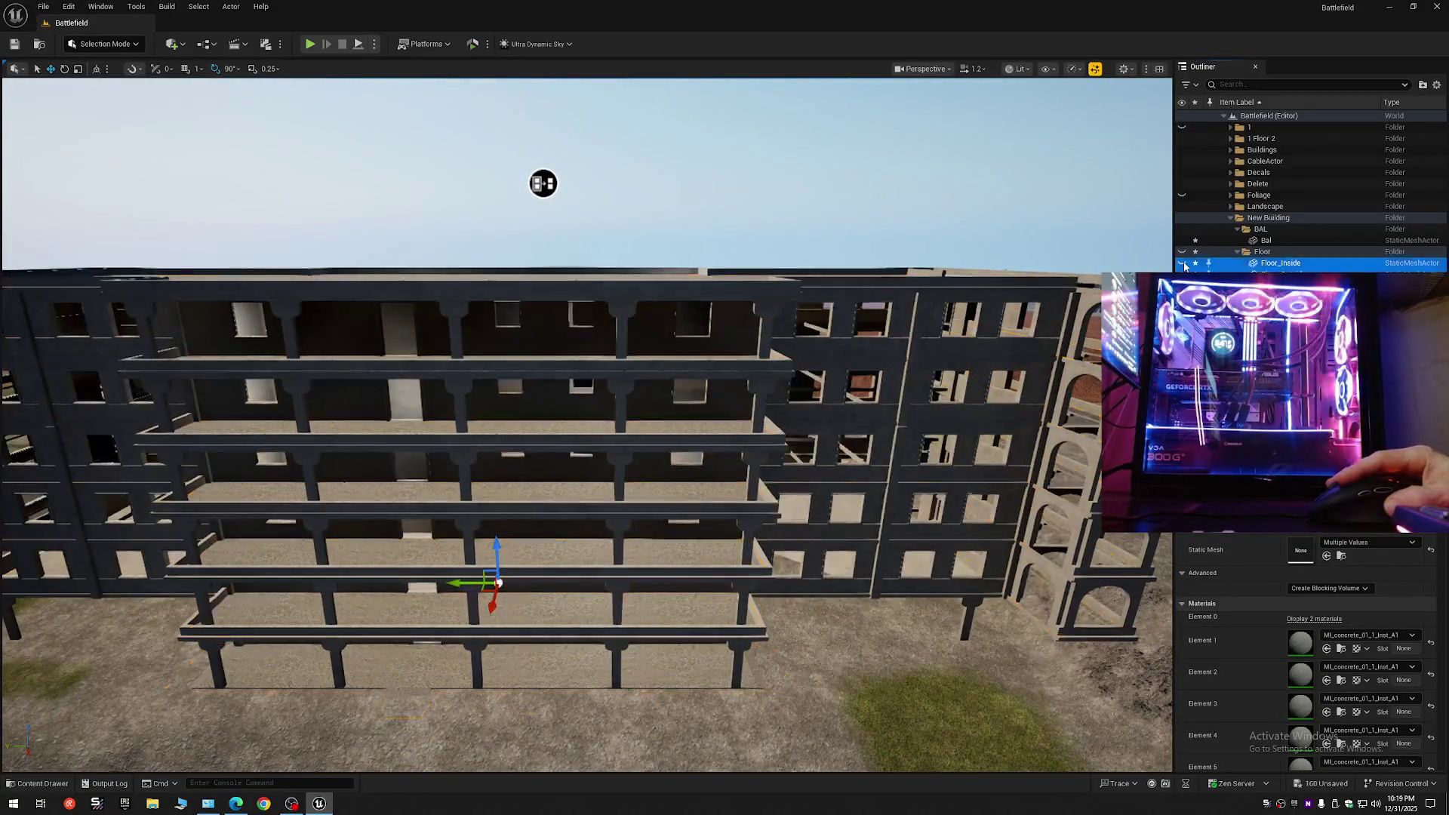
left_click(1183, 264)
left_click(1183, 264)
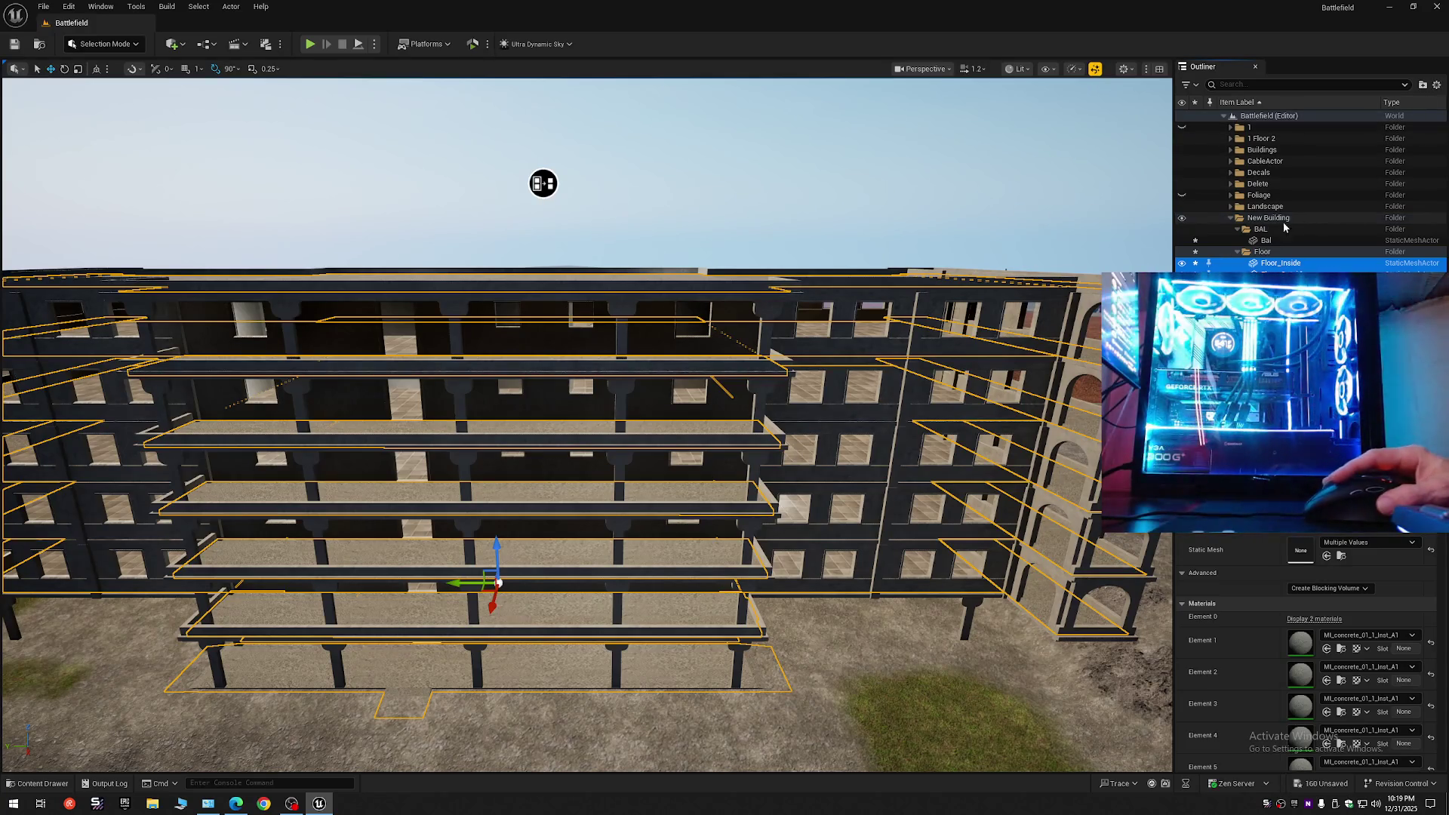
left_click(1436, 85)
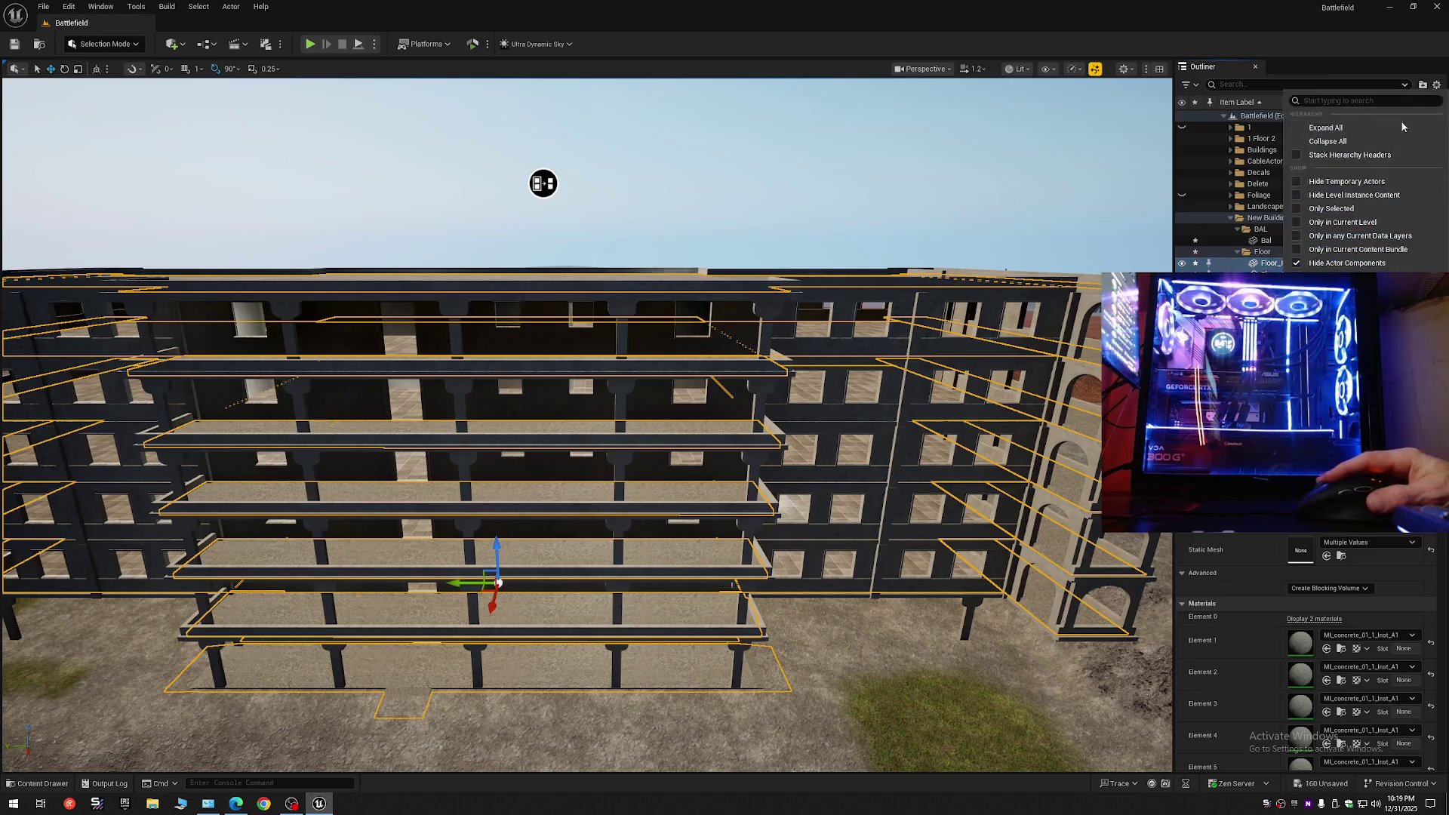
Step: Collapse the Outliner, briefly hide and reshow the building walls, and expand 1 Floor 2
left_click(1328, 138)
left_click(1268, 143)
left_click(1223, 116)
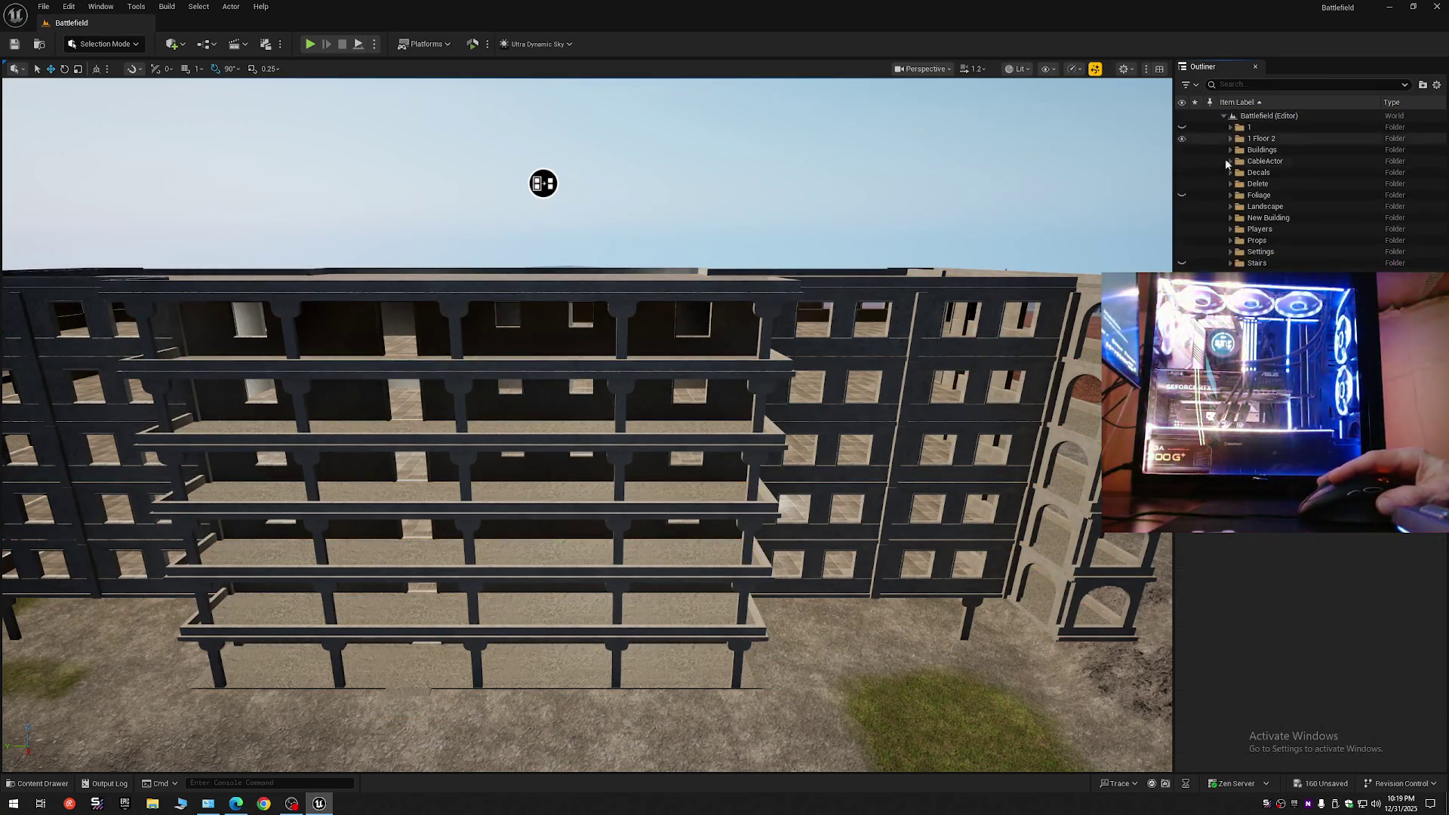
left_click(1182, 218)
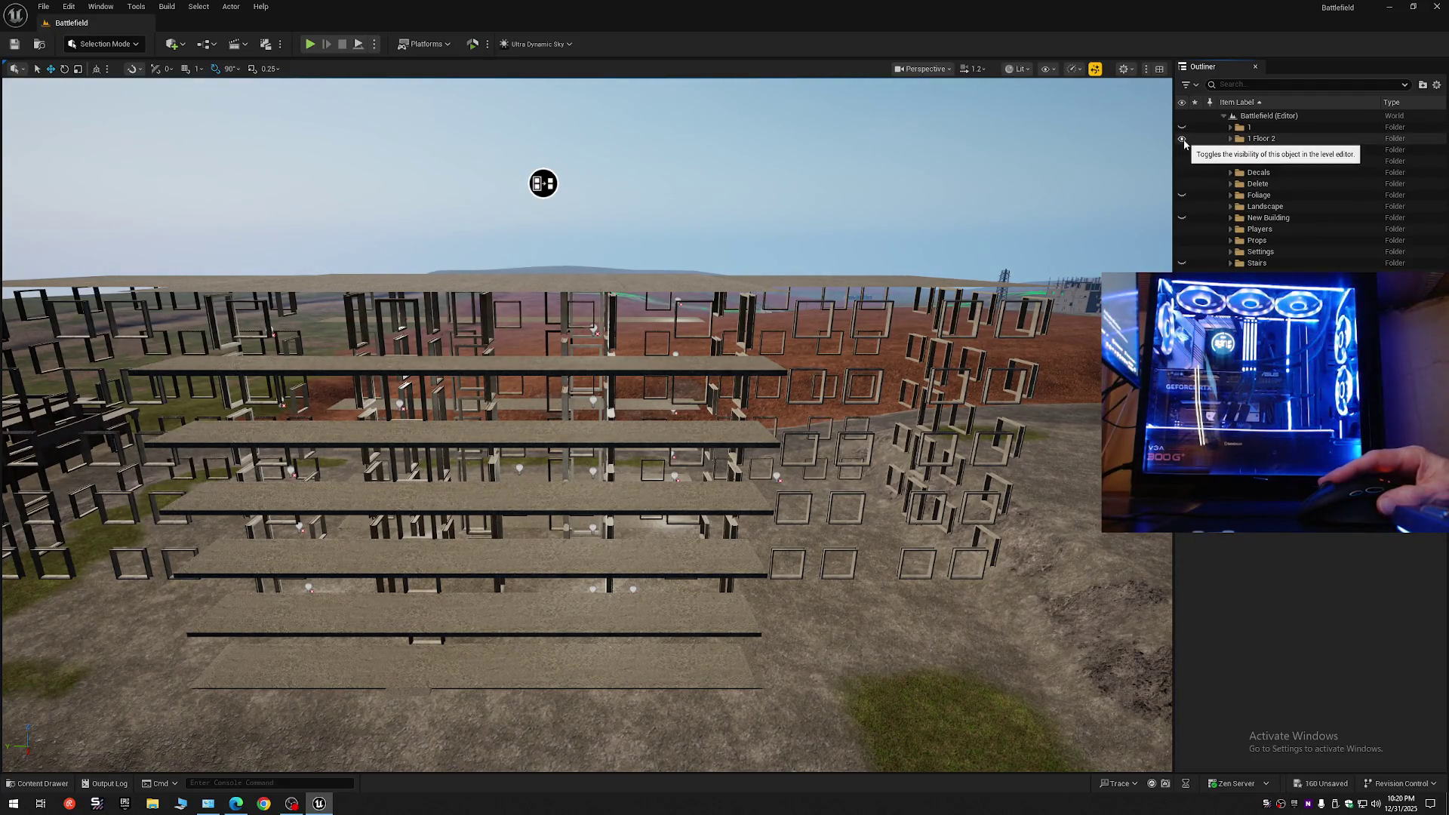
left_click(1181, 139)
left_click(1181, 139)
left_click(1231, 139)
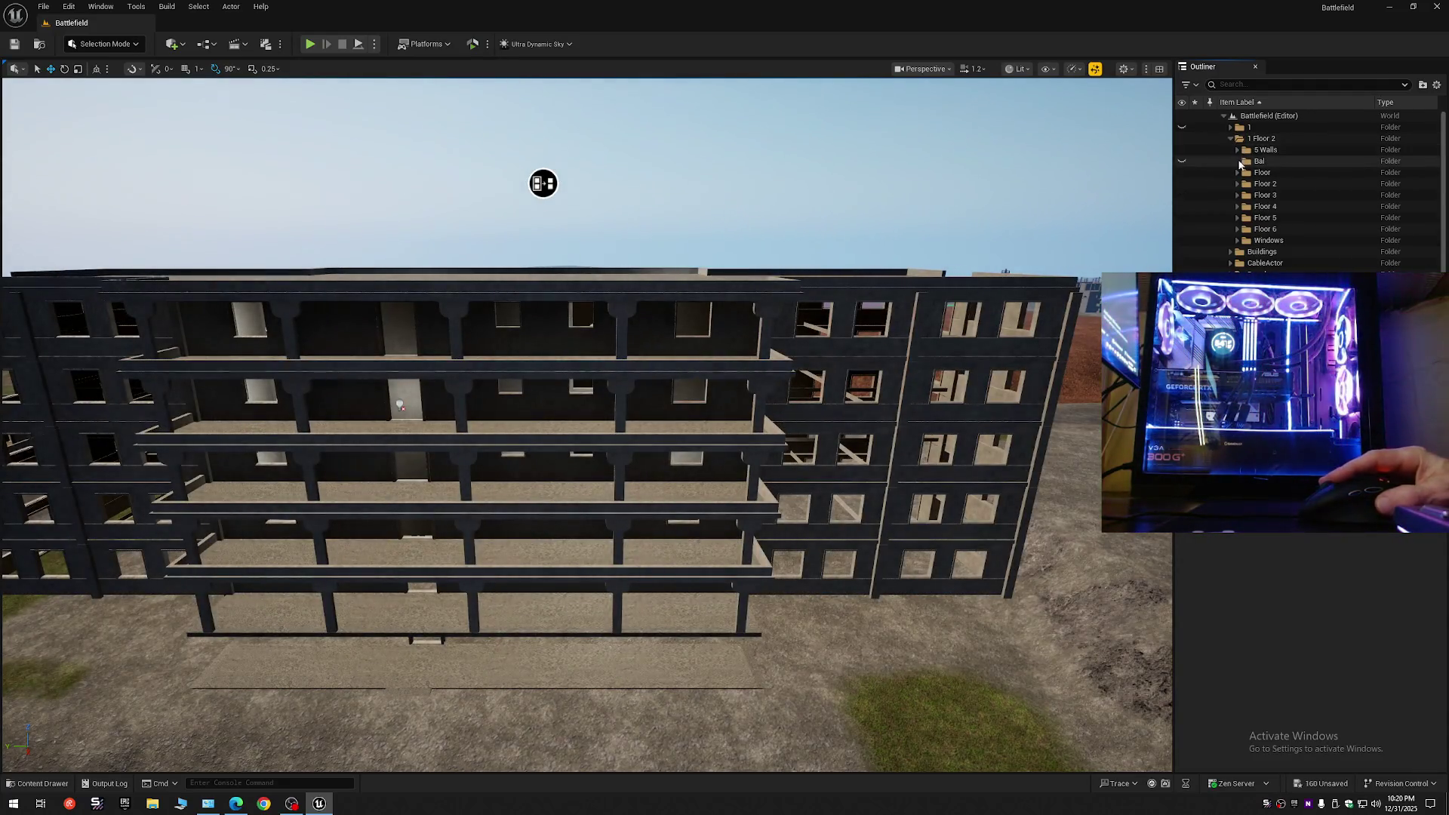
Step: Remove the seven outside floor meshes, then delete the empty Floor and Bal folders
left_click(1237, 173)
left_click(1298, 183)
left_click(1237, 251, "shift")
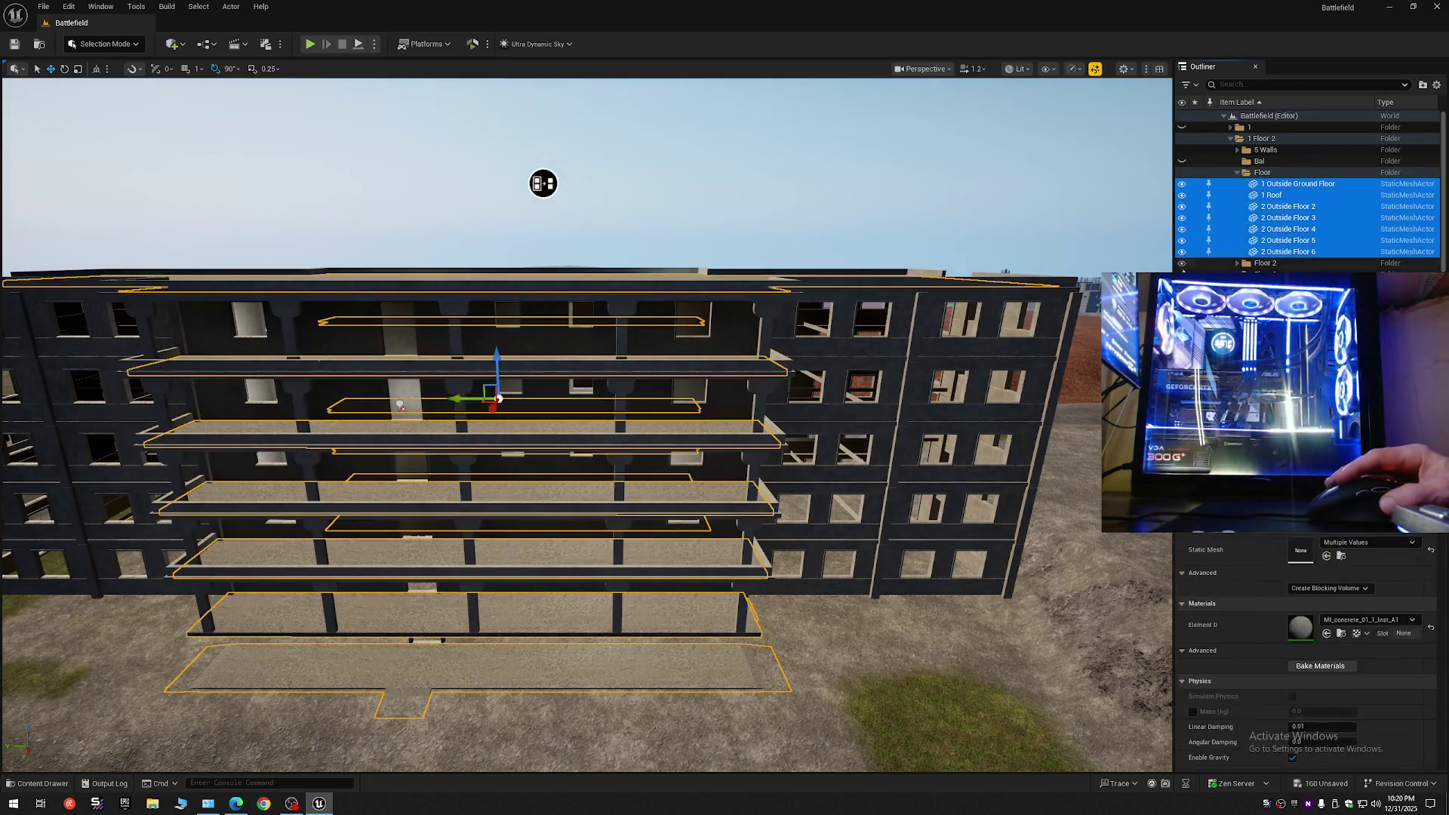
key("h")
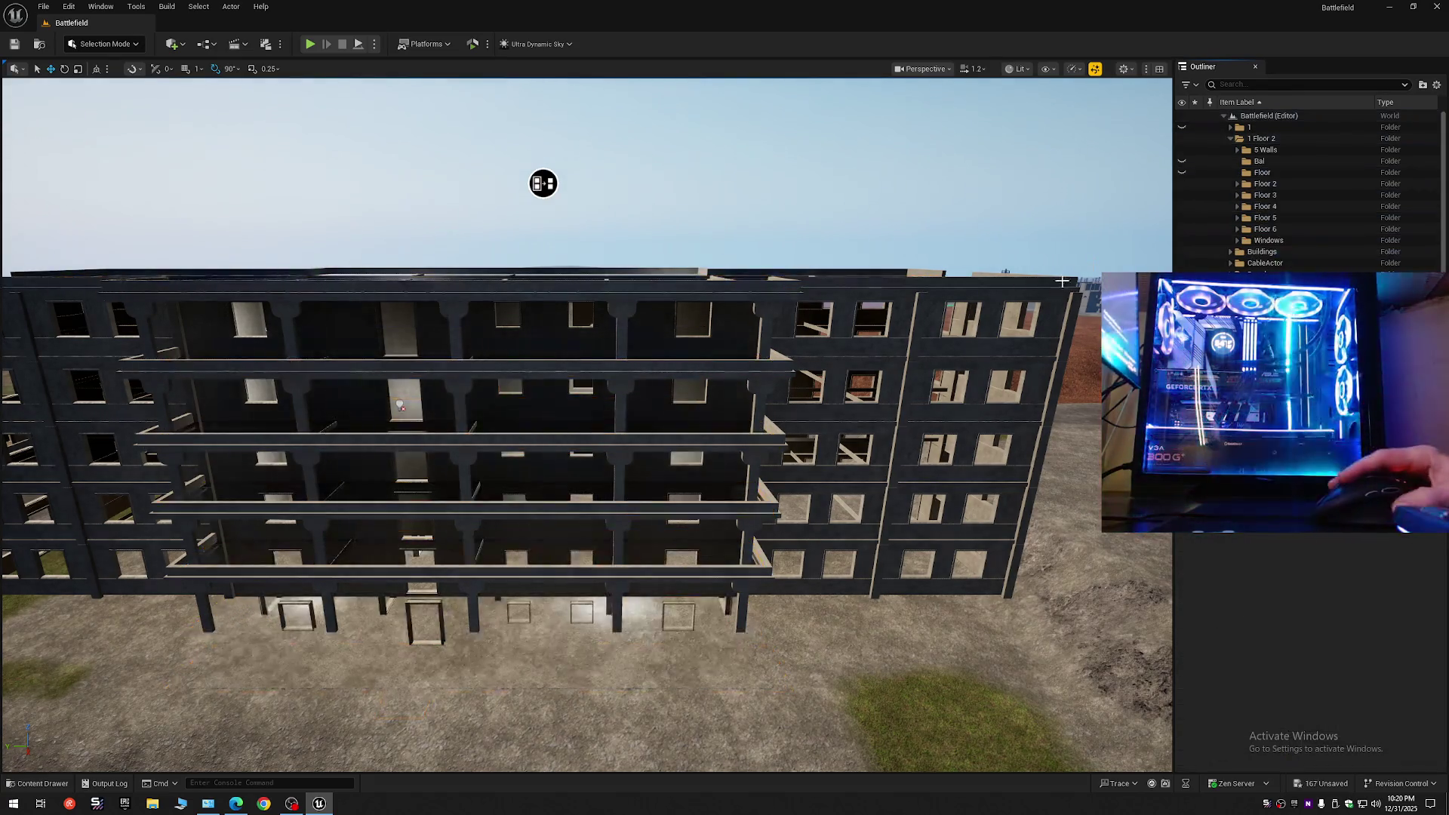
left_click(1260, 173)
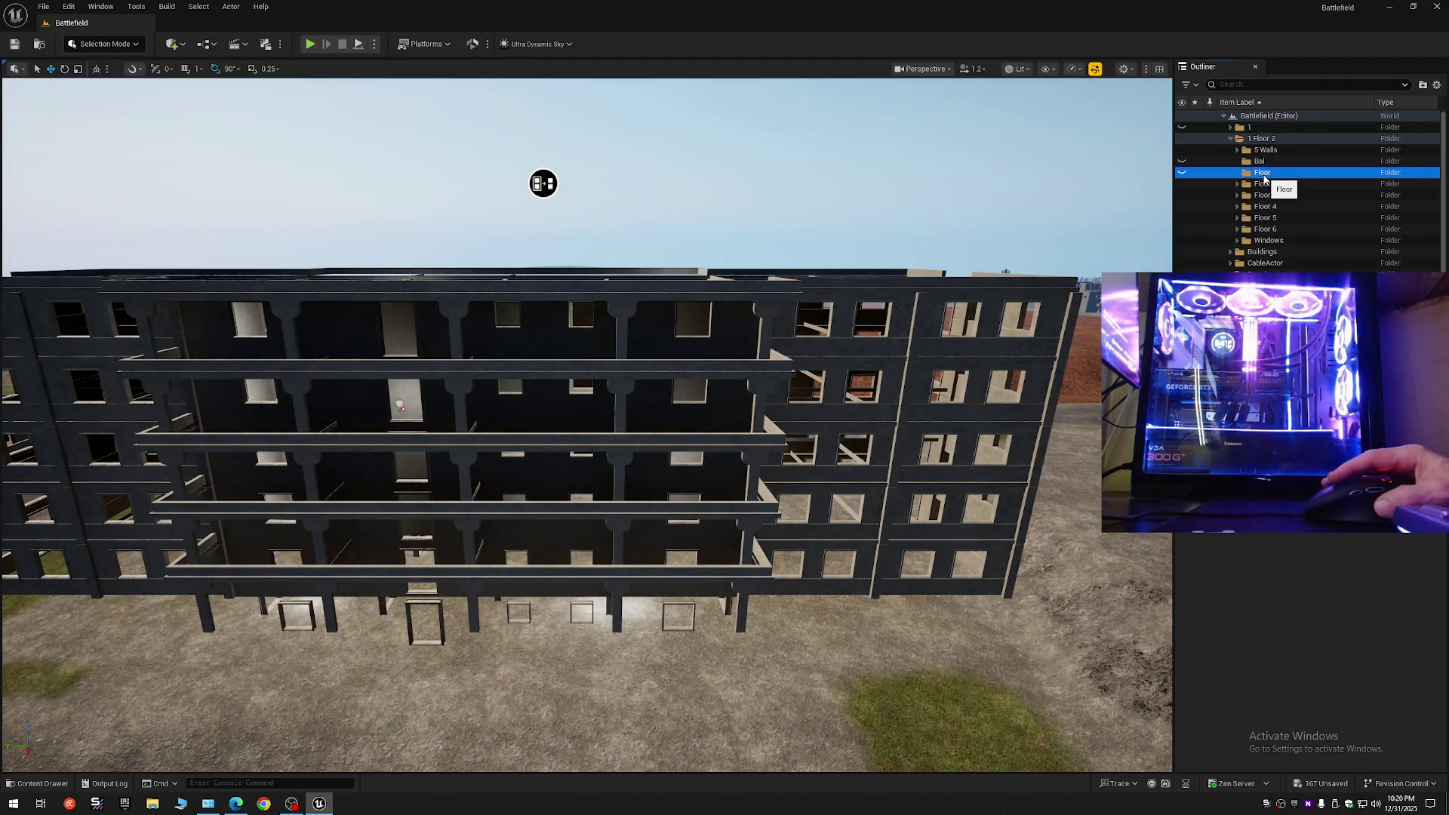
key("Delete")
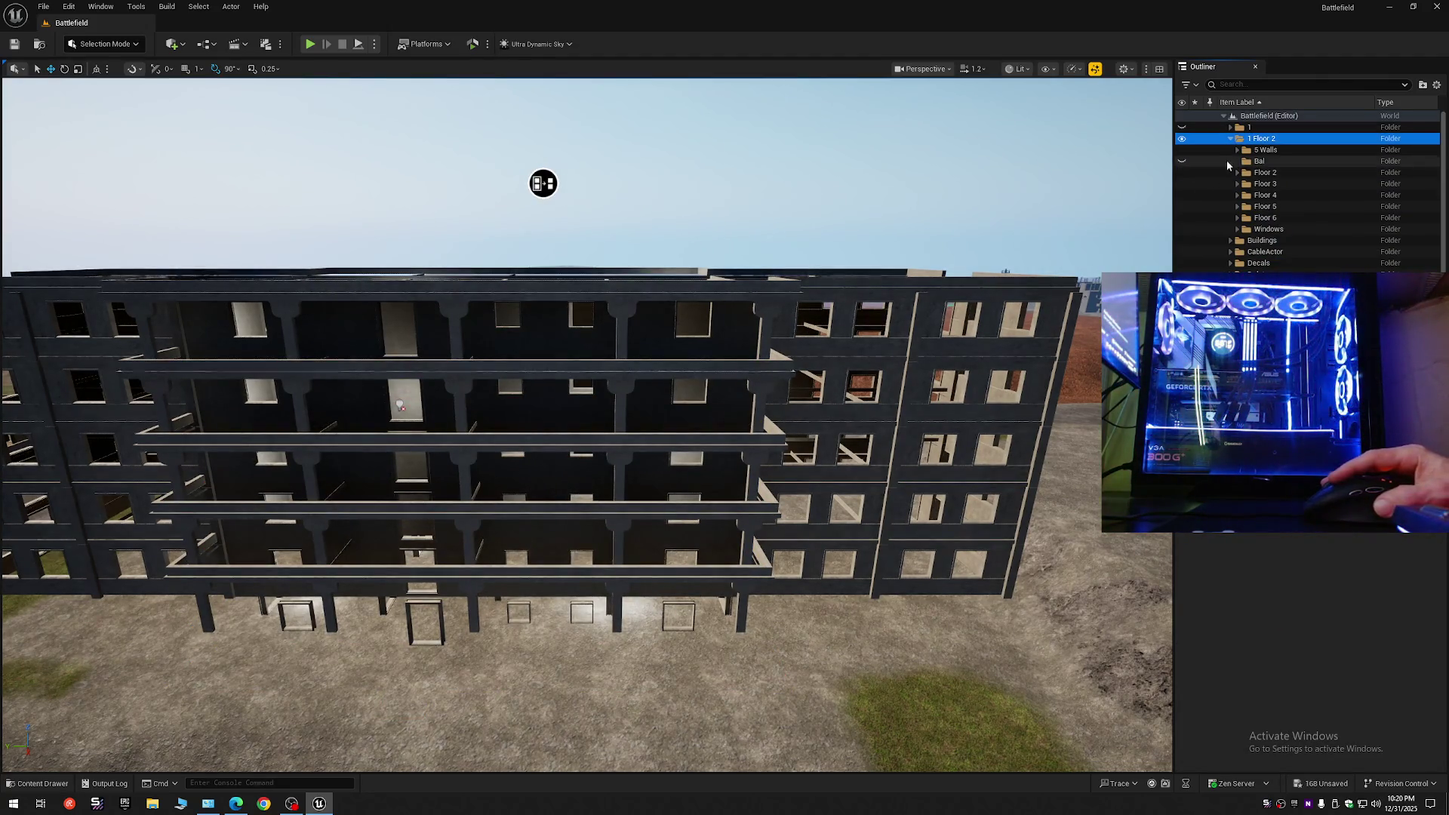
key("Delete")
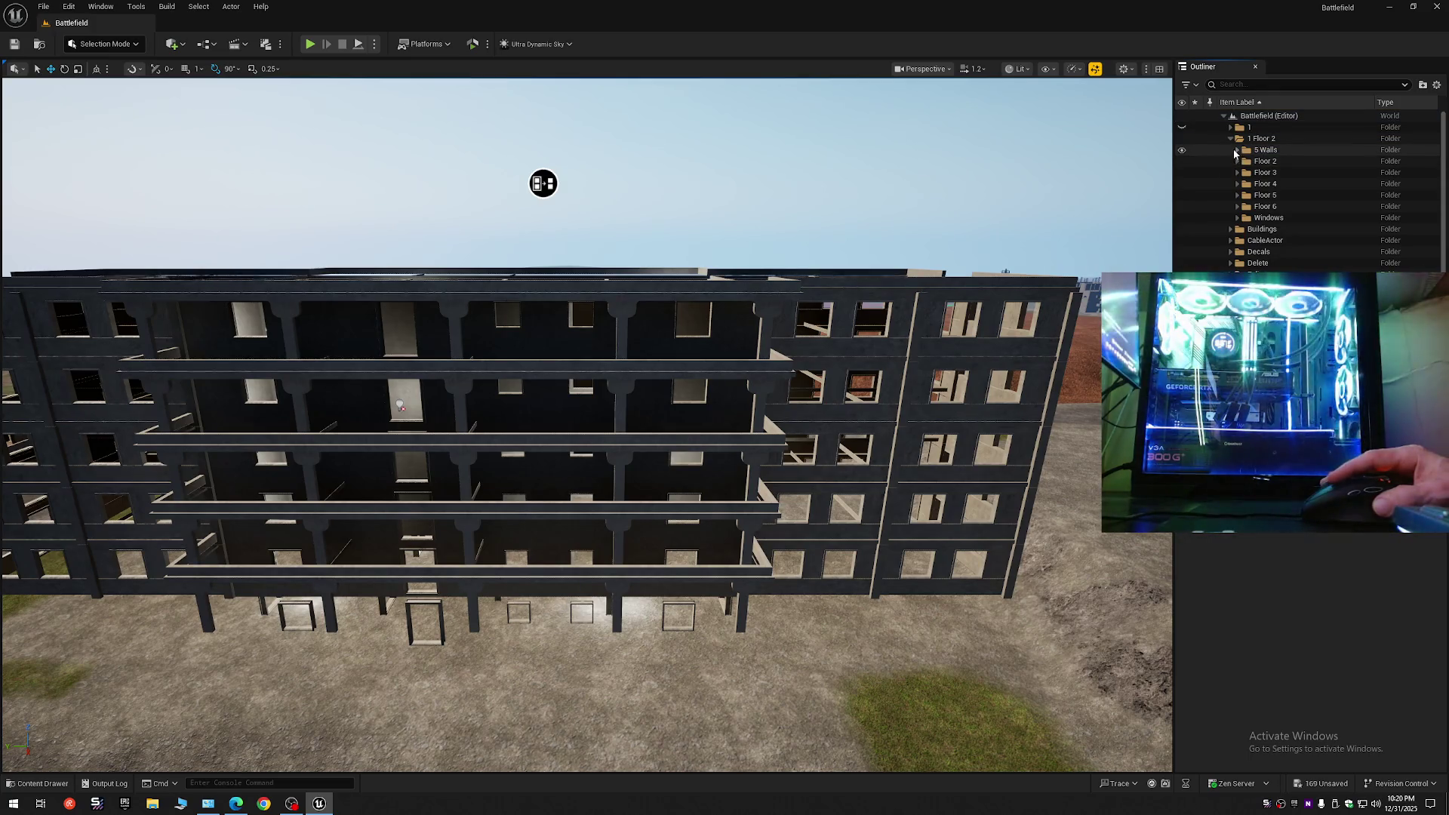
left_click(1231, 127)
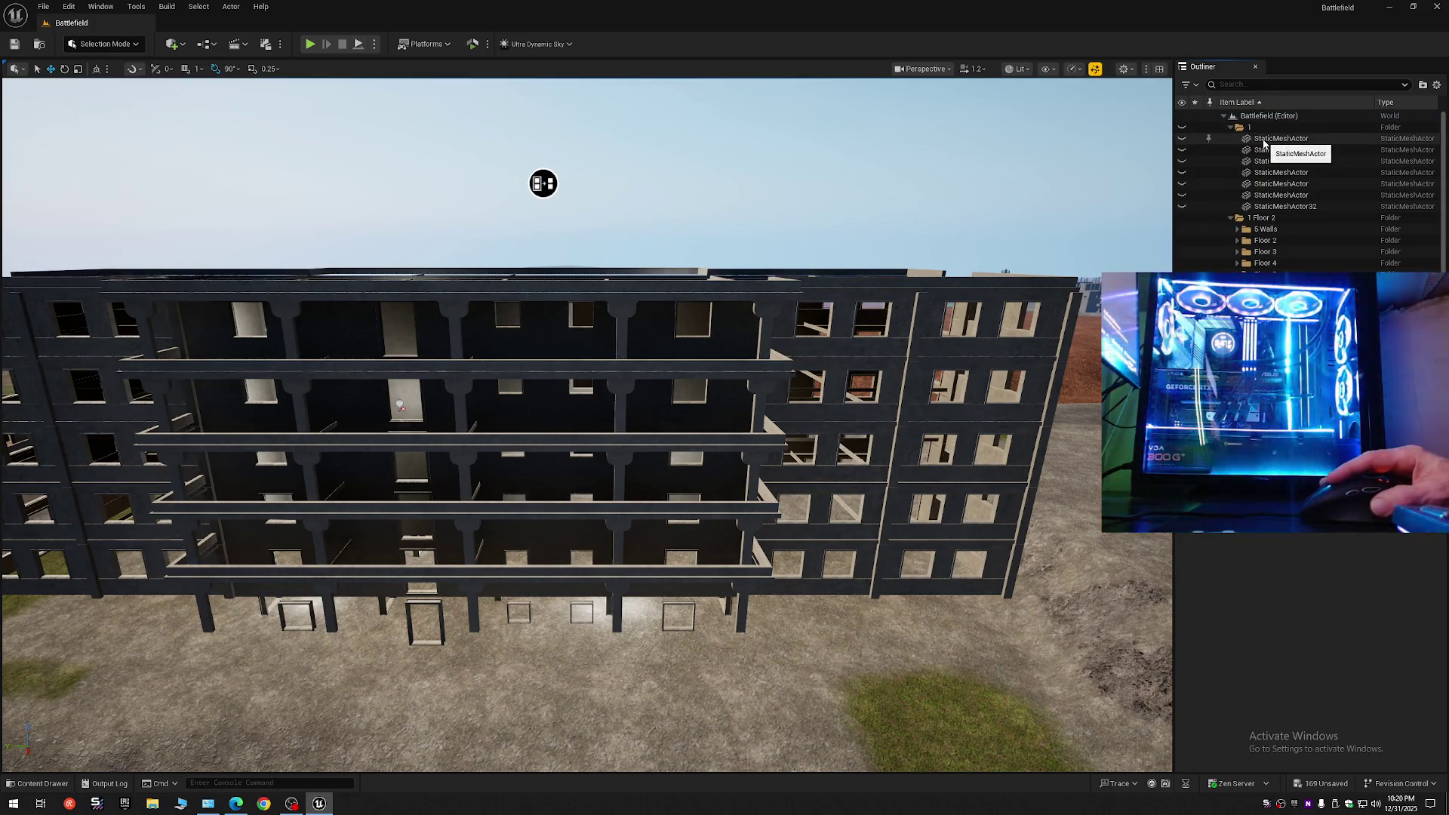
Step: Hide folder 1, delete its seven StaticMeshActors, then delete the empty folder
left_click(1264, 139)
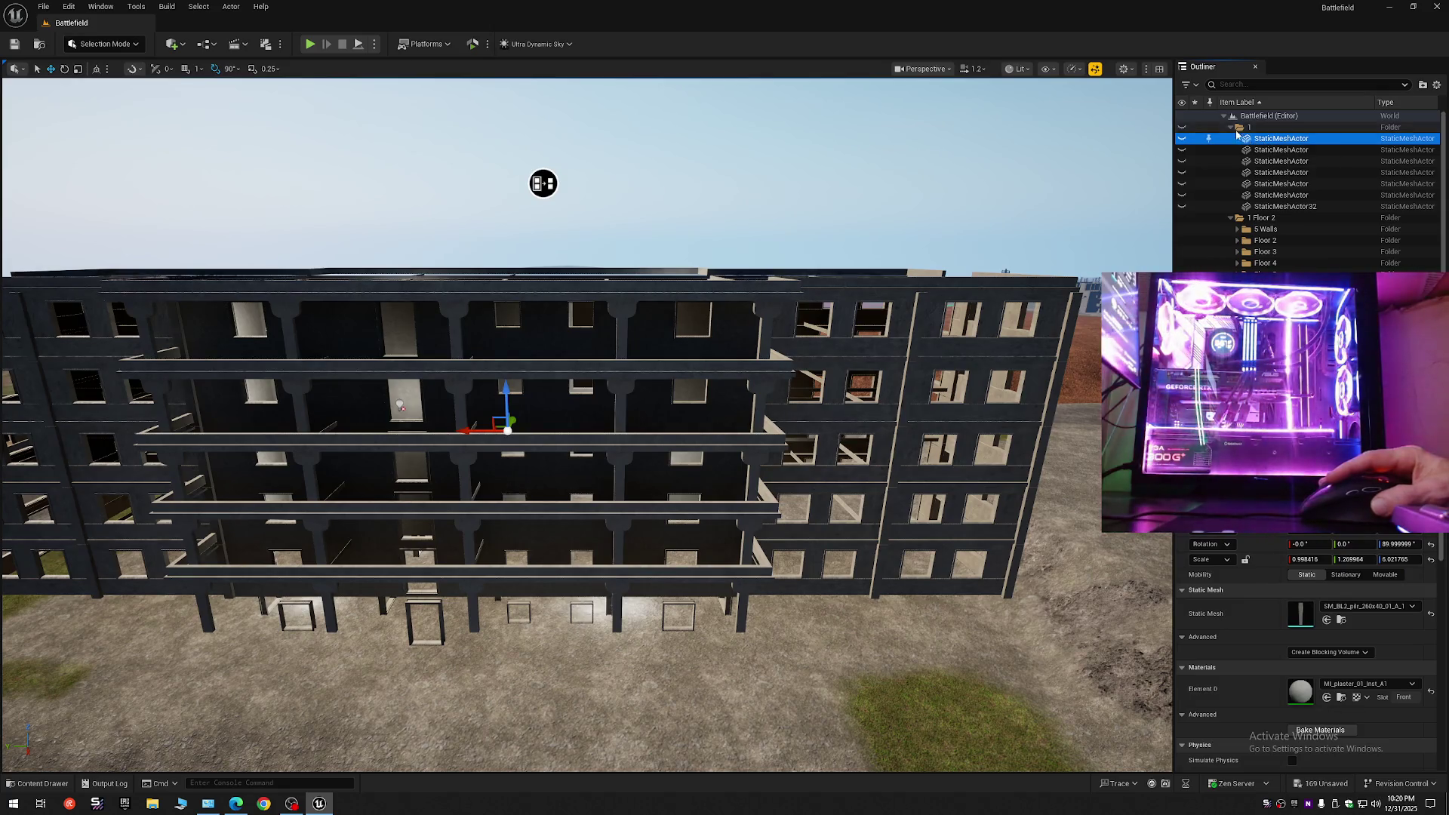
left_click(1232, 128)
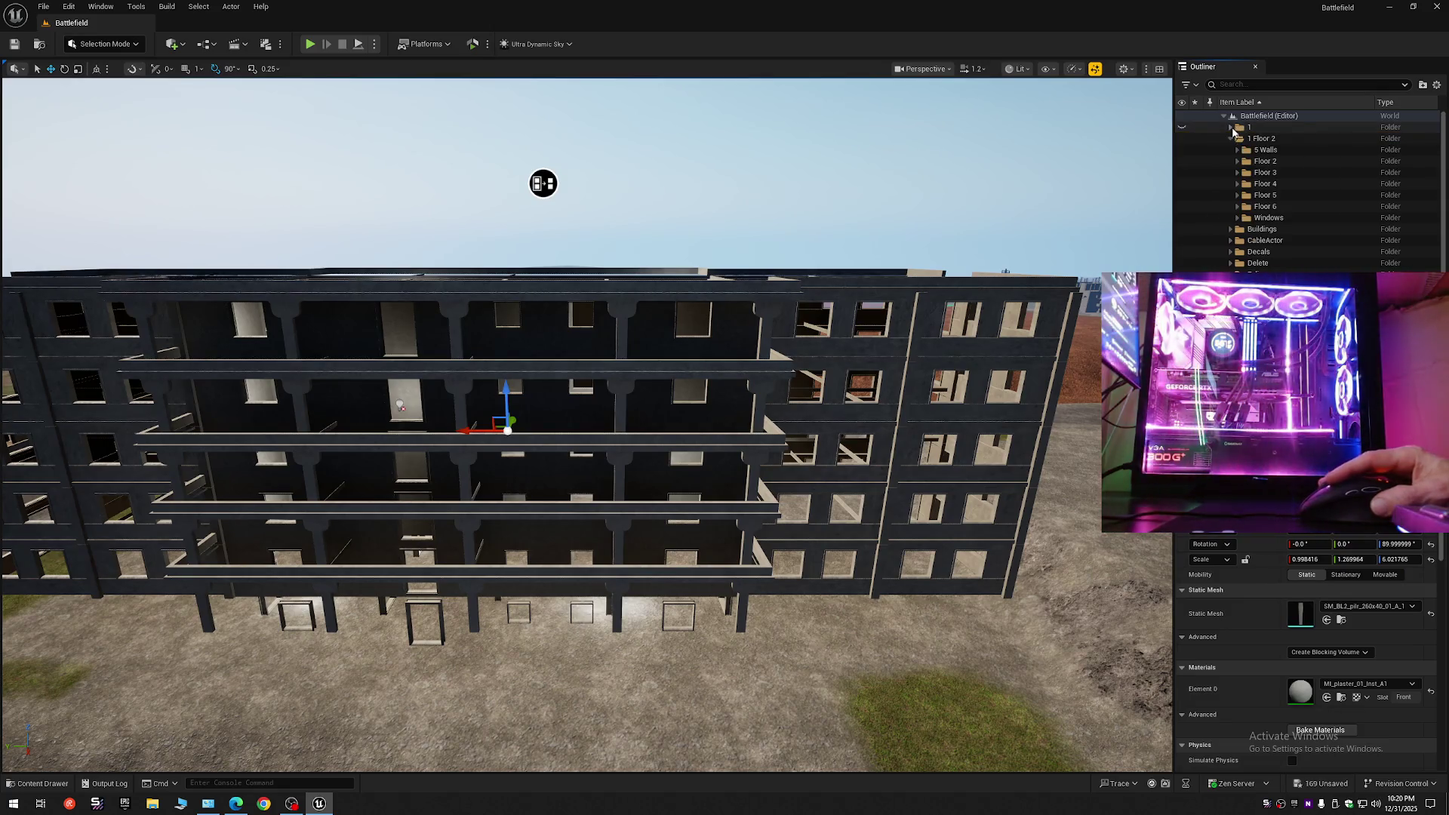
left_click(1183, 127)
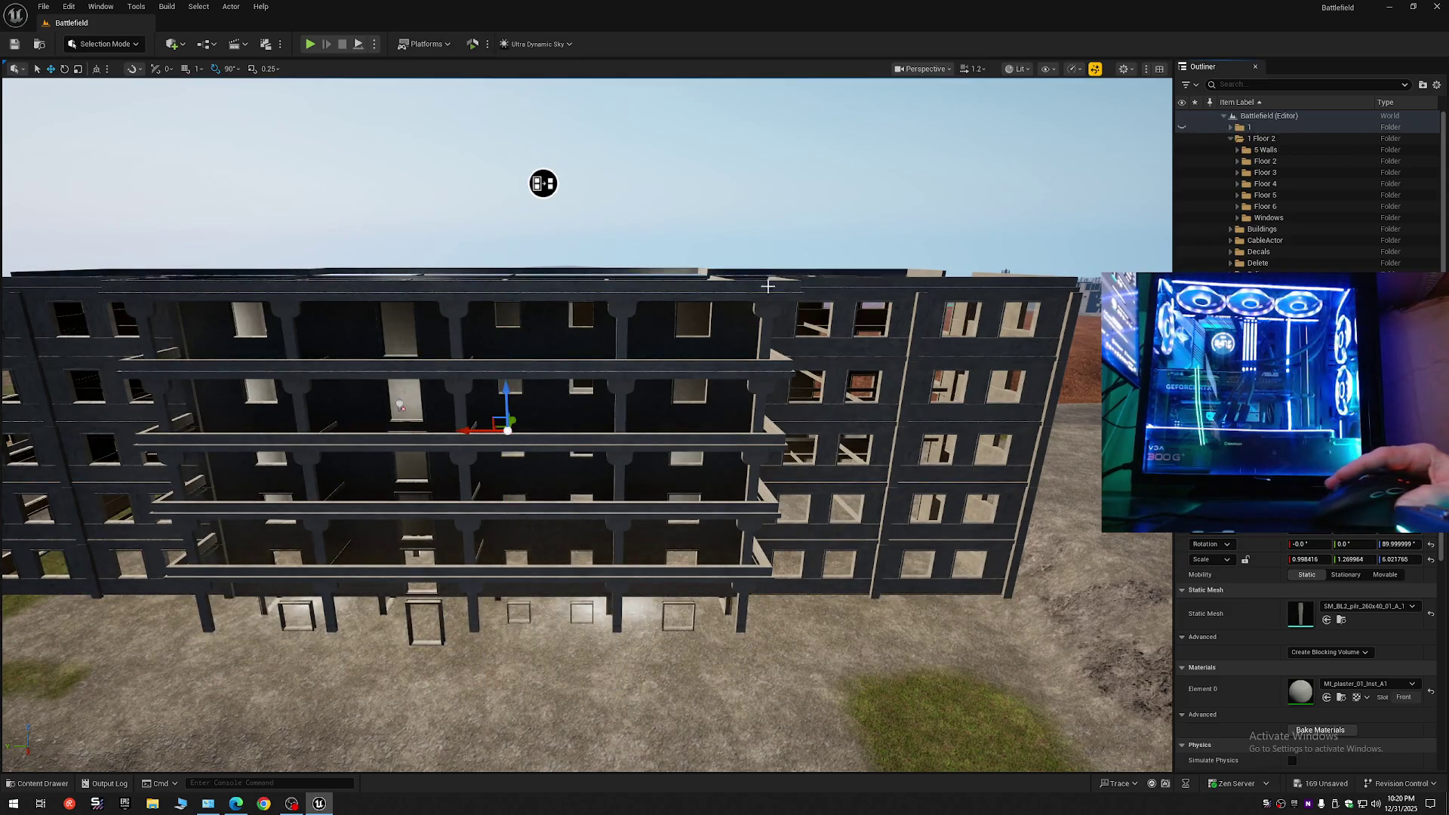
key("w")
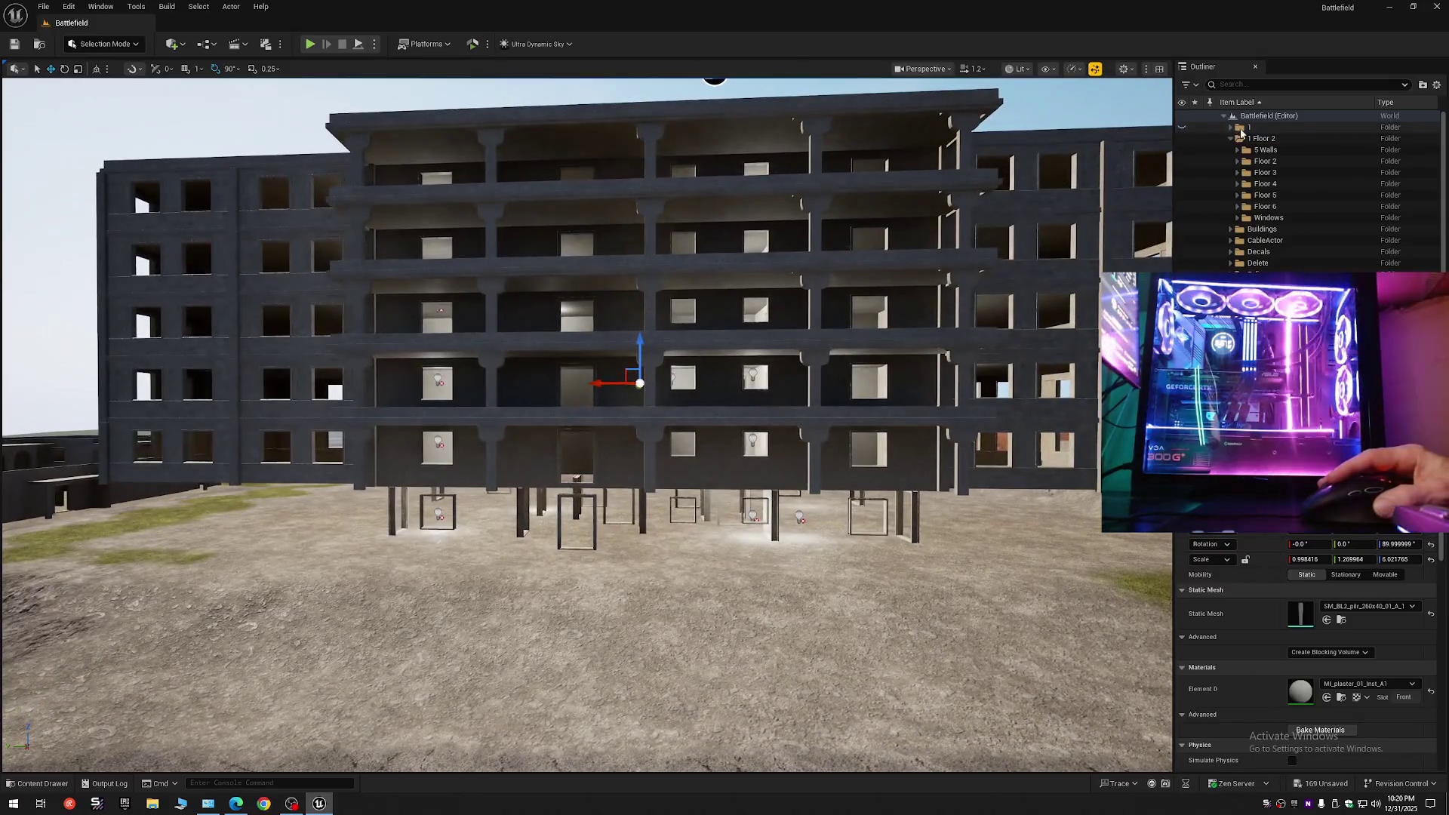
left_click(1228, 128)
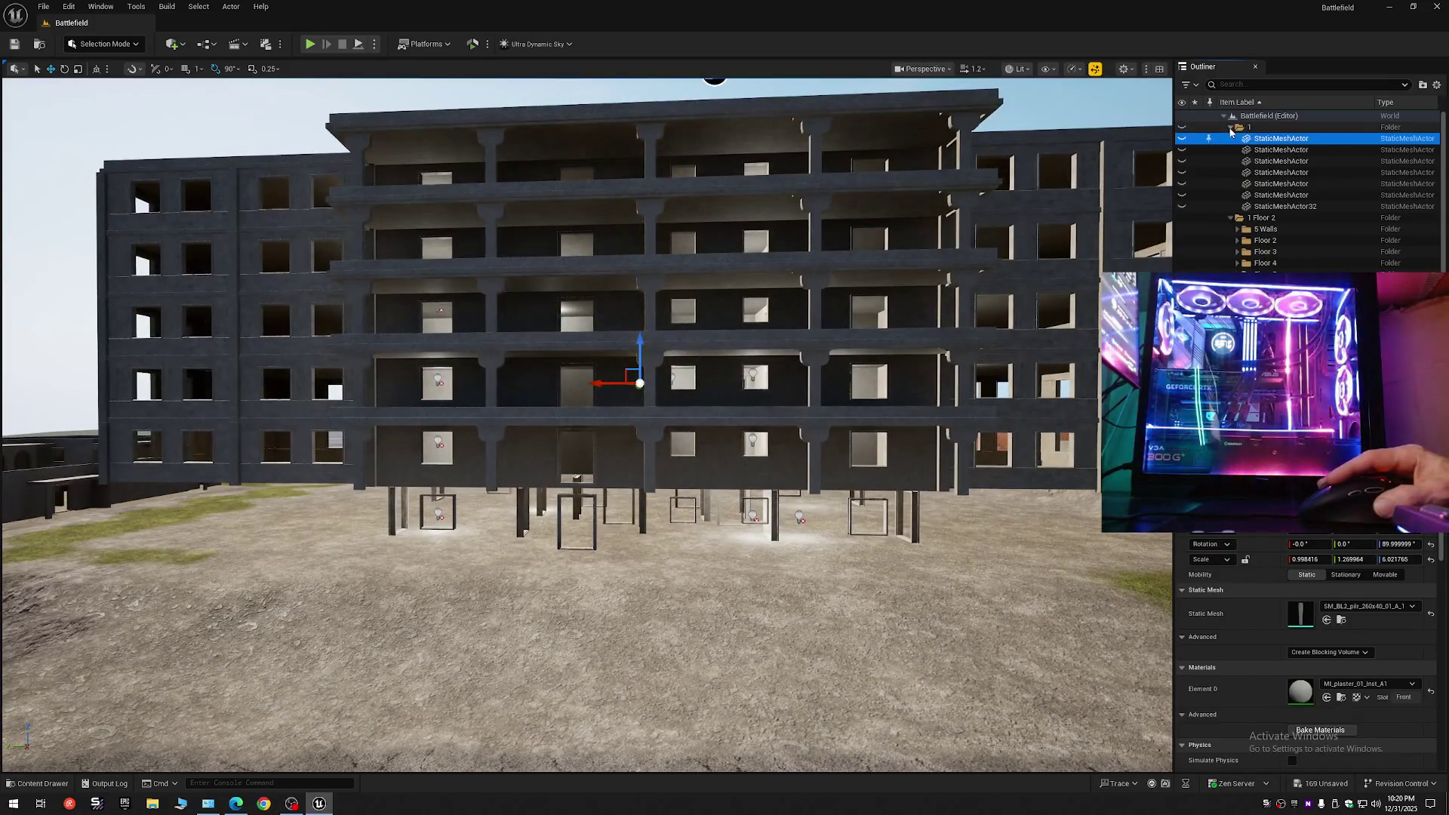
left_click(1279, 207, "shift")
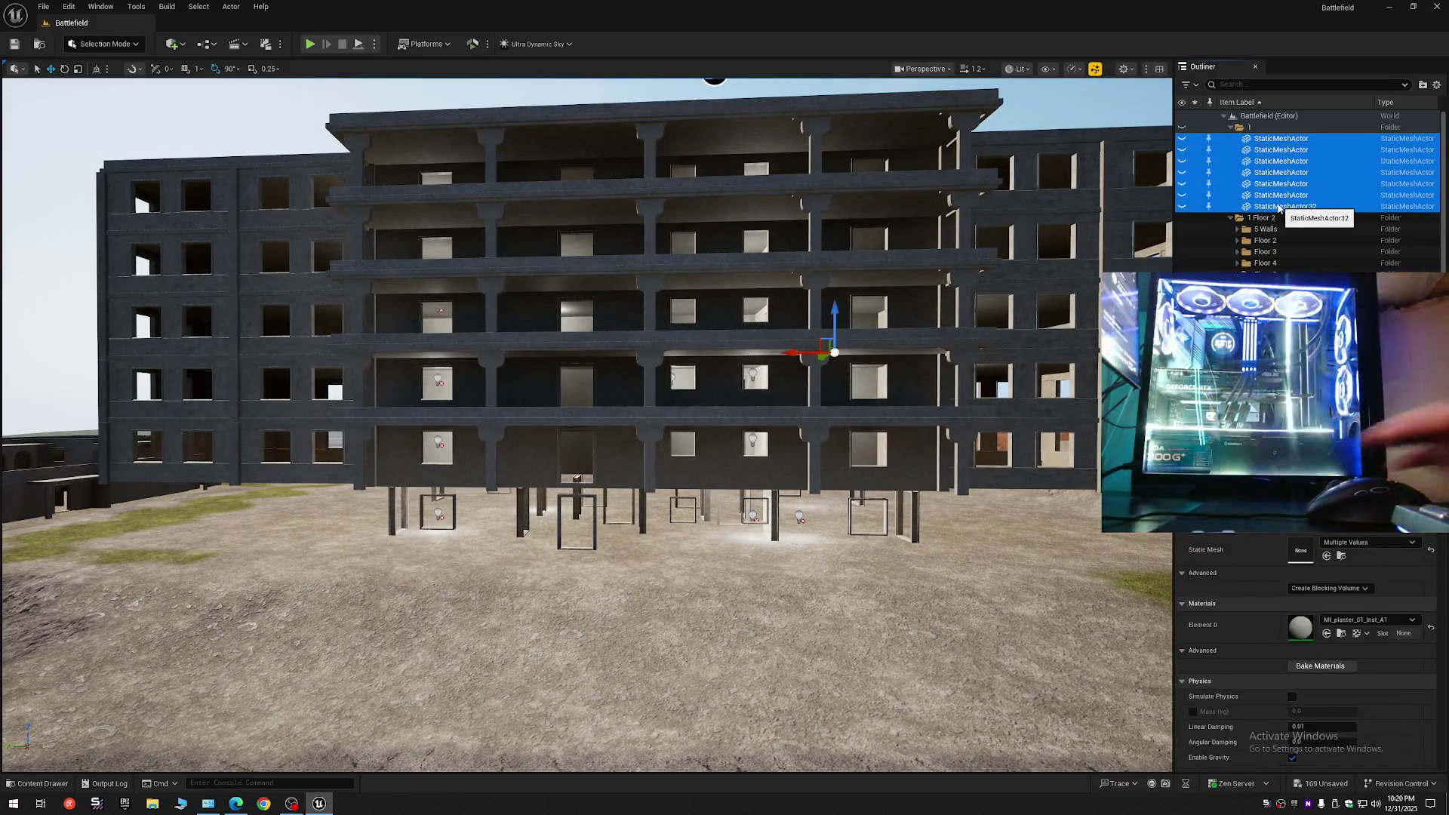
key("Delete")
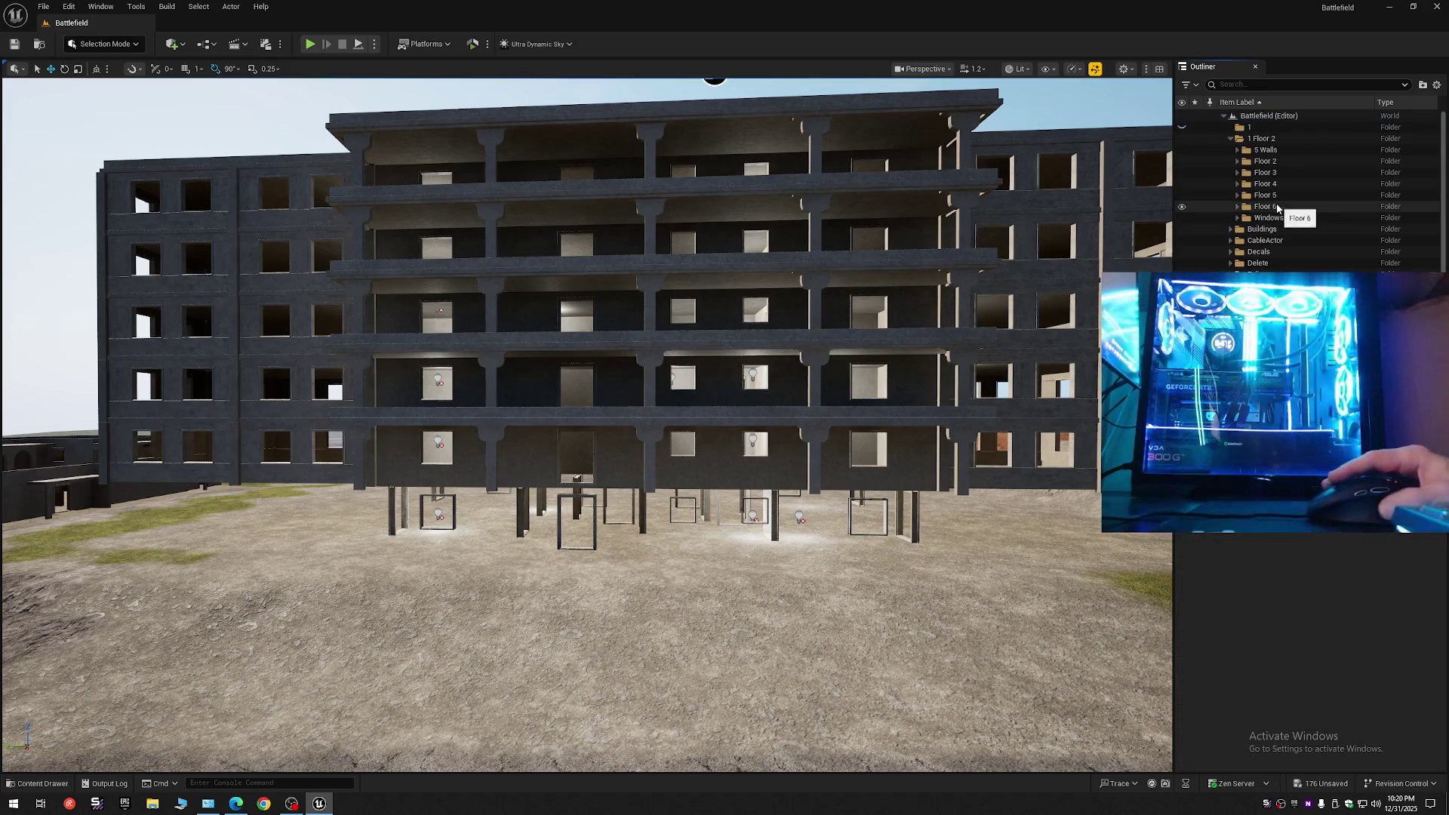
mouse_move(586, 422)
left_mouse_down()
mouse_move(585, 393)
mouse_move(585, 475)
left_mouse_up()
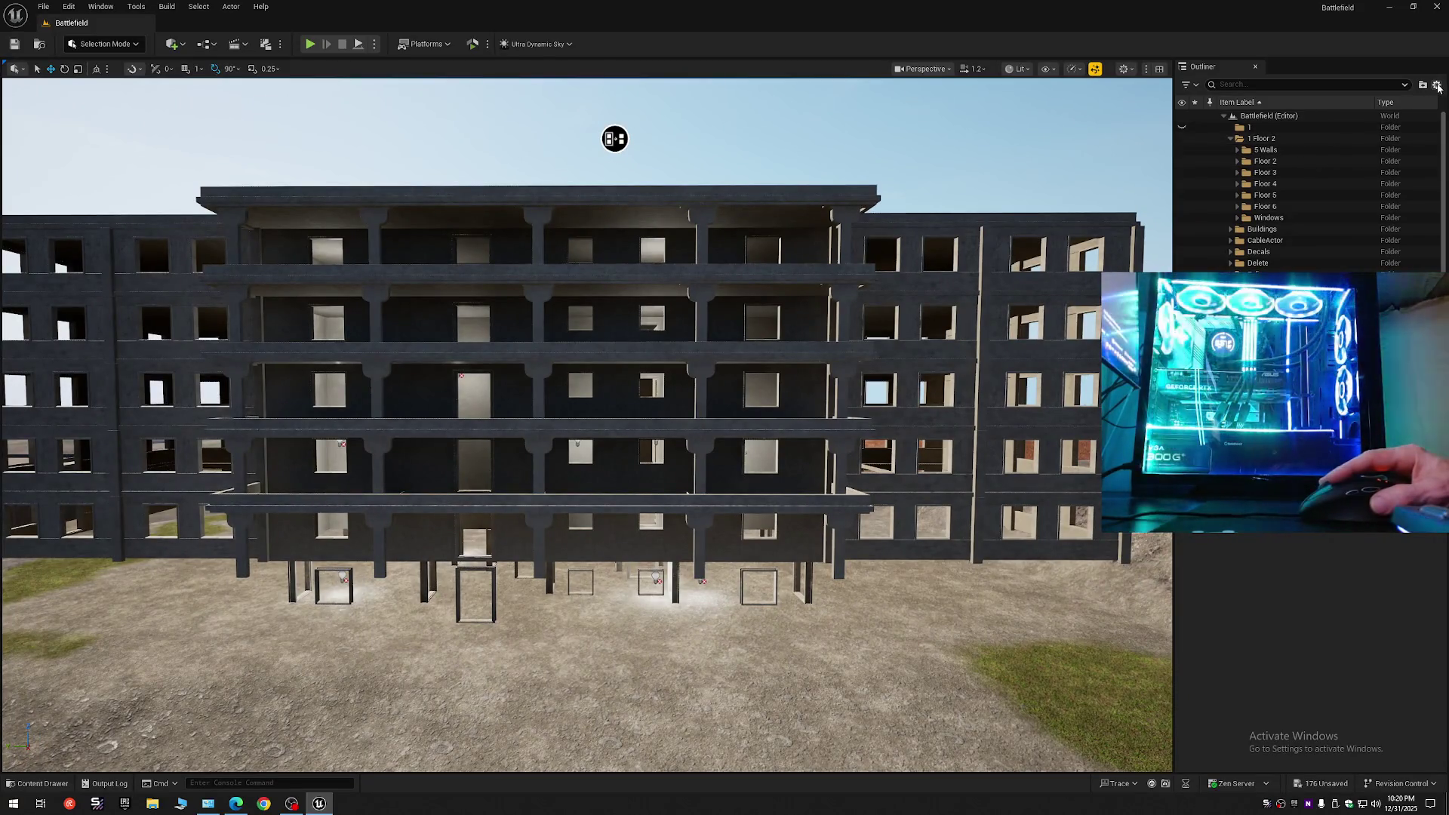
left_click(1262, 129)
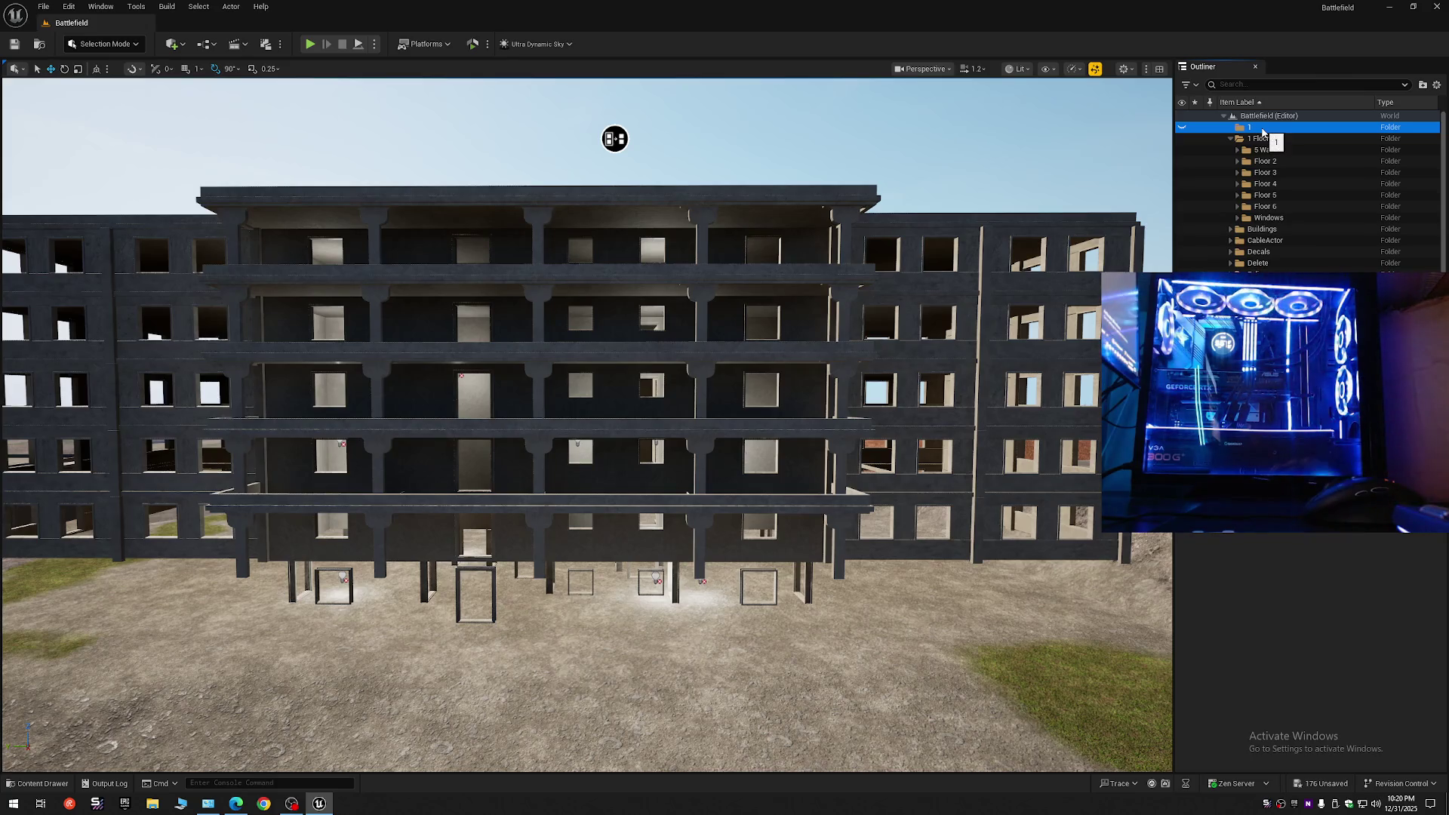
key("Delete")
Step: Collapse the scene tree, open 1 Floor 2 > Floor 2, and select its first two meshes
left_click(1436, 84)
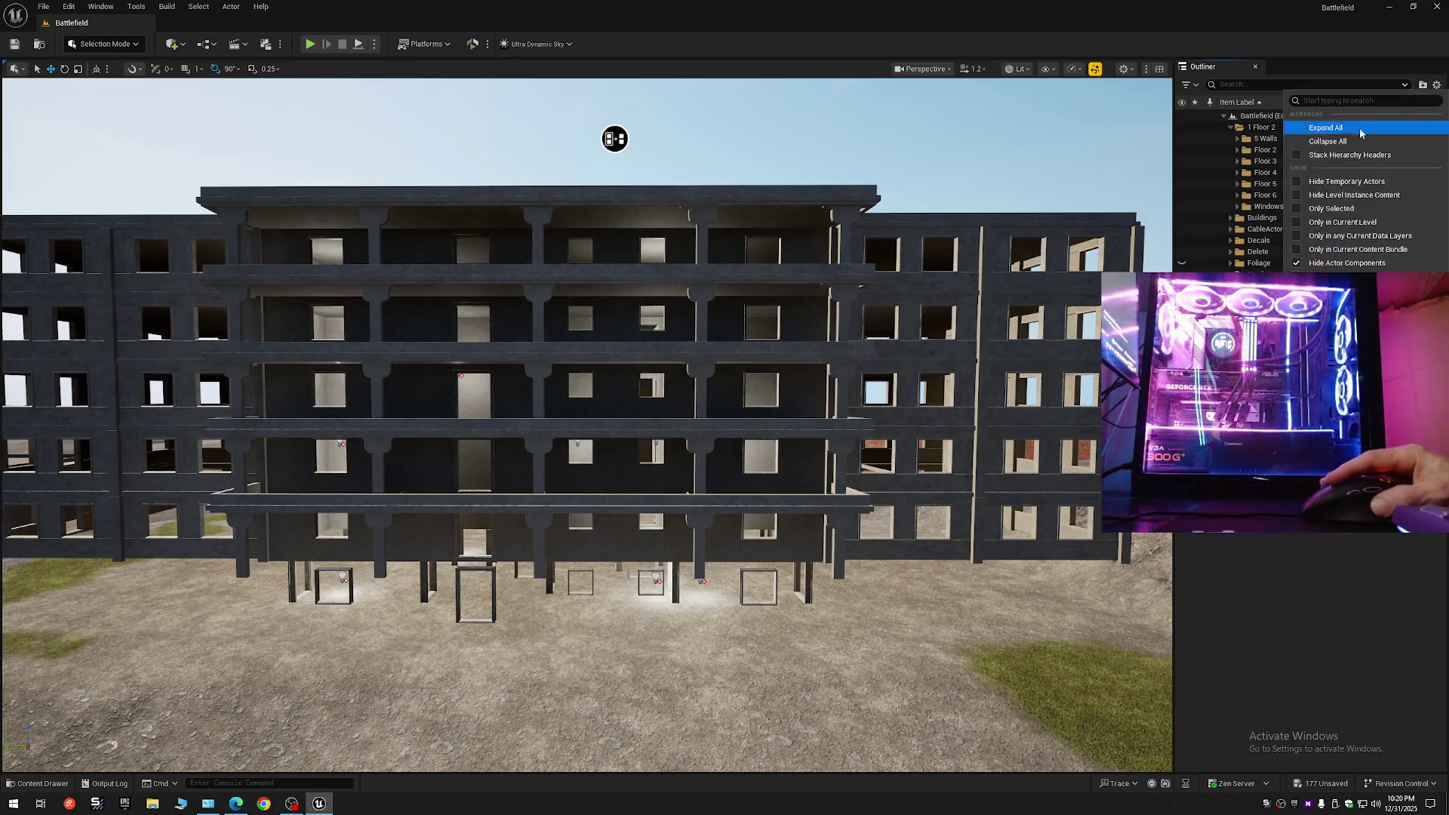
left_click(1321, 141)
left_click(1223, 115)
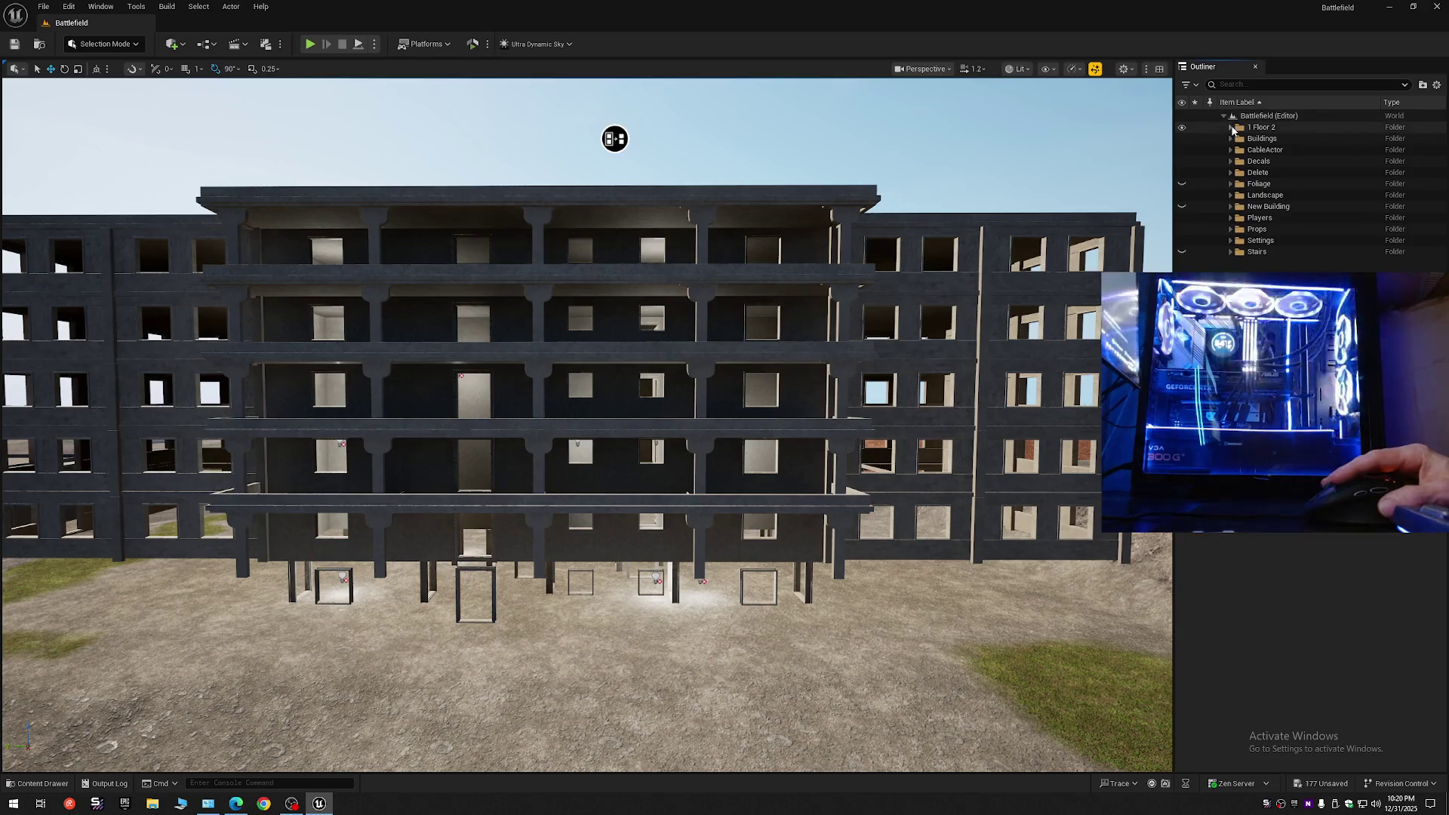
left_click(1231, 126)
left_click(1237, 150)
left_click(1285, 160)
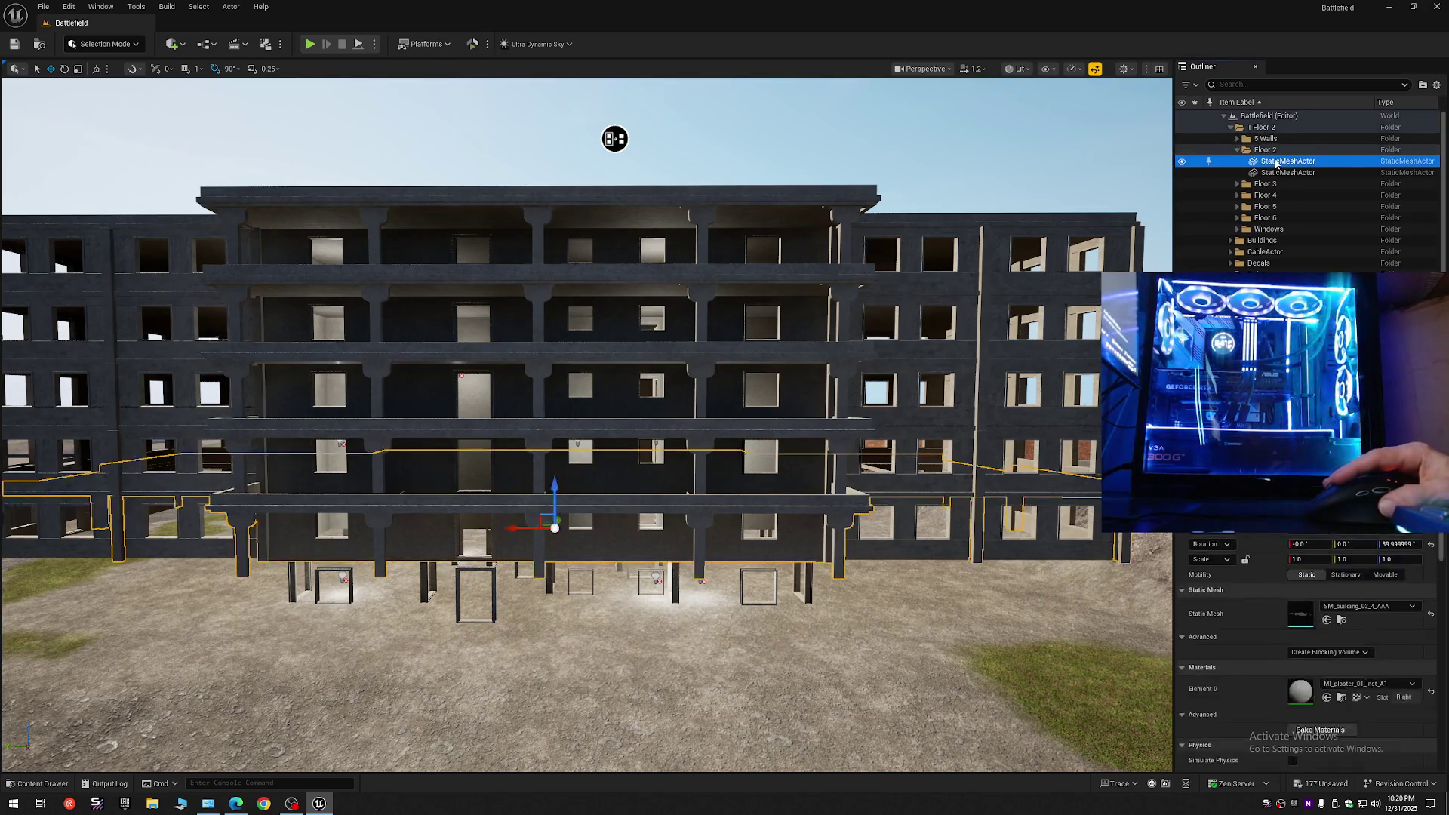
left_click(1281, 173)
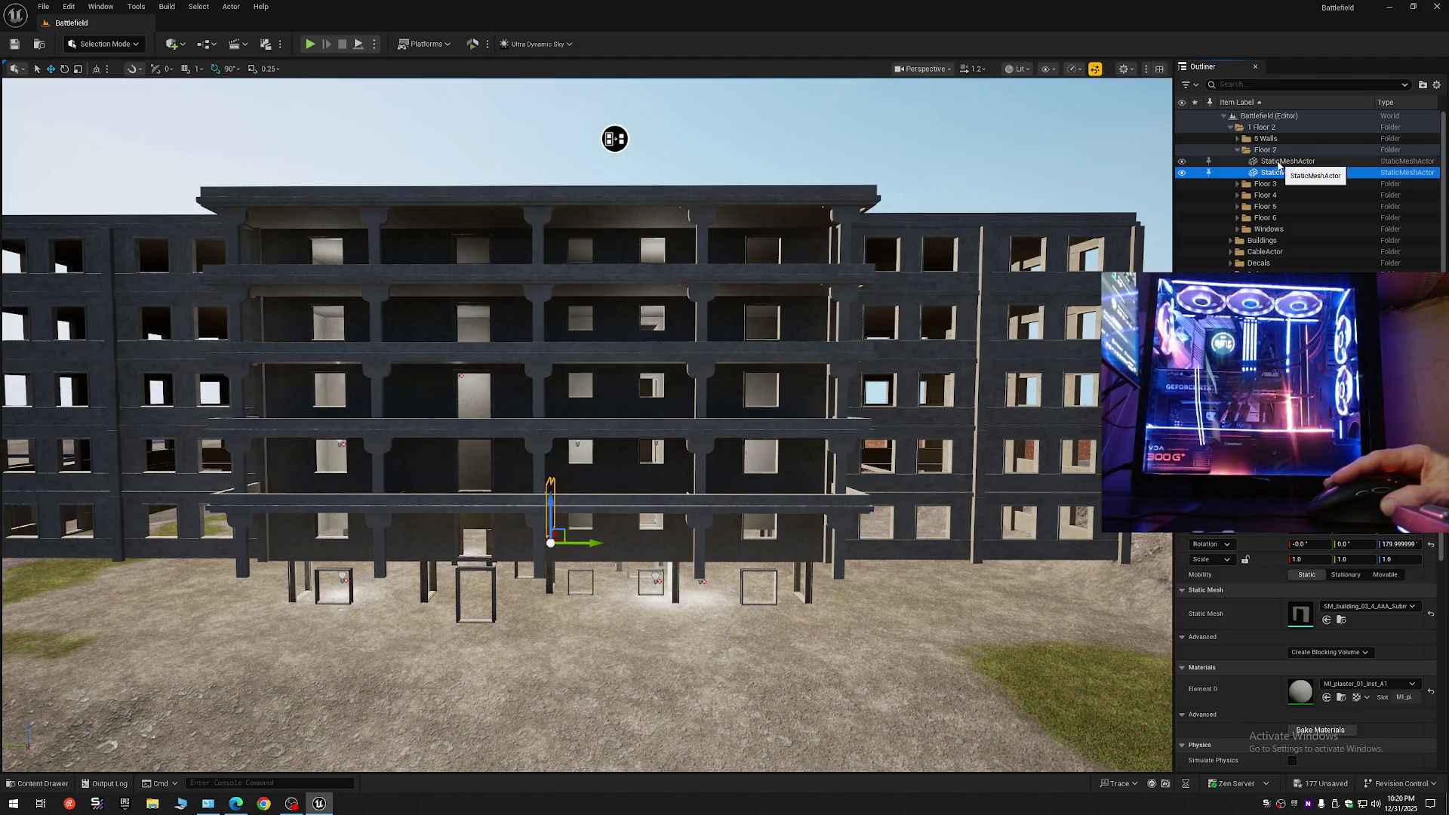
Step: Expand Floor 3 through Floor 6, select every floor slab from Floor 2 to 6 and delete them
left_click(1279, 162, "ctrl")
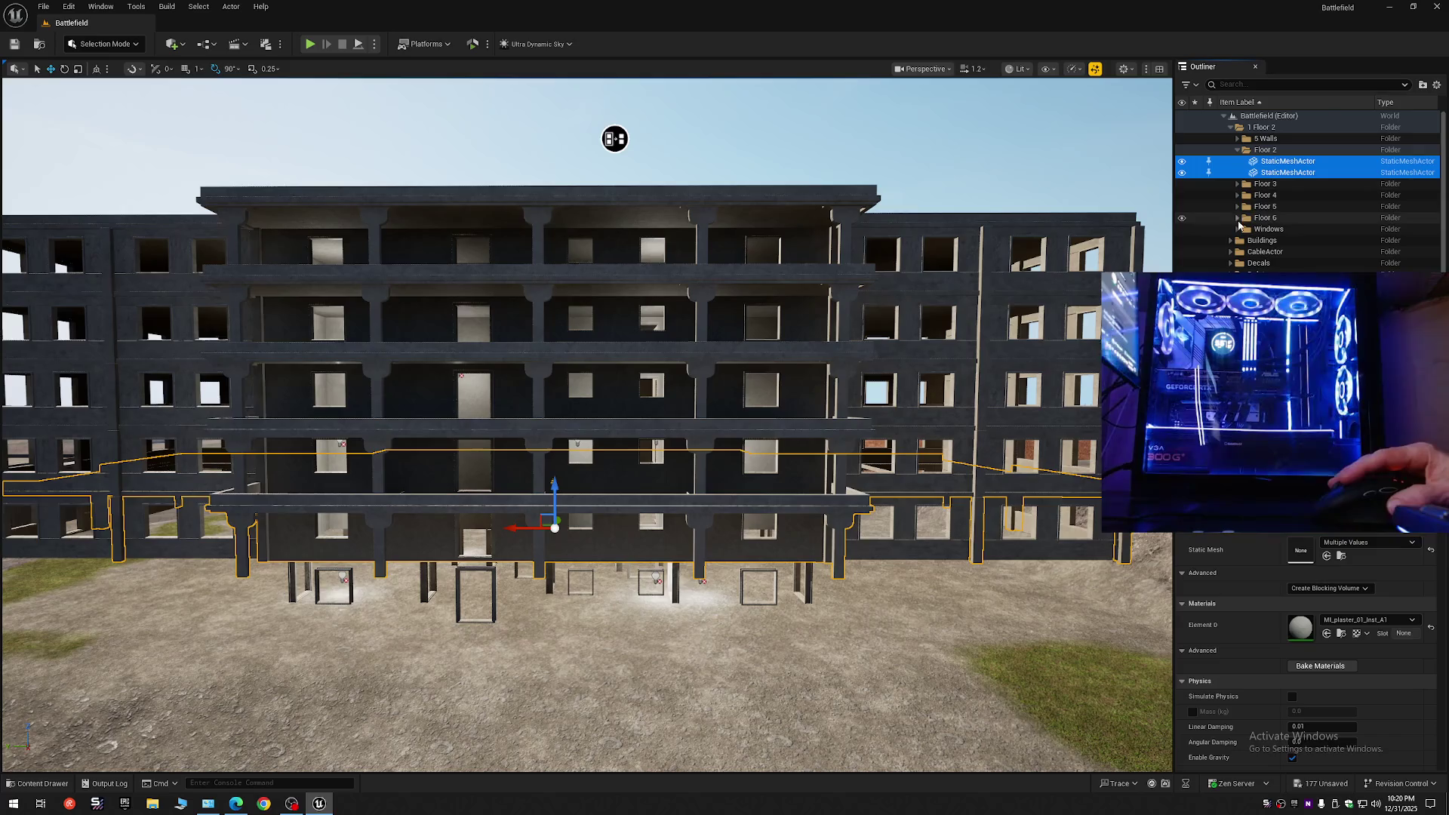
left_click(1238, 217)
left_click(1237, 206)
left_click(1237, 195)
left_click(1238, 184)
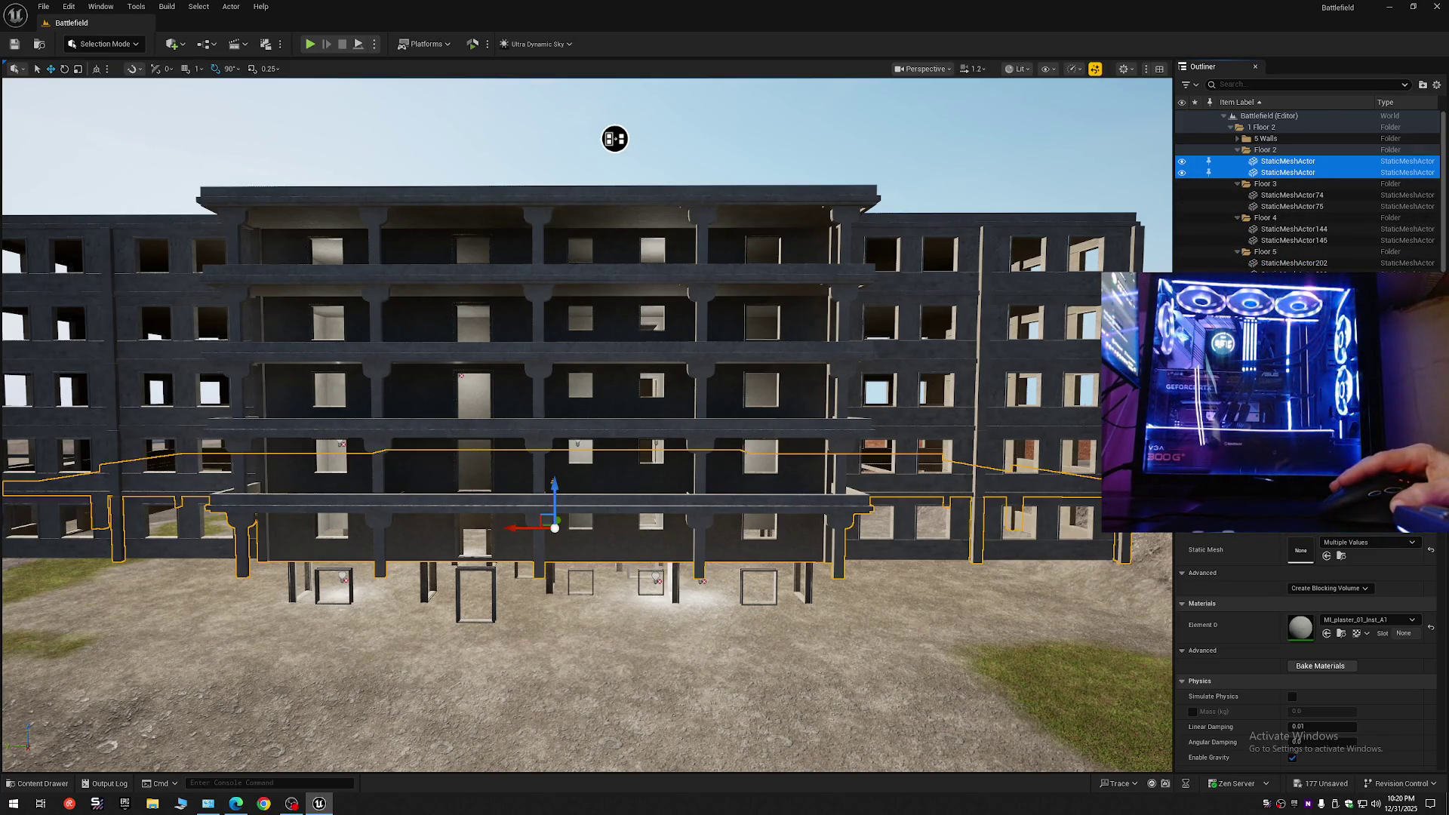
left_click(1294, 262, "shift")
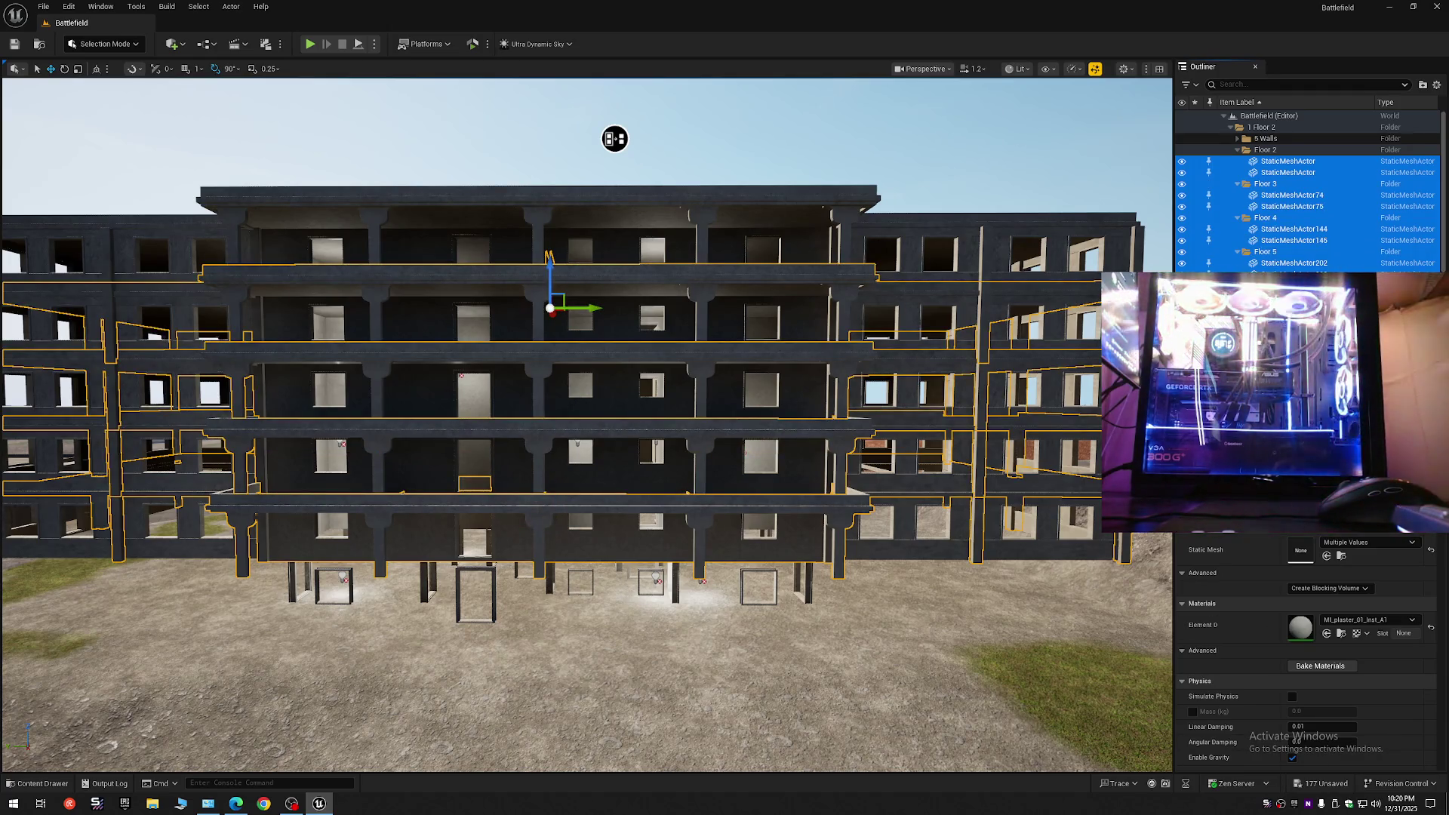
key("Delete")
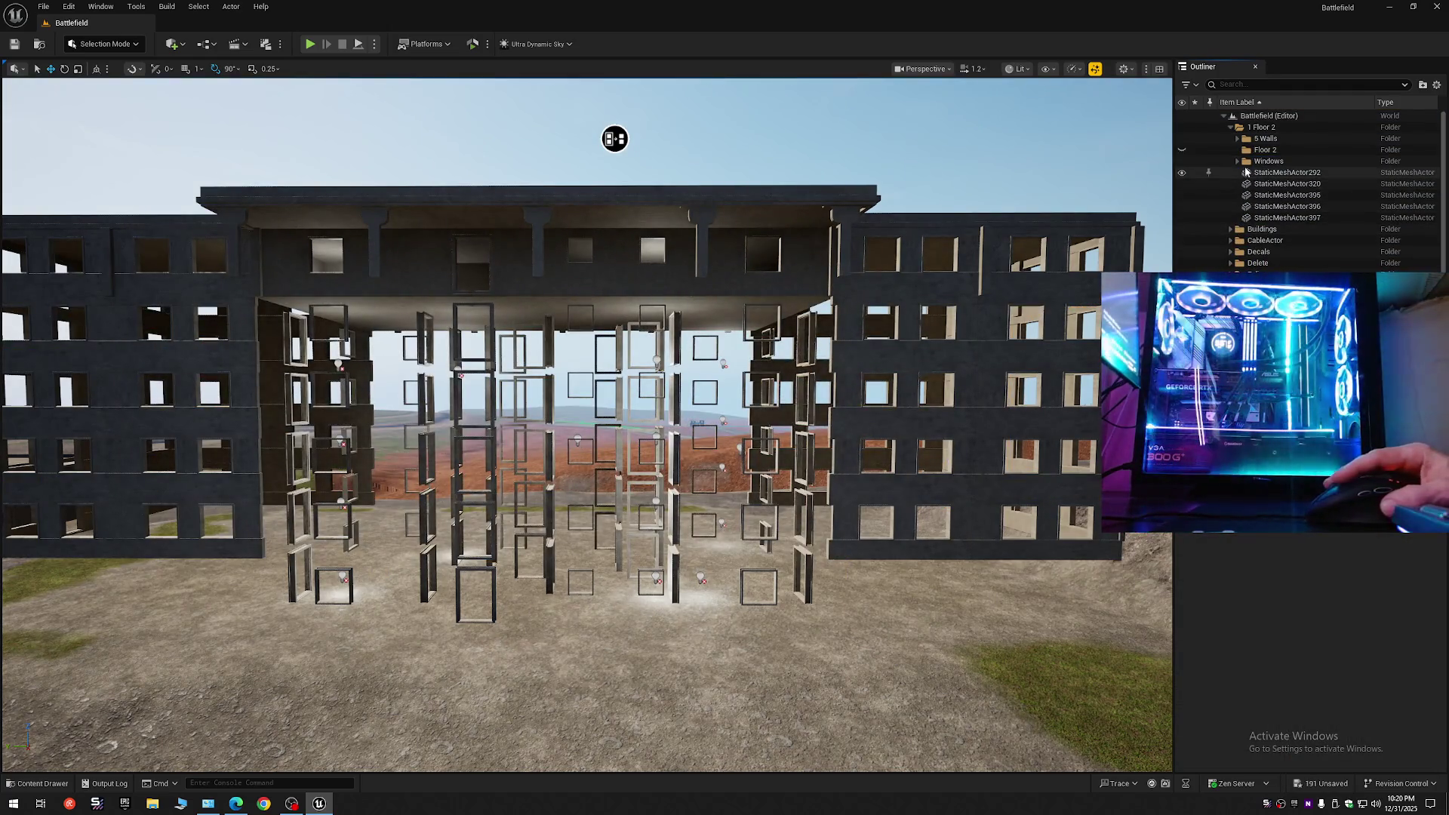
Step: Delete the five meshes under Windows through StaticMeshActor397
left_click(1283, 172)
left_click(1277, 218, "shift")
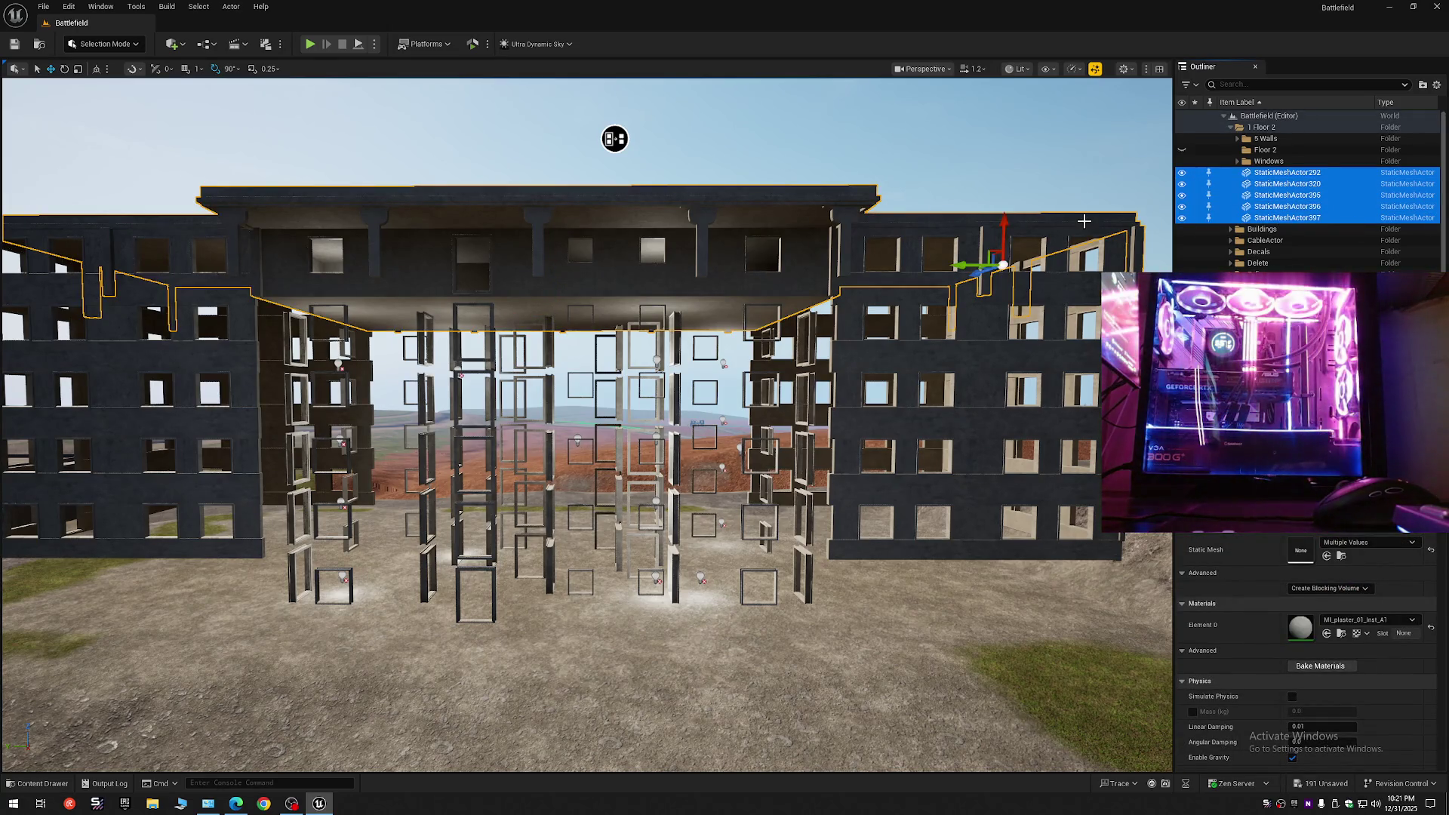
key("Delete")
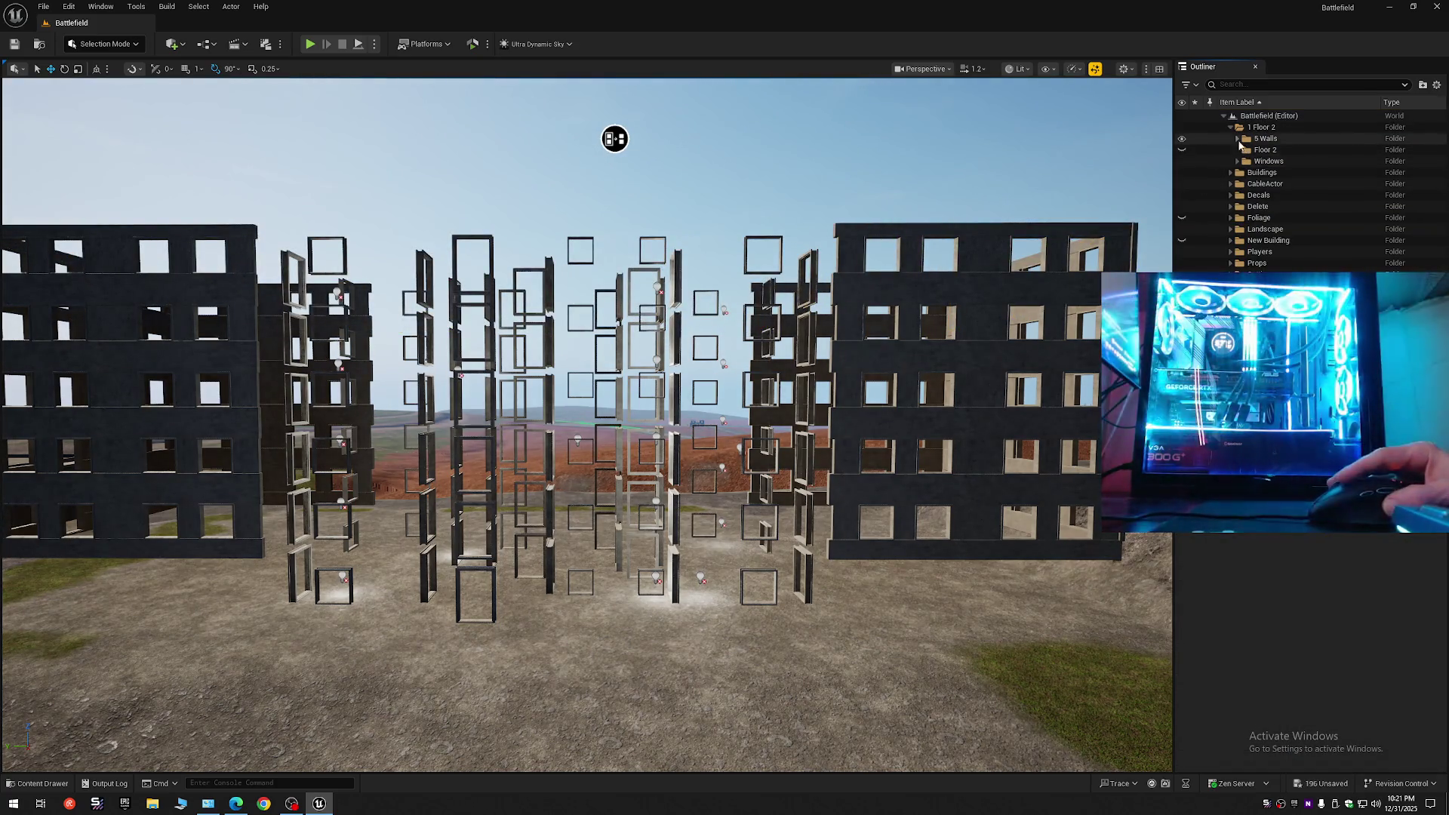
Step: Delete all wall meshes in 5 Walls, then the emptied 5 Walls and Floor 2 folders
left_click(1237, 138)
left_click(1313, 150)
left_click_drag(1442, 140, 1441, 392)
left_click(1293, 188, "shift")
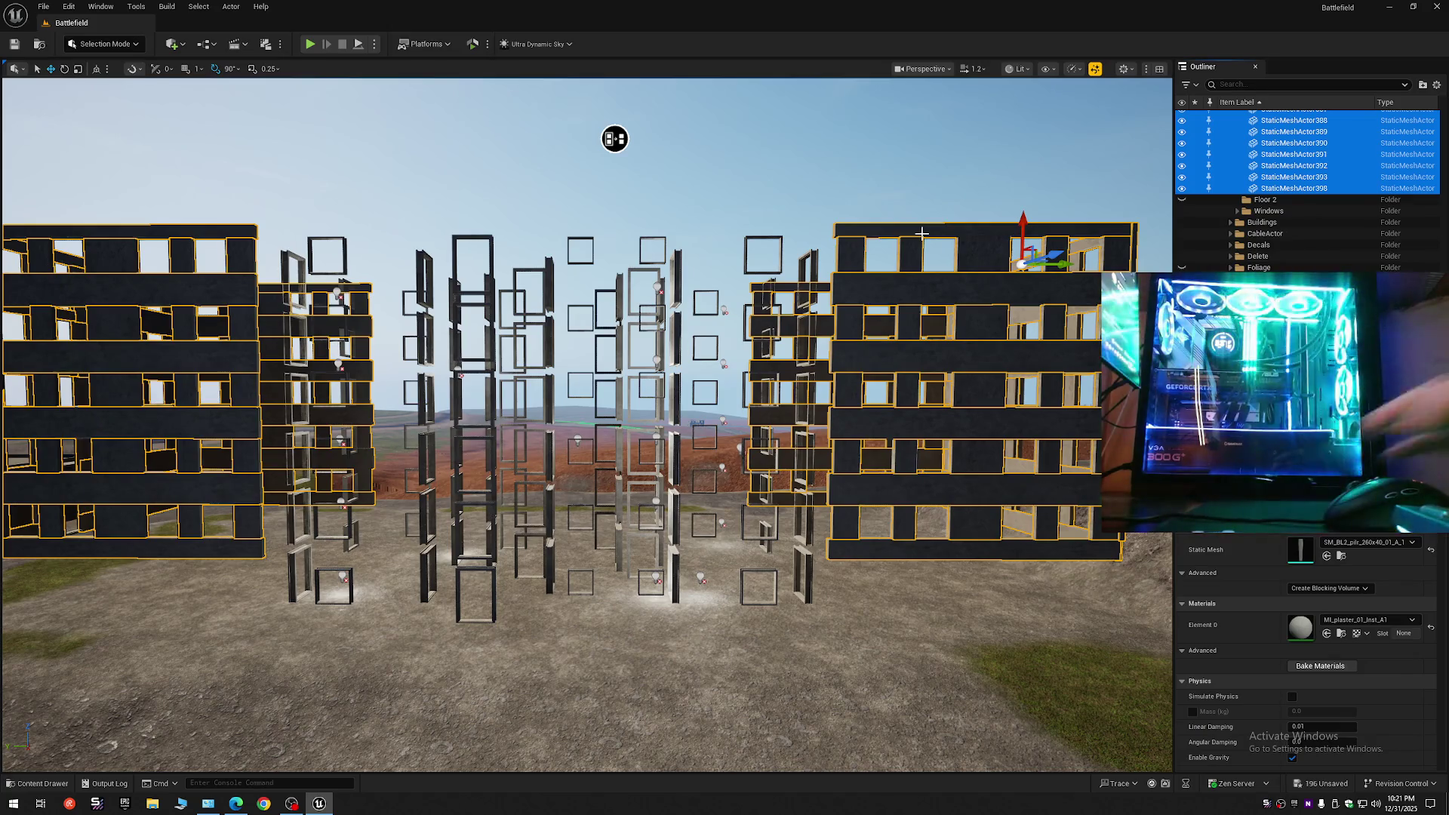
key("Delete")
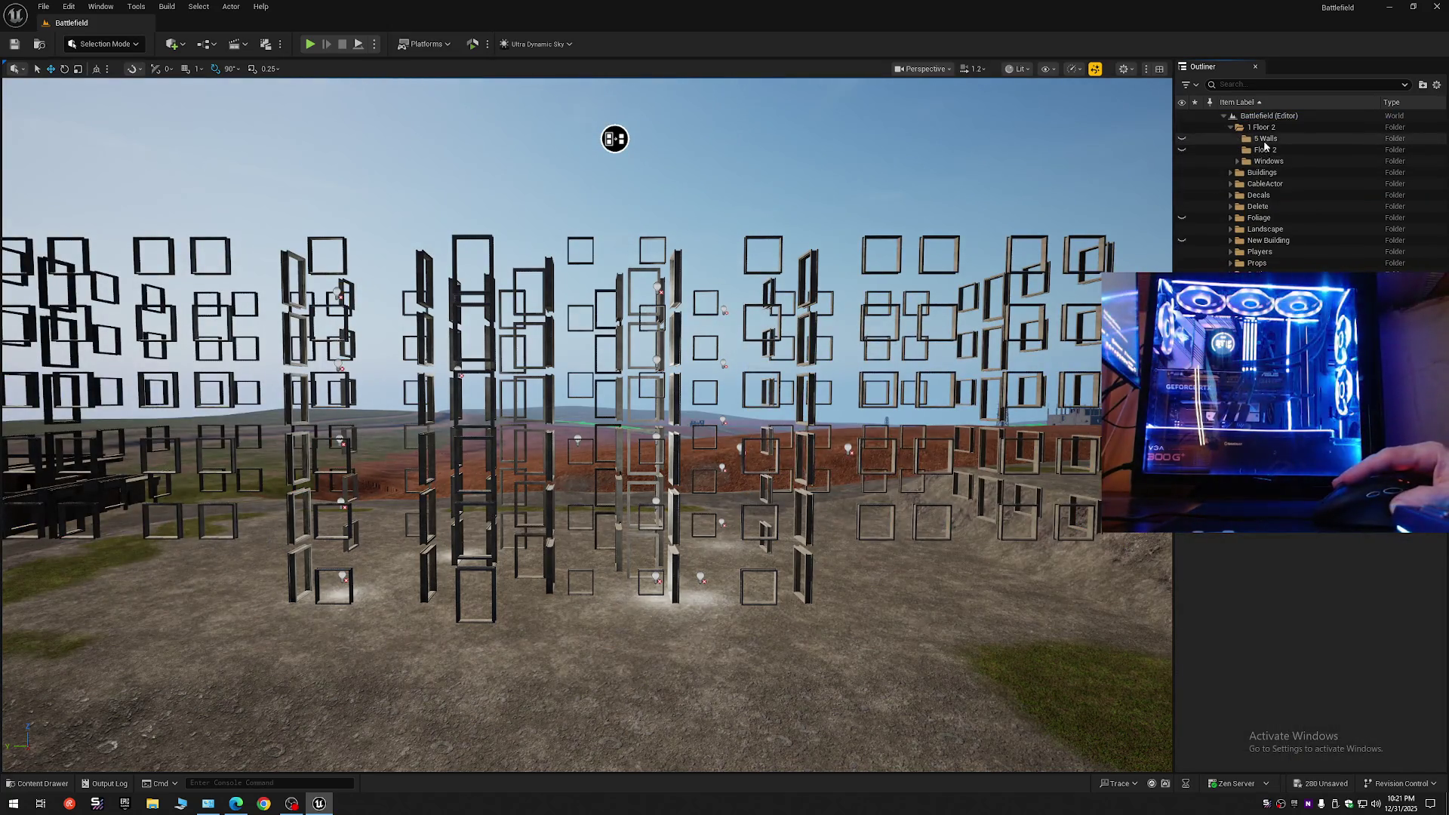
left_click(1265, 140)
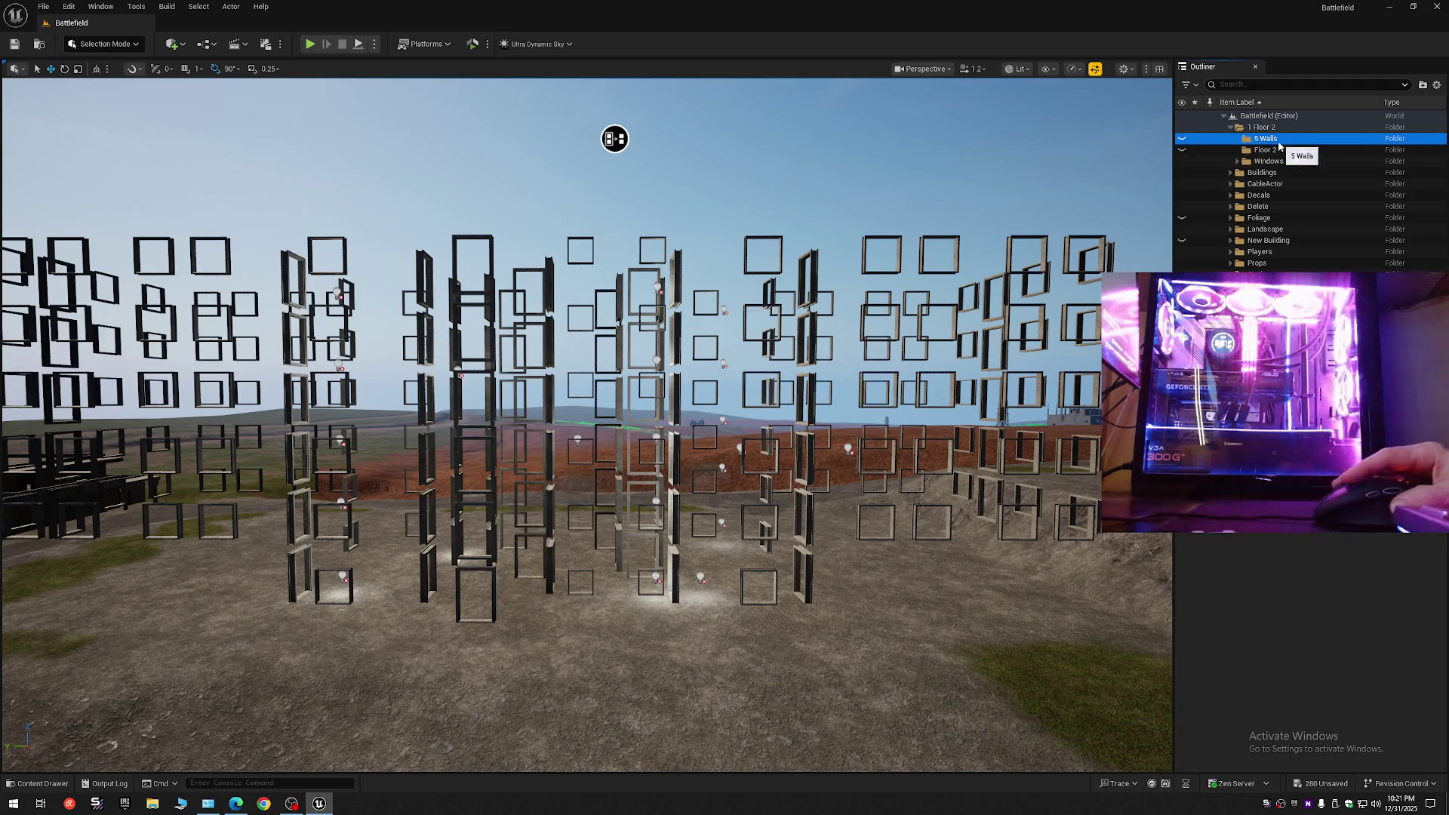
key("Delete")
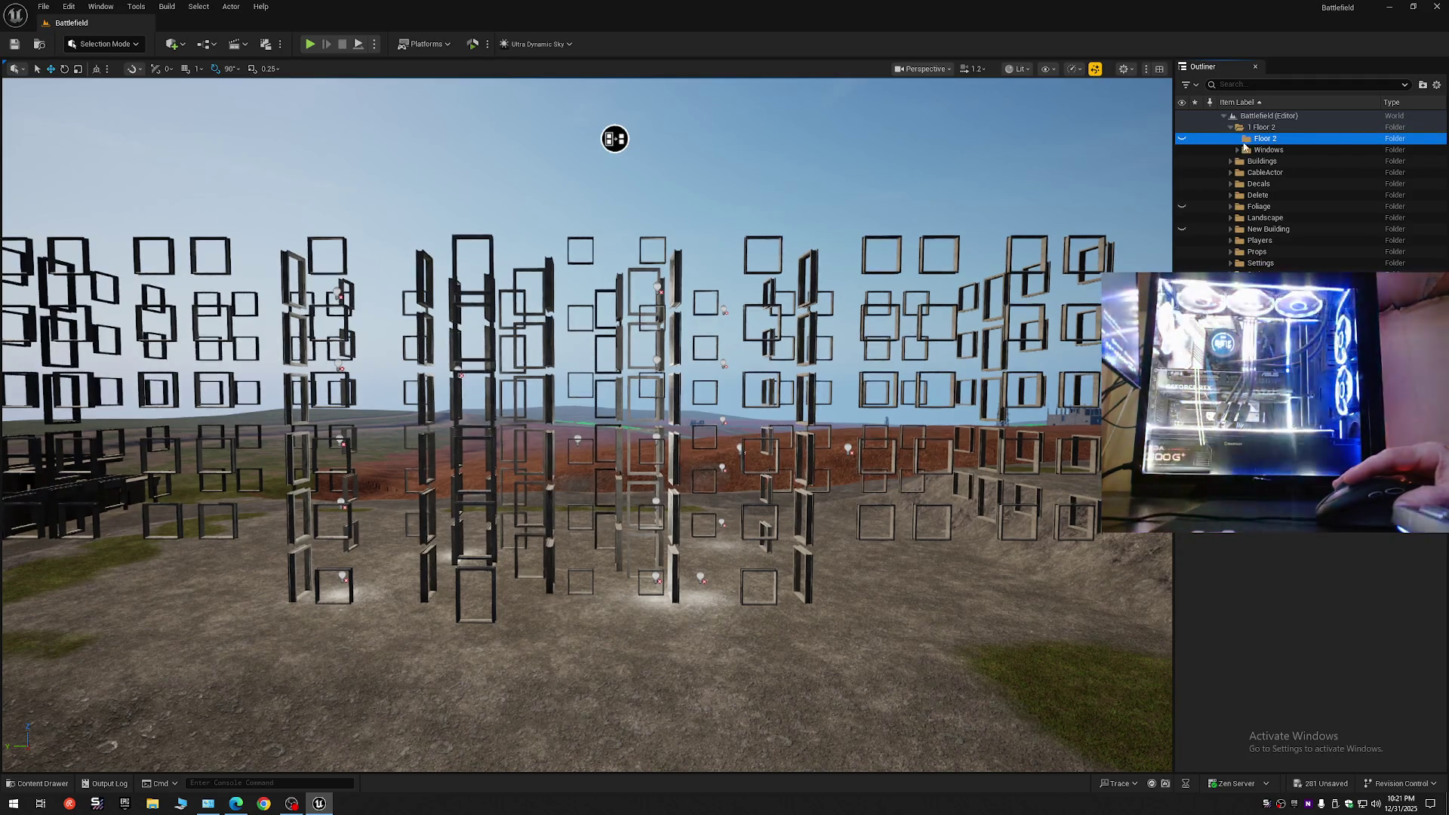
key("Delete")
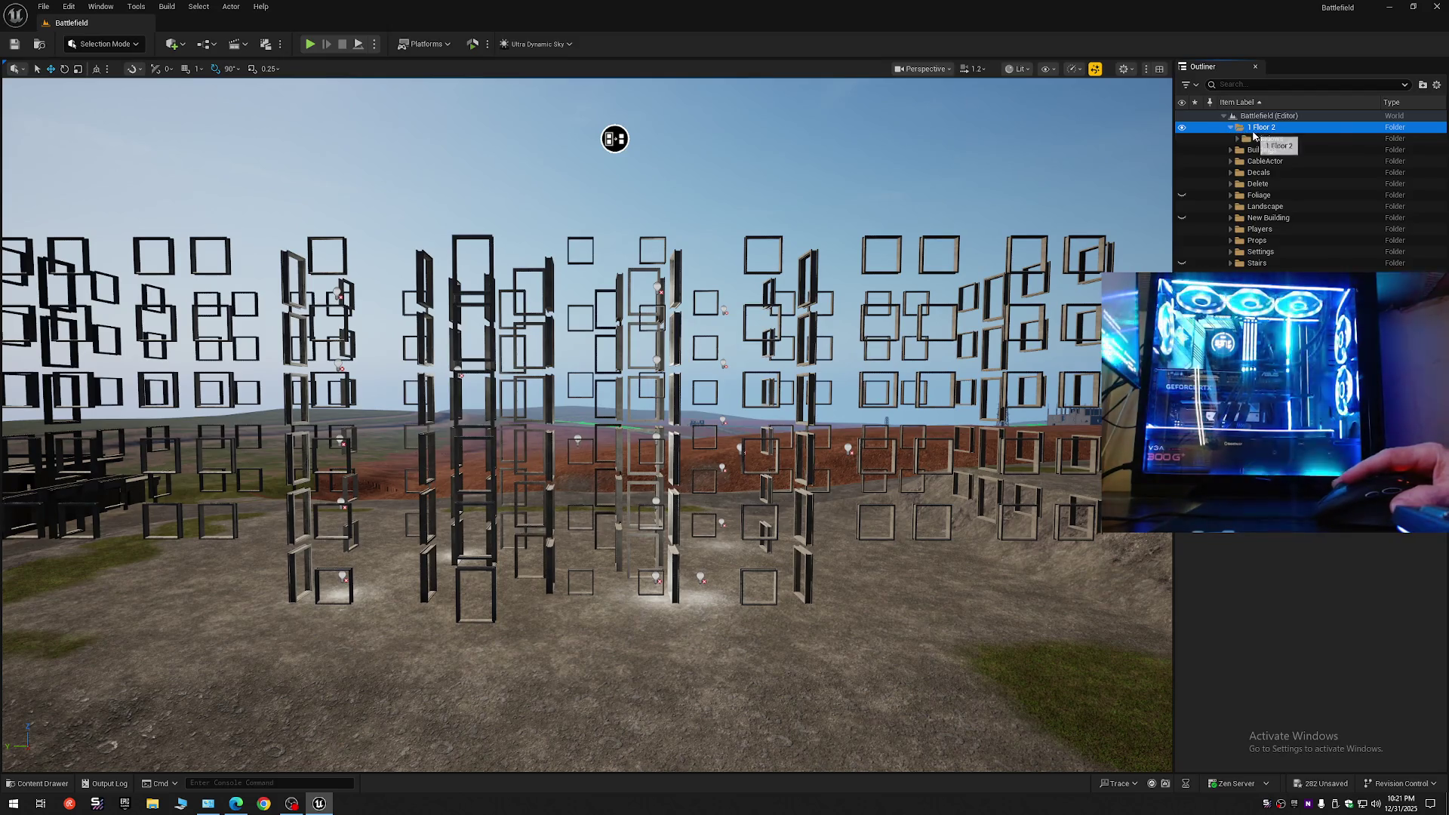
Step: Collapse the whole scene tree and make New Building visible in the level
left_click(1435, 85)
left_click(1356, 142)
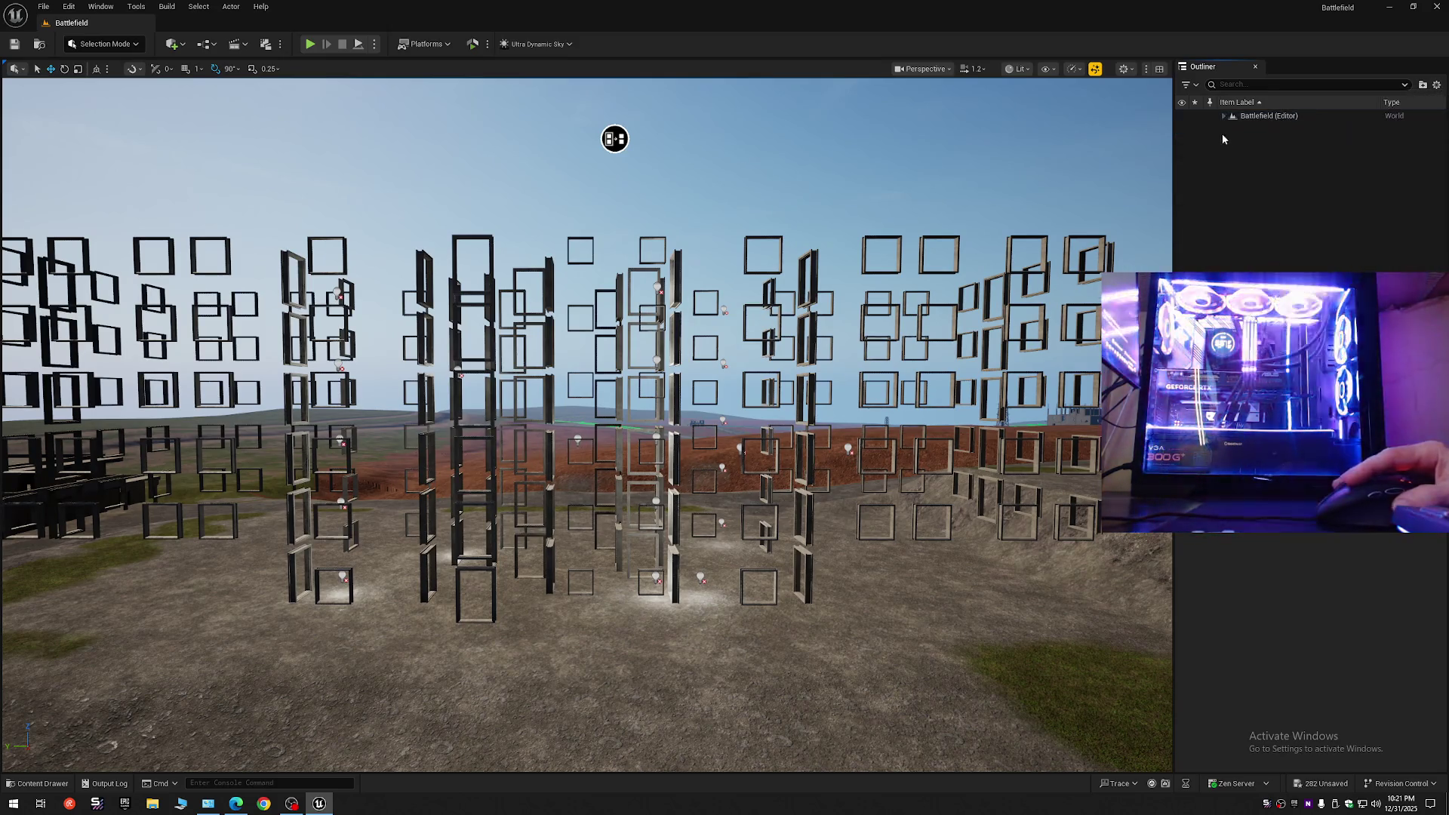
left_click(1223, 115)
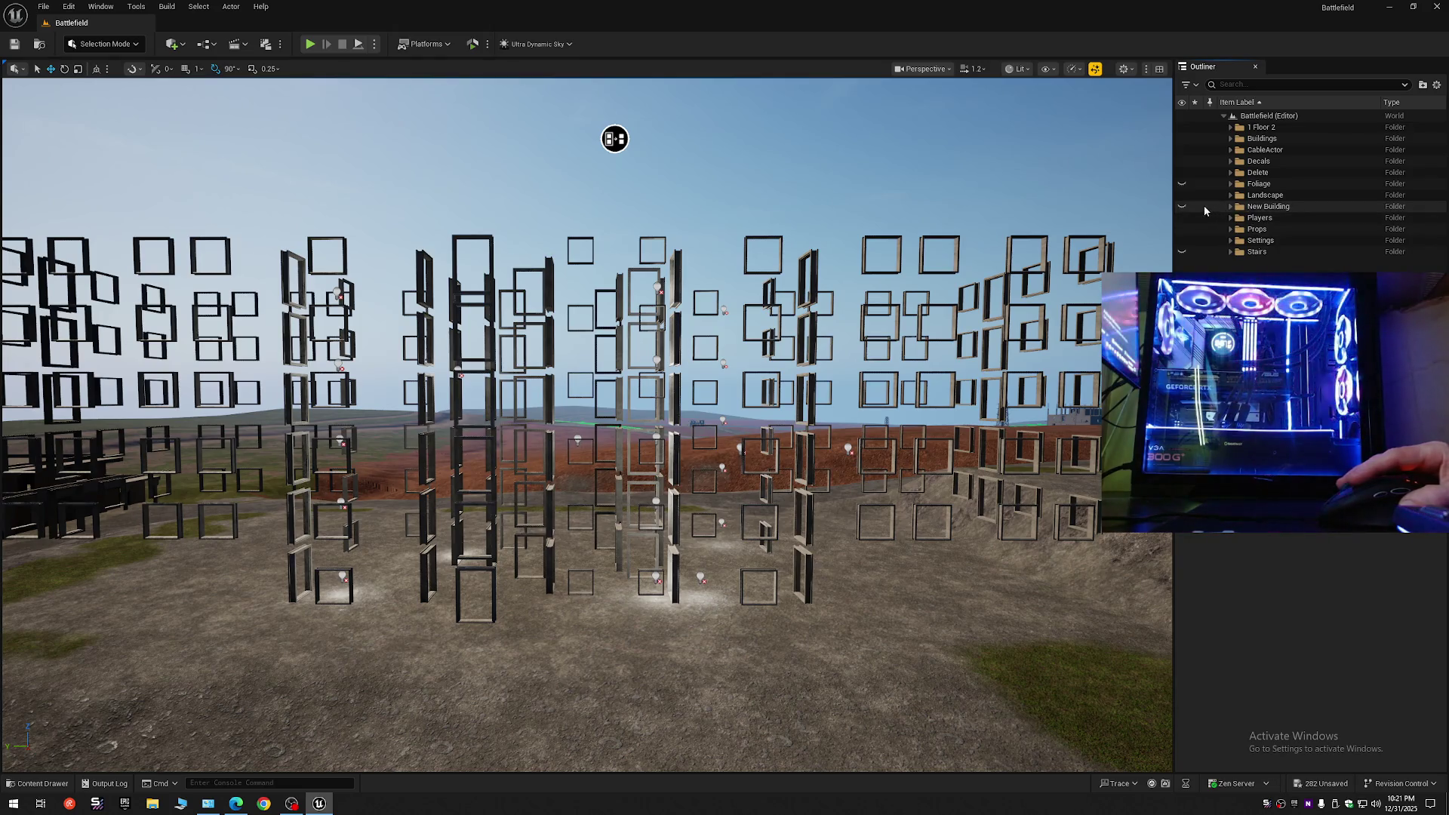
left_click(1182, 207)
Step: Fly into the new building's corridor and select the Floor_Outside mesh beside the pillars
left_click_drag(615, 138, 929, 302)
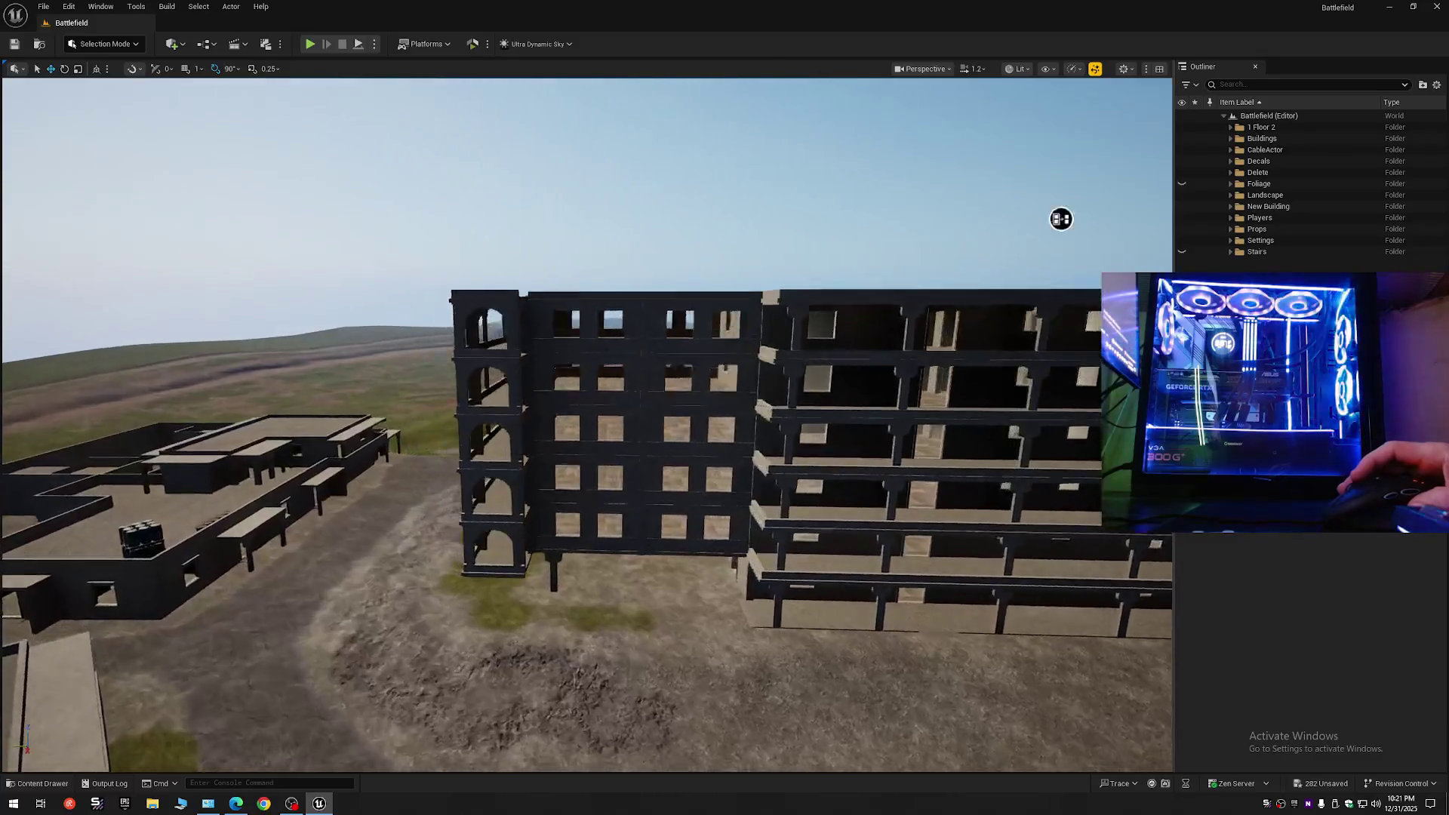
key("w")
scroll(587, 423, "down", 1)
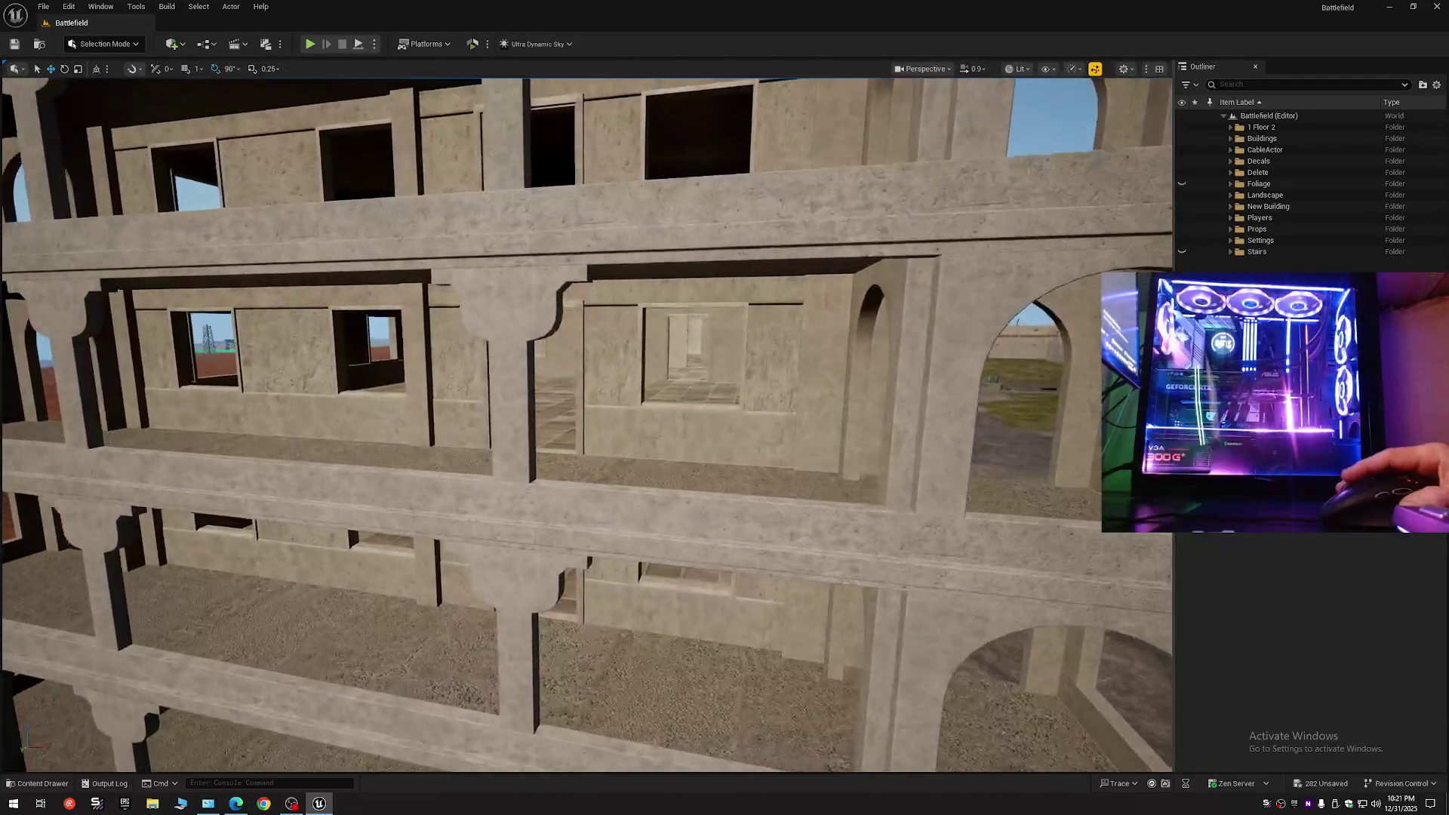
key("w")
scroll(587, 422, "down", 2)
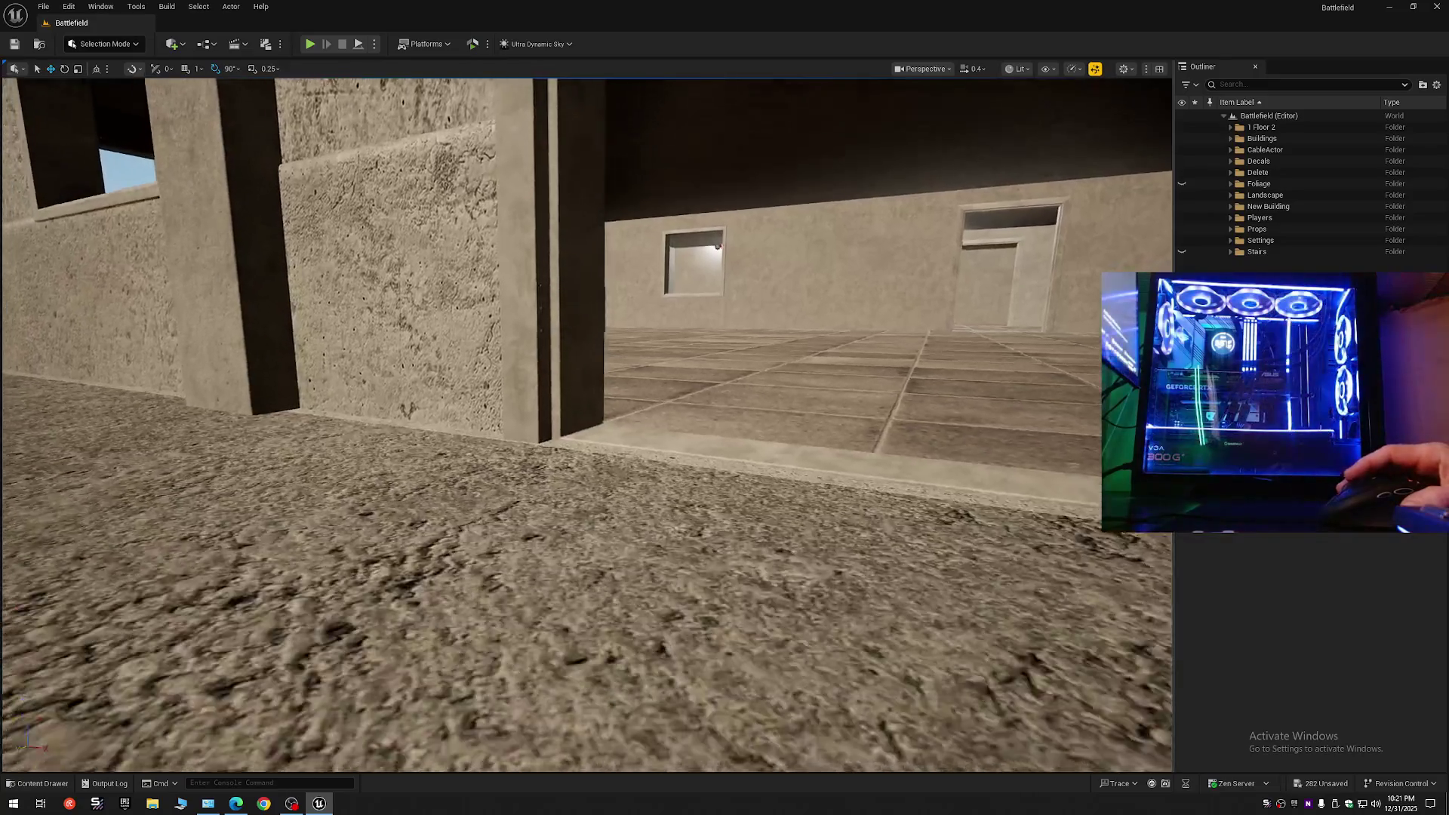
key("w")
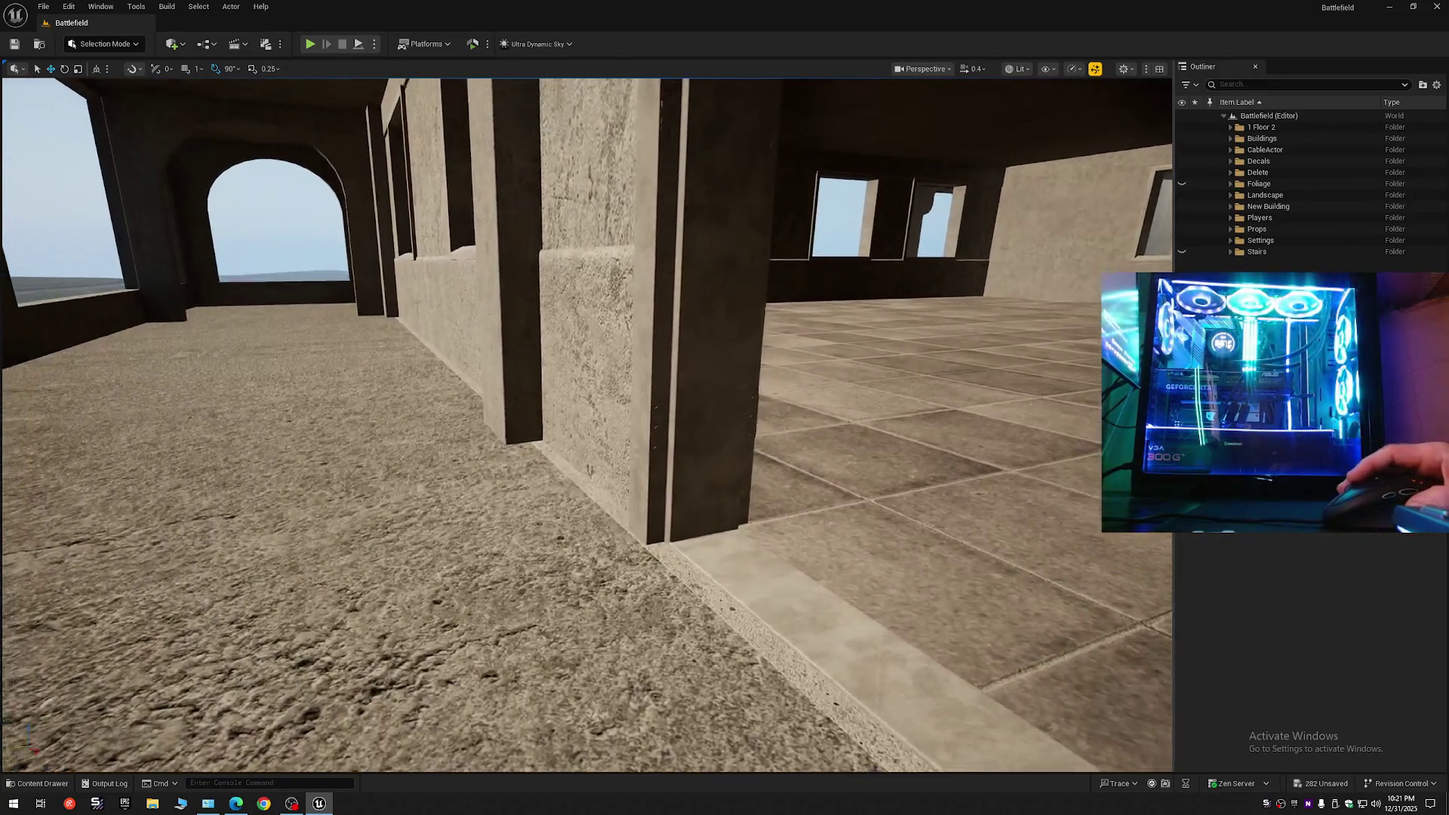
key("w")
scroll(587, 423, "up", 1)
key("w")
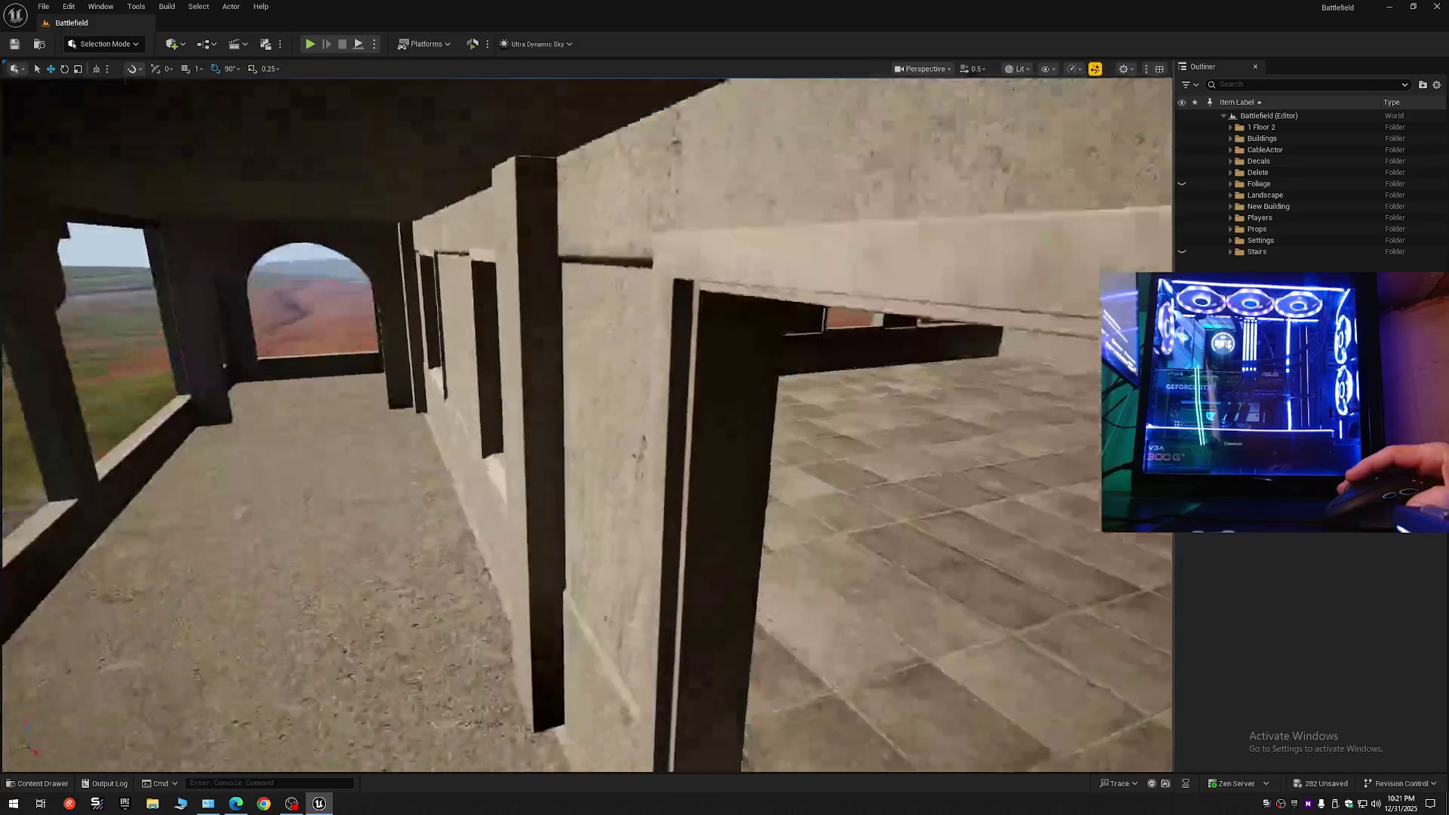
key("w")
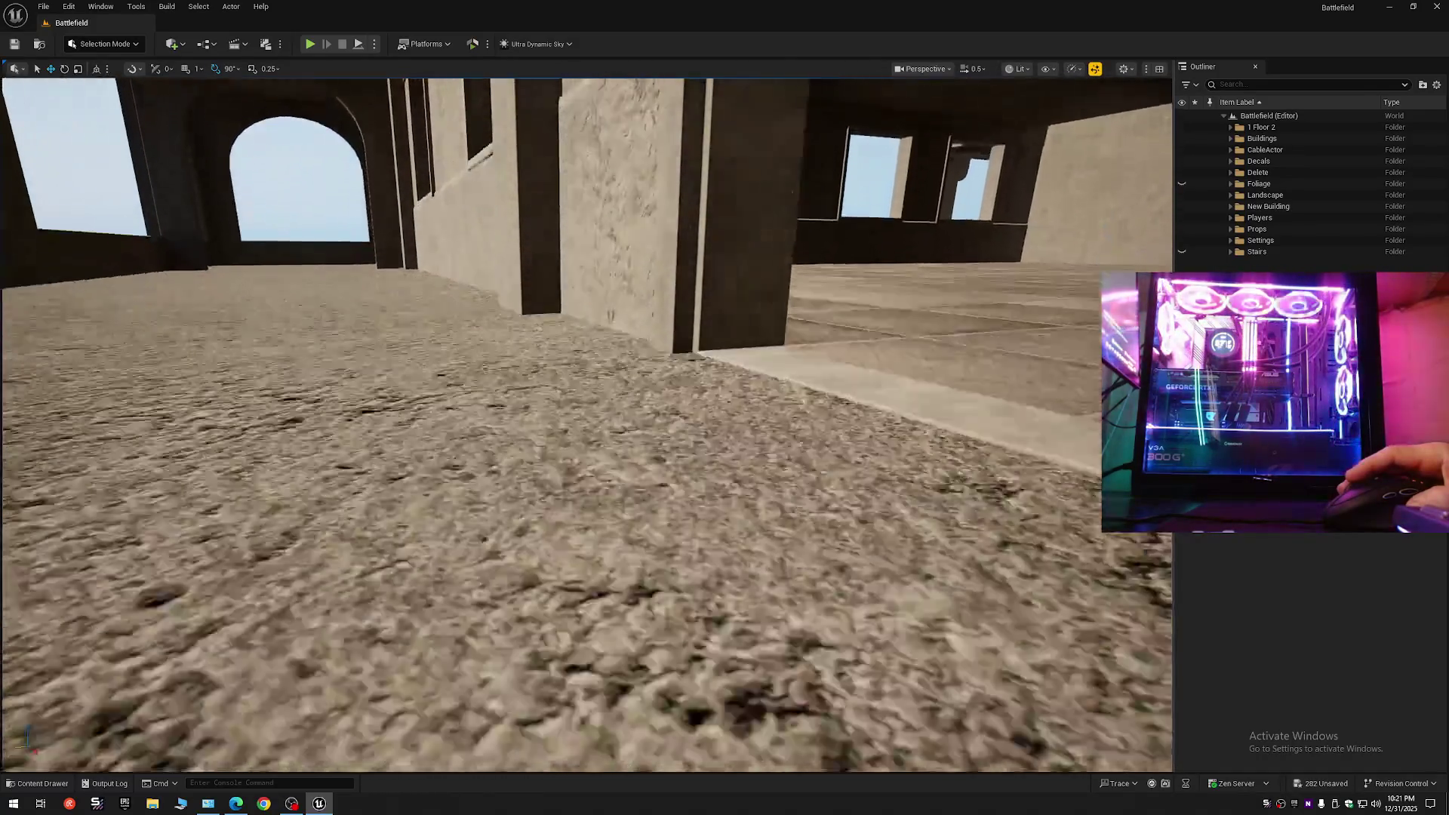
key("w")
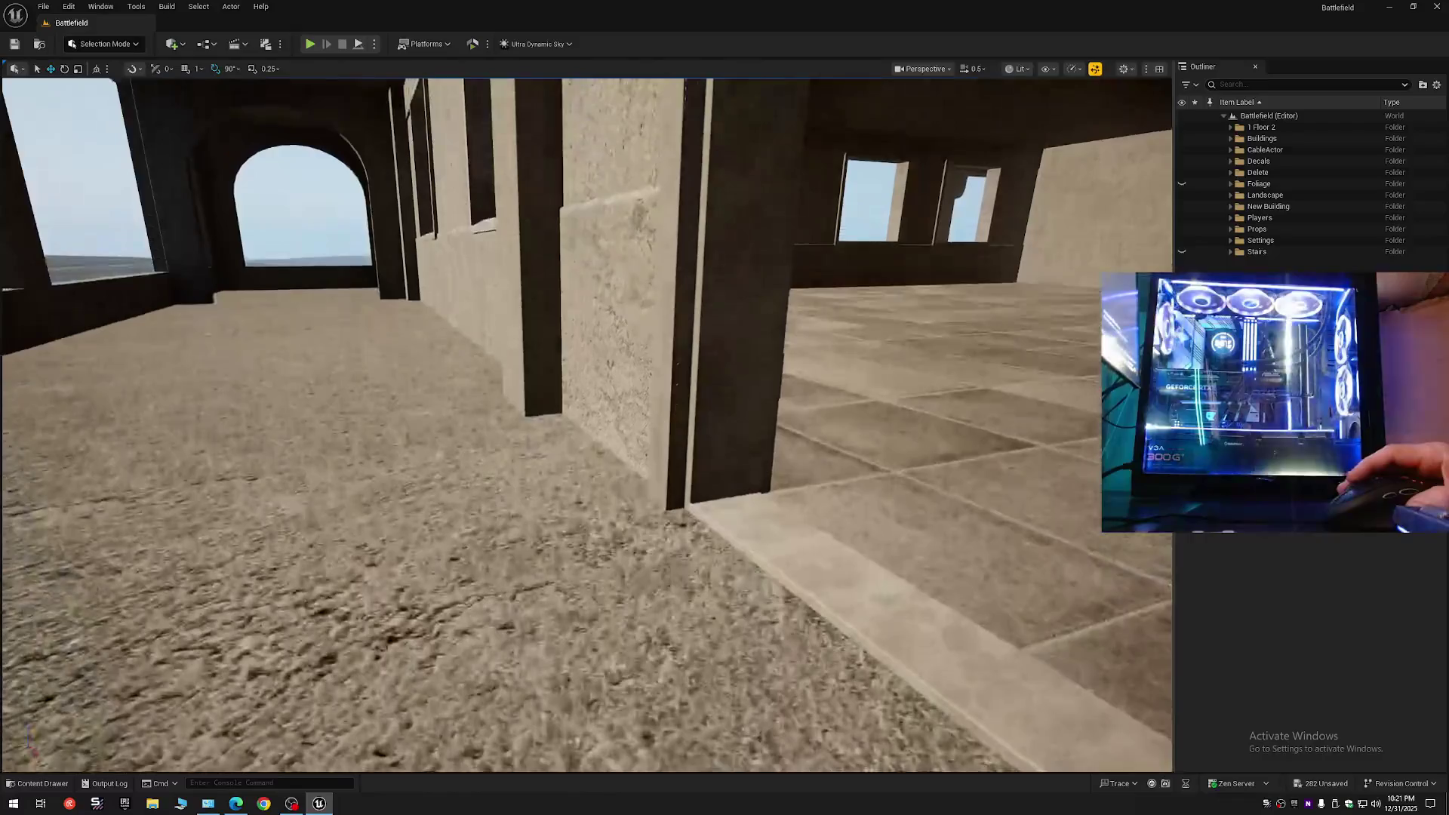
key("w")
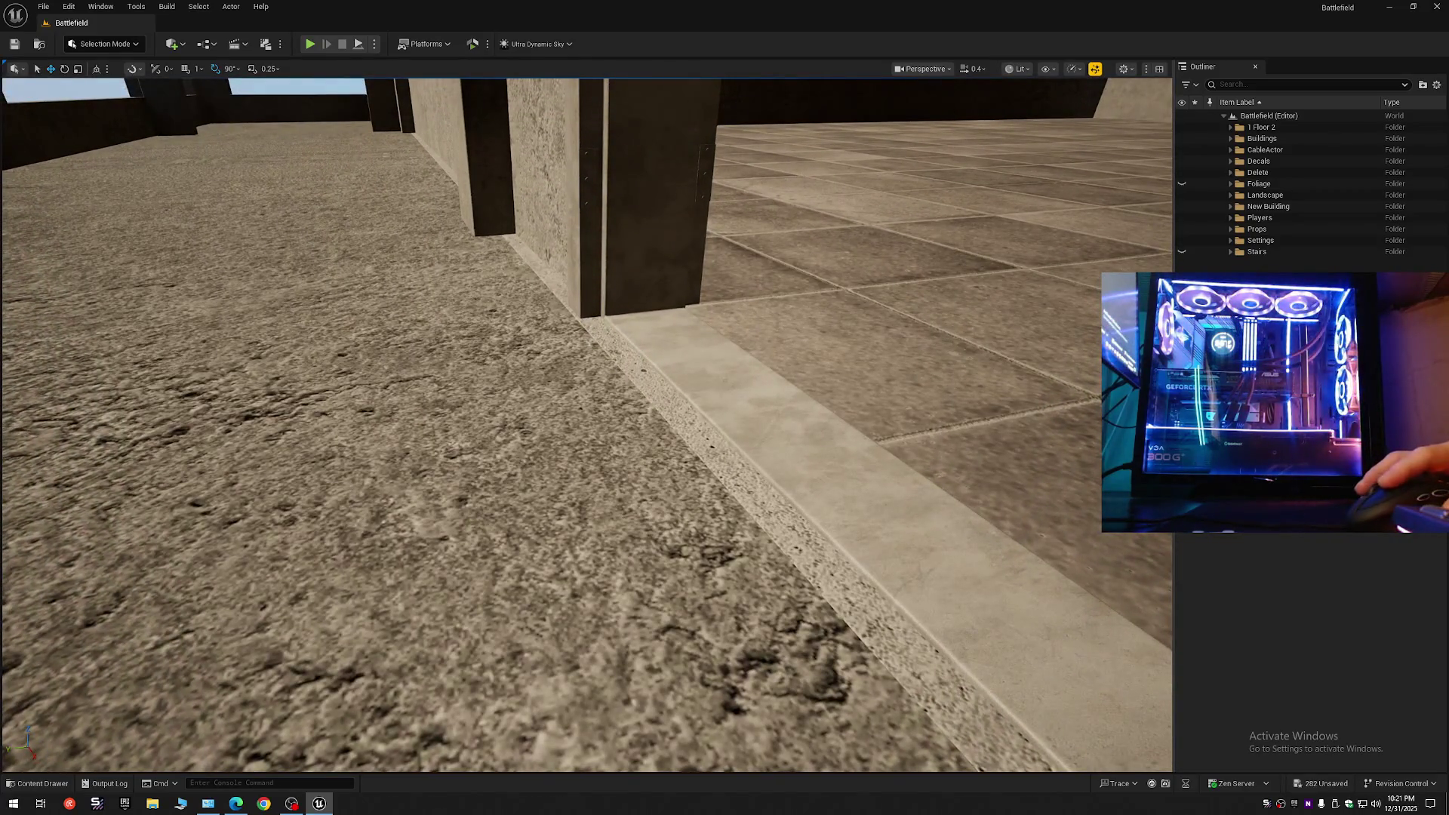
left_click(623, 376)
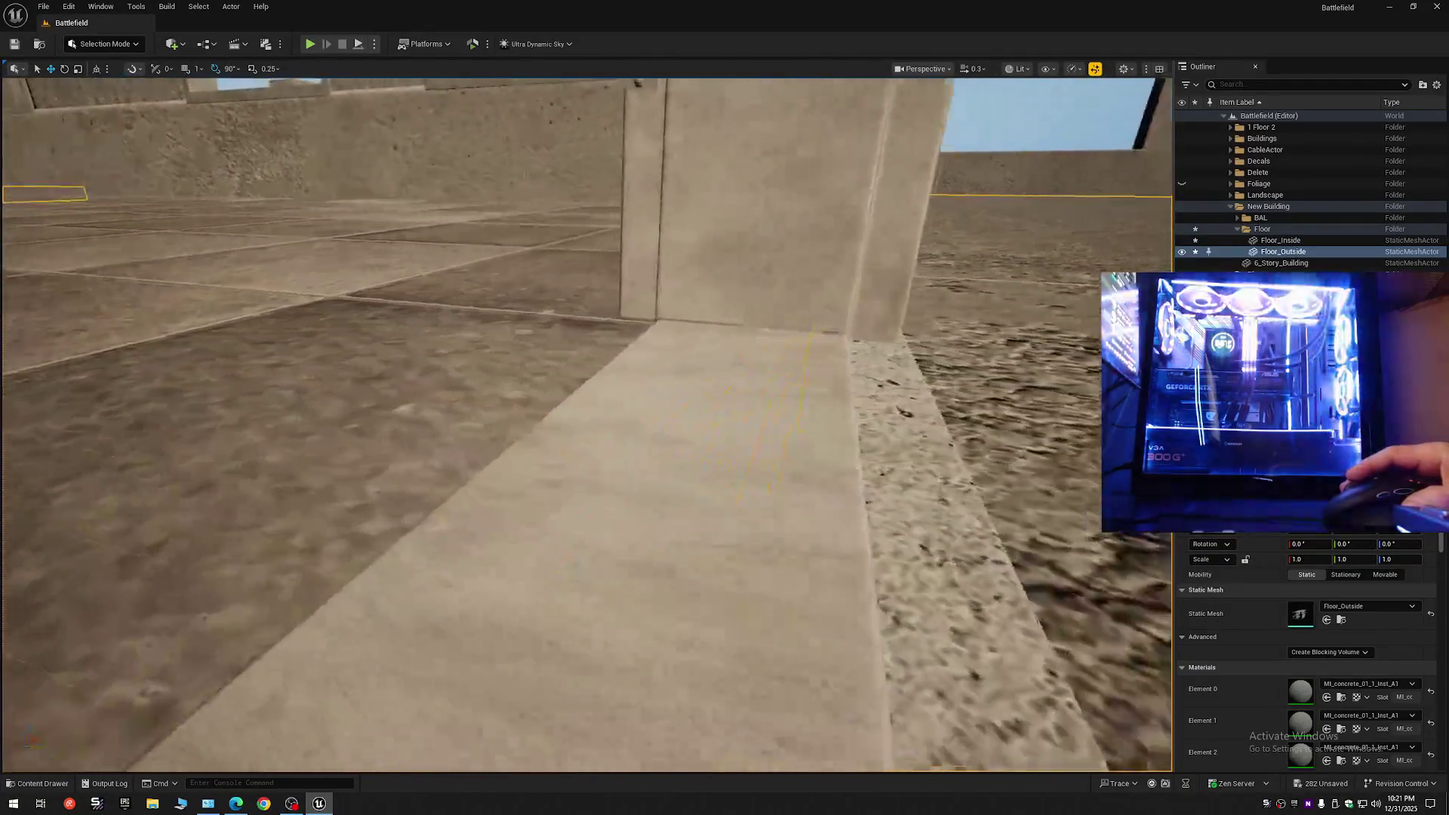
Step: Fly through the room and out along the concrete walkway to the stone pillar
key("a")
key("s")
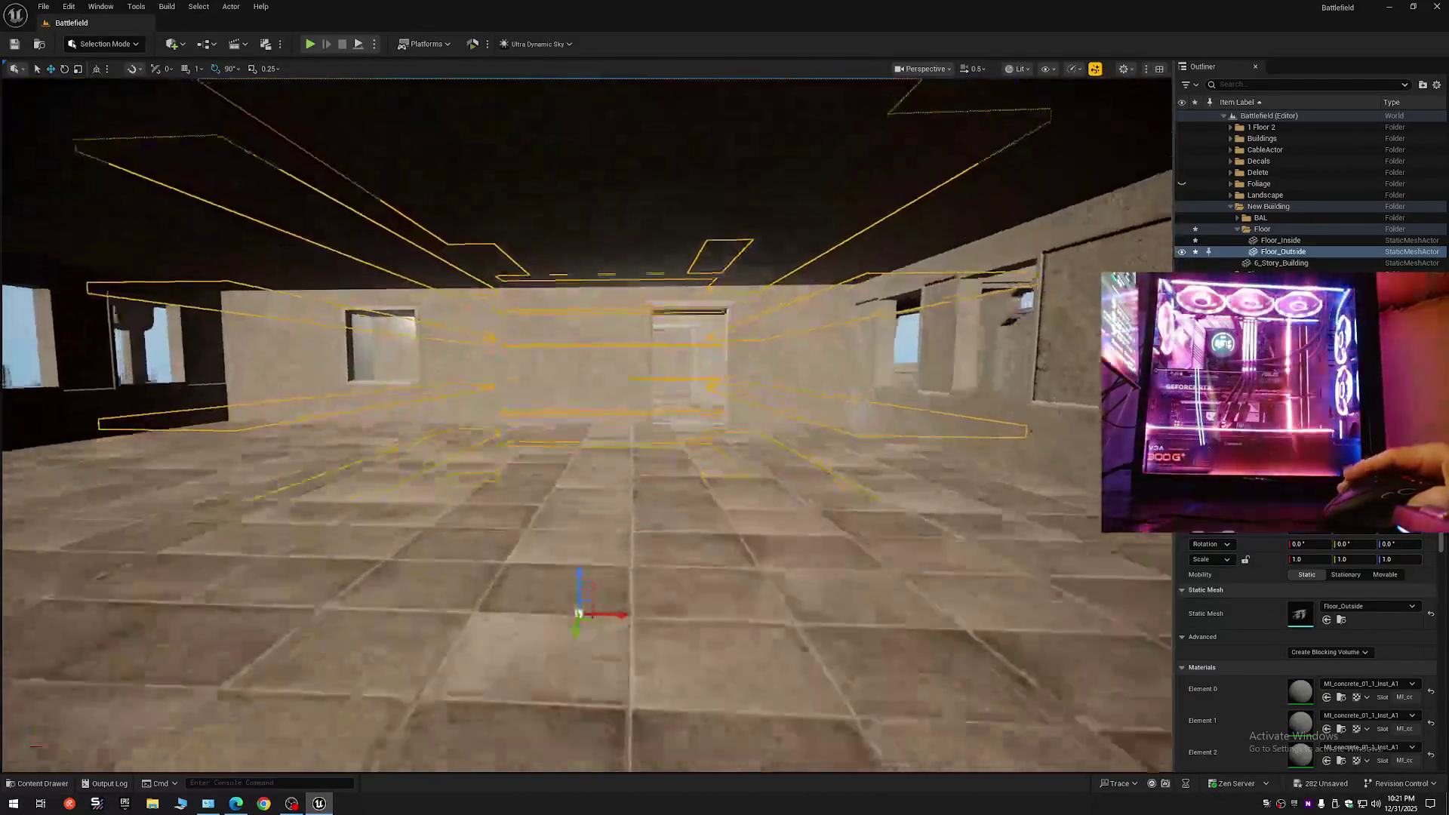
key("s")
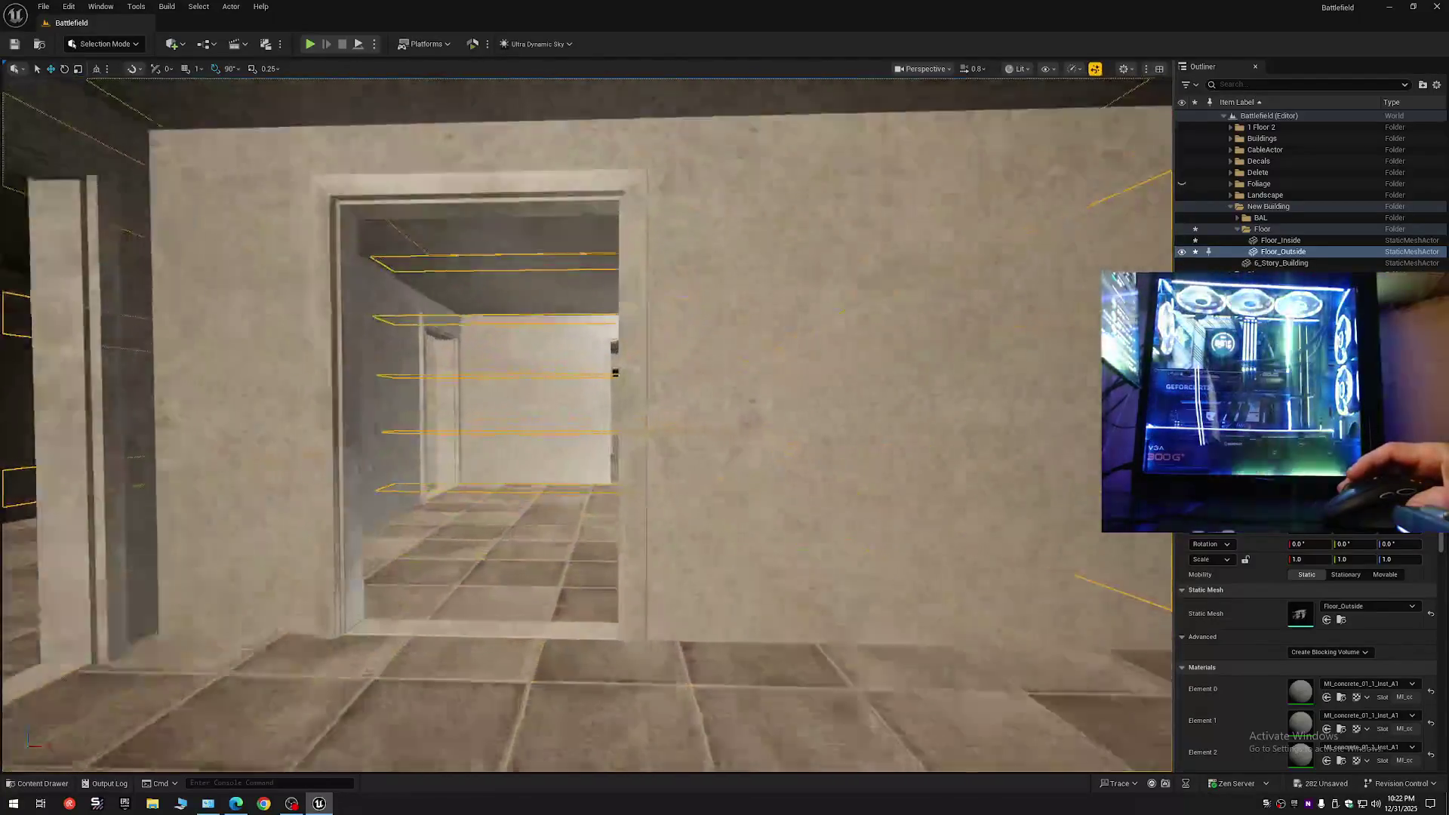
key("w")
scroll(587, 424, "down", 1)
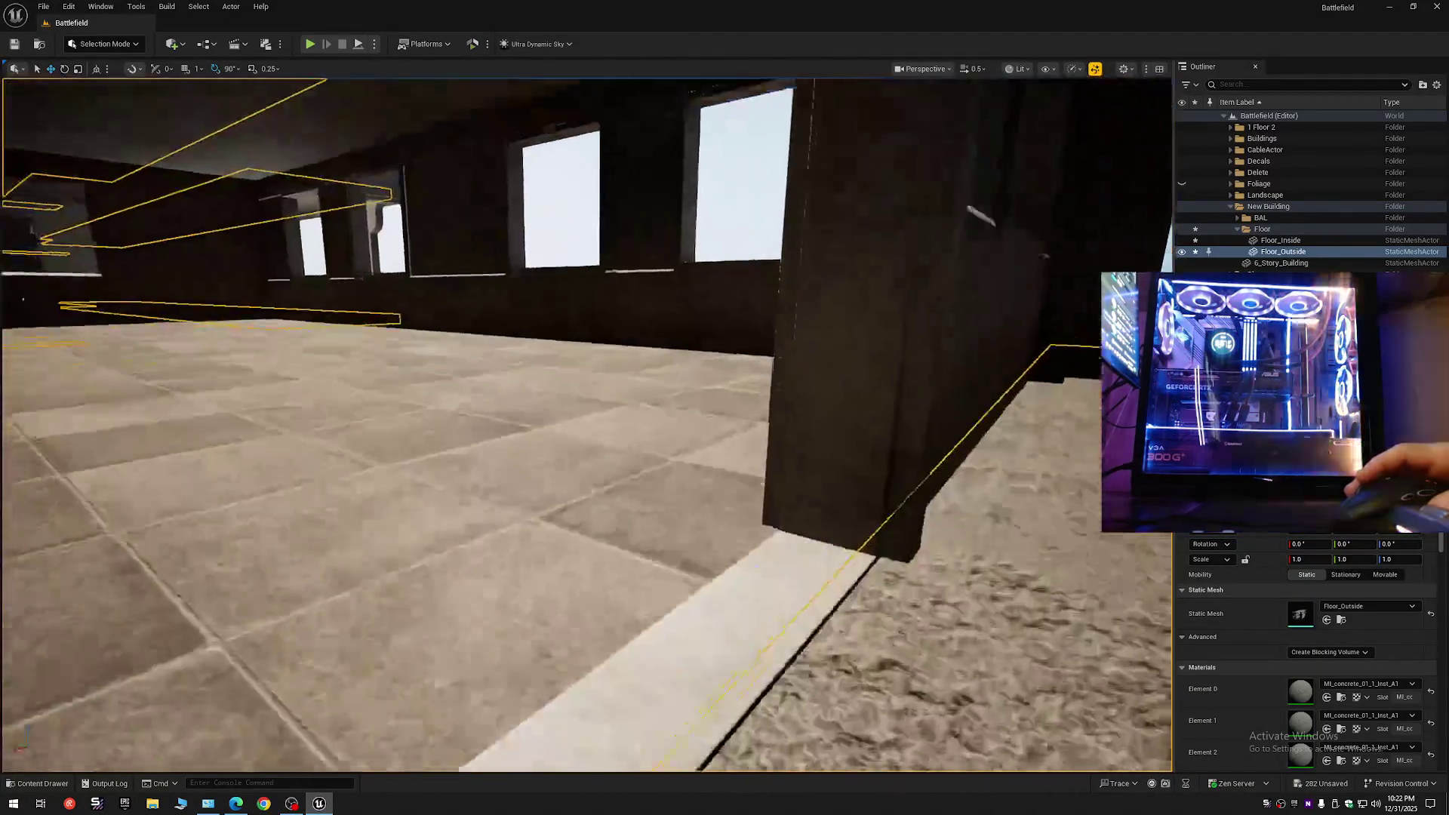
key("w")
key("w")
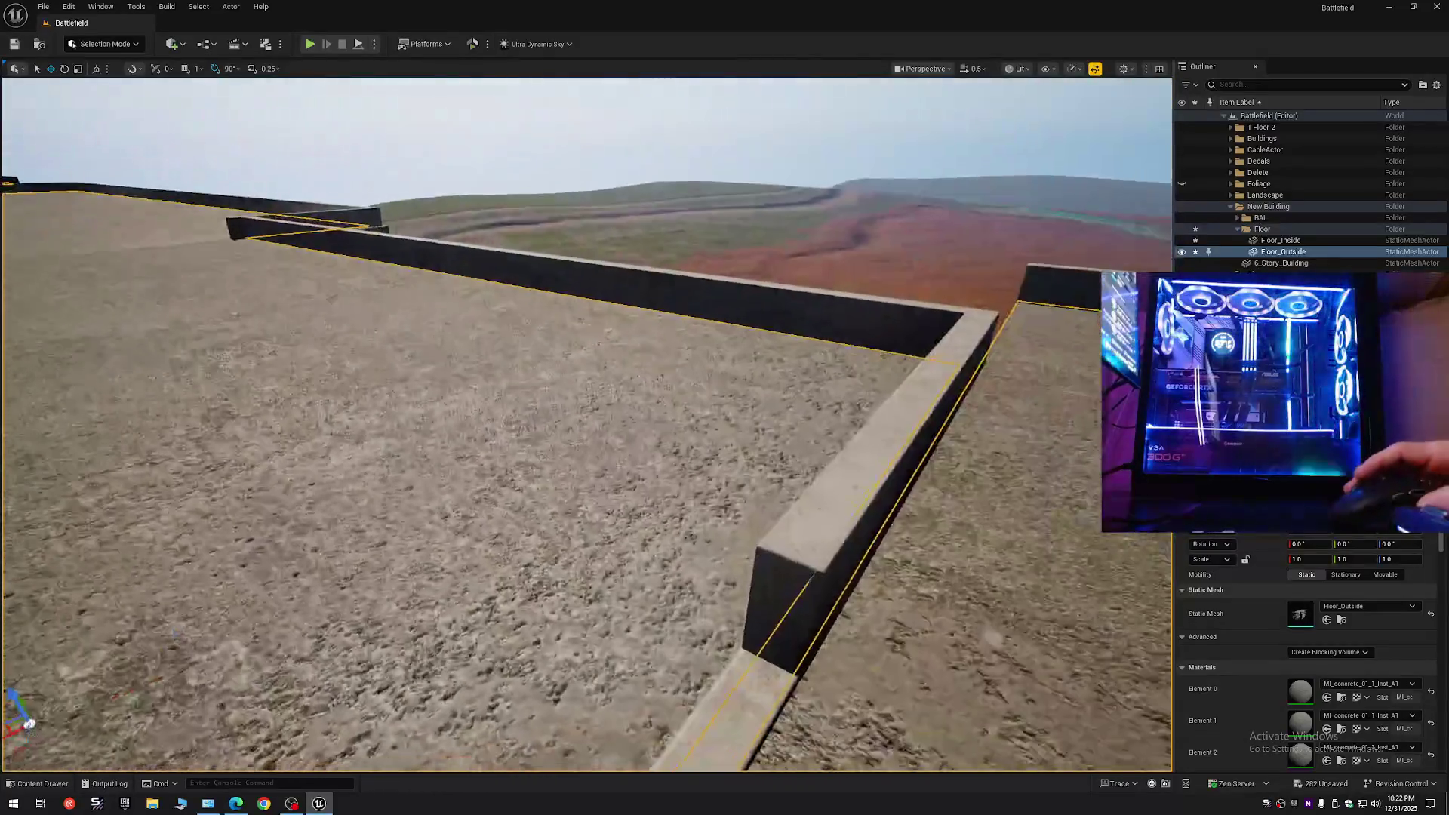
key("w")
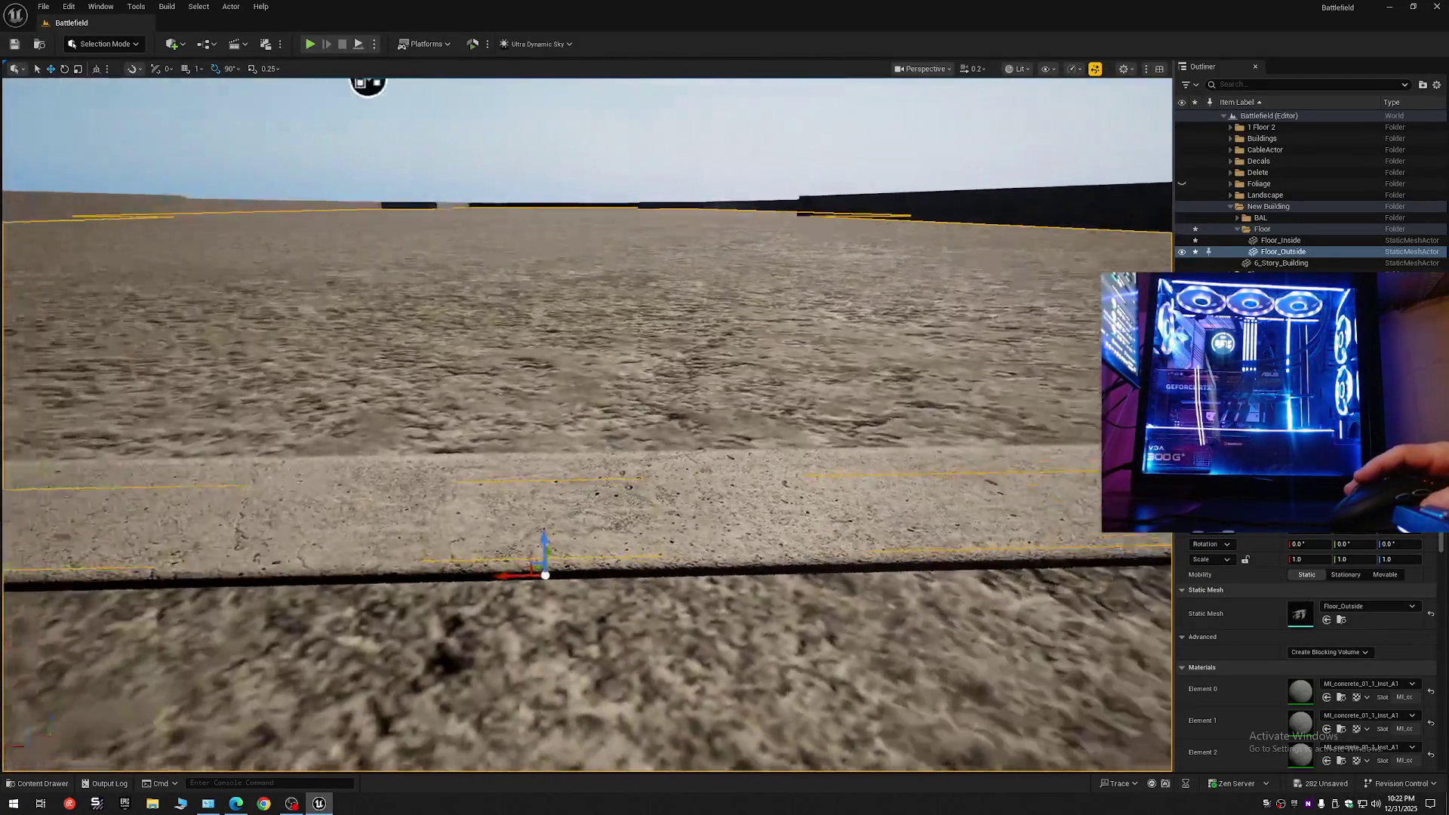
key("w")
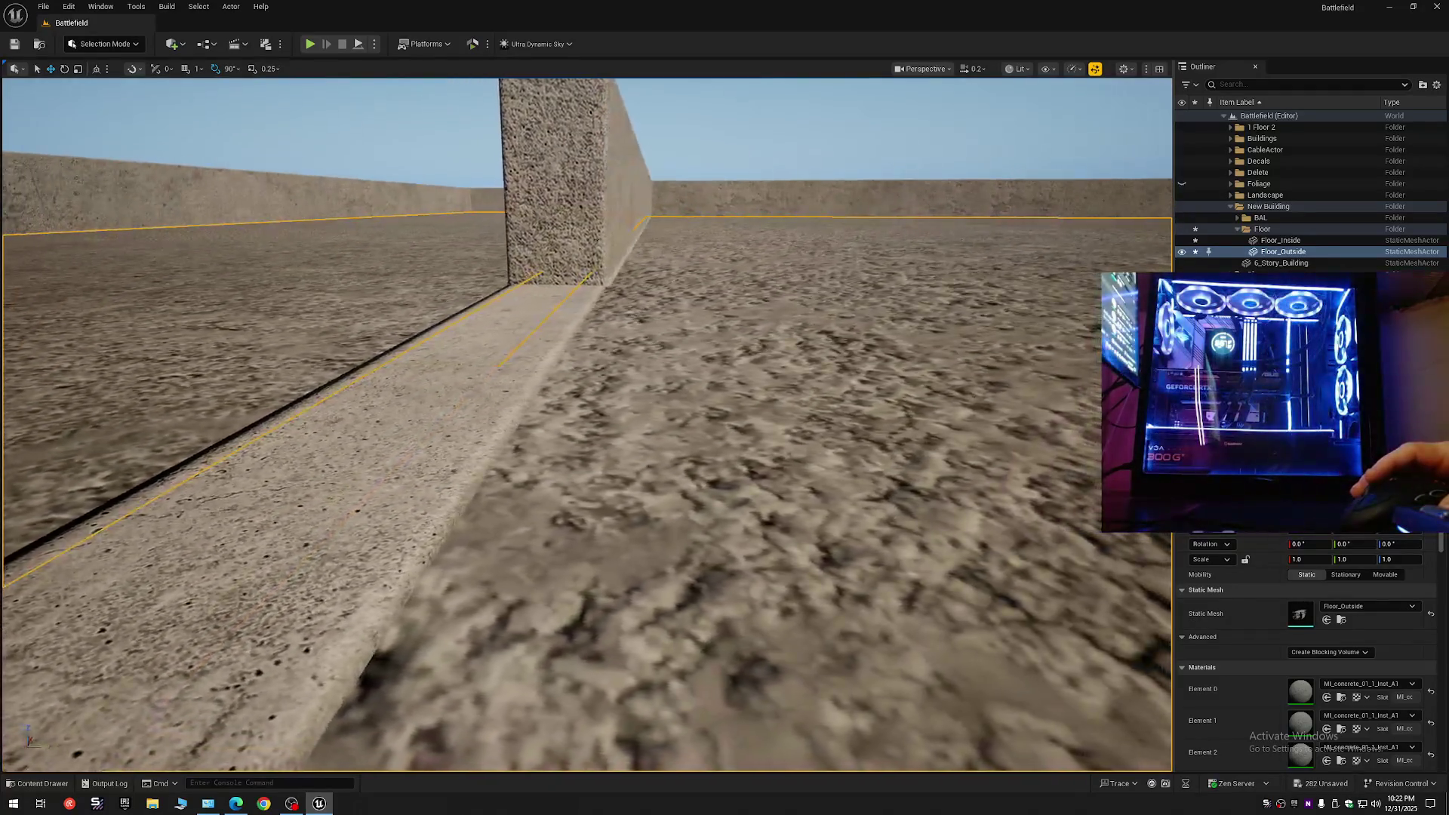
key("w")
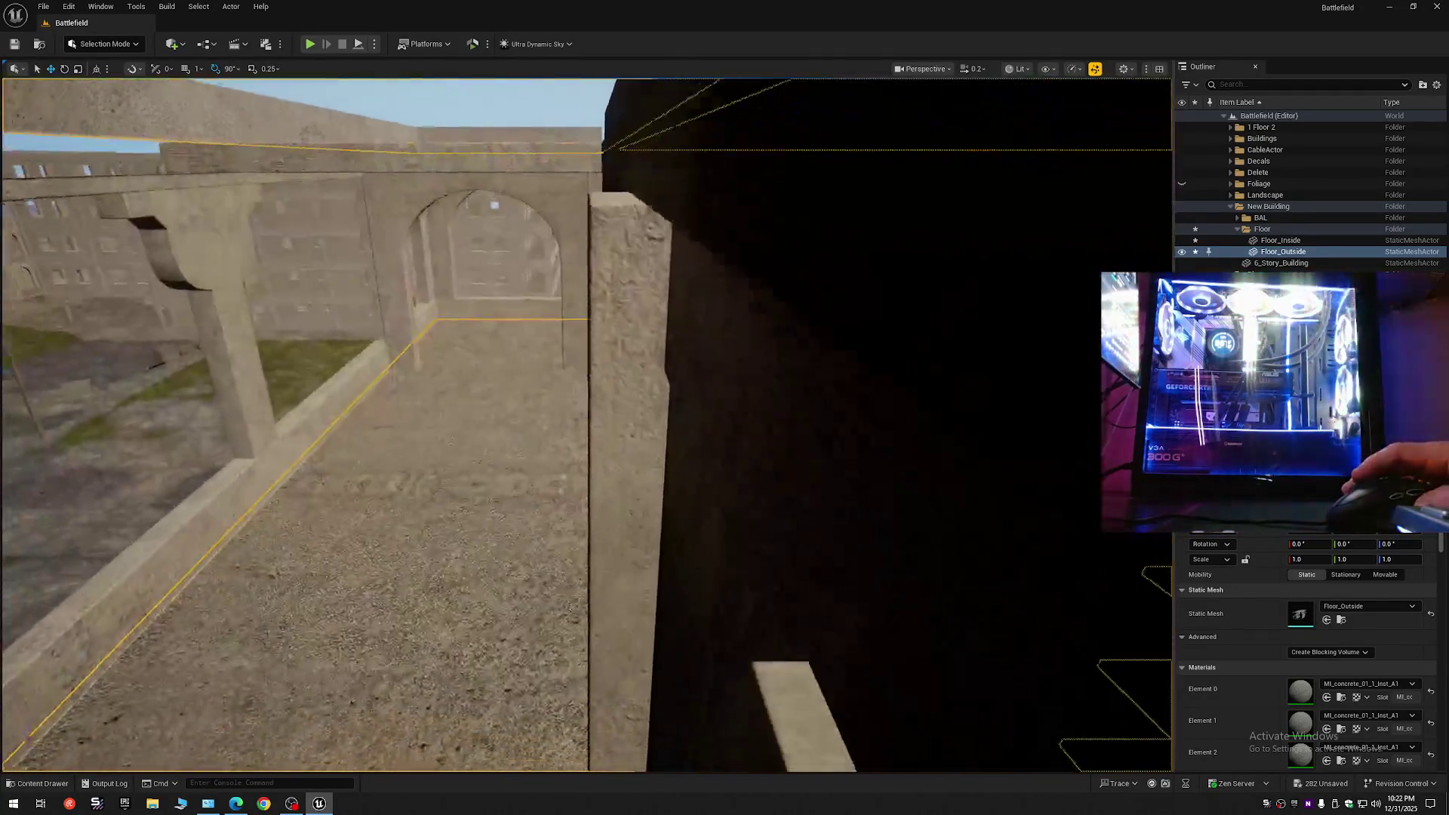
scroll(587, 424, "up", 1)
key("w")
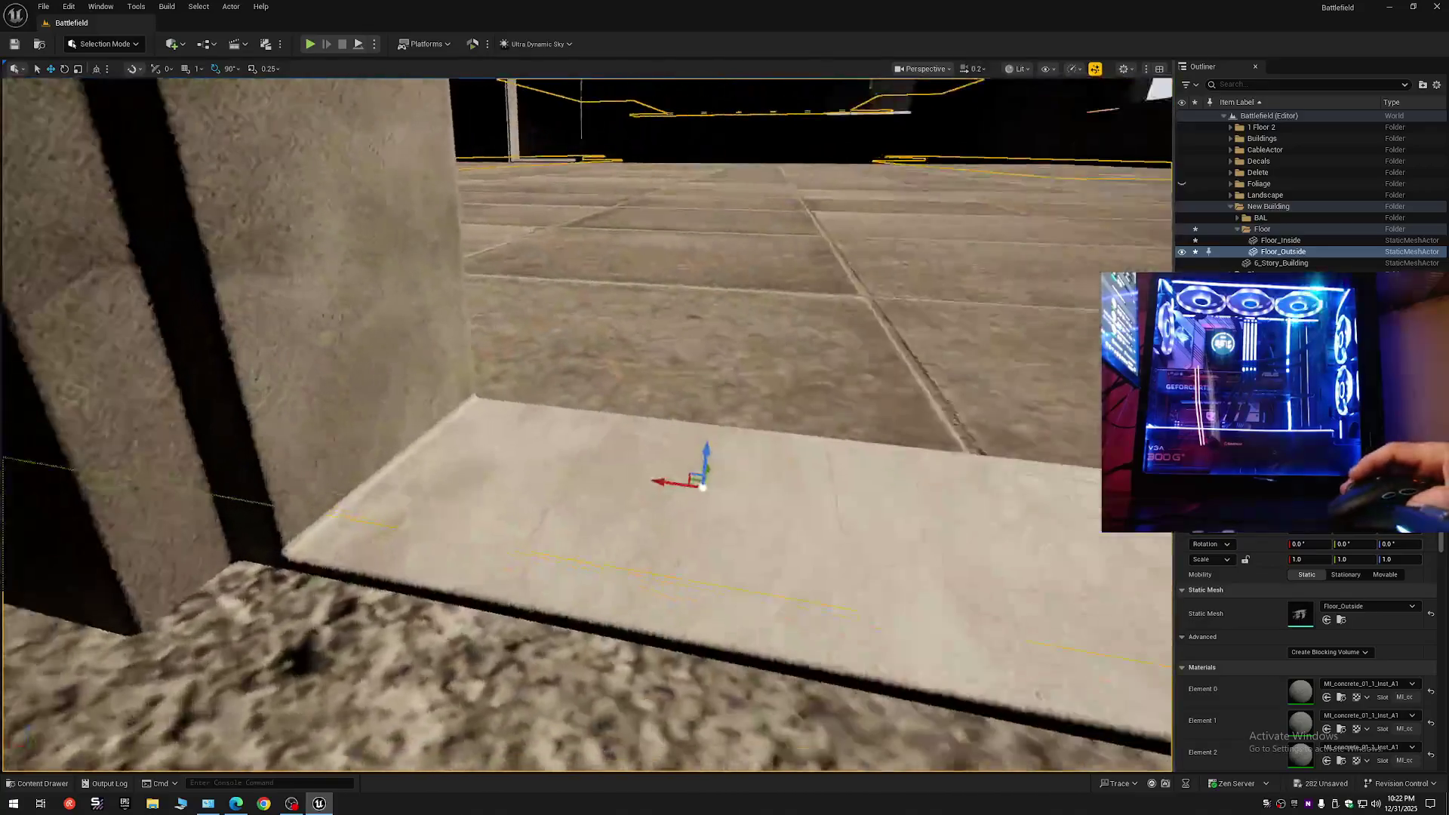
key("w")
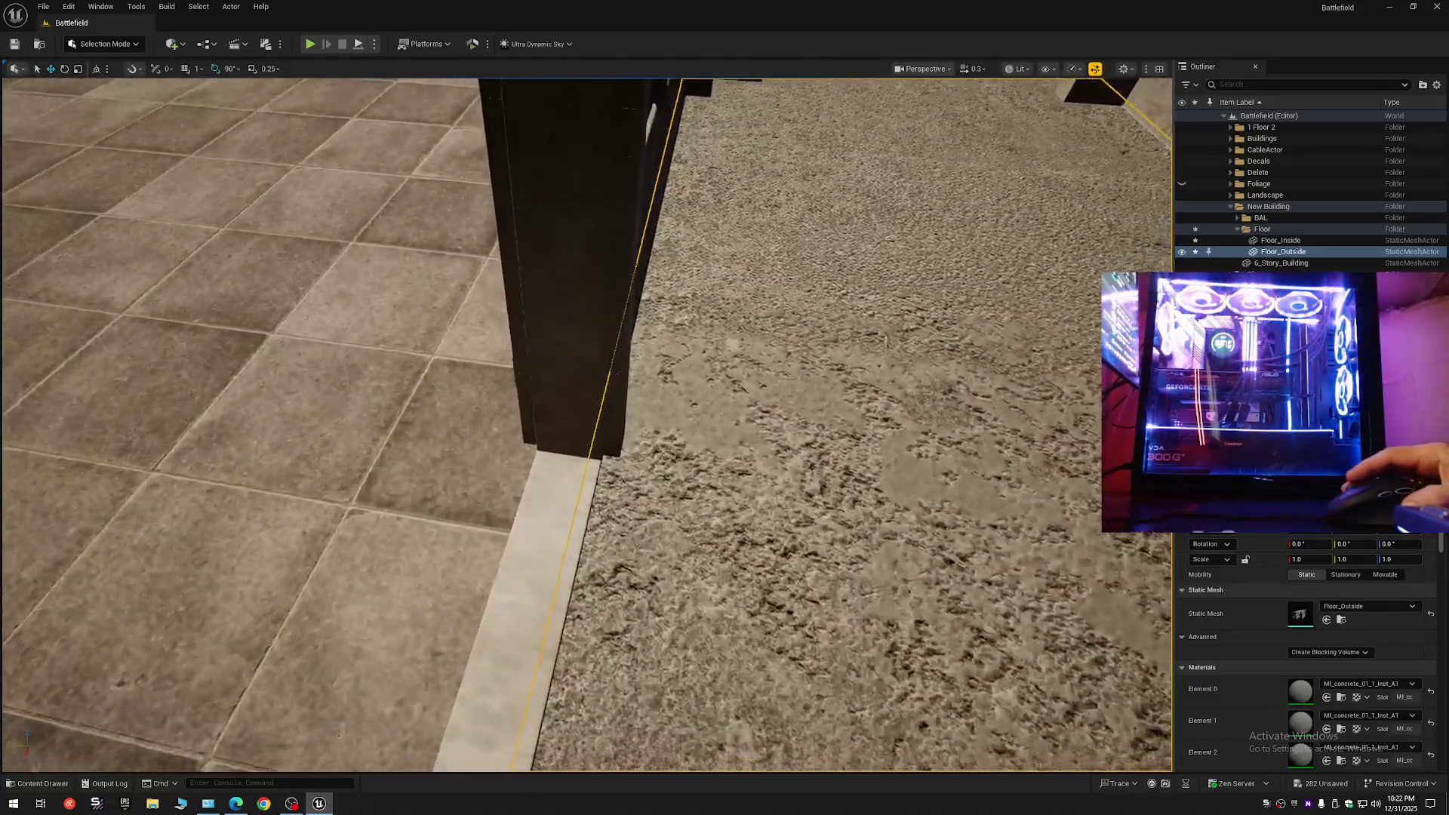
scroll(587, 424, "up", 1)
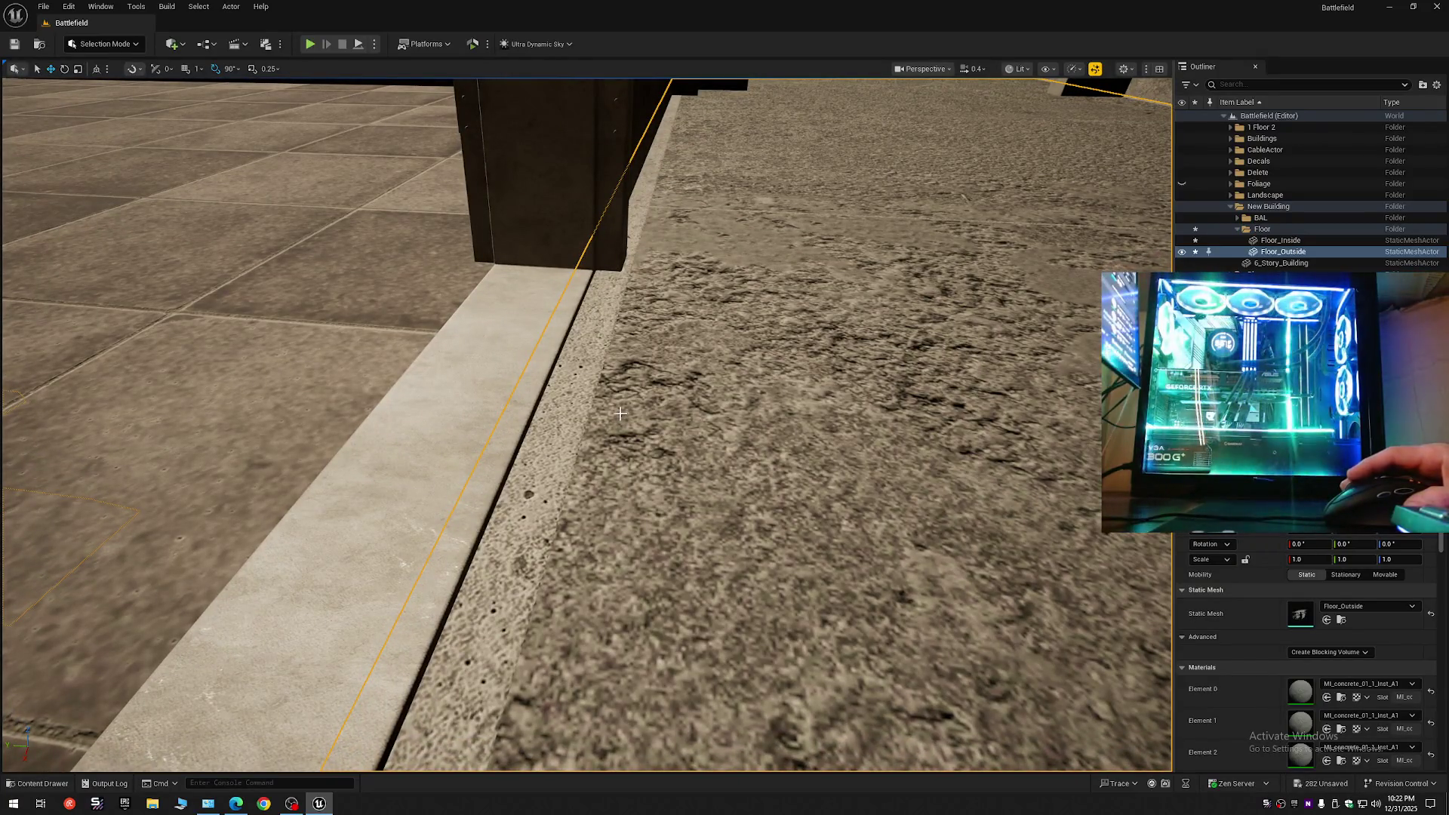
key("w")
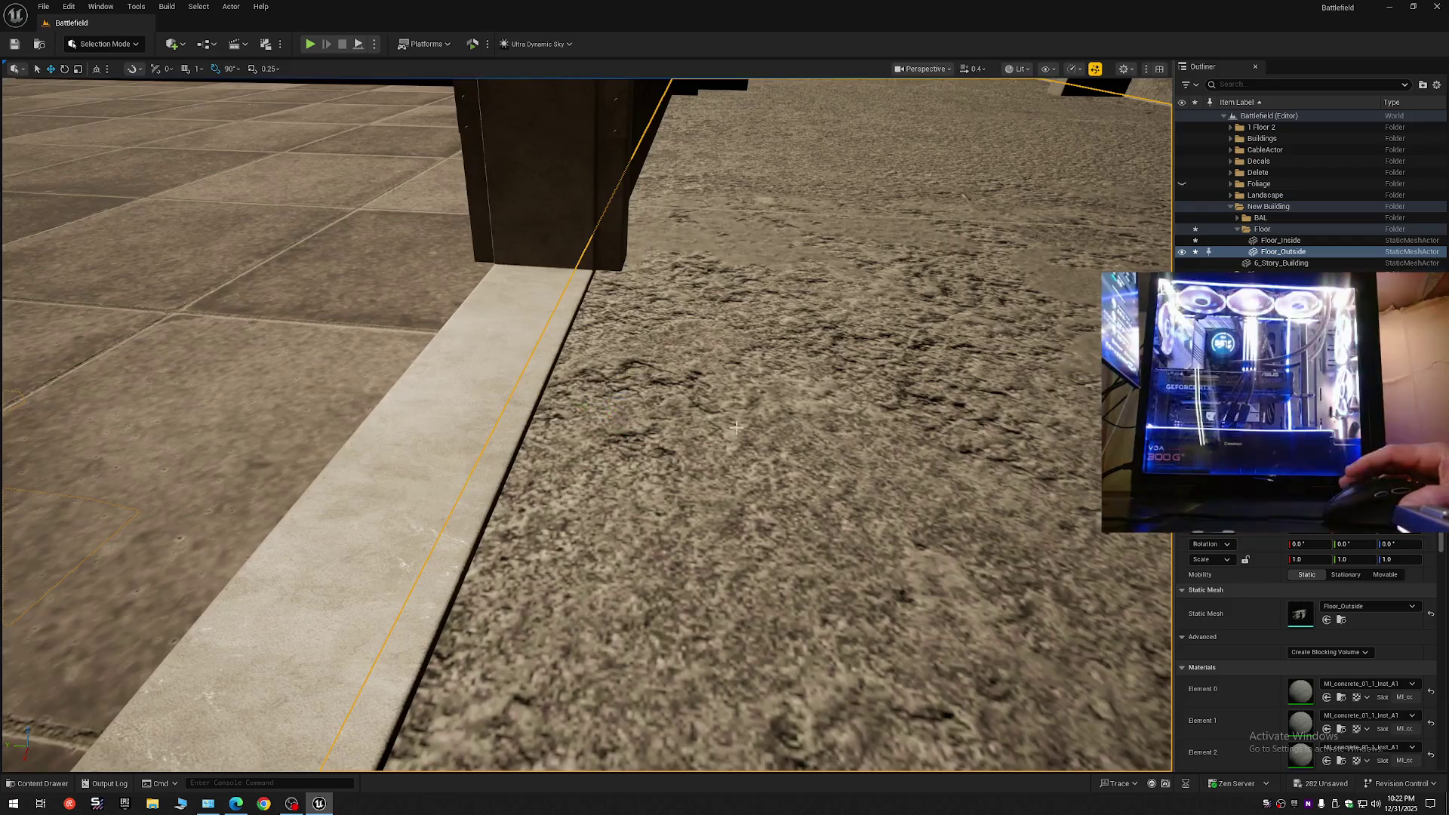
Step: Inspect the tiled floor and curb from several angles, then open the Outliner's view options
left_click_drag(731, 426, 679, 438)
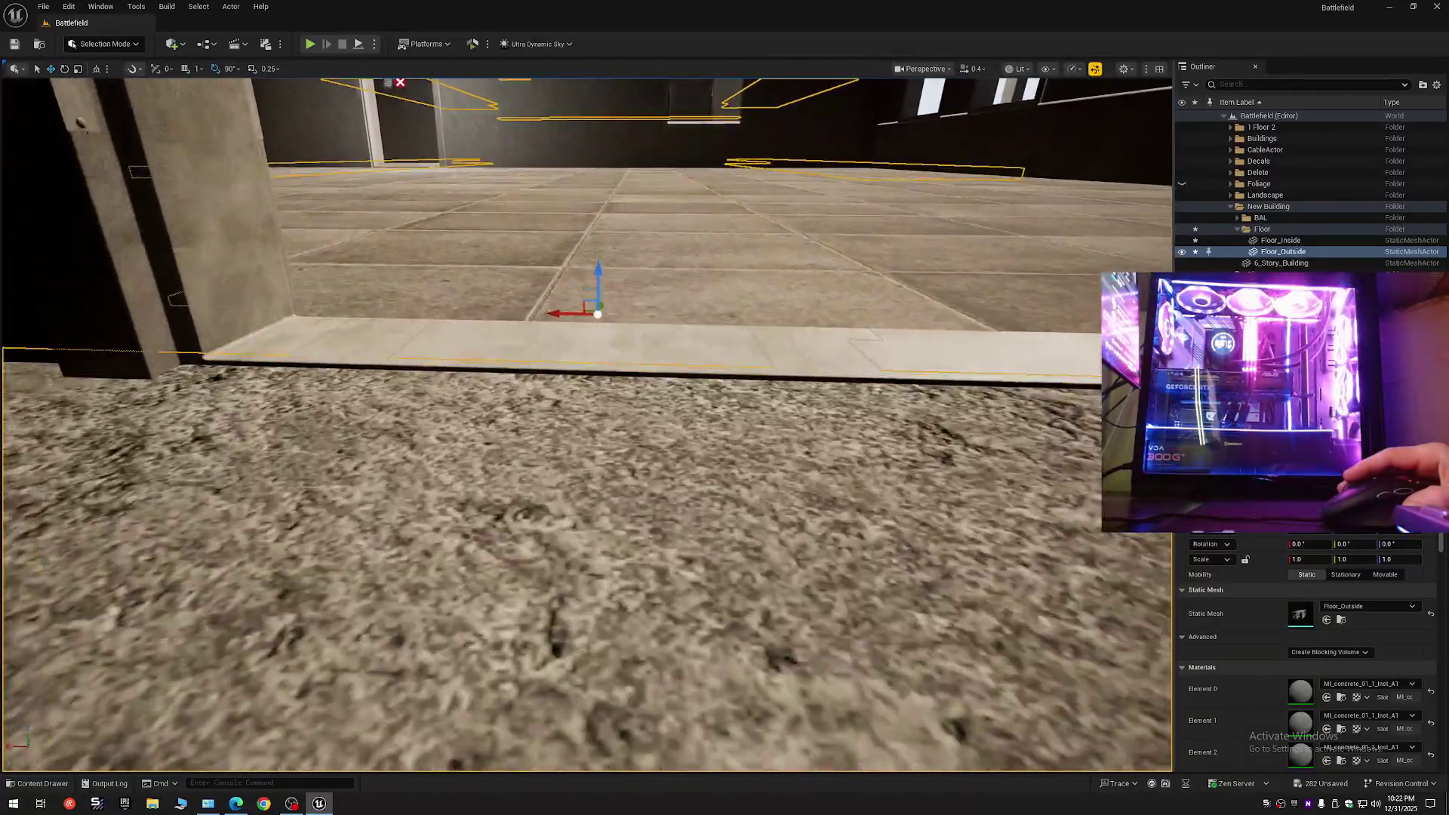
left_click_drag(679, 438, 664, 422)
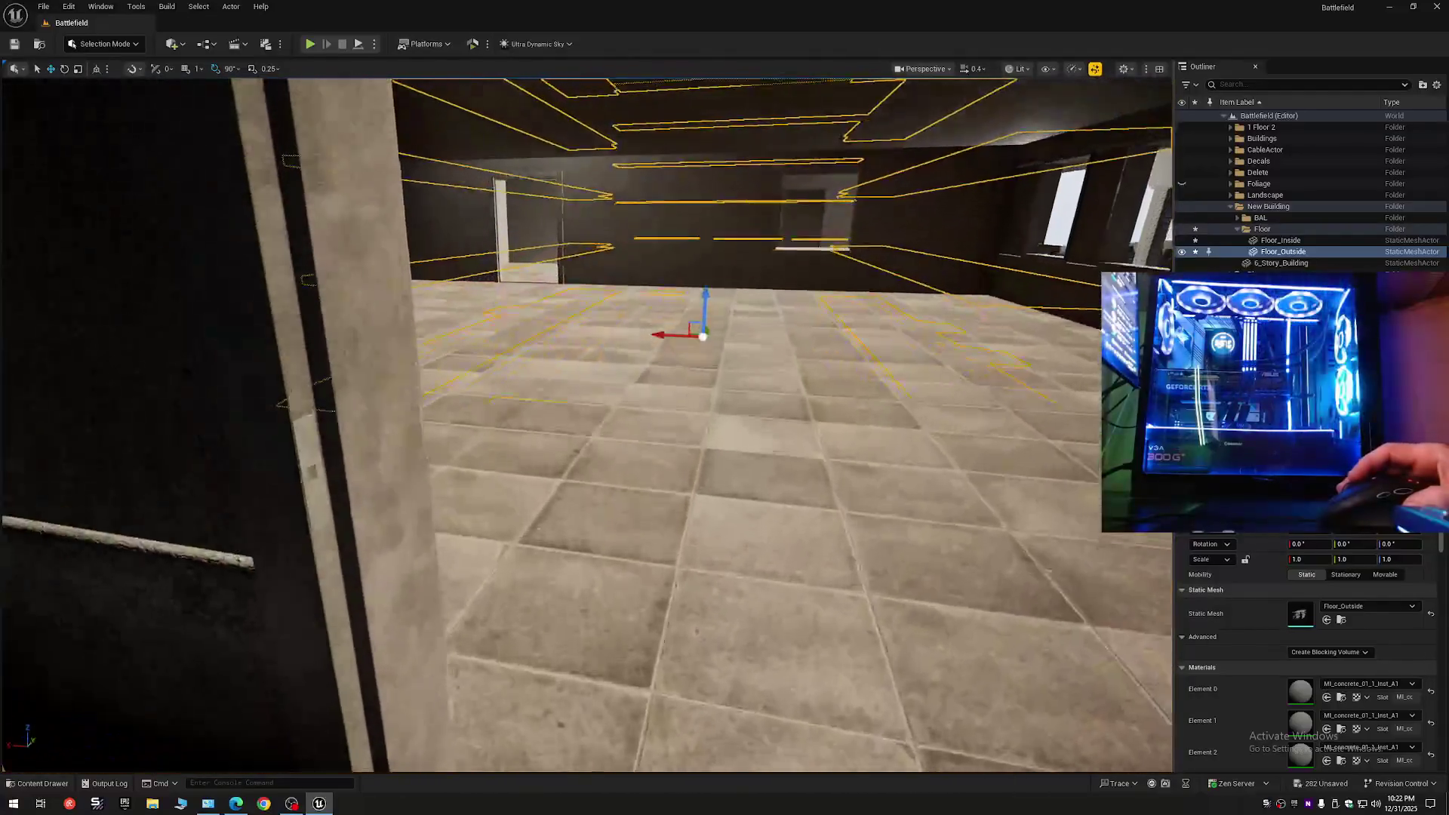
mouse_move(679, 438)
left_mouse_down()
mouse_move(679, 460)
mouse_move(679, 434)
left_mouse_up()
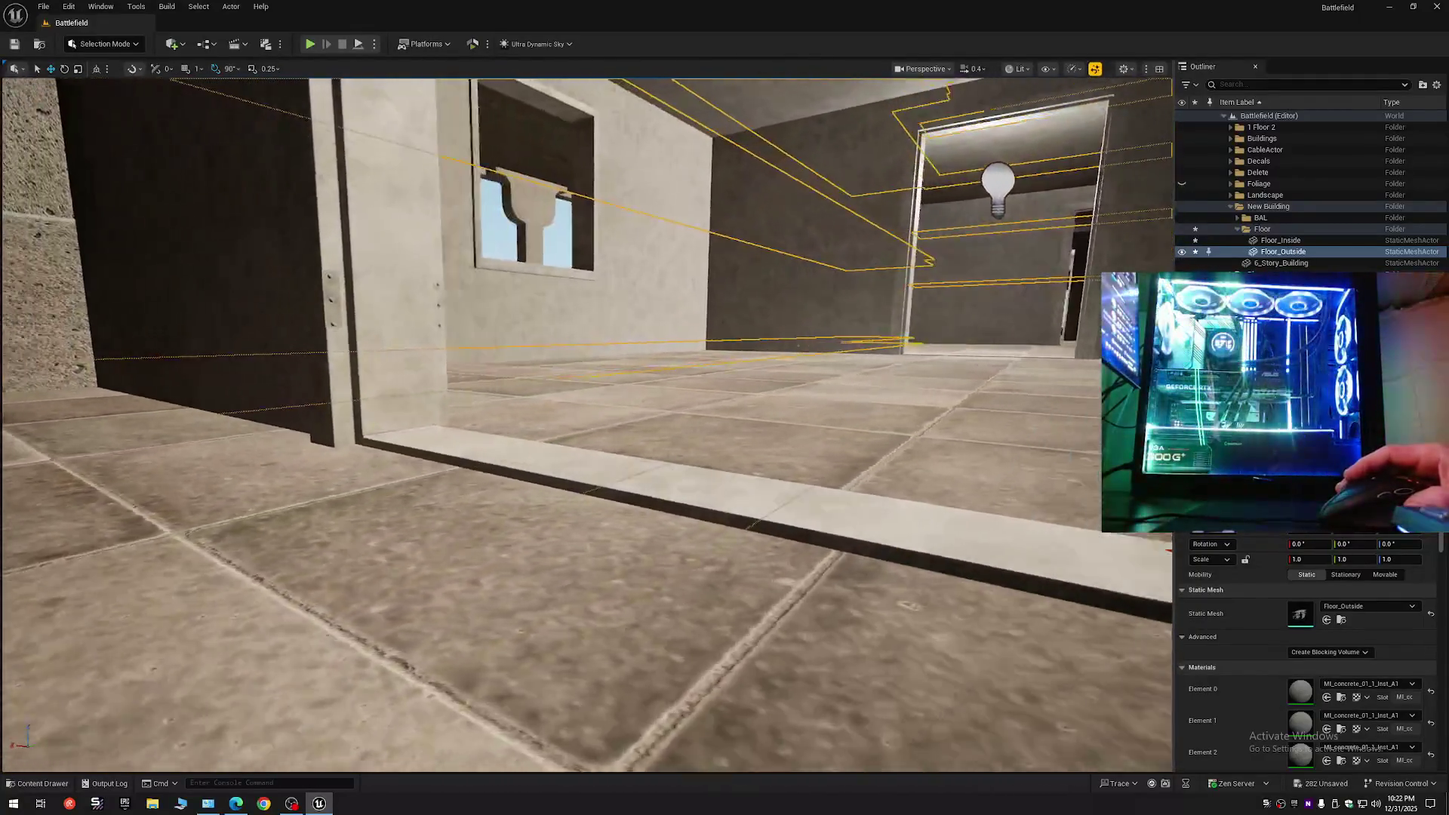
mouse_move(679, 438)
left_mouse_down()
mouse_move(657, 449)
mouse_move(672, 446)
mouse_move(664, 461)
mouse_move(642, 422)
mouse_move(634, 438)
mouse_move(611, 422)
left_mouse_up()
scroll(664, 452, "down", 1)
scroll(637, 430, "up", 3)
scroll(615, 426, "up", 1)
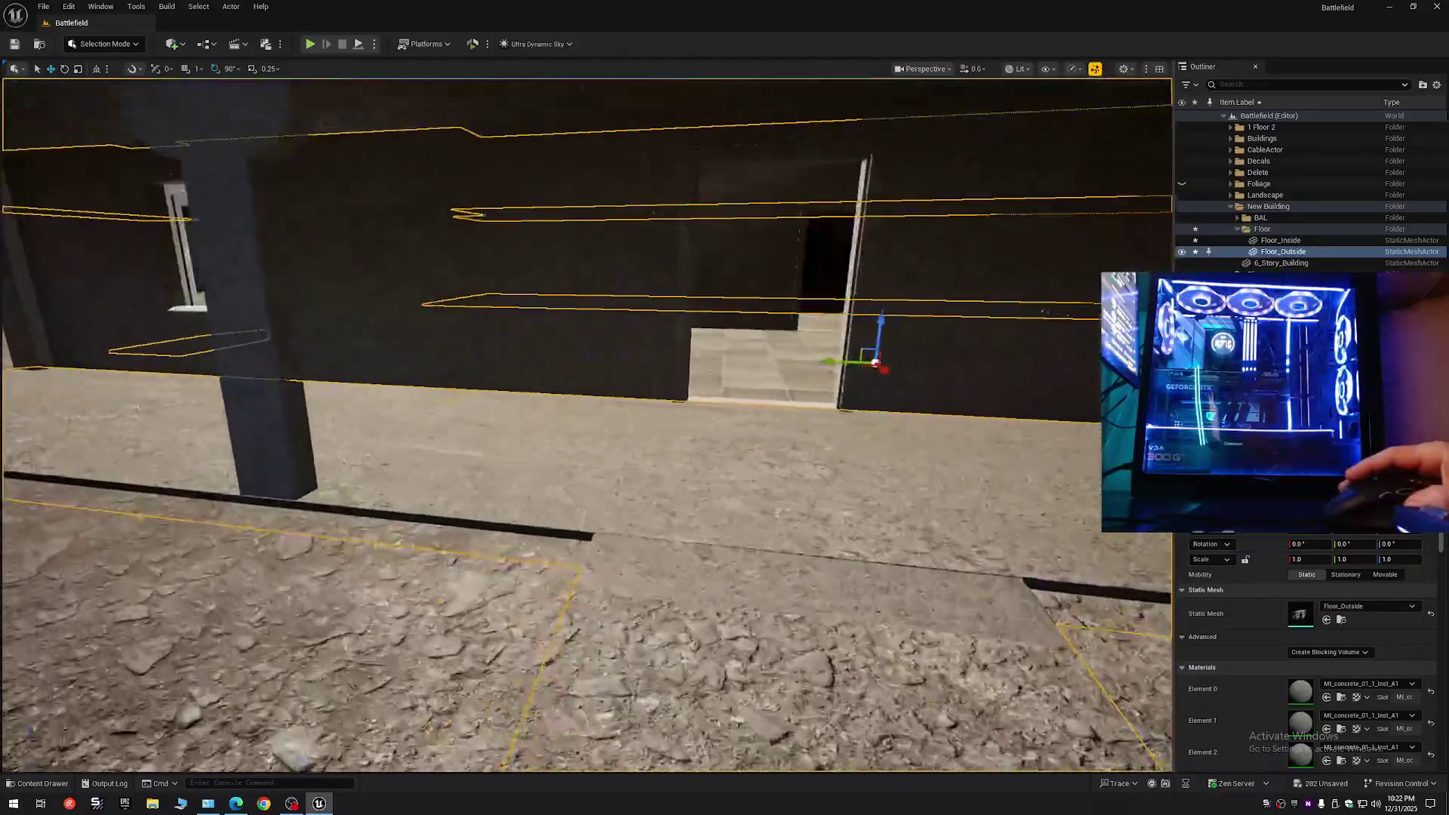
left_click(1432, 85)
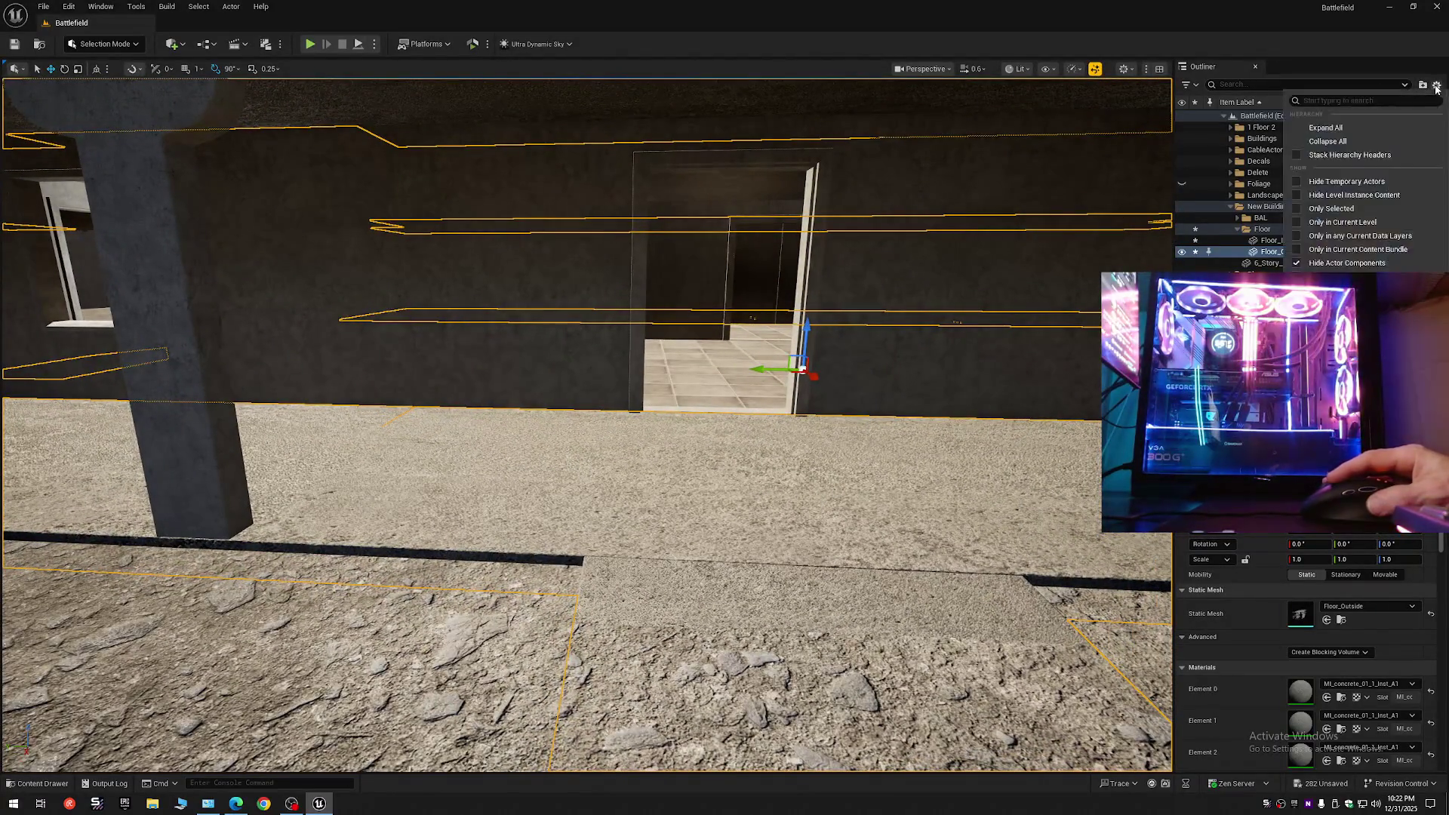
Step: Collapse the Outliner to its top-level folders and expand the Battlefield level
left_click(1285, 144)
left_click(1223, 116)
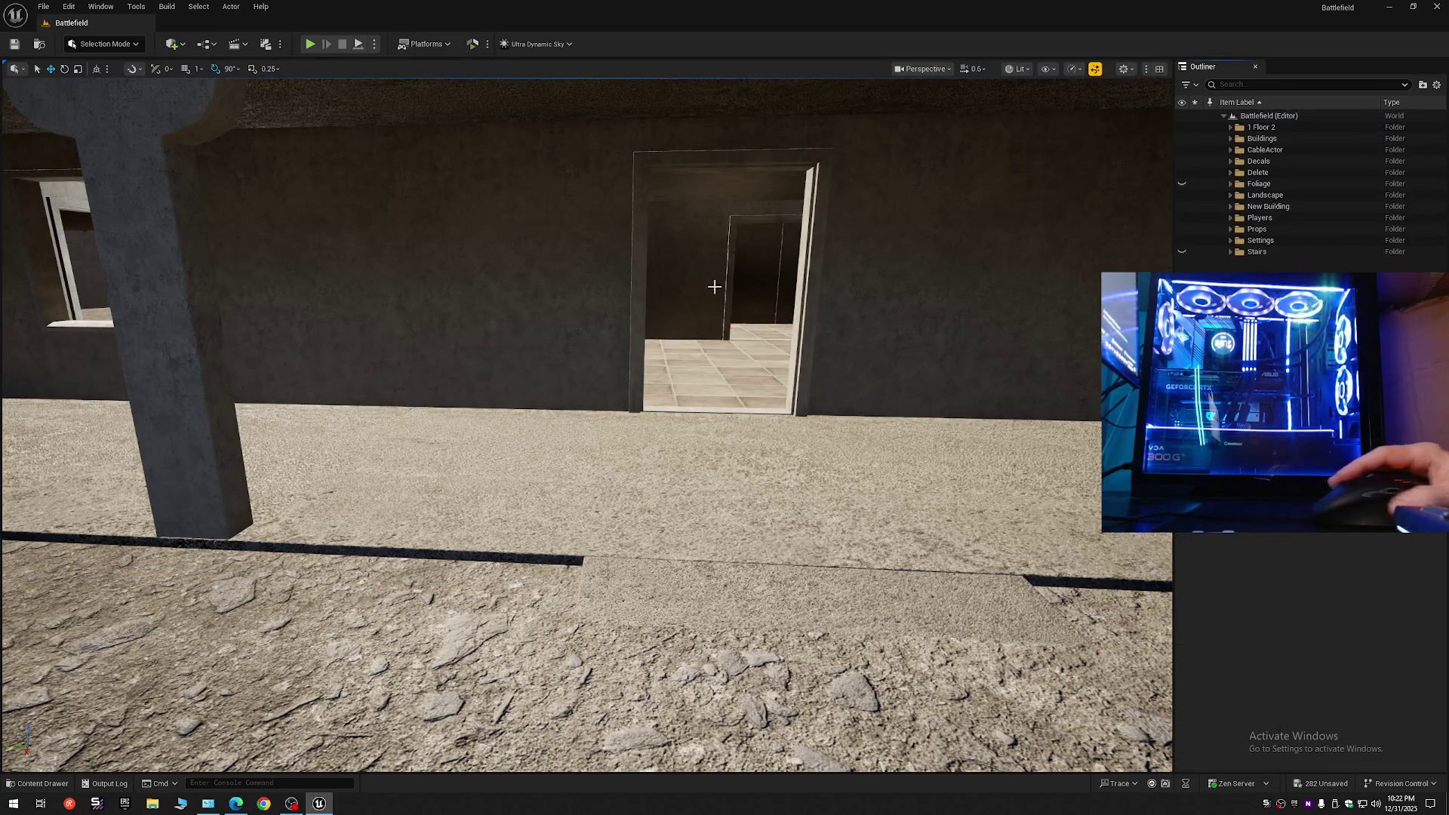
left_click_drag(738, 285, 739, 287)
scroll(740, 287, "up", 1)
scroll(587, 424, "down", 2)
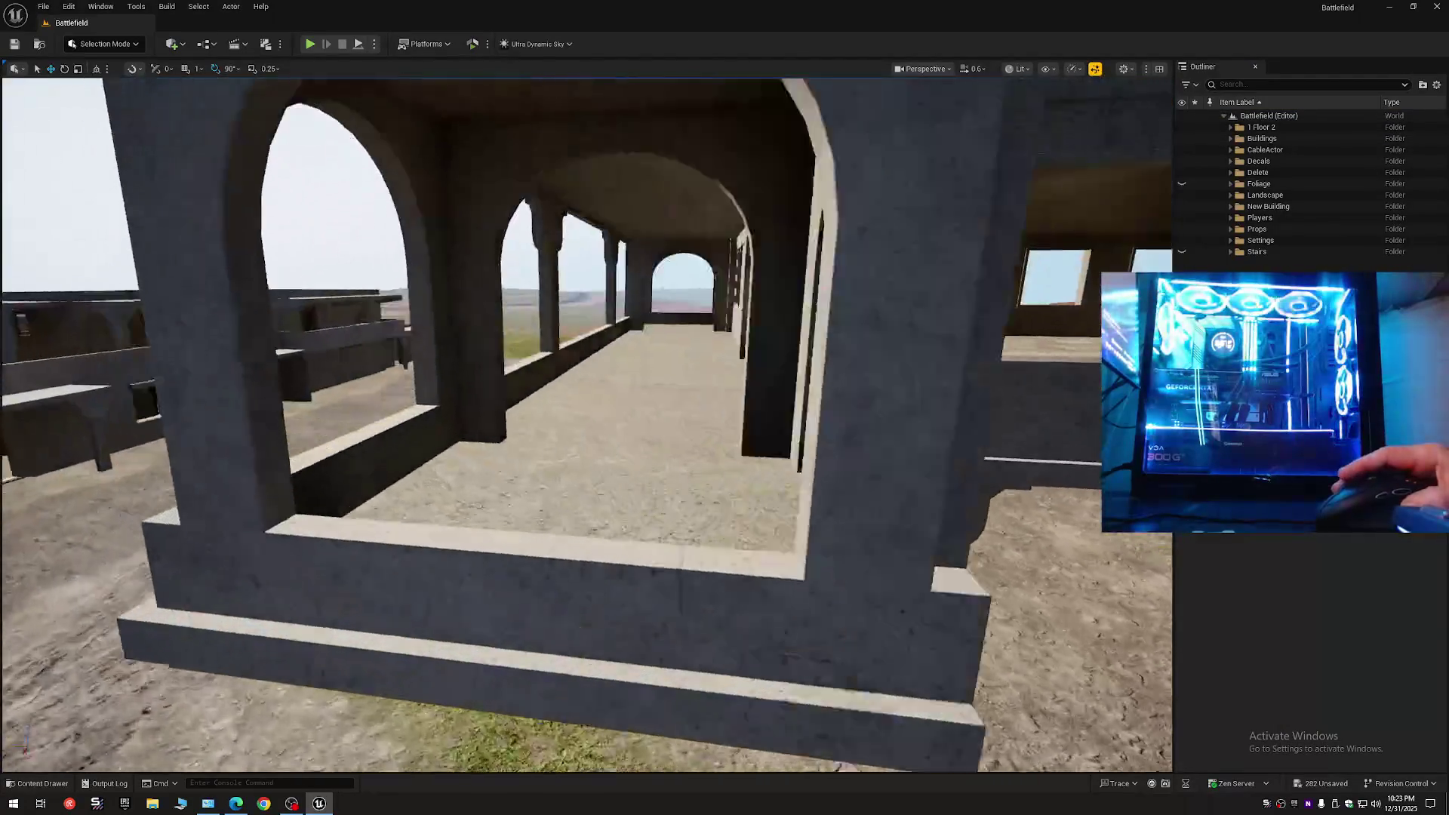
Step: Fly through the arch and along the corridor to the curb, then select 6_Story_Building
key("w")
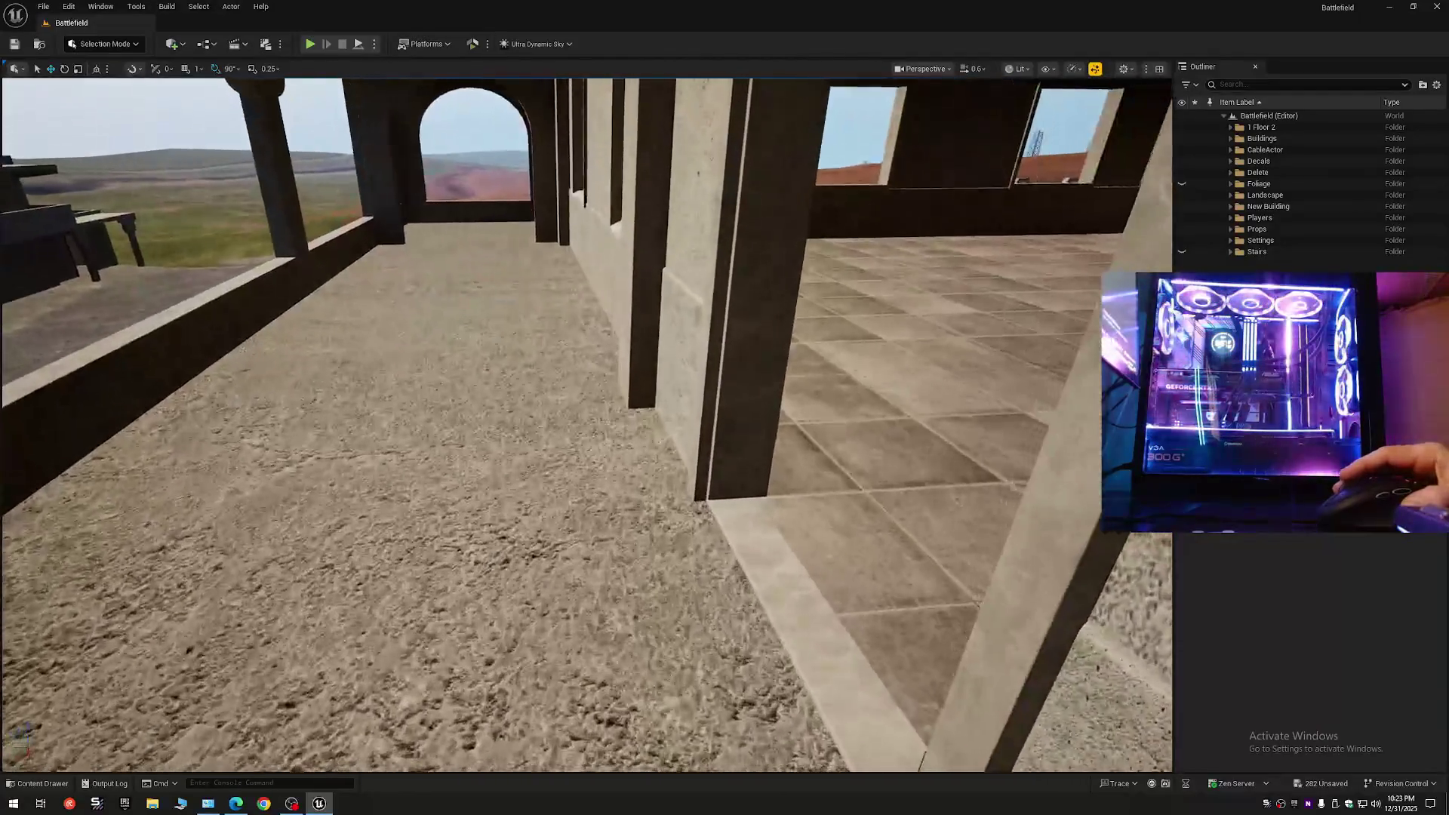
key("w")
key("w")
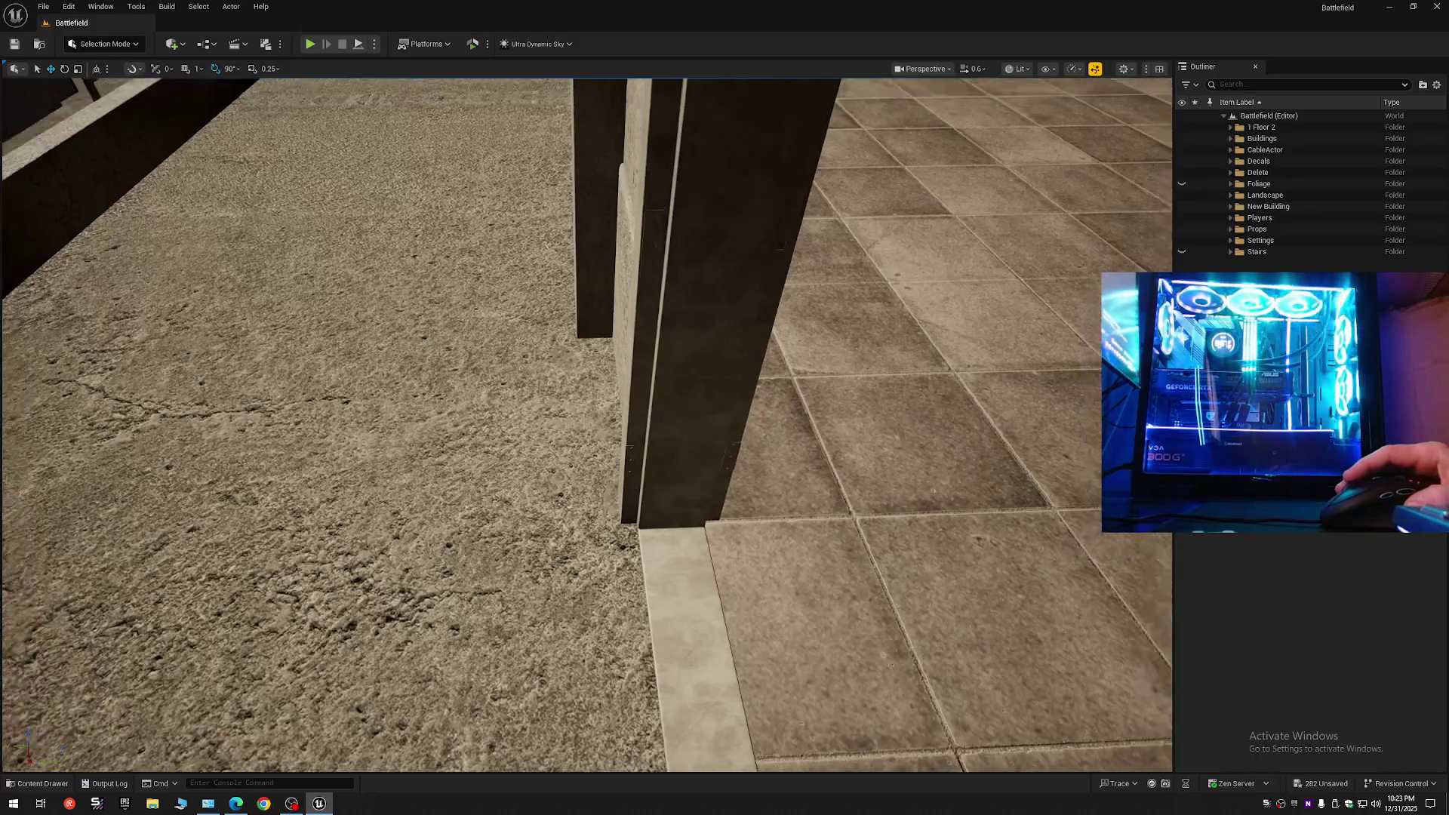
key("w")
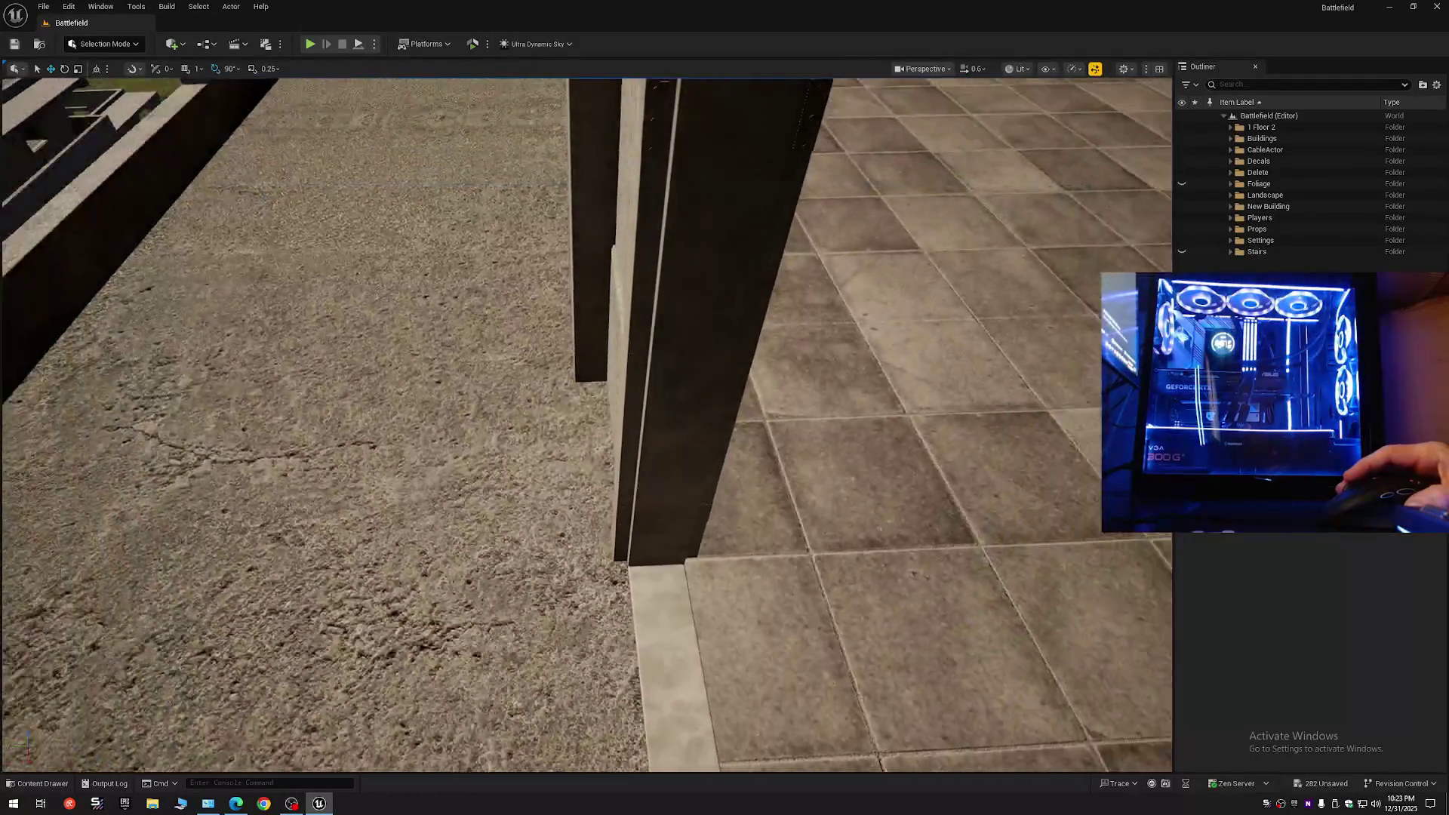
key("w")
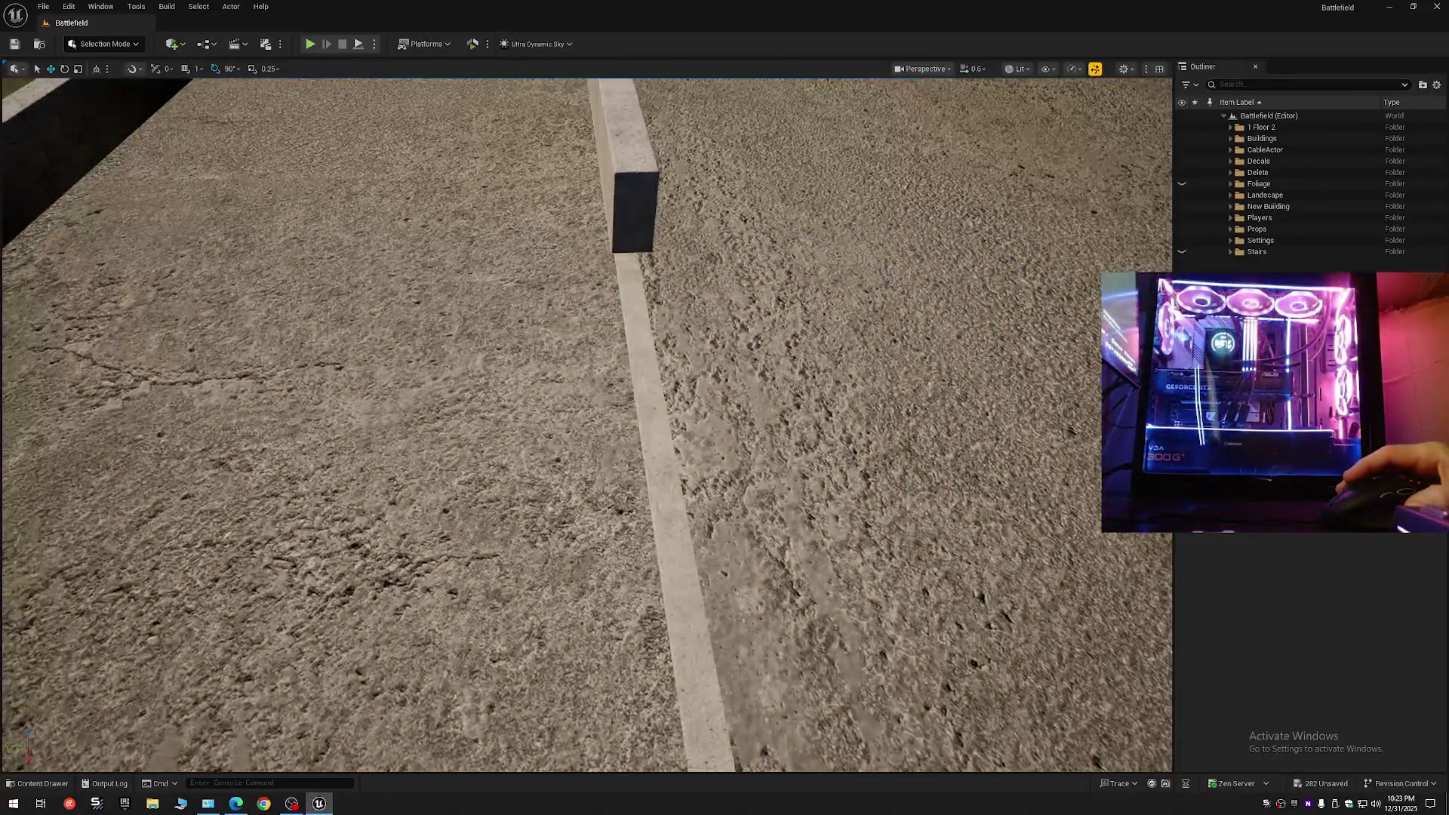
key("w")
scroll(996, 177, "down", 2)
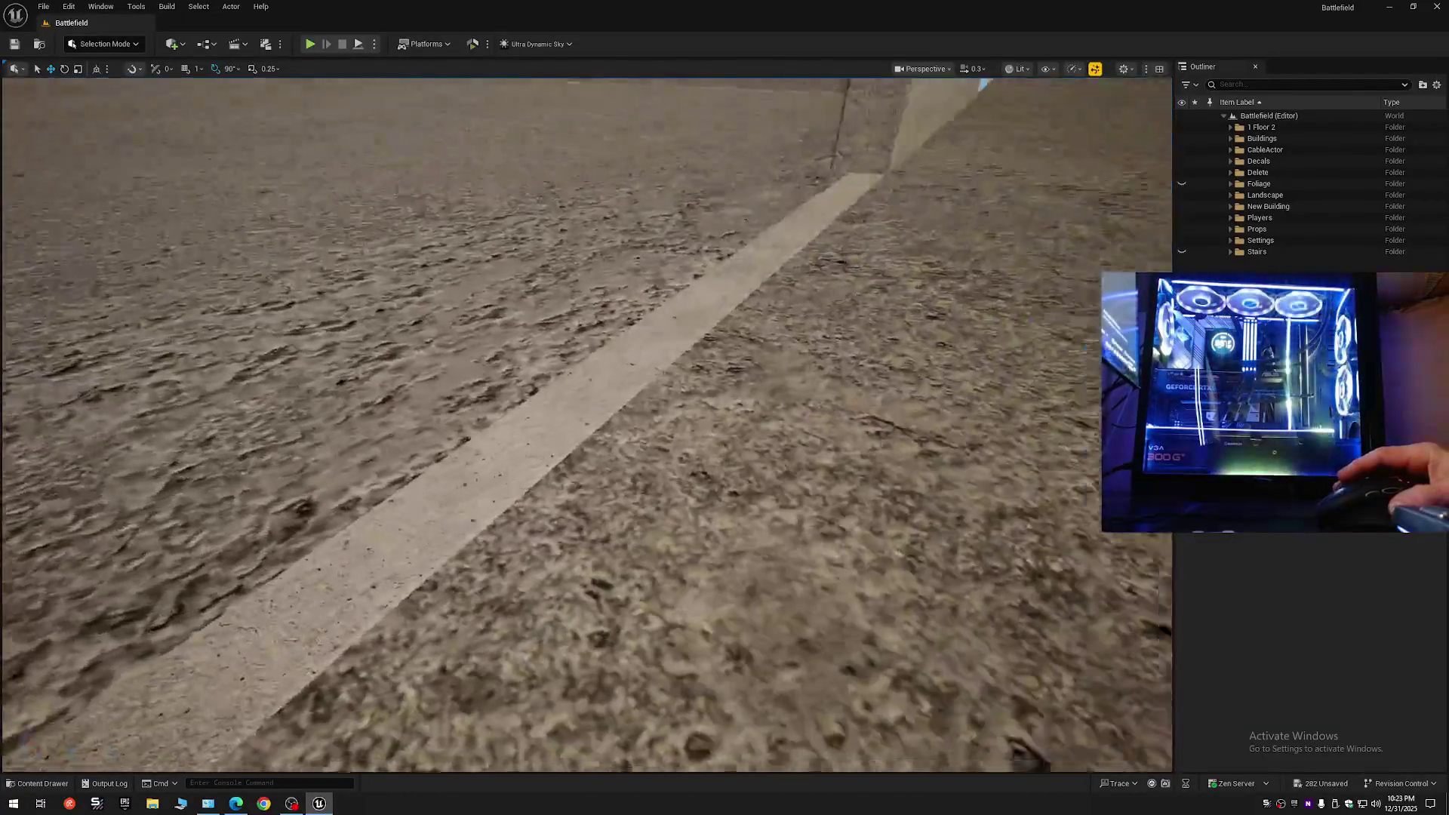
key("w")
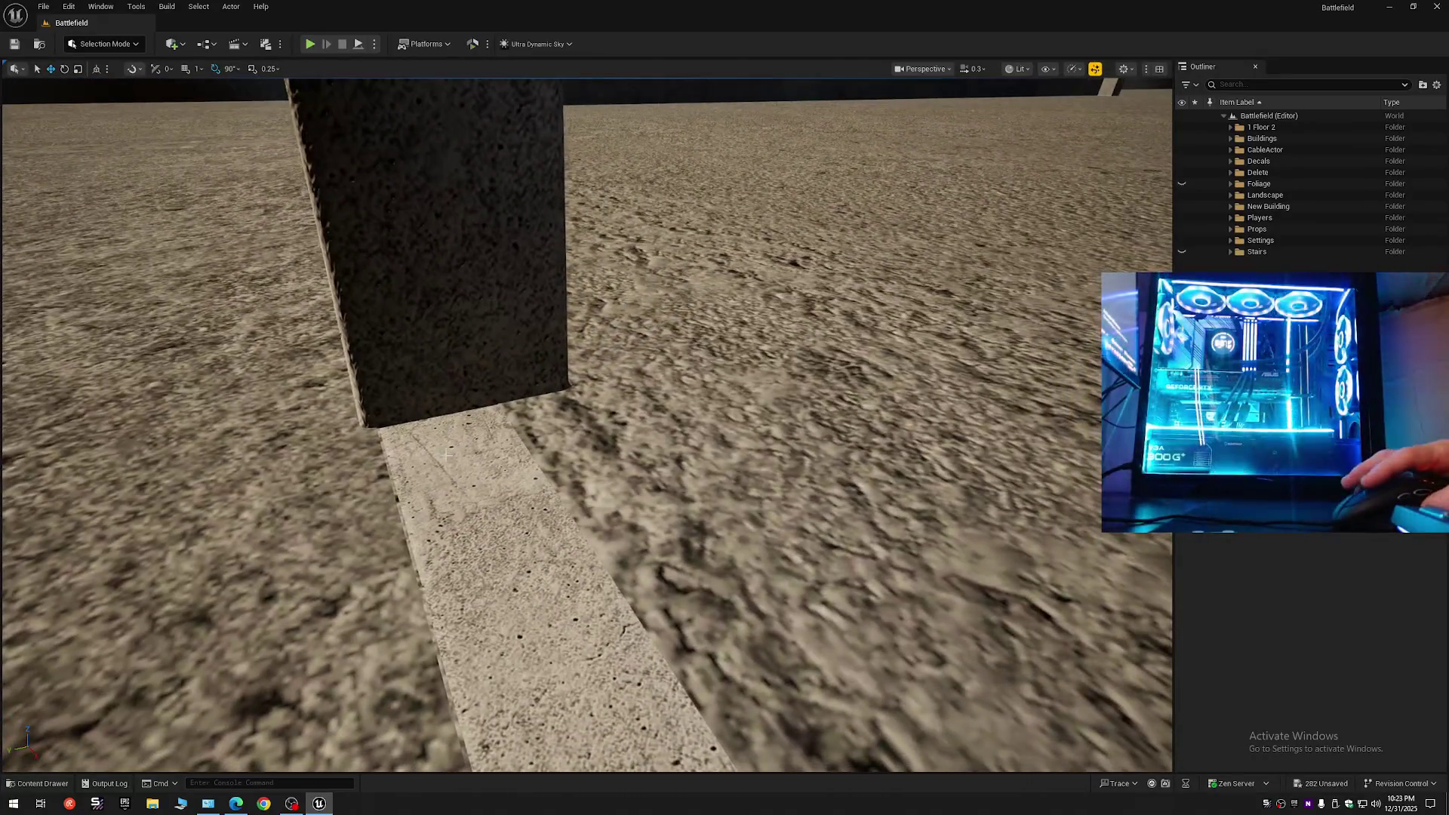
left_click(453, 249)
Step: Frame the selected building at rooftop height, then drop beside the wall and corner pillar
key("s")
key("s")
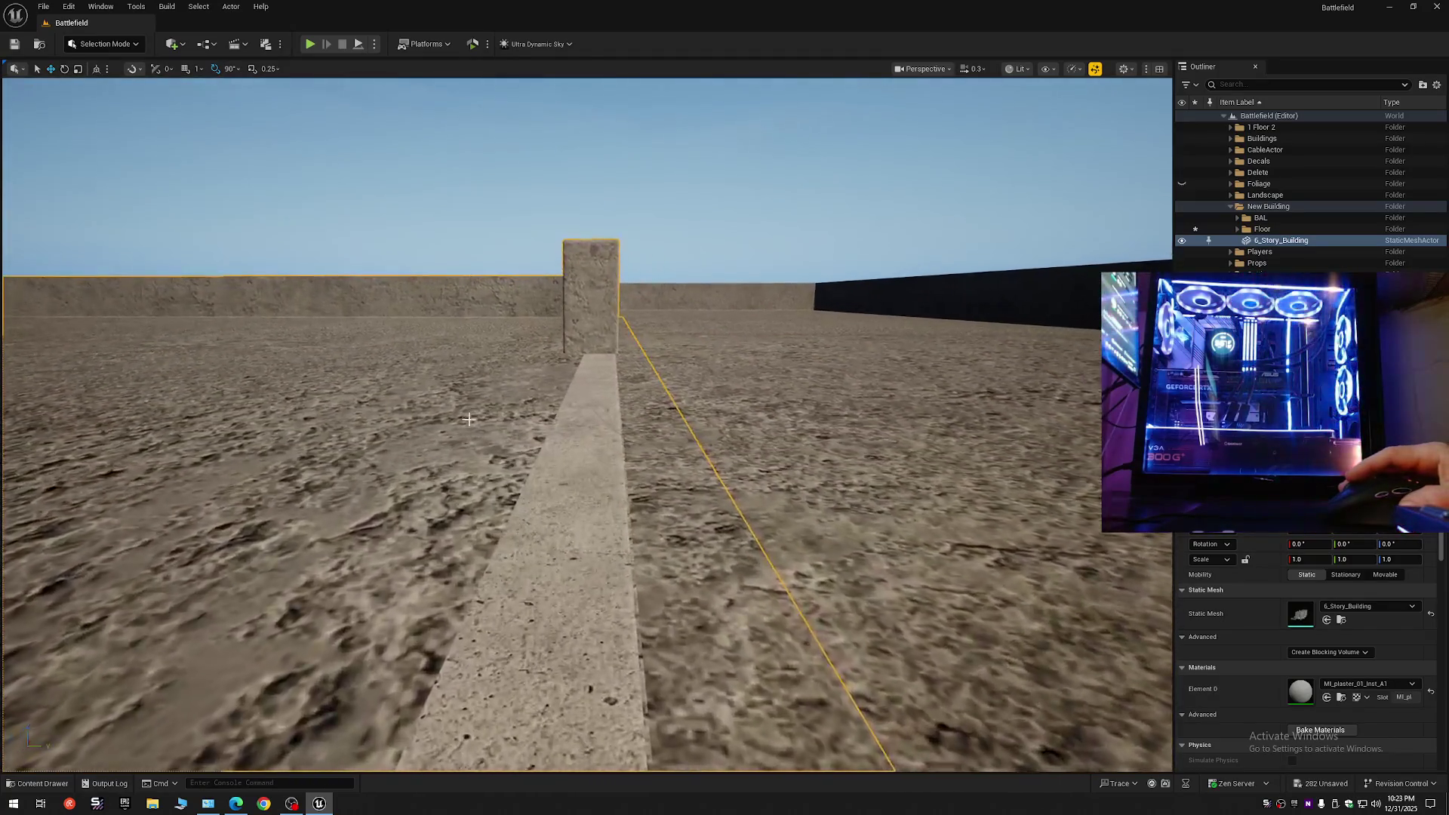
key("e")
key("q")
scroll(587, 424, "down", 1)
key("a")
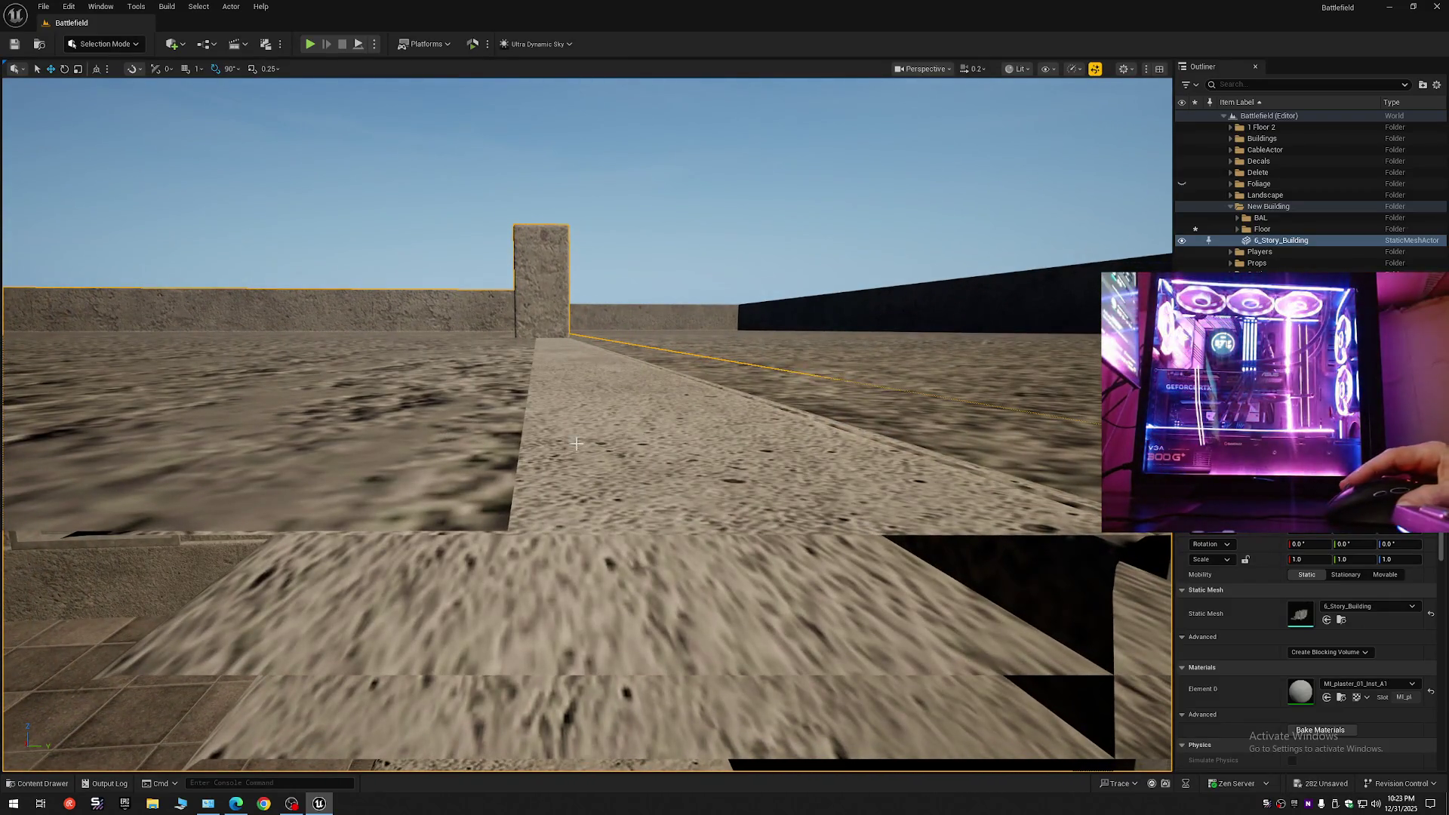
key("w")
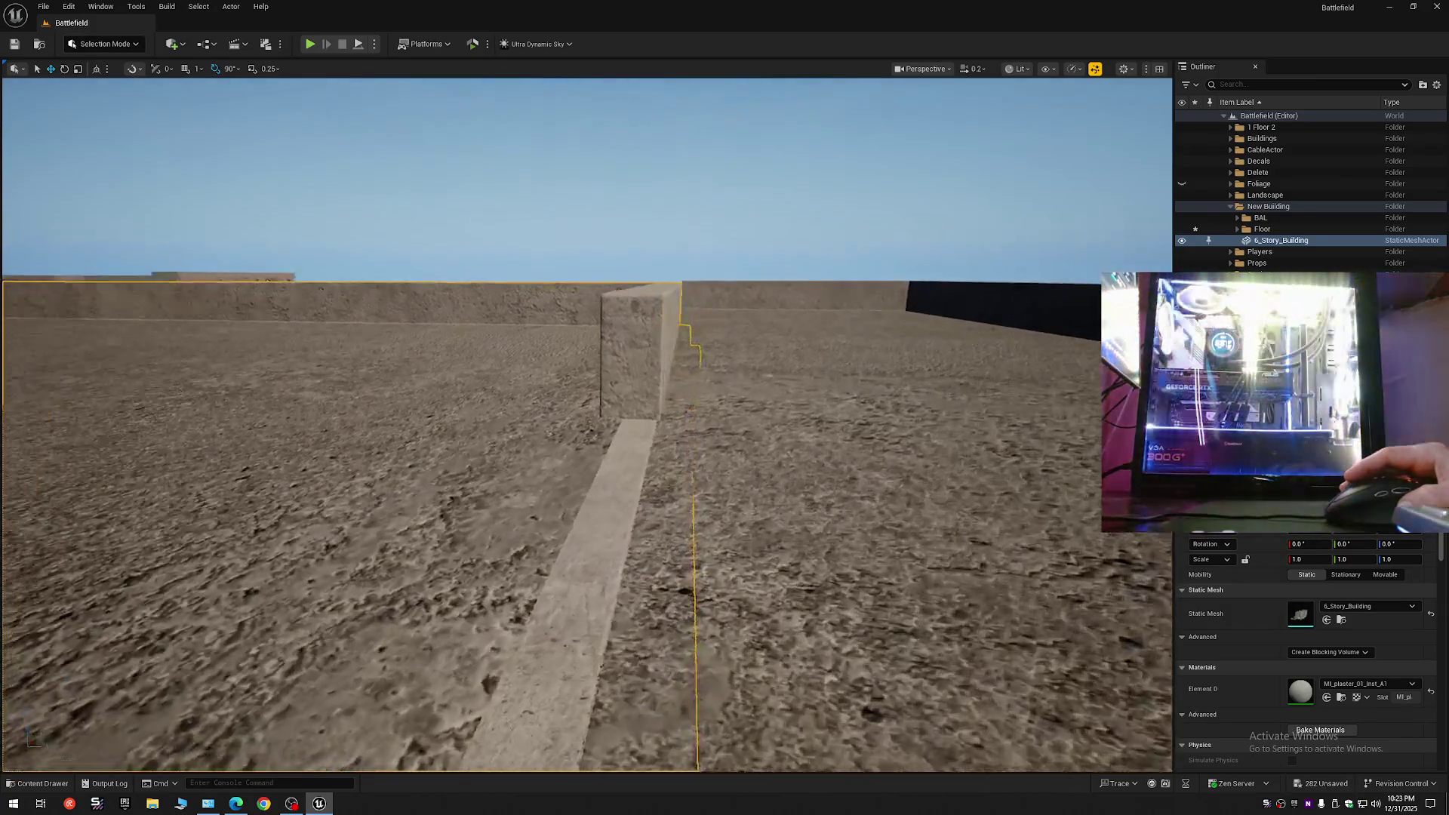
scroll(587, 424, "down", 1)
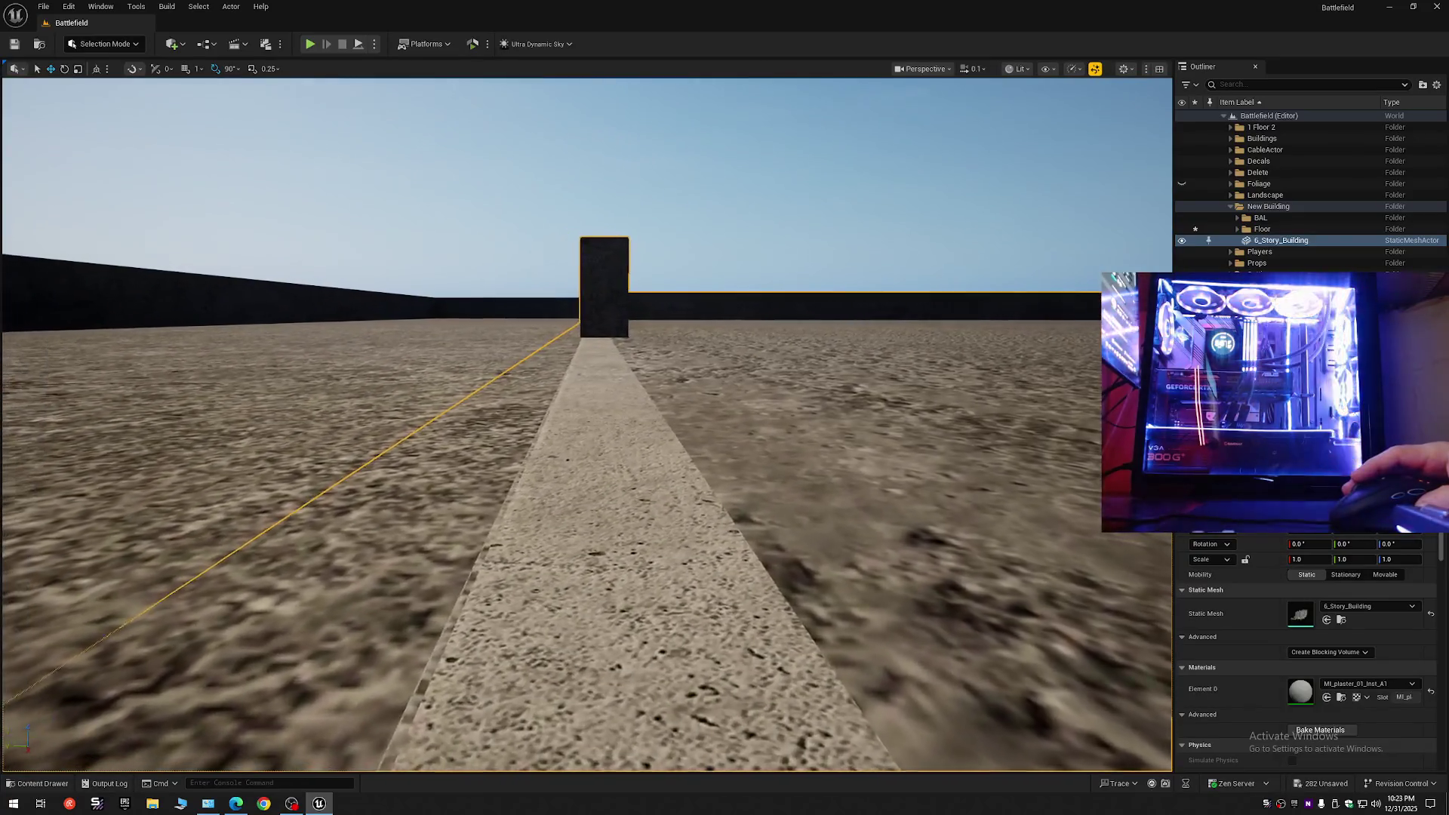
Step: Fly along the rooftop ledge strip, turn to look along it, and select 6_Story_Building
key("w")
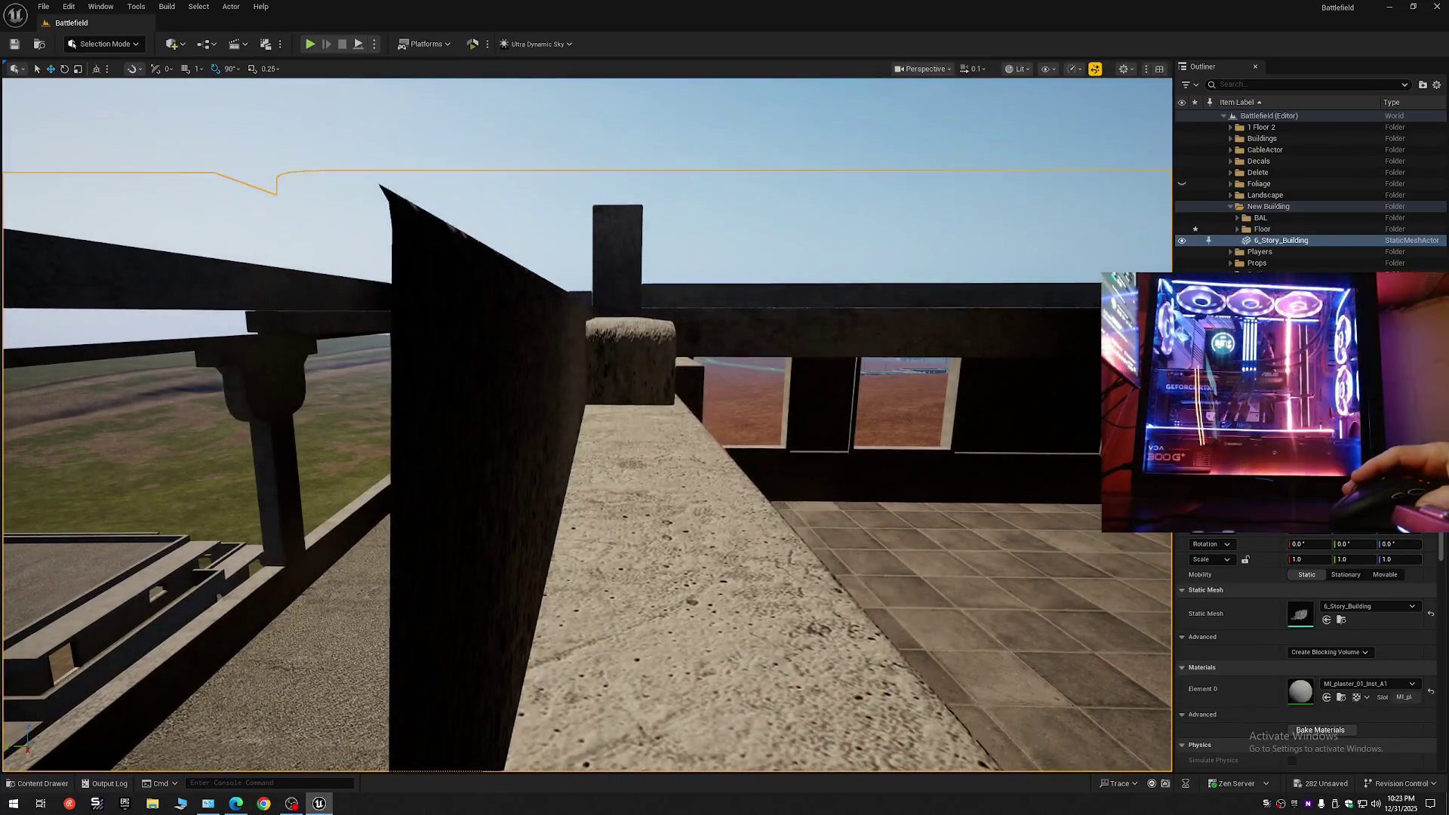
key("s")
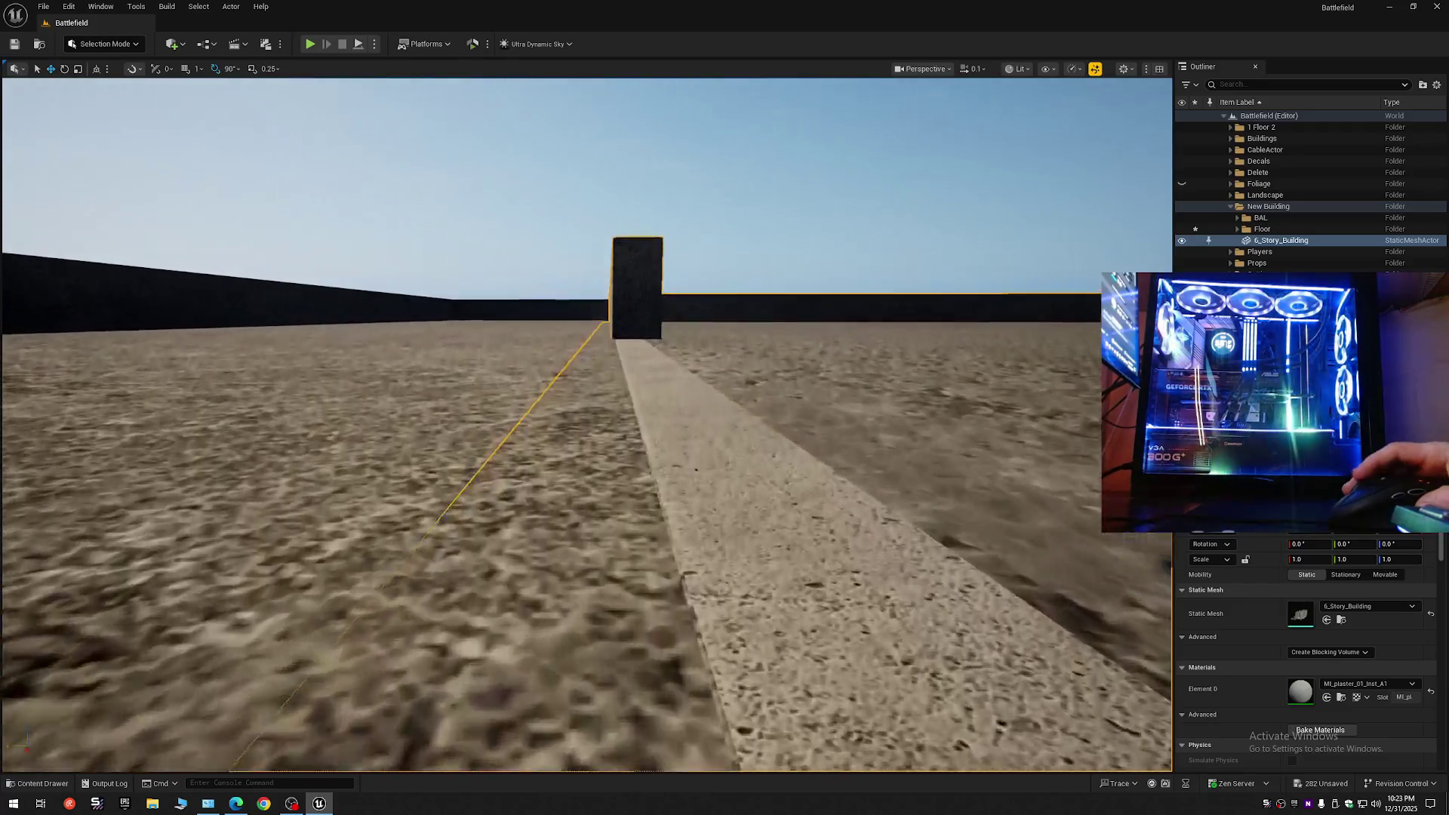
scroll(866, 304, "up", 4)
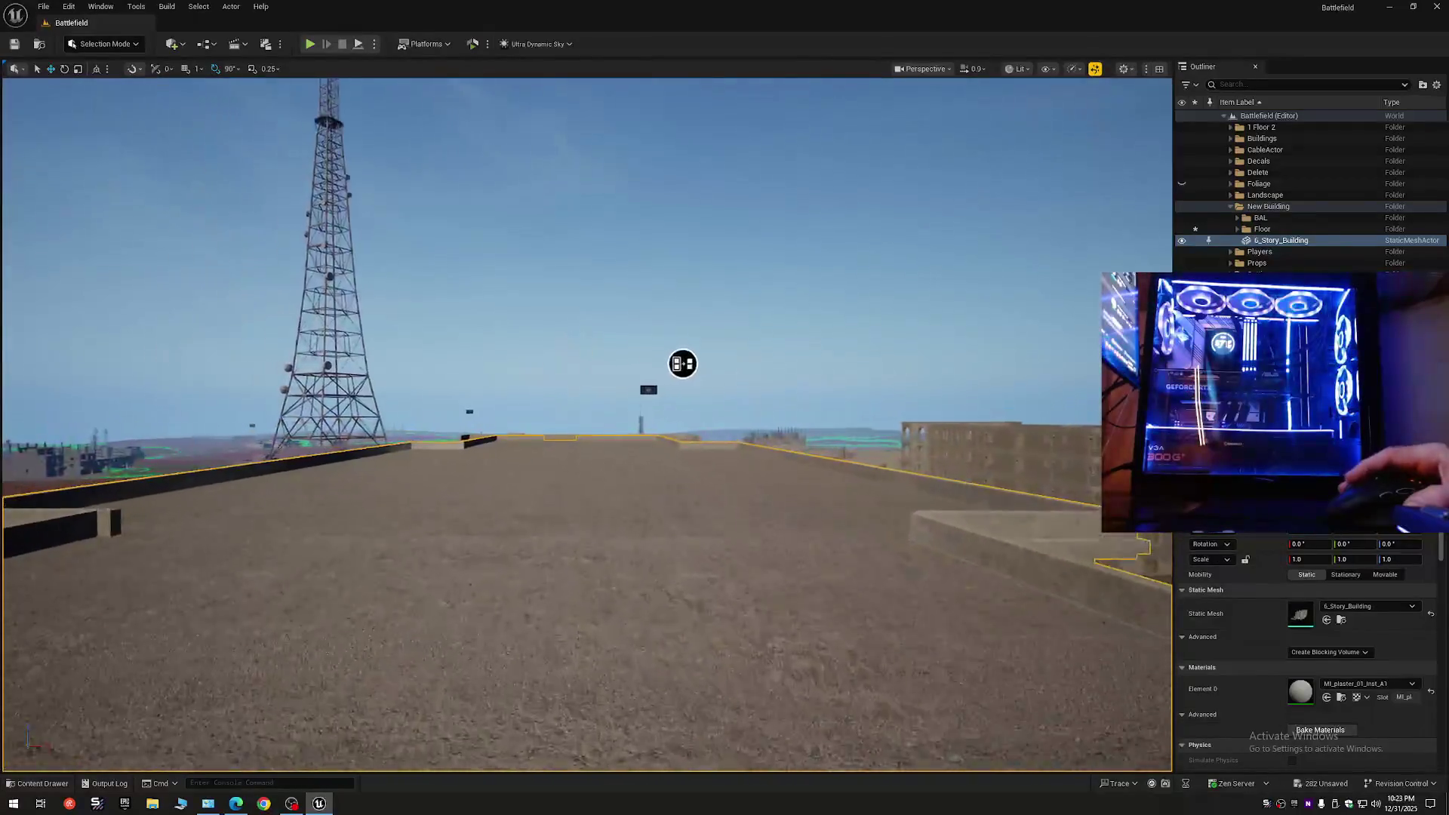
scroll(867, 304, "down", 4)
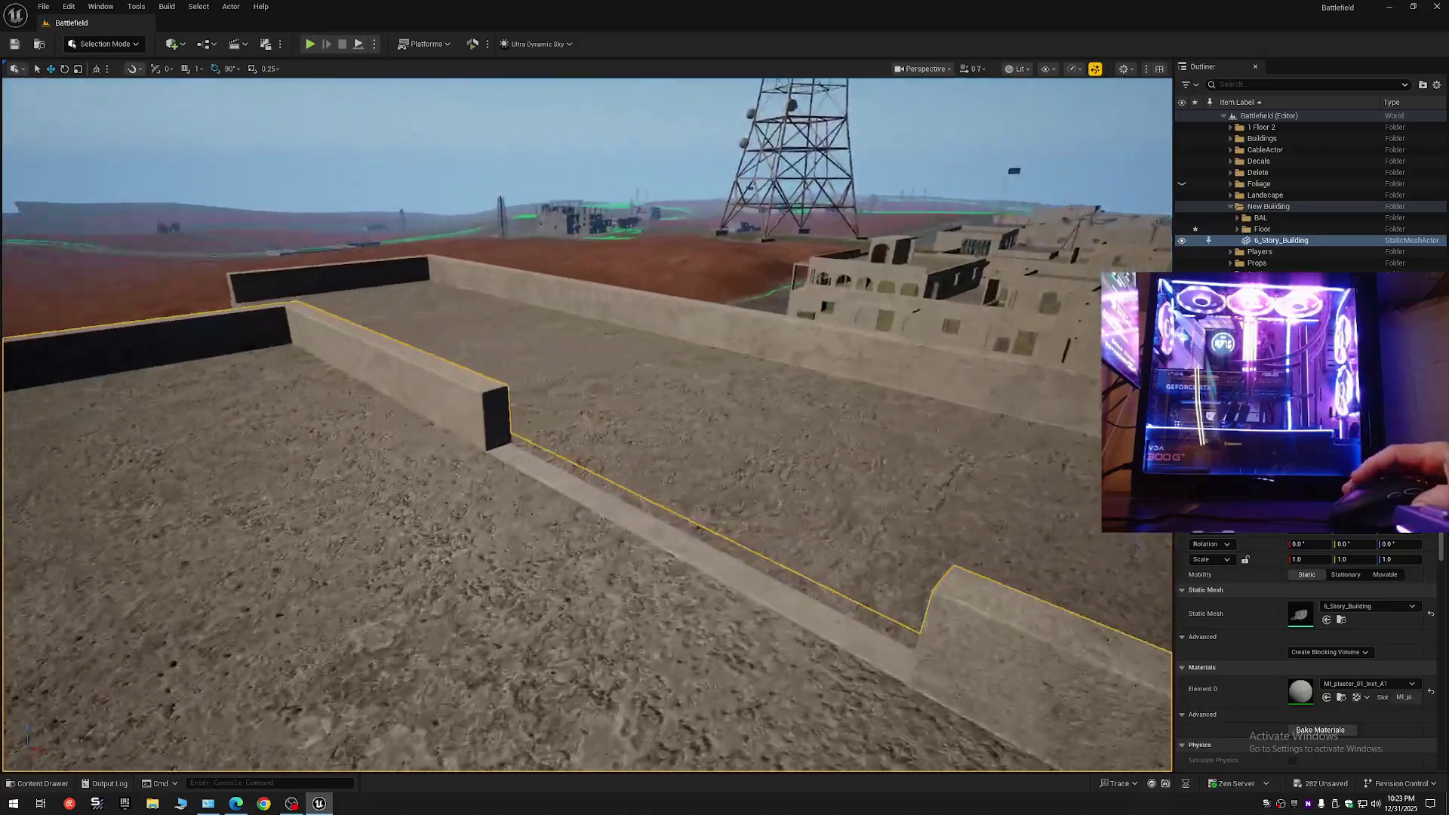
scroll(866, 303, "down", 2)
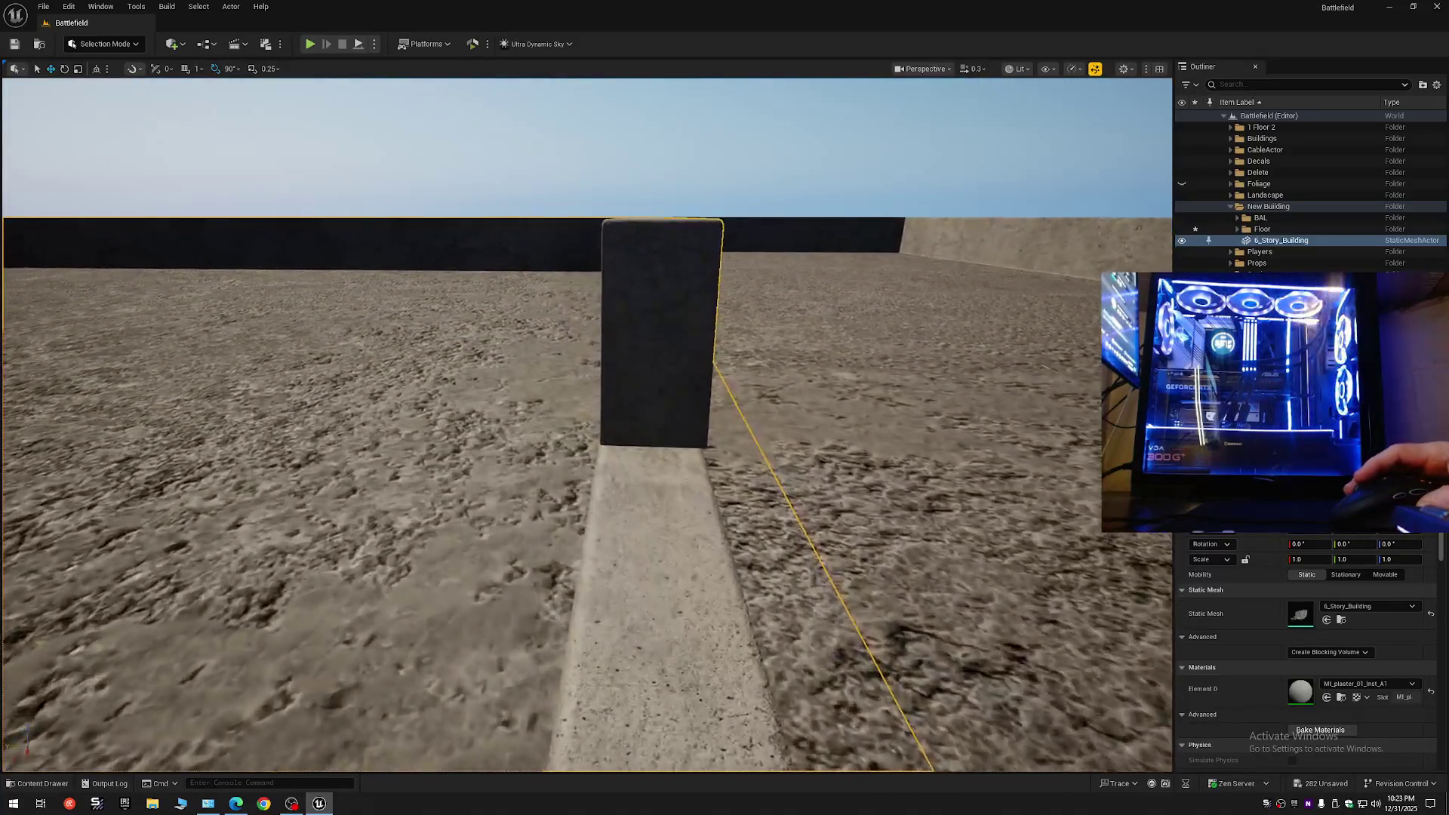
key("w")
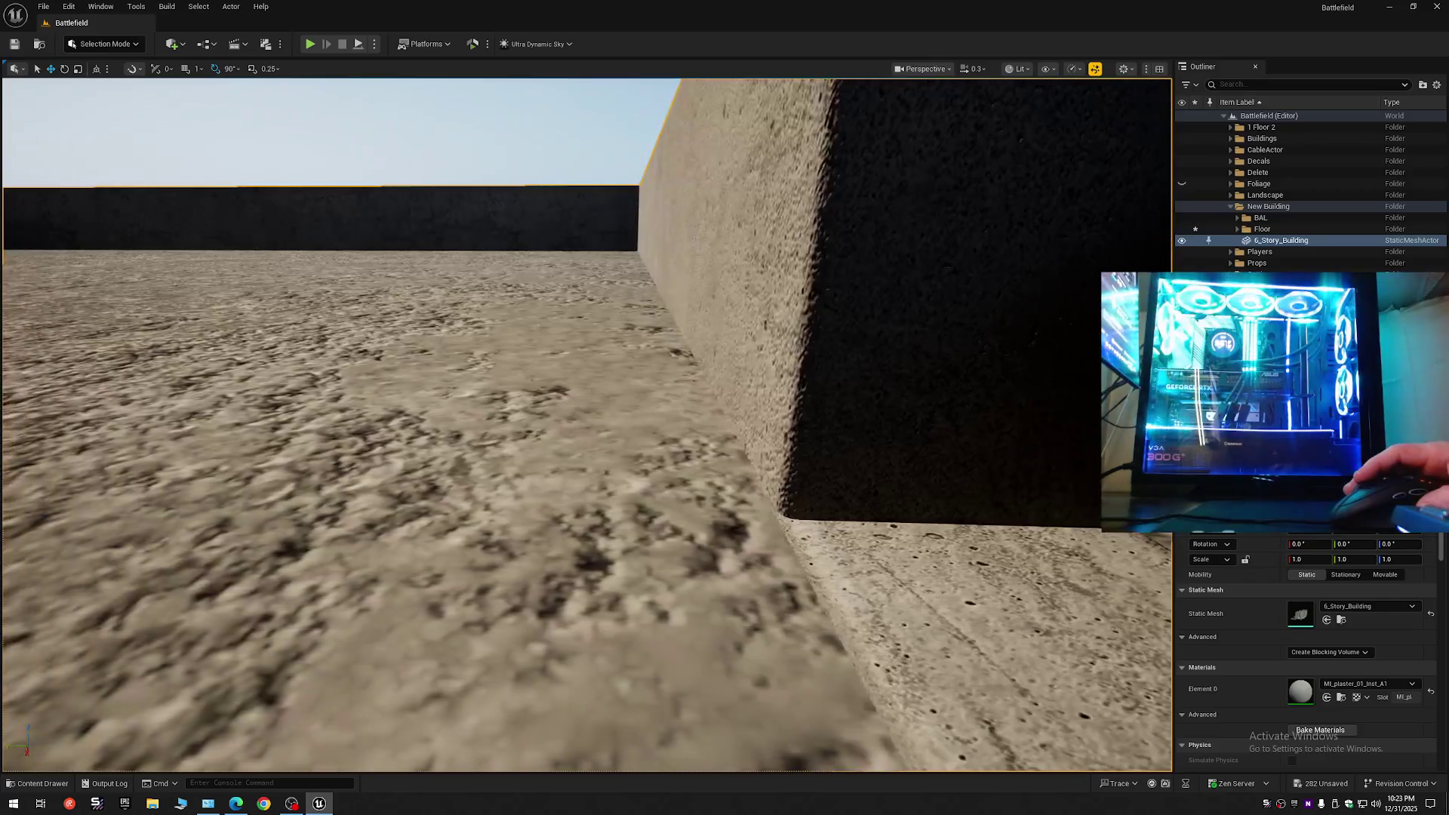
left_click_drag(679, 434, 577, 433)
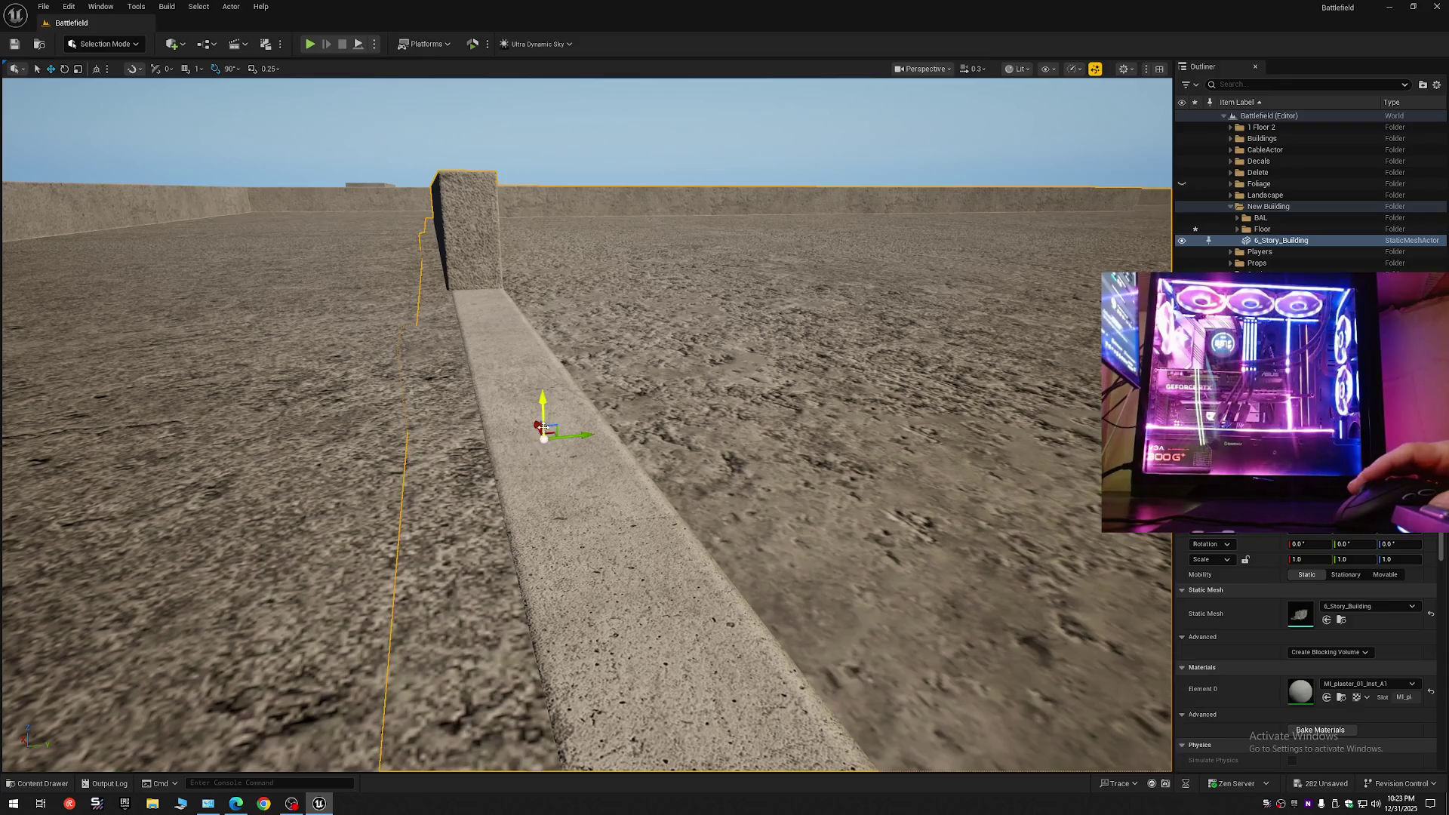
left_click(543, 417)
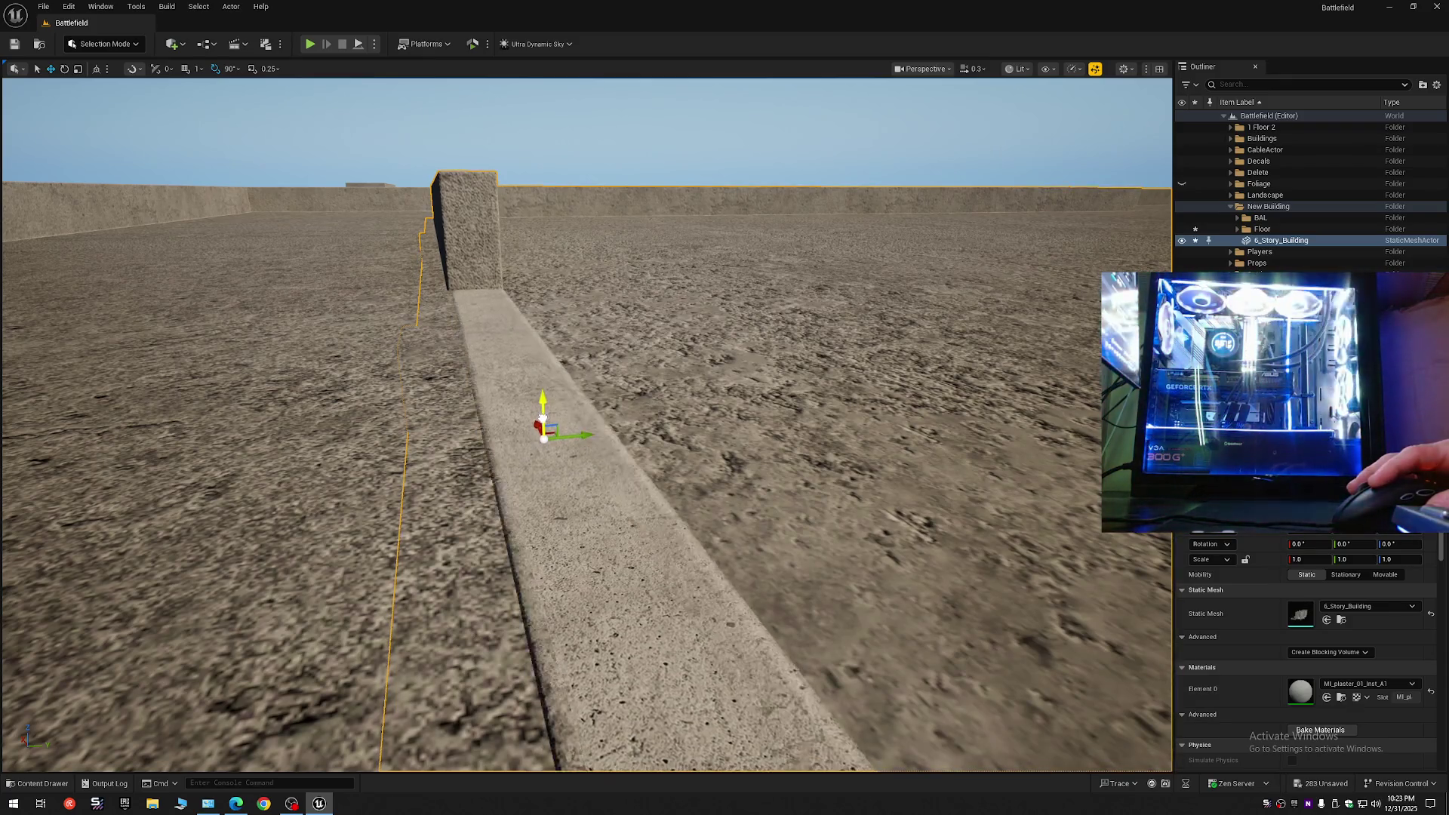
Step: Fly along the ledge, around the pillar and into the building interior
key("w")
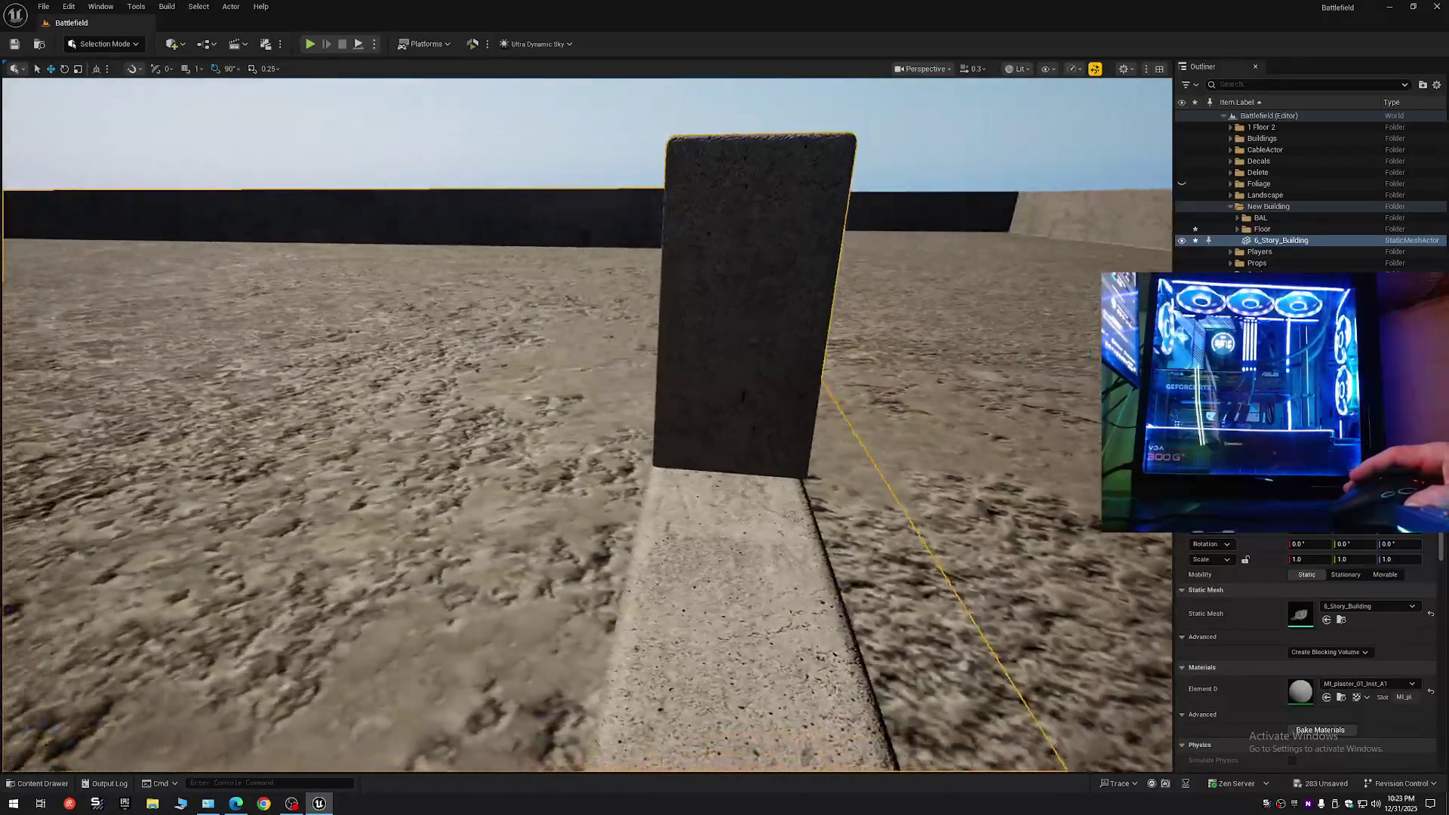
key("w")
scroll(587, 425, "down", 2)
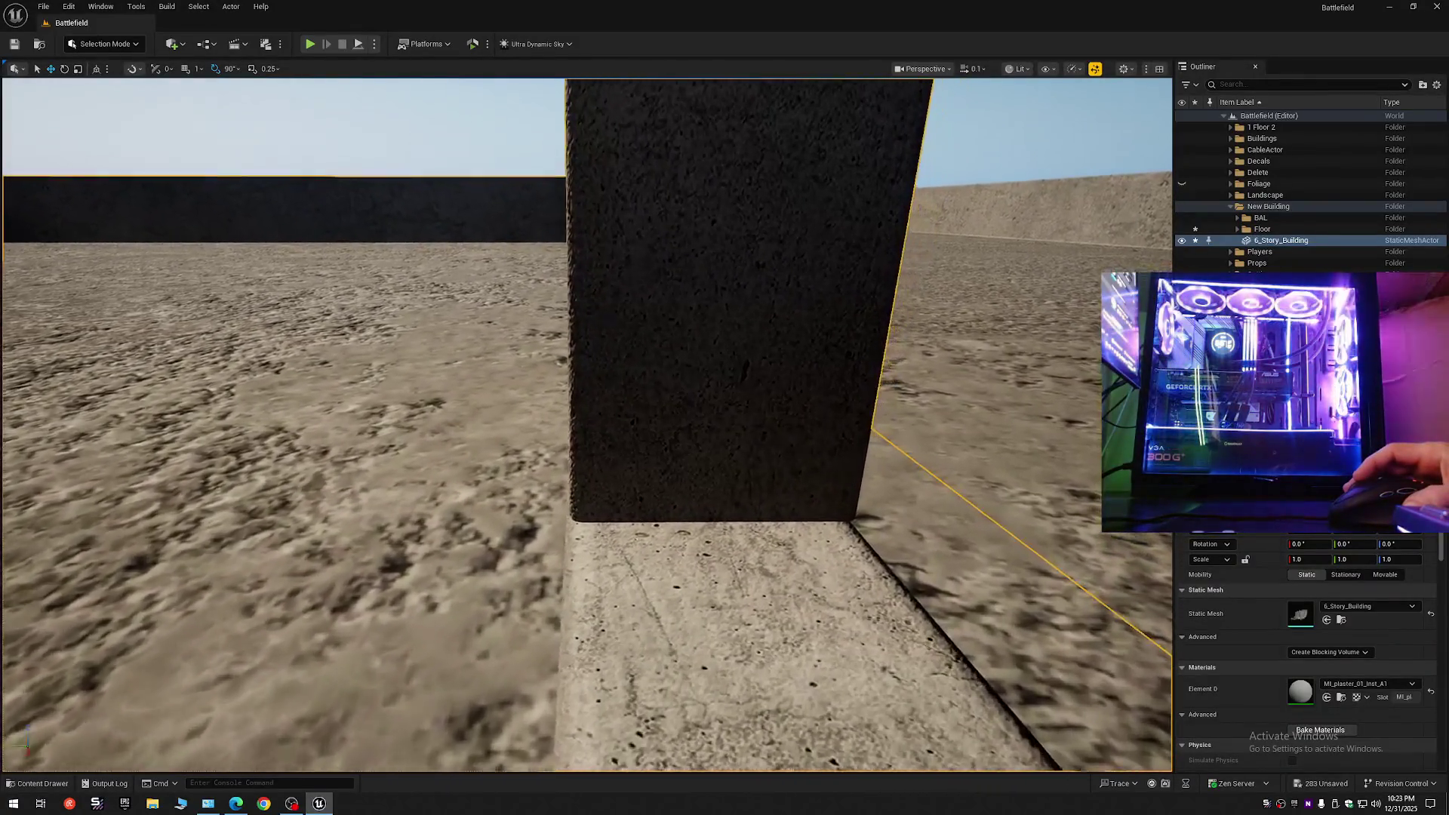
key("a")
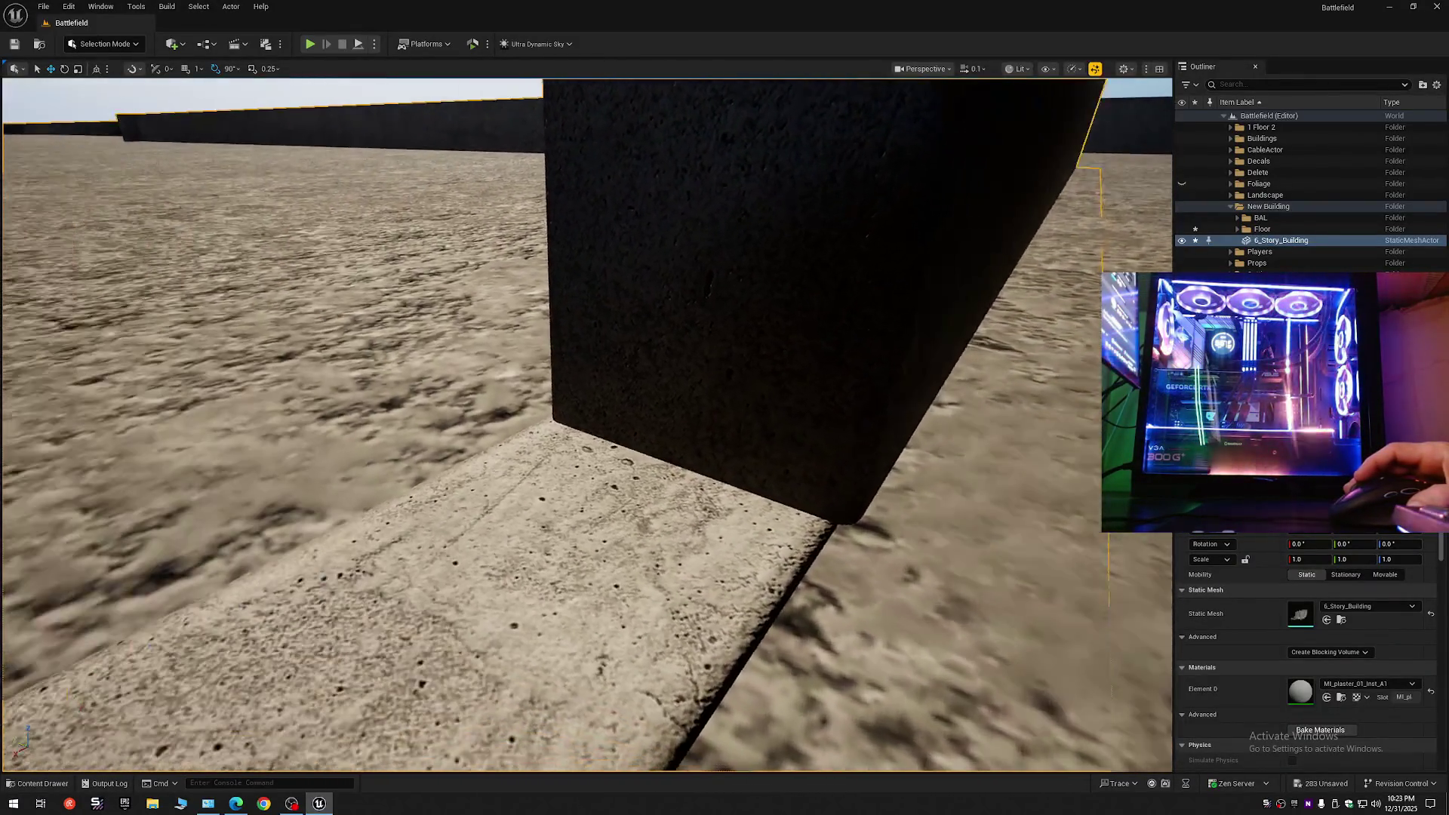
key("w")
scroll(587, 425, "up", 2)
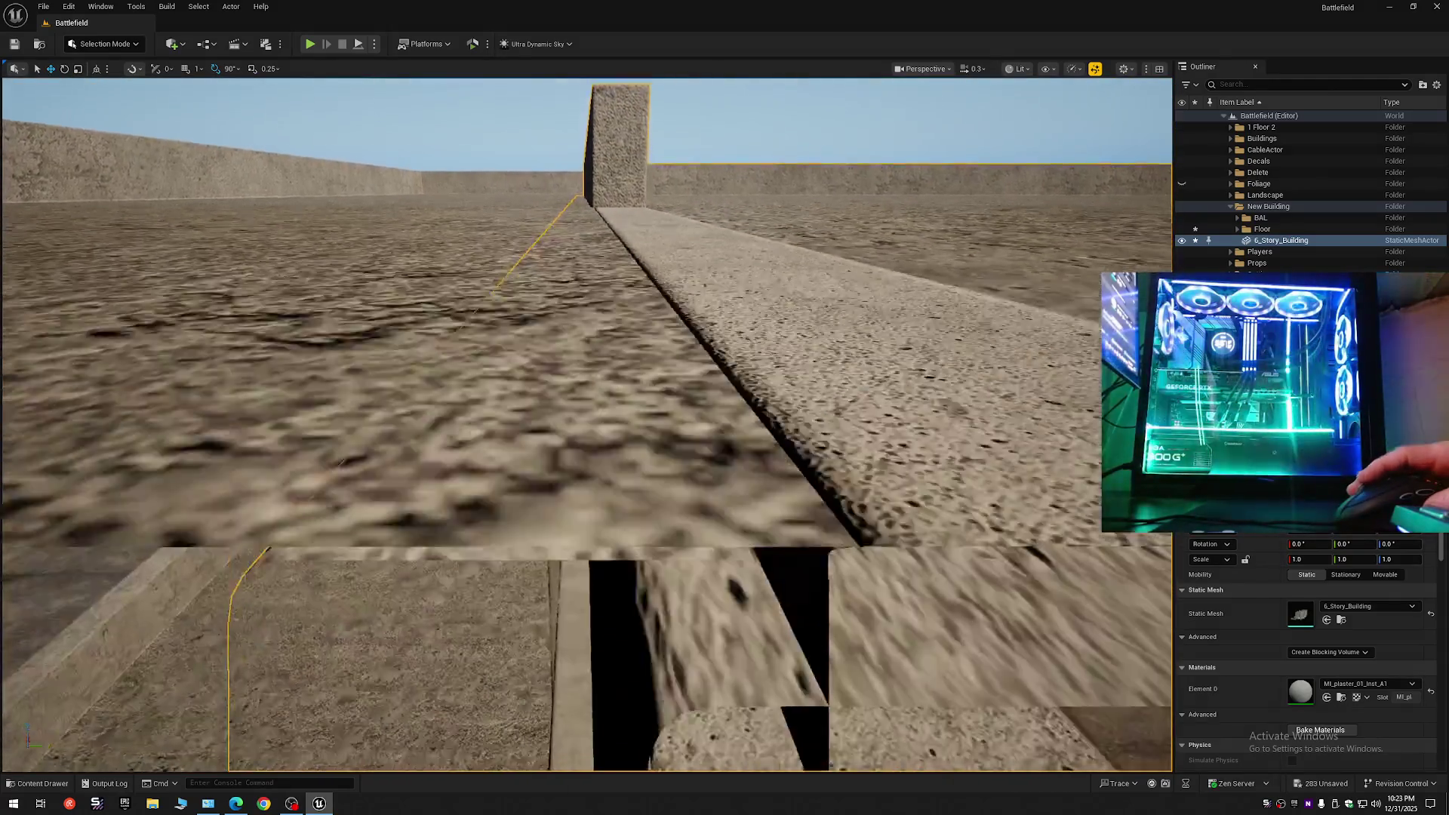
key("q")
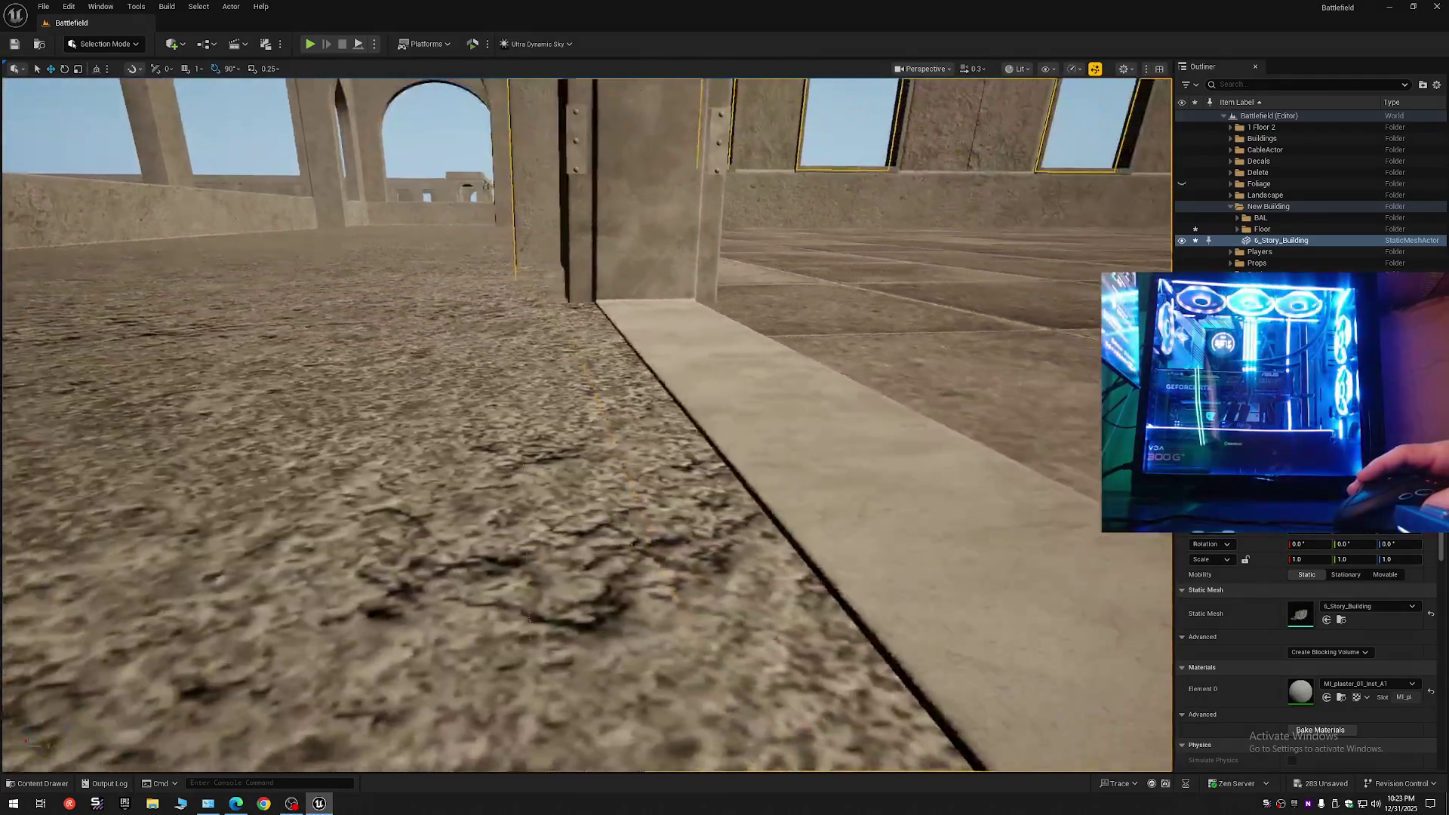
key("w")
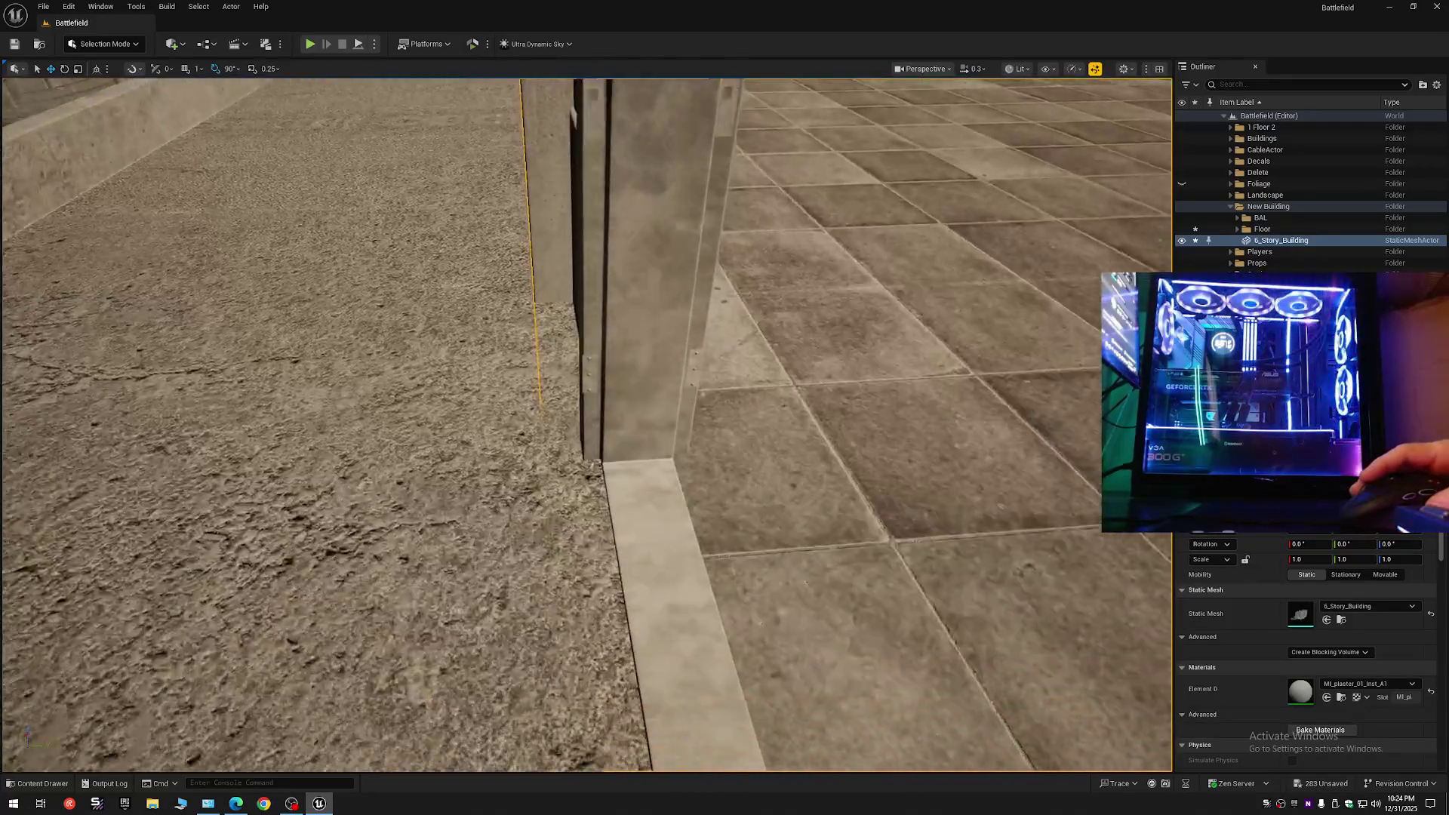
key("w")
scroll(587, 425, "up", 1)
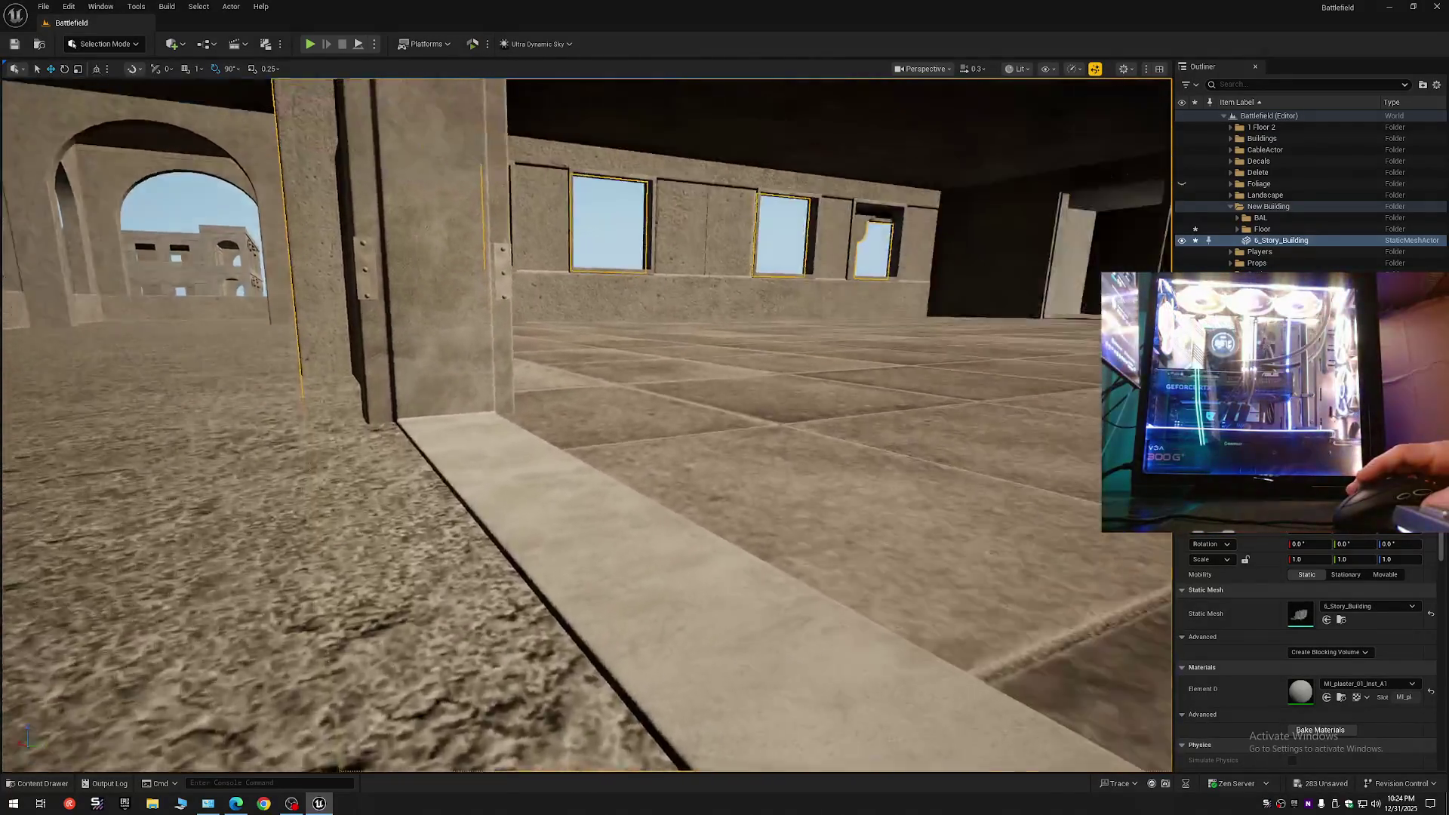
Step: Tour the rooms and balcony, then rise onto the roof facing along its ledge
key("w")
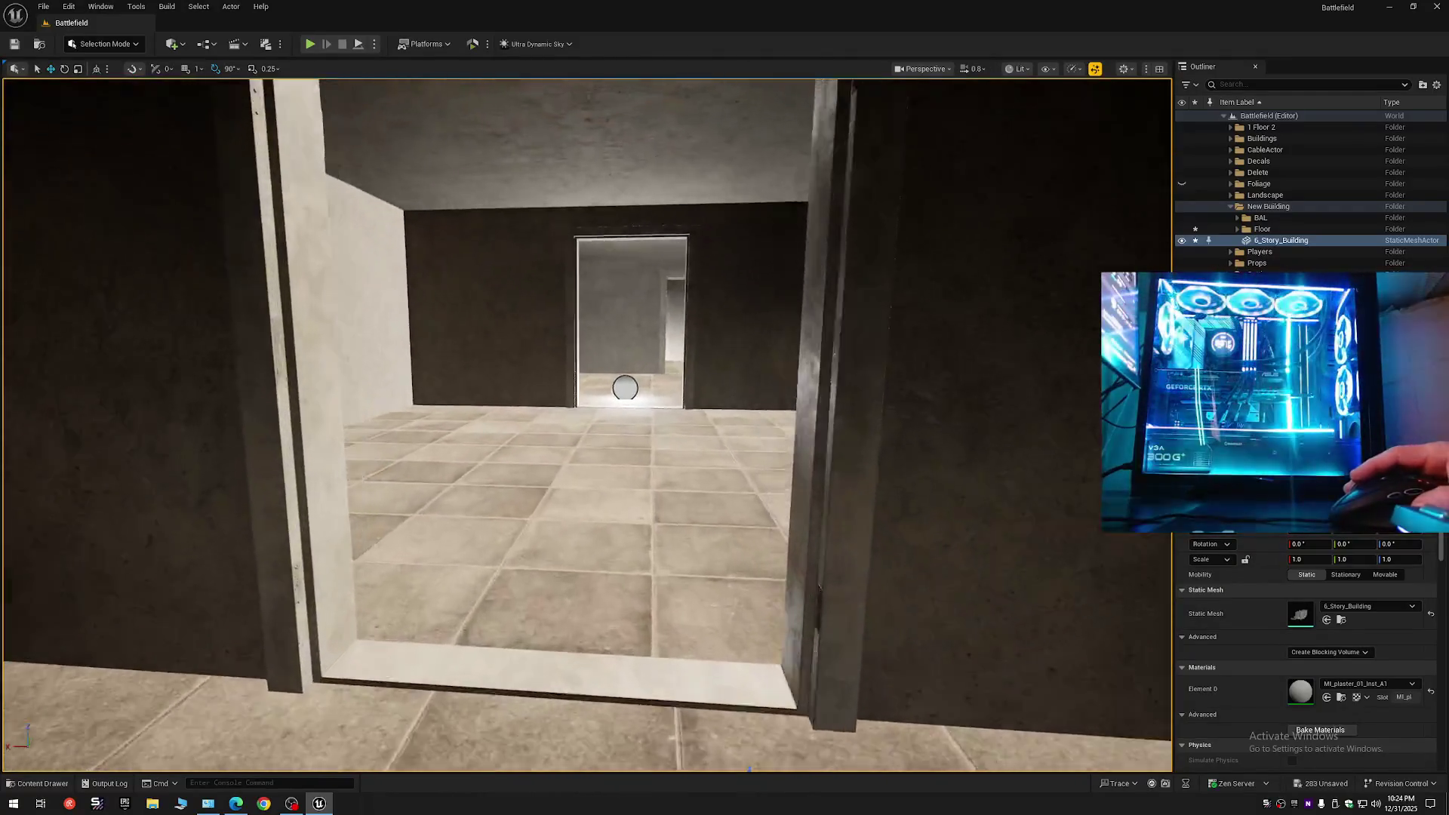
key("w")
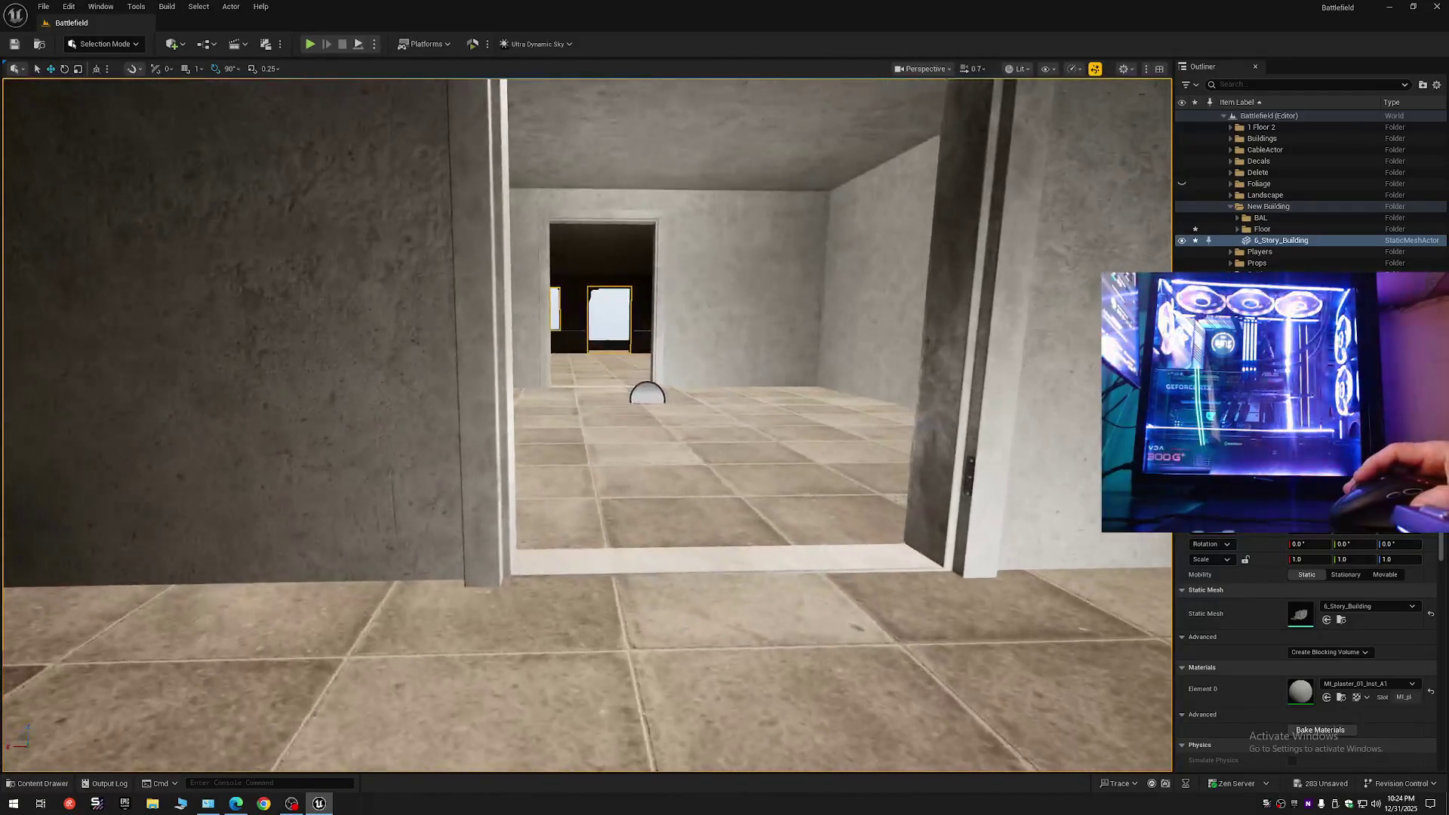
scroll(587, 425, "down", 1)
key("w")
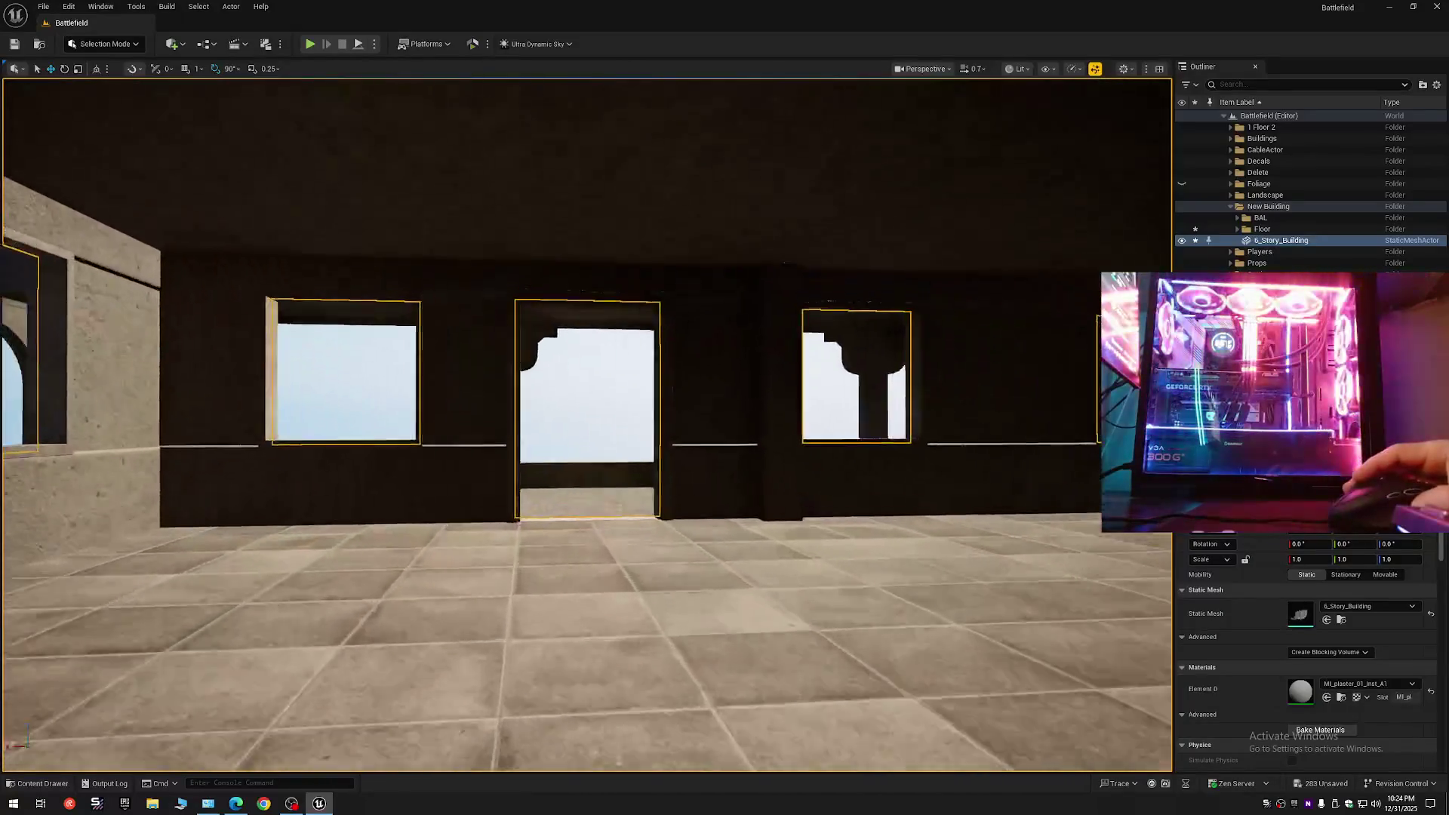
key("w")
scroll(587, 425, "down", 2)
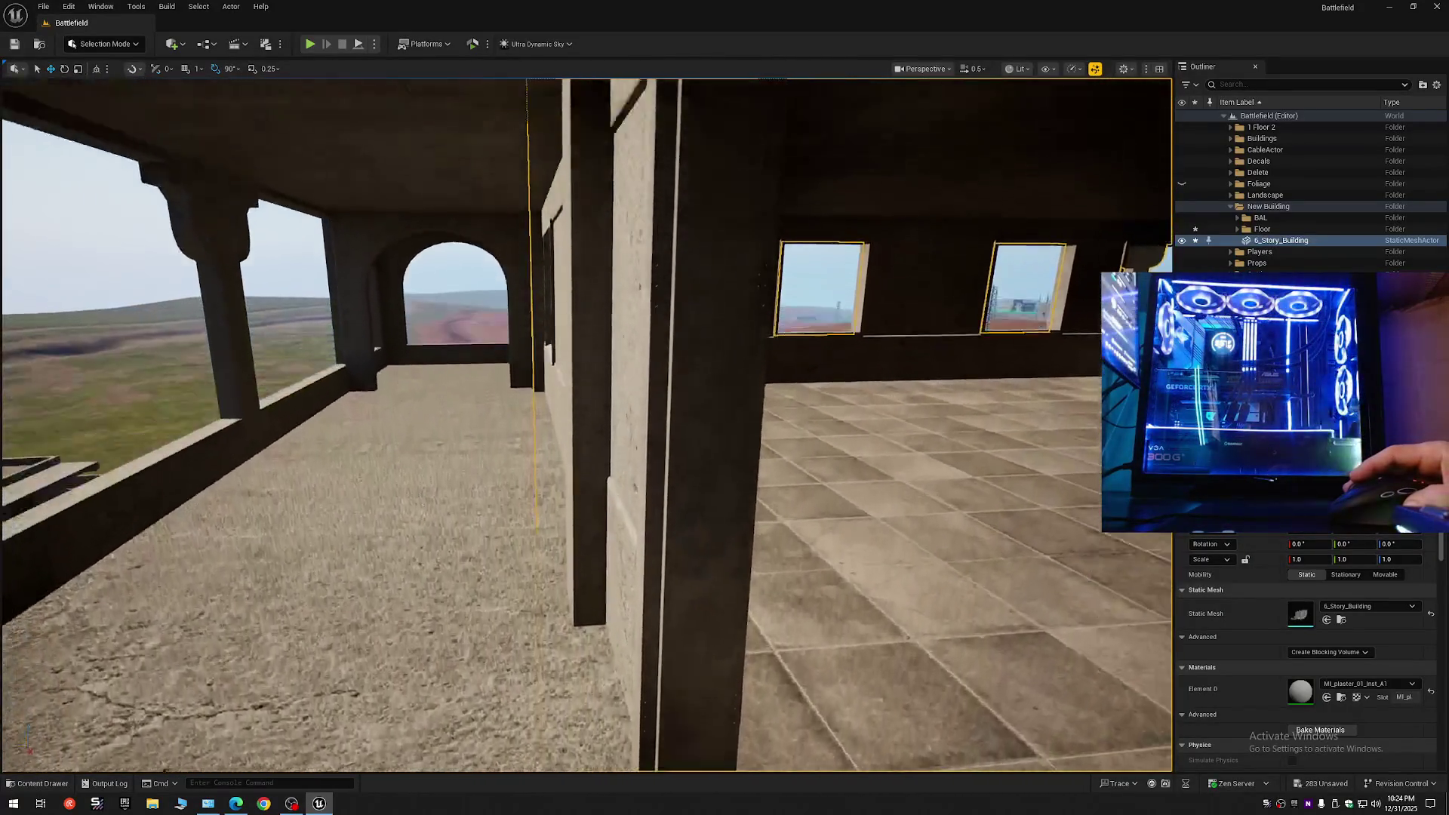
key("w")
scroll(587, 425, "down", 2)
key("e")
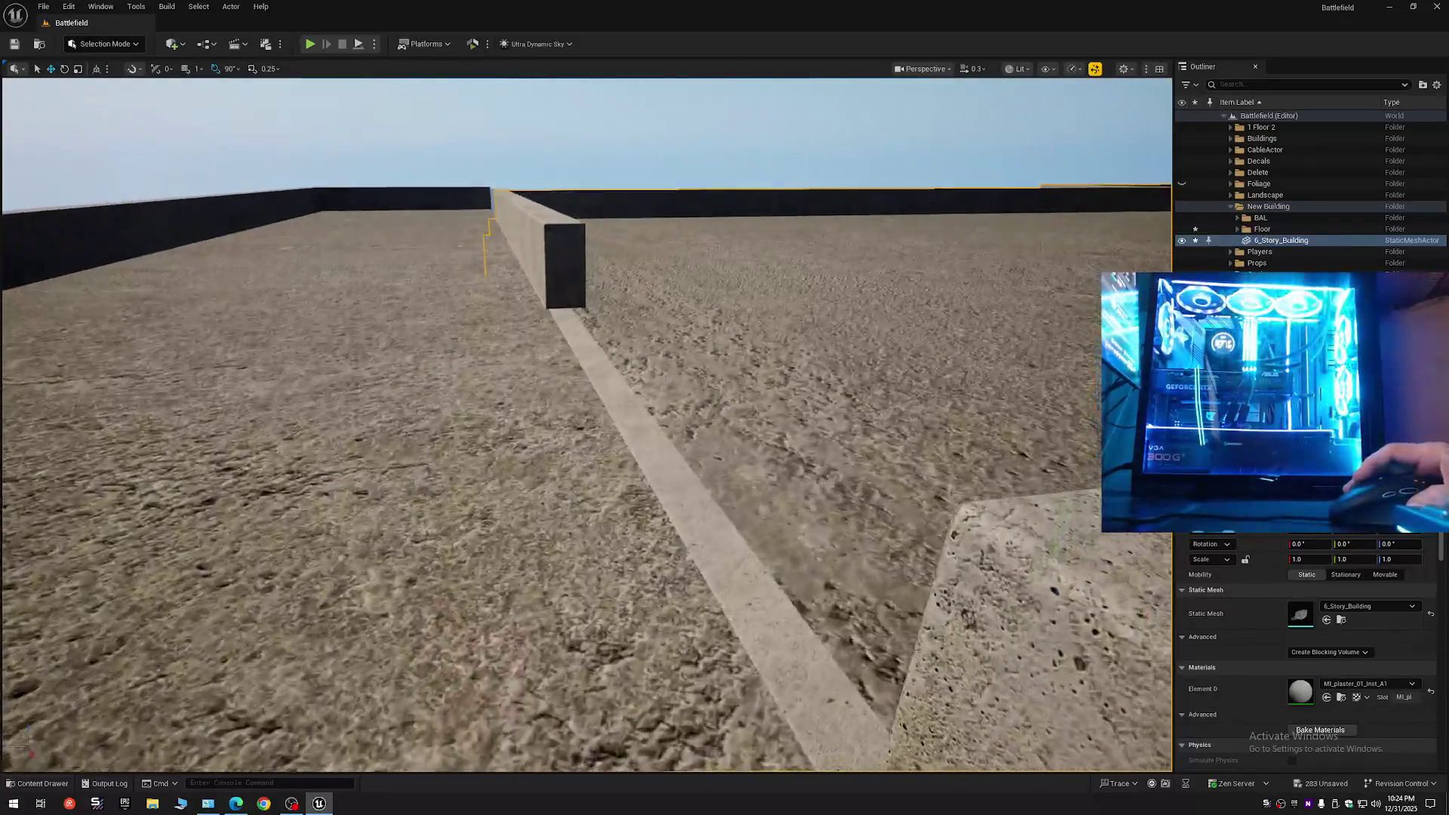
key("w")
key("w")
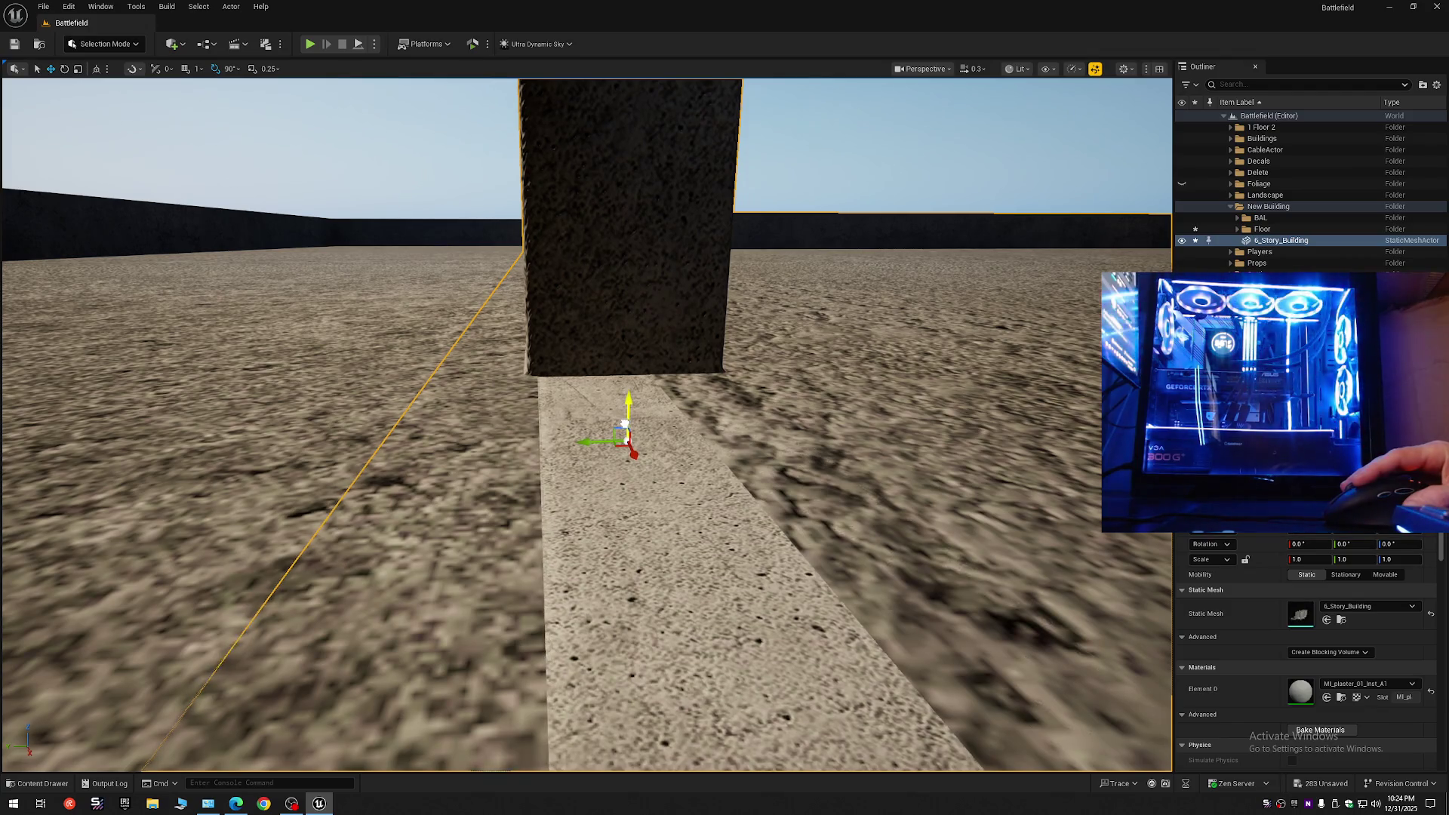
Step: Pull back to view the whole block and undo the accidental move of 6_Story_Building
key("s")
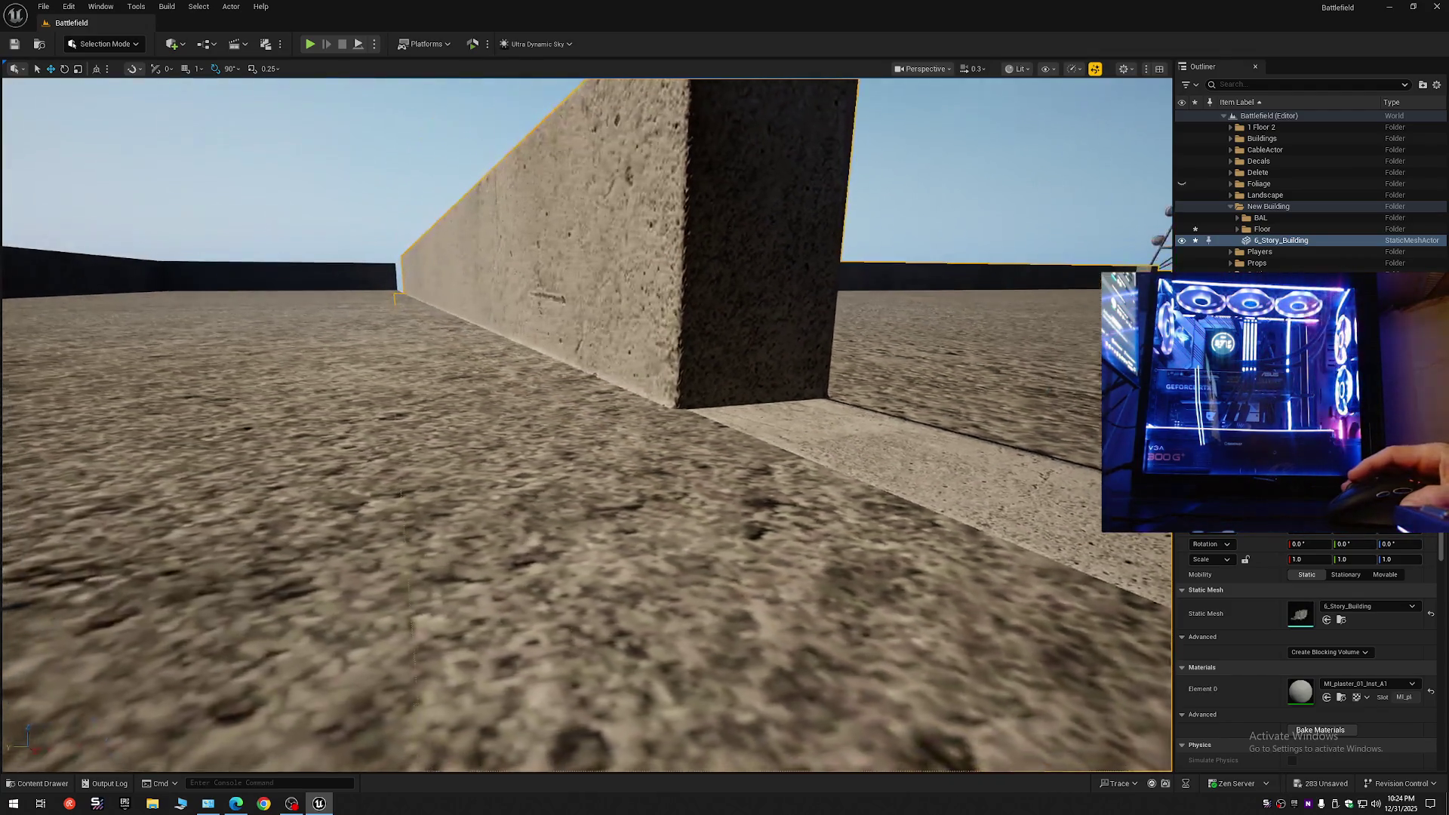
scroll(623, 422, "down", 1)
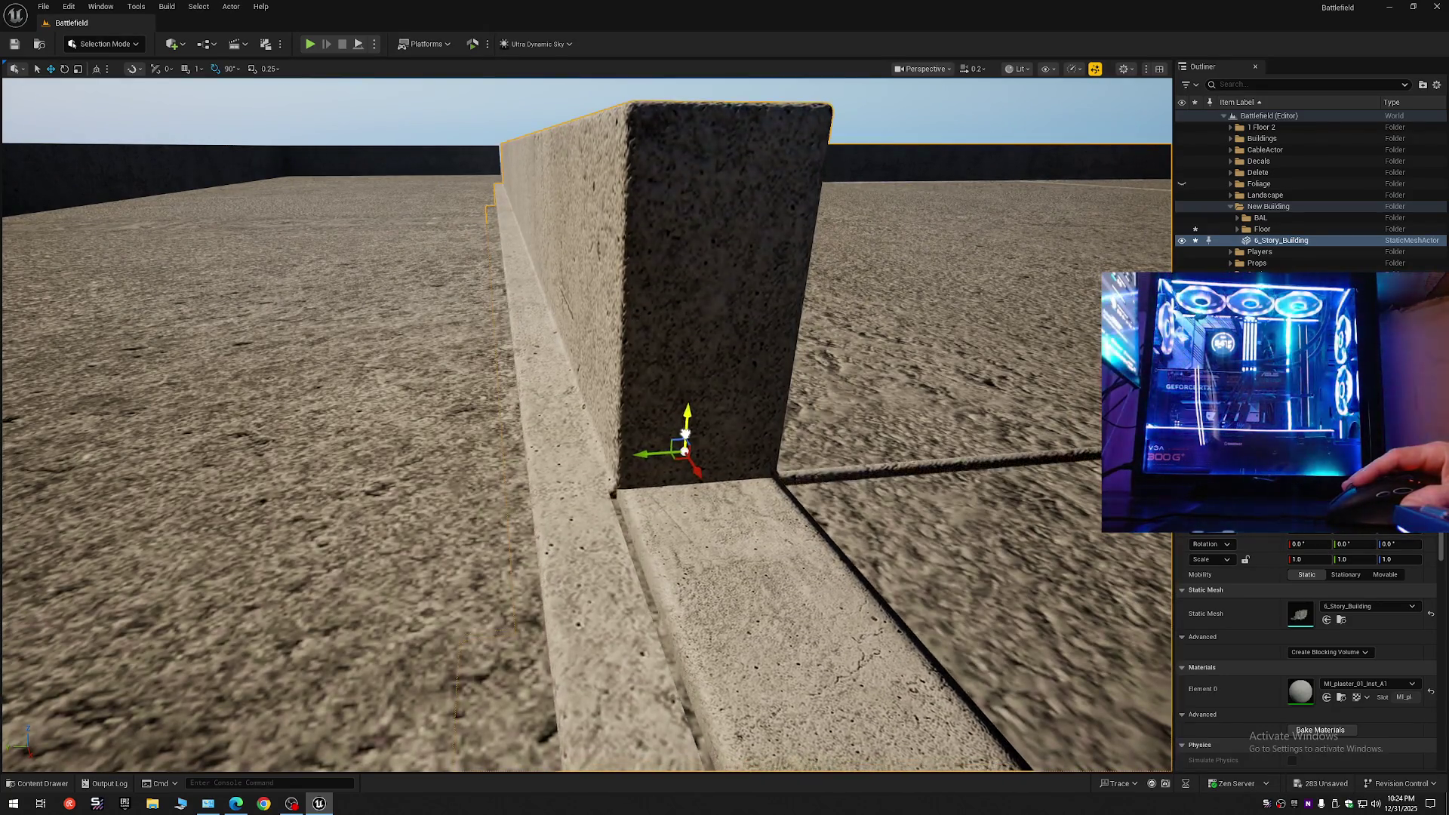
key("ctrl+z")
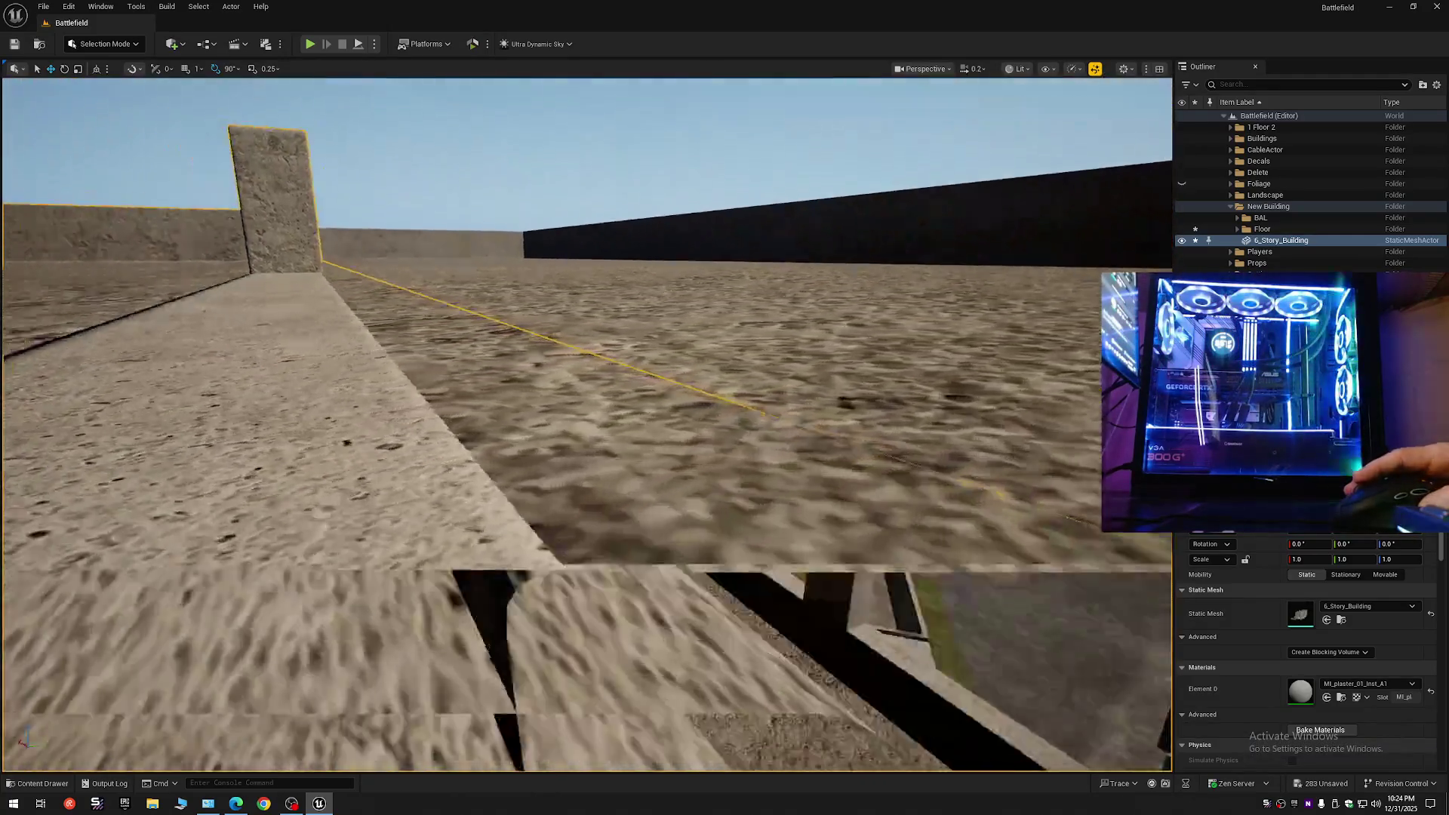
scroll(587, 423, "up", 2)
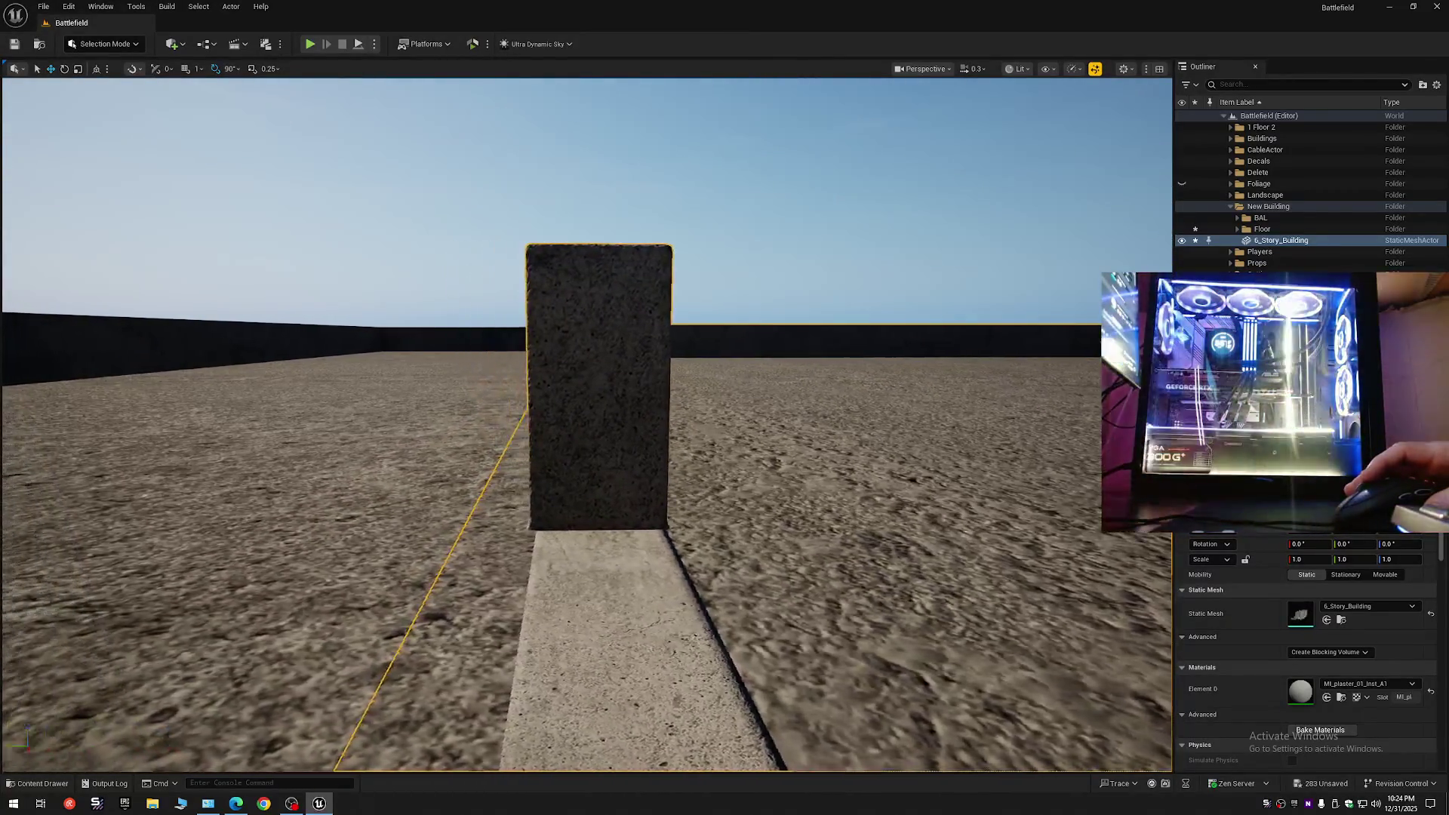
scroll(587, 422, "down", 2)
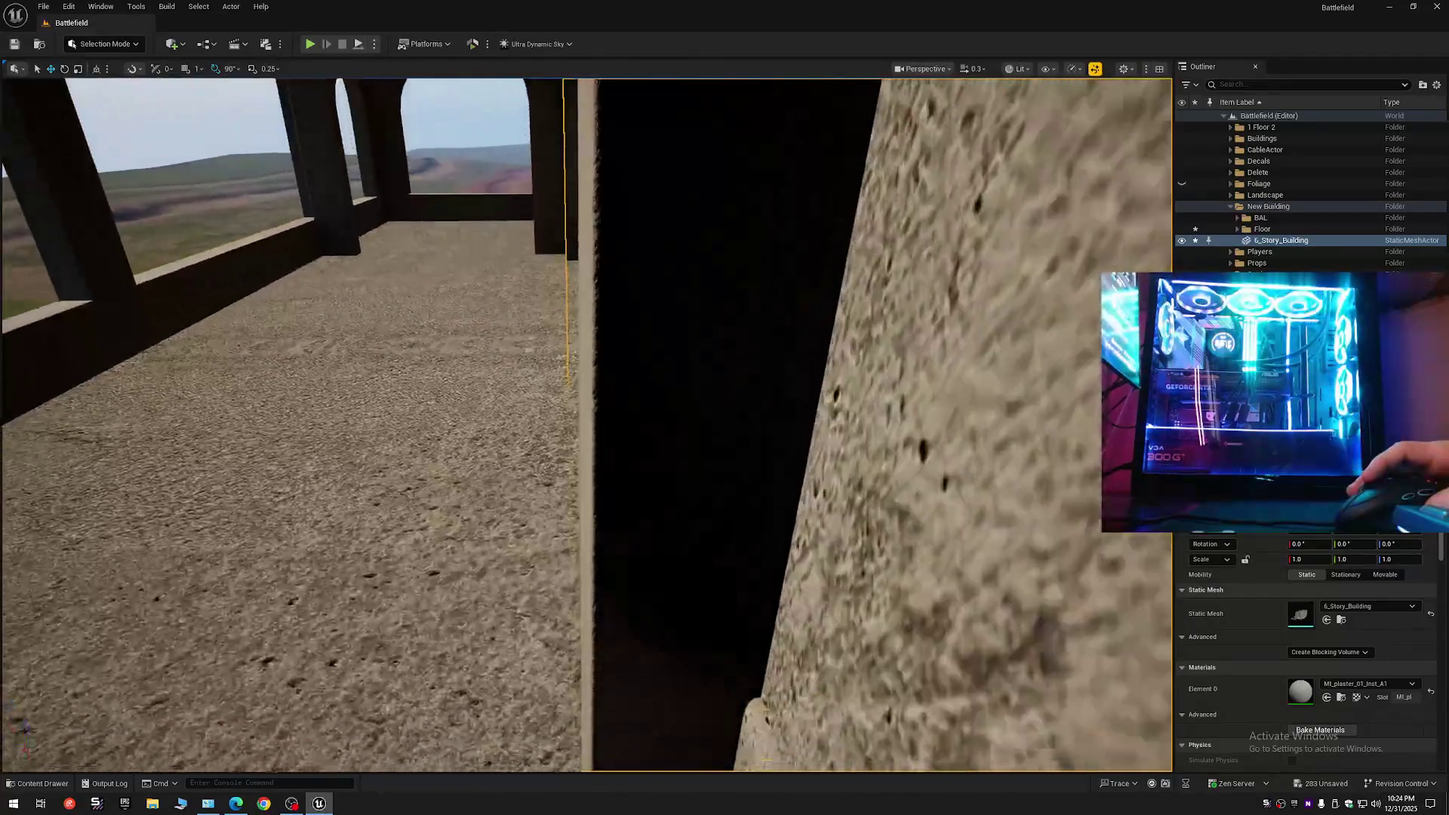
scroll(587, 422, "up", 1)
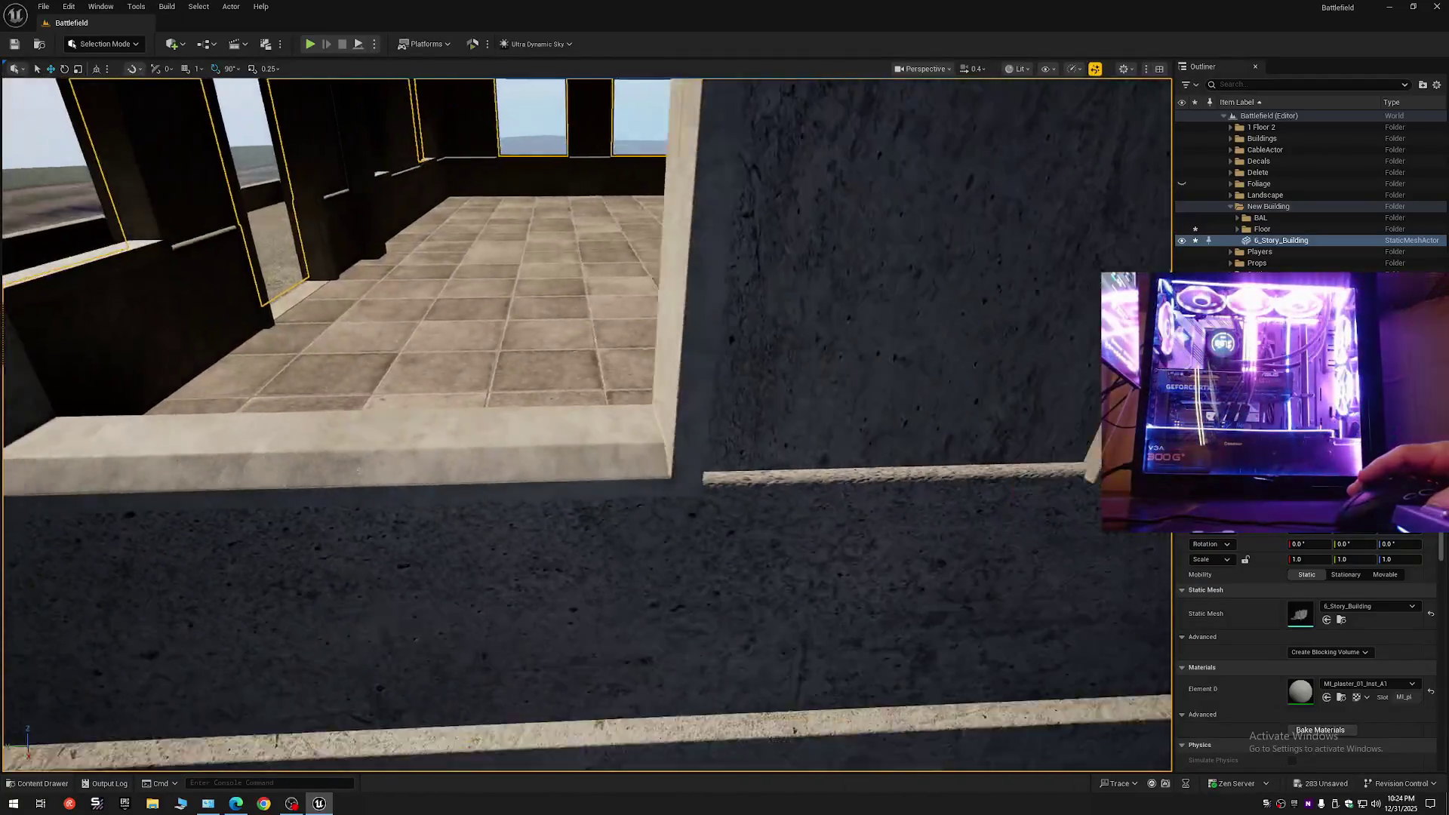
key("w")
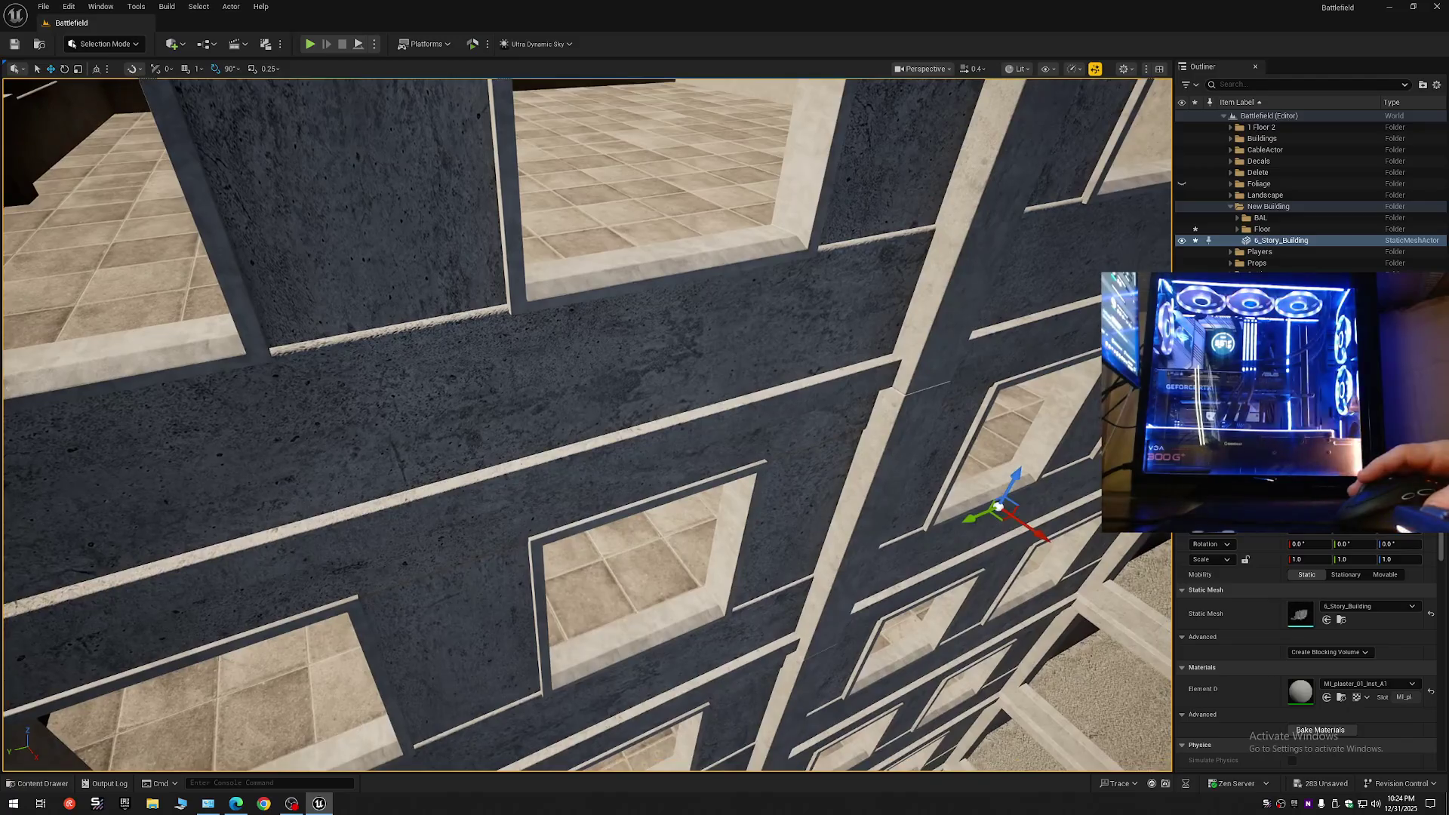
key("d")
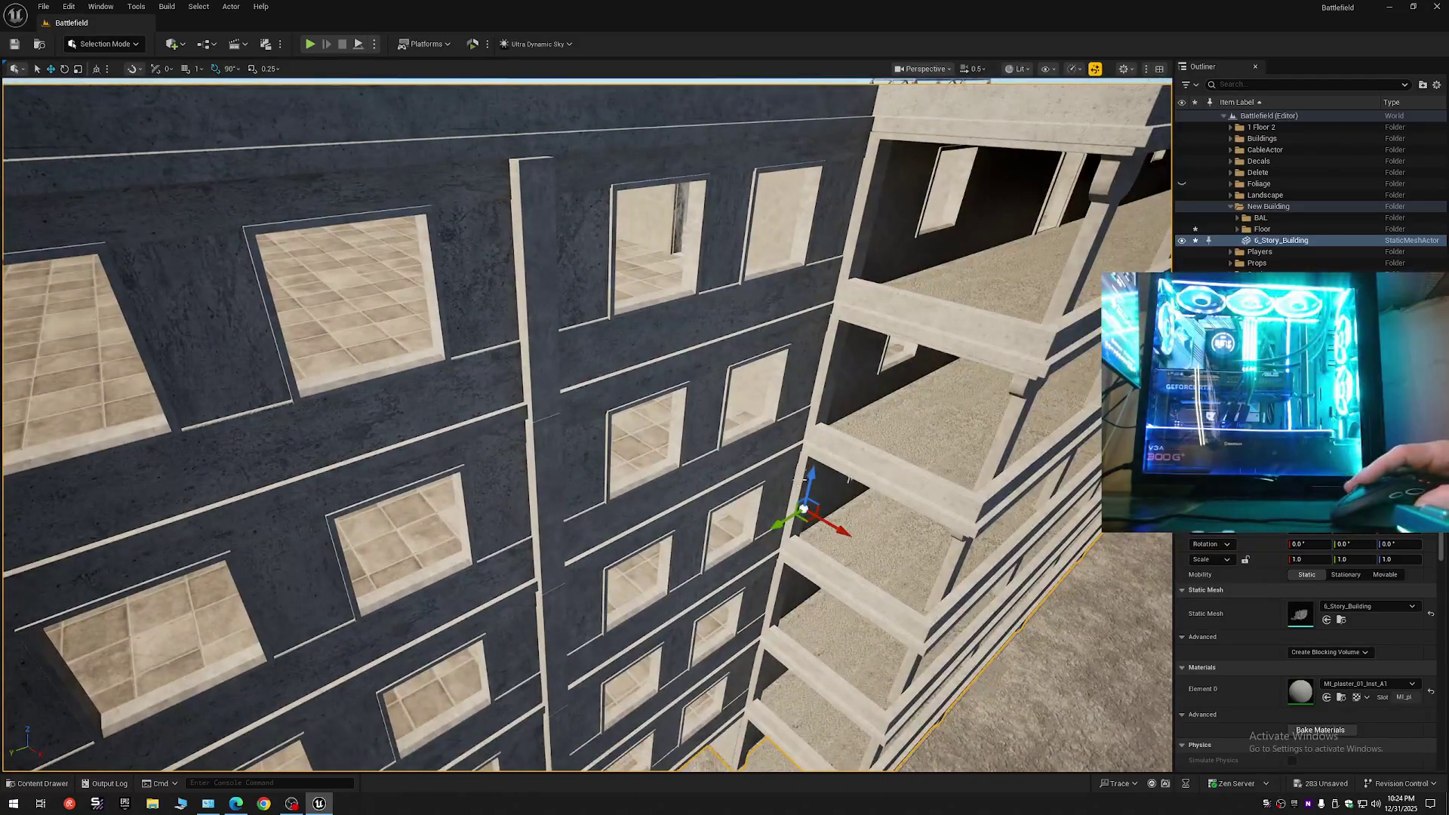
key("s")
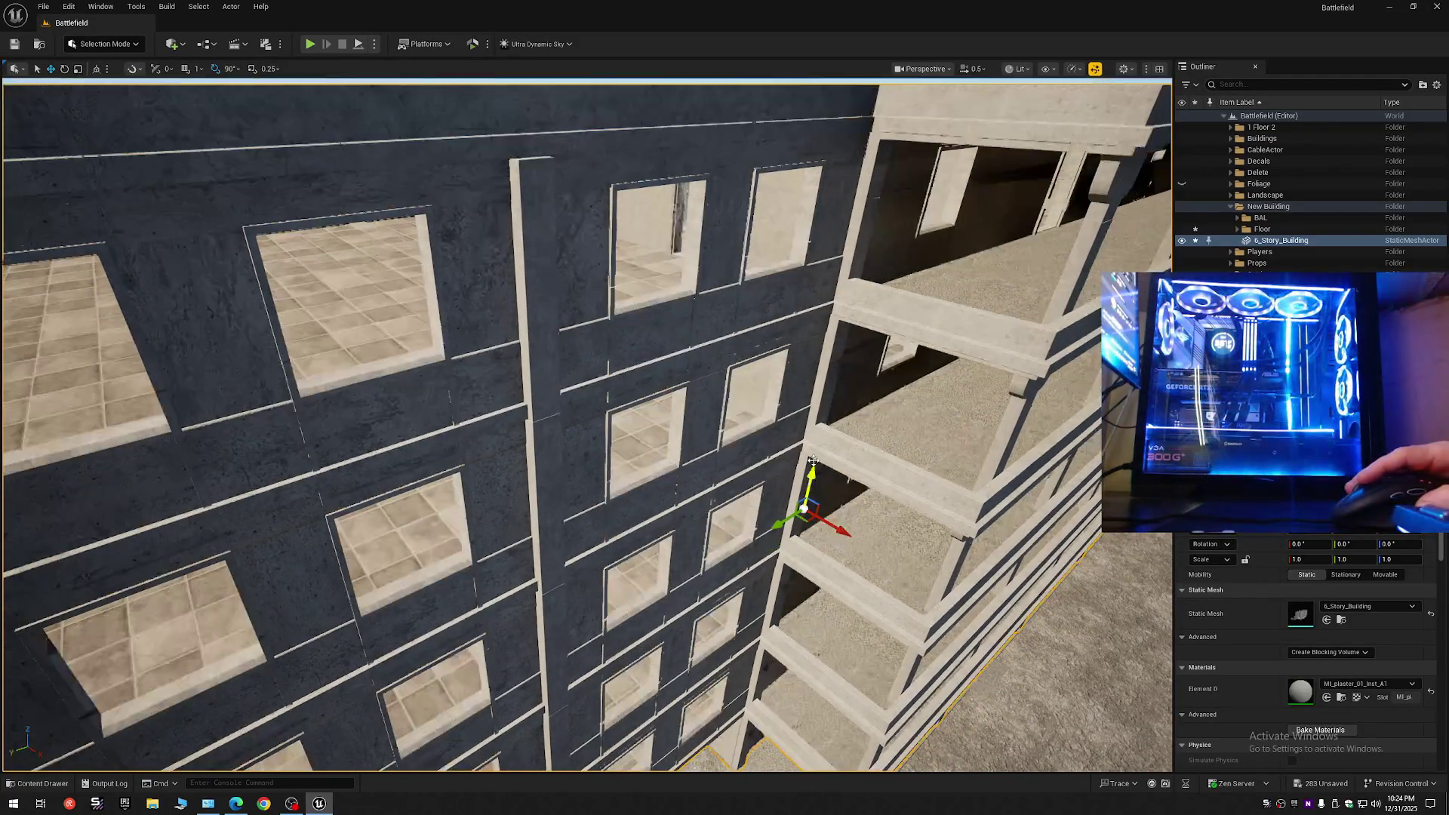
key("ctrl+z")
key("s")
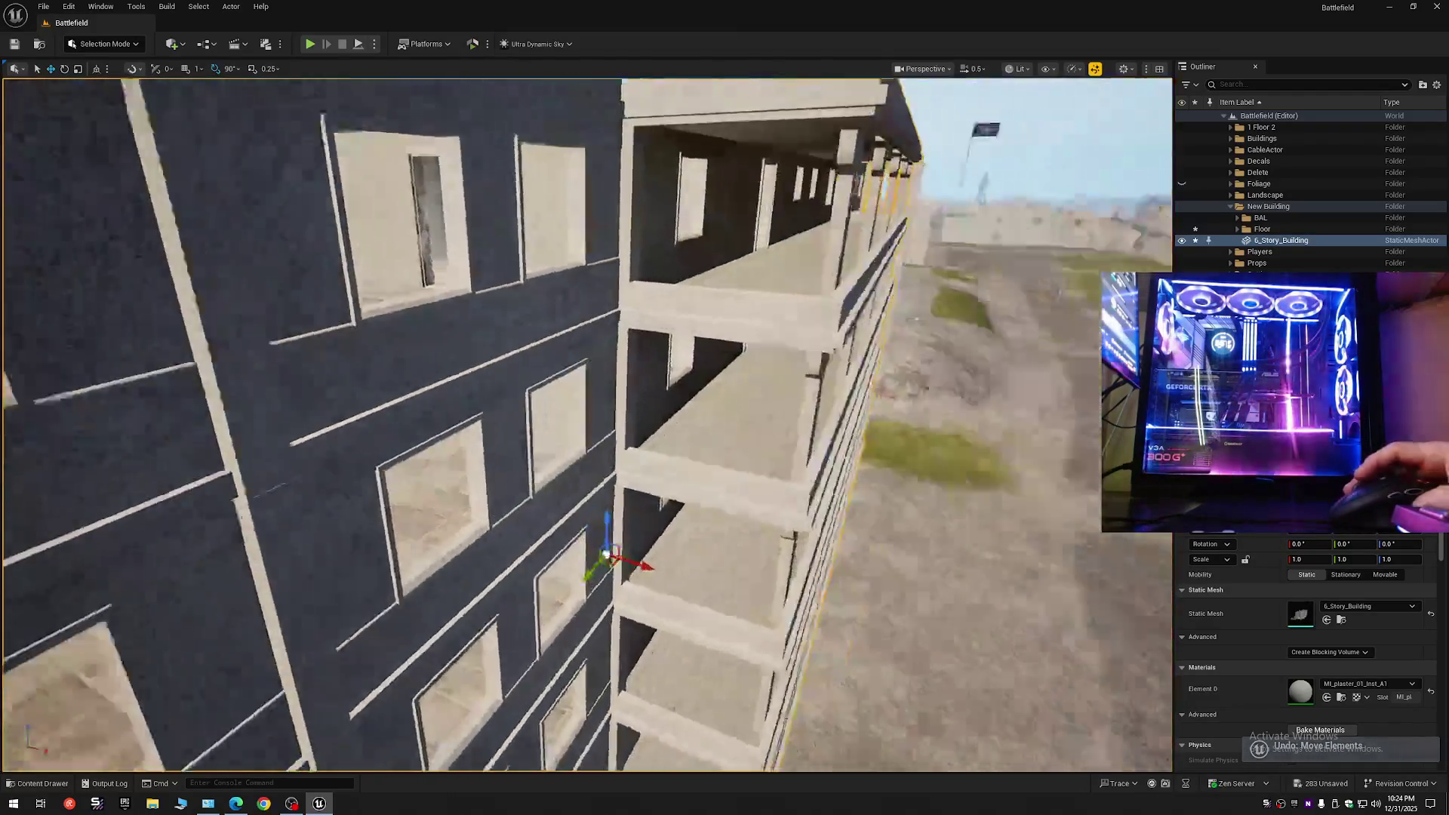
key("w")
key("w")
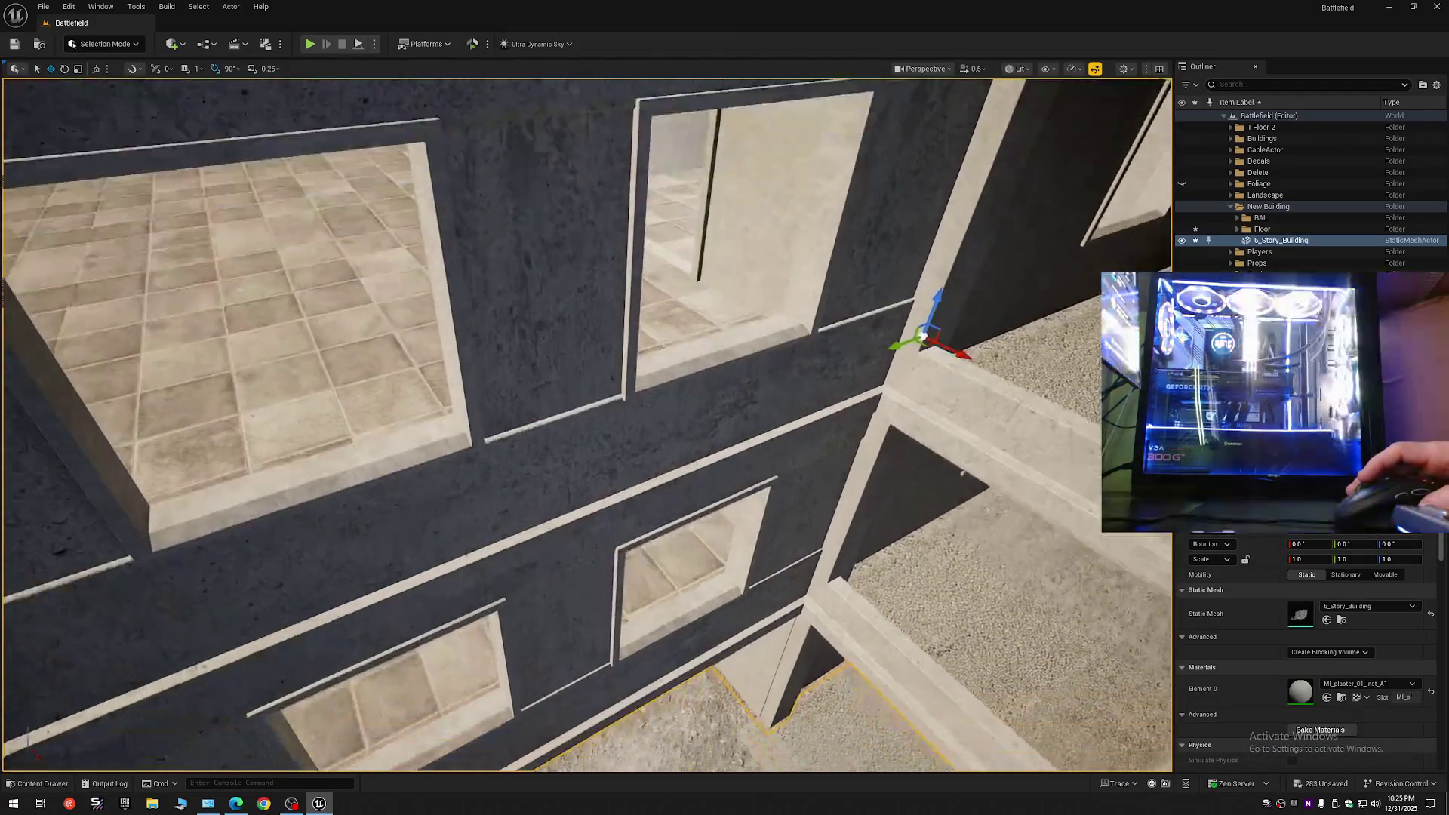
key("w")
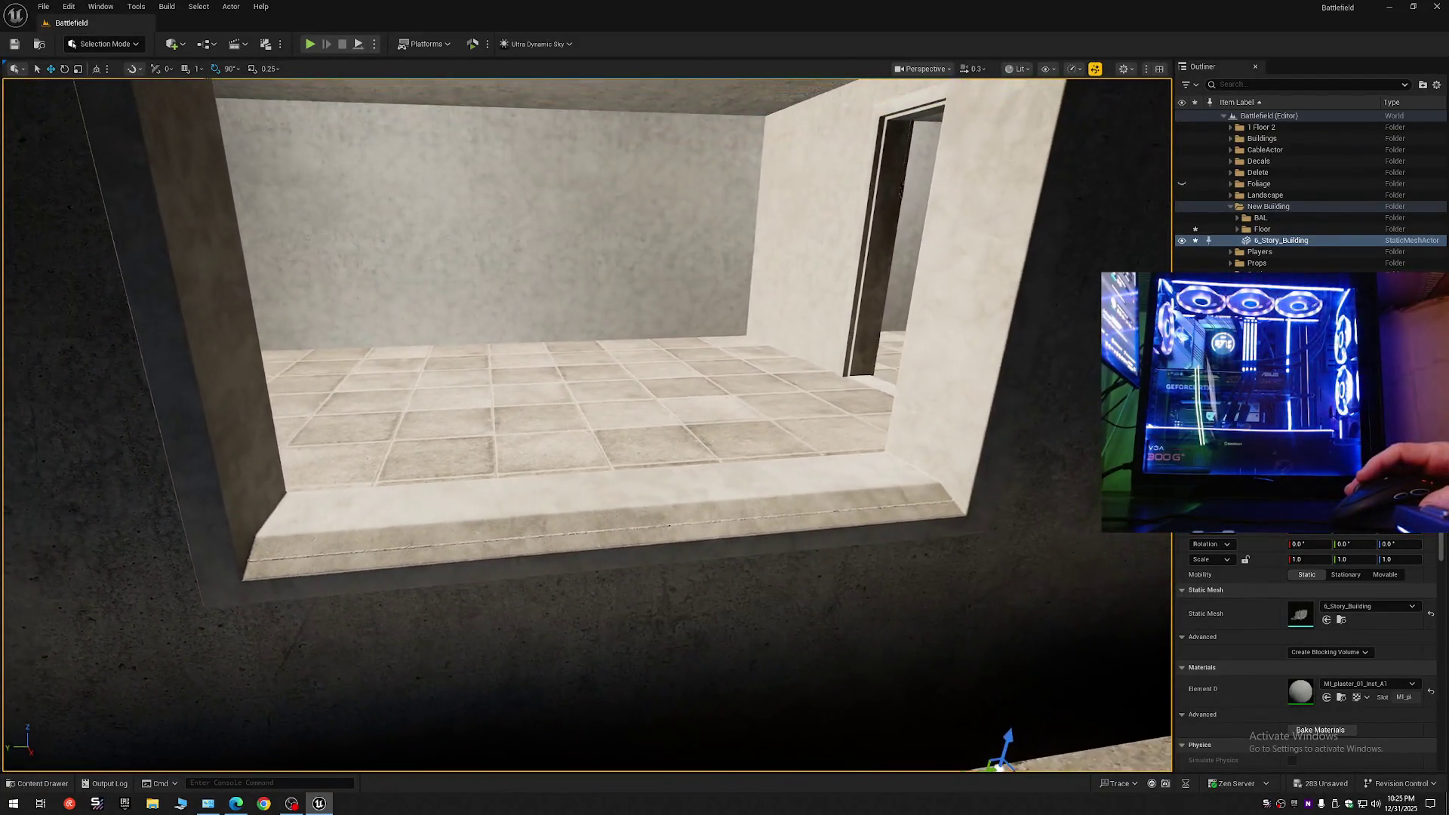
key("s")
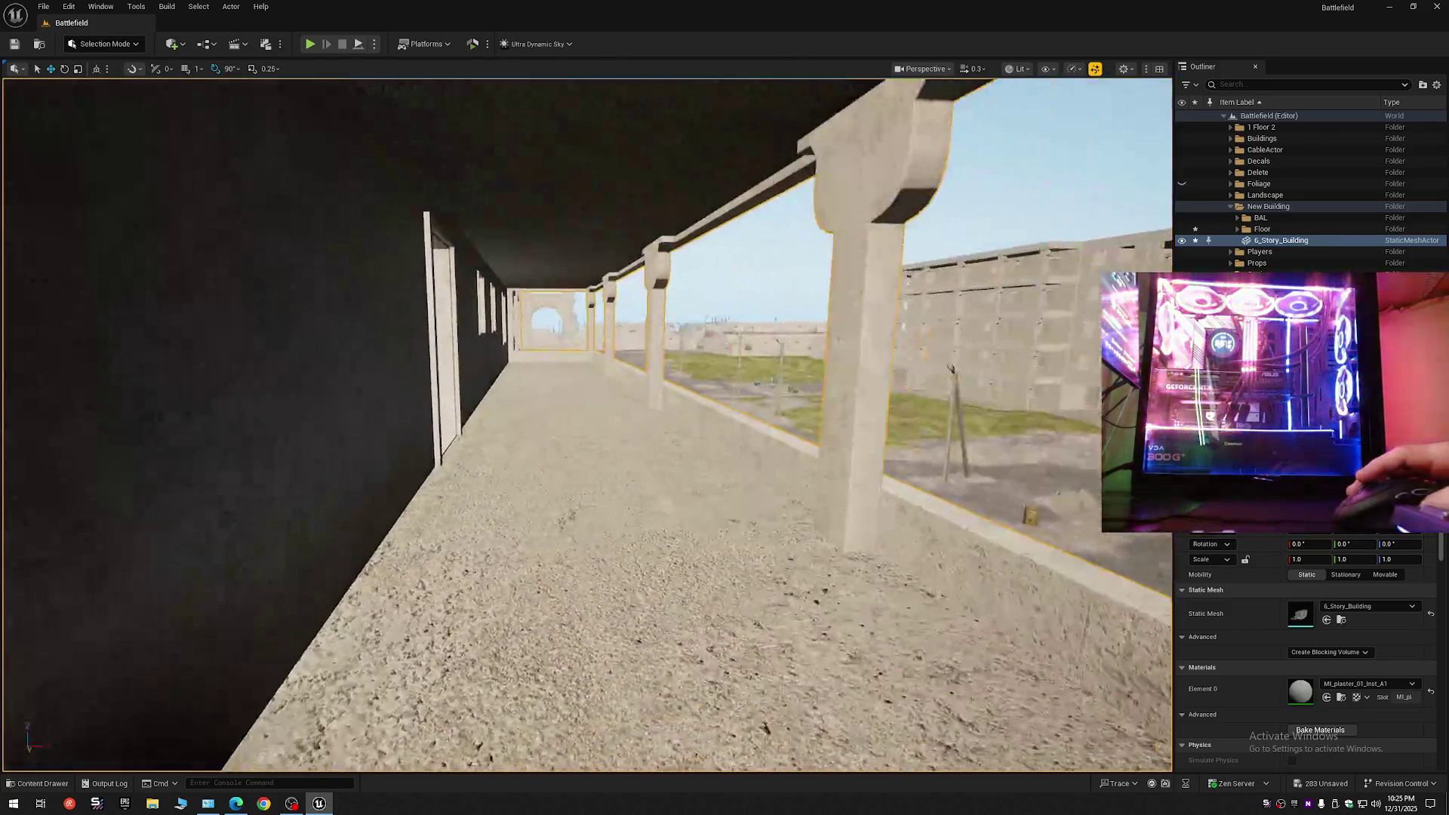
scroll(586, 425, "up", 1)
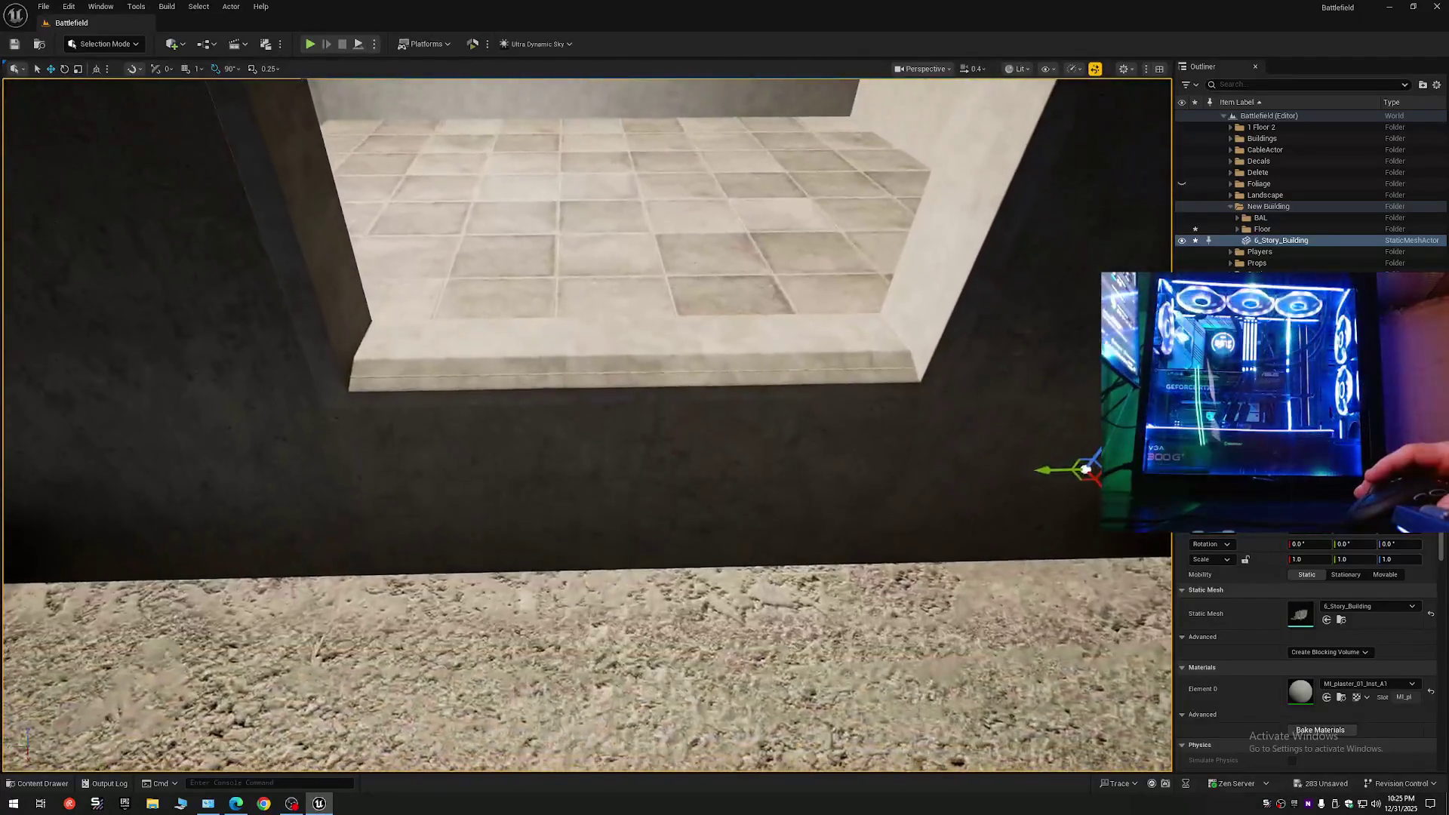
key("e")
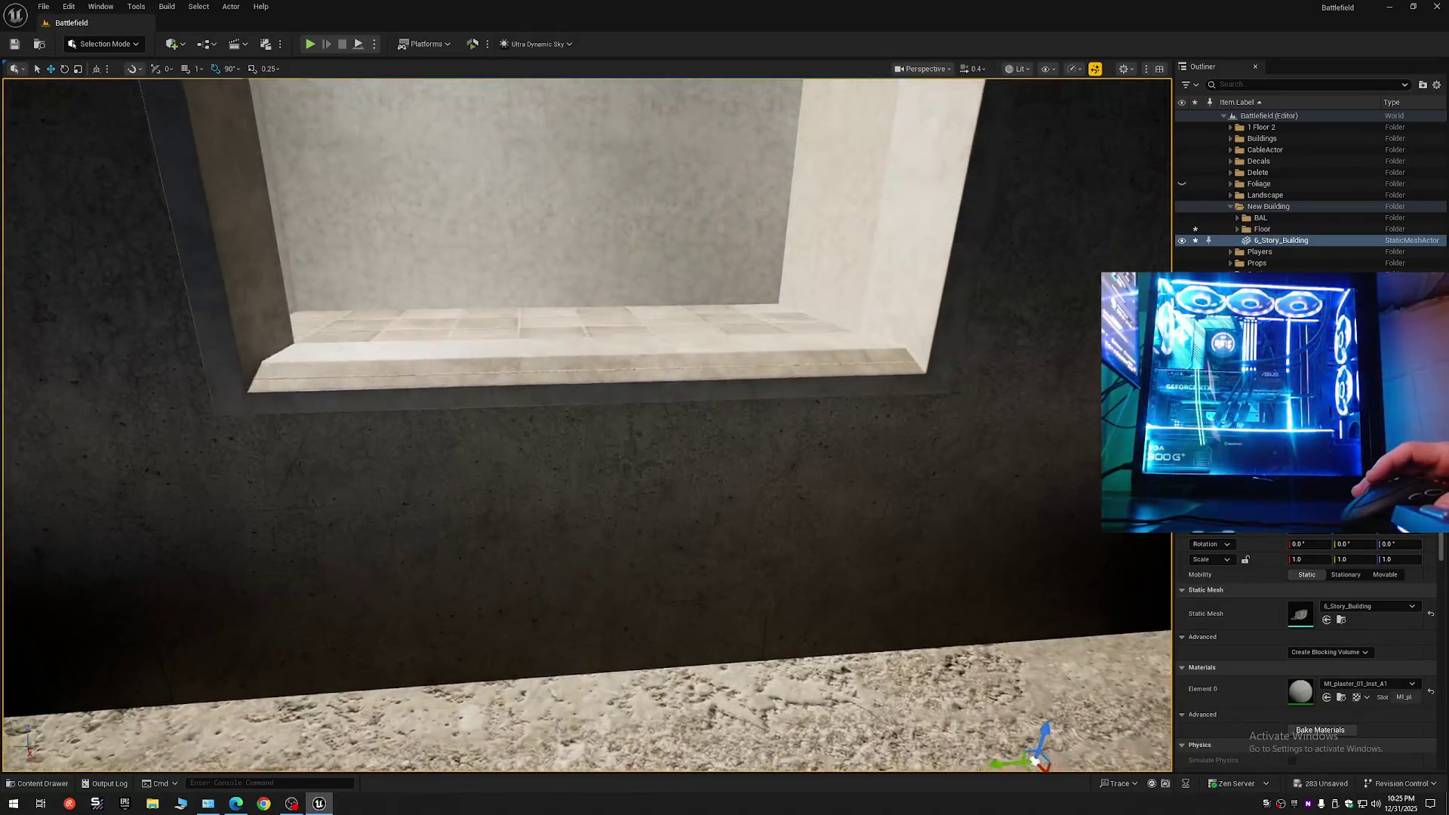
key("w")
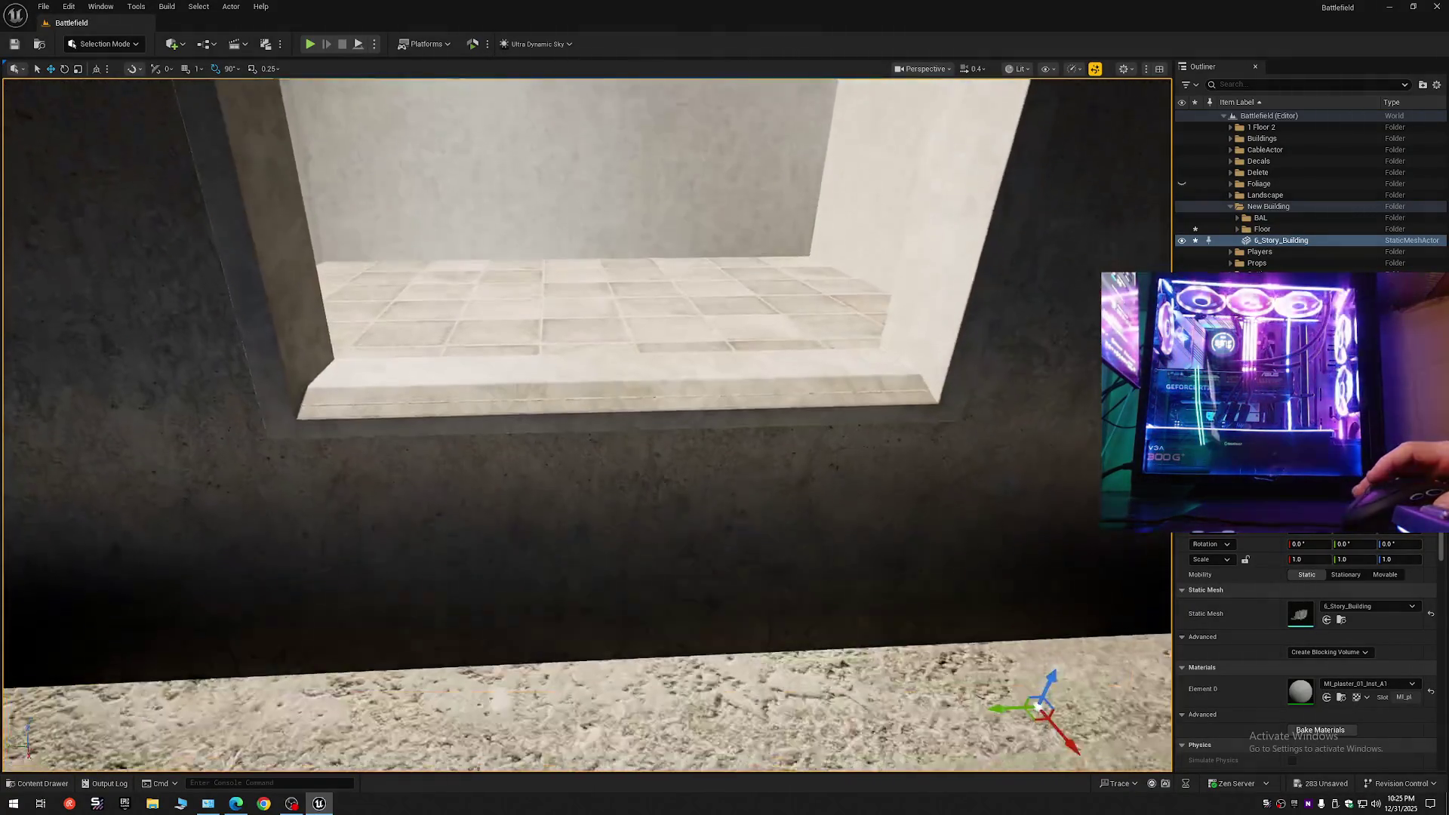
key("w")
key("w")
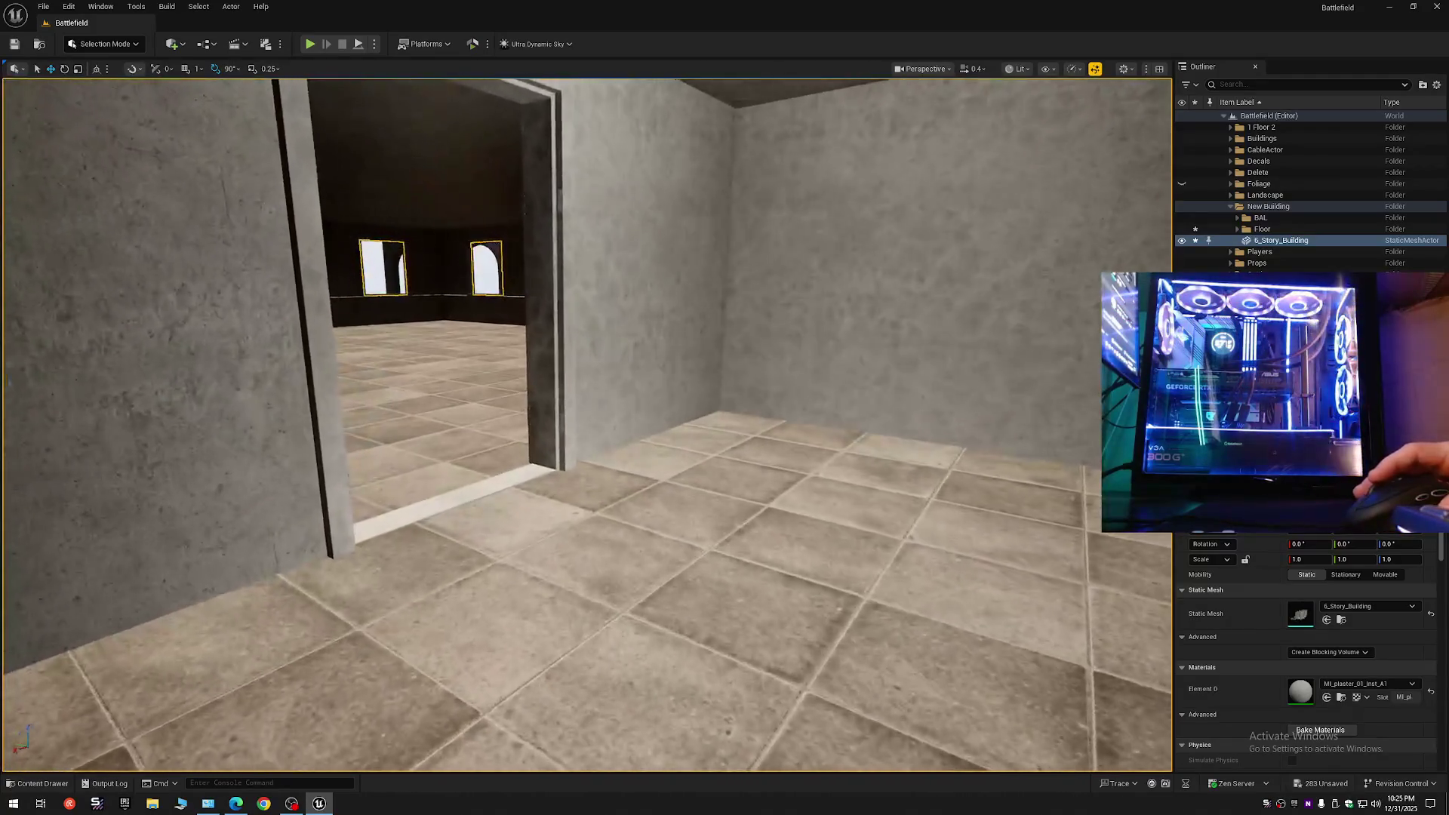
key("w")
scroll(586, 422, "up", 2)
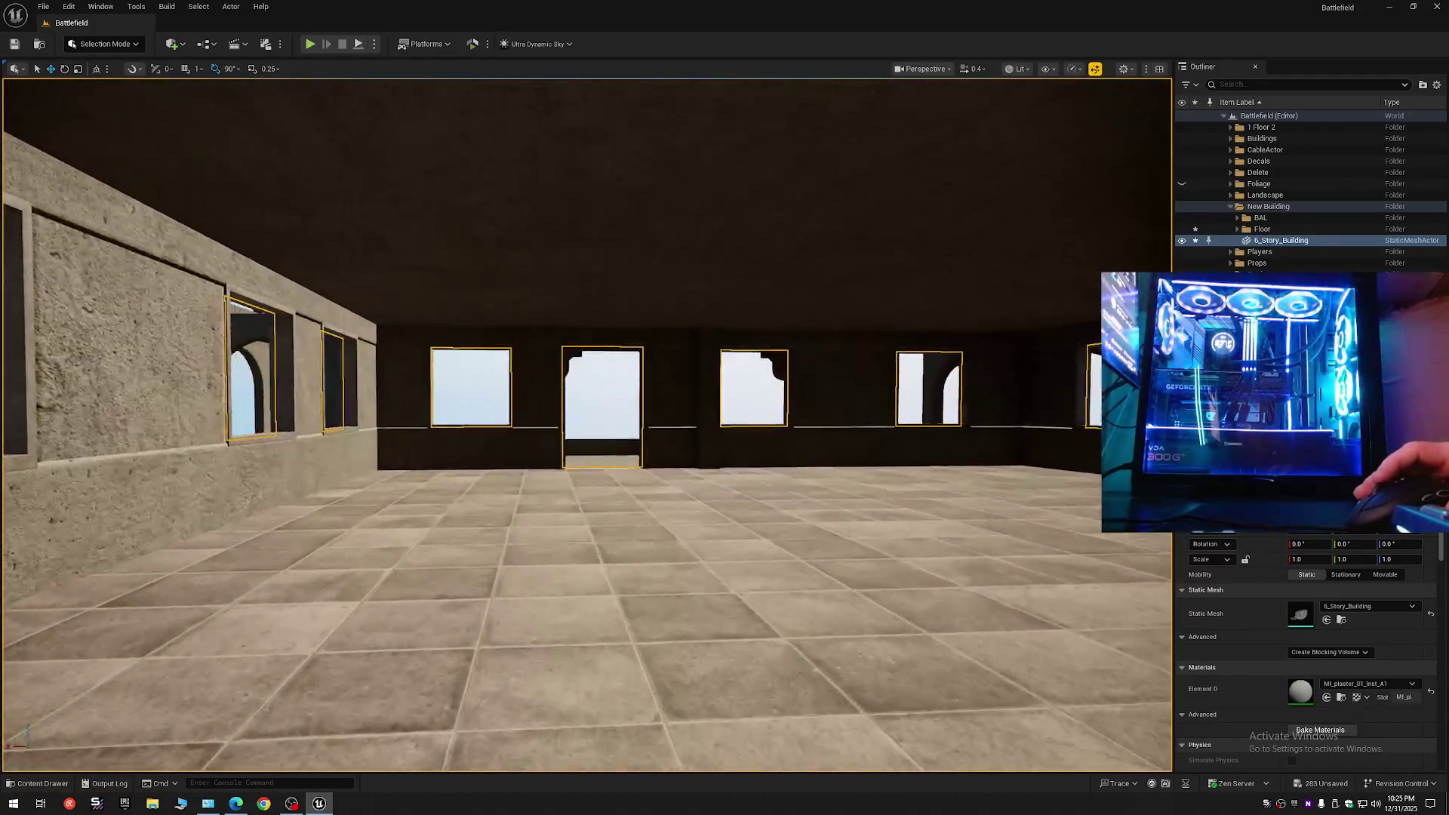
key("w")
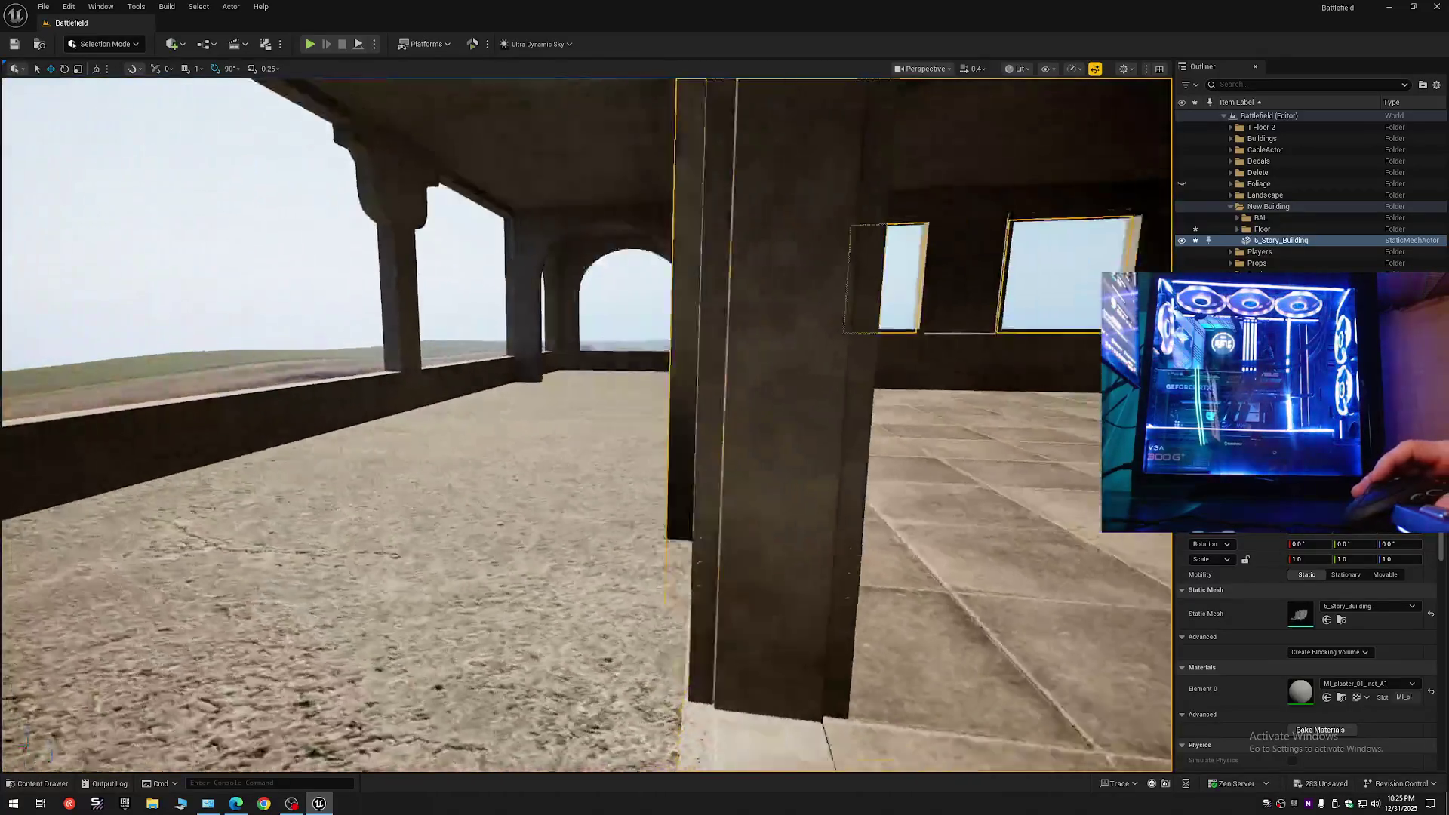
scroll(585, 422, "down", 2)
key("s")
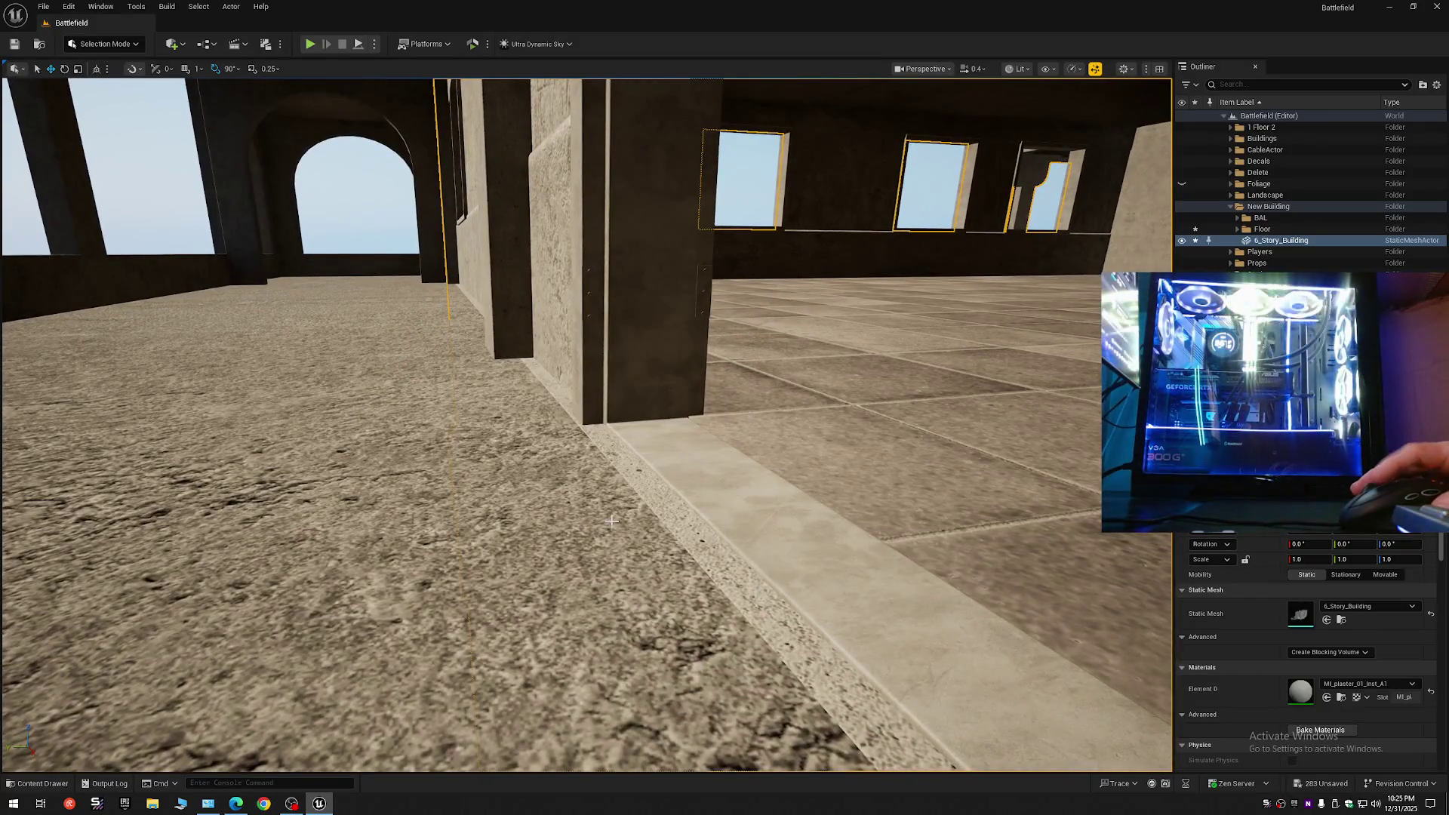
left_click(612, 521)
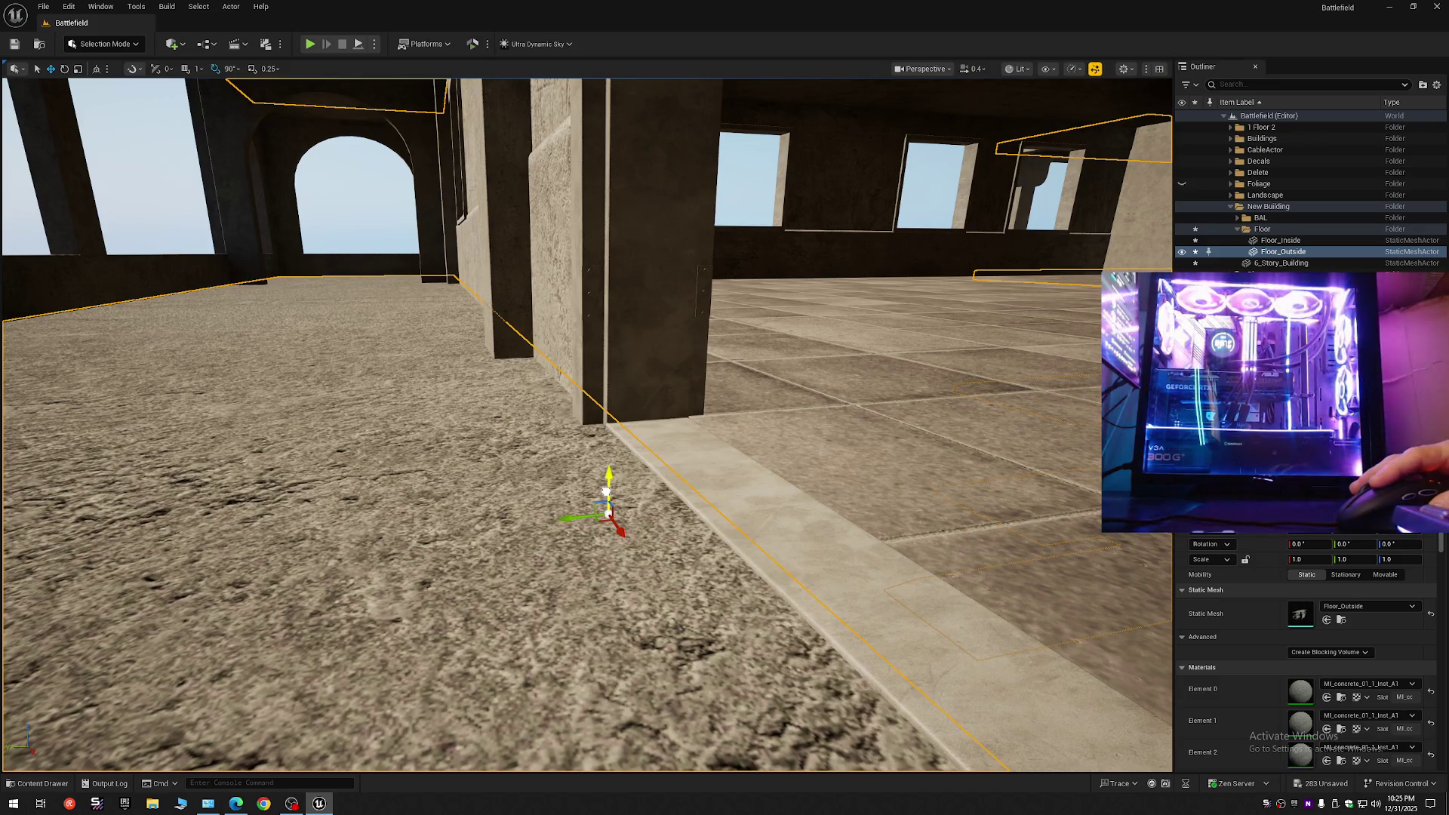
key("w")
key("s")
key("w")
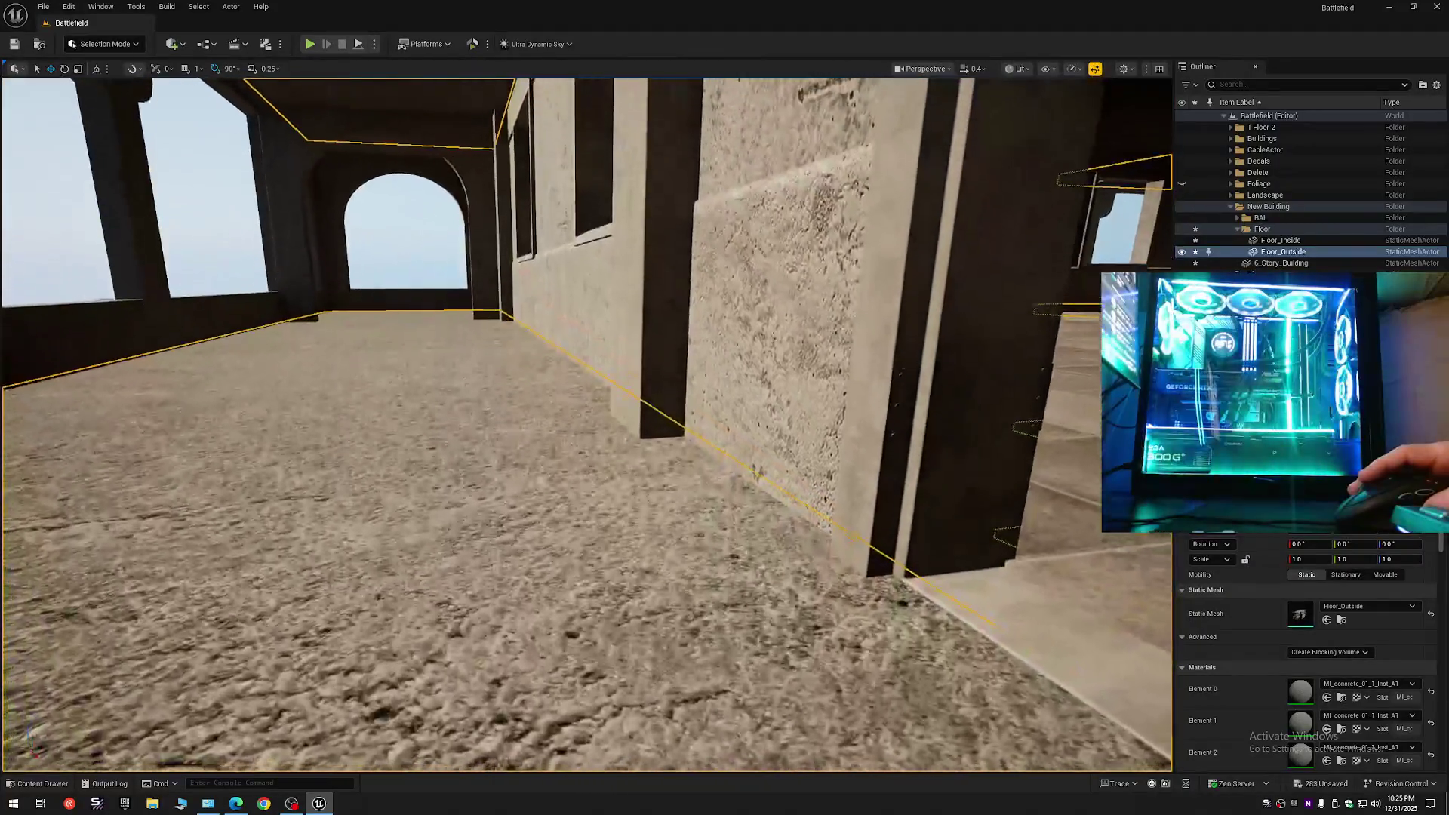
key("w")
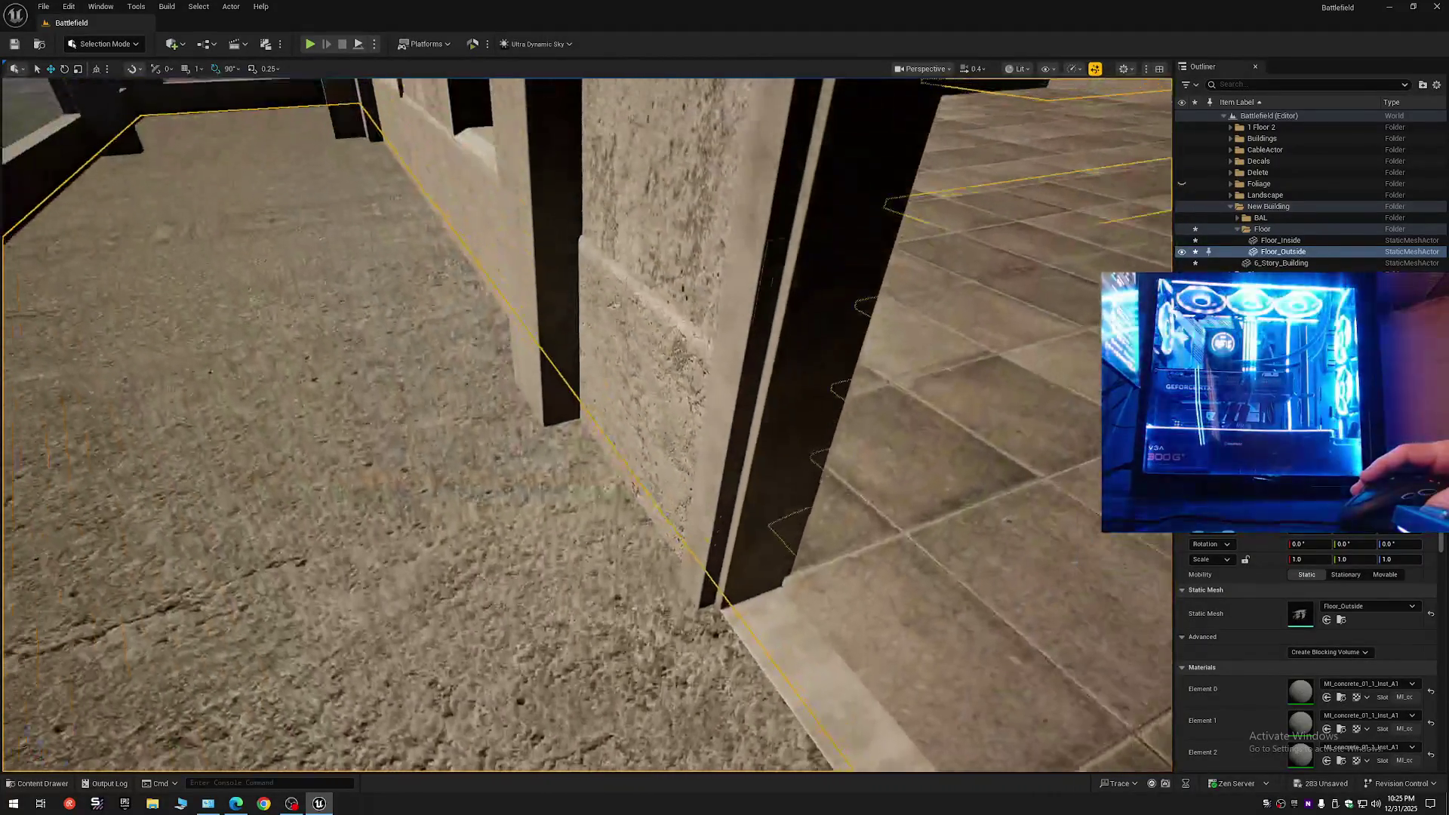
key("w")
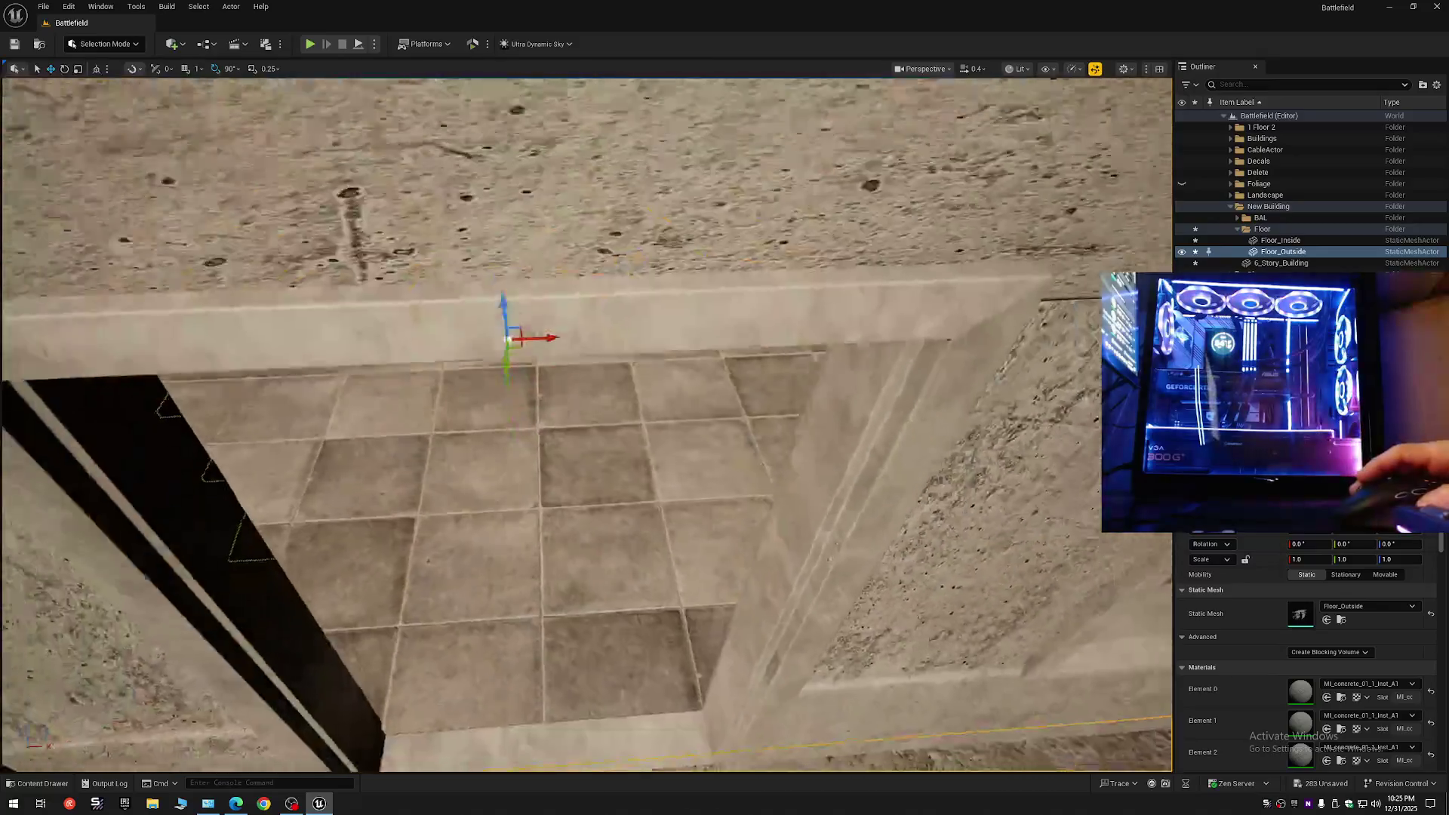
key("w")
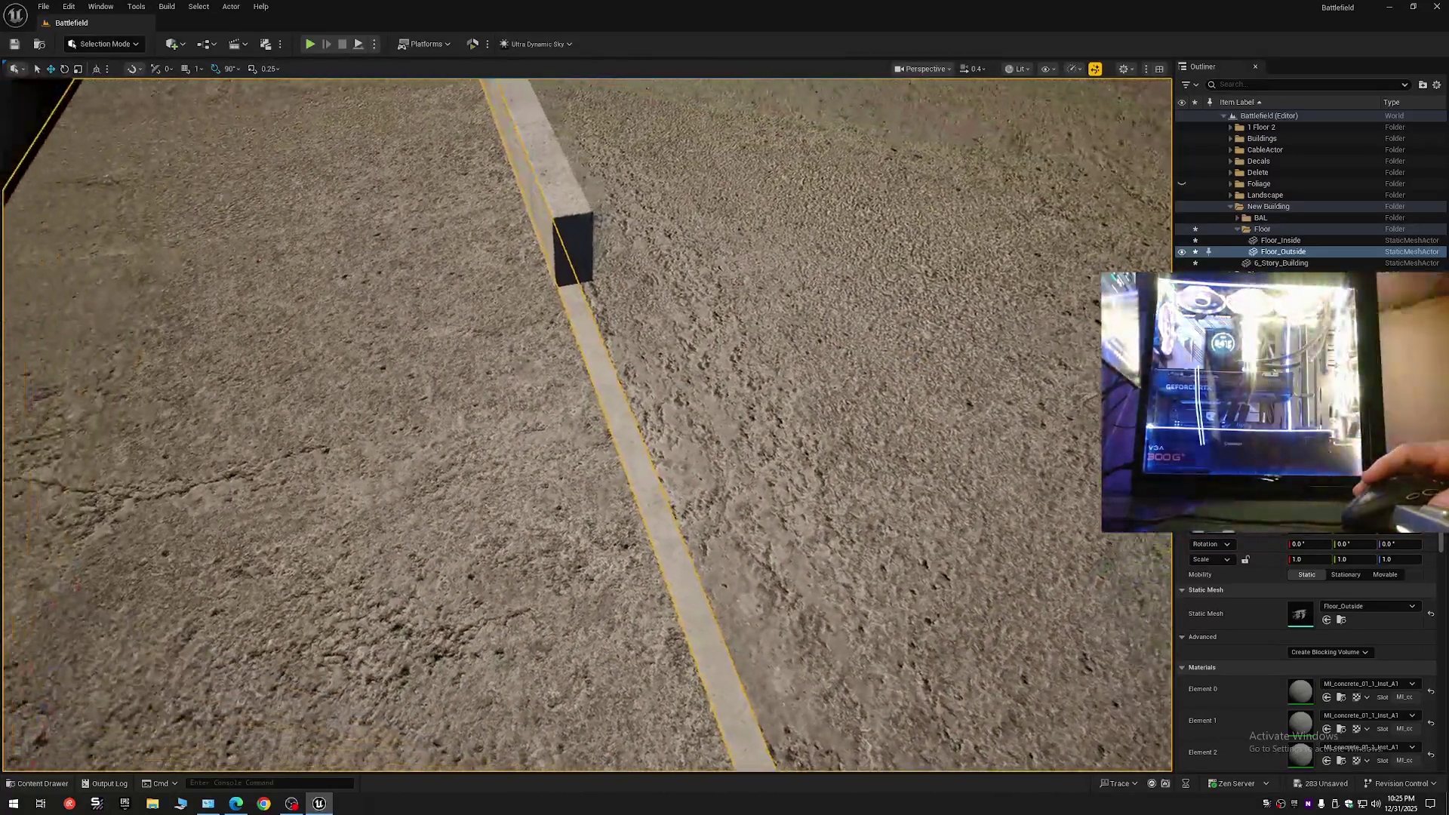
key("s")
key("s")
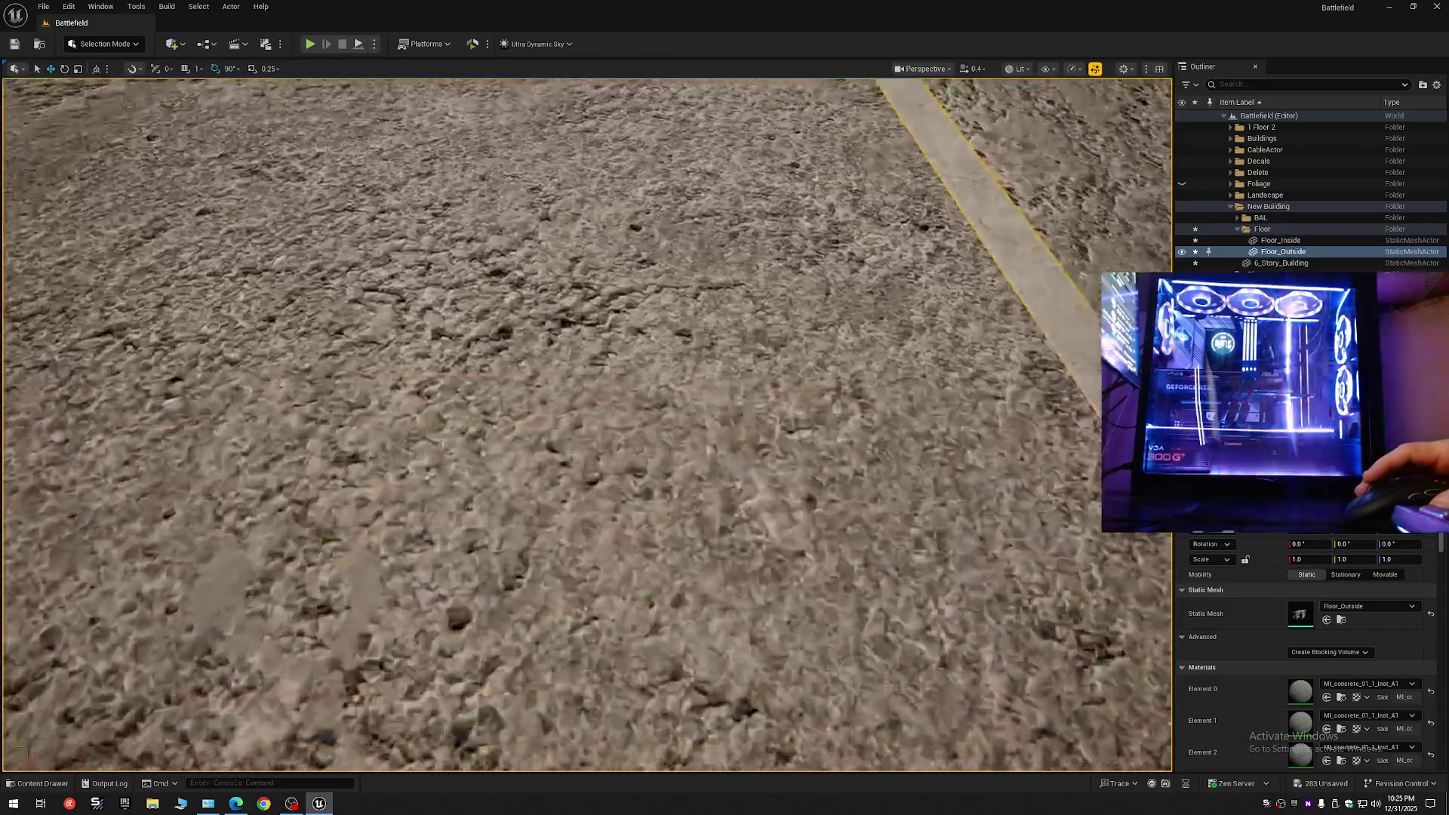
key("s")
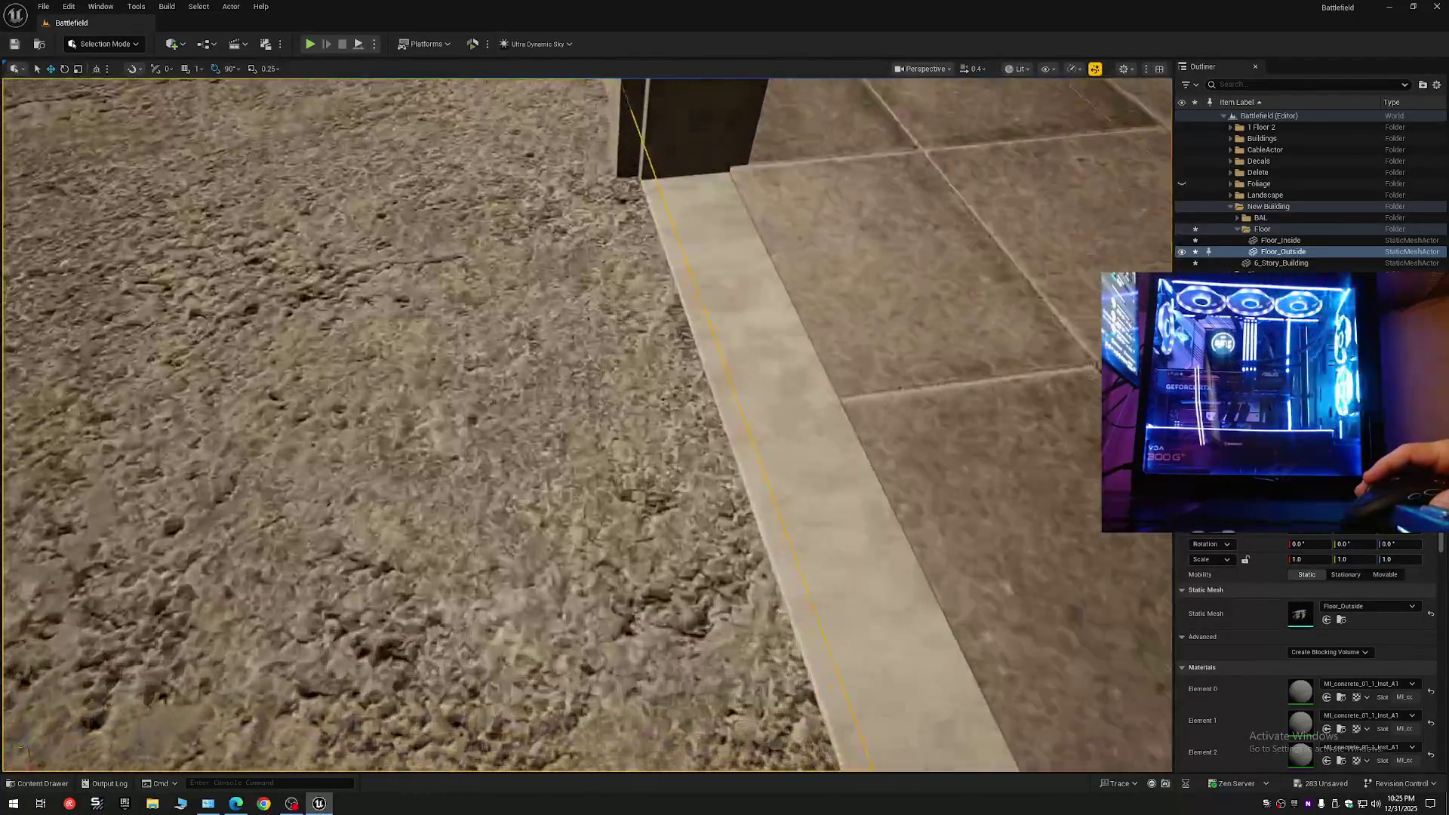
scroll(586, 424, "up", 3)
key("s")
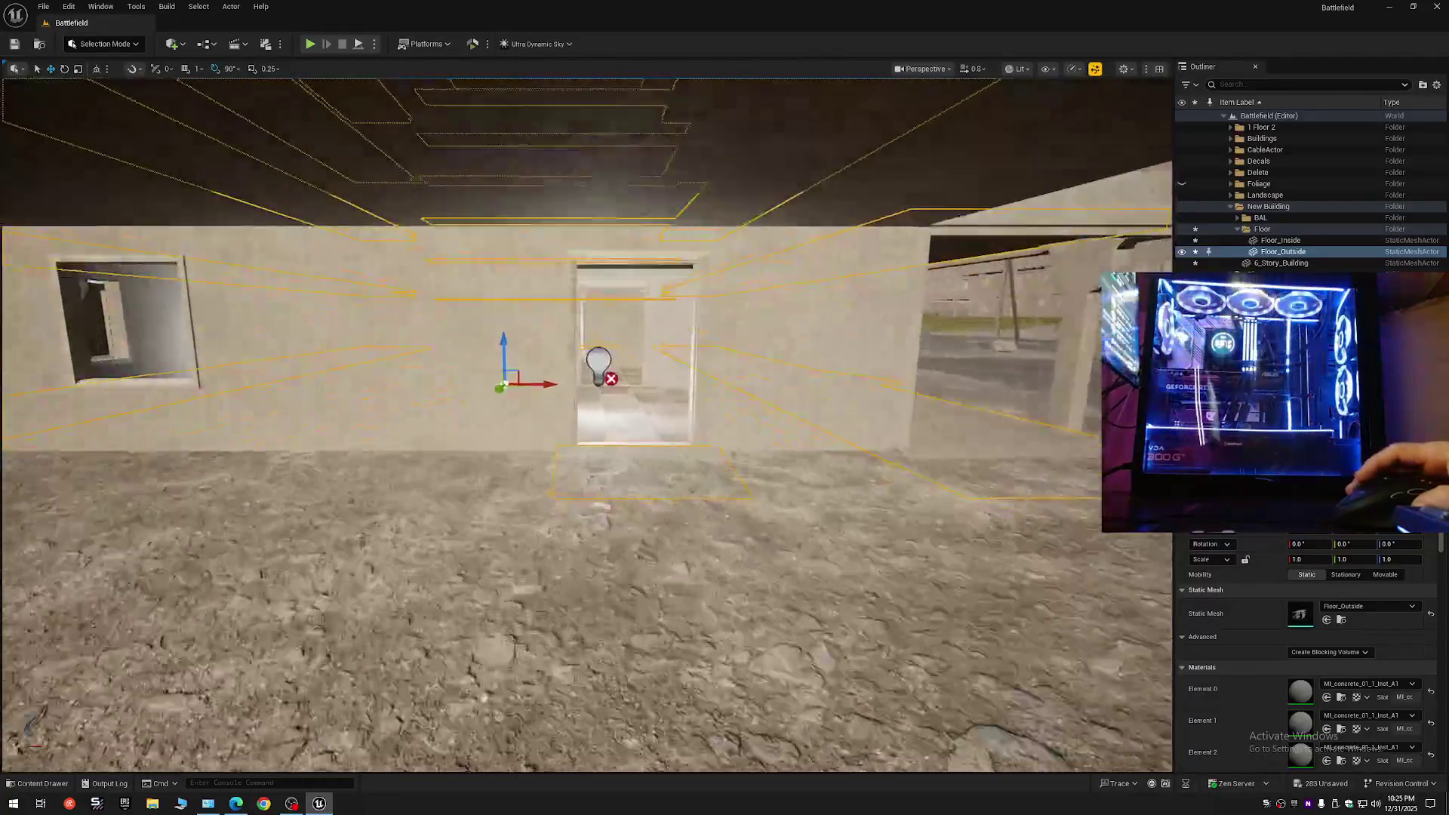
key("w")
scroll(586, 424, "down", 5)
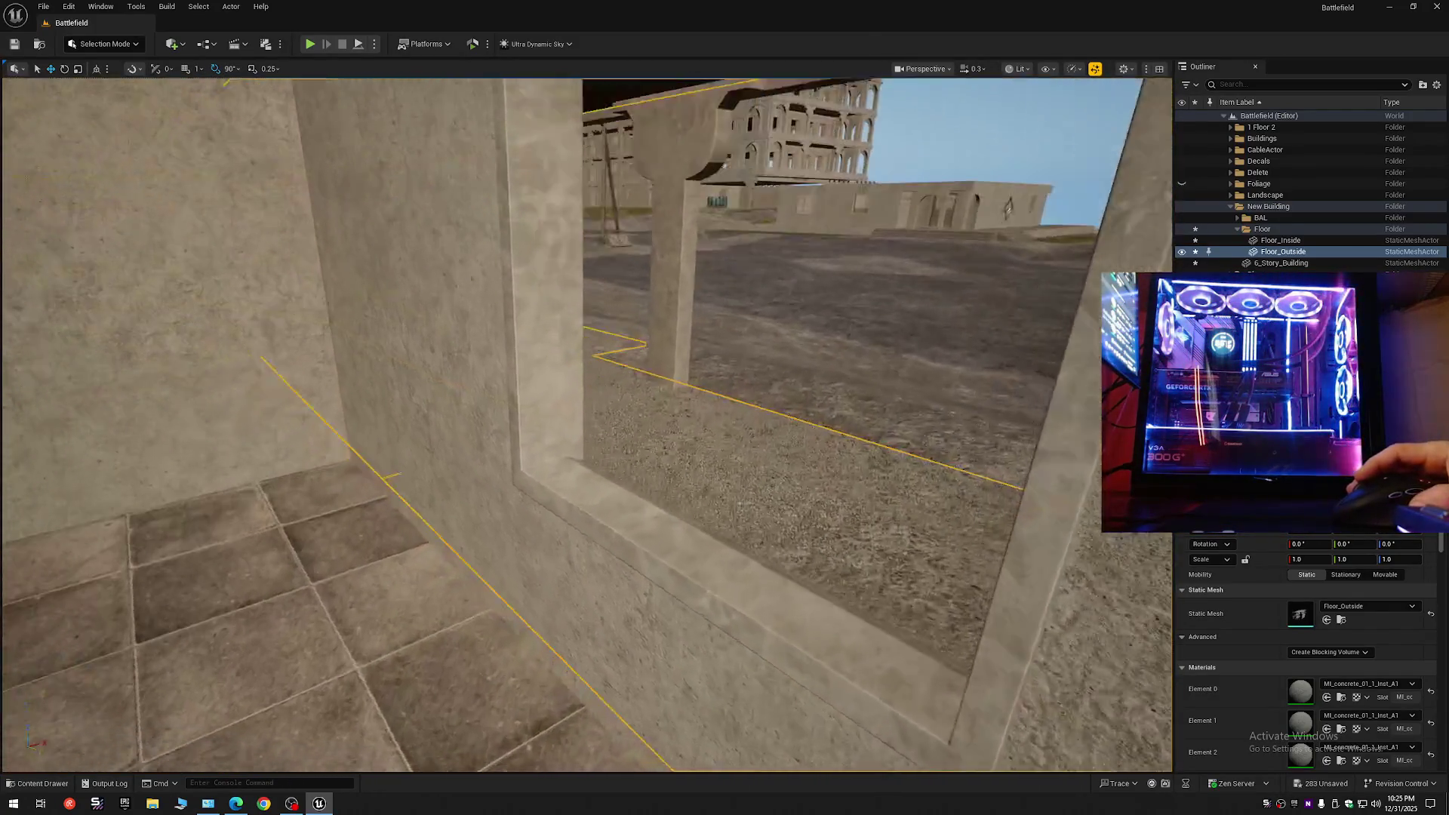
scroll(587, 424, "up", 2)
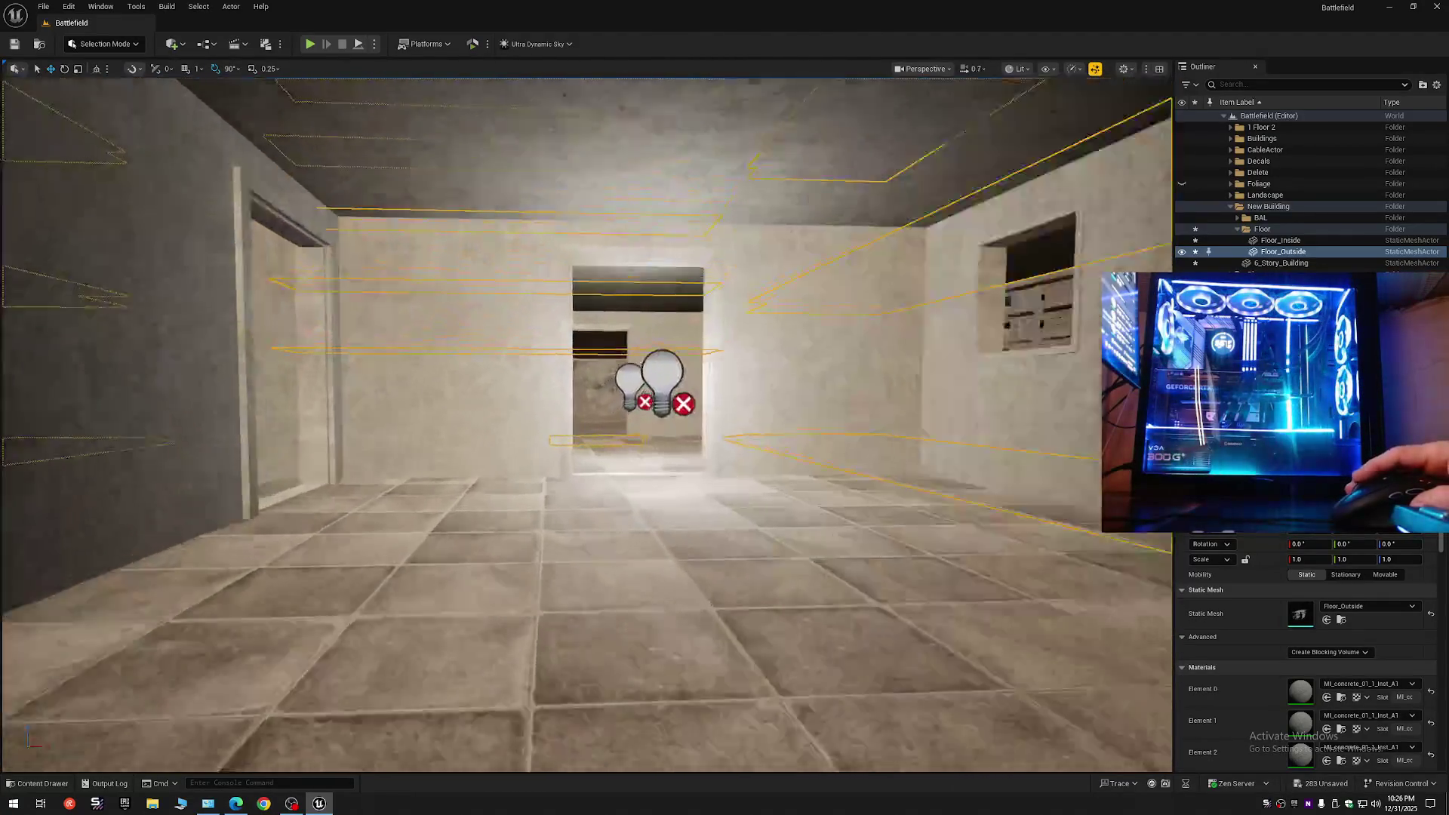
key("w")
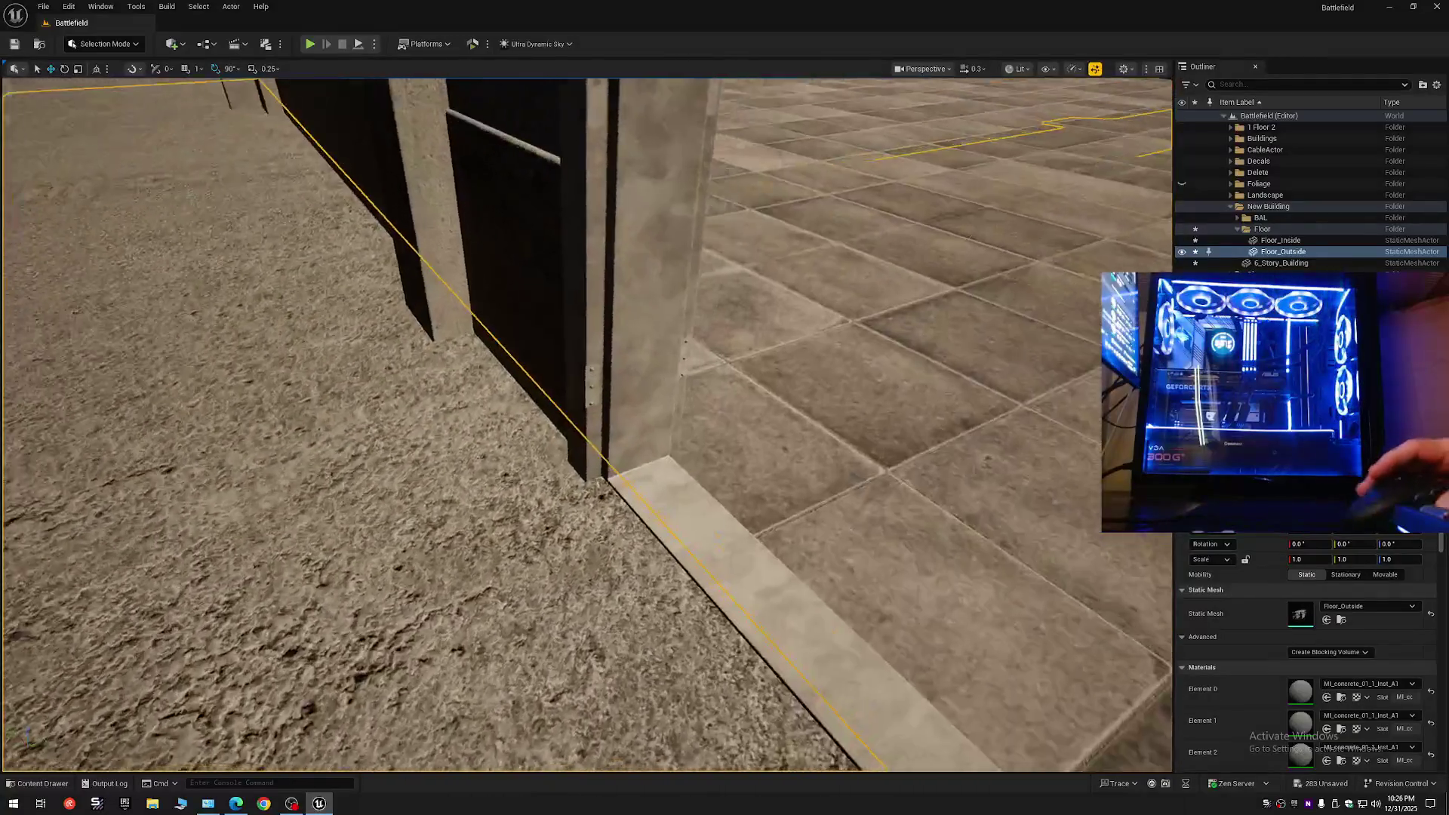
key("w")
key("w")
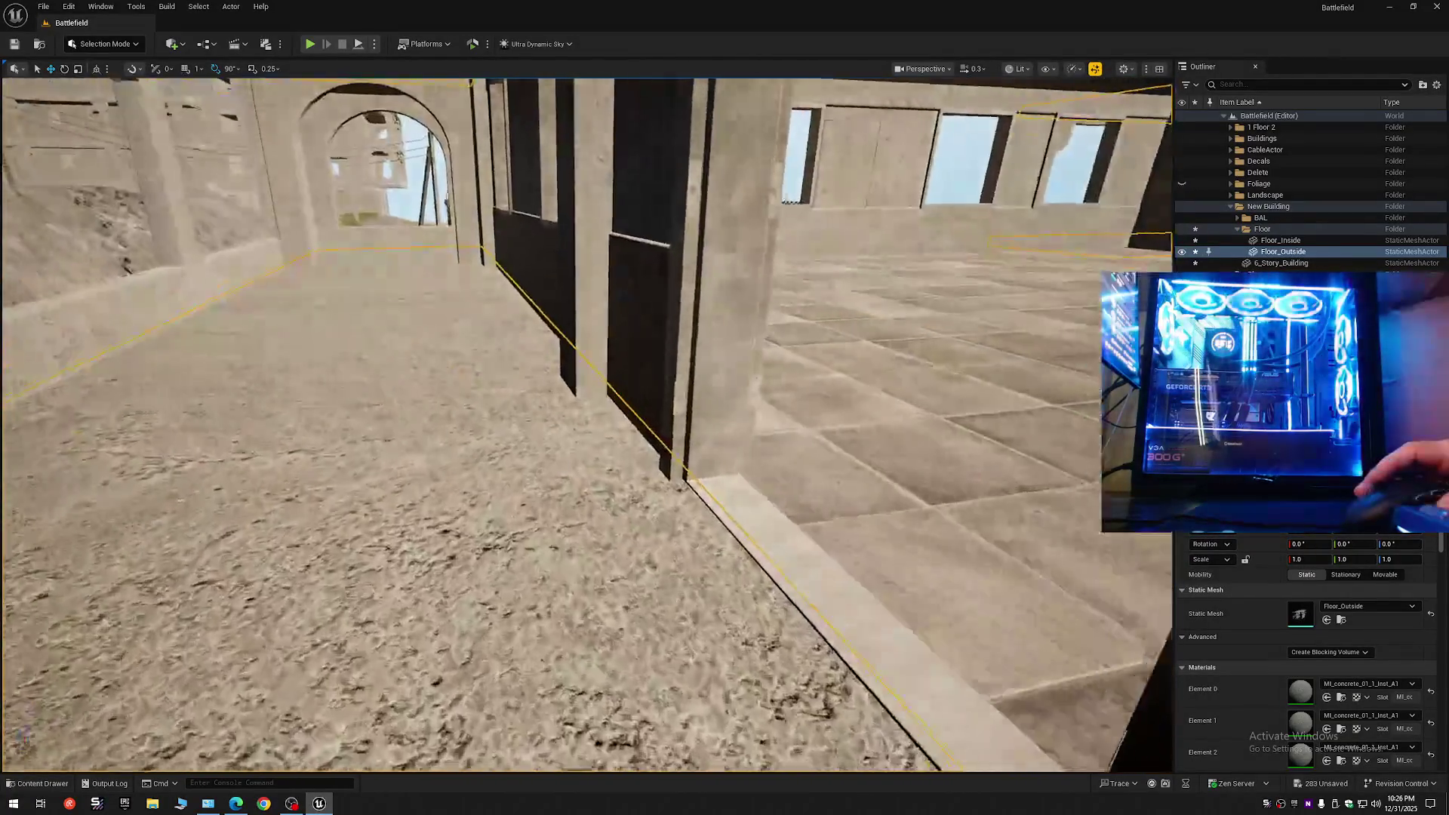
key("s")
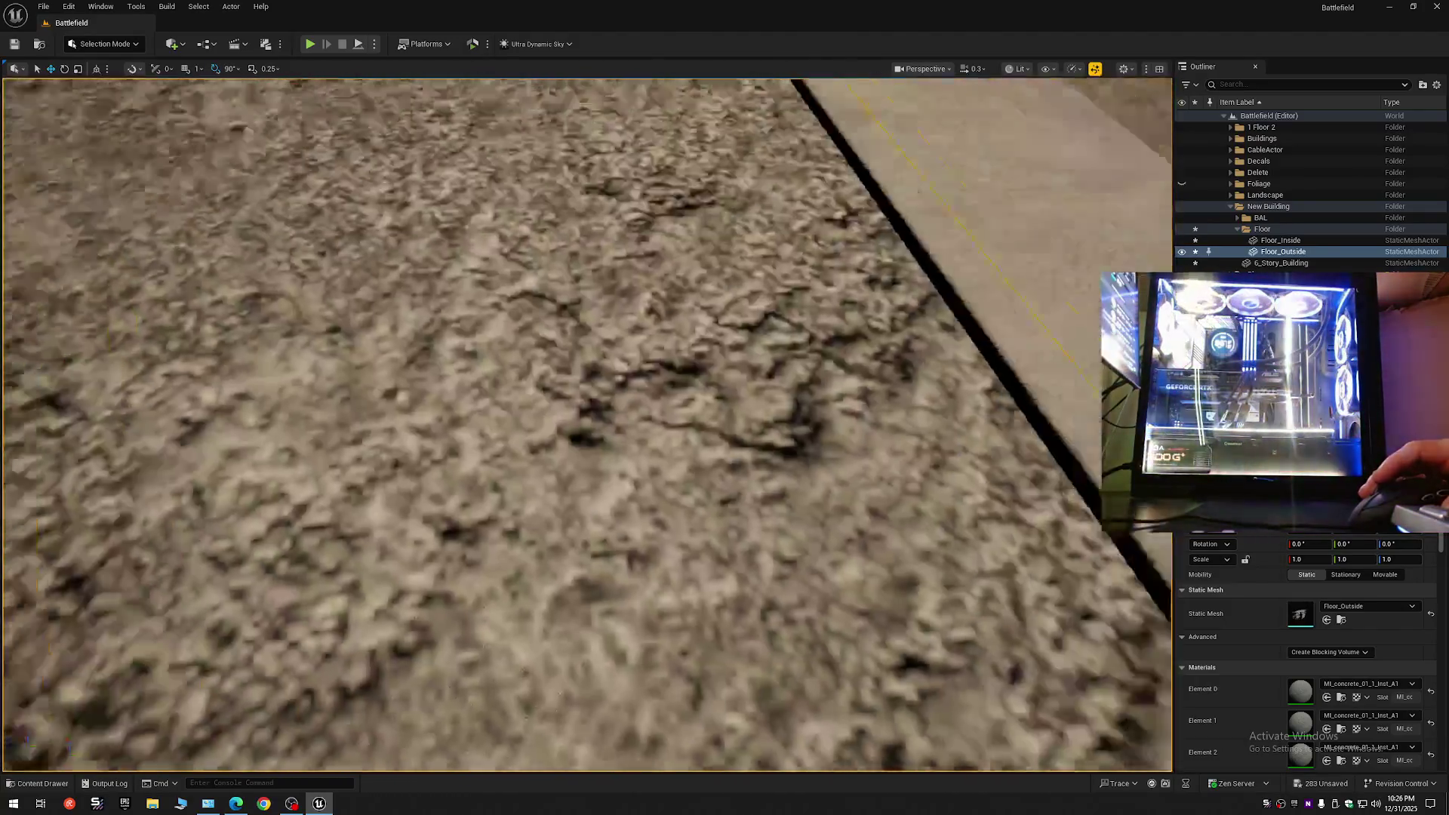
key("s")
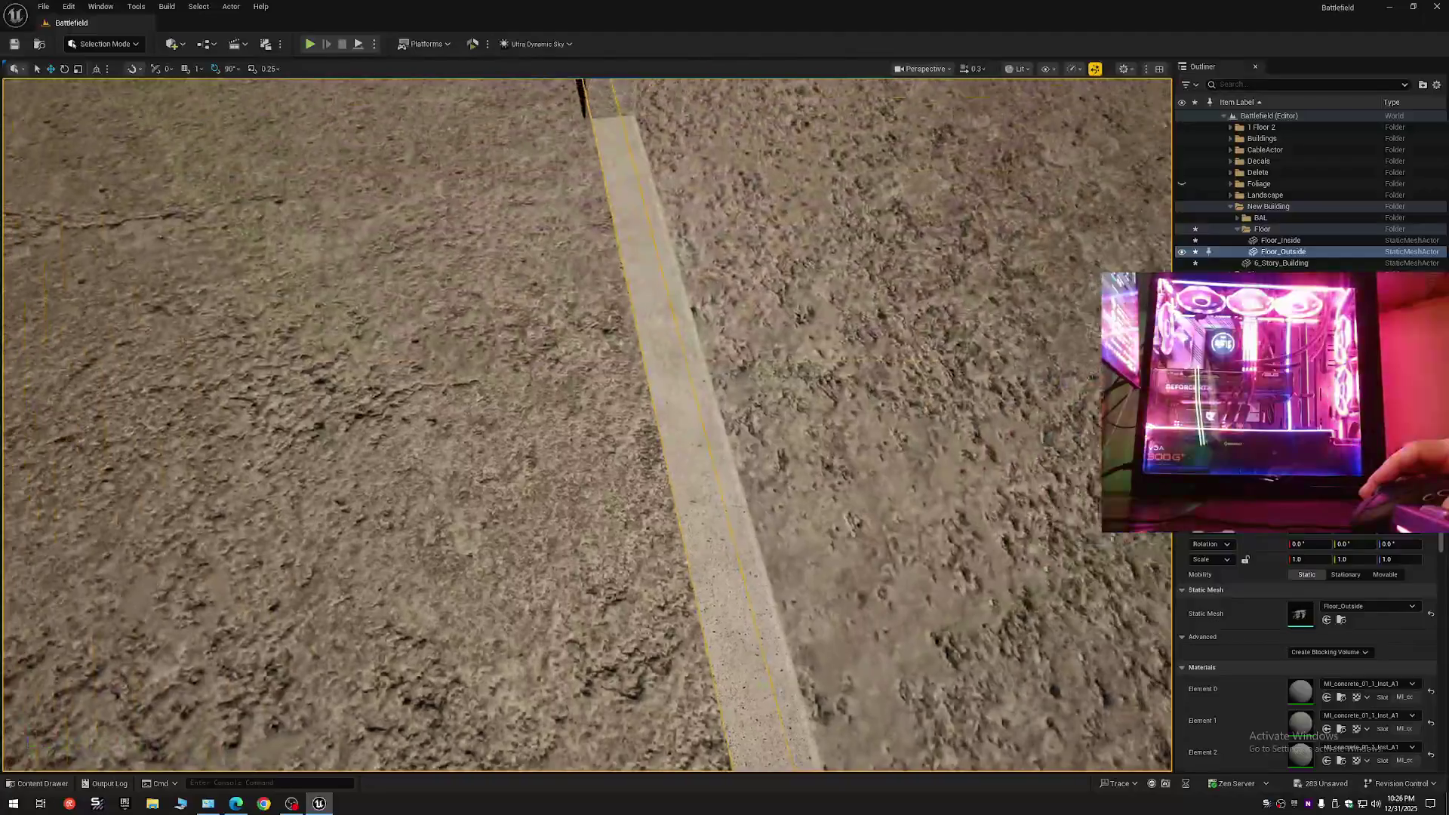
key("s")
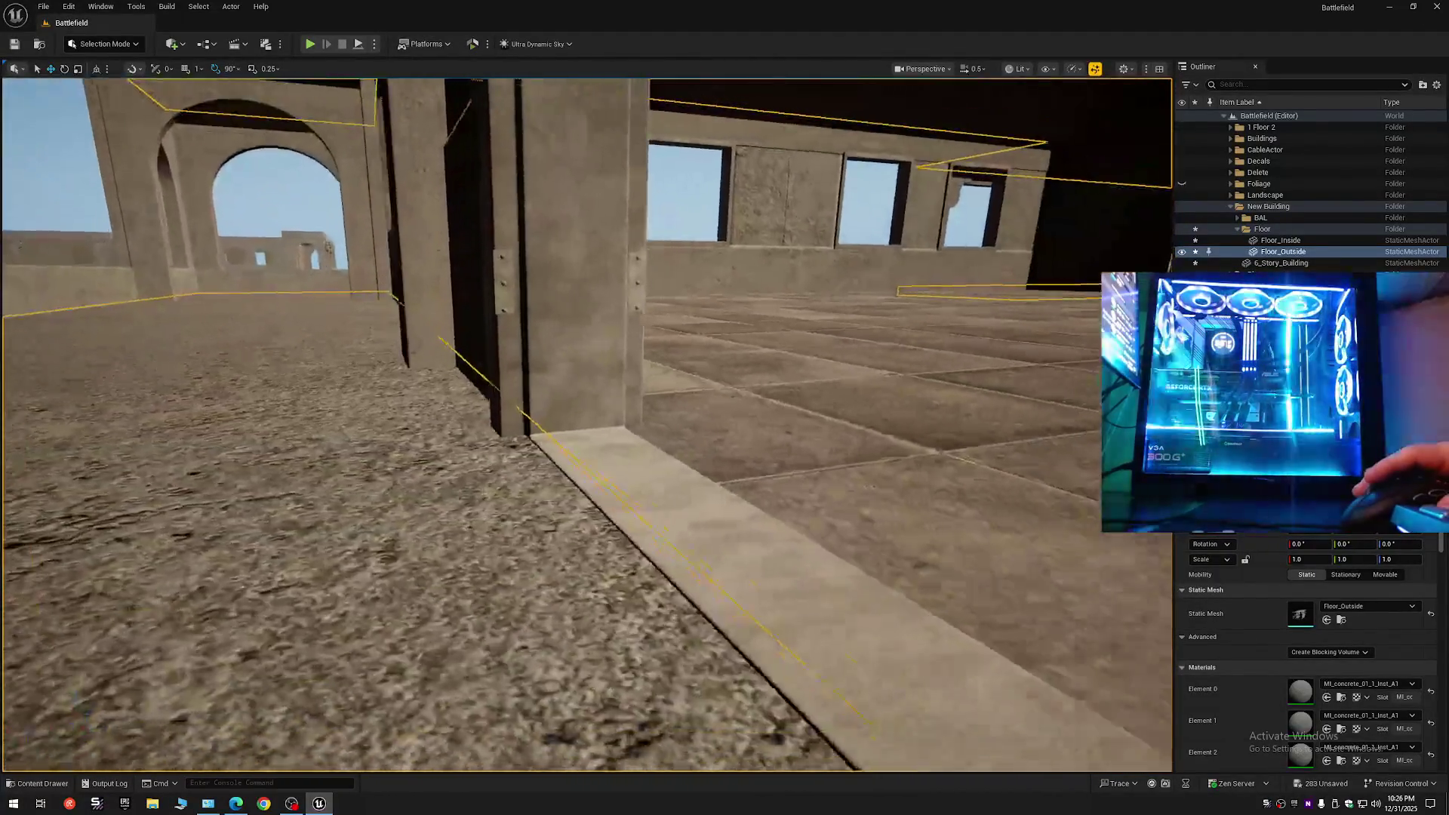
key("w")
key("w")
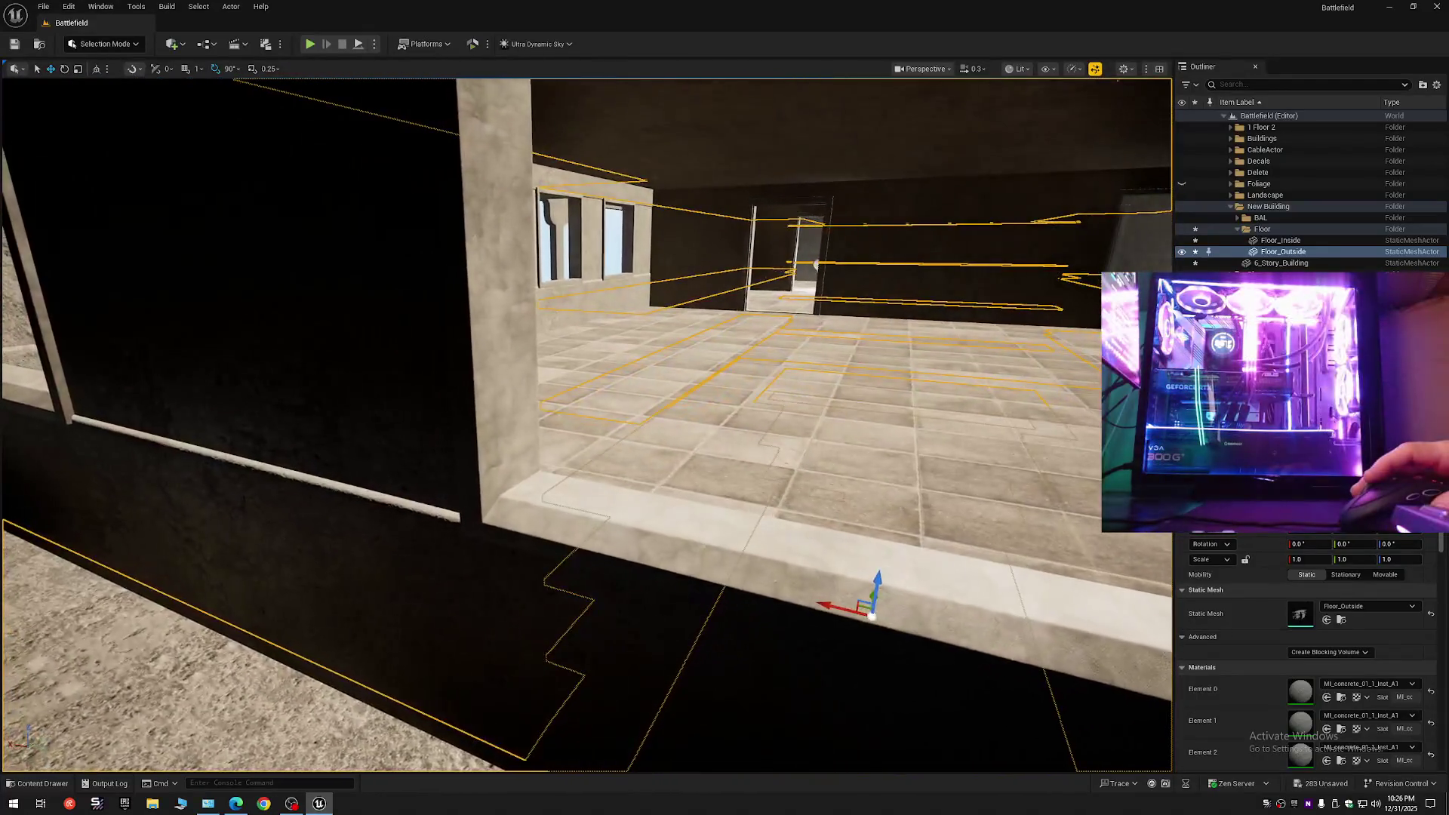
key("a")
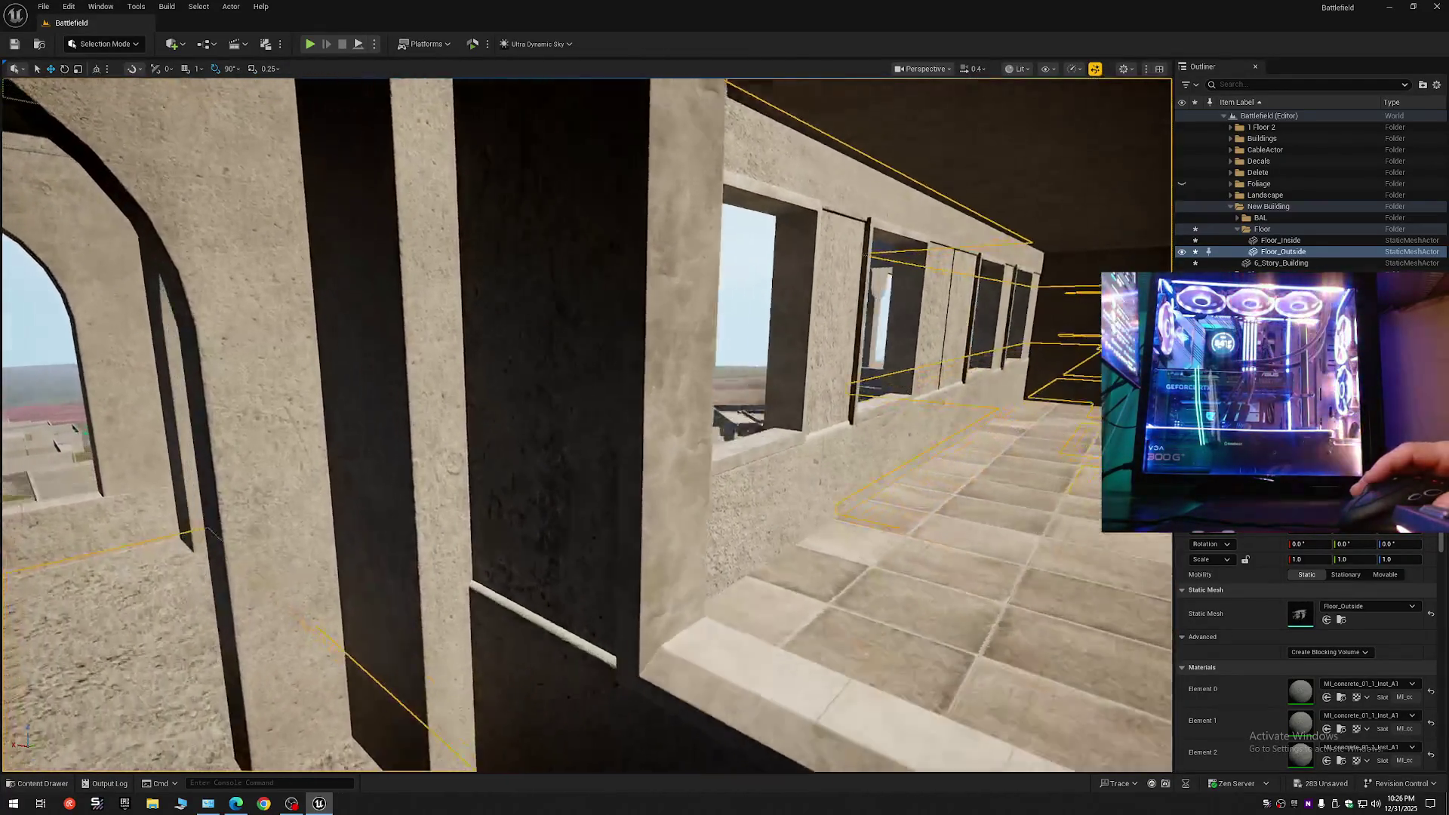
key("f")
key("w")
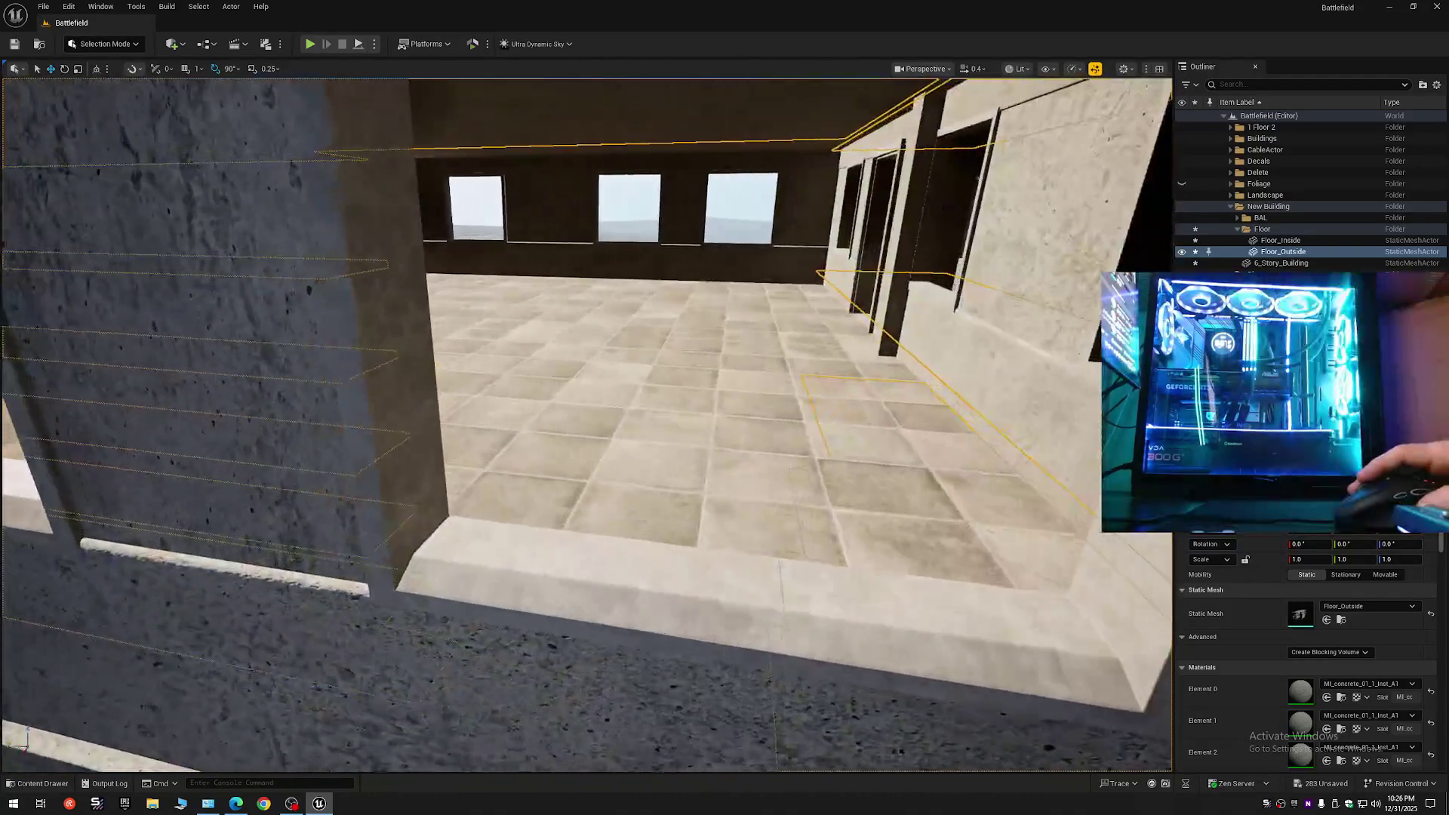
key("e")
key("q")
key("e")
key("q")
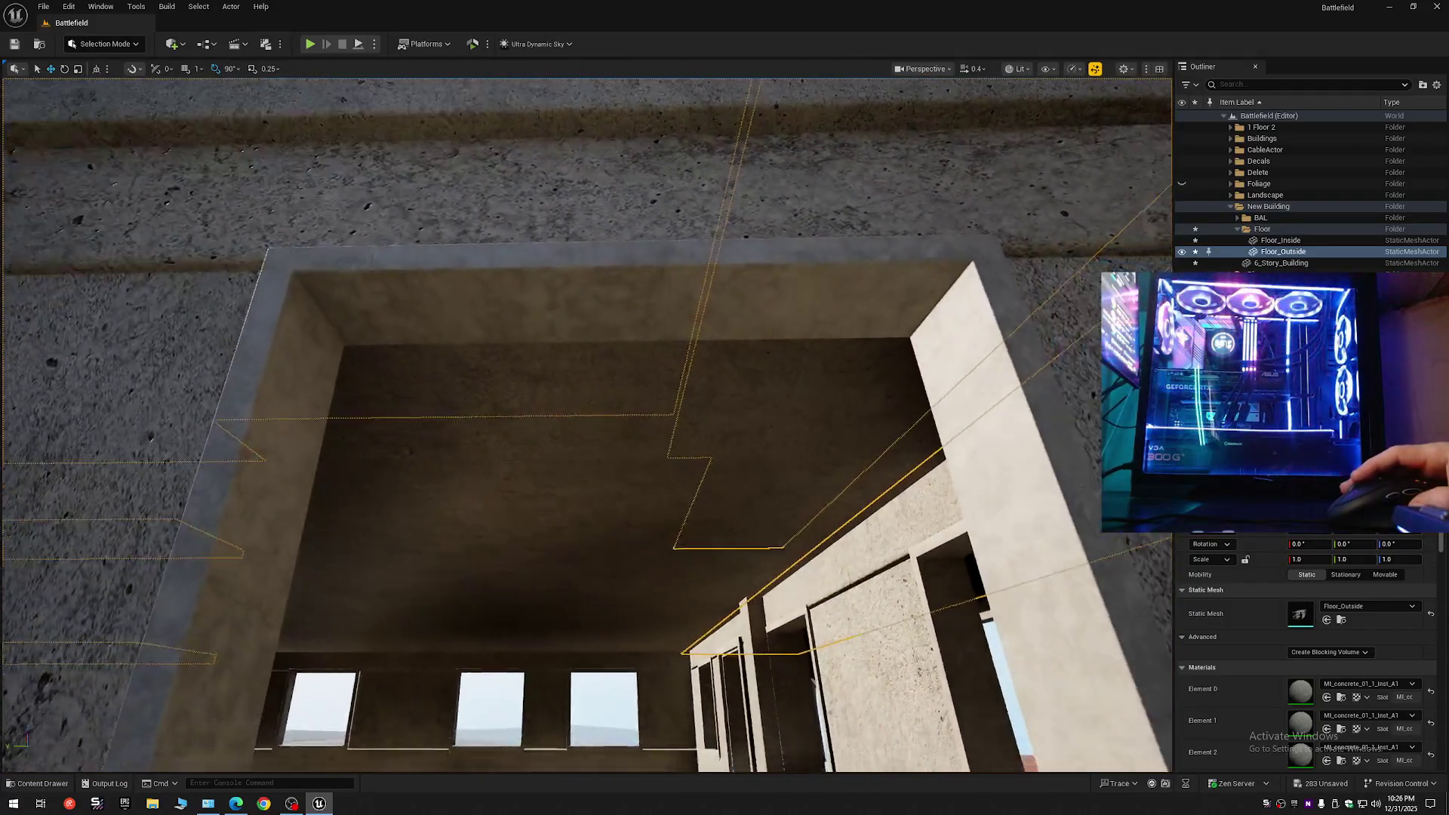
key("q")
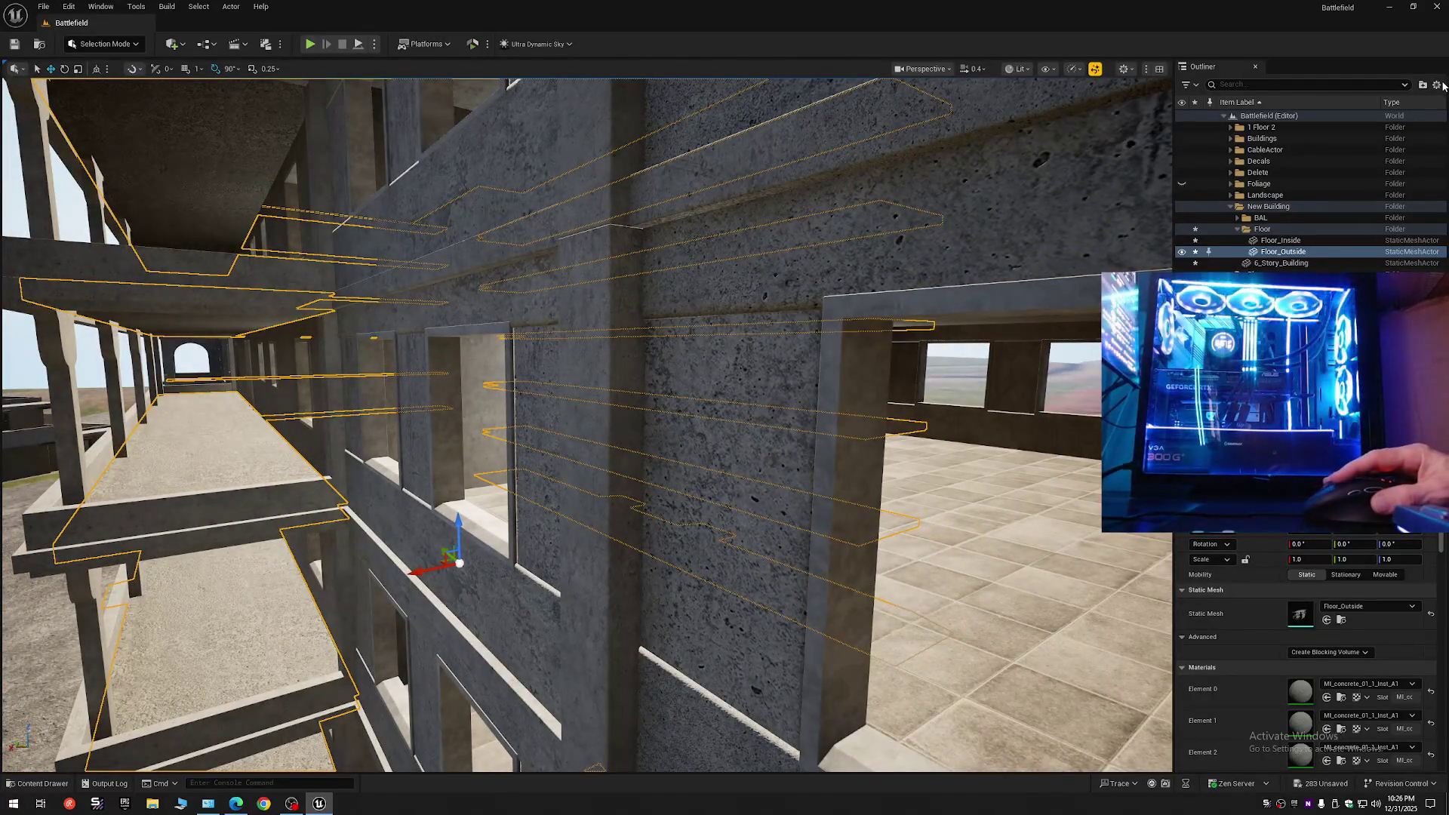
left_click(1436, 85)
left_click(1374, 124)
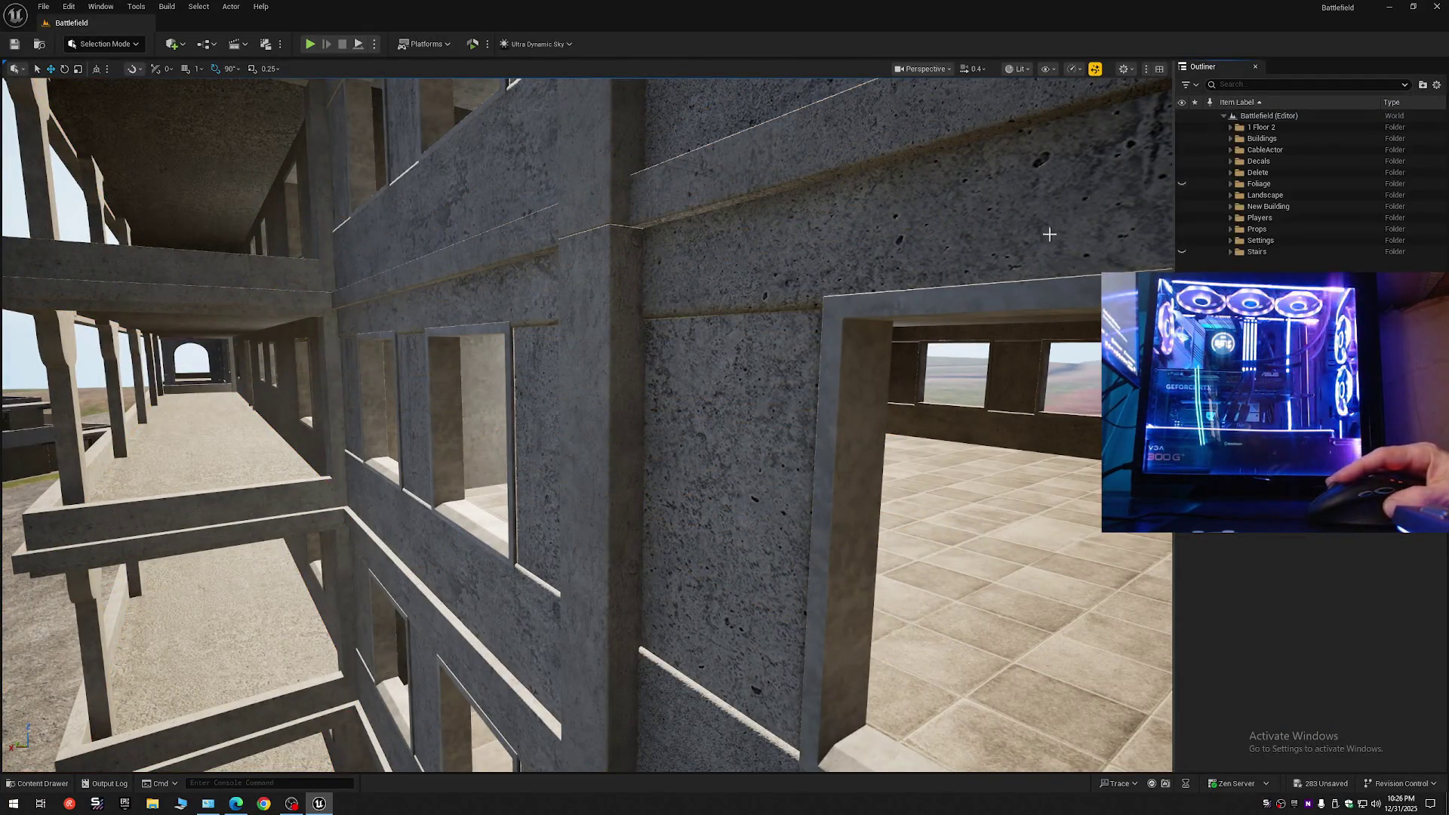
key("w")
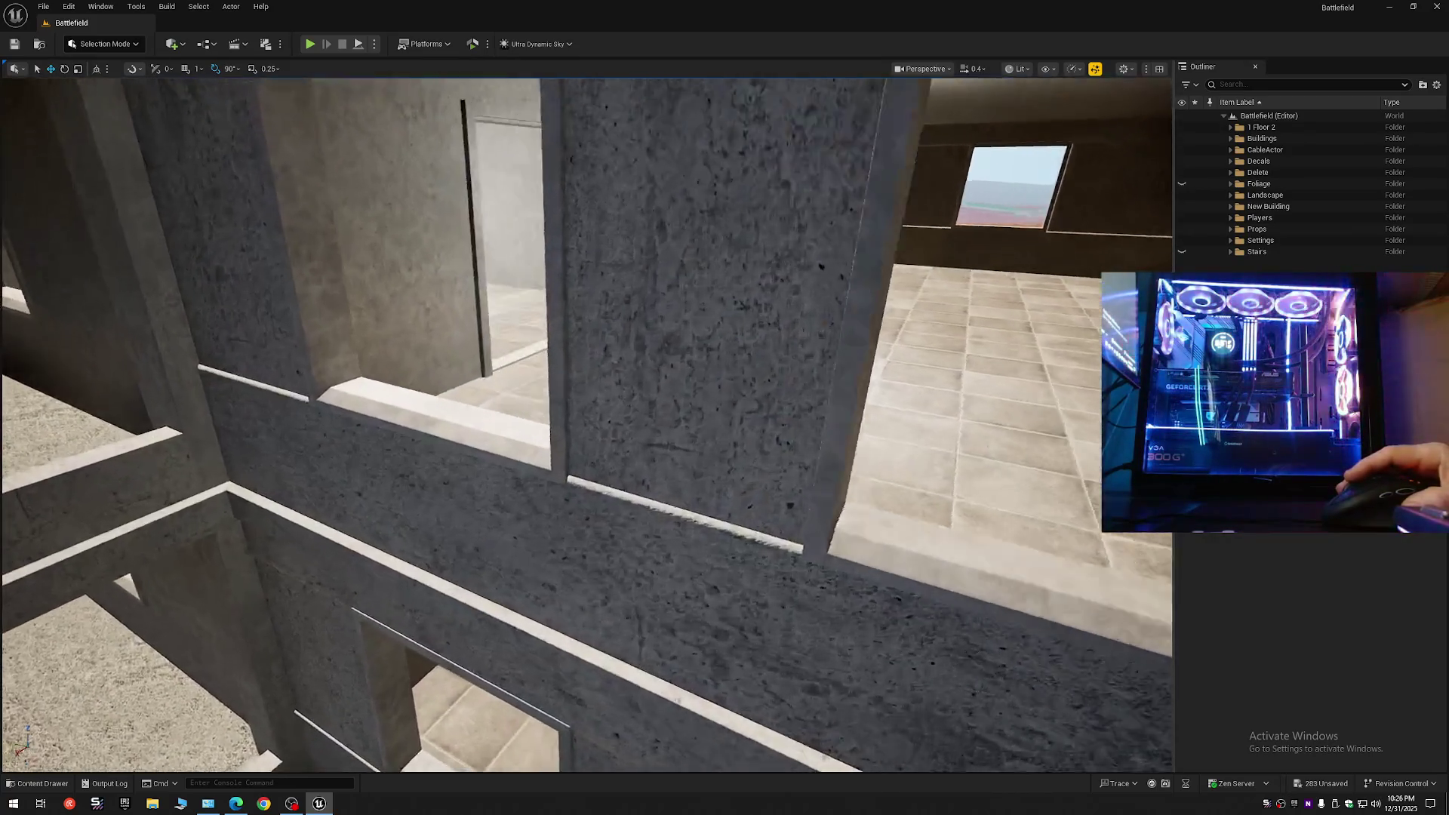
key("w")
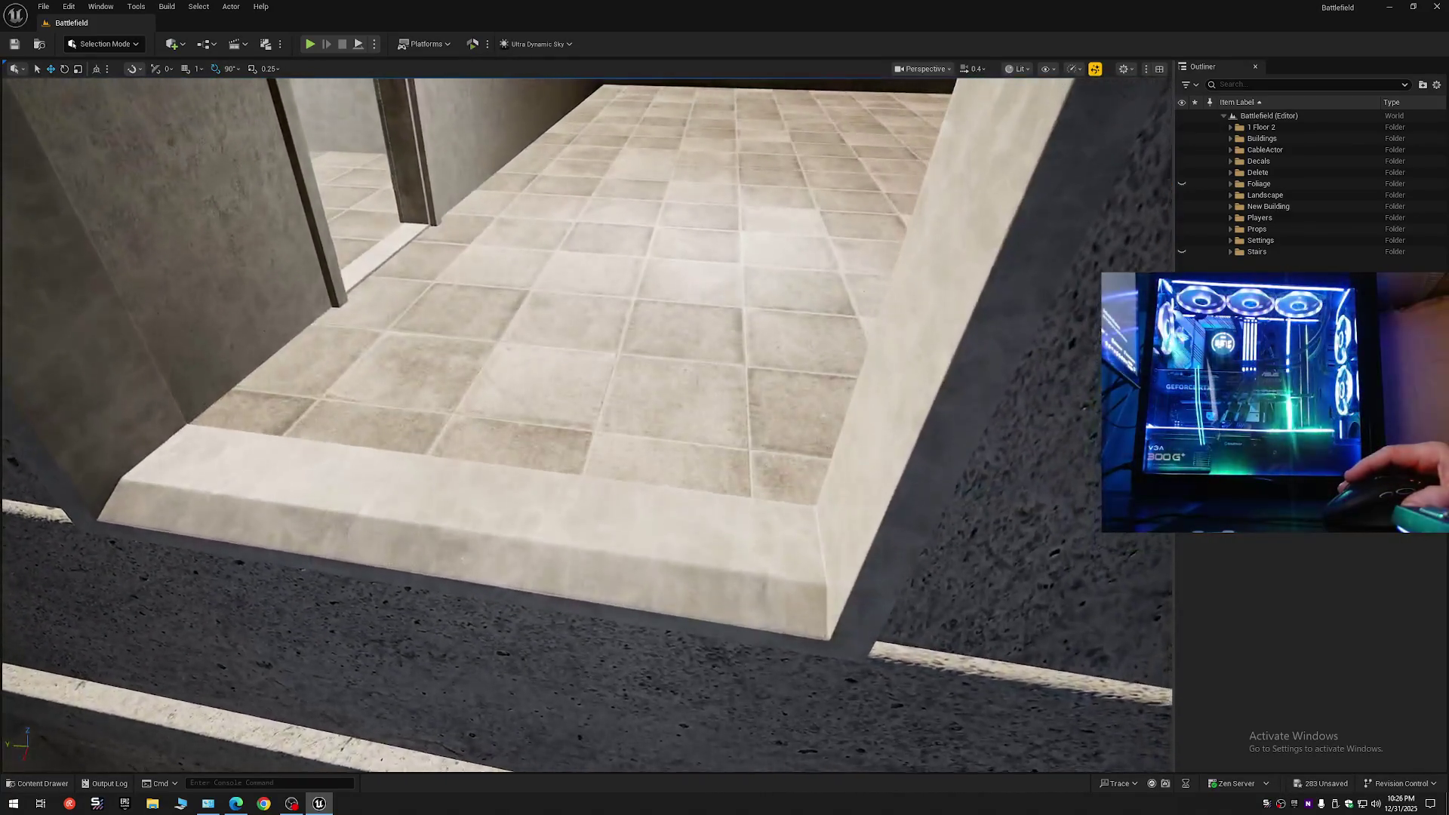
key("s")
key("w")
key("e")
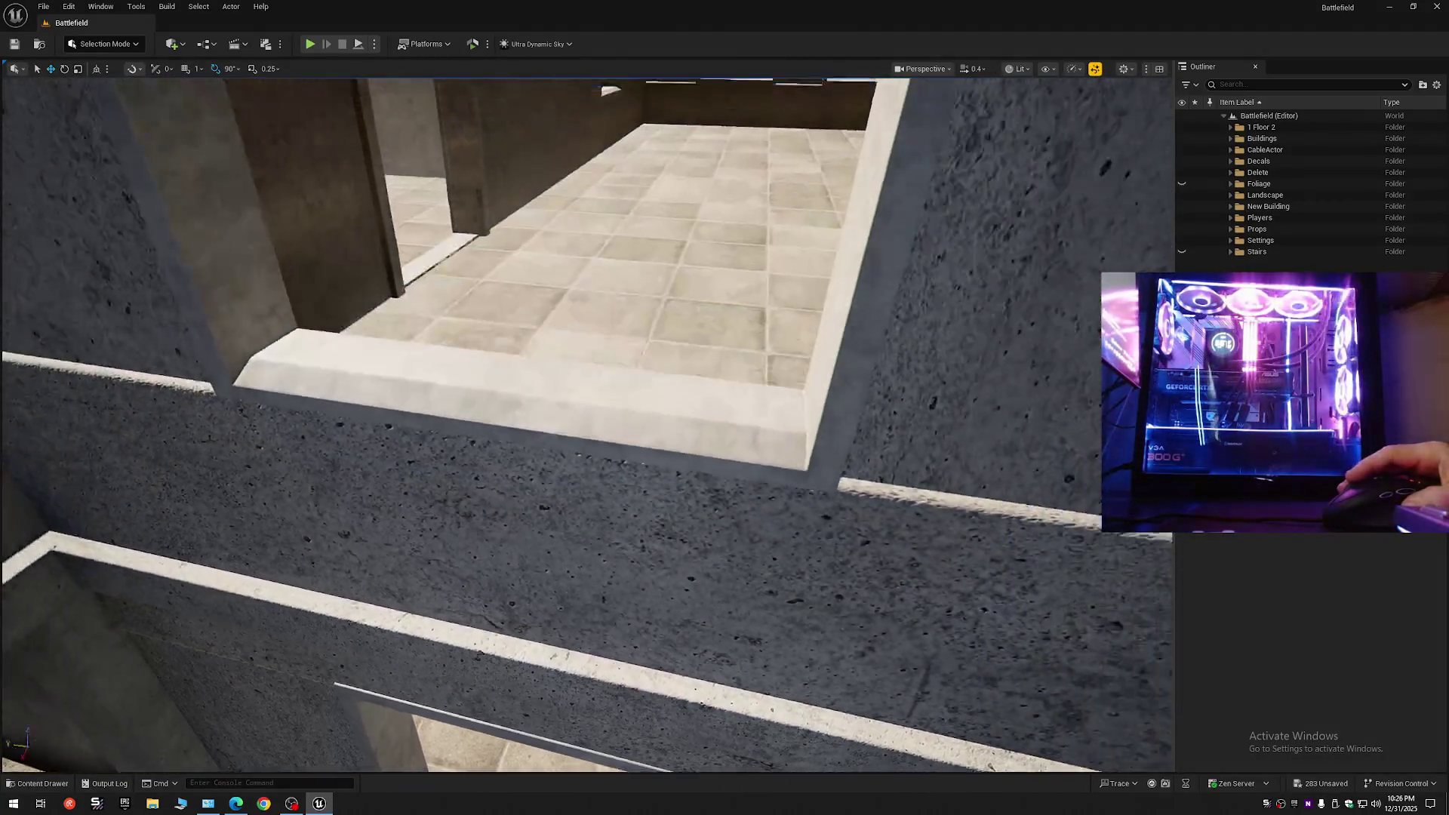
key("w")
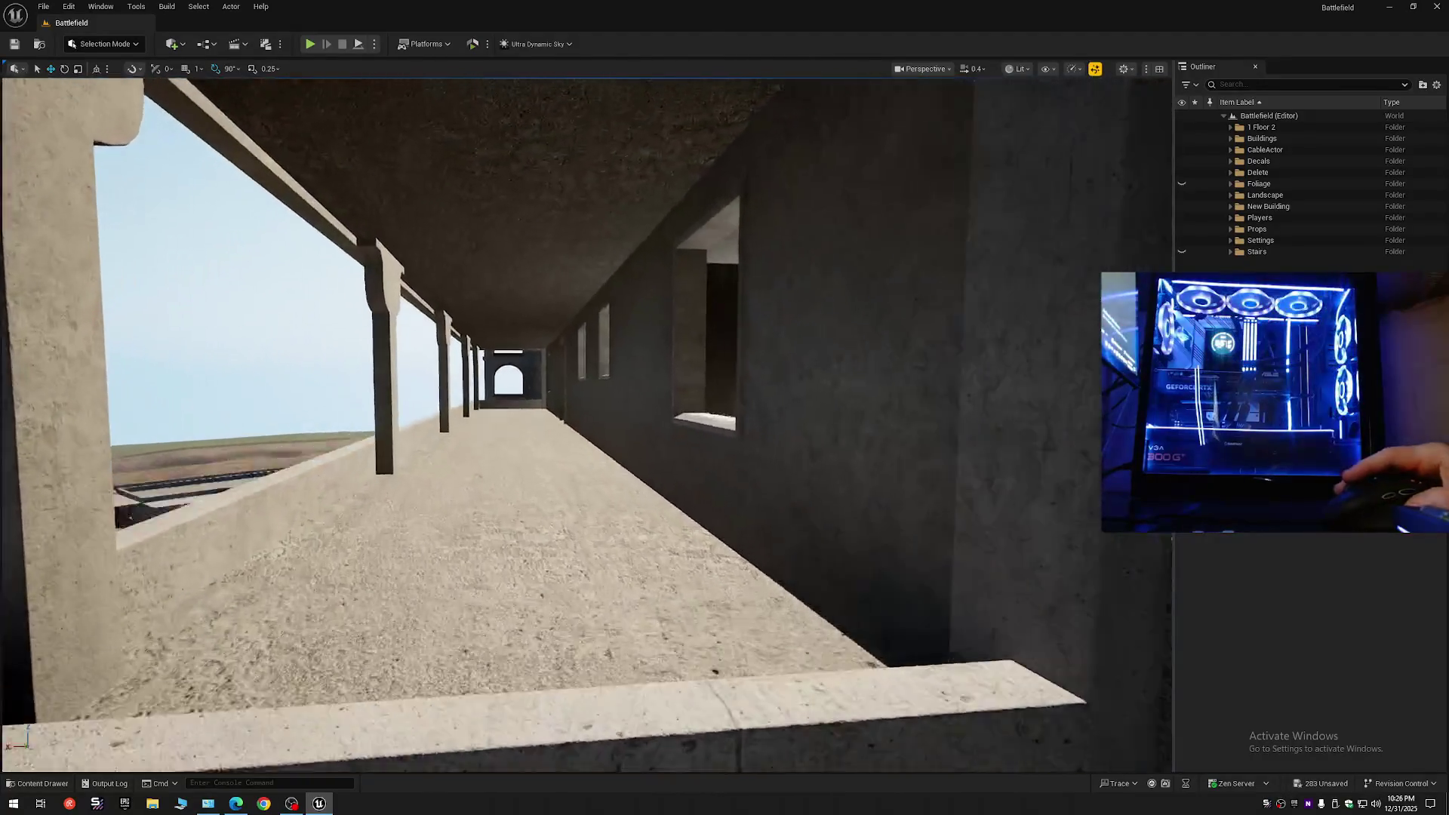
key("w")
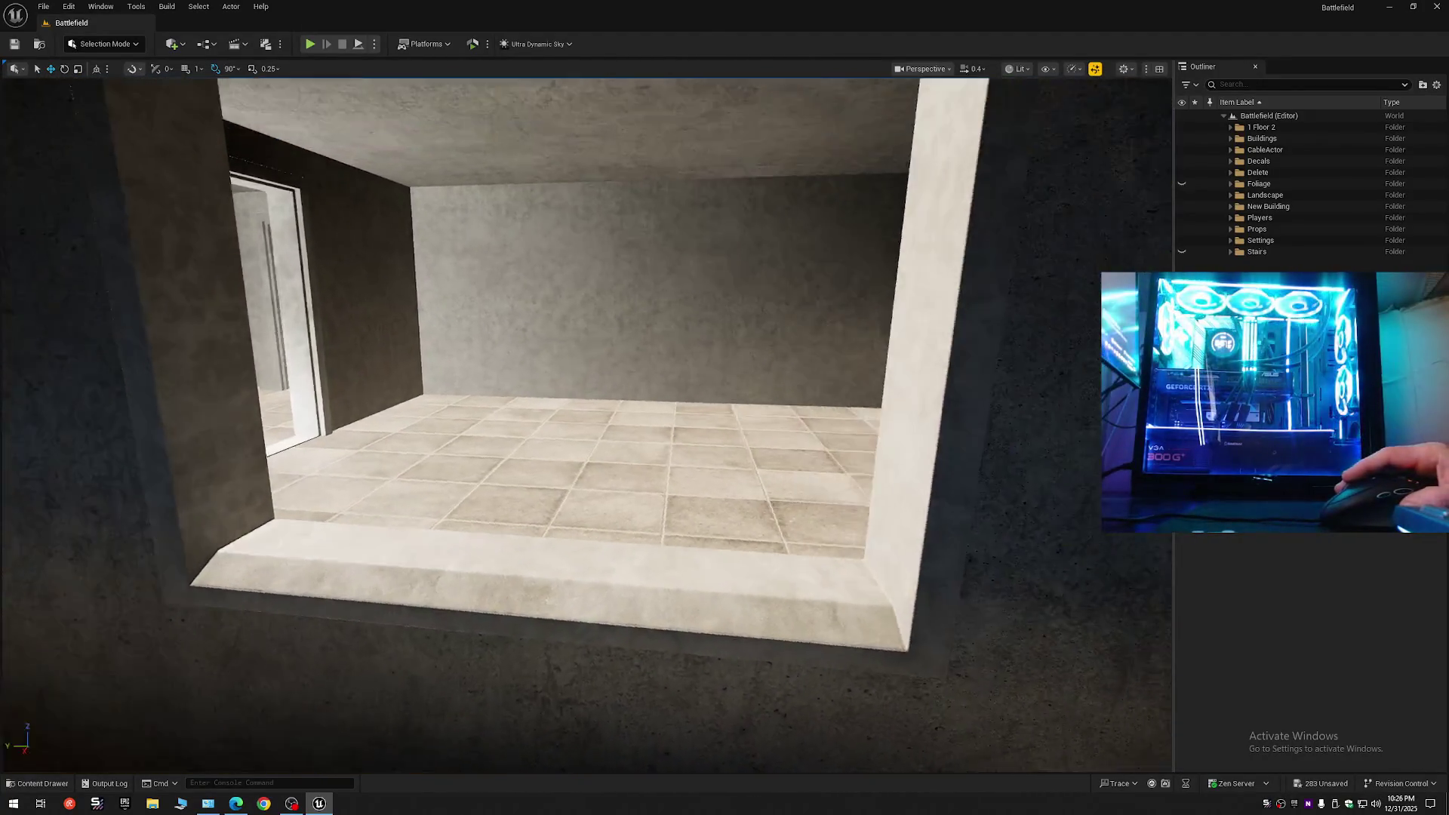
key("w")
scroll(586, 422, "up", 1)
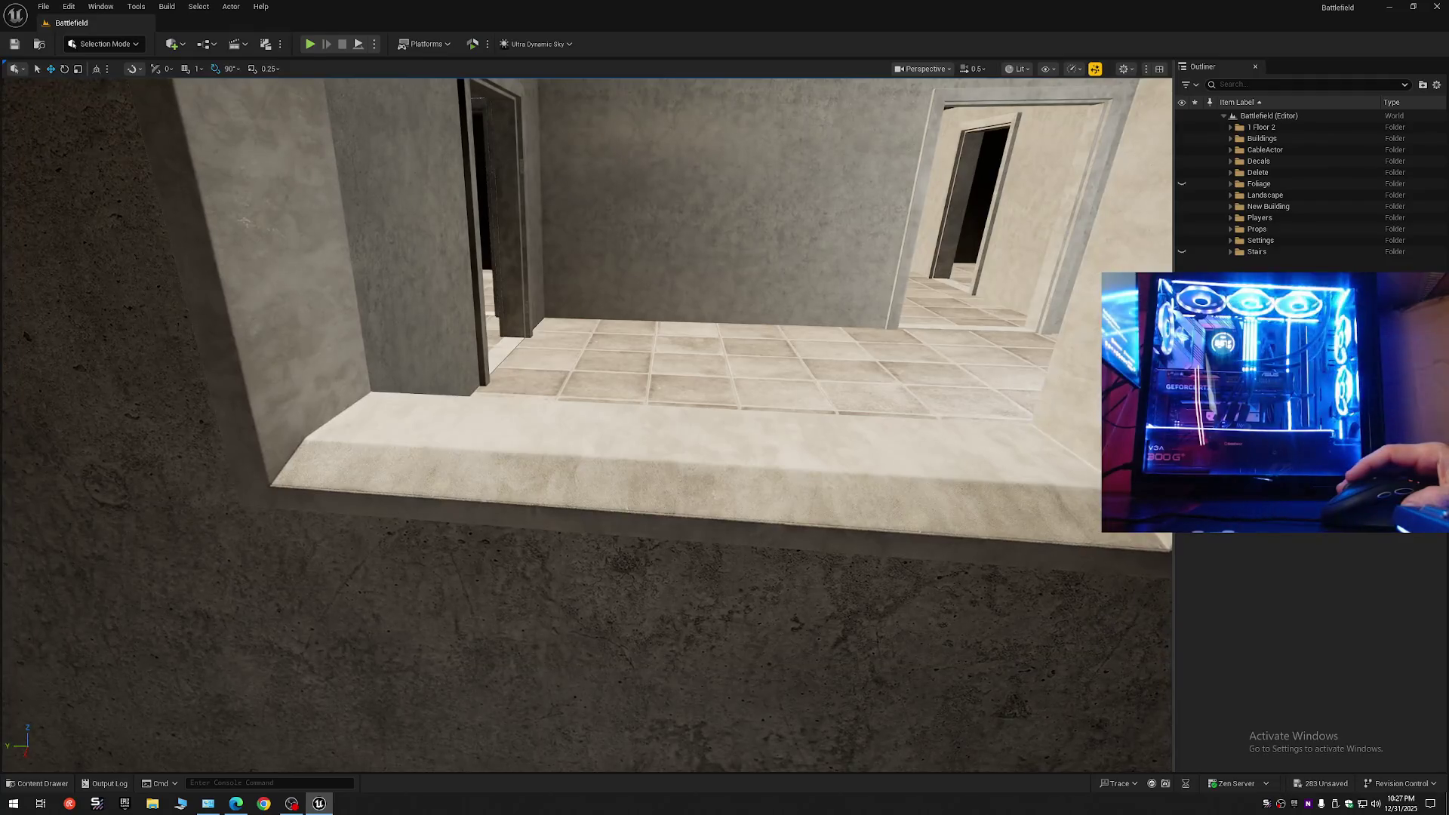
left_click(541, 365)
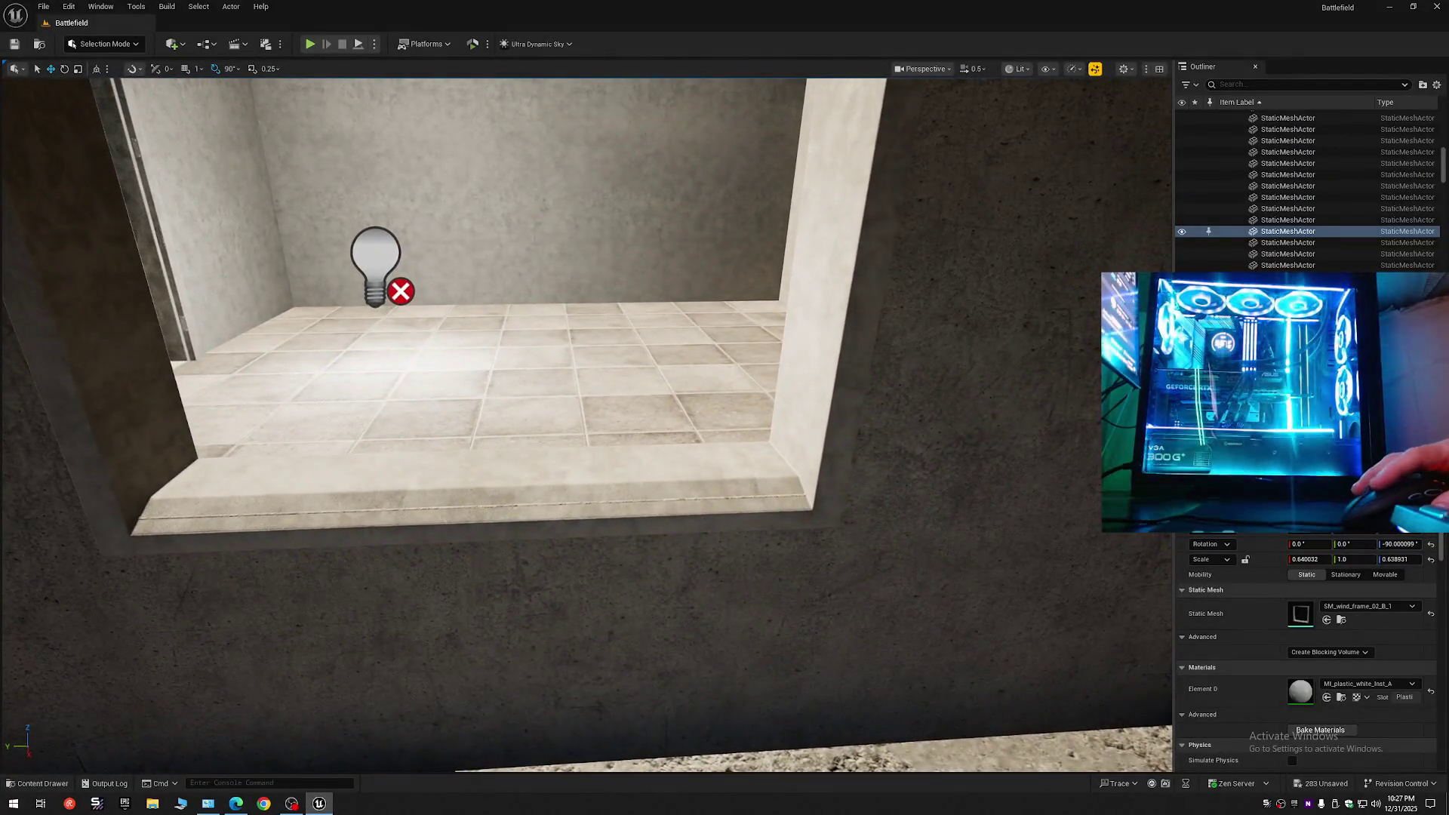
Step: Select the window frame actors and sill in the building wall for resizing to 0.9/1.0/0.9
left_click(800, 302)
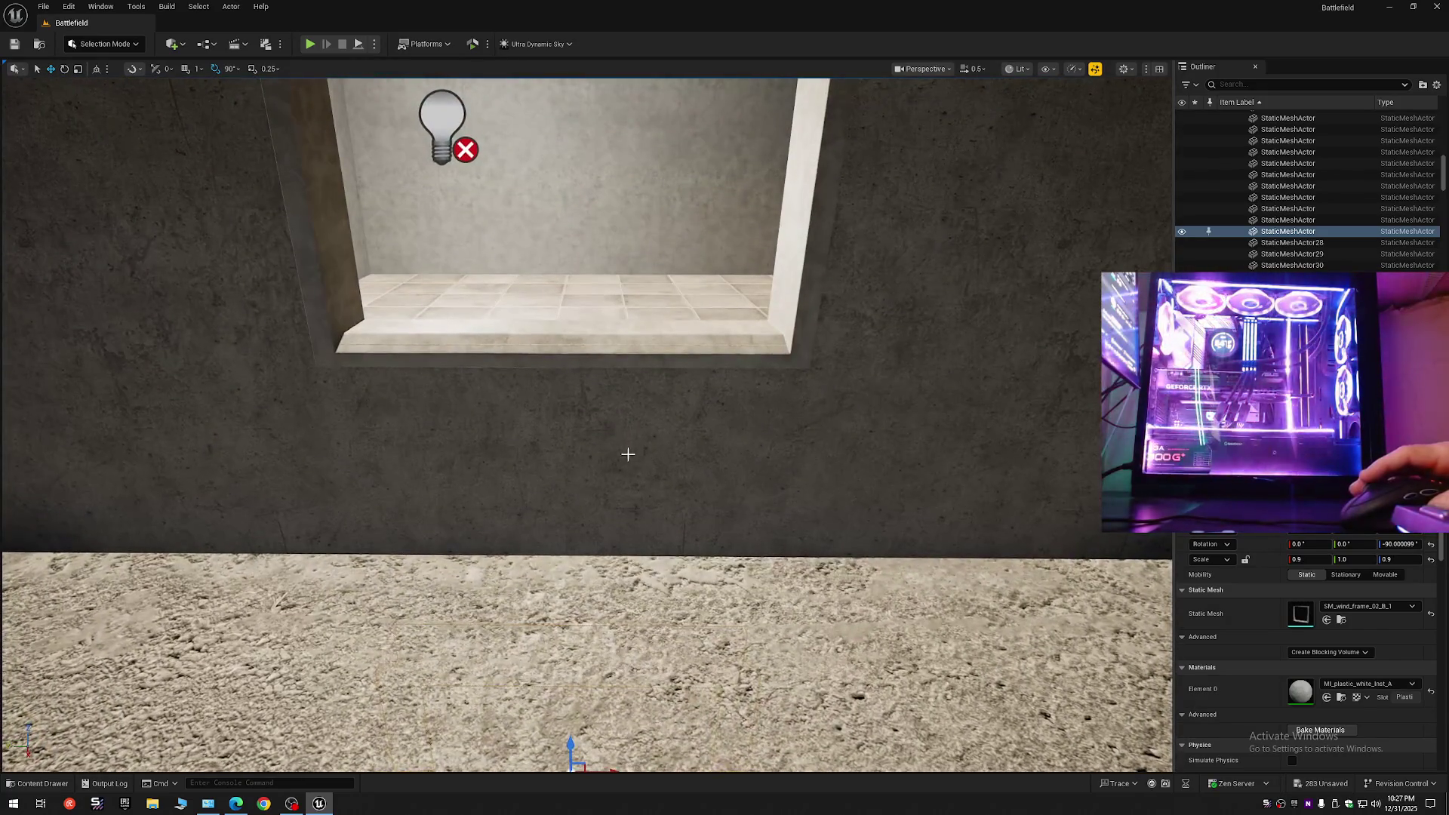
left_click(611, 357)
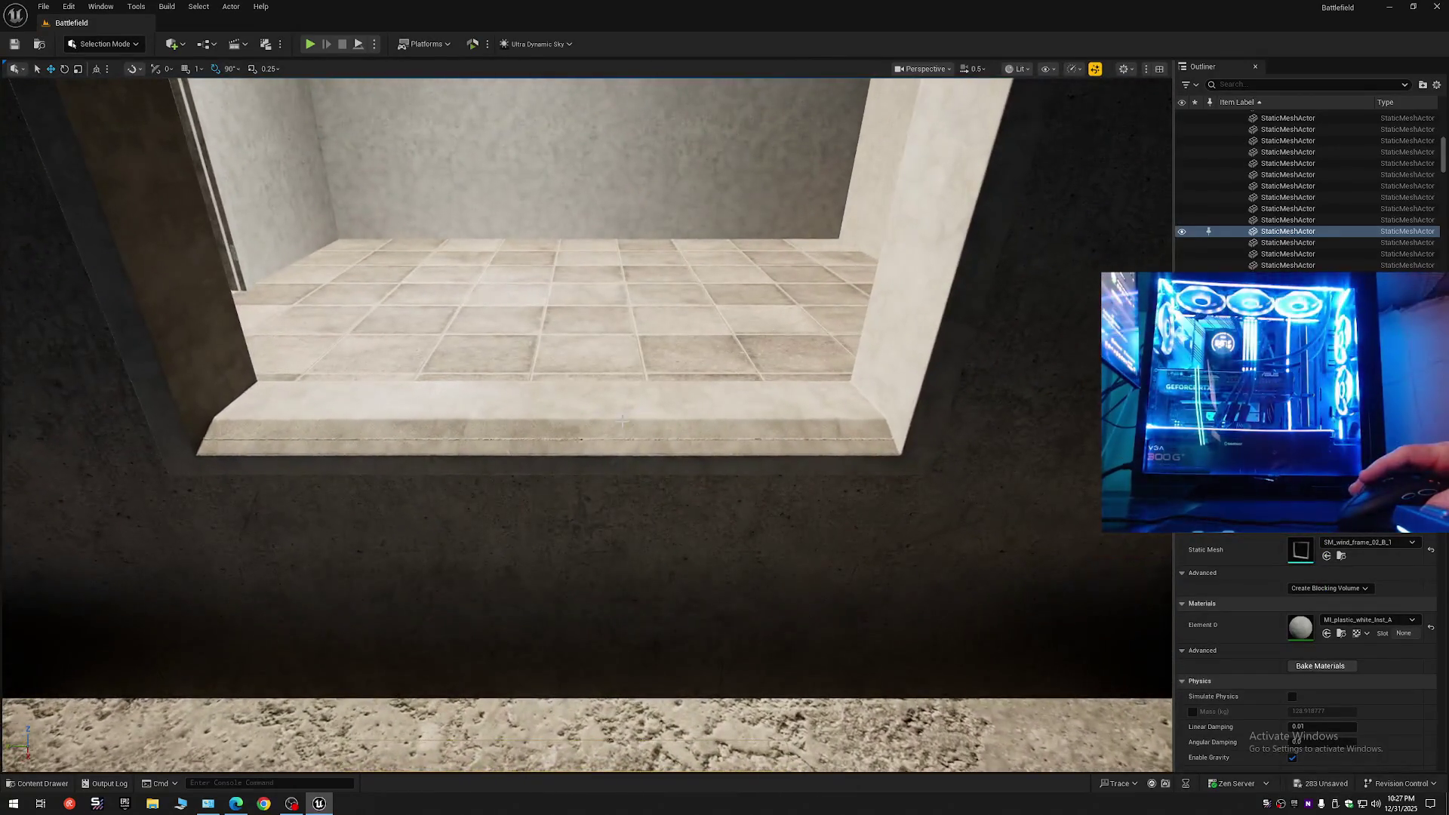
left_click(618, 425, "ctrl")
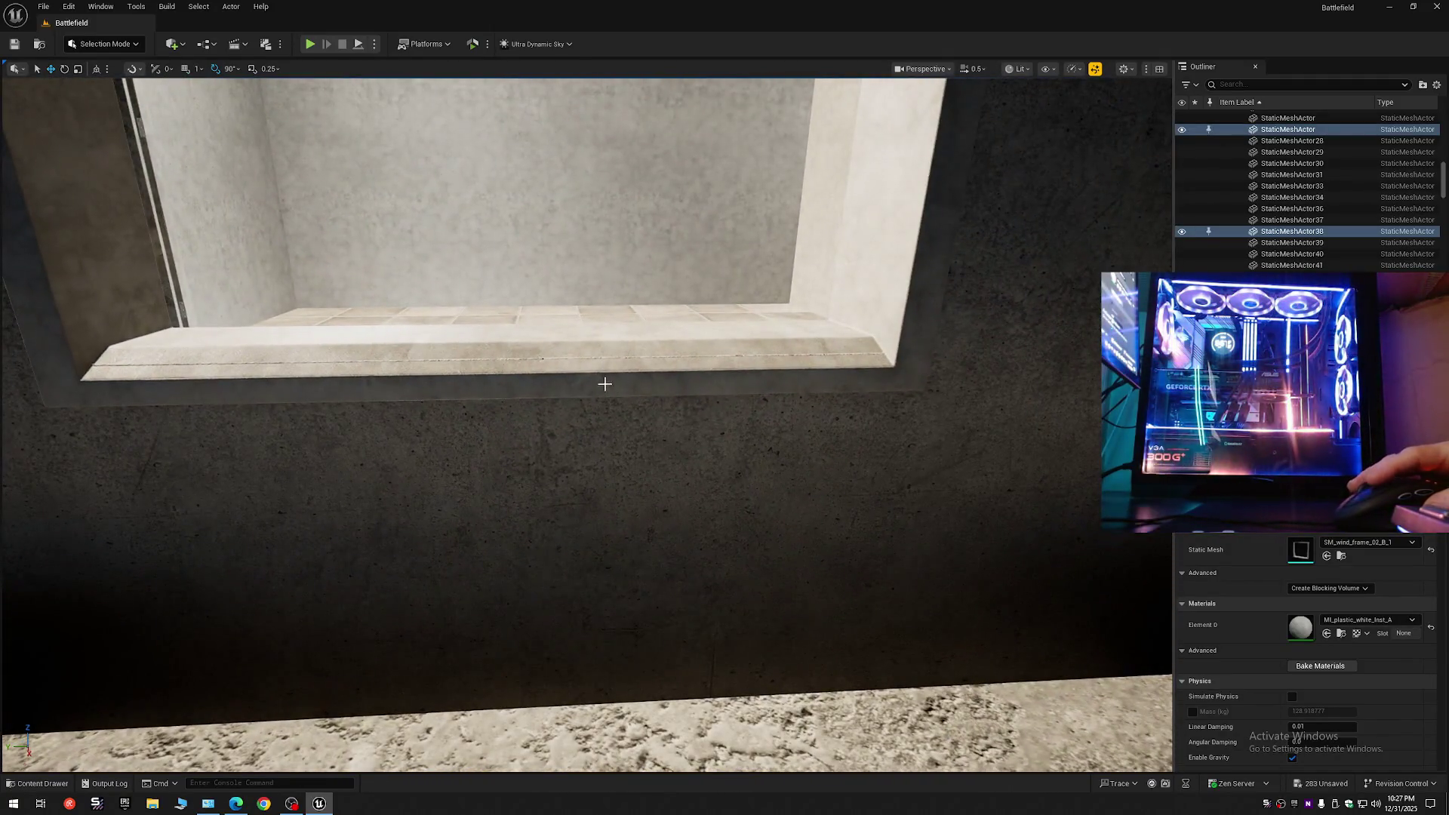
left_click(604, 384)
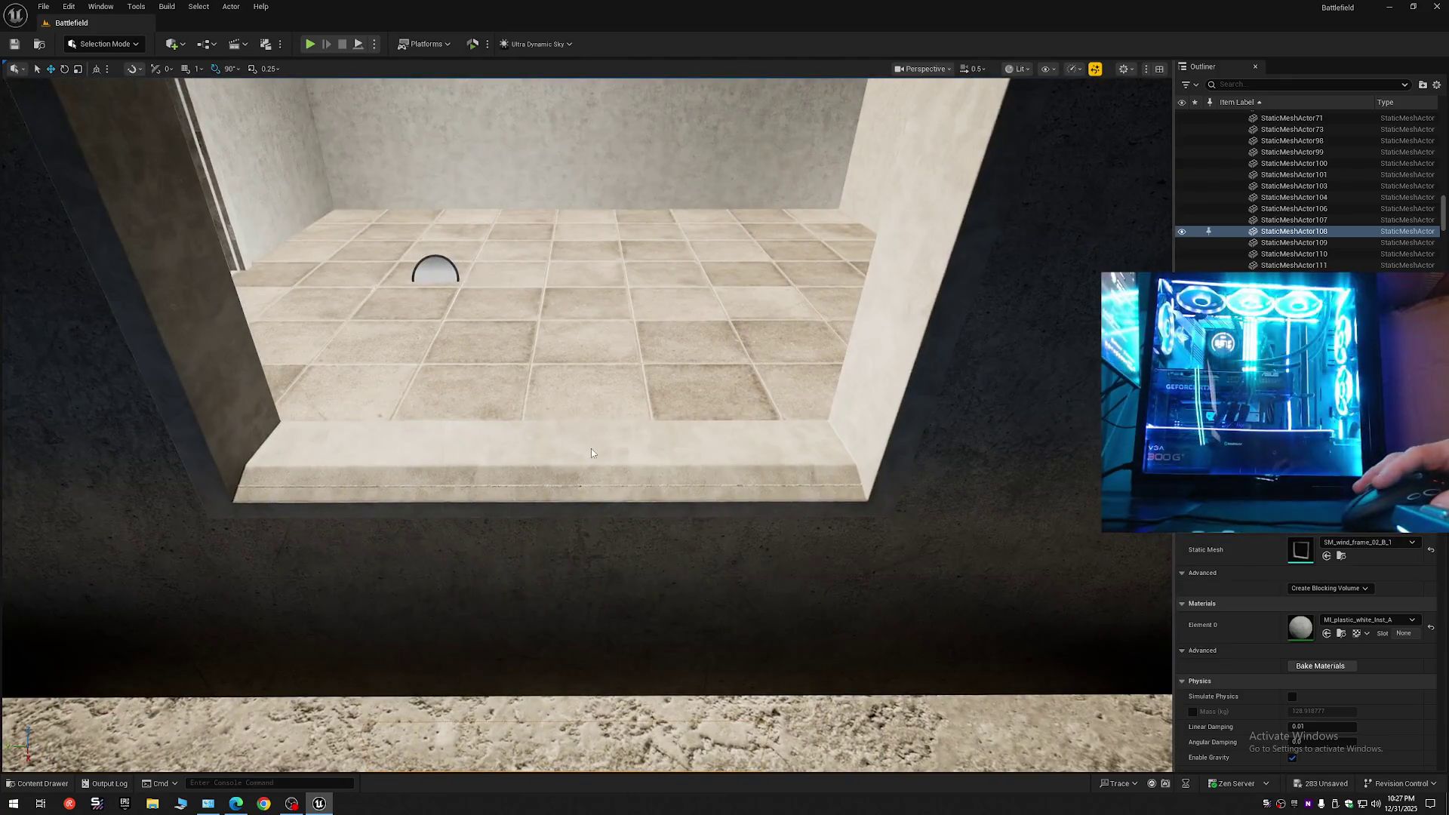
left_click(647, 324)
mouse_move(586, 425)
left_mouse_down()
mouse_move(653, 446)
mouse_move(620, 468)
mouse_move(619, 422)
mouse_move(639, 456)
mouse_move(640, 444)
left_mouse_up()
left_click(620, 437)
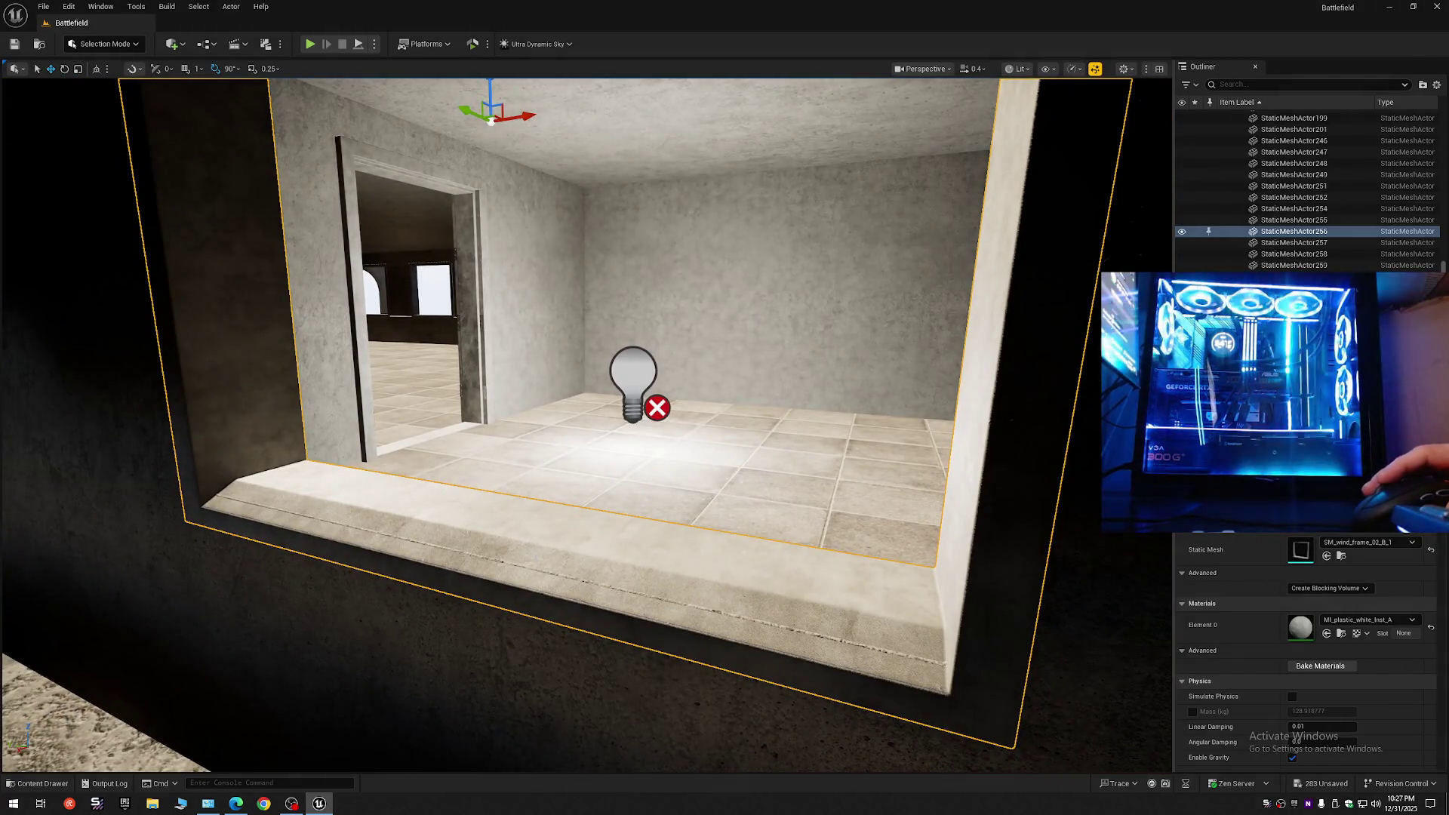
Step: Move the frame's pivot onto the floor ledge and check the frame from ceiling to sill
middle_click(536, 552, "alt")
left_click_drag(537, 533, 536, 447)
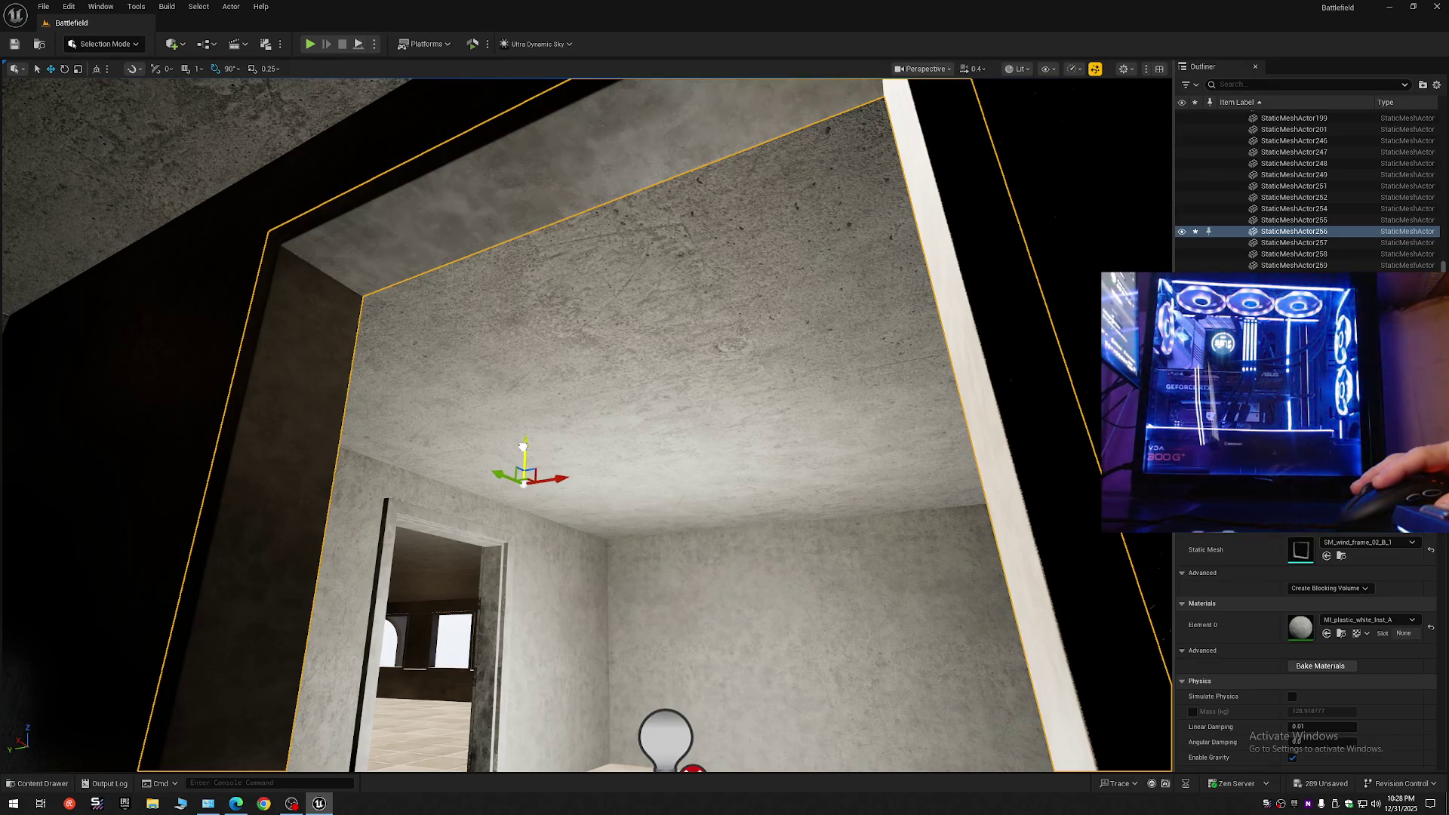
left_click_drag(527, 486, 528, 528)
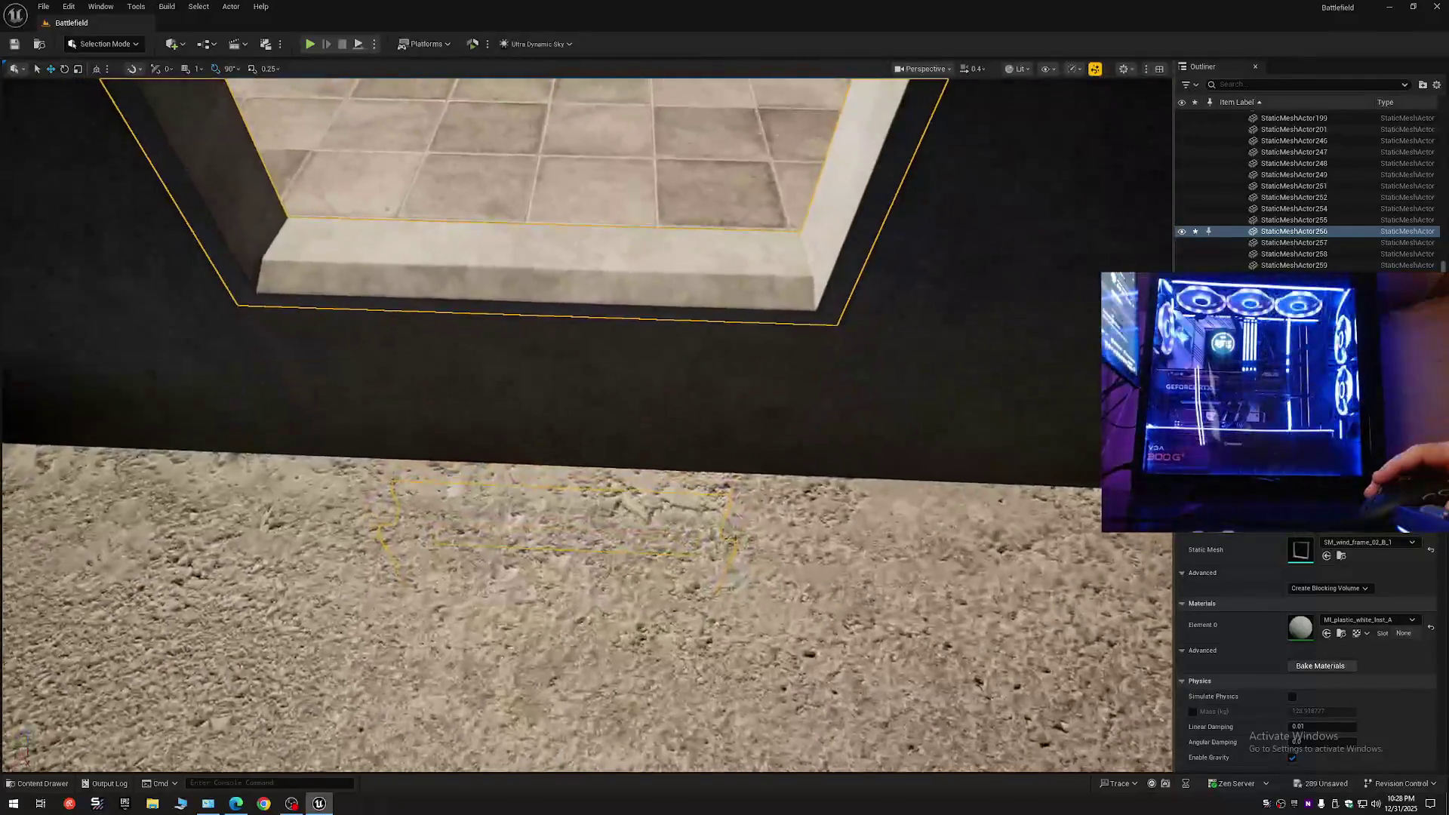
left_click(1436, 85)
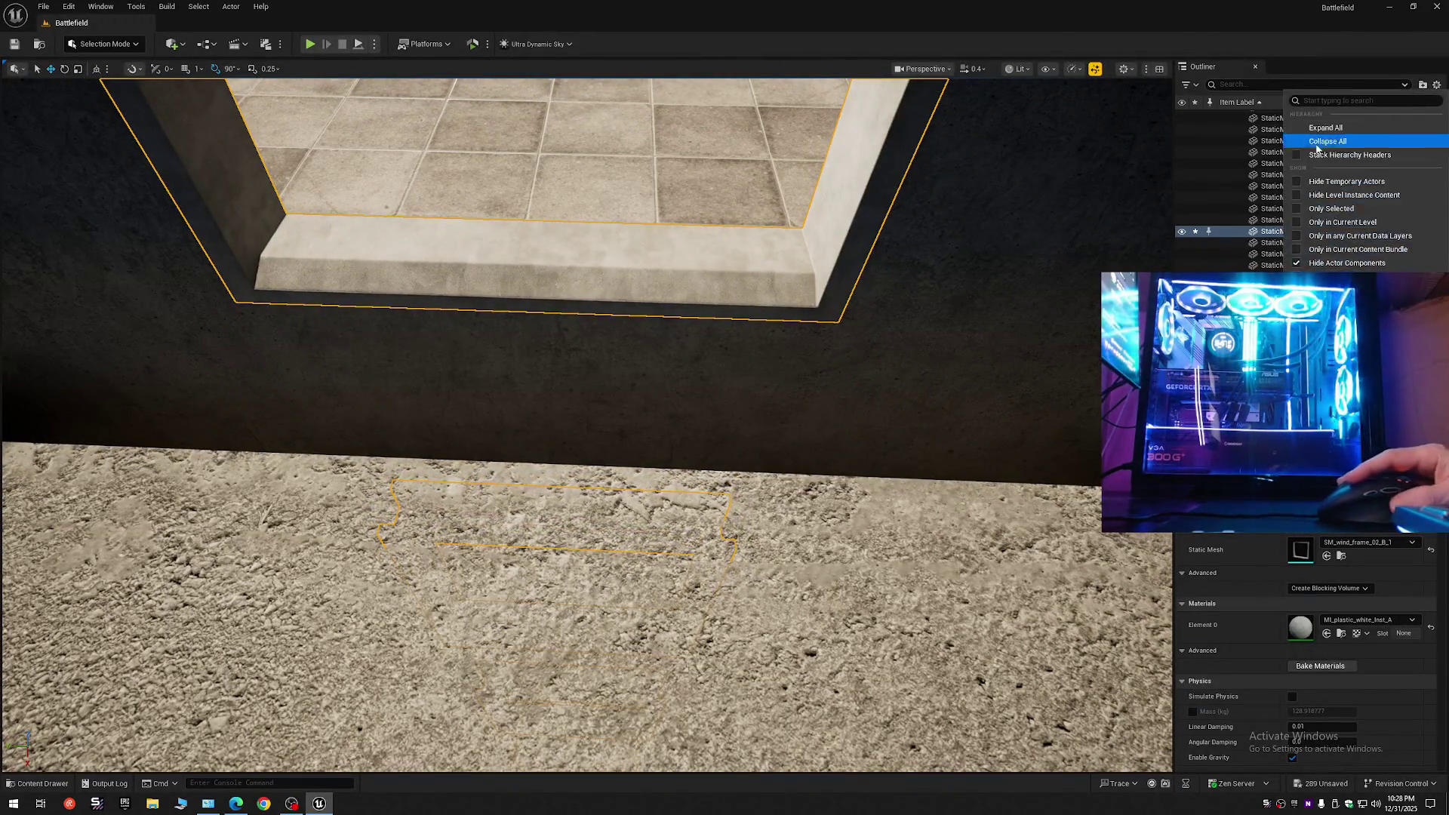
Step: Collapse the Outliner to the level's top-level folders and clear the selection
left_click(1317, 143)
left_click(1222, 117)
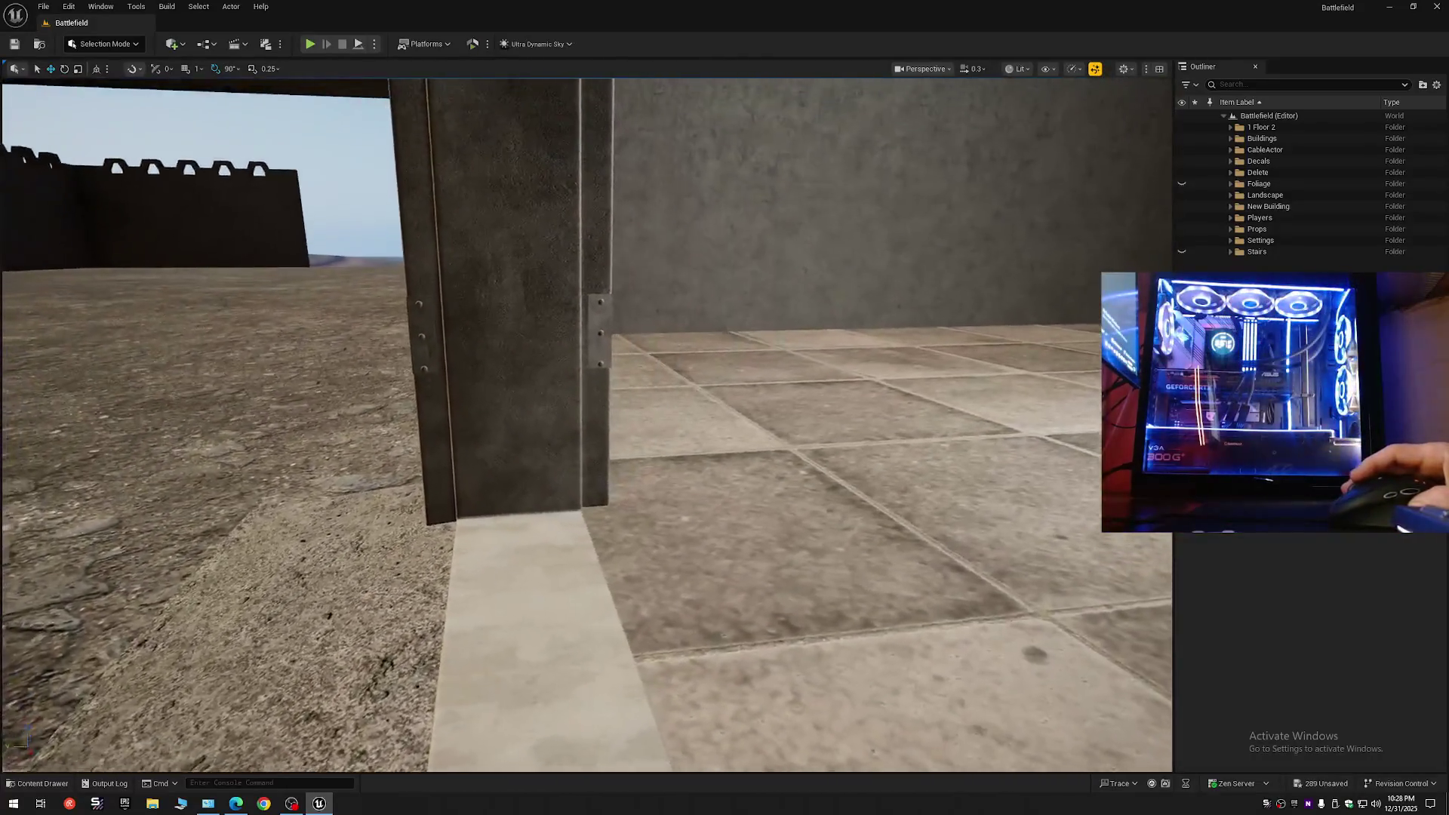
scroll(585, 422, "up", 1)
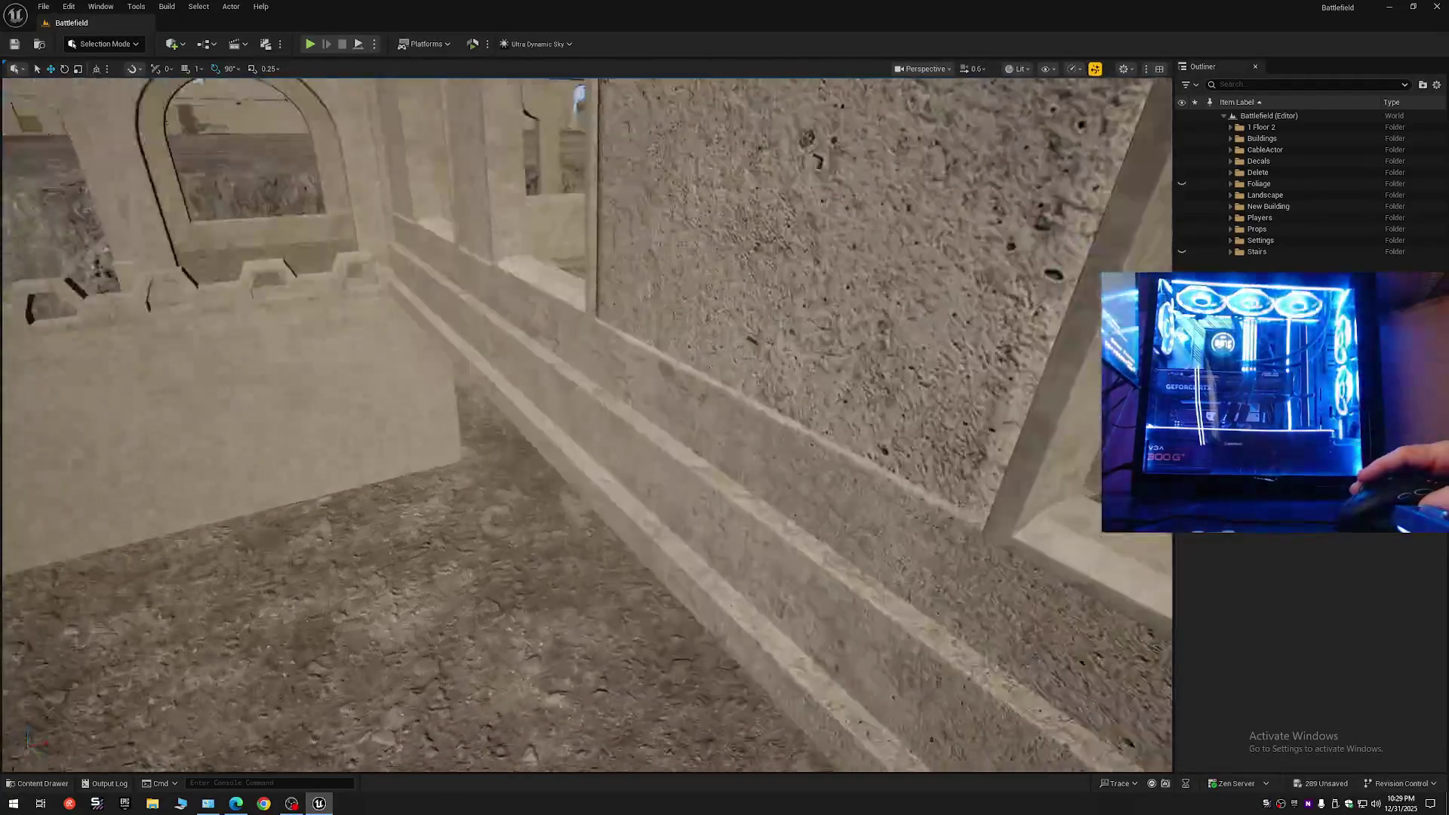
Step: Fly through the window into the tiled room, then across the rooftop to the parapet walls
key("w")
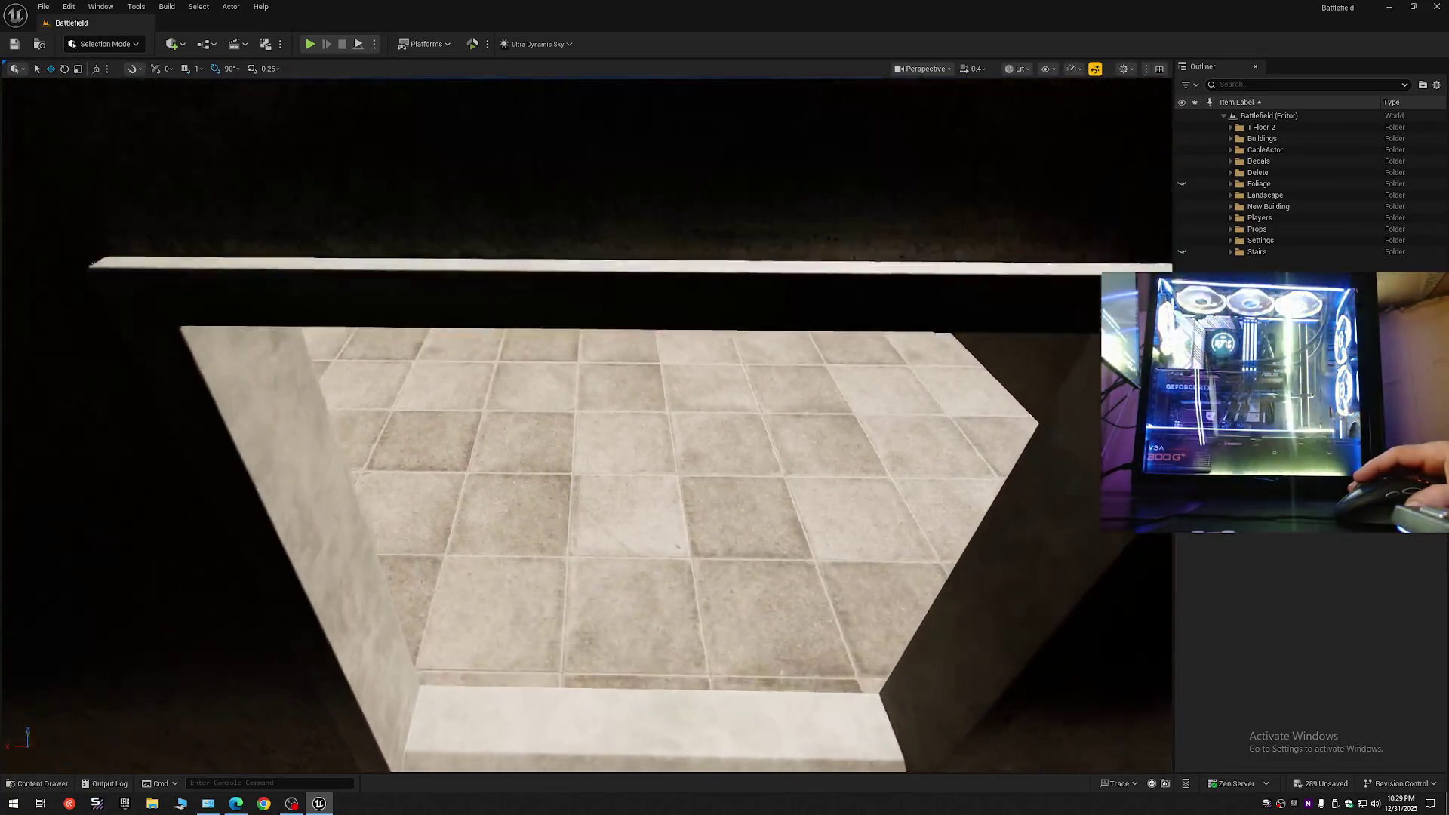
key("w")
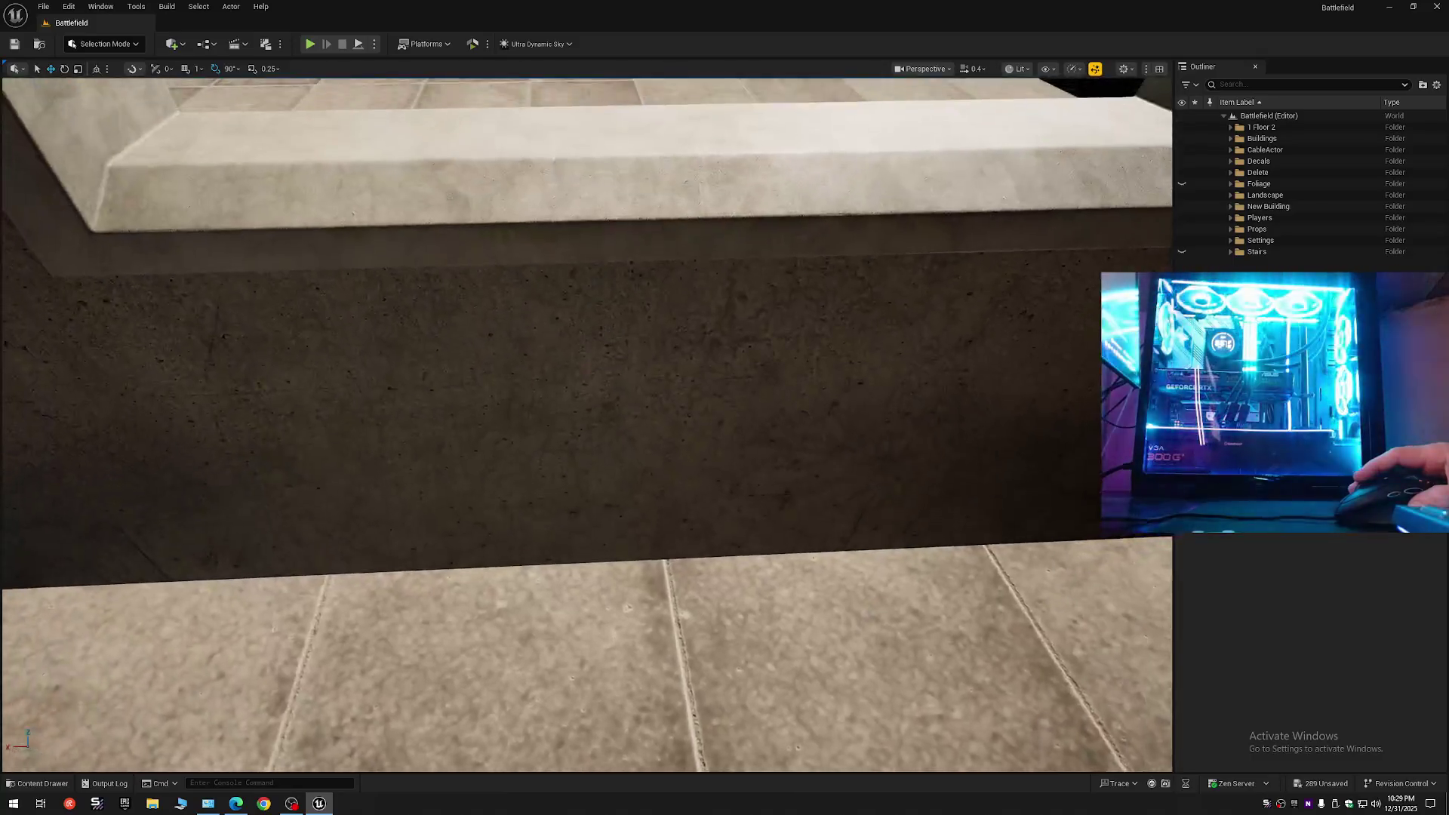
key("w")
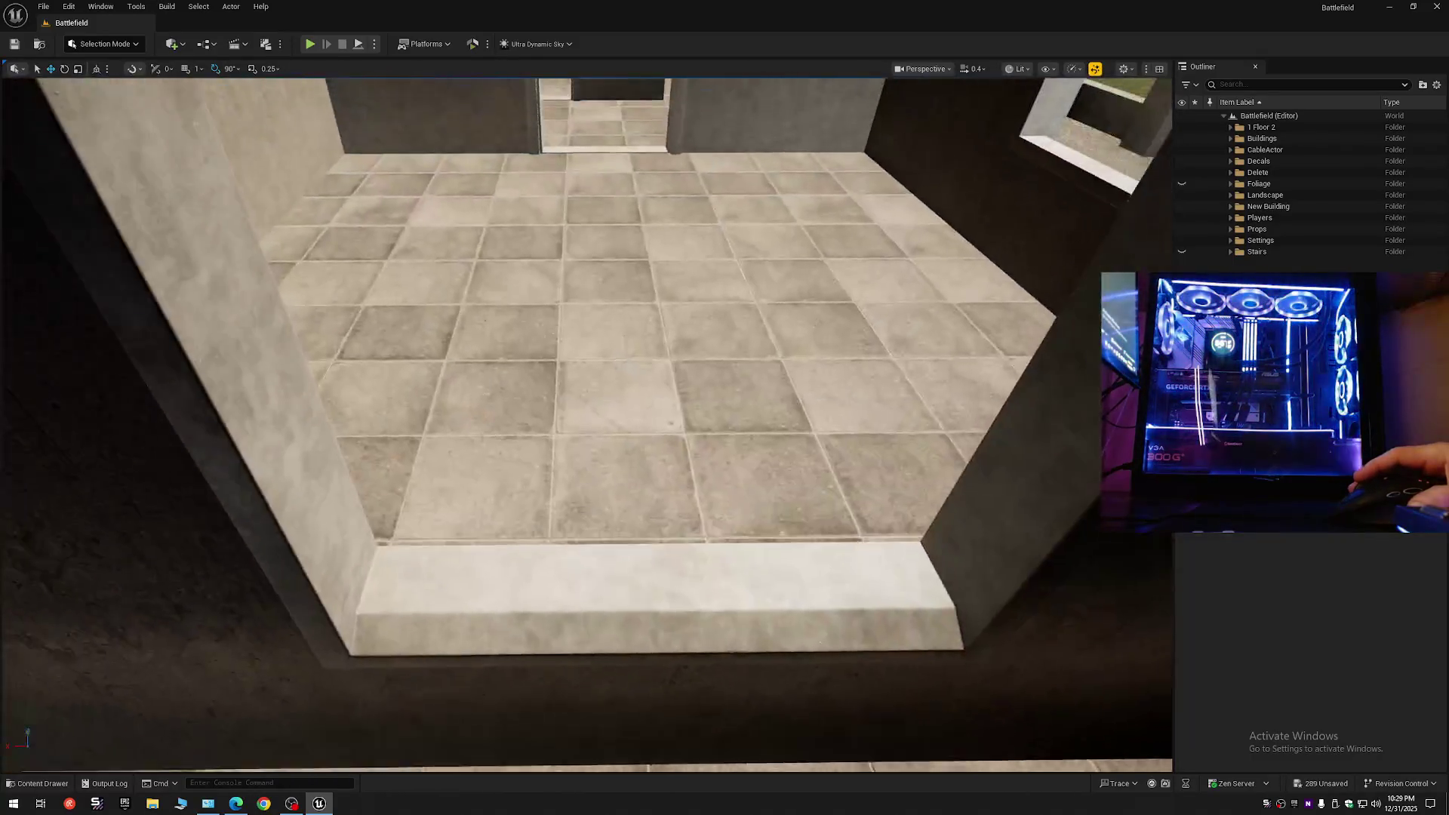
key("w")
key("w")
key("w")
scroll(587, 424, "up", 1)
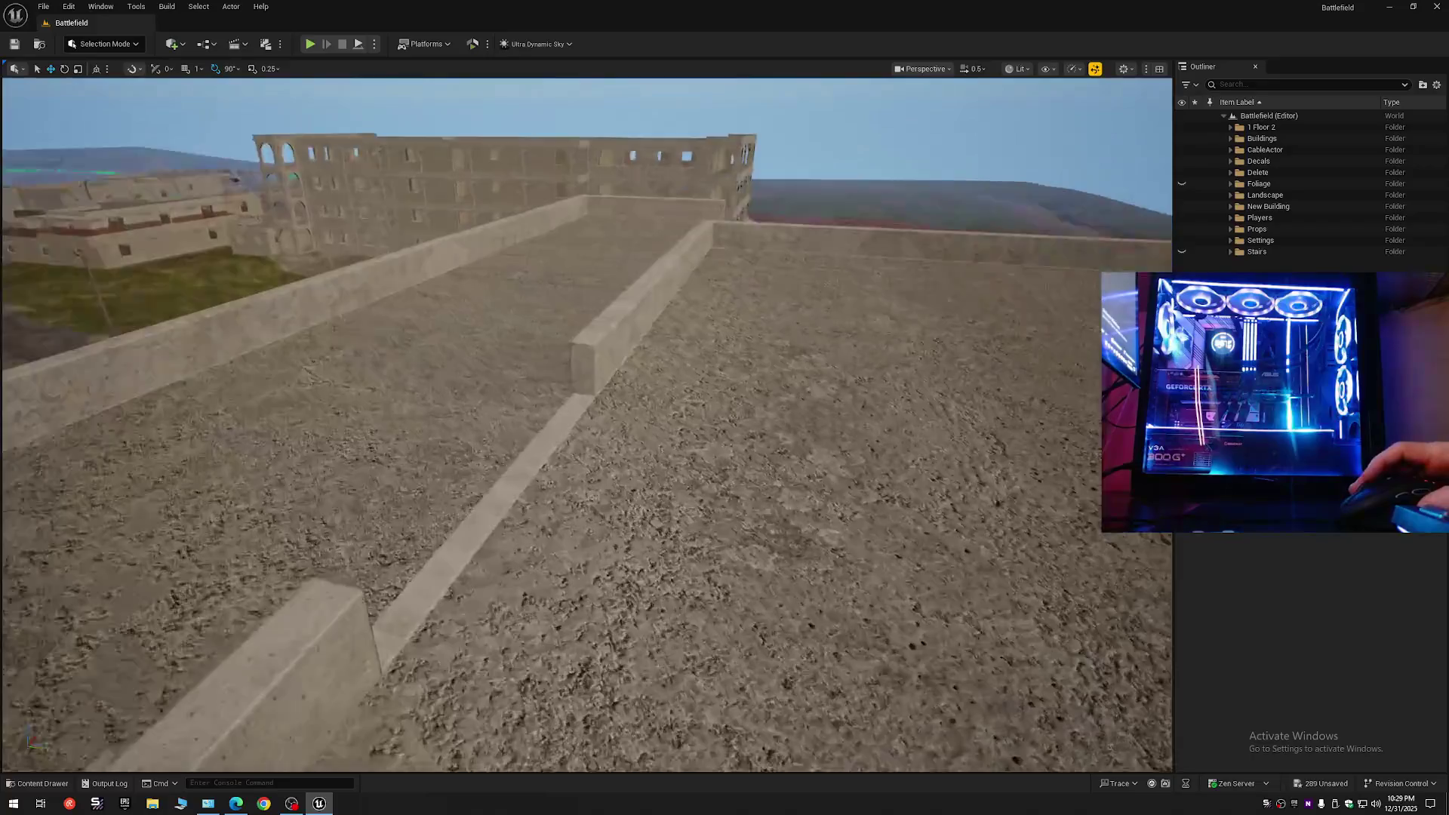
key("w")
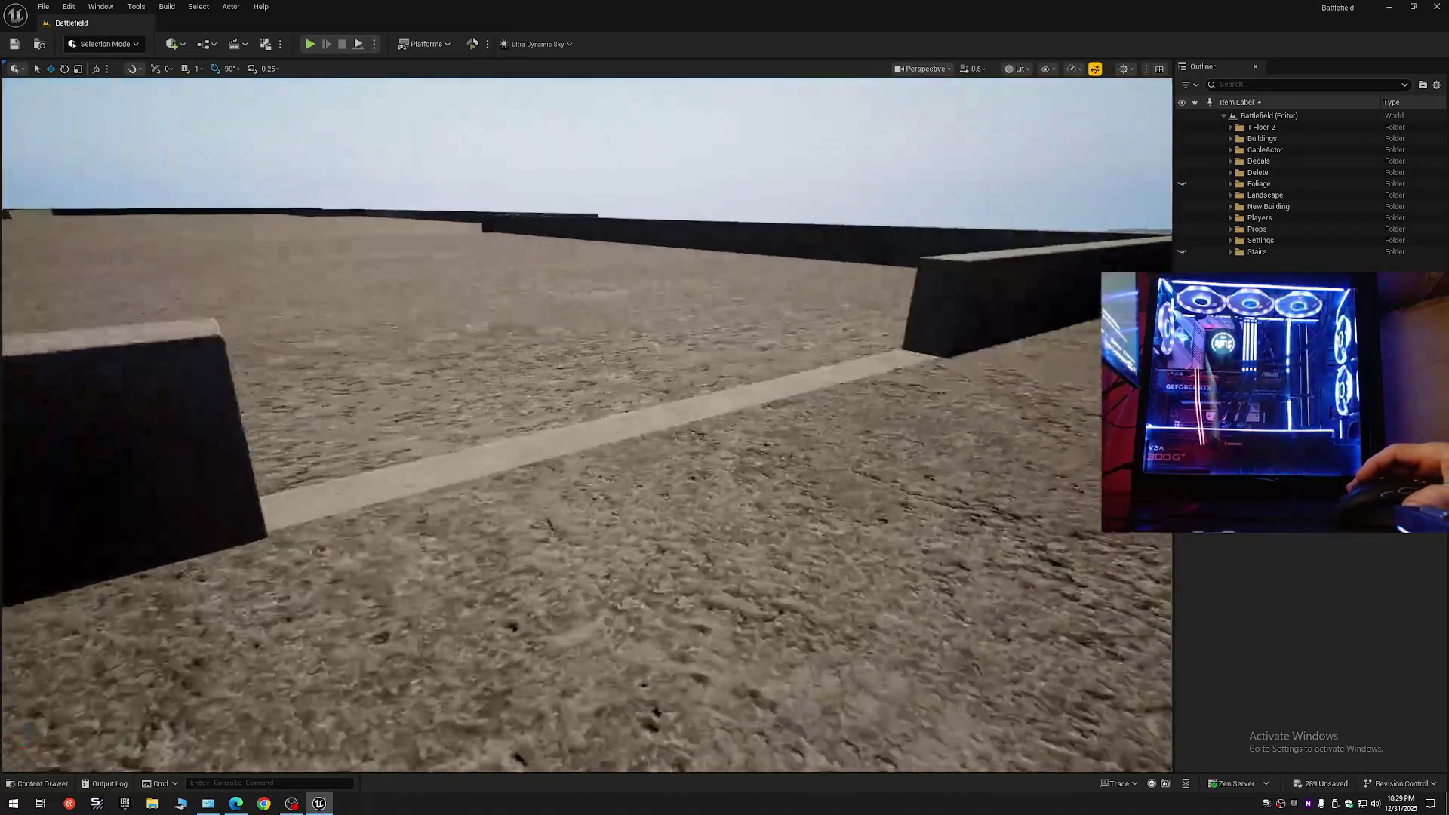
key("w")
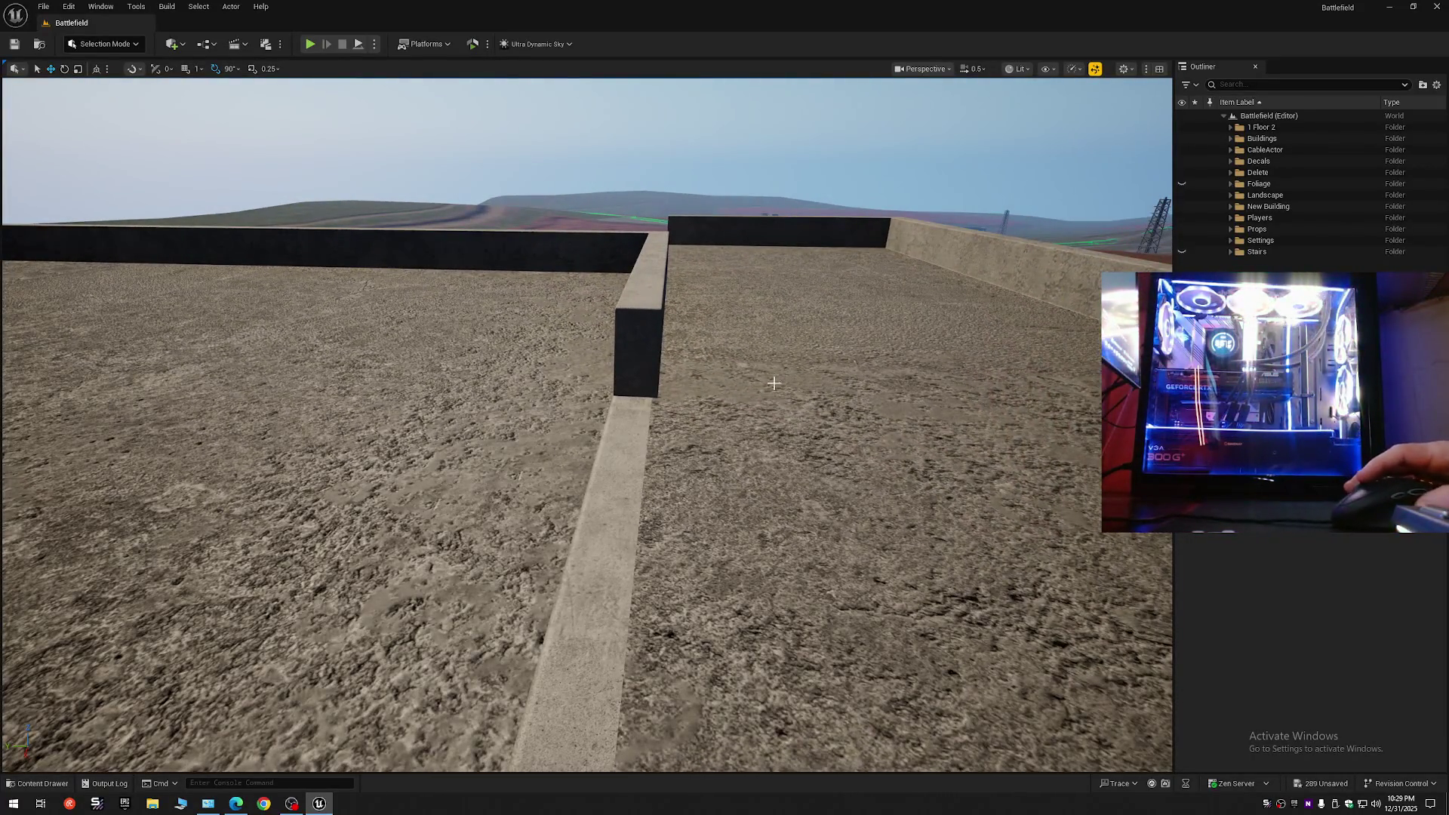
left_click(130, 45)
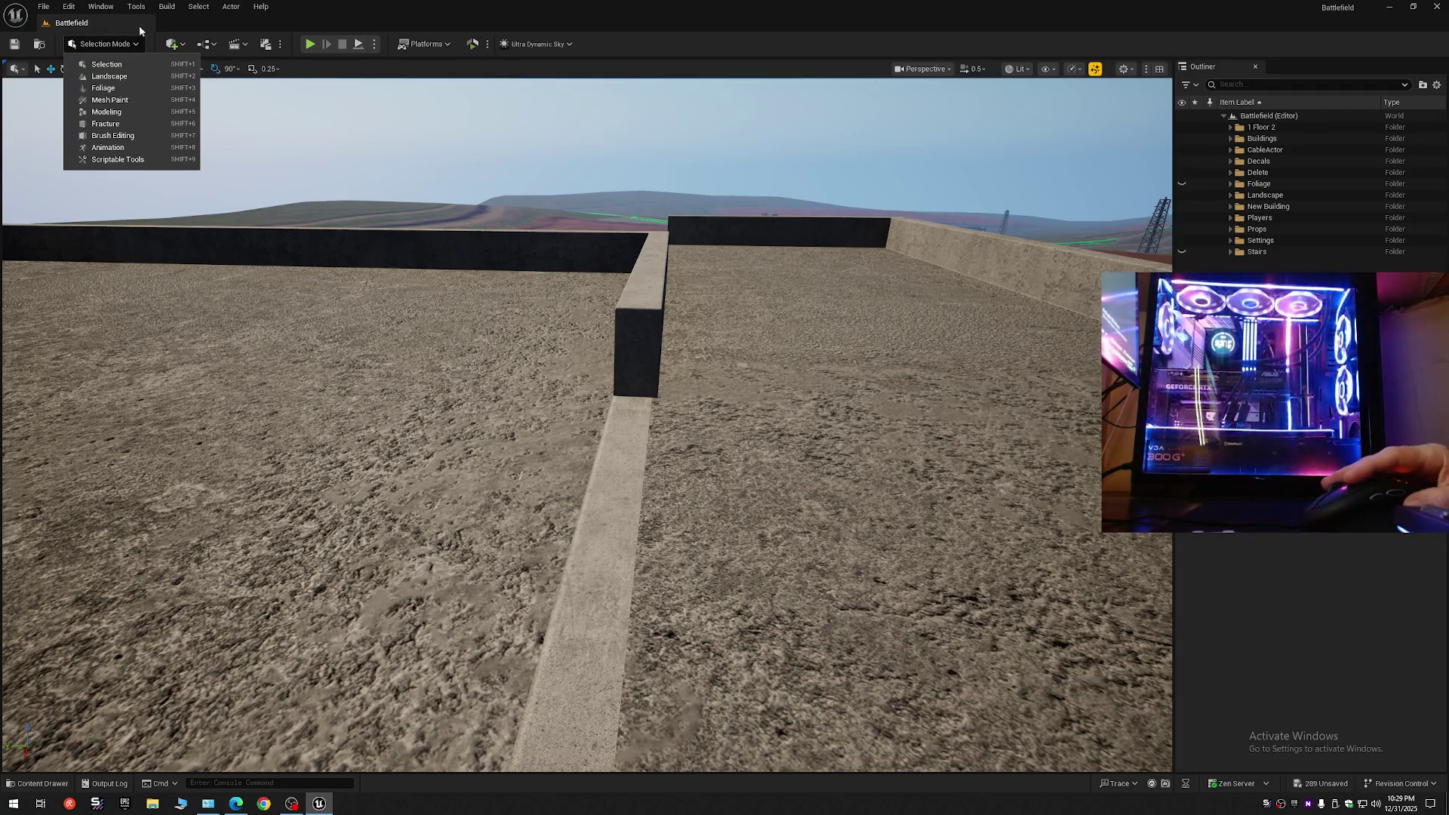
Step: Browse the Content Drawer to the Maps/_GENERATED/Scott folder of generated meshes
key("Escape")
left_click(38, 783)
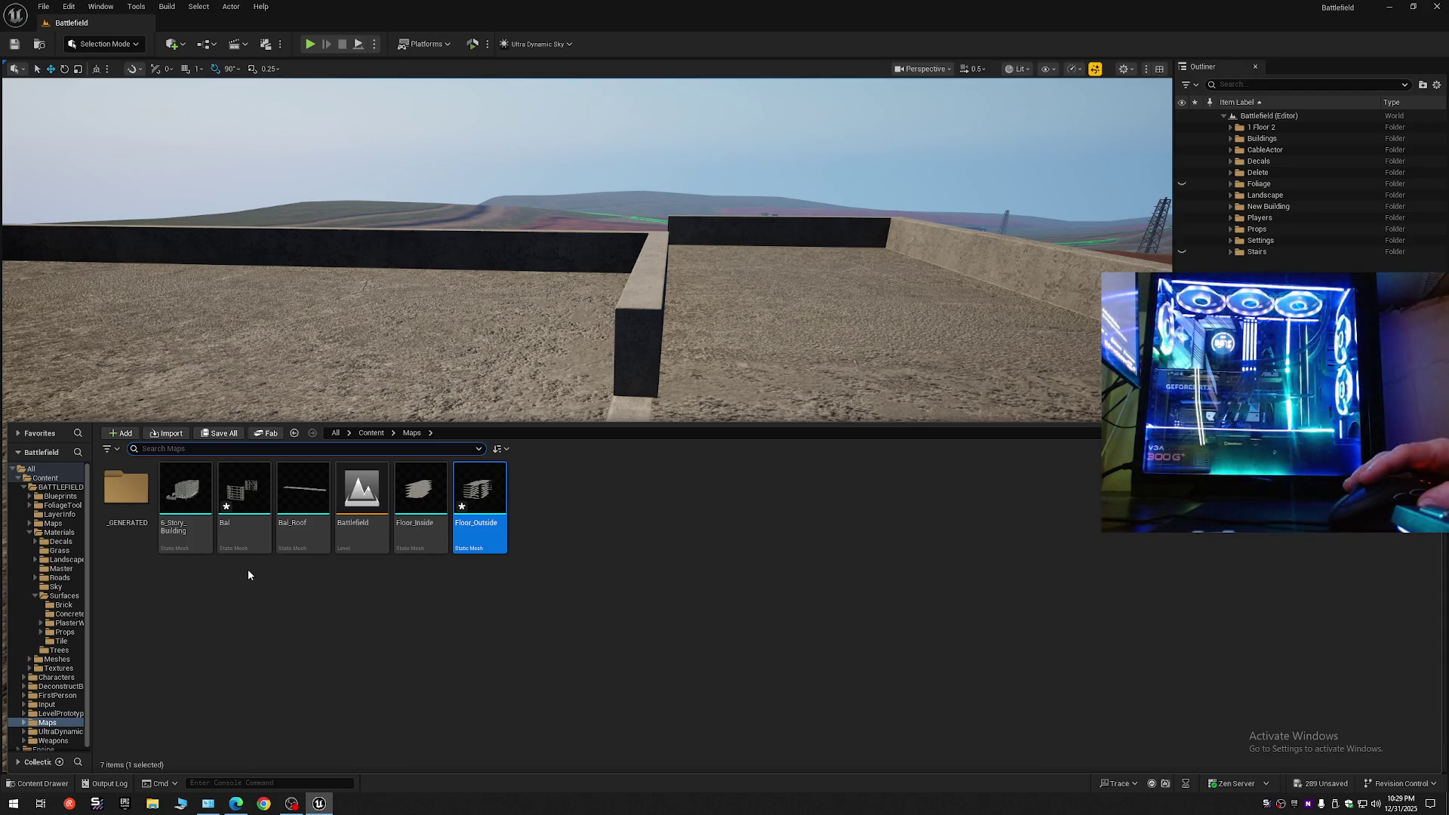
double_click(128, 494)
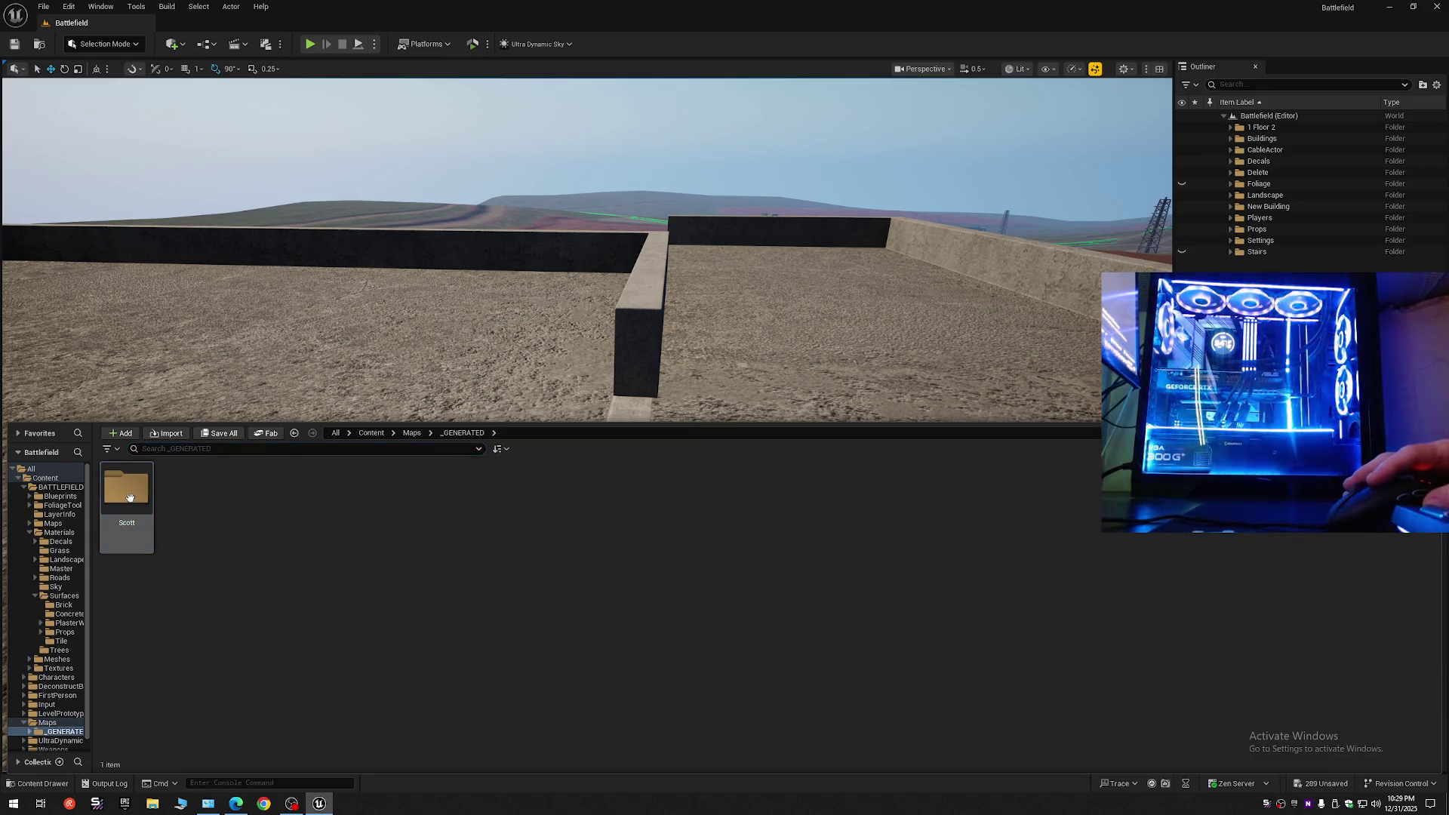
double_click(129, 497)
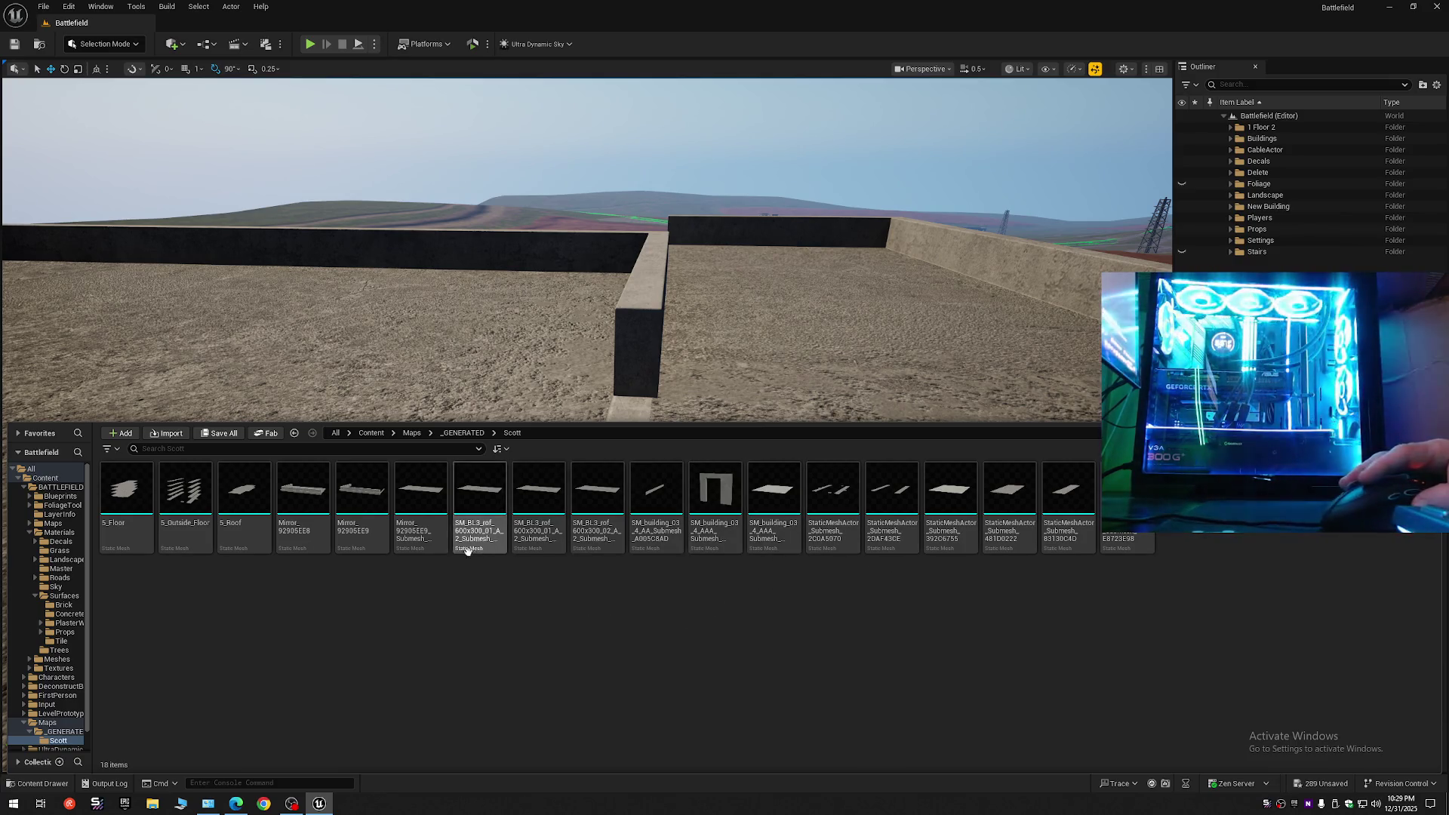
Step: Open SM_building_03_4_AA_Submesh_A005C8AD in the mesh editor to inspect it, then close it
left_click(651, 510)
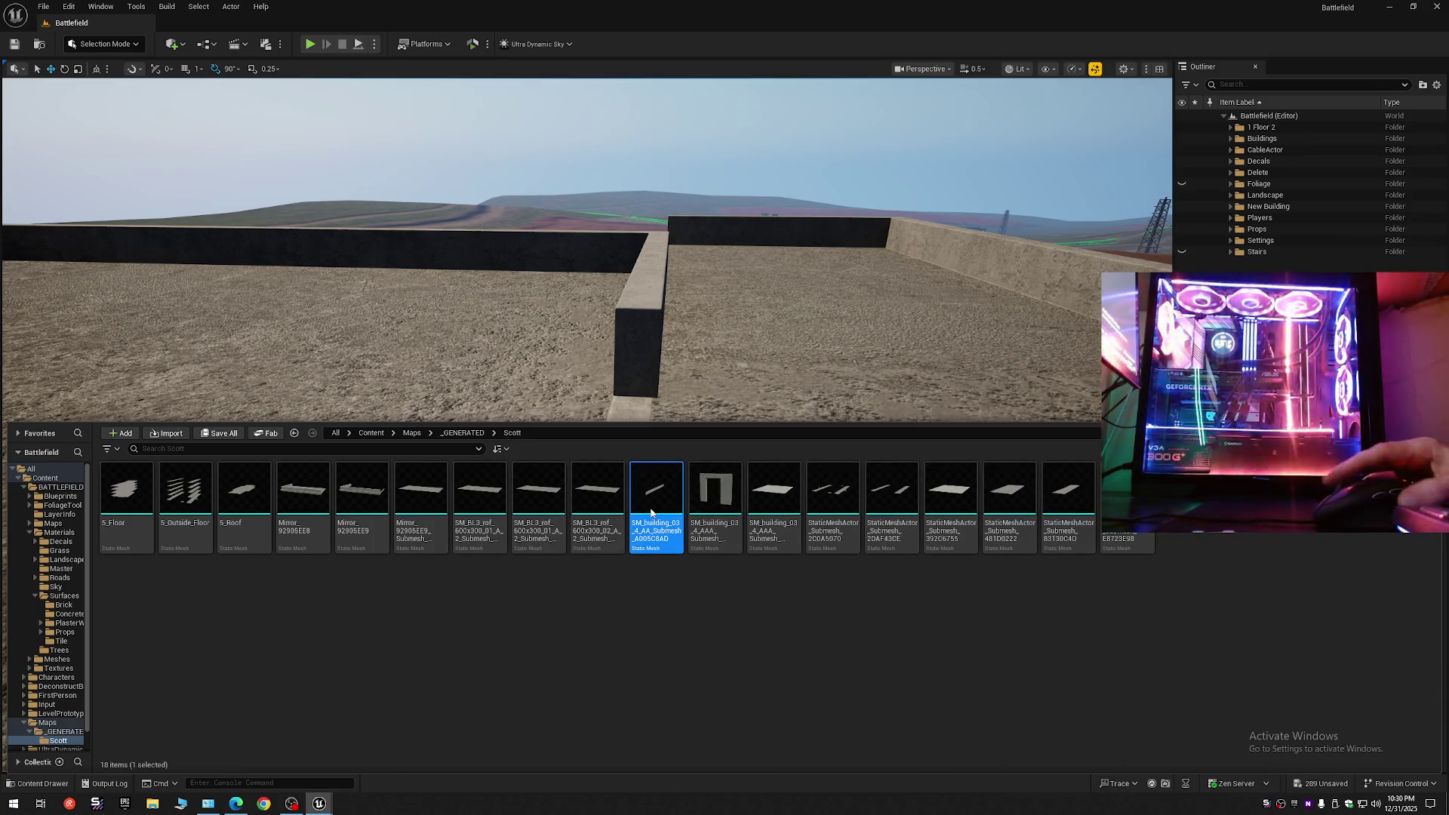
double_click(651, 512)
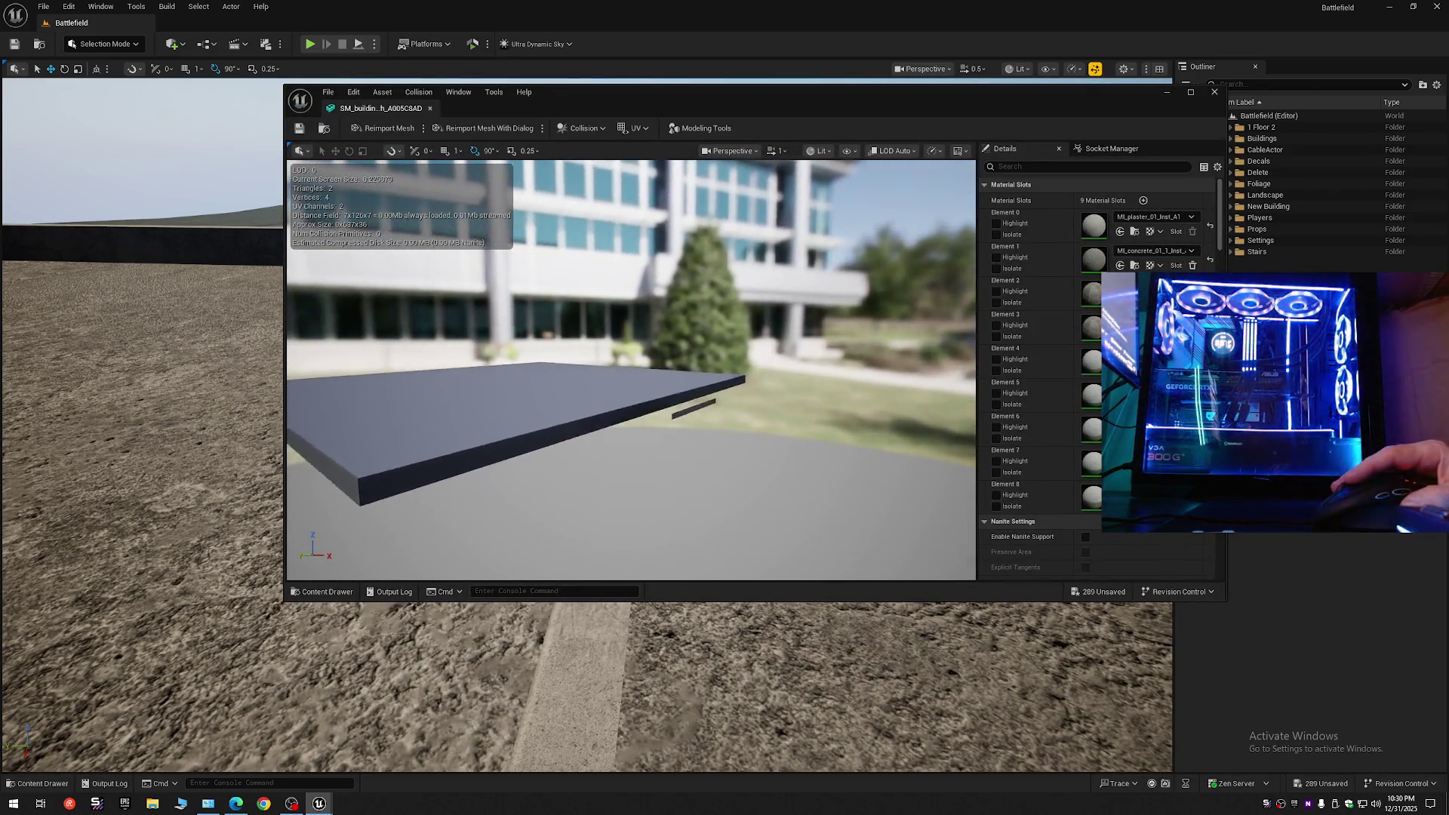
left_click_drag(522, 223, 522, 223)
left_click(430, 108)
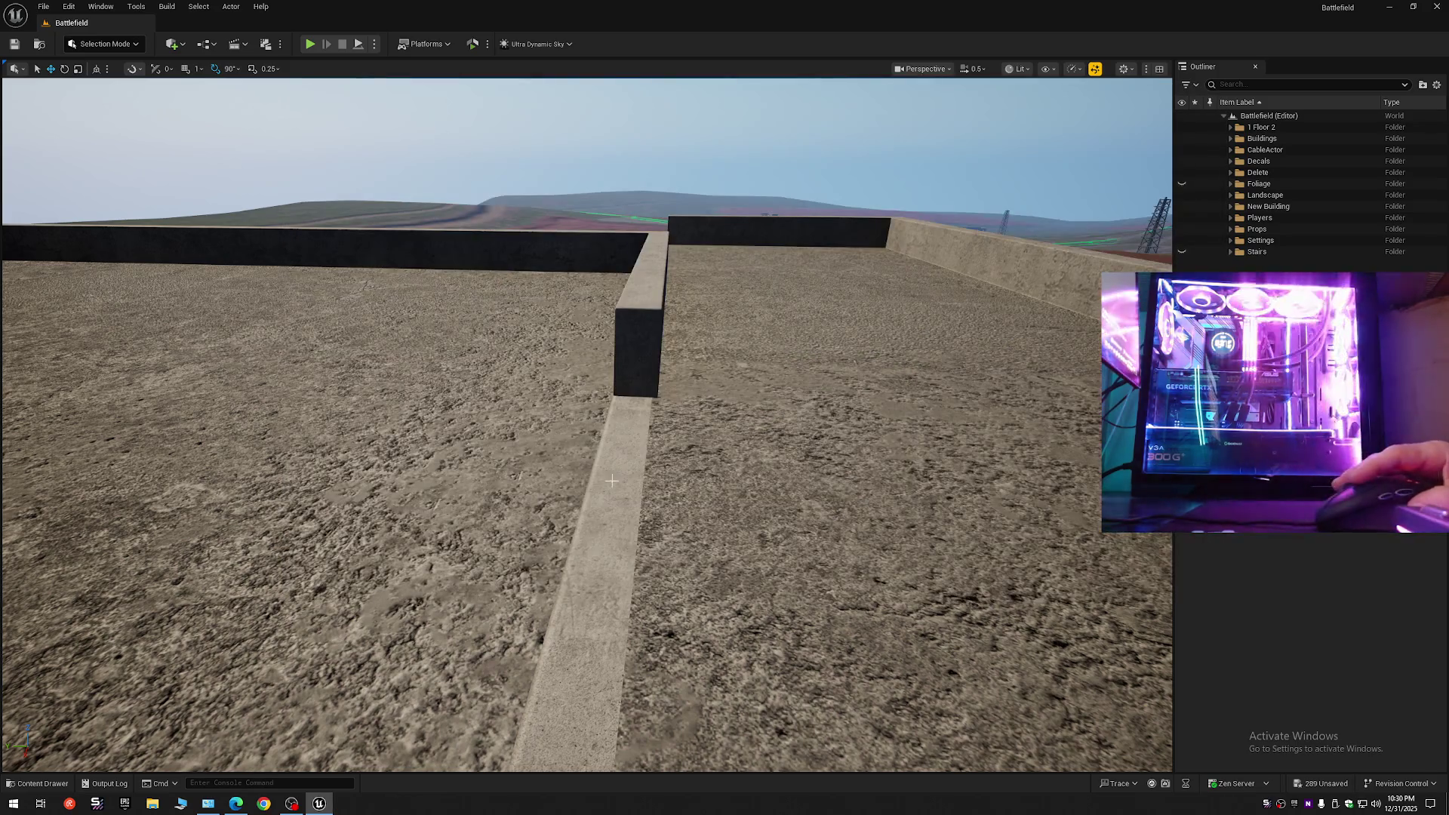
key("ctrl+space")
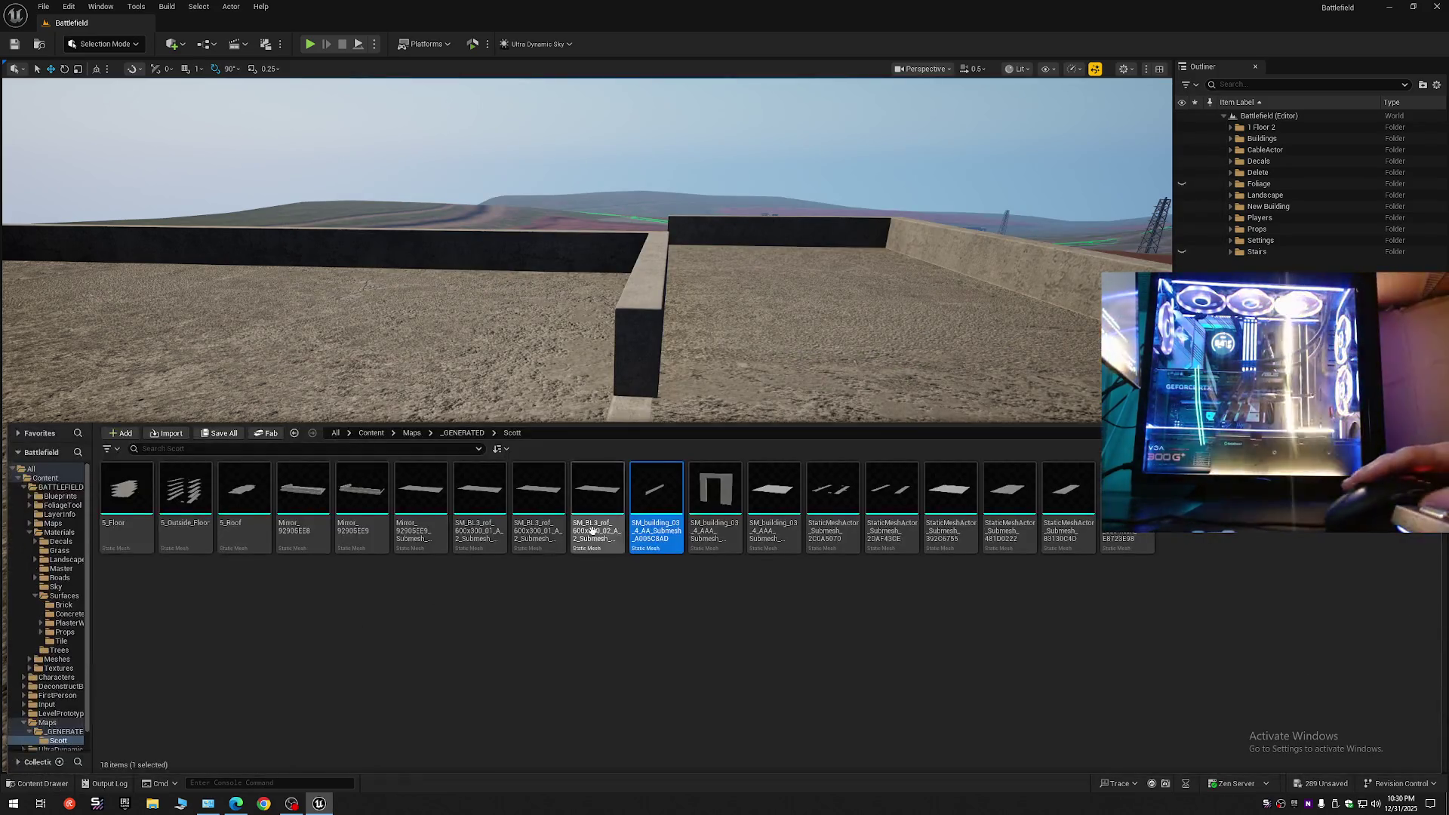
Step: Attempt to delete the floor submesh, then cancel to keep the referenced asset
right_click(645, 501)
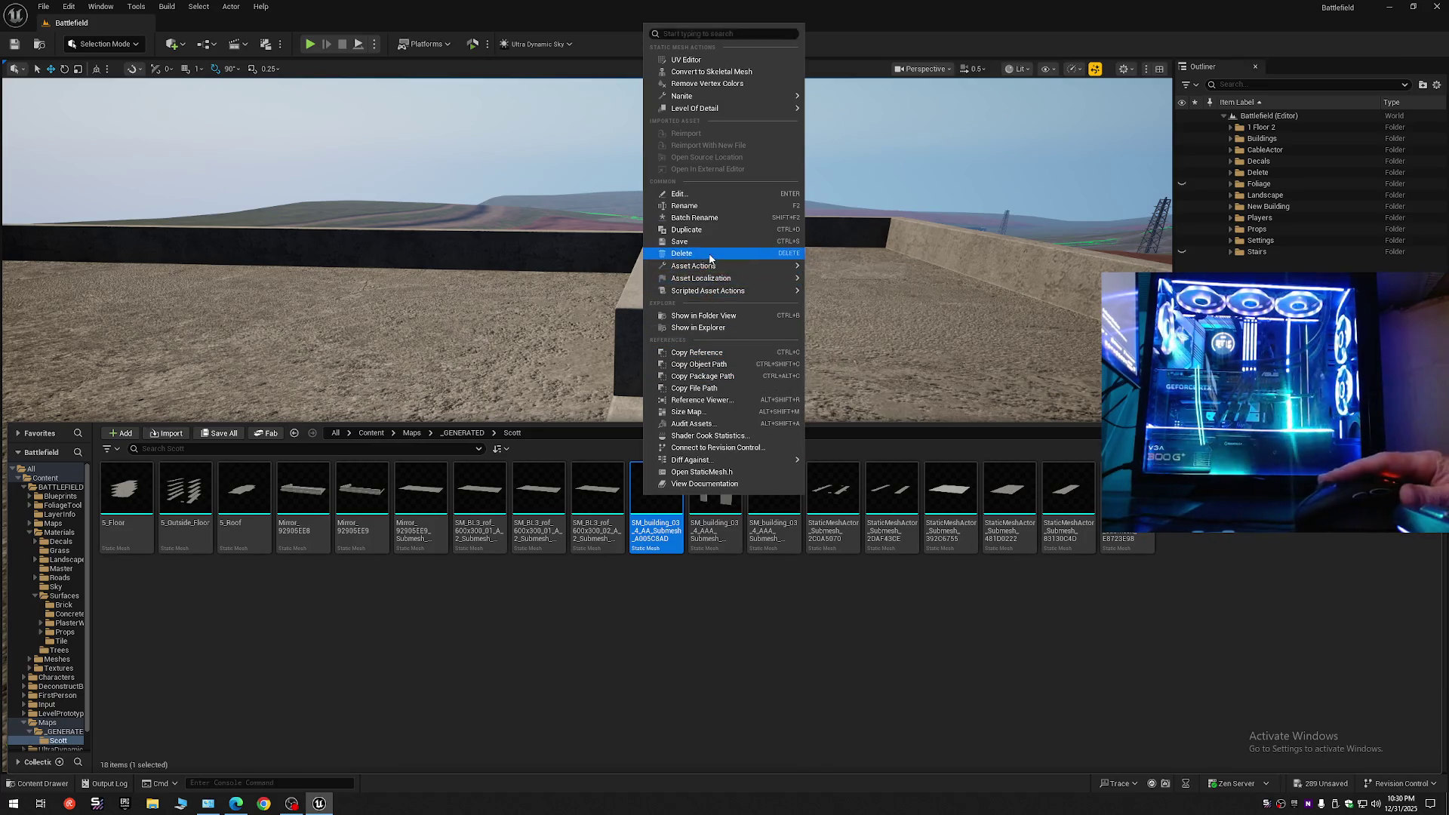
left_click(710, 254)
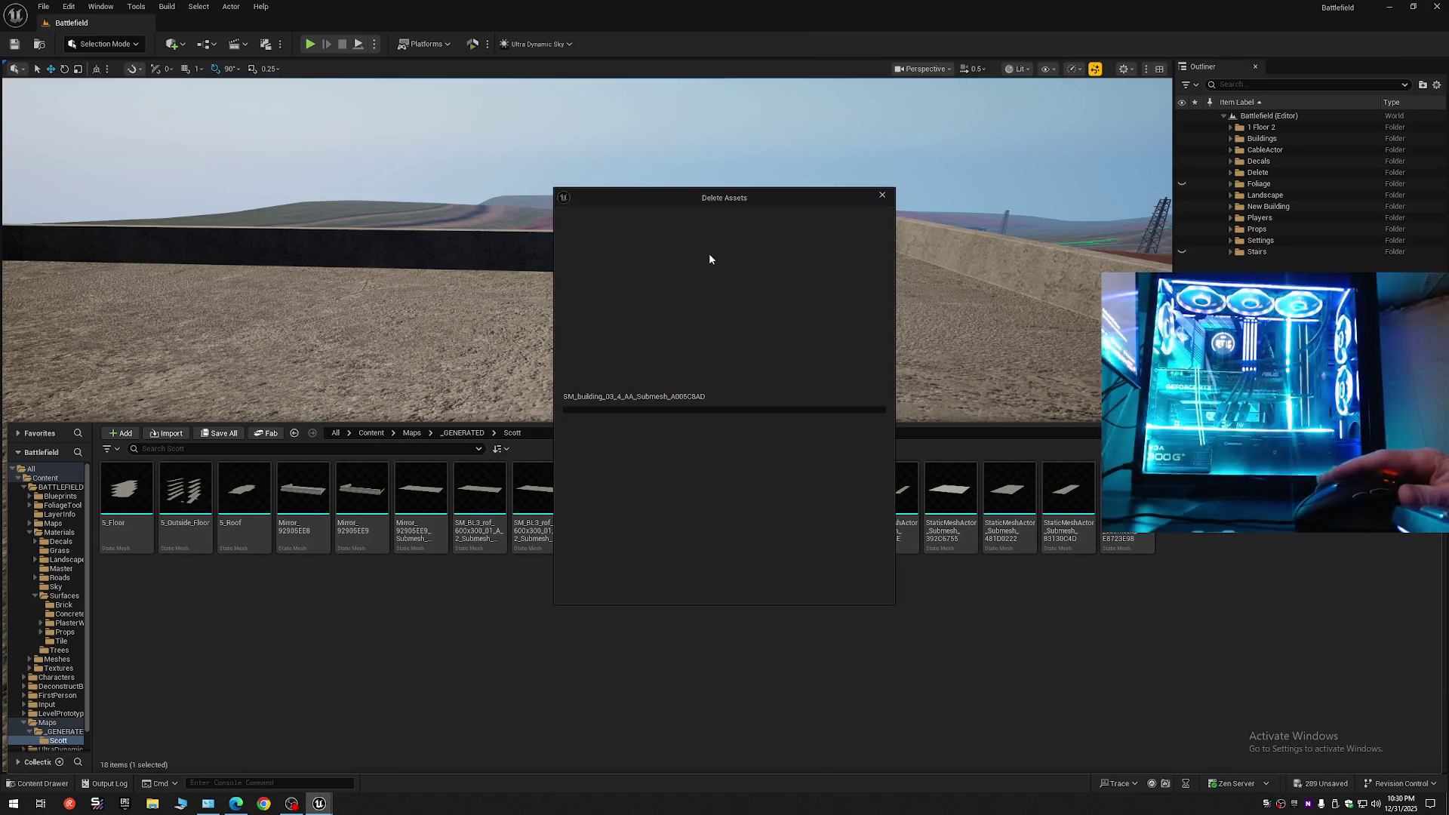
left_click(882, 195)
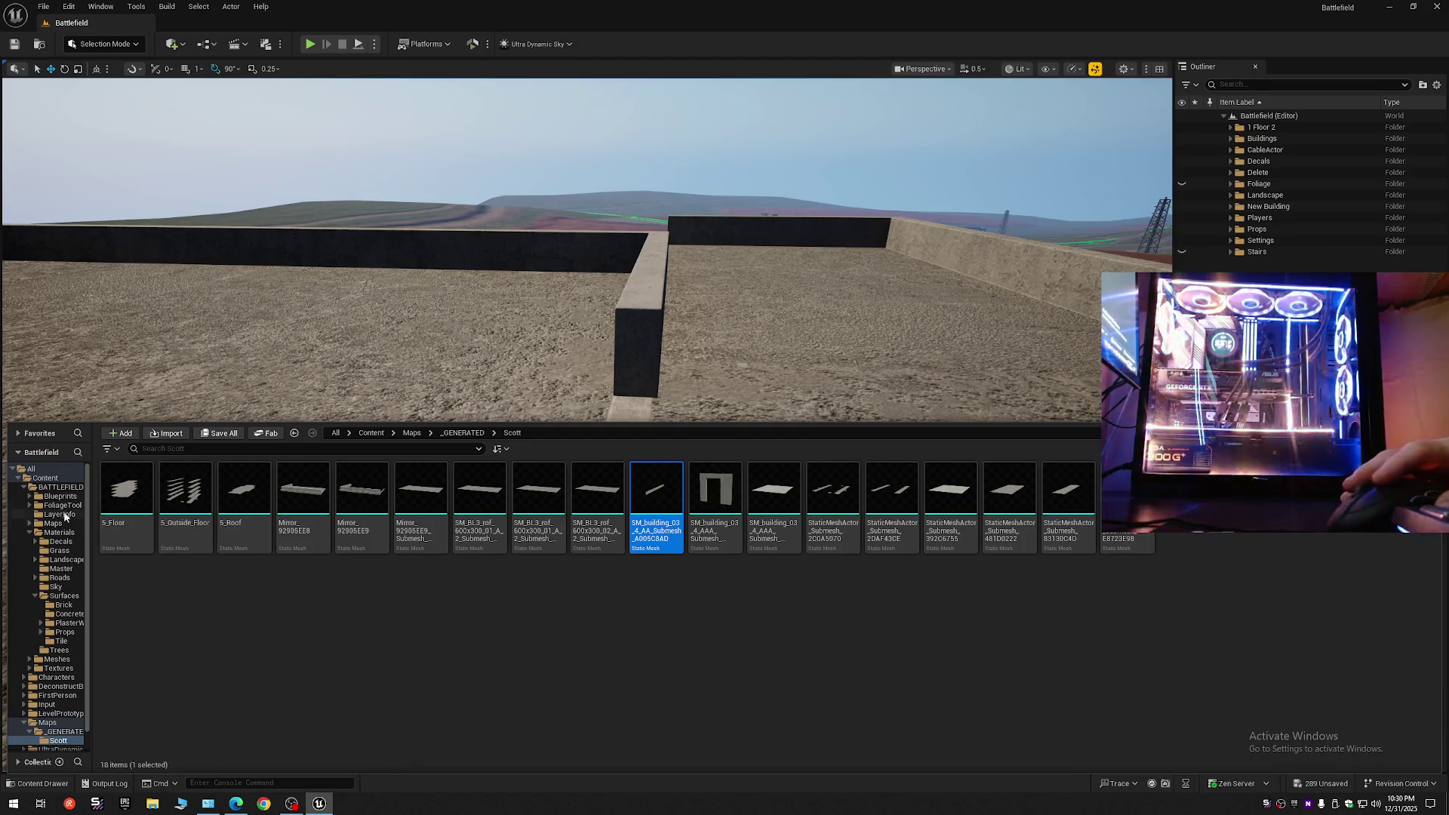
Step: Browse to Content/BATTLEFIELD/Meshes/Buildings/Building_02 in the Content Drawer
left_click(50, 488)
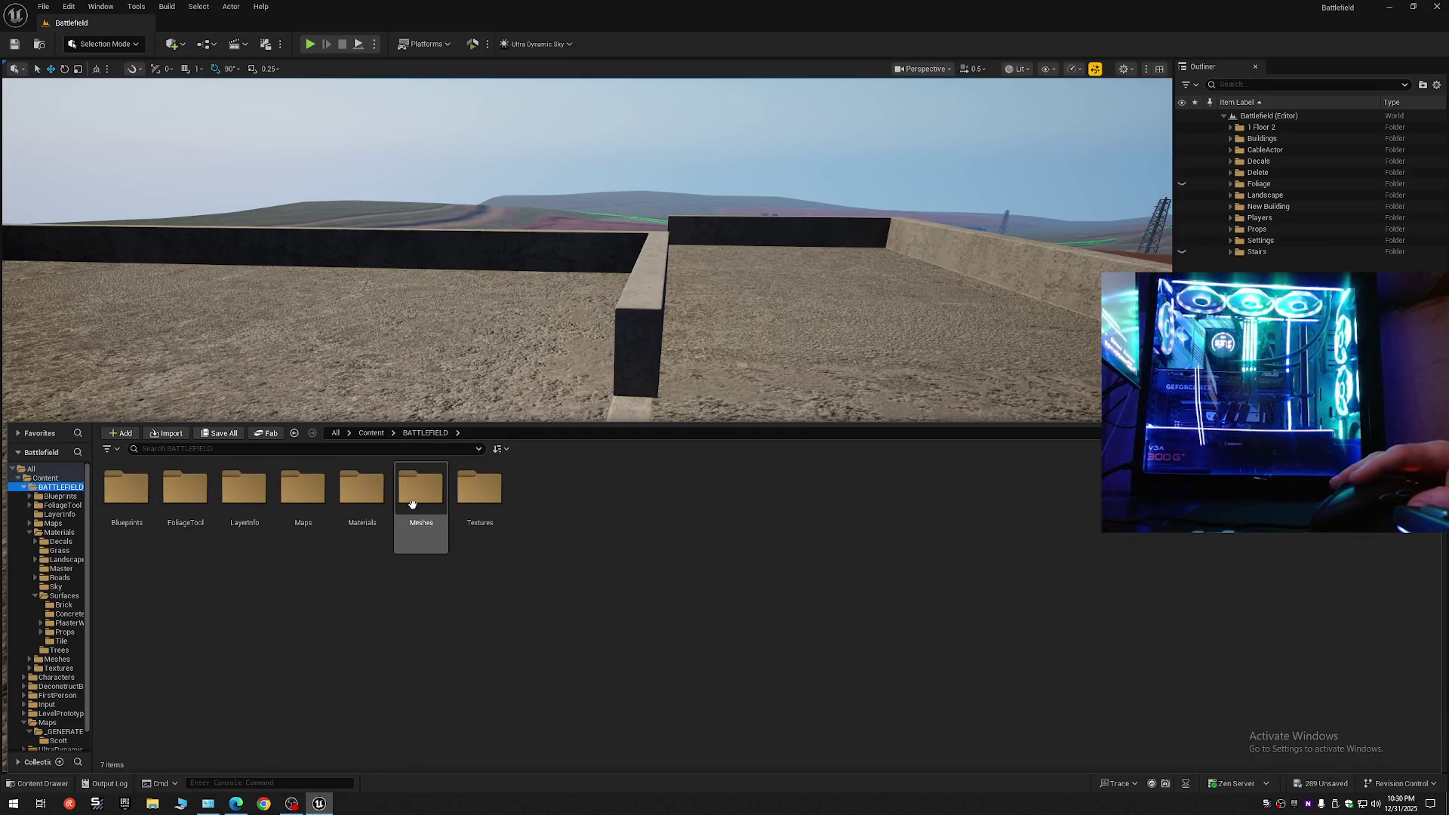
double_click(416, 507)
double_click(144, 498)
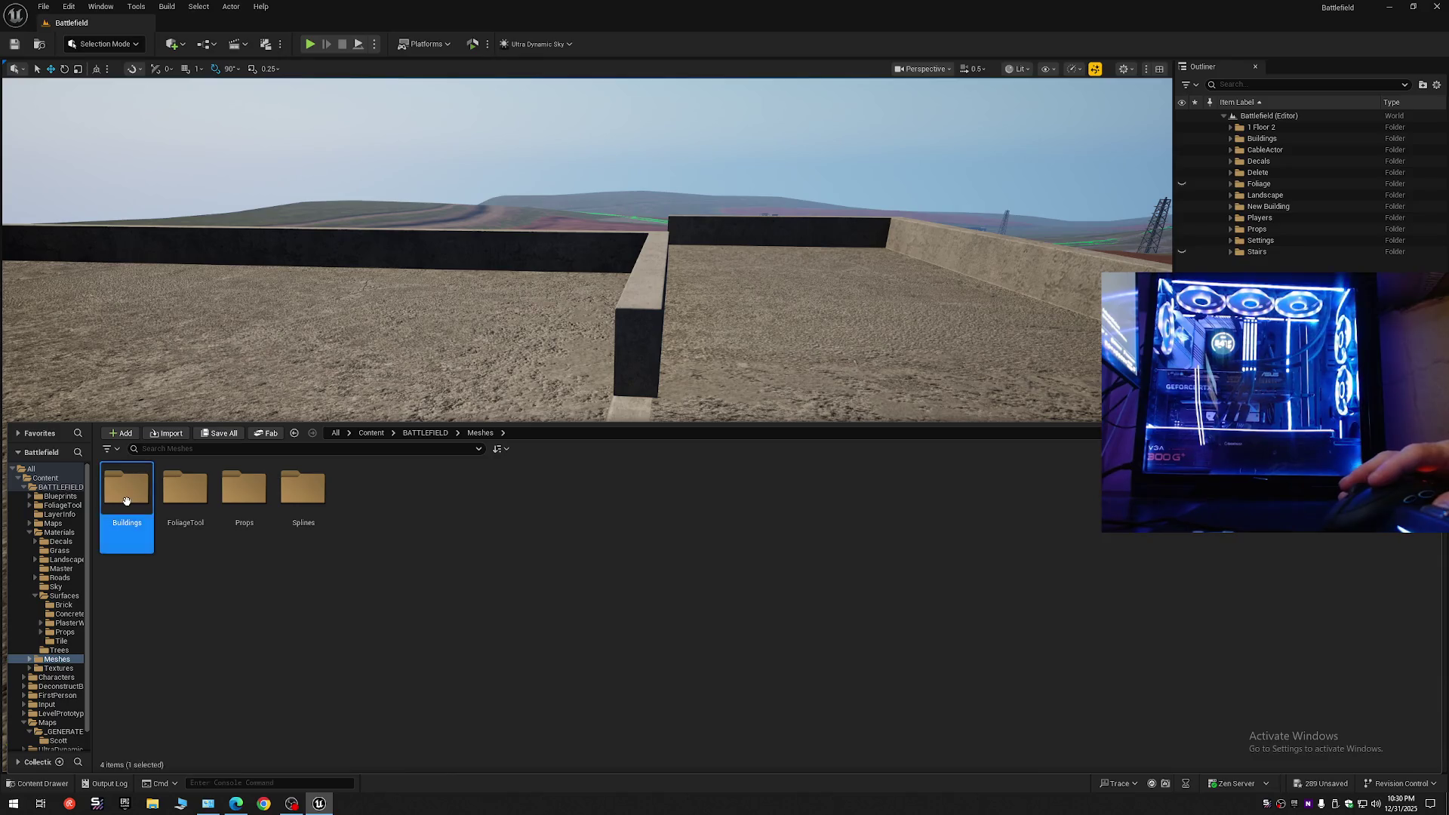
left_click(151, 502)
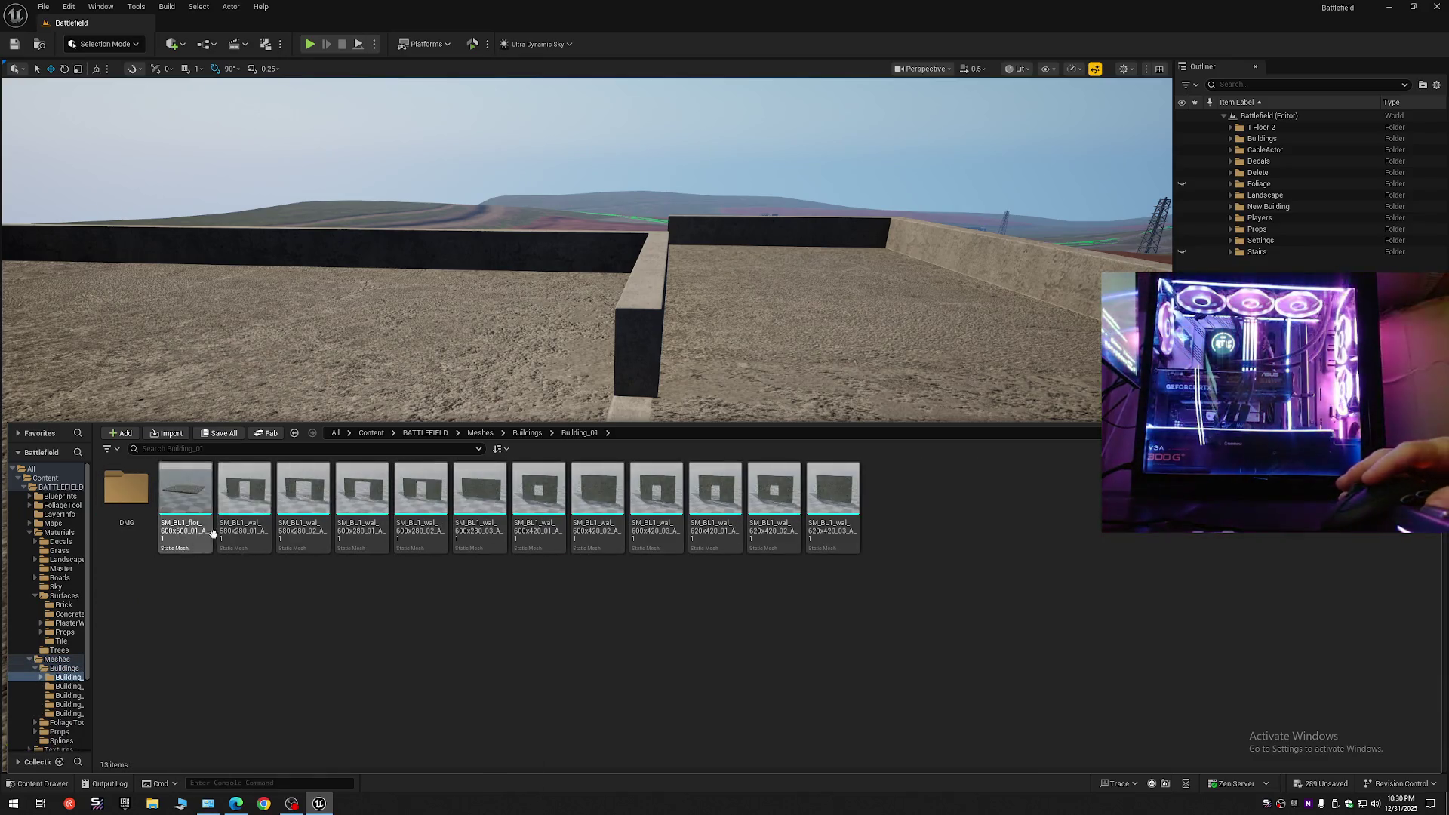
double_click(175, 510)
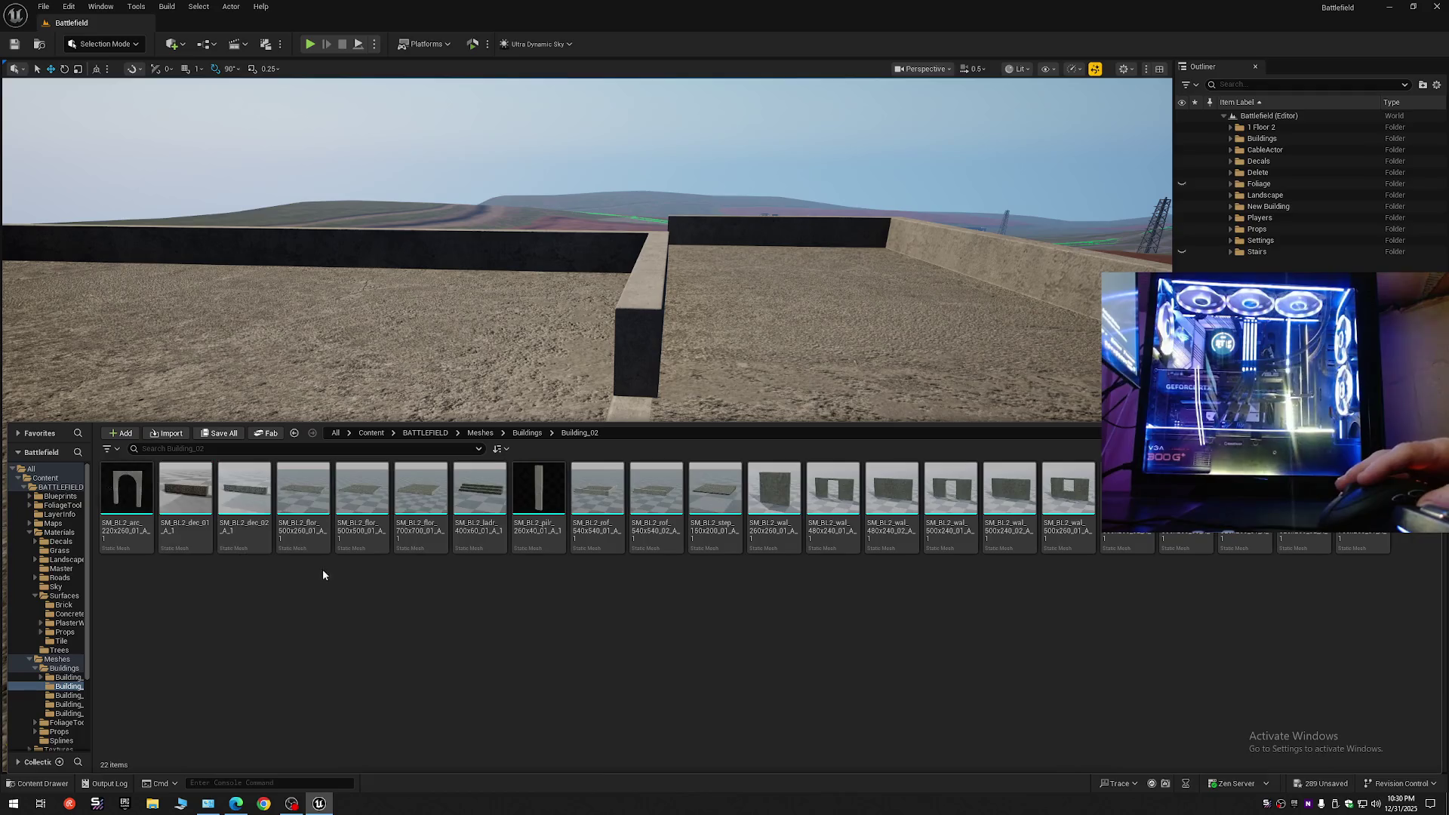
Step: Place the SM_BL2 pillar and an SM_BL2_dec_02_A concrete ledge piece on the rooftop
mouse_move(539, 494)
left_mouse_down()
mouse_move(555, 505)
mouse_move(566, 406)
mouse_move(619, 452)
left_mouse_up()
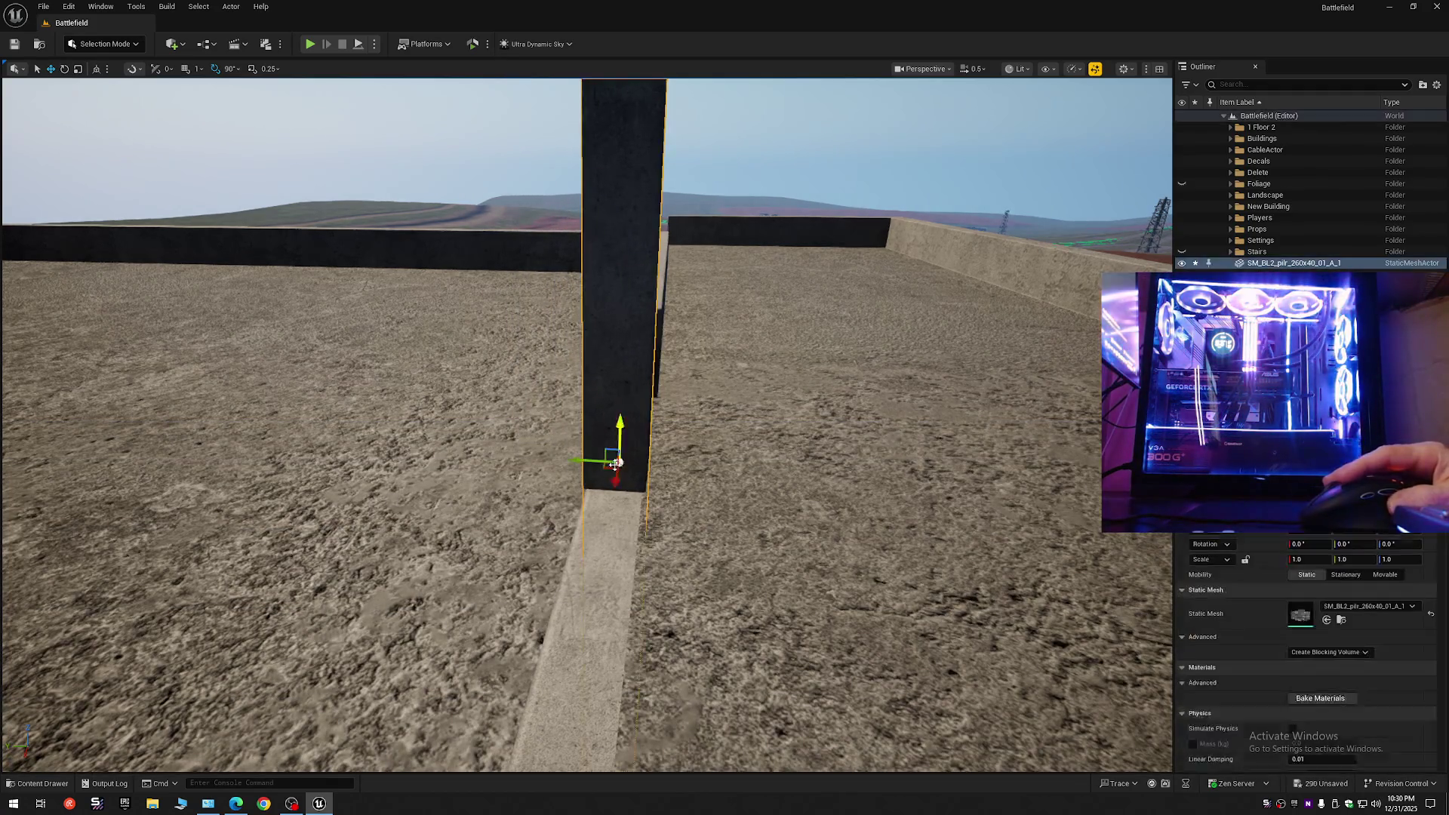
left_click_drag(623, 564, 133, 764)
left_click(28, 785)
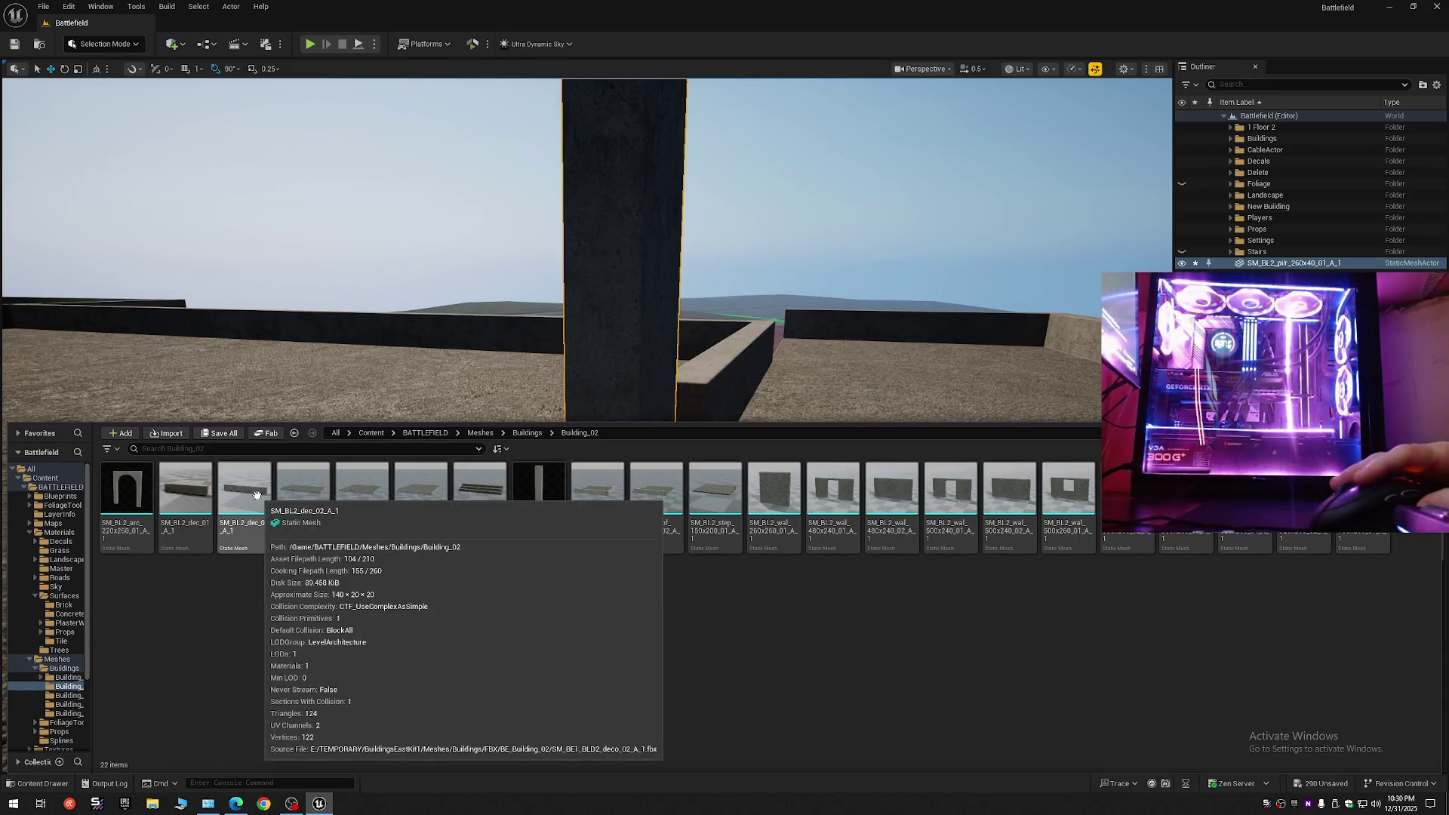
key("ctrl+space")
mouse_move(696, 417)
left_mouse_down()
mouse_move(754, 478)
mouse_move(669, 589)
left_mouse_up()
left_click(623, 483)
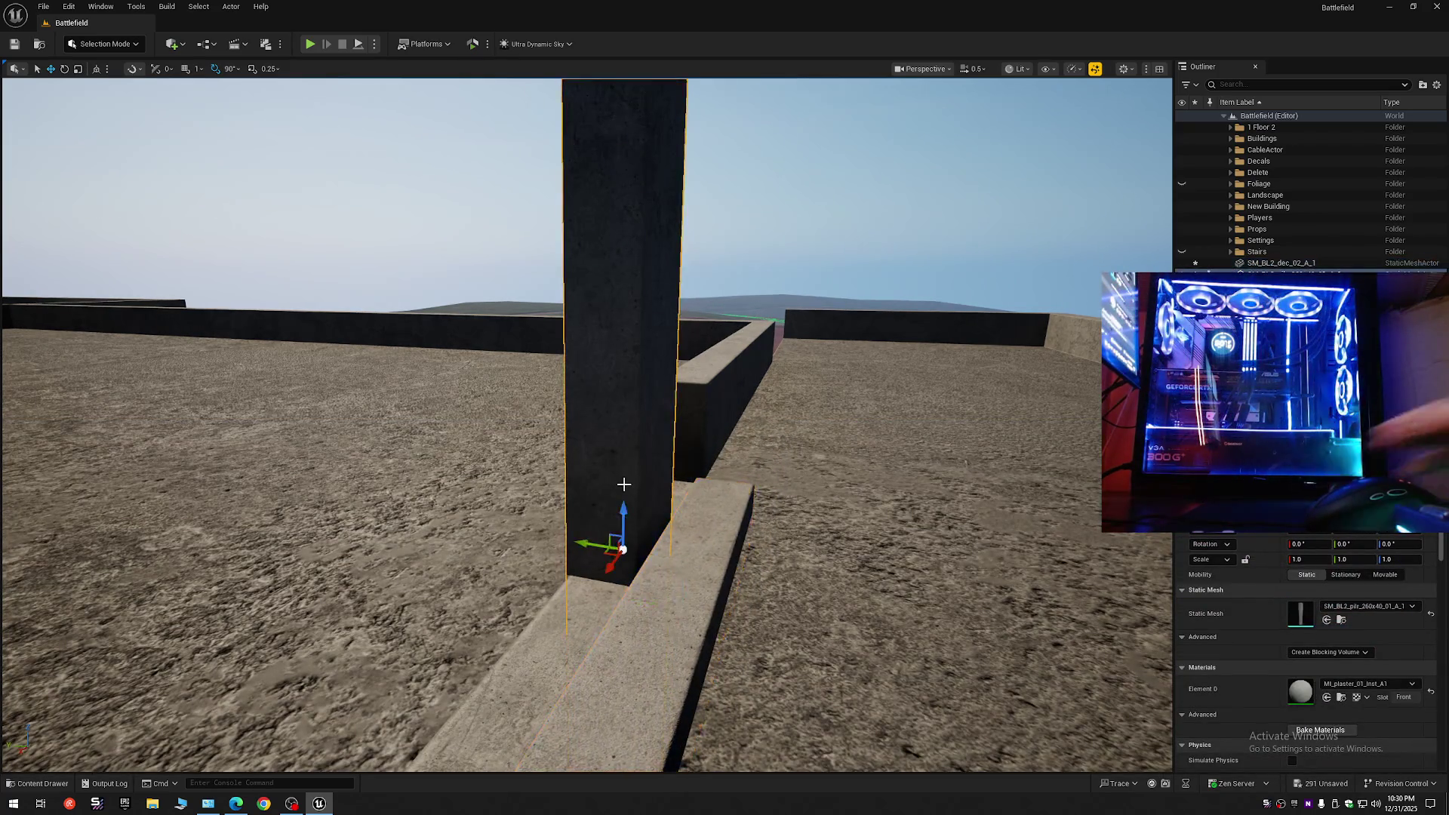
Step: Delete the pillar and slide the concrete ledge left along the roof
key("Delete")
left_click(676, 546)
mouse_move(653, 613)
left_mouse_down()
mouse_move(559, 603)
mouse_move(559, 528)
left_mouse_up()
mouse_move(927, 650)
left_mouse_down()
mouse_move(824, 546)
mouse_move(630, 566)
mouse_move(649, 565)
mouse_move(589, 533)
mouse_move(411, 540)
left_mouse_up()
scroll(679, 558, "down", 2)
scroll(468, 539, "up", 1)
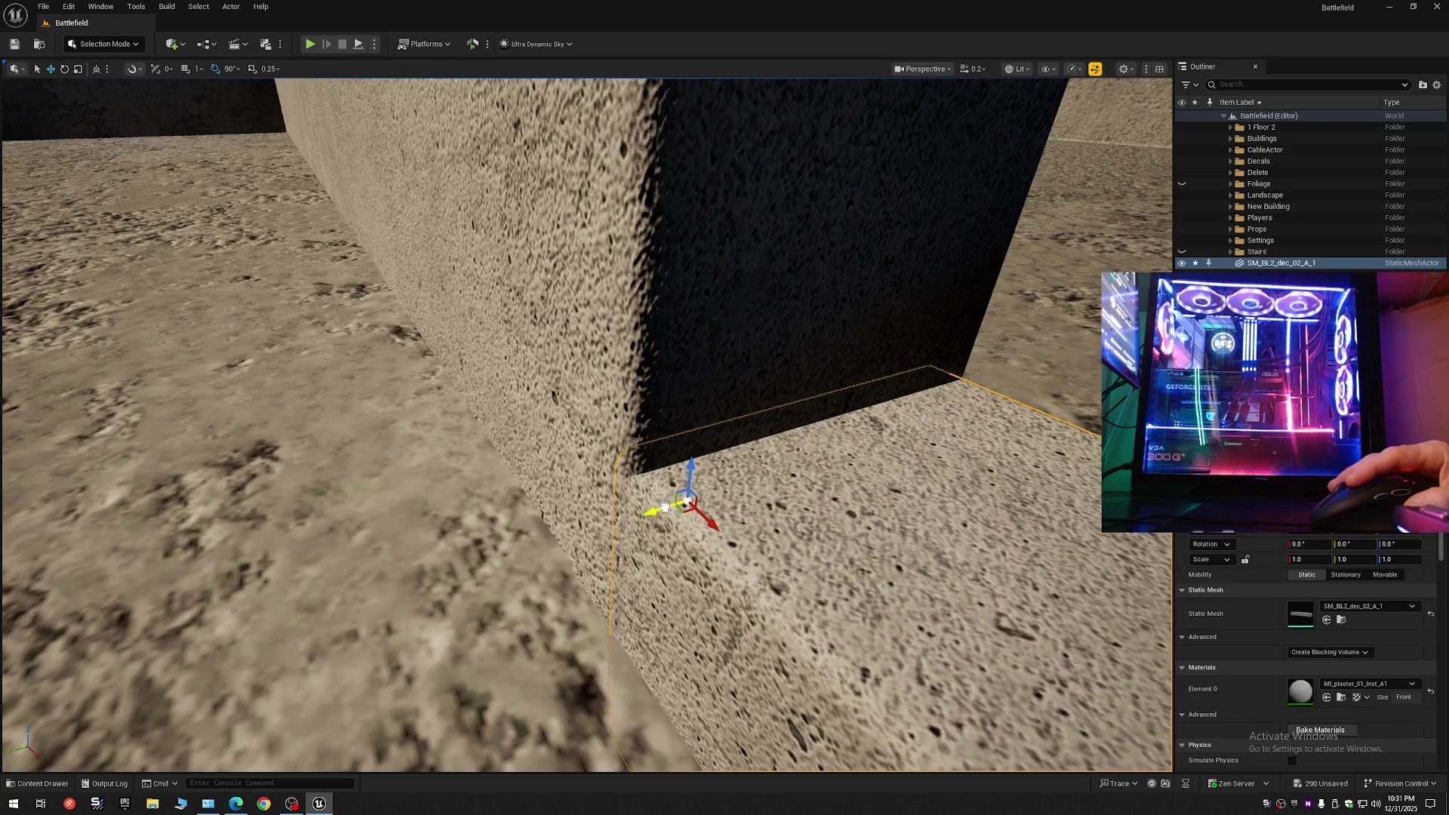
scroll(408, 541, "up", 1)
mouse_move(412, 540)
left_mouse_down()
mouse_move(396, 540)
mouse_move(548, 601)
left_mouse_up()
Step: Fly along the rooftop strip toward the tall block to review the ledge's reach
scroll(472, 571, "up", 1)
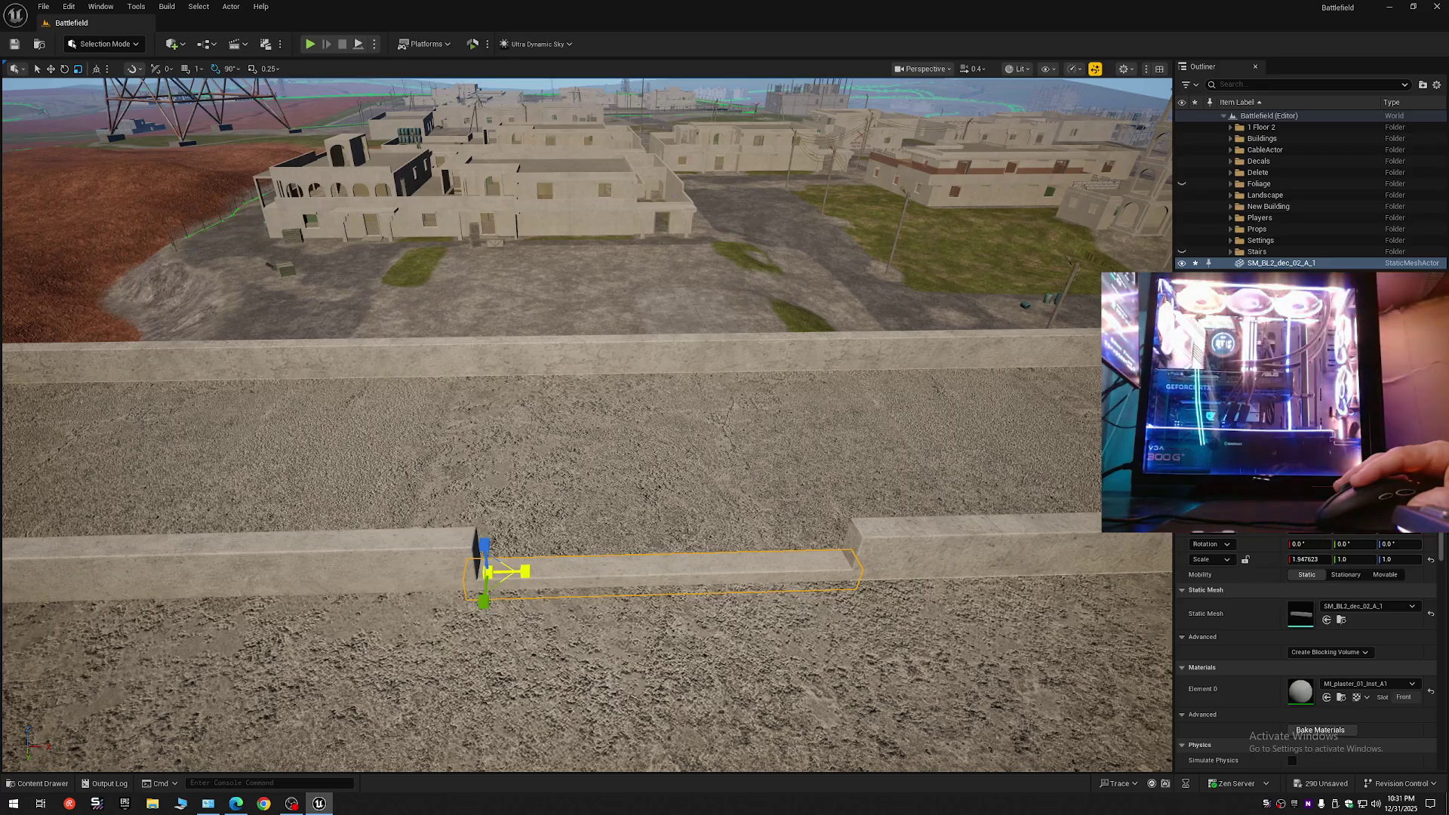
scroll(560, 596, "down", 2)
left_click_drag(561, 600, 550, 562)
scroll(519, 449, "up", 1)
key("w")
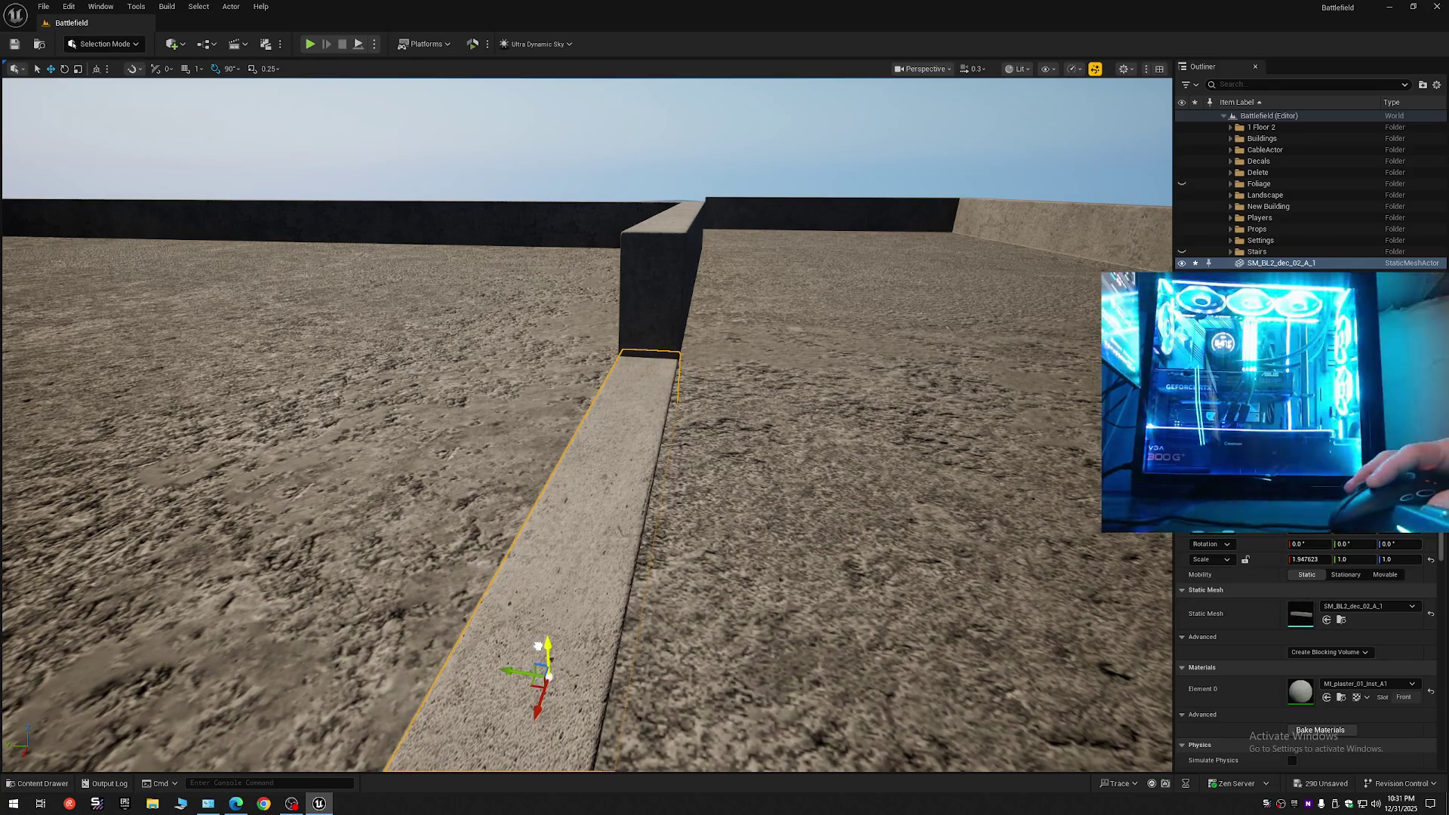
key("w")
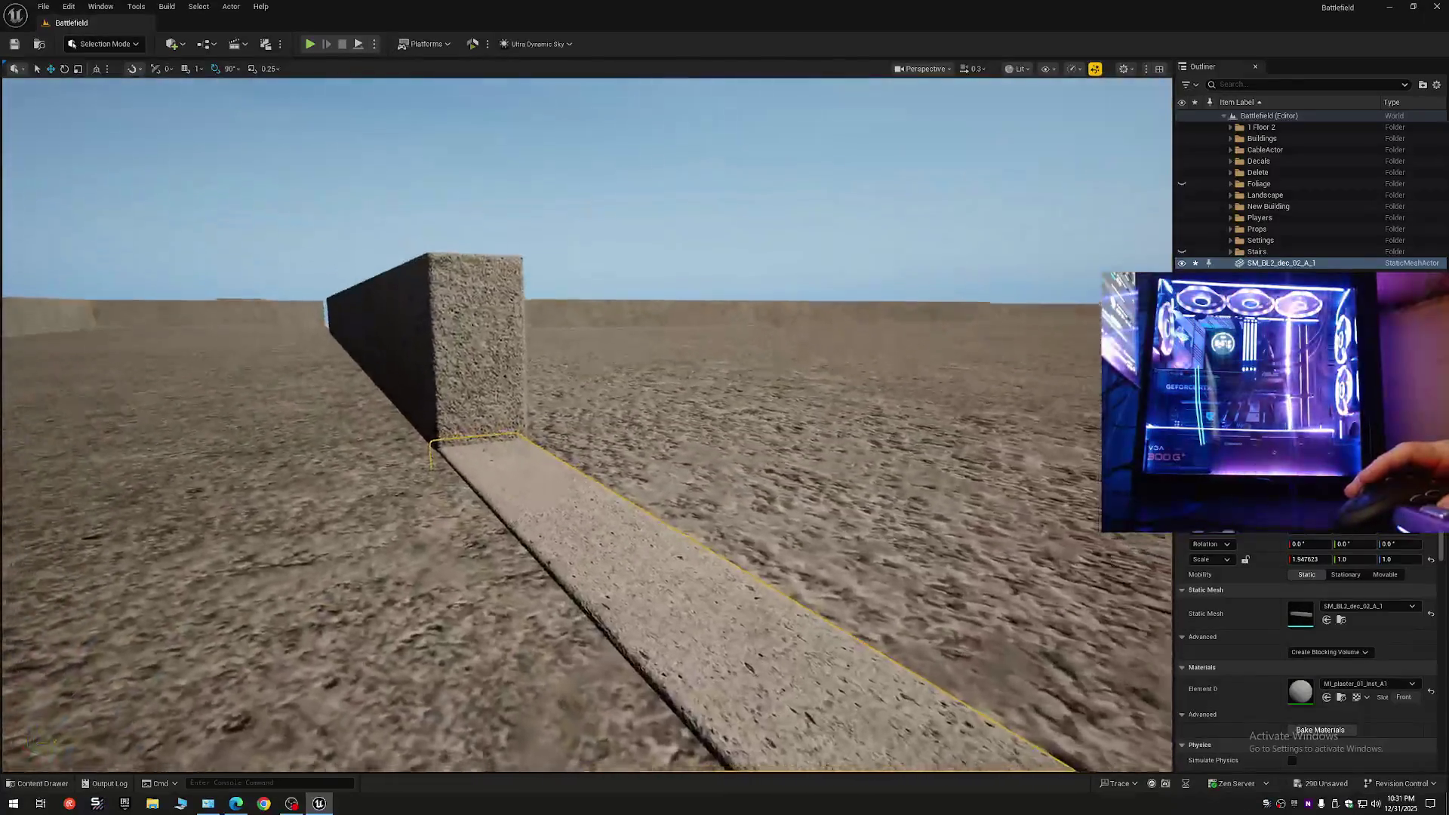
scroll(587, 423, "down", 1)
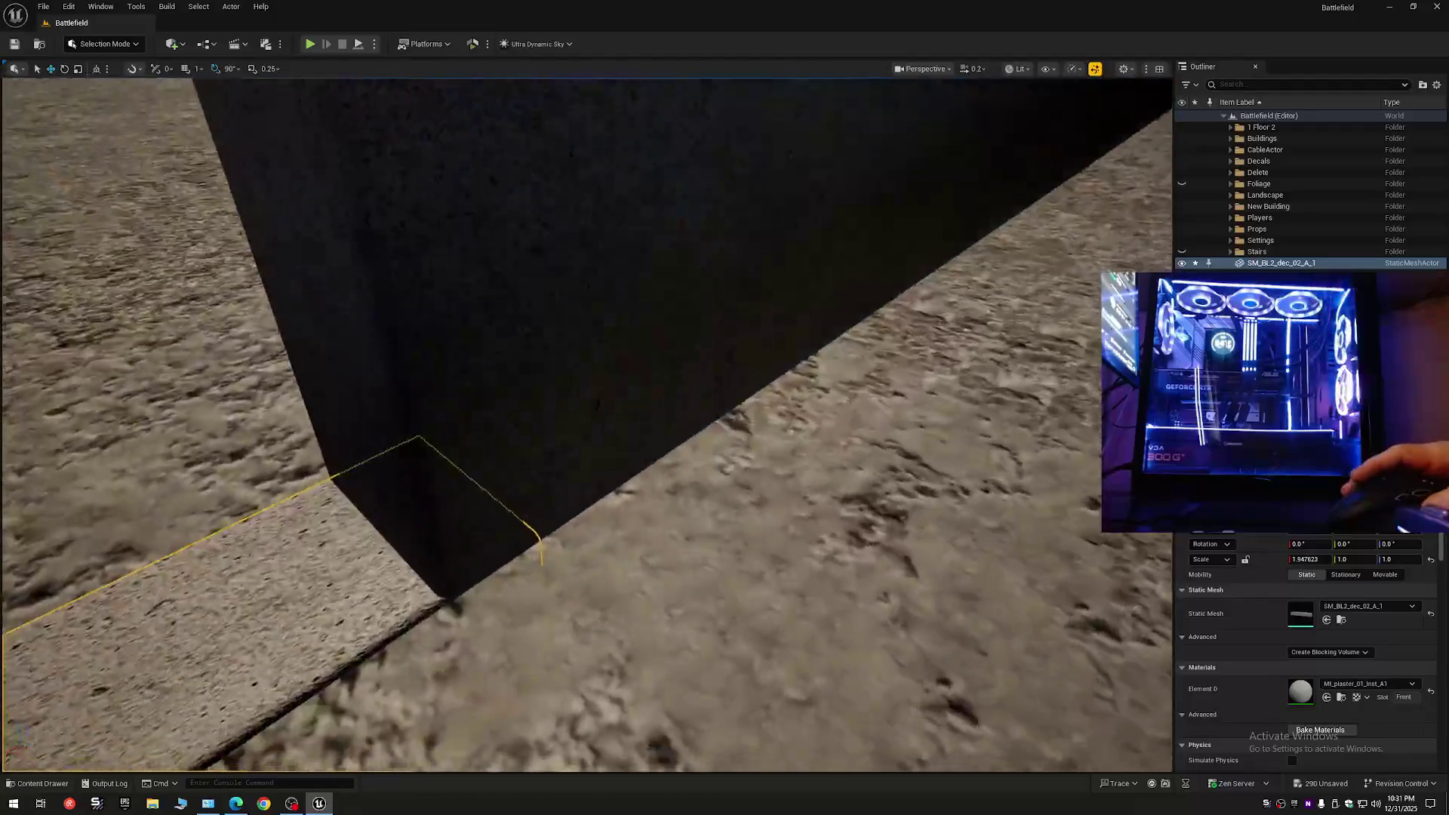
scroll(587, 423, "down", 1)
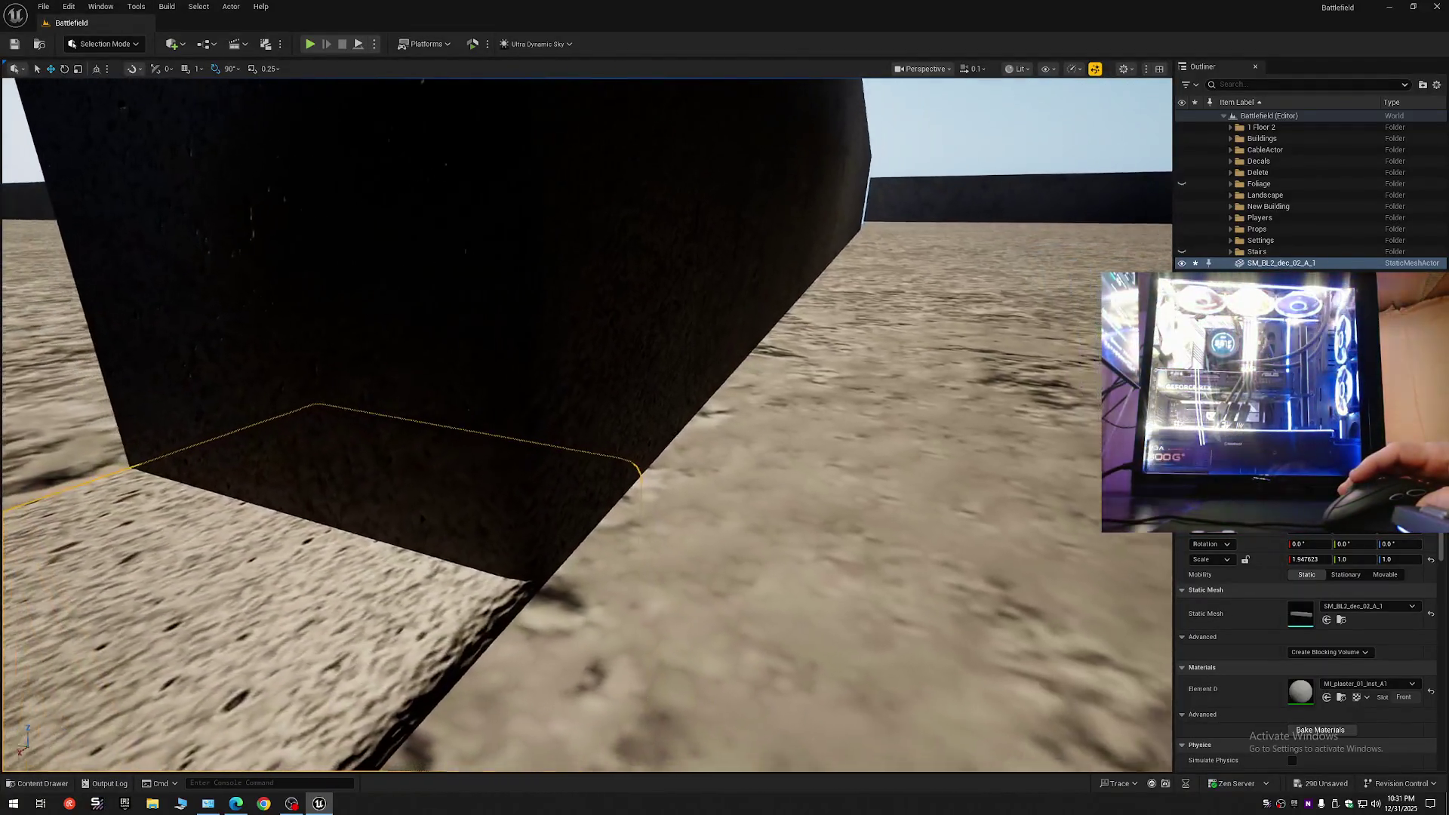
scroll(587, 423, "up", 1)
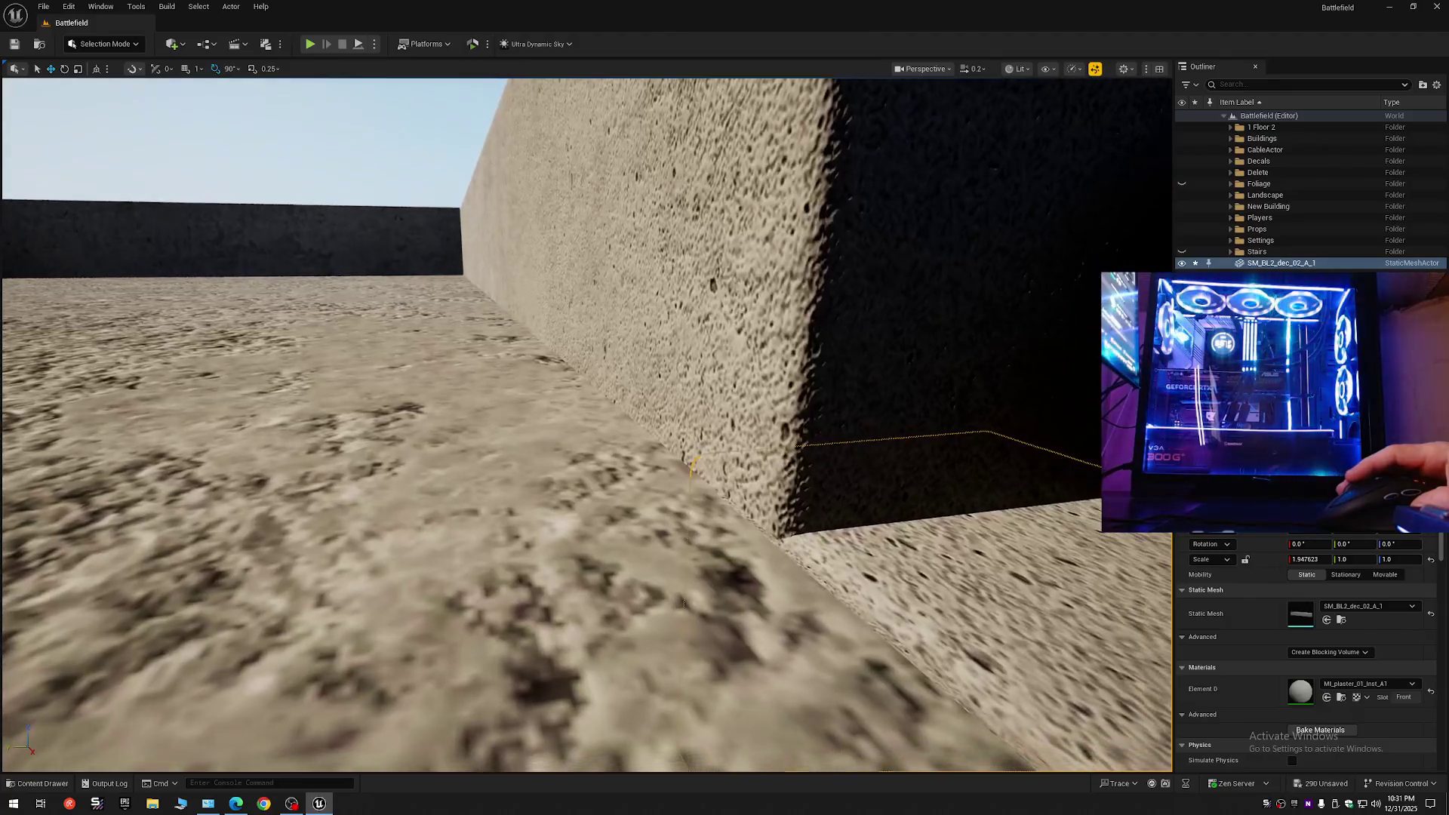
scroll(587, 422, "down", 1)
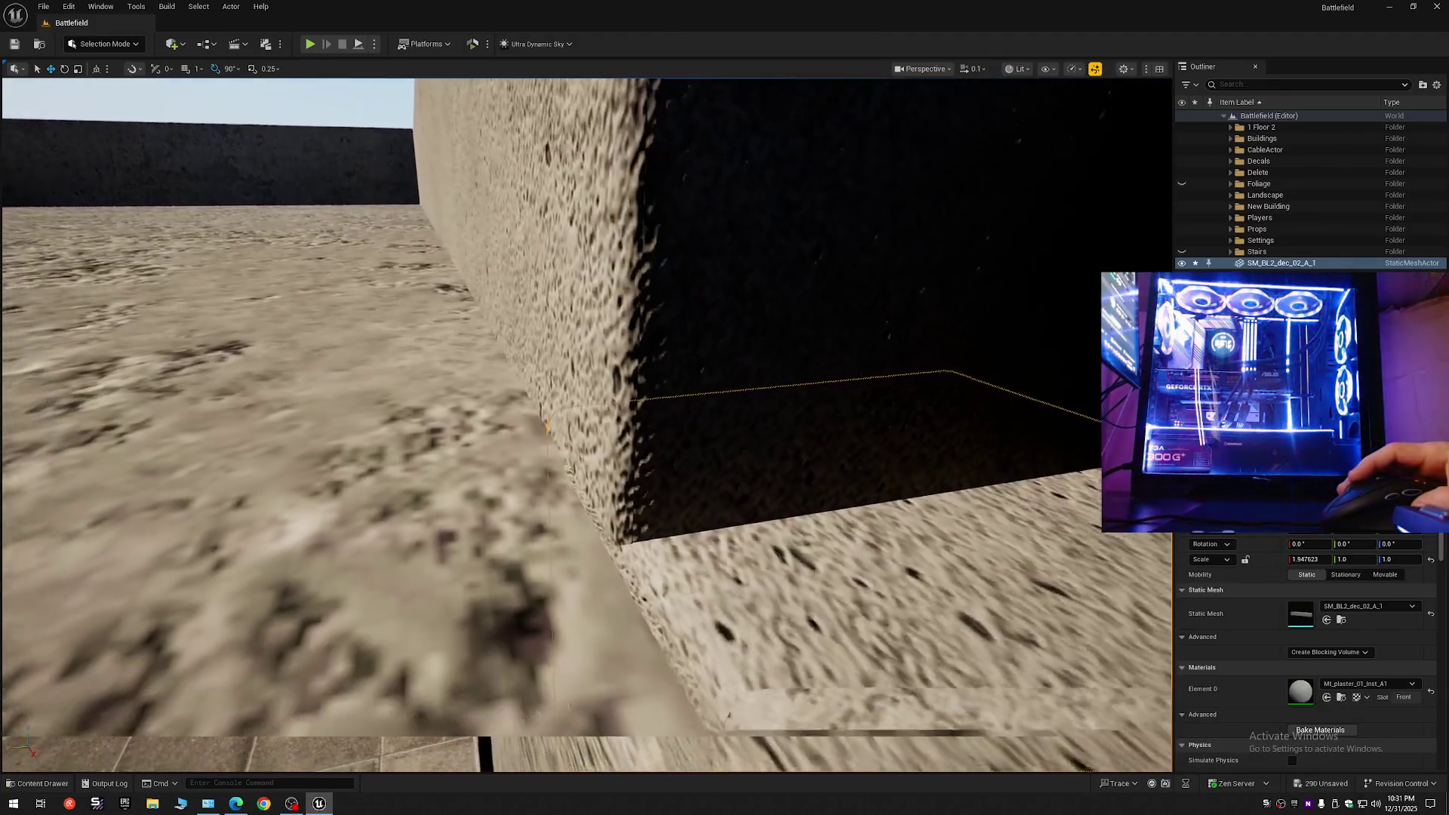
Step: Toggle the ledge's Outliner visibility to check the surface beneath, then show it again
left_click(1182, 263)
mouse_move(1071, 358)
left_mouse_down()
mouse_move(1071, 403)
mouse_move(1086, 415)
mouse_move(1155, 430)
mouse_move(1155, 407)
left_mouse_up()
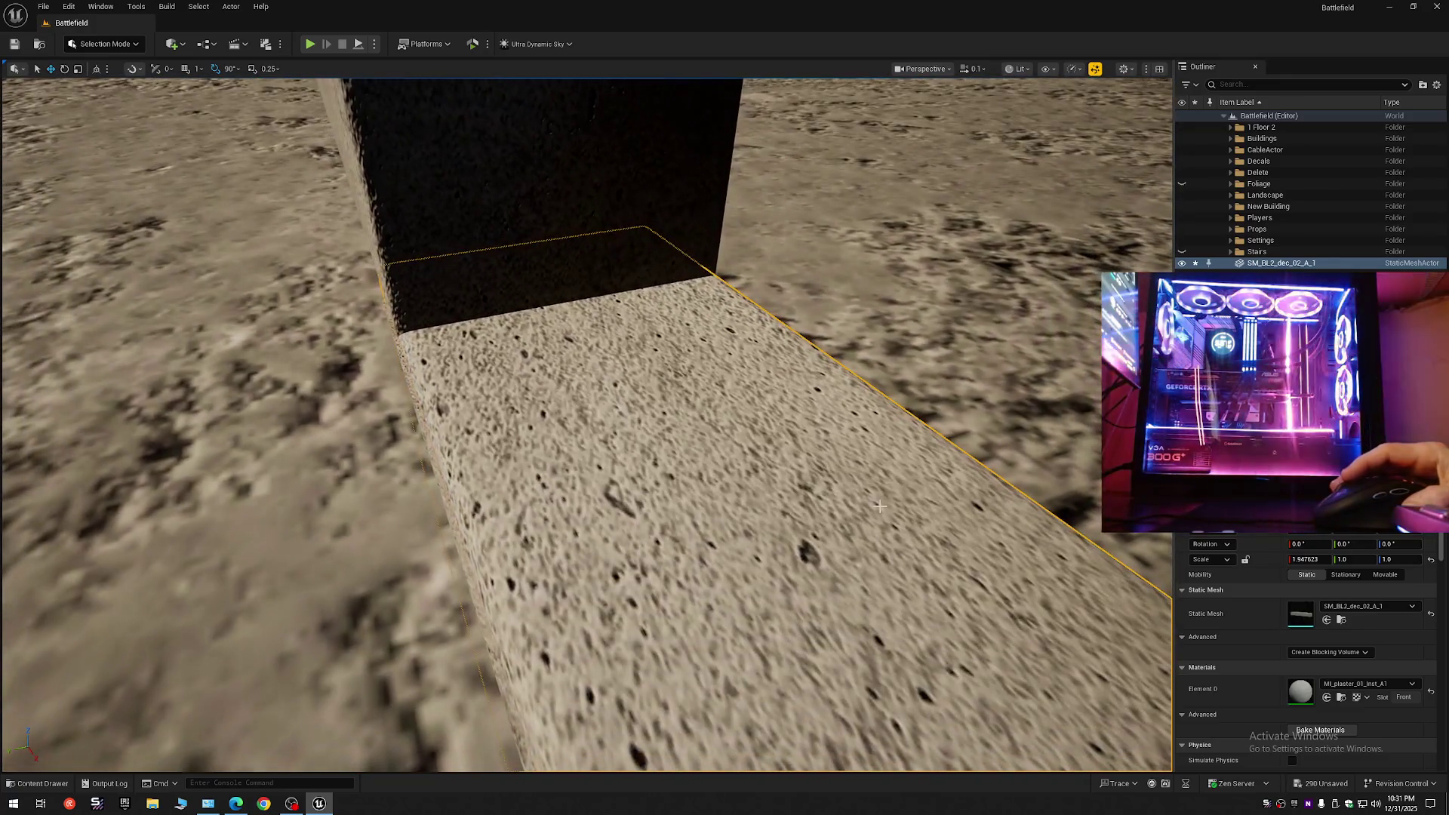
left_click(1182, 264)
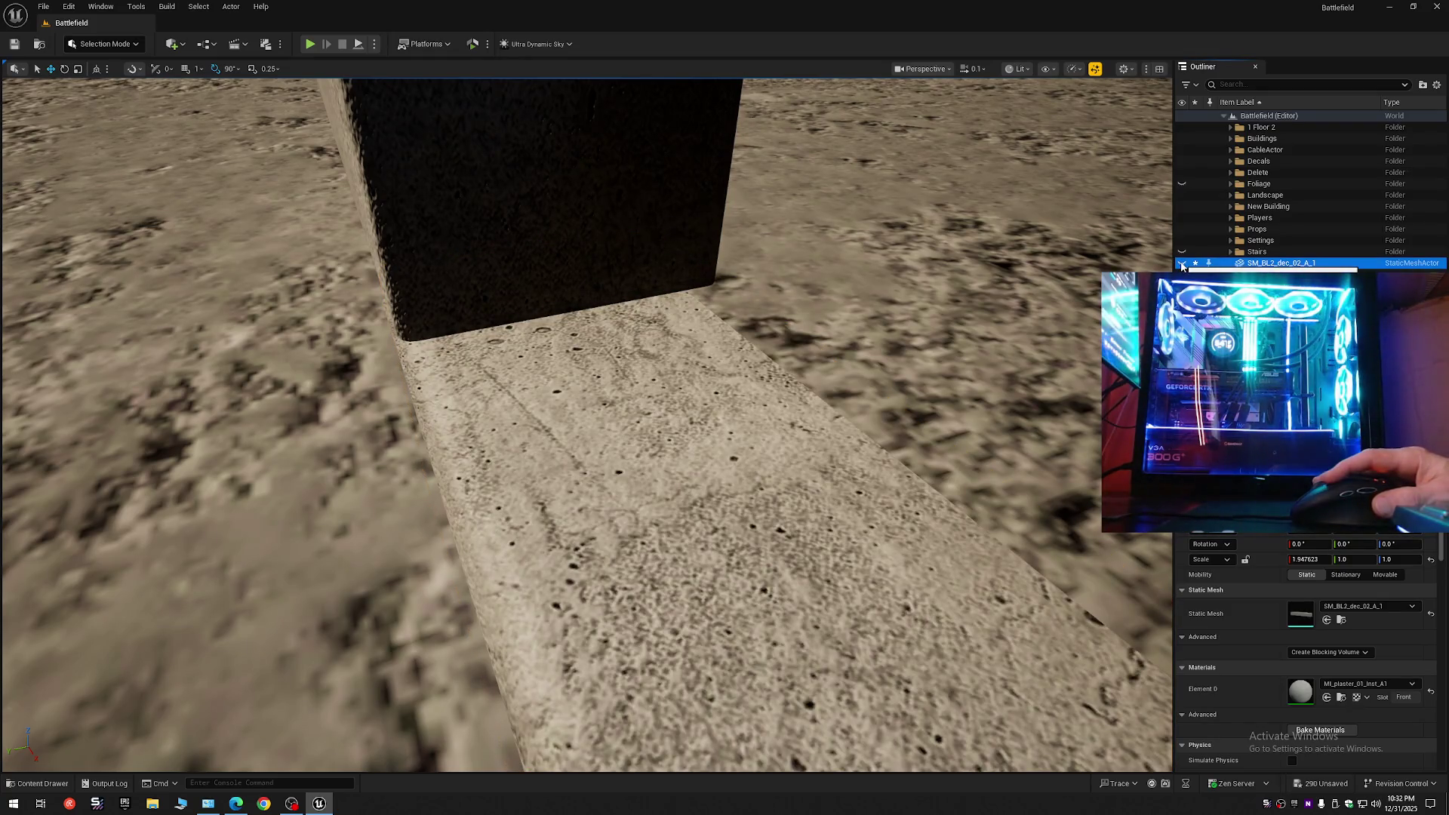
left_click(1181, 263)
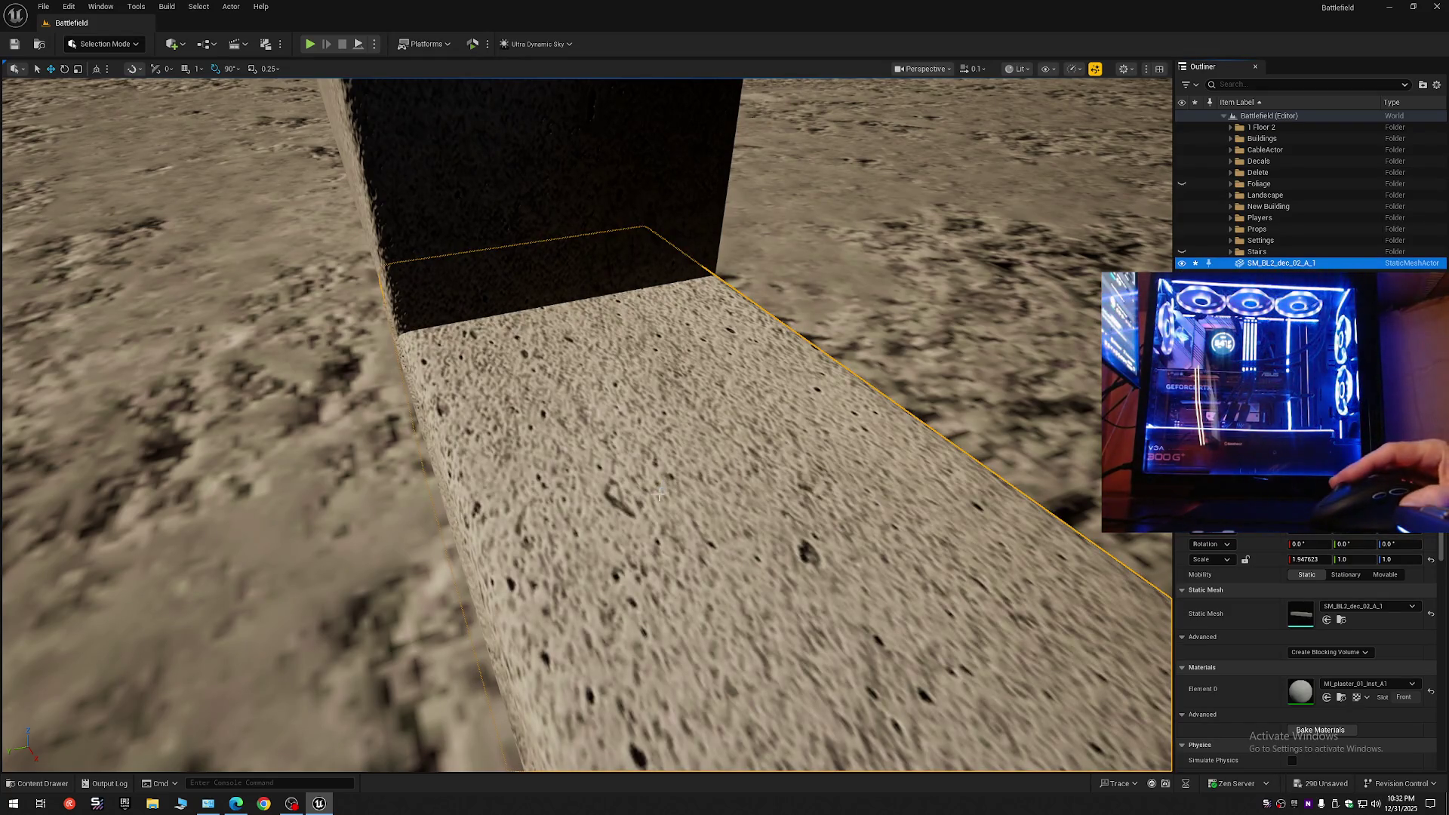
left_click(418, 503)
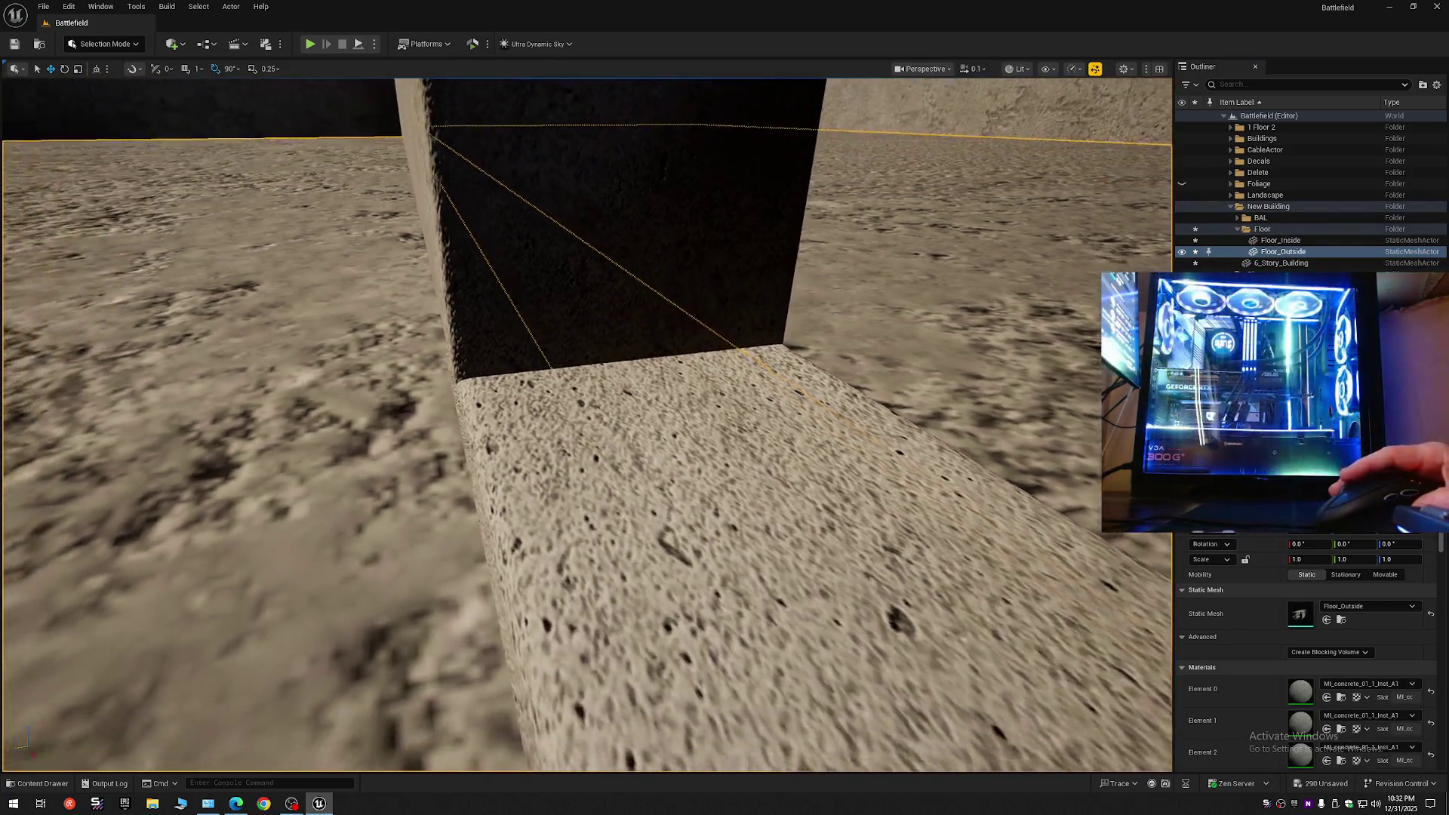
left_click_drag(453, 482, 492, 476)
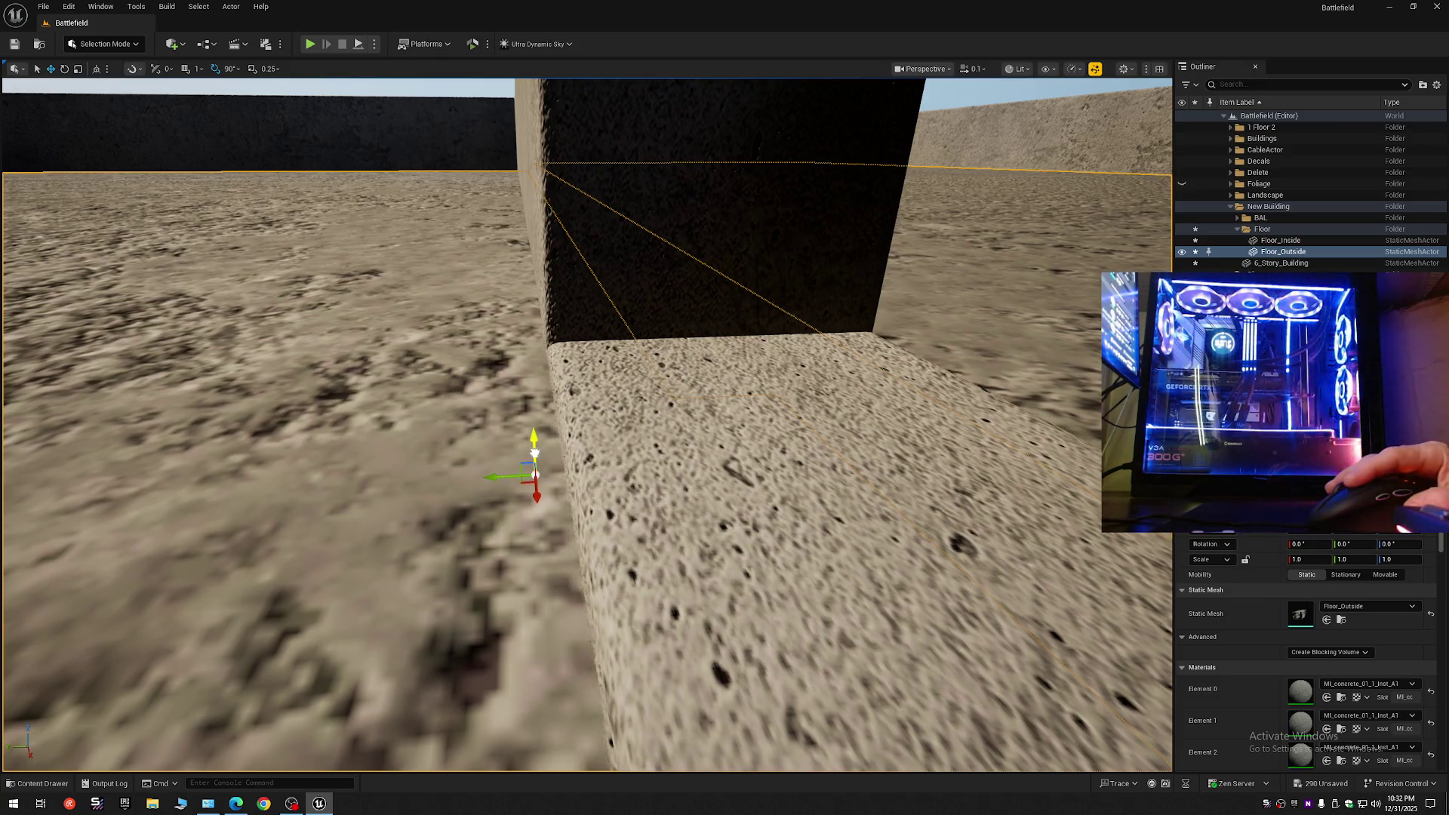
left_click_drag(610, 483, 695, 483)
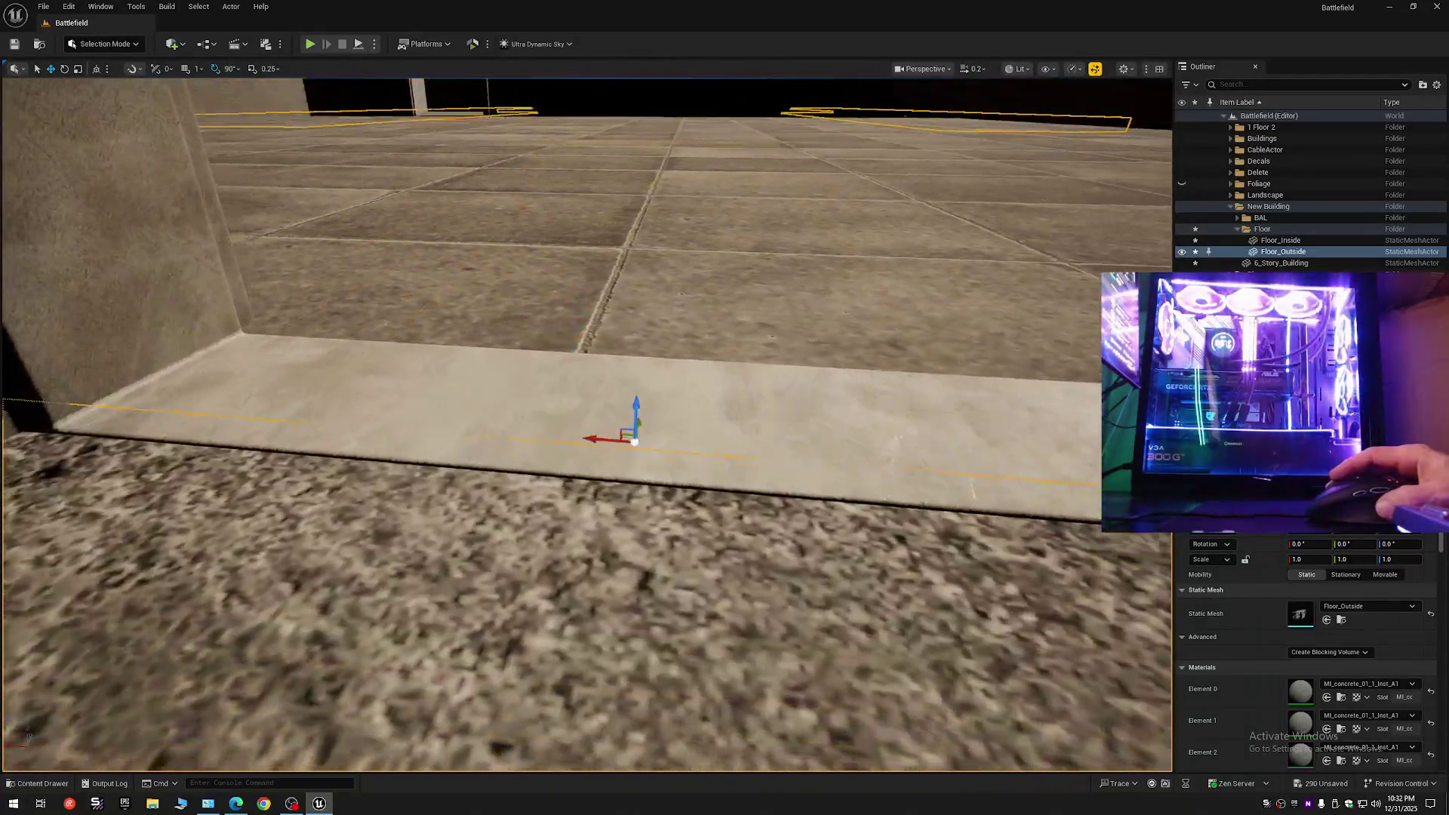
left_click_drag(695, 483, 713, 487)
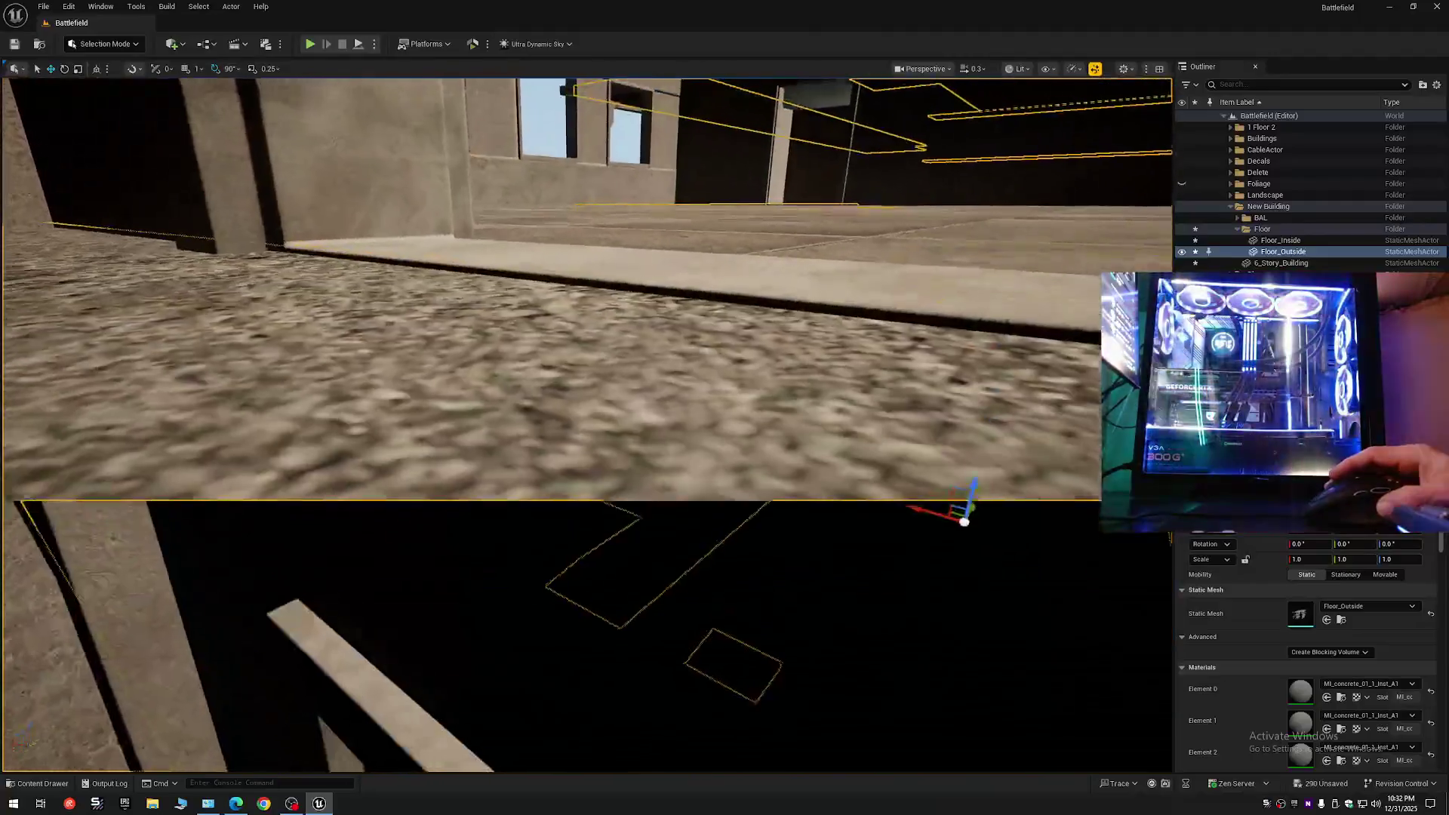
left_click_drag(713, 487, 713, 543)
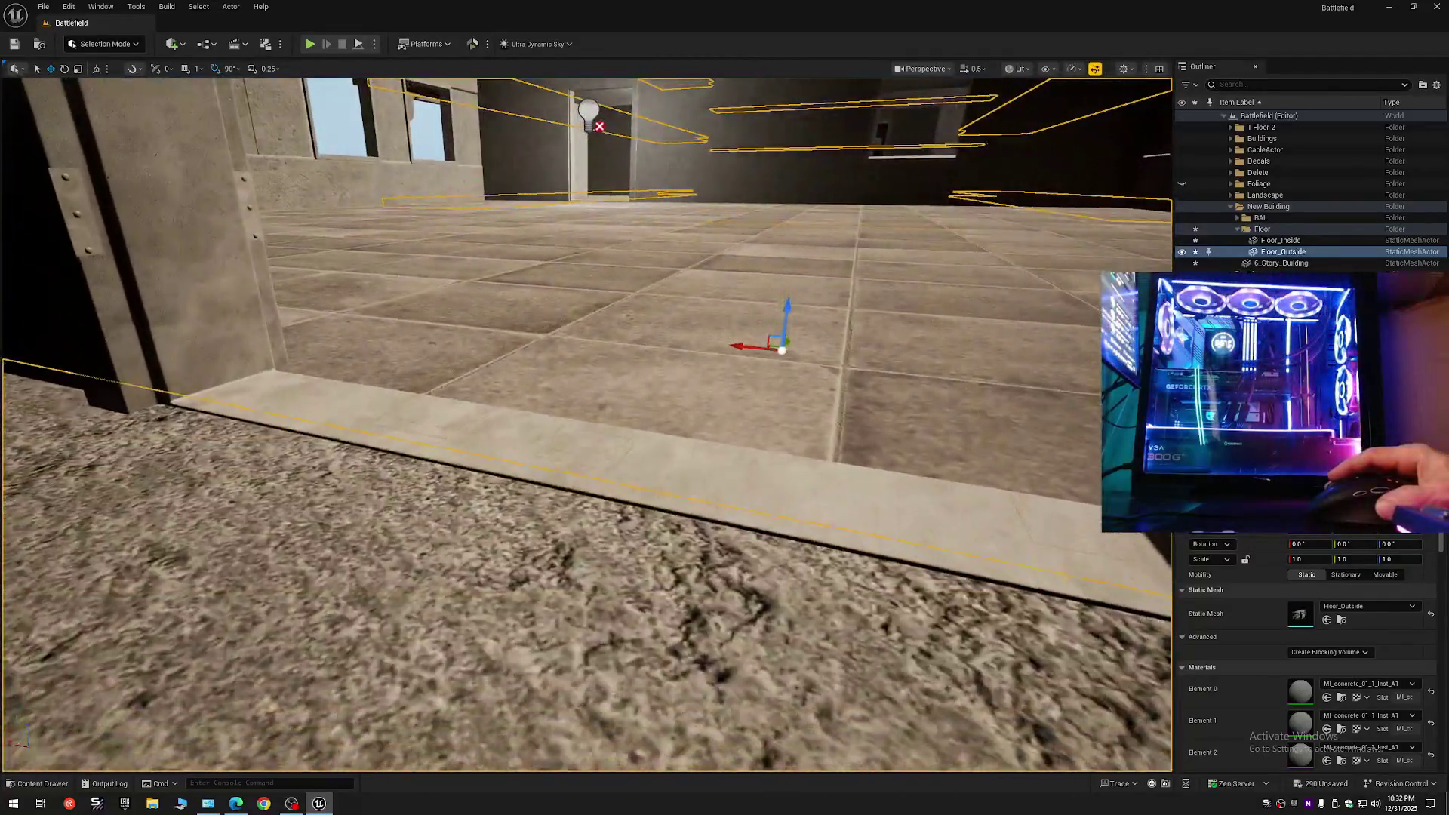
left_click_drag(713, 543, 713, 577)
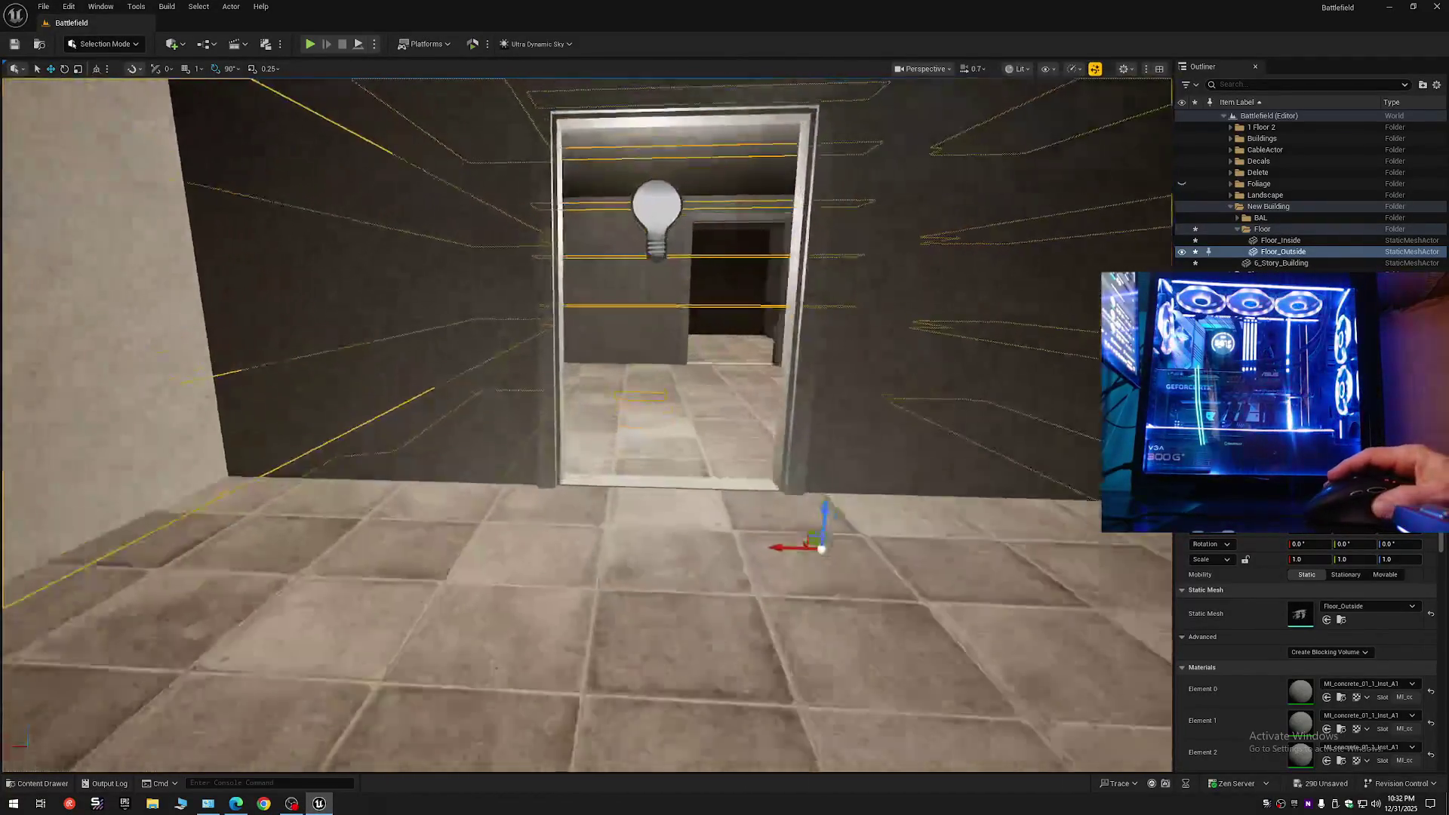
left_click_drag(713, 577, 713, 600)
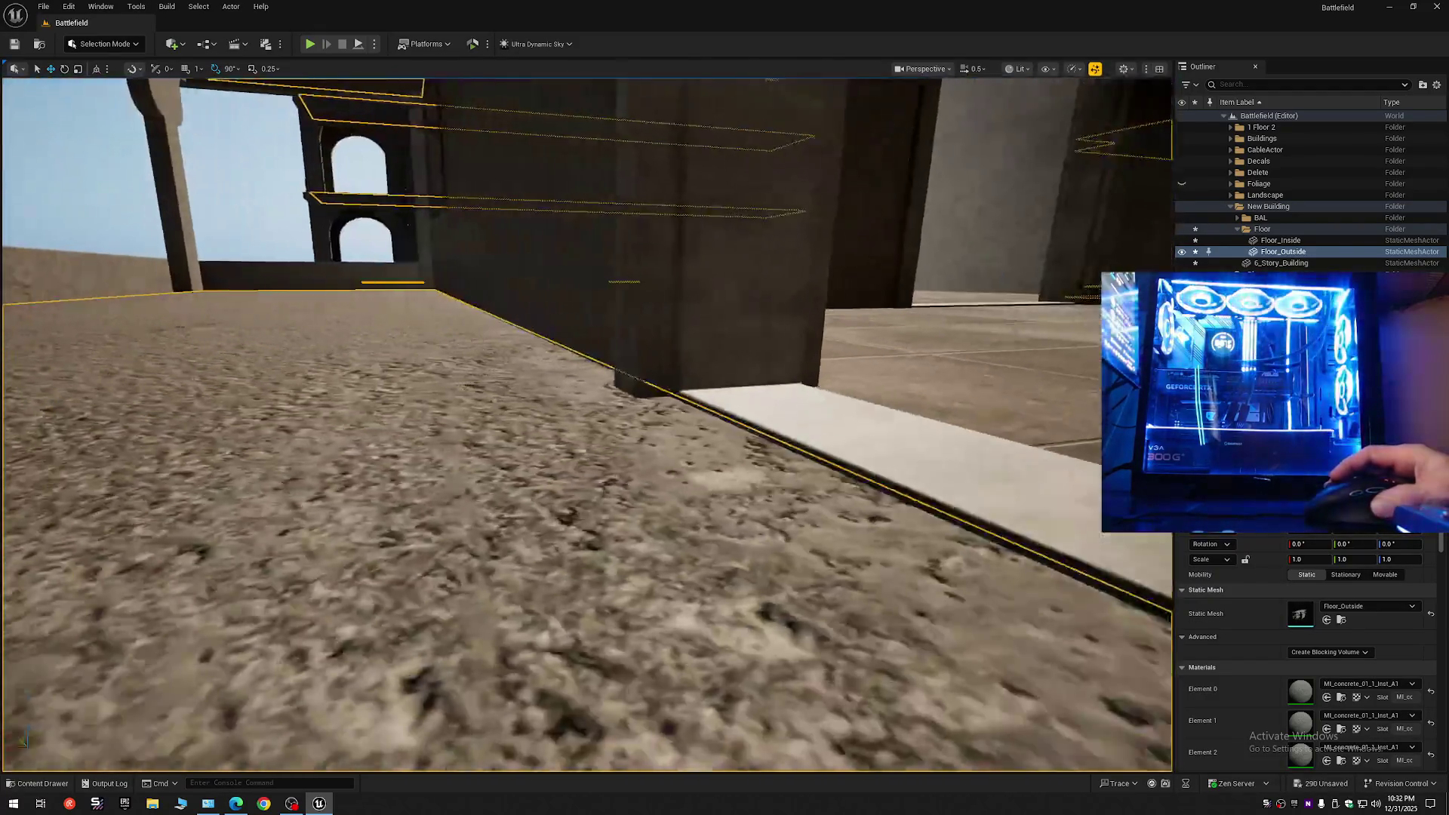
left_click_drag(713, 600, 713, 607)
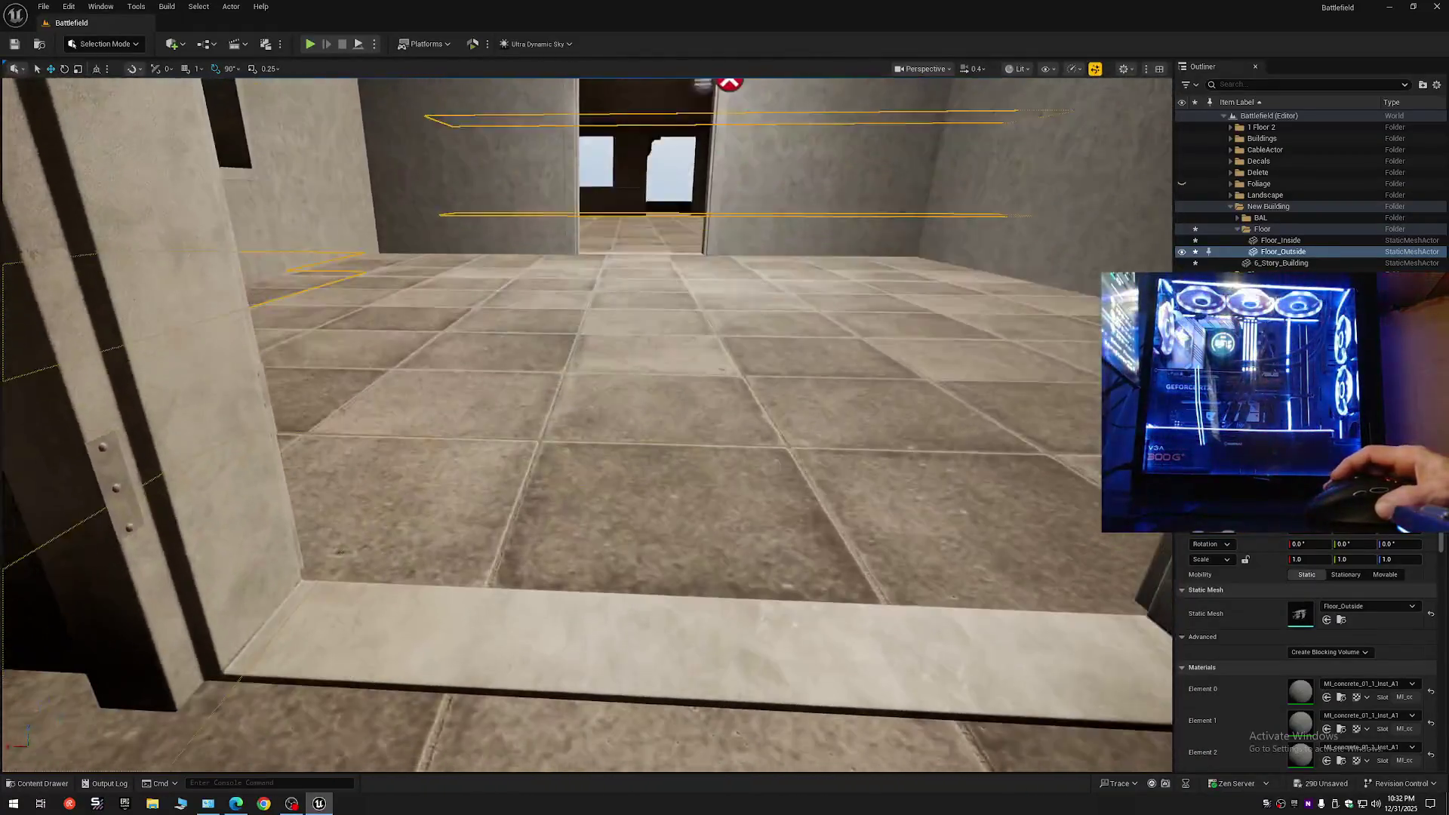
left_click_drag(713, 607, 713, 622)
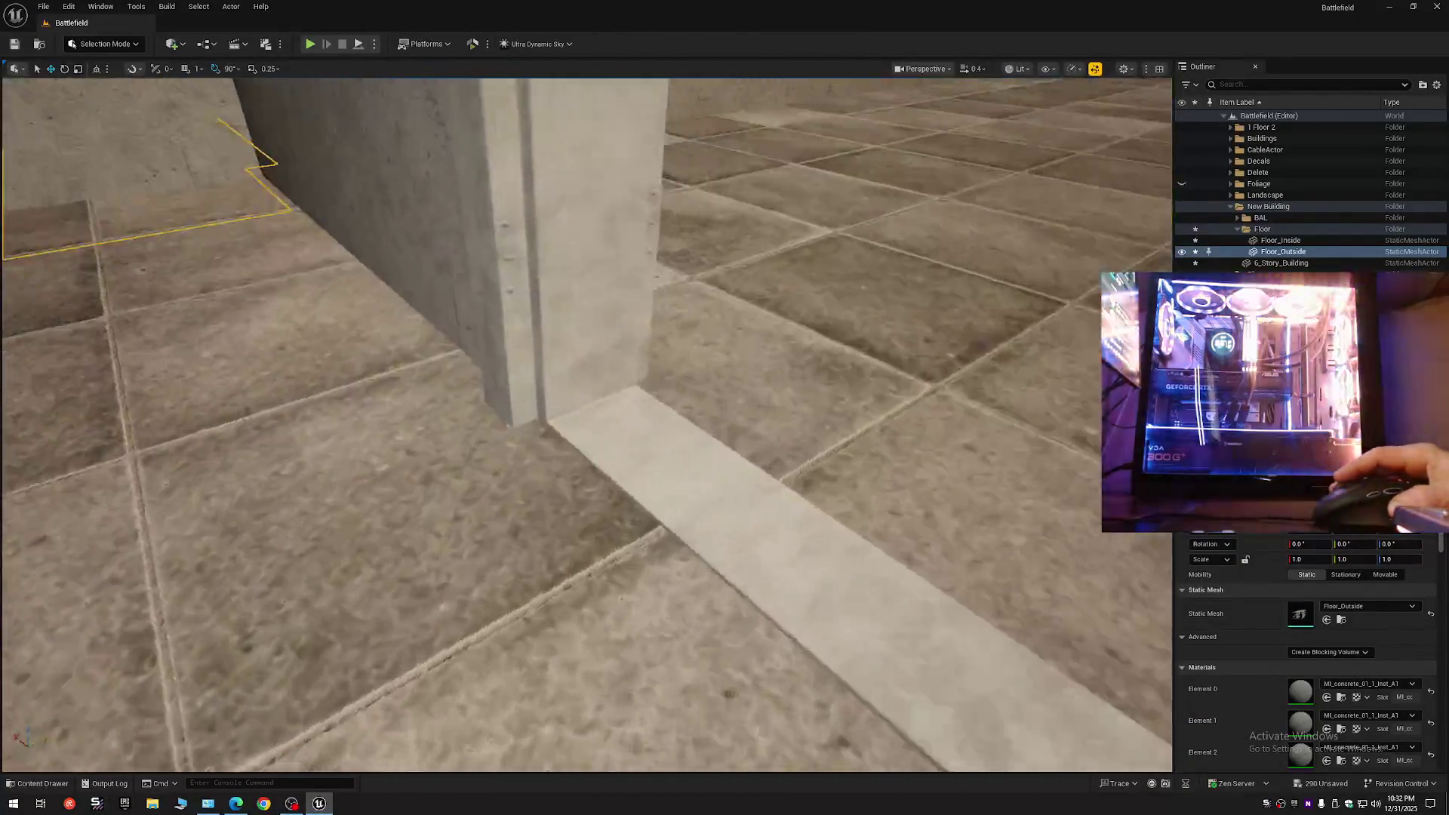
left_click_drag(713, 623, 698, 637)
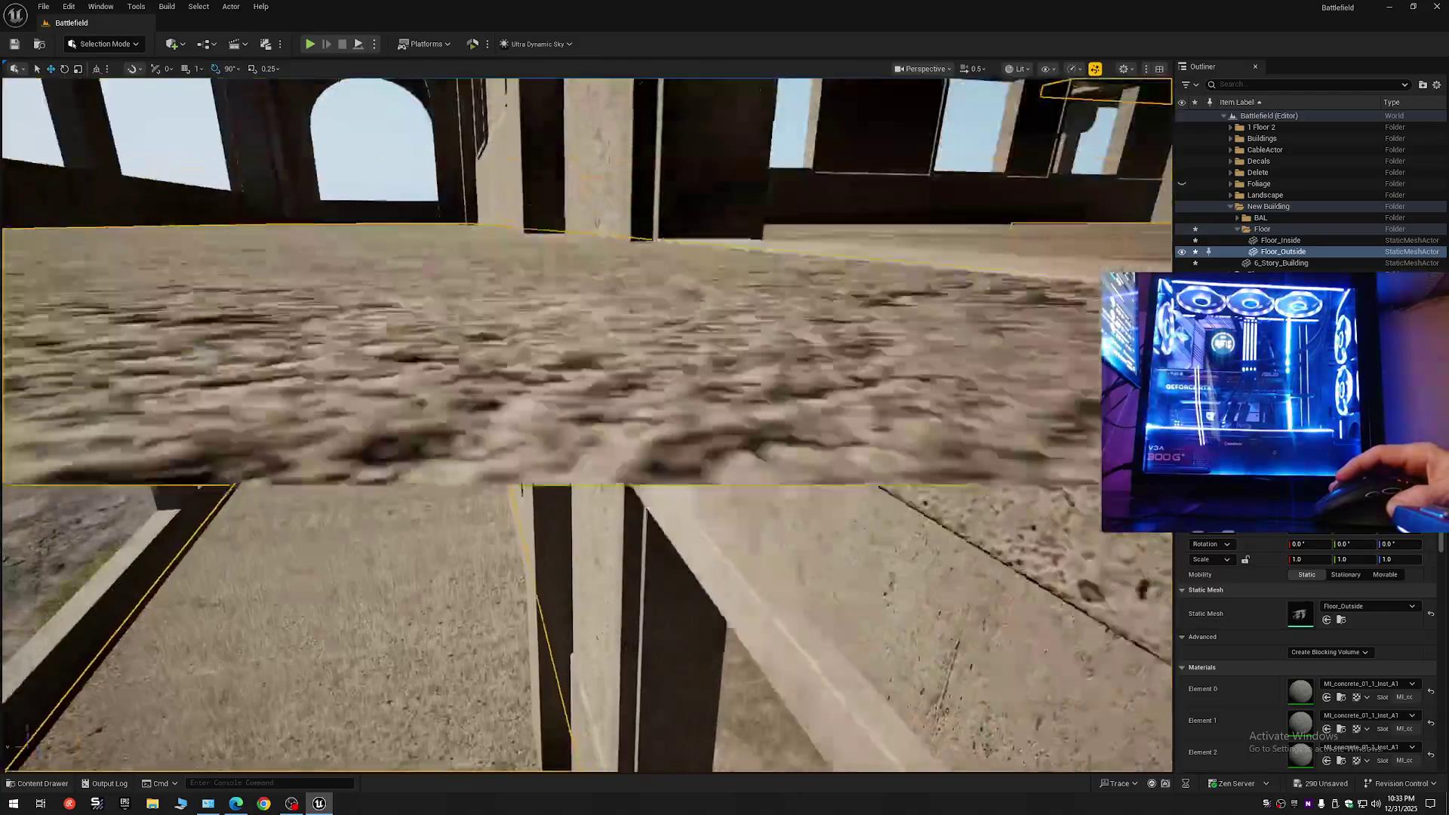
left_click_drag(697, 637, 698, 641)
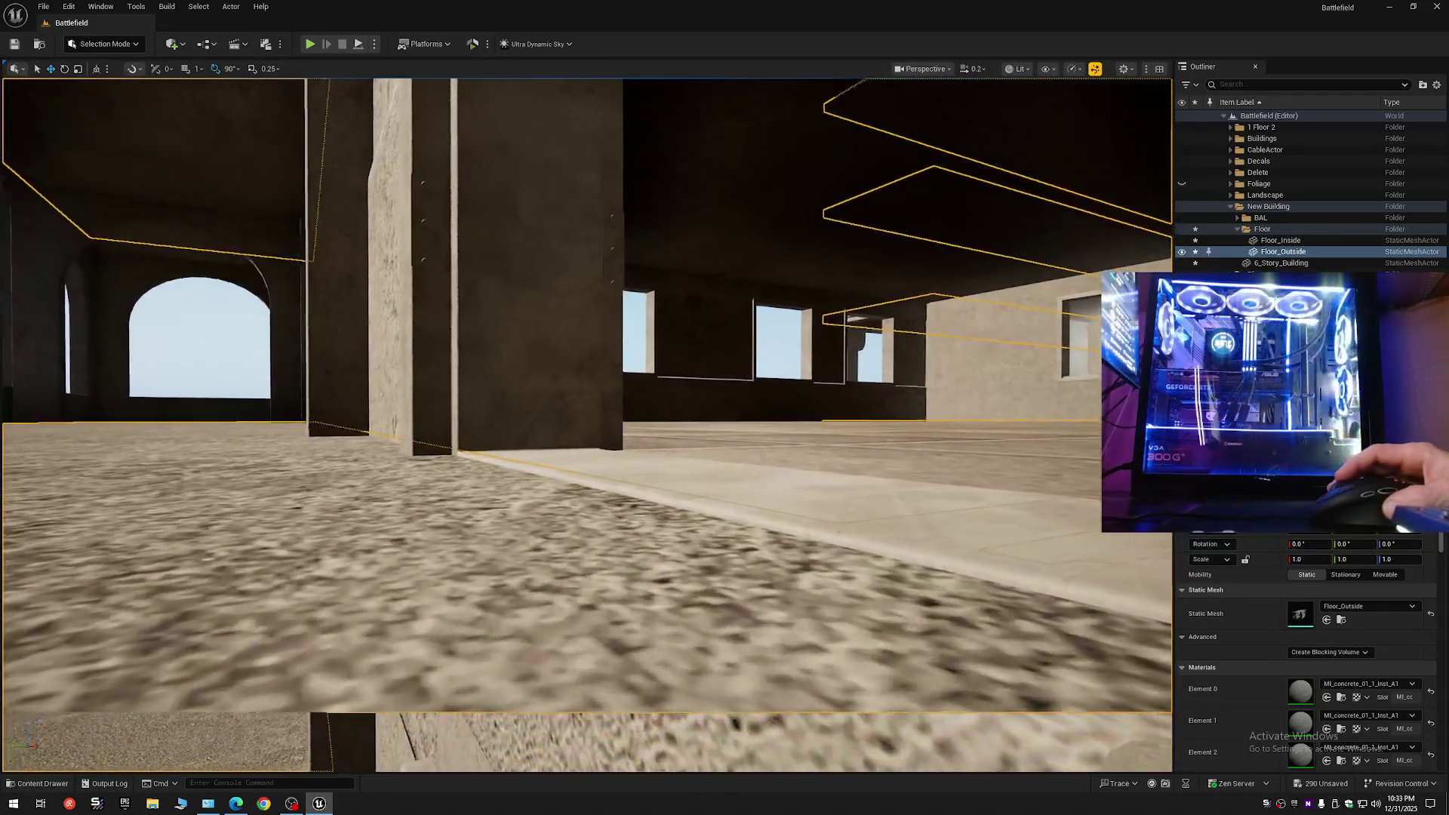
scroll(698, 643, "up", 1)
left_click_drag(698, 642, 698, 647)
left_click_drag(709, 489, 709, 489)
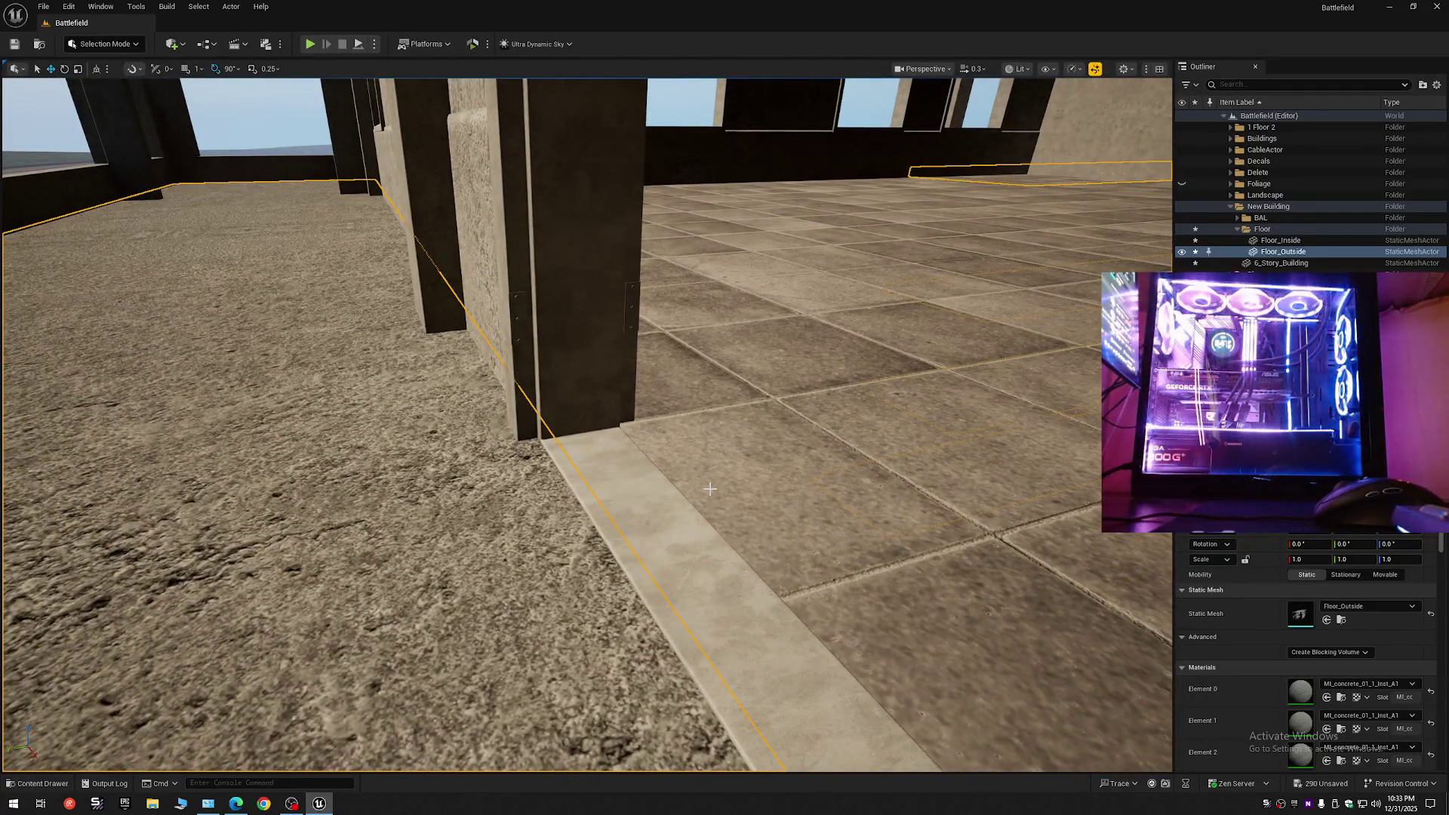
left_click_drag(765, 477, 765, 478)
scroll(765, 477, "down", 1)
scroll(765, 478, "down", 1)
scroll(765, 478, "up", 3)
scroll(765, 477, "up", 3)
scroll(765, 477, "down", 1)
left_click_drag(677, 503, 678, 503)
left_click(678, 353)
Step: Fly over the rooftop and slide the floor strip up against the wall end
left_click_drag(734, 439, 733, 439)
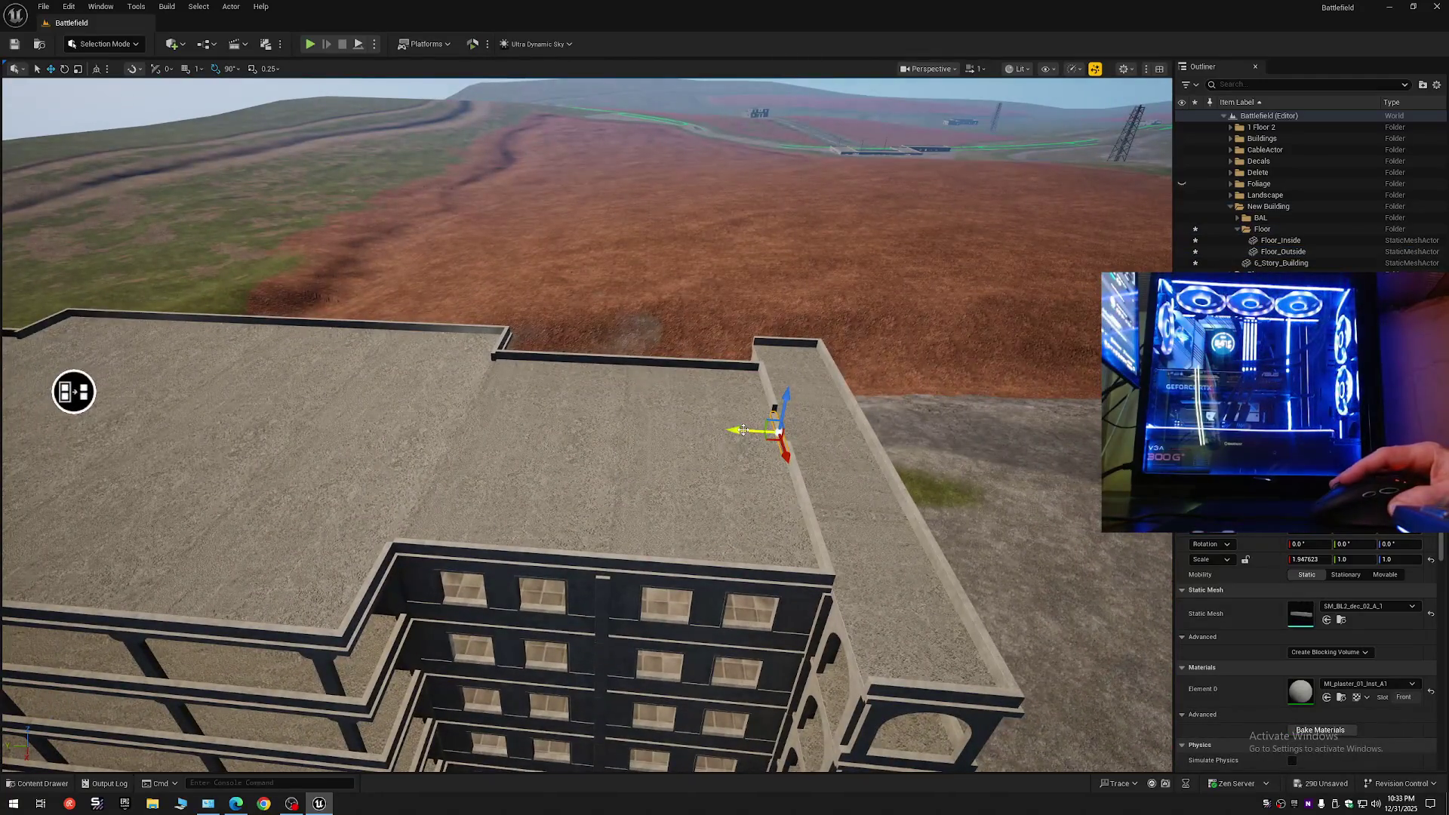
mouse_move(79, 391)
left_mouse_down()
mouse_move(372, 365)
mouse_move(705, 526)
left_mouse_up()
left_click_drag(547, 398, 547, 397)
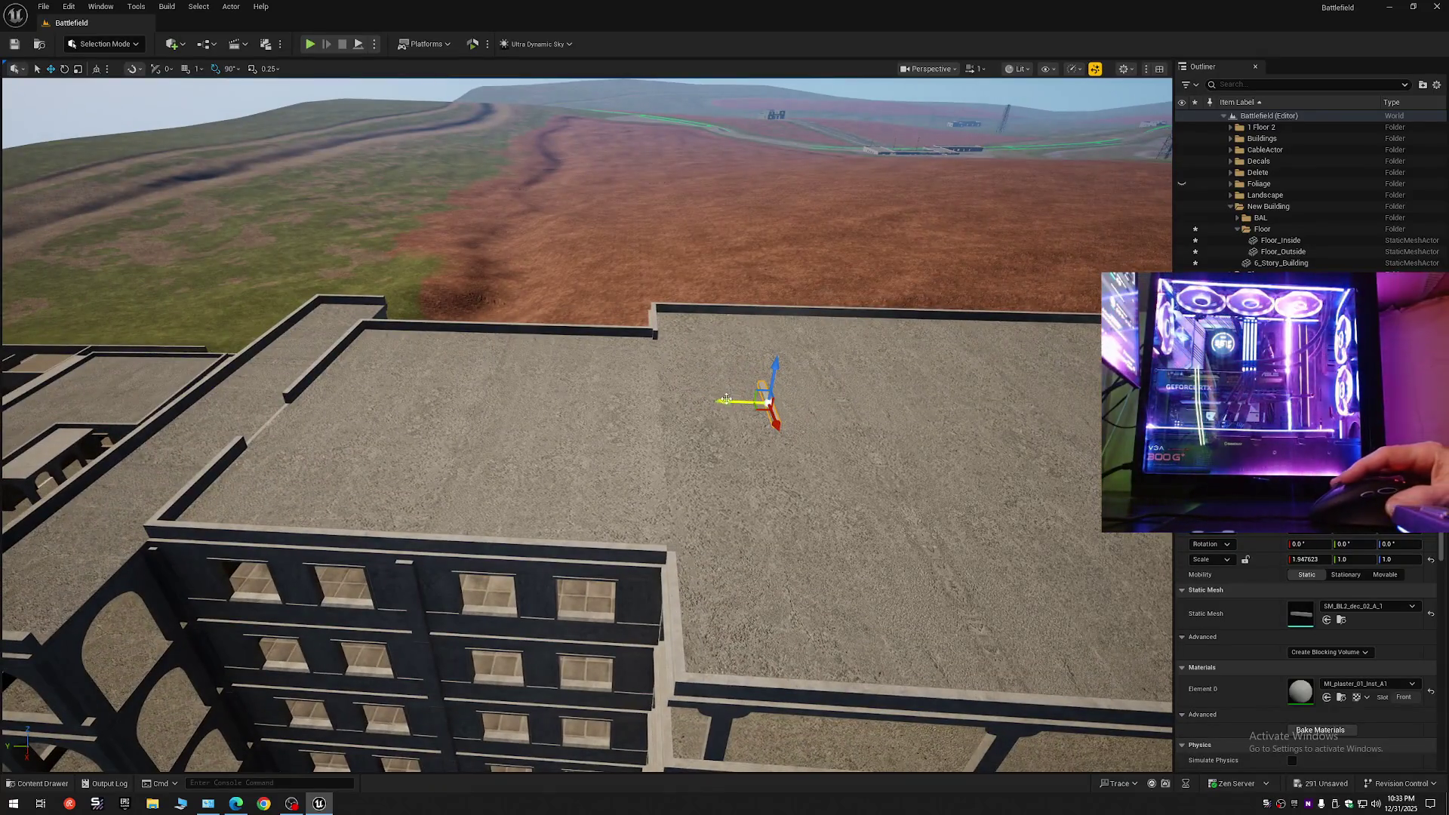
left_click_drag(548, 398, 548, 397)
left_click_drag(267, 387, 268, 388)
scroll(268, 388, "down", 1)
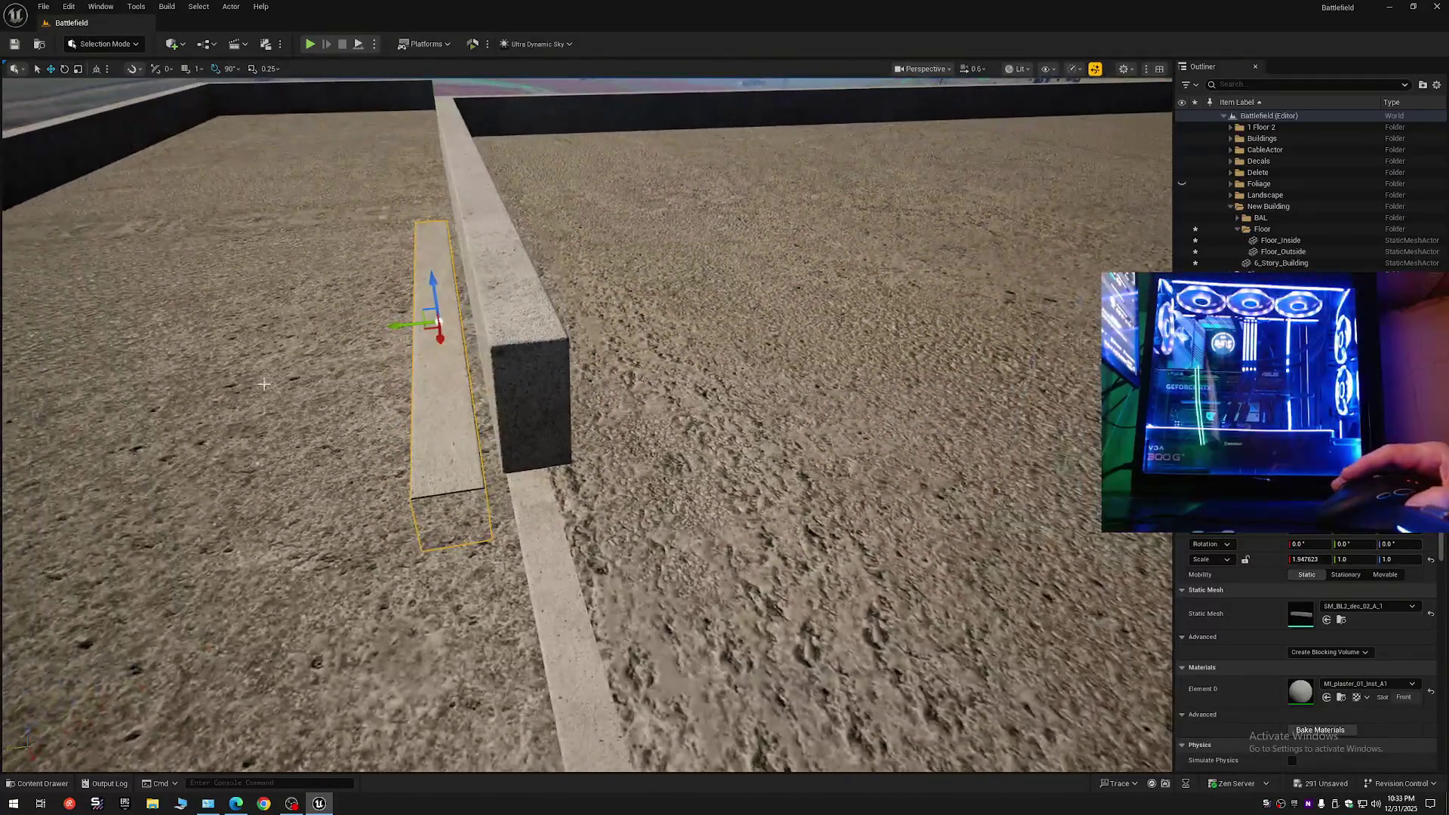
mouse_move(475, 542)
left_mouse_down()
mouse_move(478, 587)
mouse_move(445, 540)
mouse_move(468, 504)
mouse_move(500, 507)
left_mouse_up()
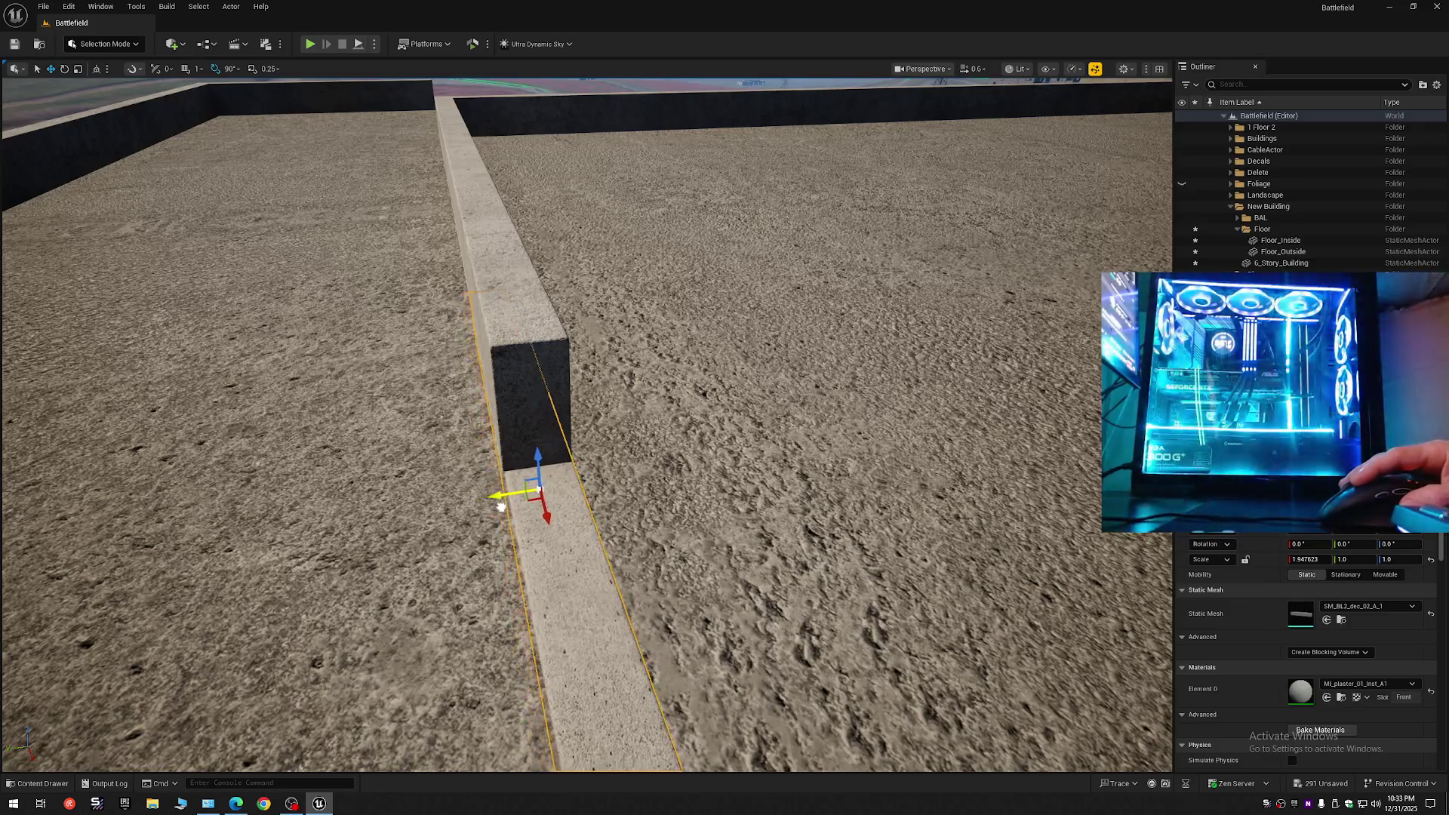
Step: Drop to roof level and nudge the floor strip slightly along its length
scroll(507, 513, "down", 3)
key("w")
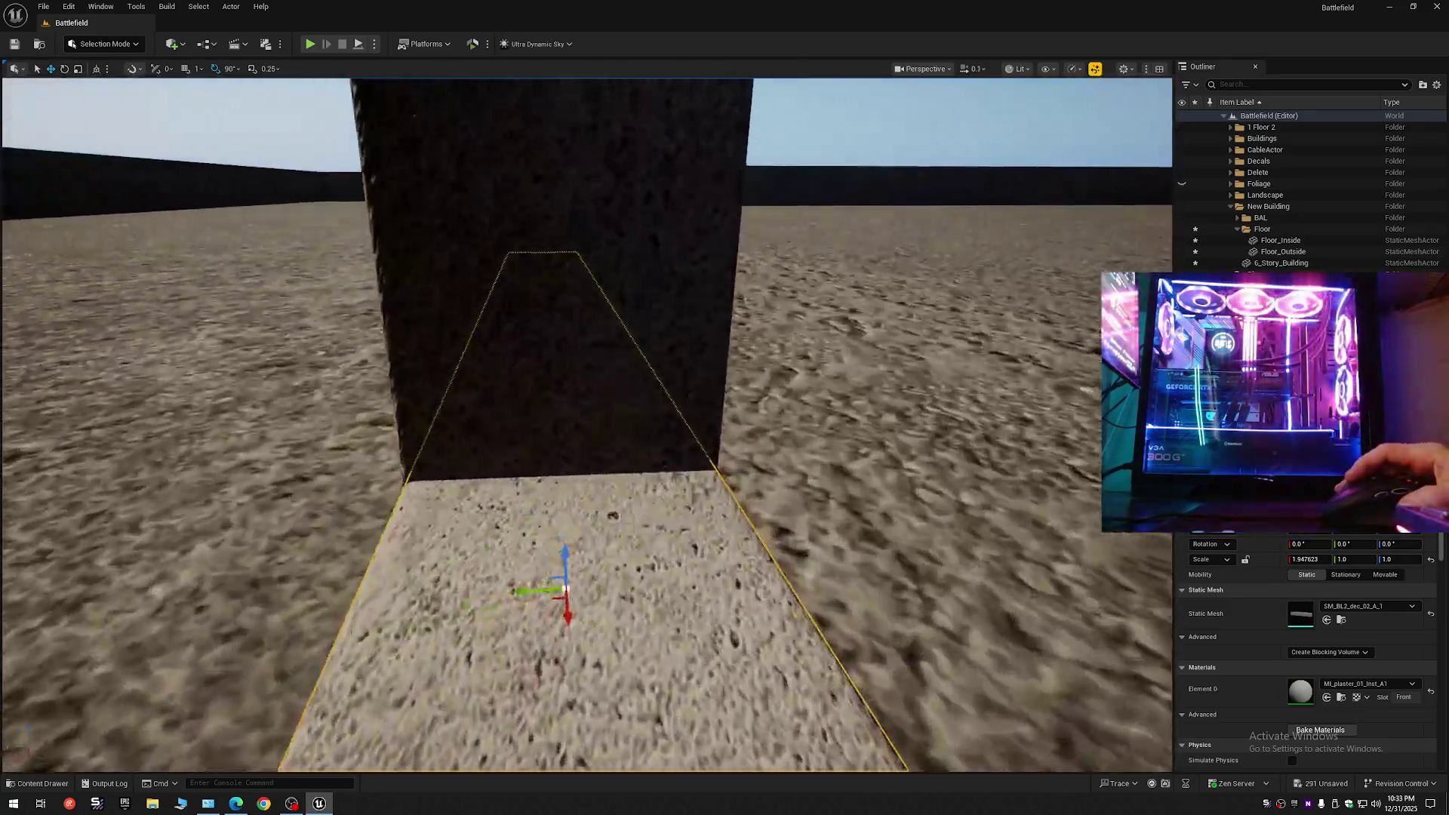
left_click_drag(566, 589, 743, 679)
scroll(771, 486, "up", 1)
key("s")
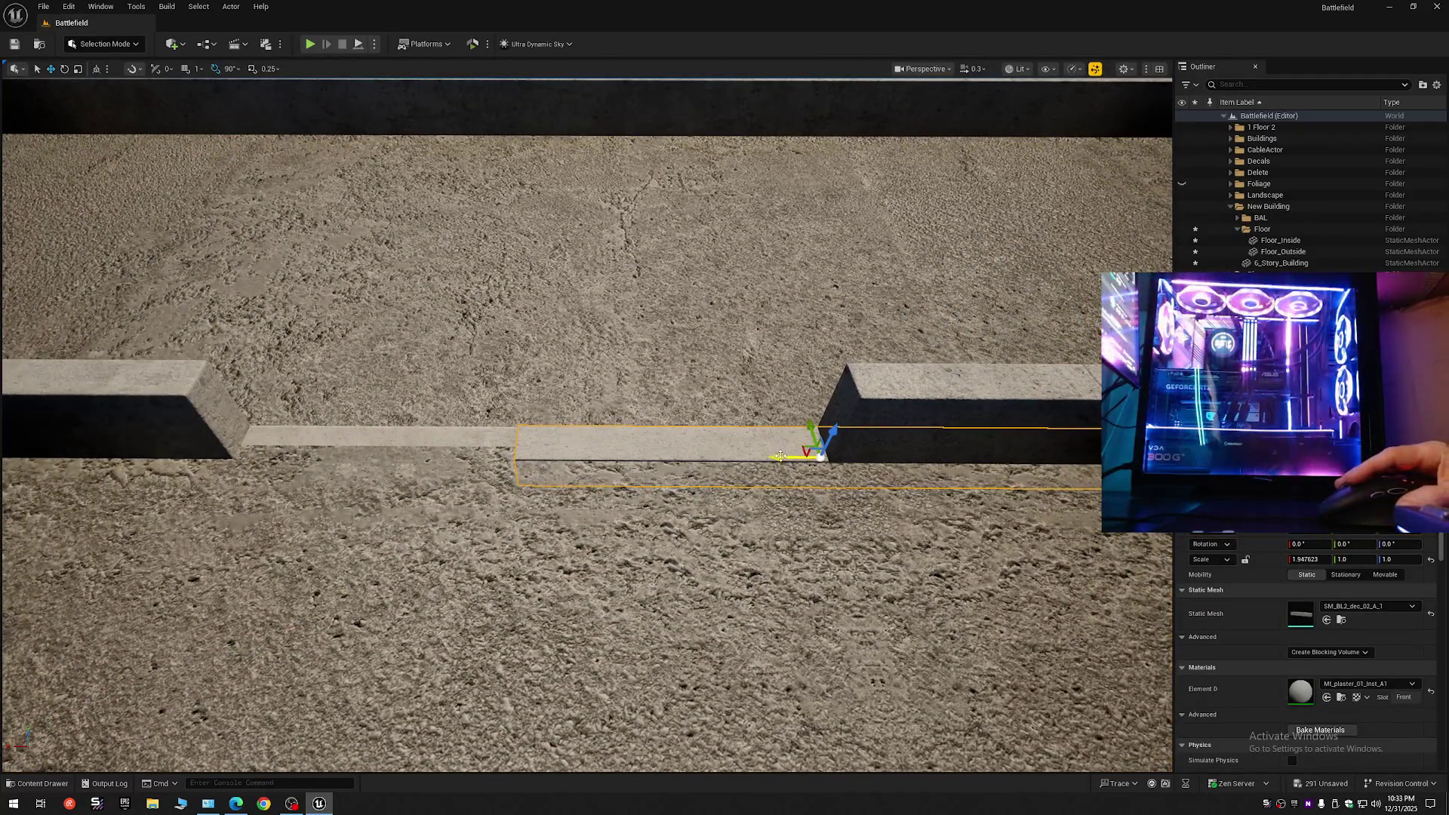
mouse_move(505, 462)
left_mouse_down()
mouse_move(498, 452)
mouse_move(551, 490)
left_mouse_up()
Step: Fly and zoom around the wall to check the strip fills the gap between ledge walls
scroll(586, 424, "up", 1)
key("w")
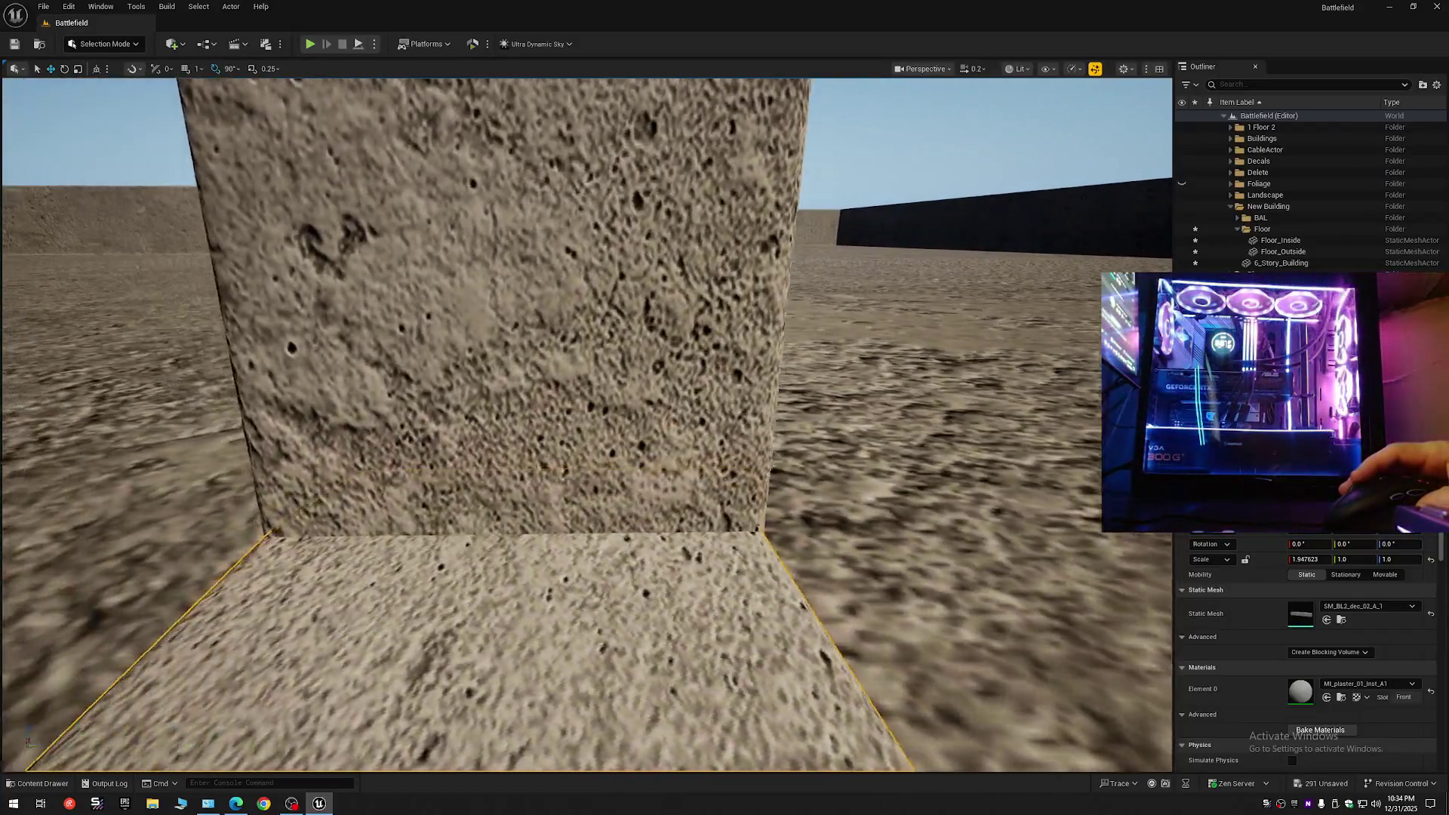
mouse_move(587, 424)
left_mouse_down()
mouse_move(559, 424)
mouse_move(634, 424)
mouse_move(535, 426)
mouse_move(495, 399)
mouse_move(609, 519)
left_mouse_up()
scroll(634, 424, "up", 1)
scroll(566, 426, "down", 1)
scroll(543, 426, "down", 2)
scroll(506, 404, "down", 1)
scroll(500, 401, "up", 3)
scroll(498, 401, "down", 3)
scroll(496, 400, "up", 3)
scroll(496, 399, "up", 1)
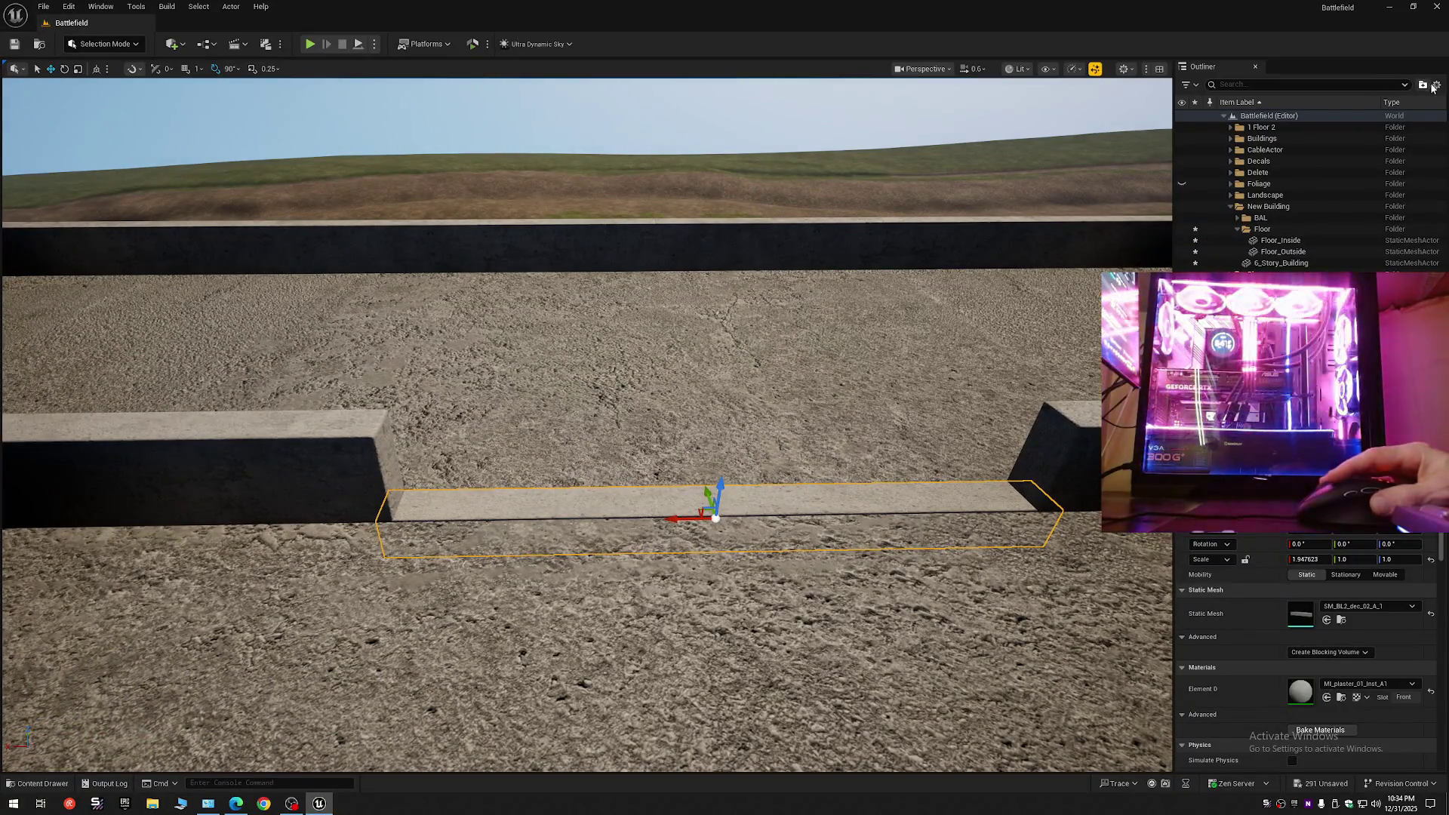
Step: Collapse the Outliner tree, then expand the level to list its folders
right_click(1283, 114)
left_click(1275, 142)
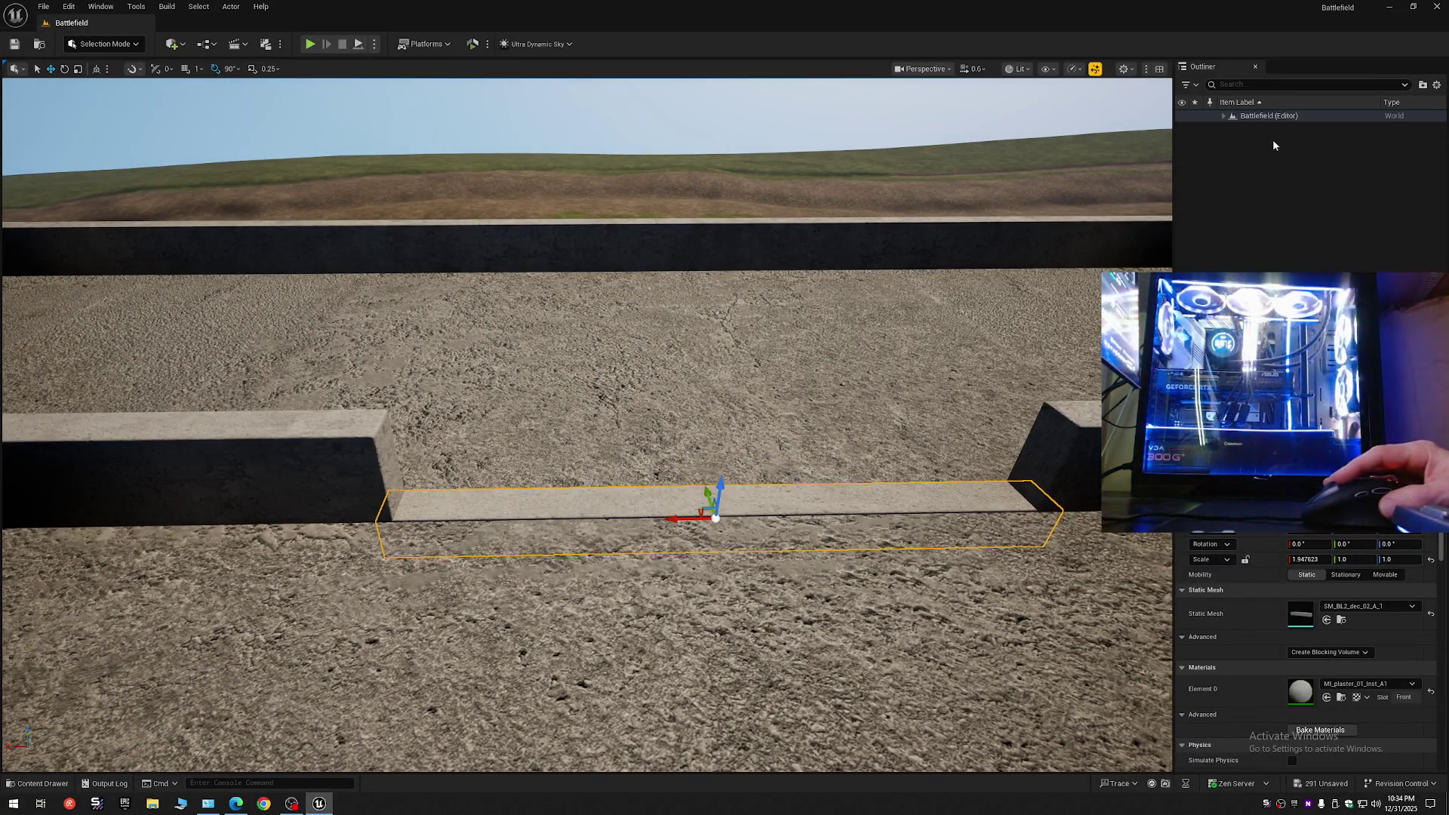
left_click(1223, 118)
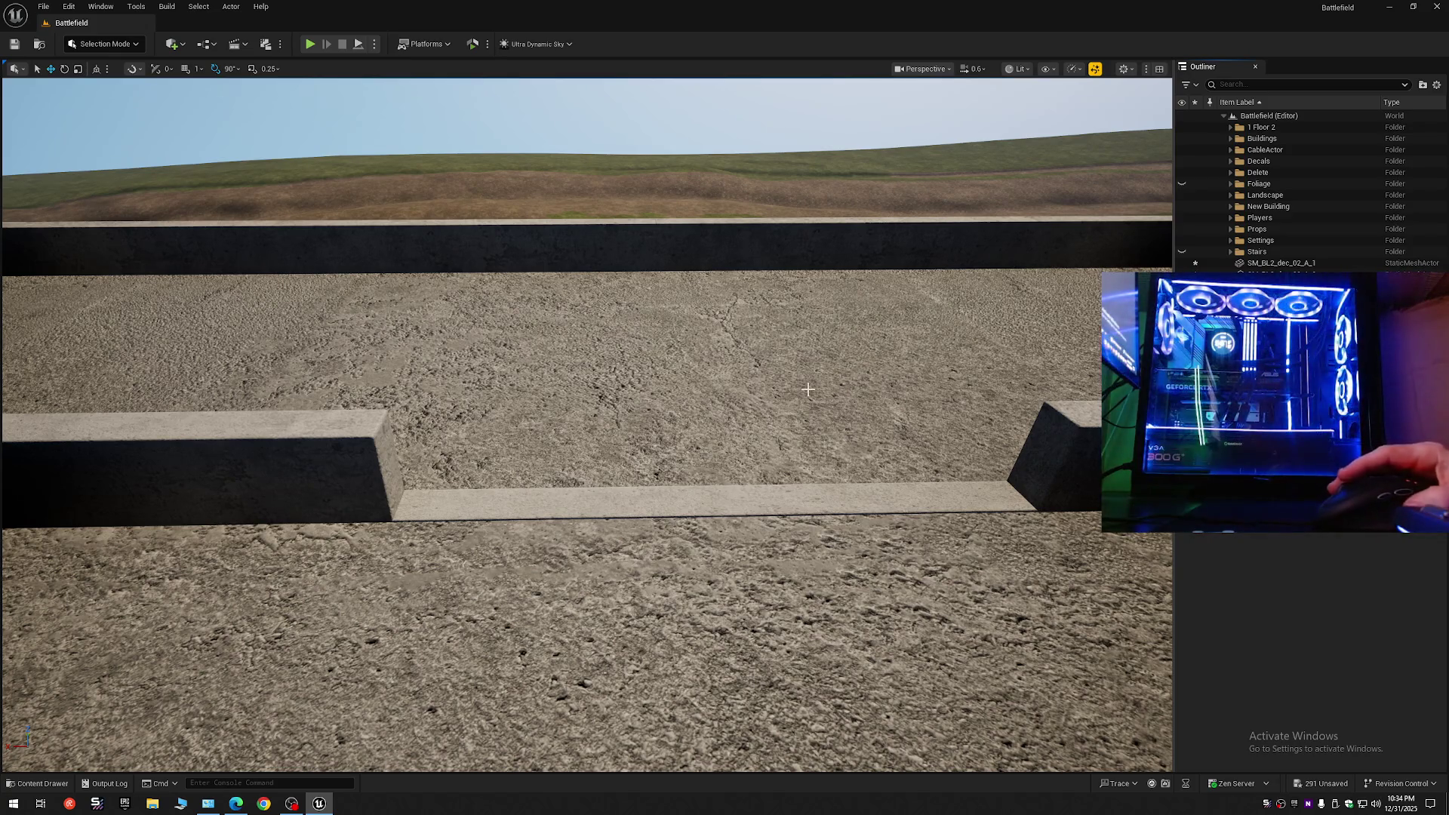
scroll(860, 391, "up", 2)
scroll(602, 396, "down", 3)
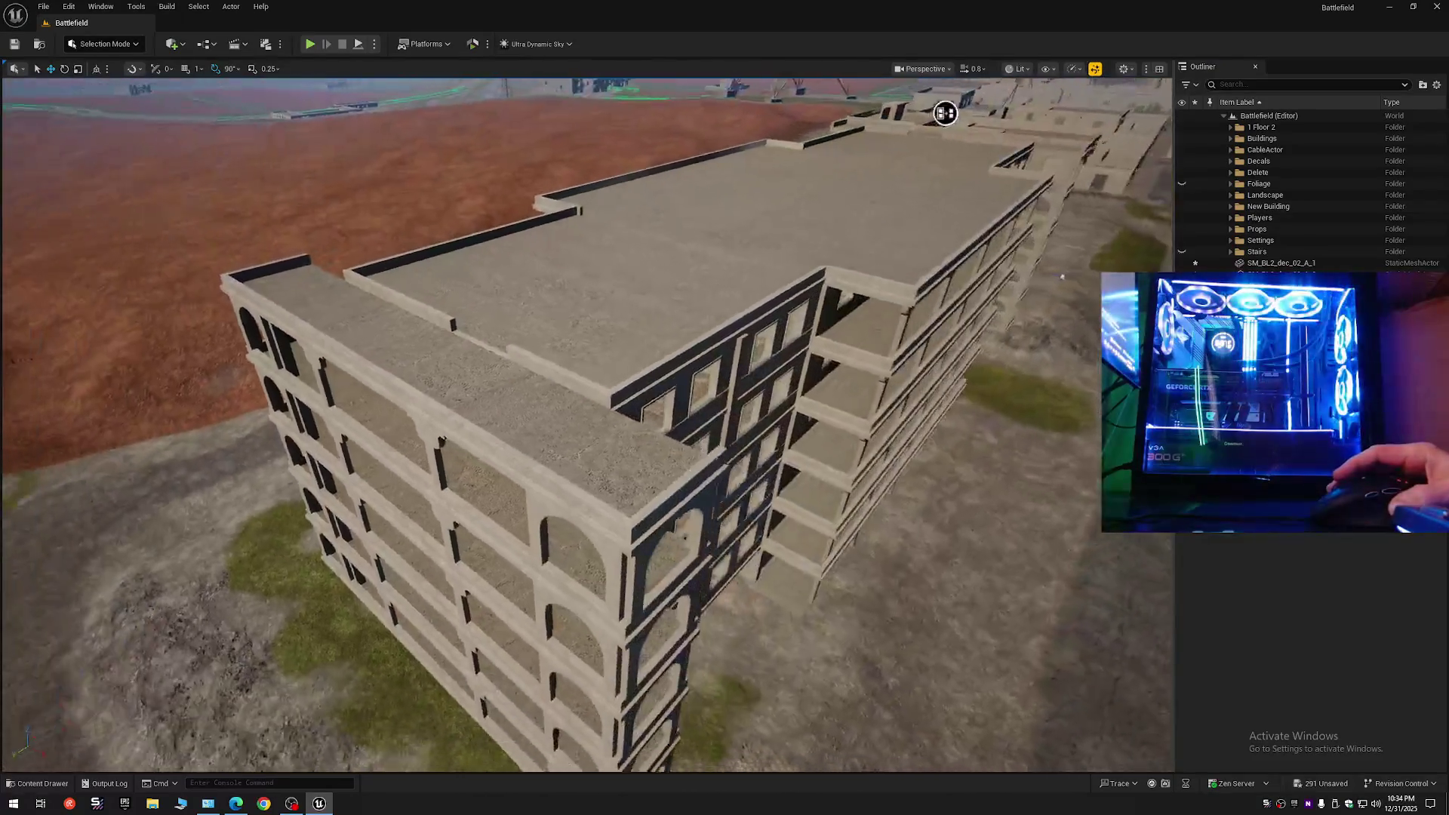
Step: Select Floor_Outside and browse to its material in the Surfaces/Concrete folder
left_click(514, 424)
scroll(1225, 649, "down", 3)
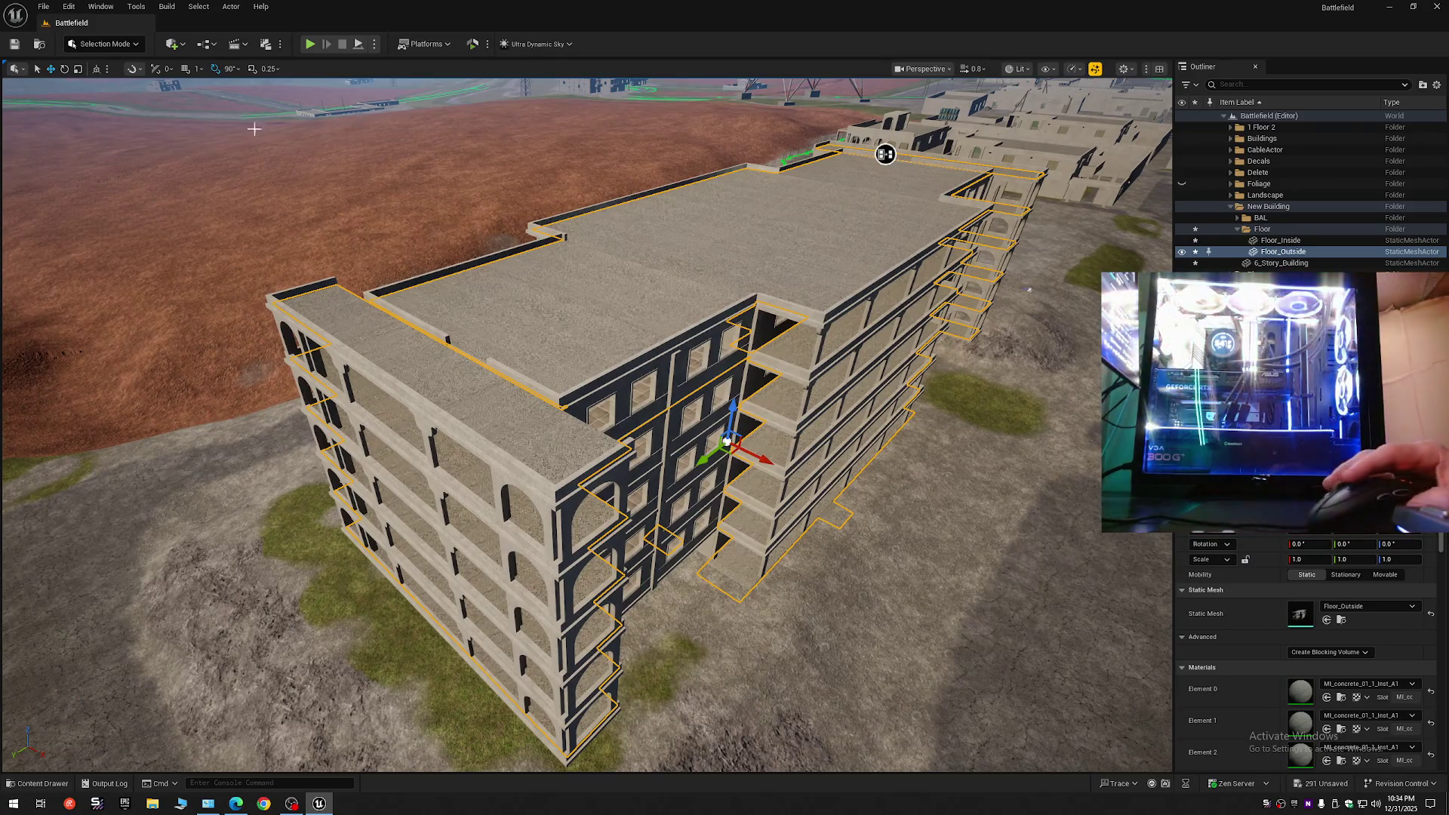
left_click(1341, 697)
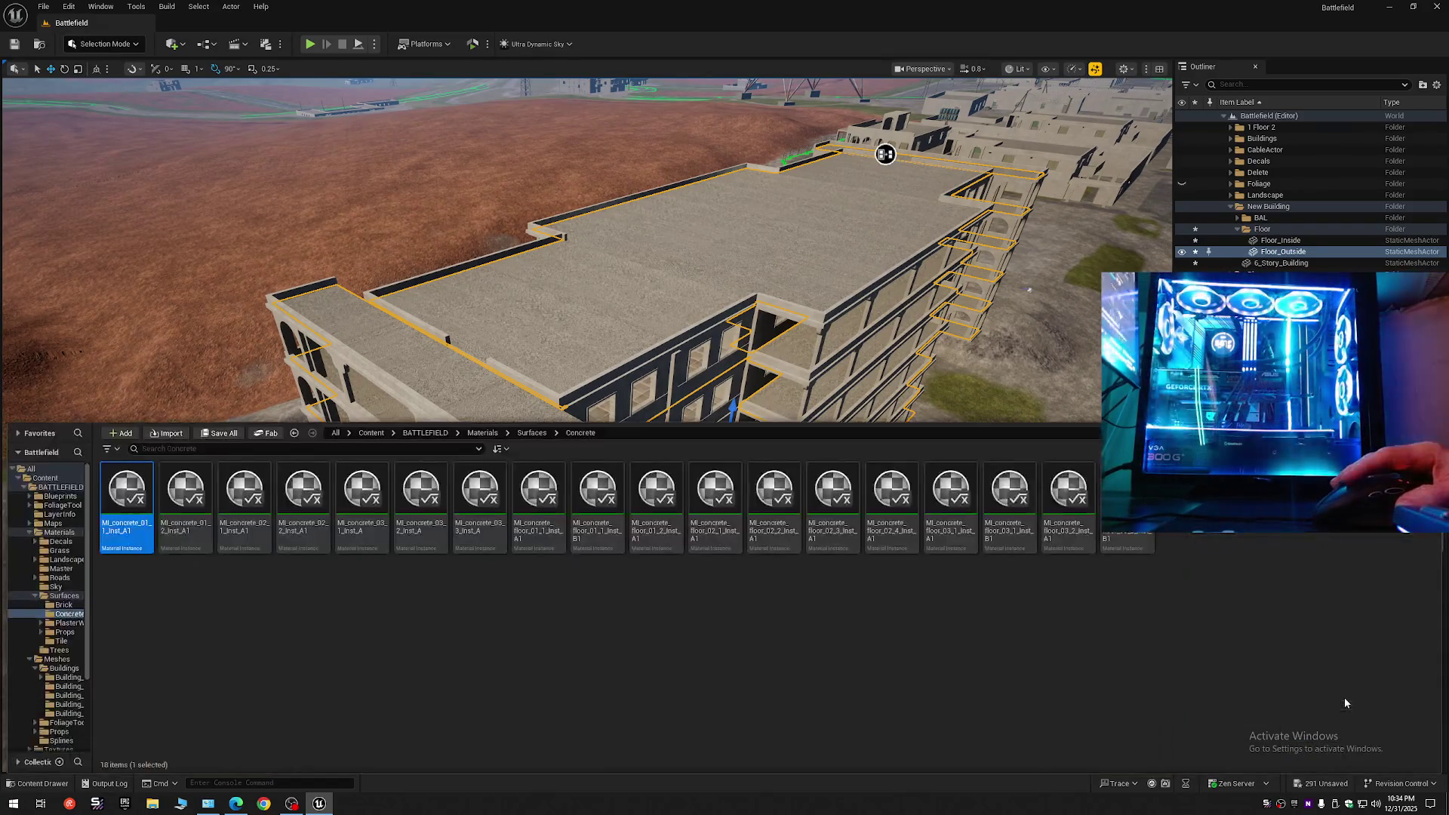
Step: In Modeling Mode's Edit Materials, replace Floor_Outside's 19 slots with one MI_concrete_01_1_Inst_A1 slot
left_click(103, 43)
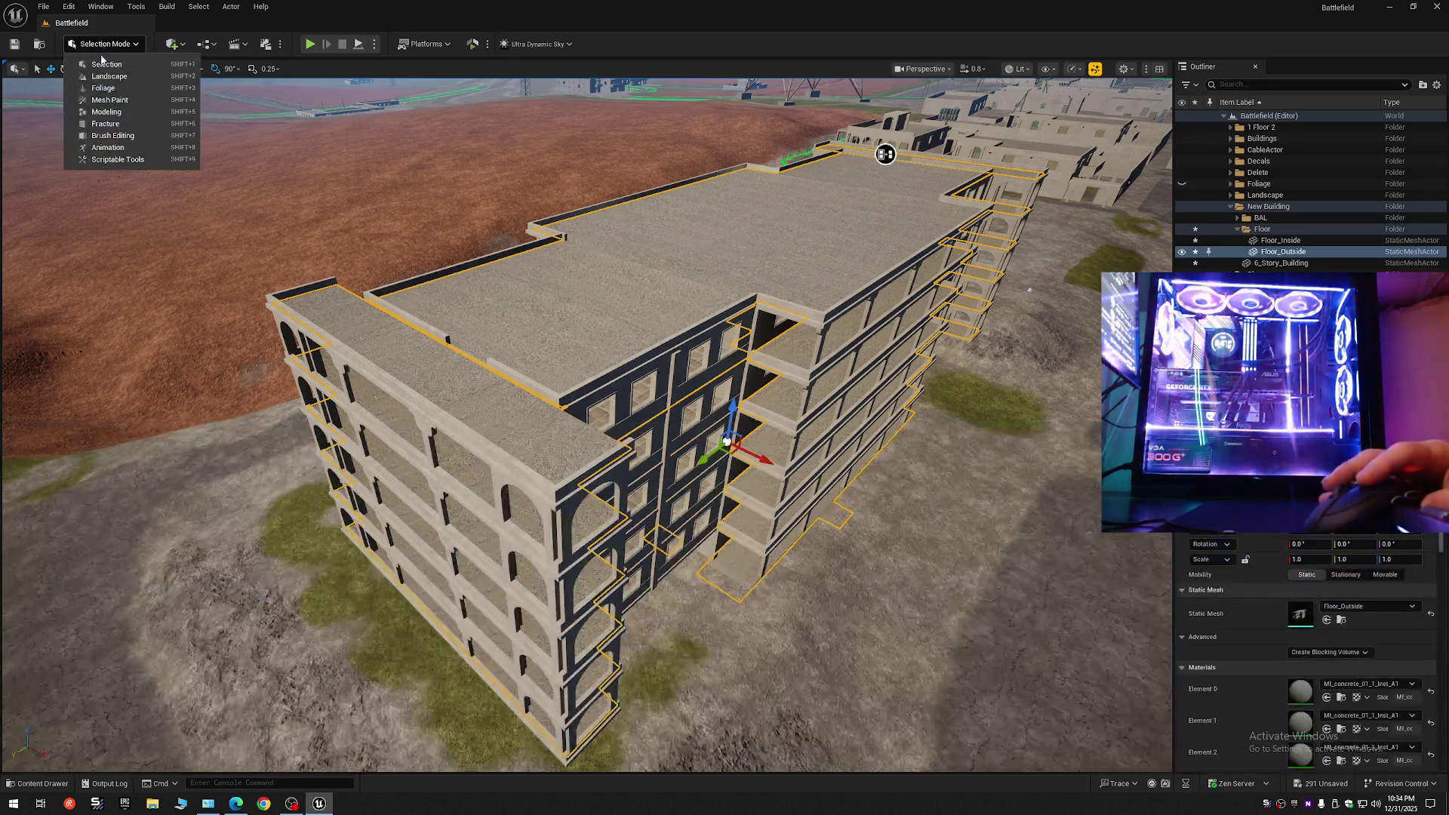
left_click(103, 113)
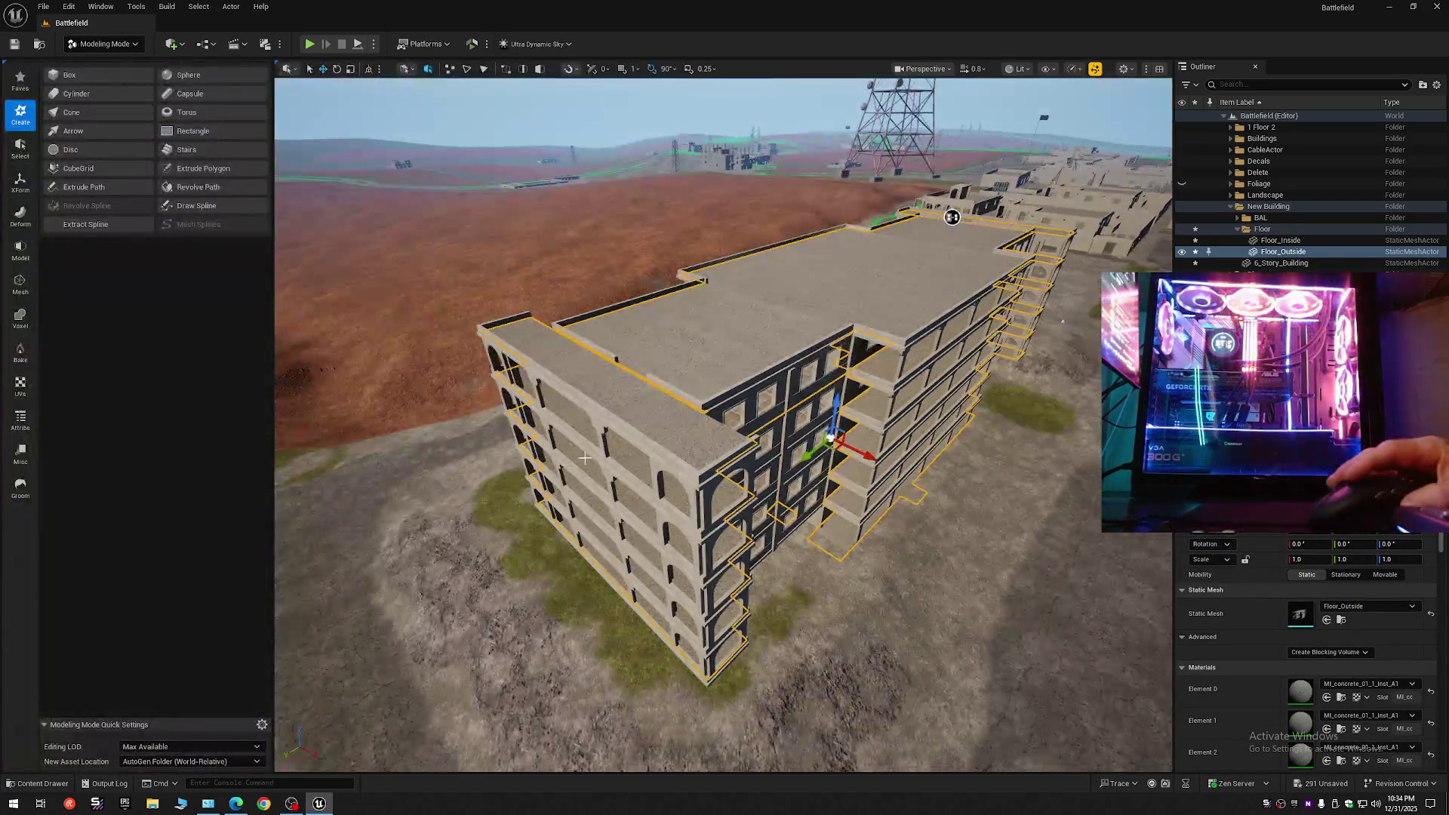
left_click(21, 420)
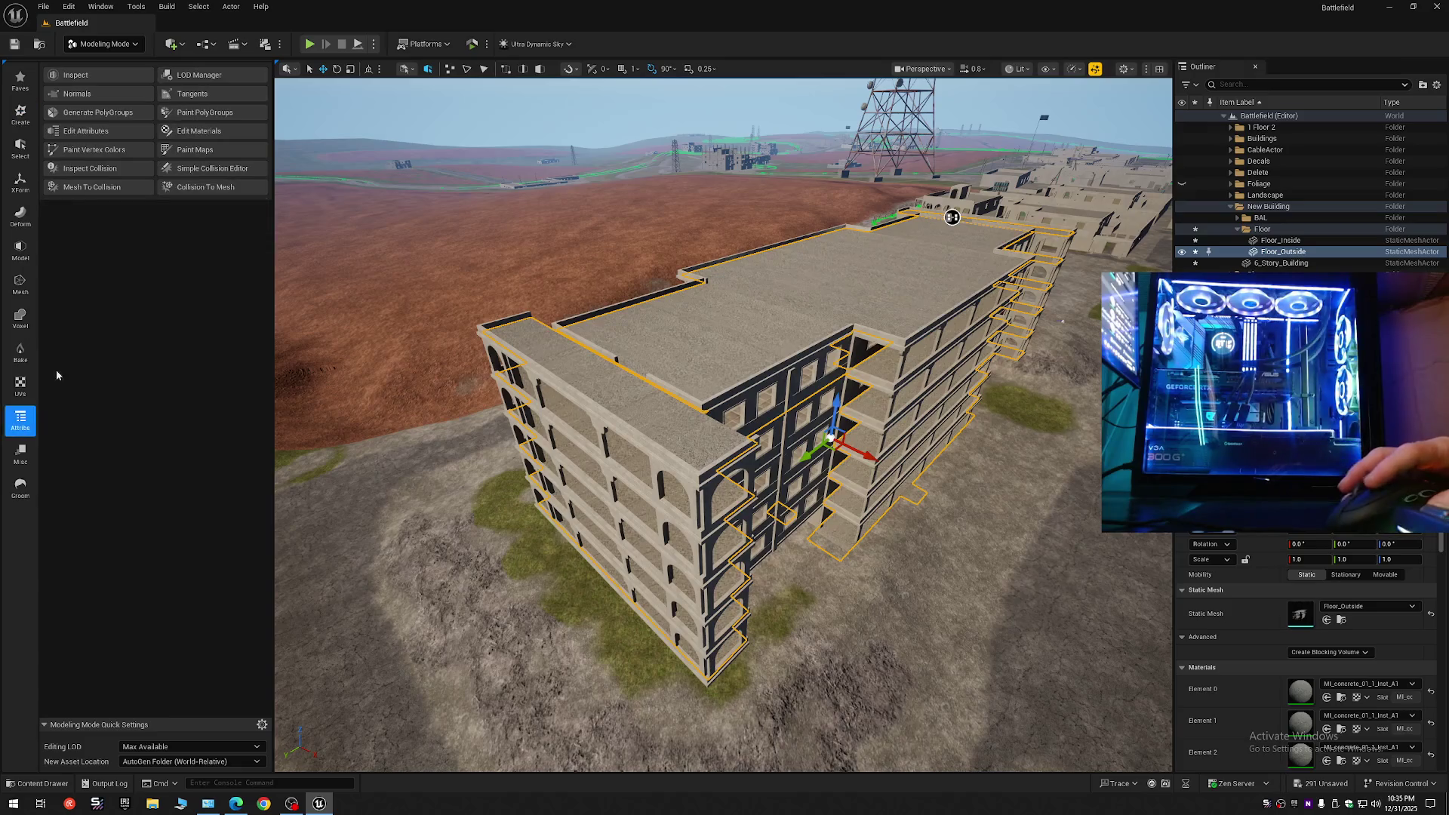
left_click(198, 131)
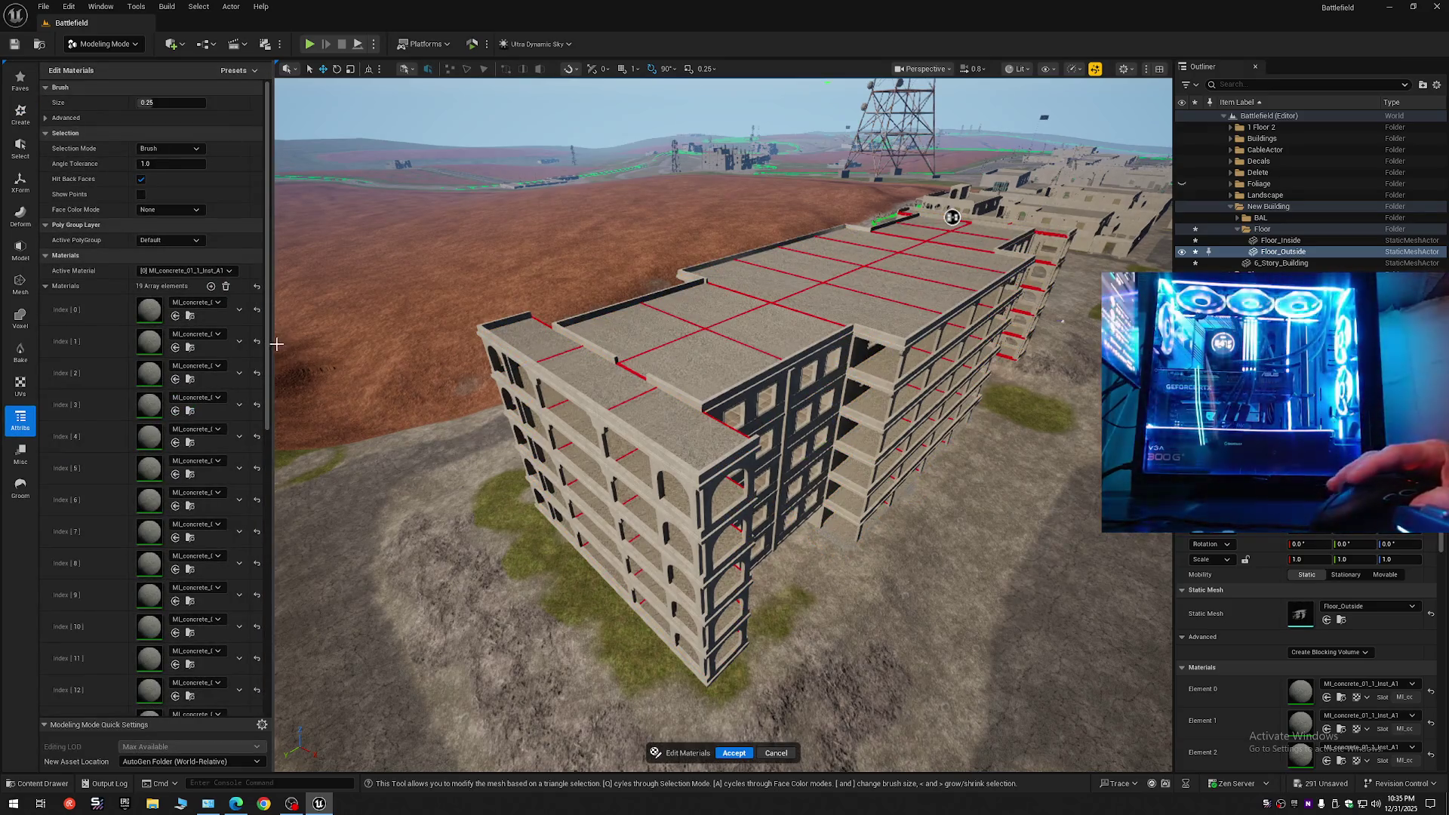
mouse_move(272, 335)
left_mouse_down()
mouse_move(287, 572)
mouse_move(276, 249)
left_mouse_up()
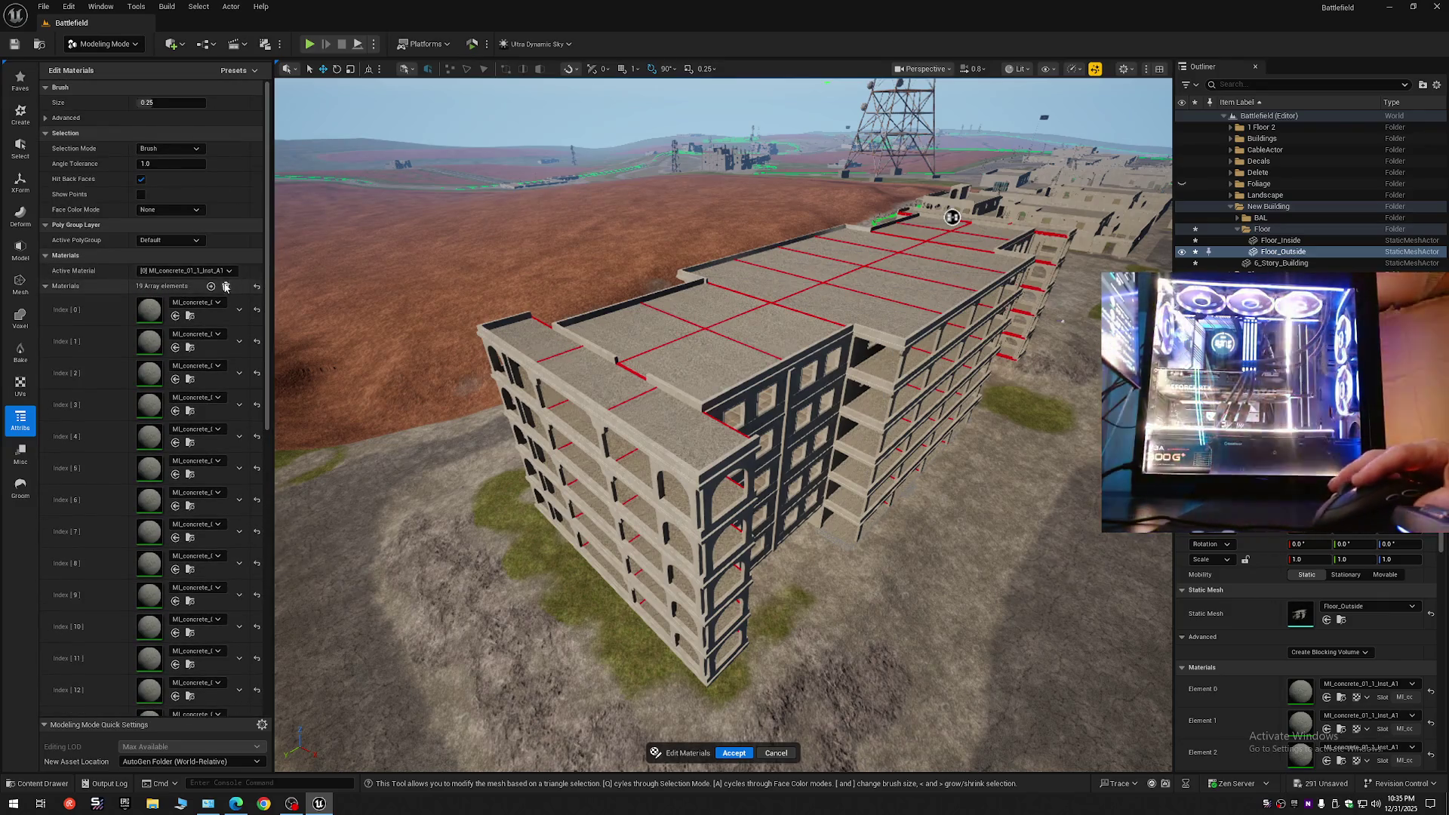
left_click(227, 286)
left_click(215, 300)
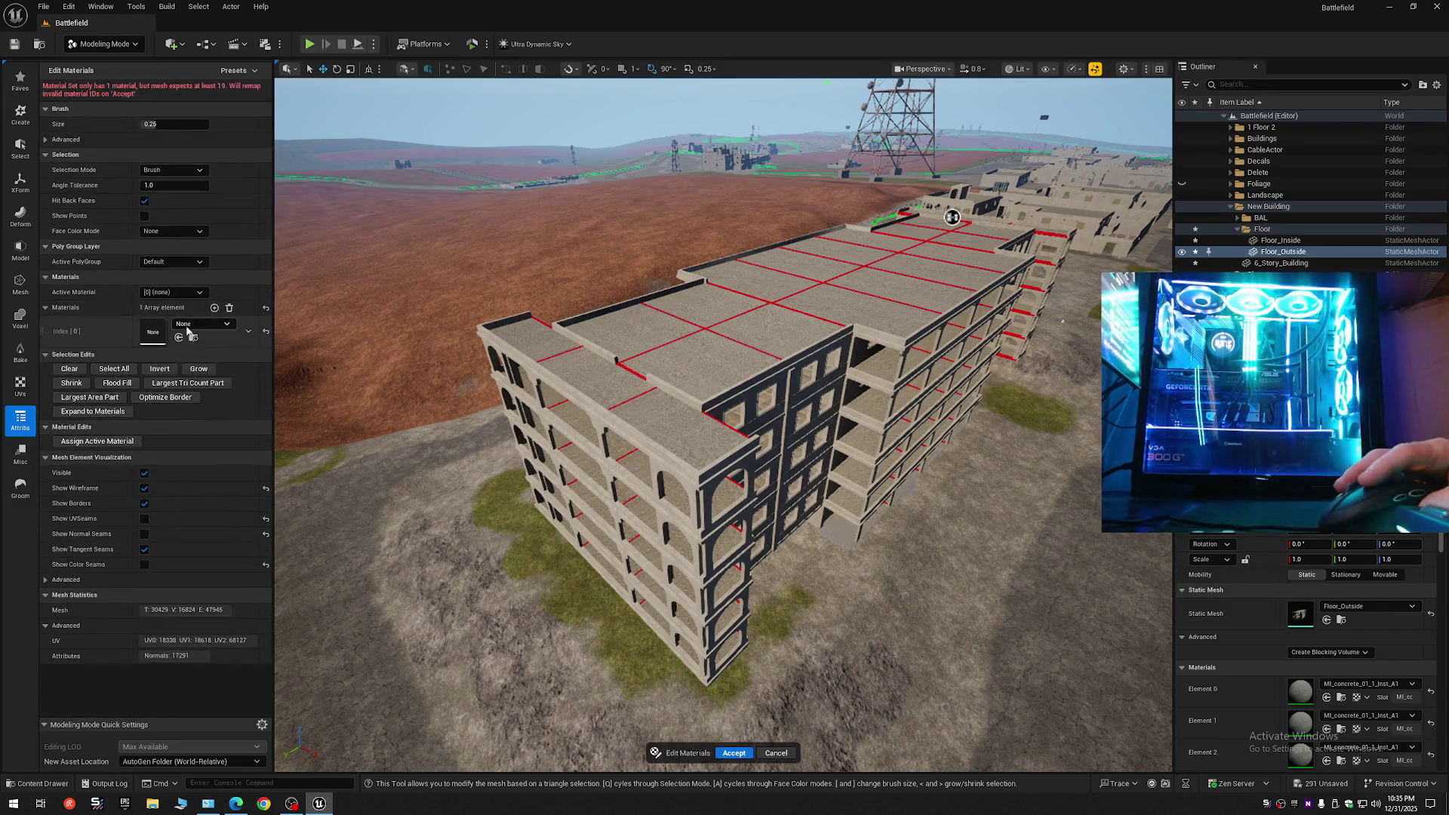
left_click(746, 752)
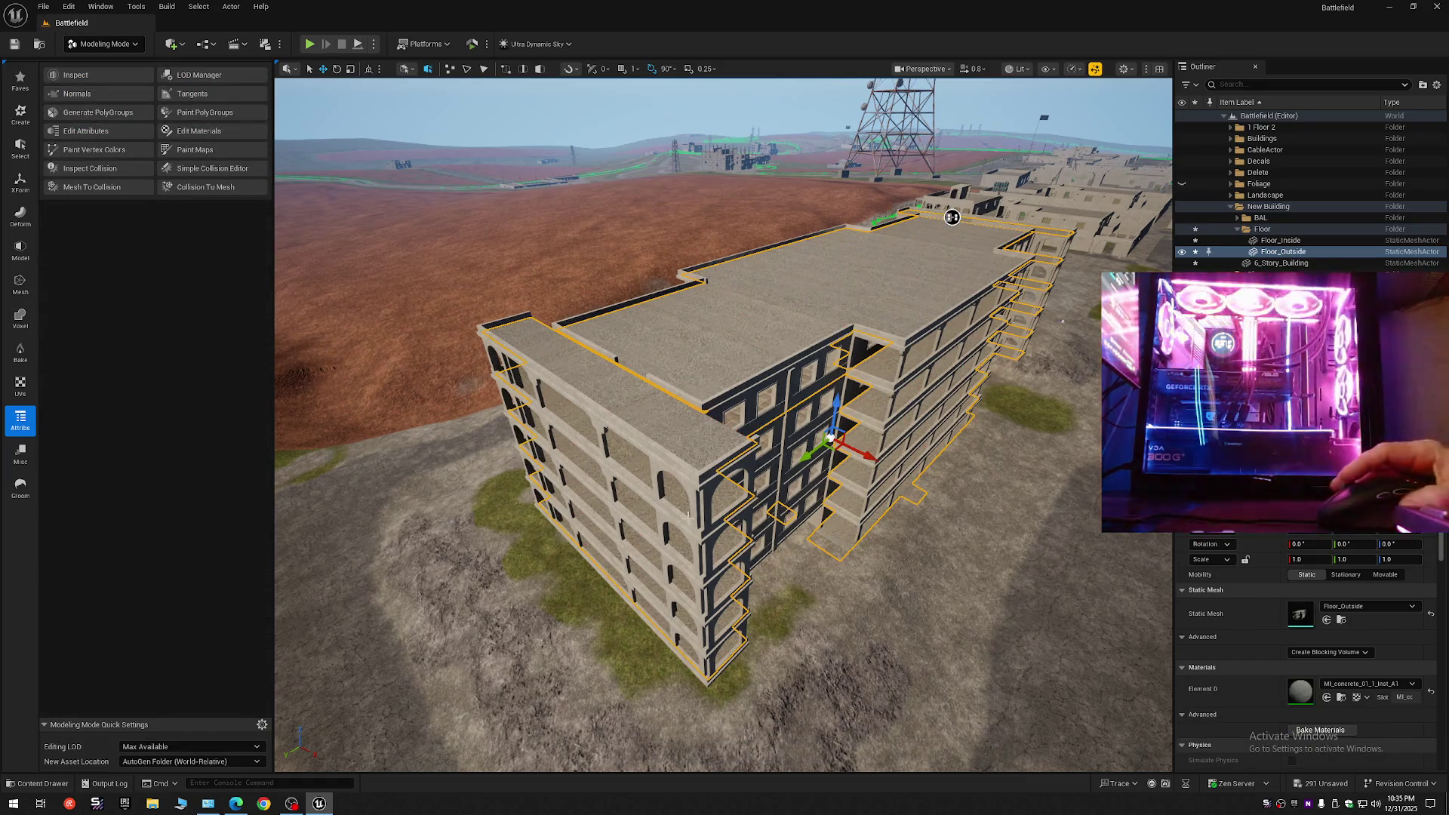
Step: Collapse the Outliner tree and re-expand the level to list its folders
left_click(1436, 86)
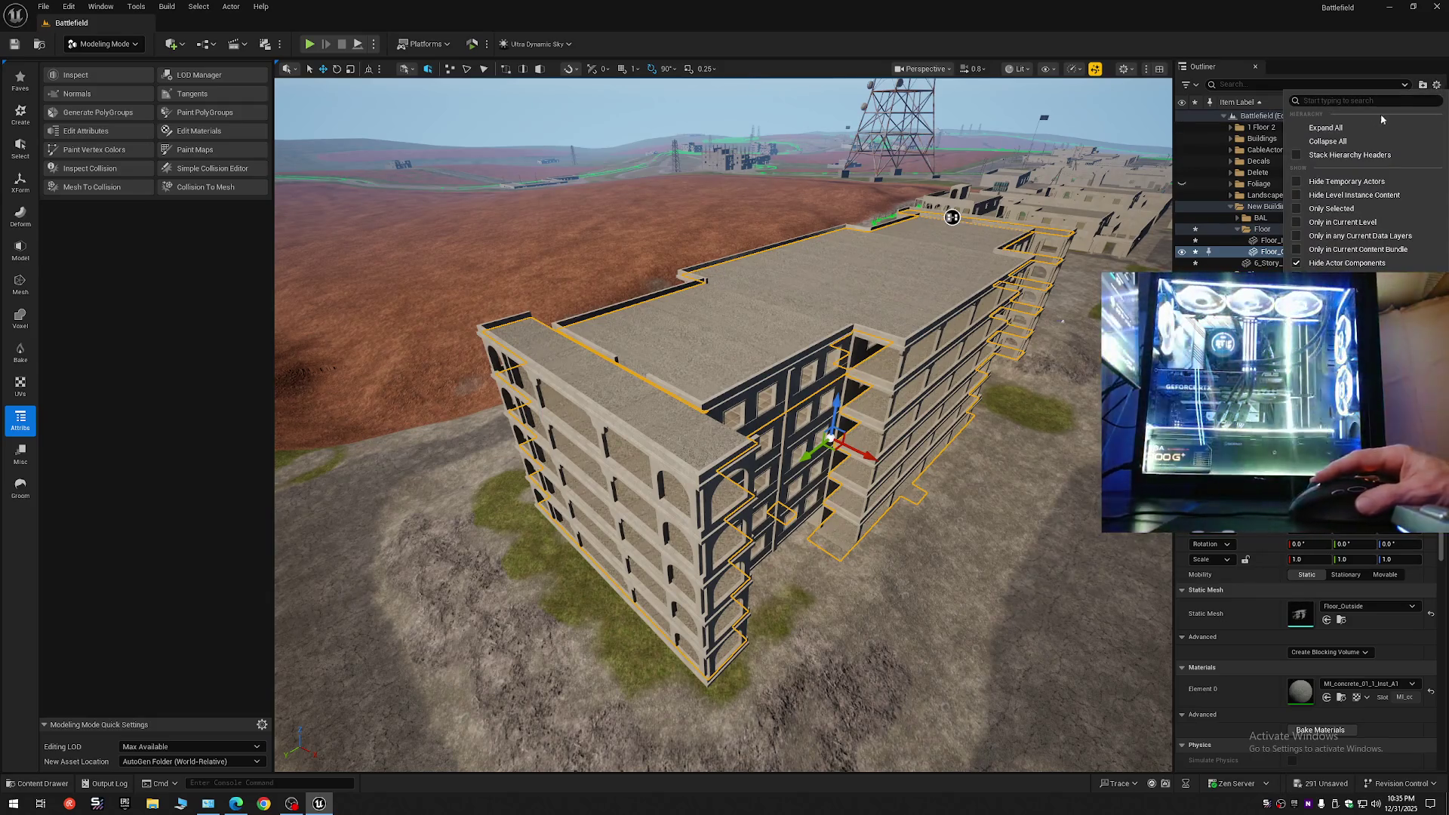
left_click(1354, 142)
left_click(1207, 142)
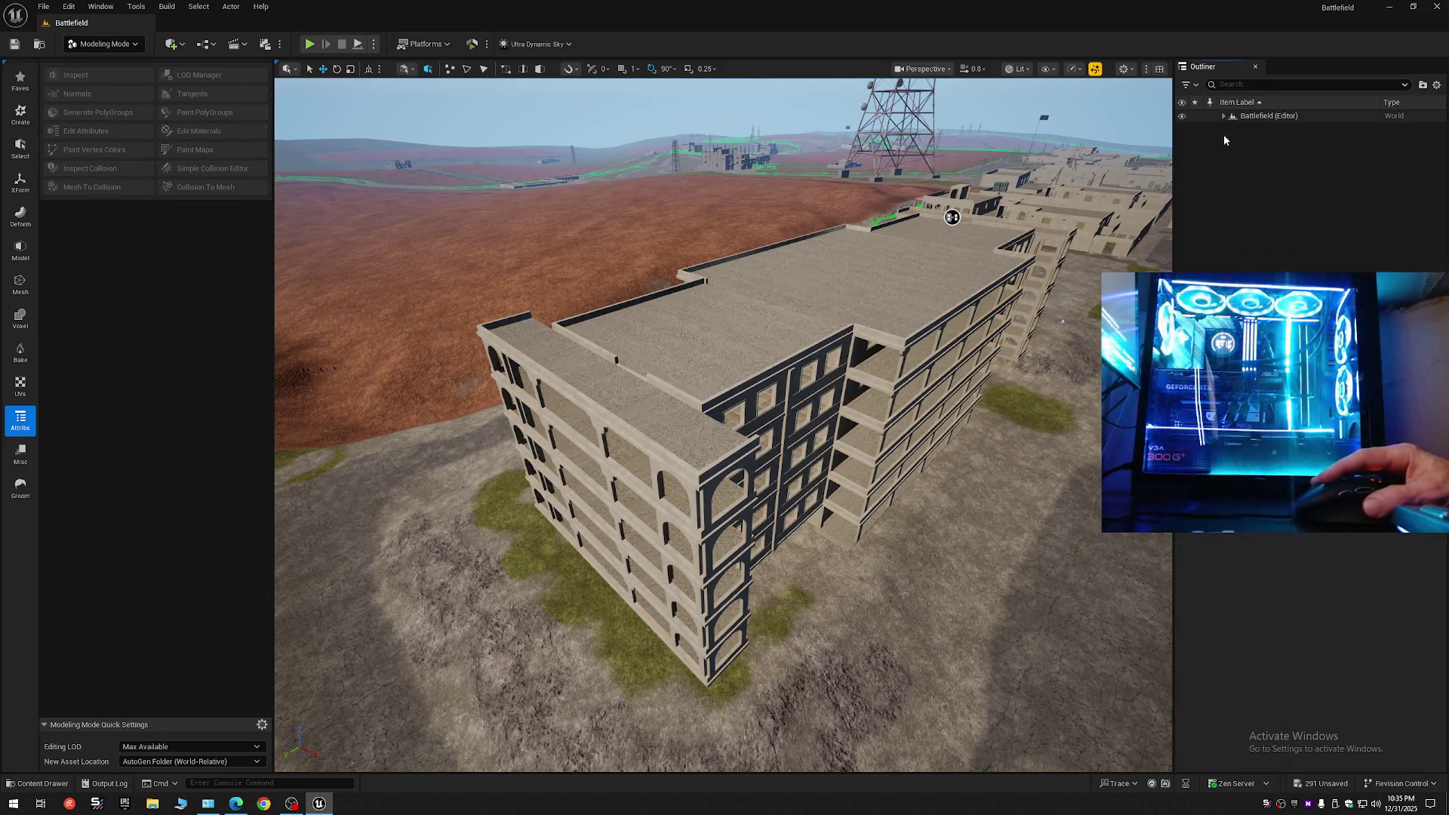
left_click(1224, 116)
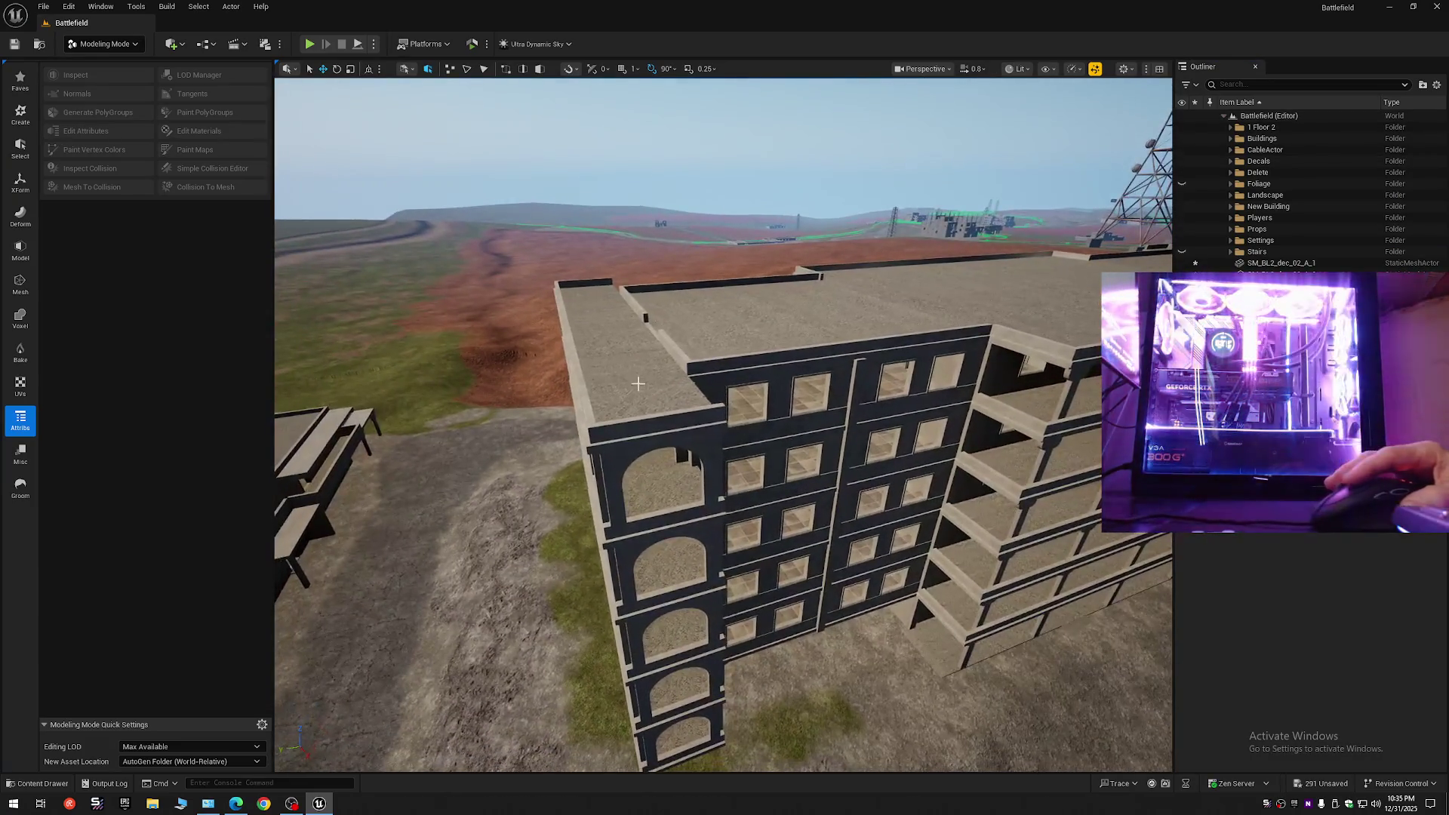
Step: Select Floor_Outside, orbit over the roof, and undo the accidental floor slab move
left_click(638, 378)
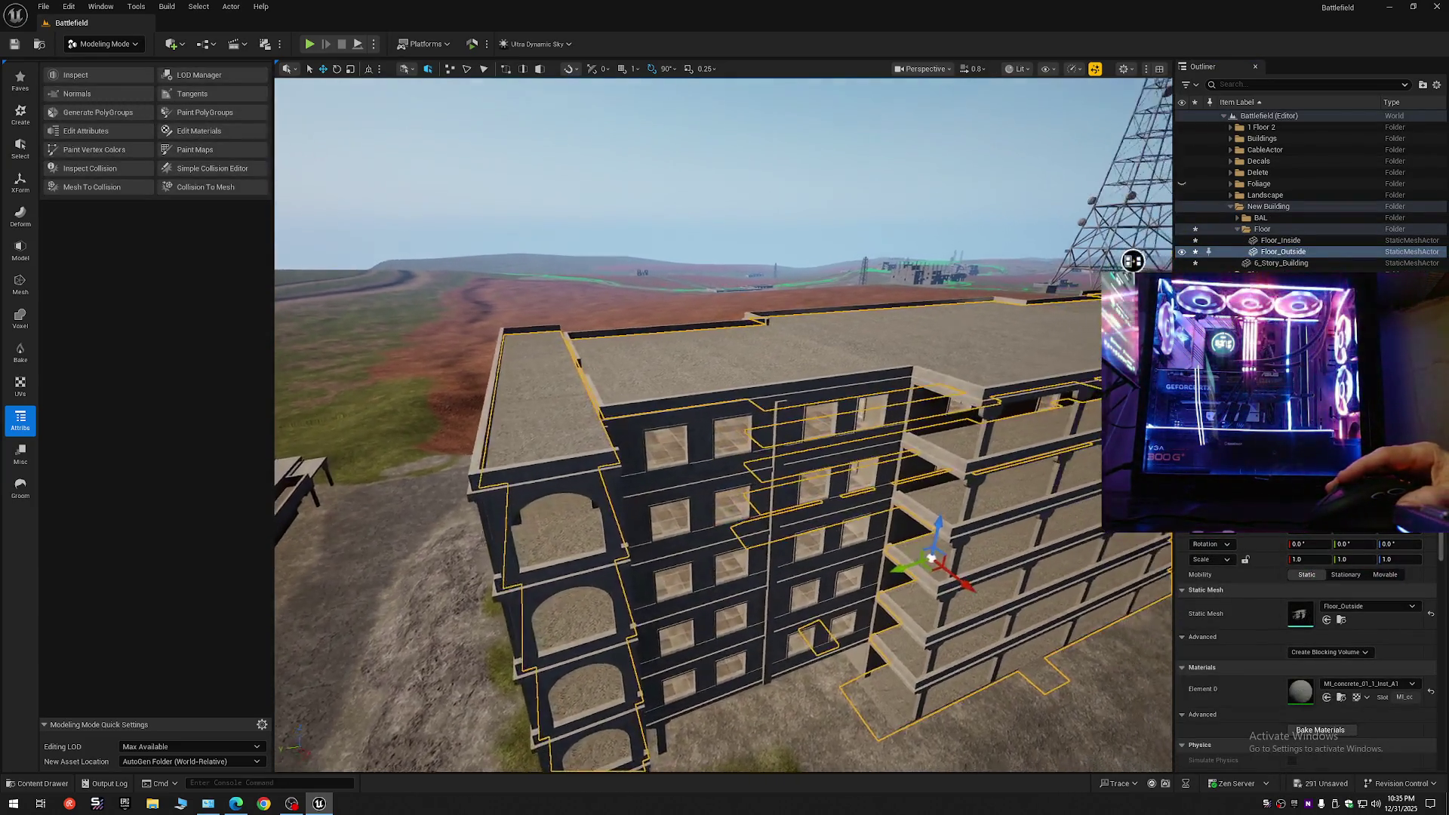
mouse_move(1074, 613)
left_mouse_down()
mouse_move(1059, 613)
mouse_move(1074, 613)
left_mouse_up()
mouse_move(916, 519)
left_mouse_down()
mouse_move(834, 377)
mouse_move(688, 420)
mouse_move(814, 398)
mouse_move(825, 314)
mouse_move(924, 79)
mouse_move(907, 407)
mouse_move(847, 421)
mouse_move(778, 393)
left_mouse_up()
key("ctrl+z")
Step: Inspect the Bal ledge and 6_Story_Building meshes from above and collapse the Outliner
left_click(738, 278)
left_click(811, 473)
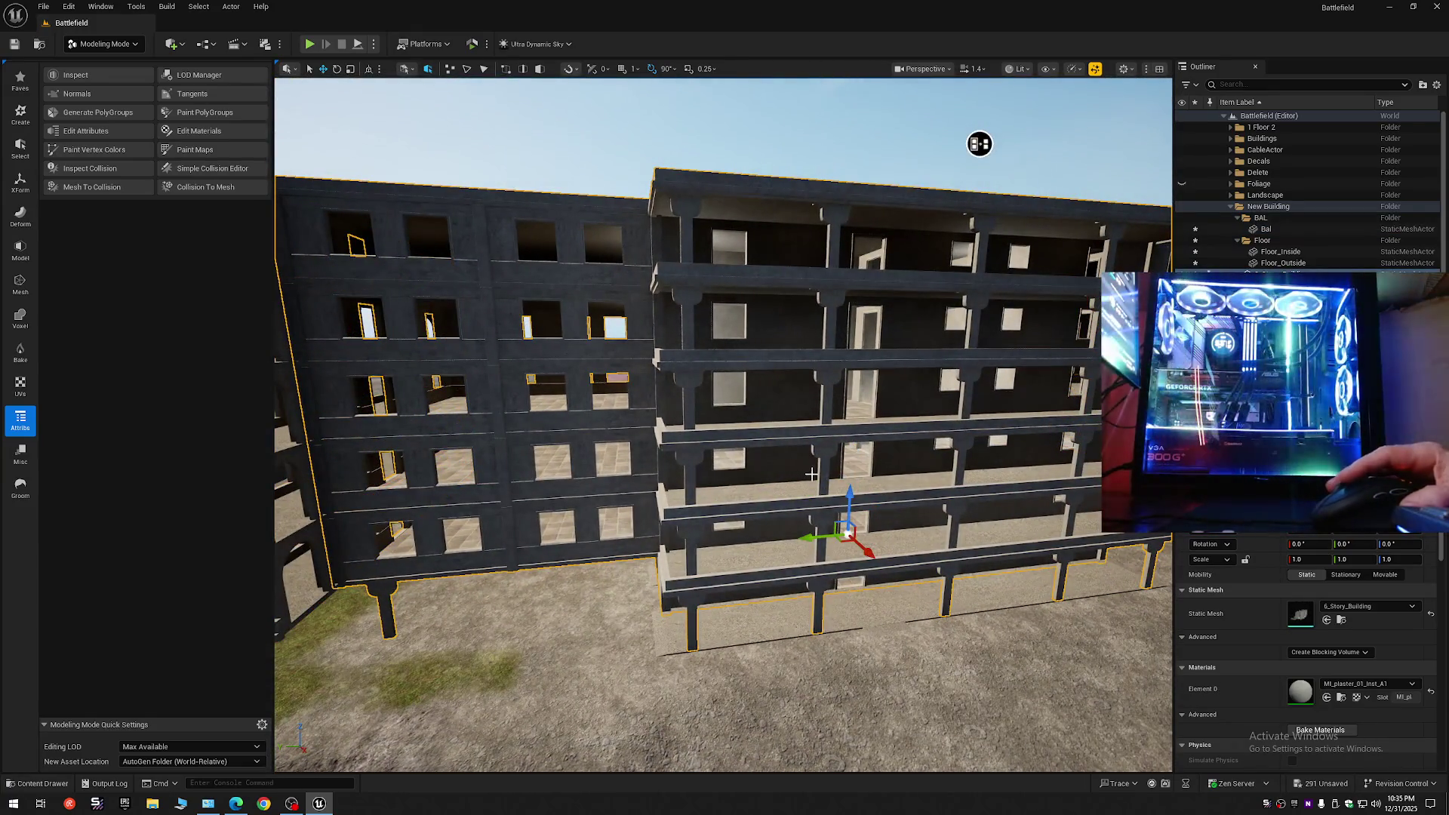
mouse_move(980, 143)
left_mouse_down()
mouse_move(731, 204)
mouse_move(627, 256)
left_mouse_up()
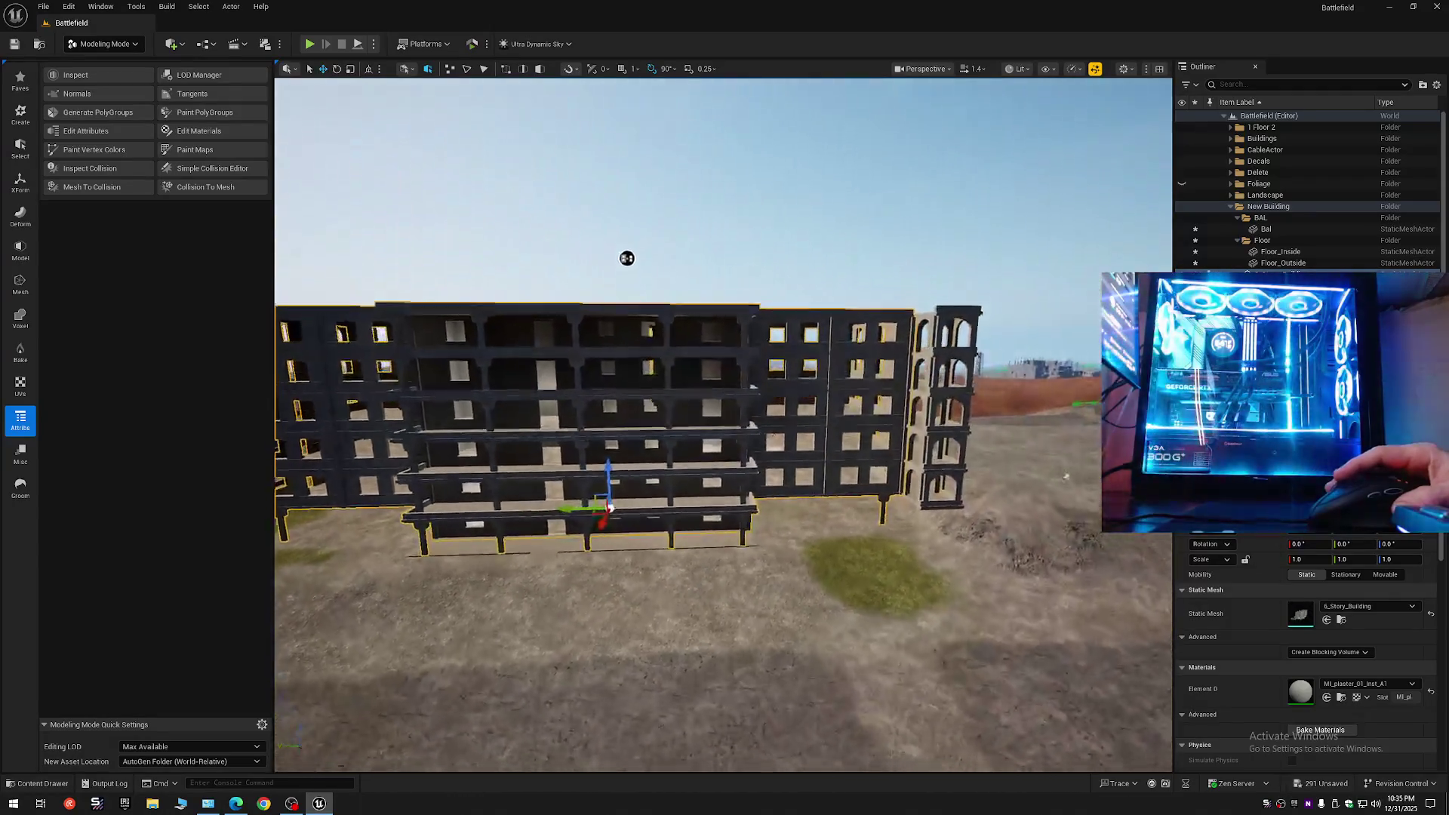
mouse_move(331, 324)
left_mouse_down()
mouse_move(485, 172)
mouse_move(520, 218)
left_mouse_up()
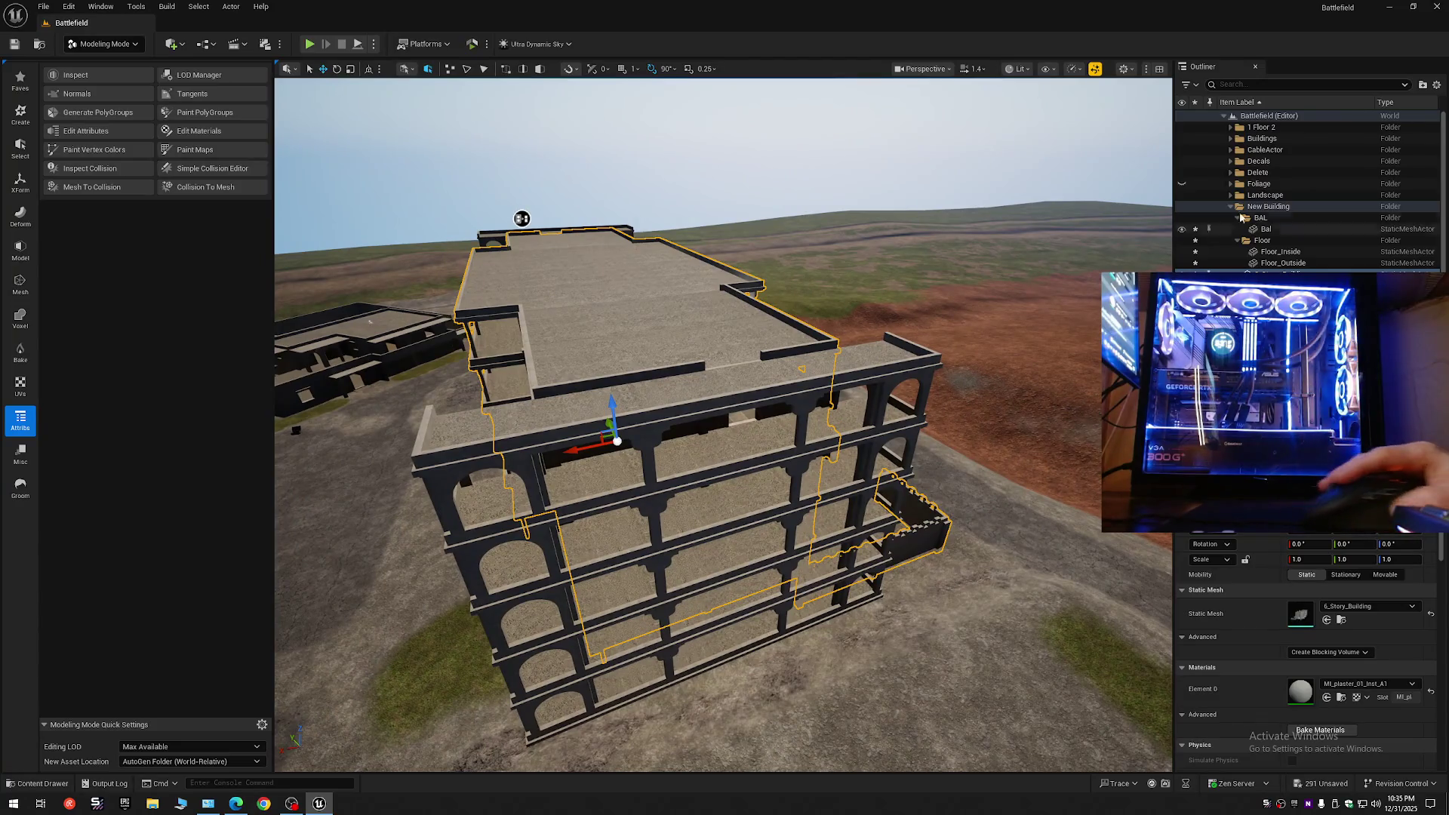
right_click(1283, 116)
left_click(1300, 145)
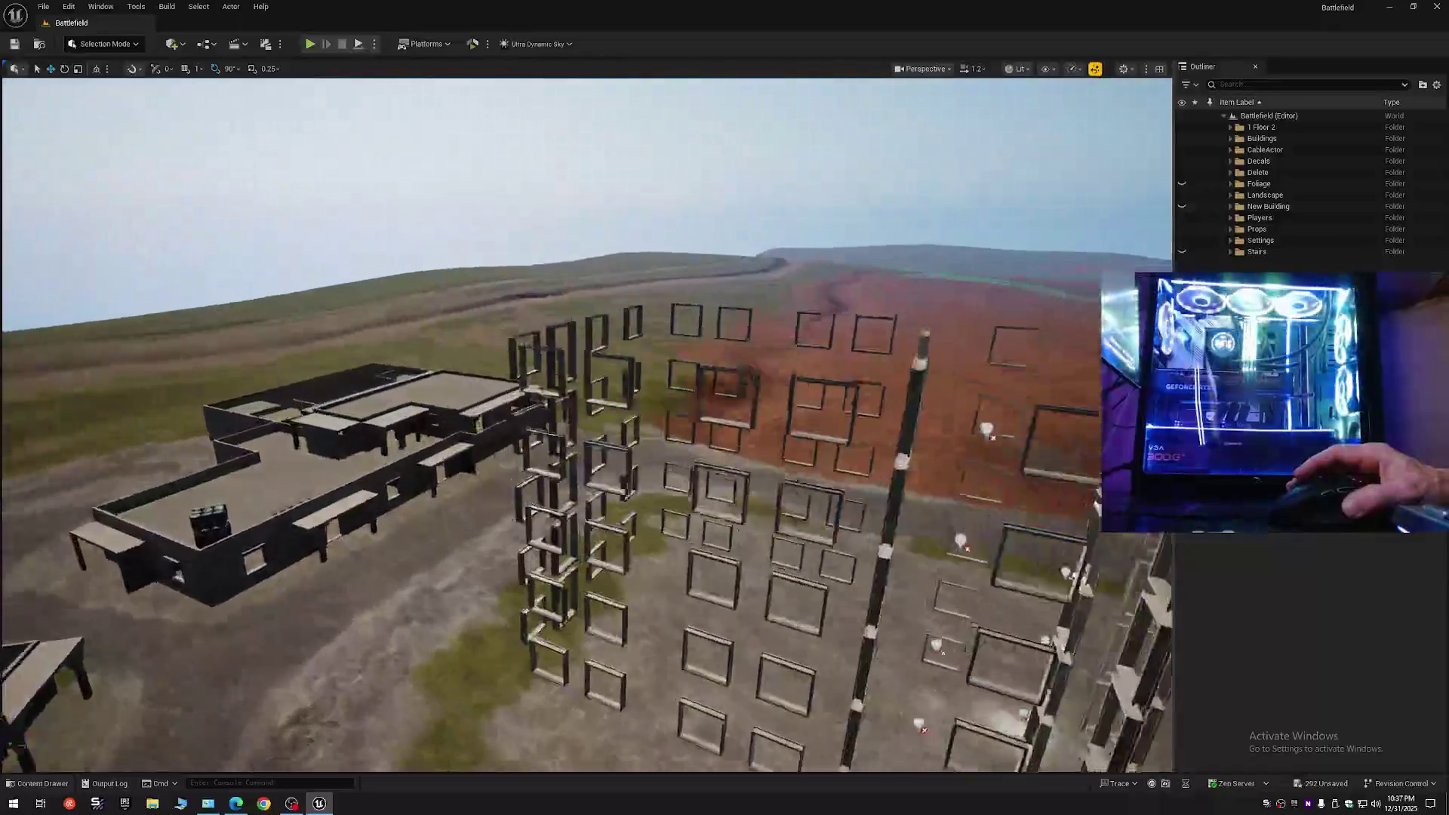
mouse_move(586, 422)
left_mouse_down()
mouse_move(798, 117)
mouse_move(481, 88)
mouse_move(585, 252)
mouse_move(559, 88)
left_mouse_up()
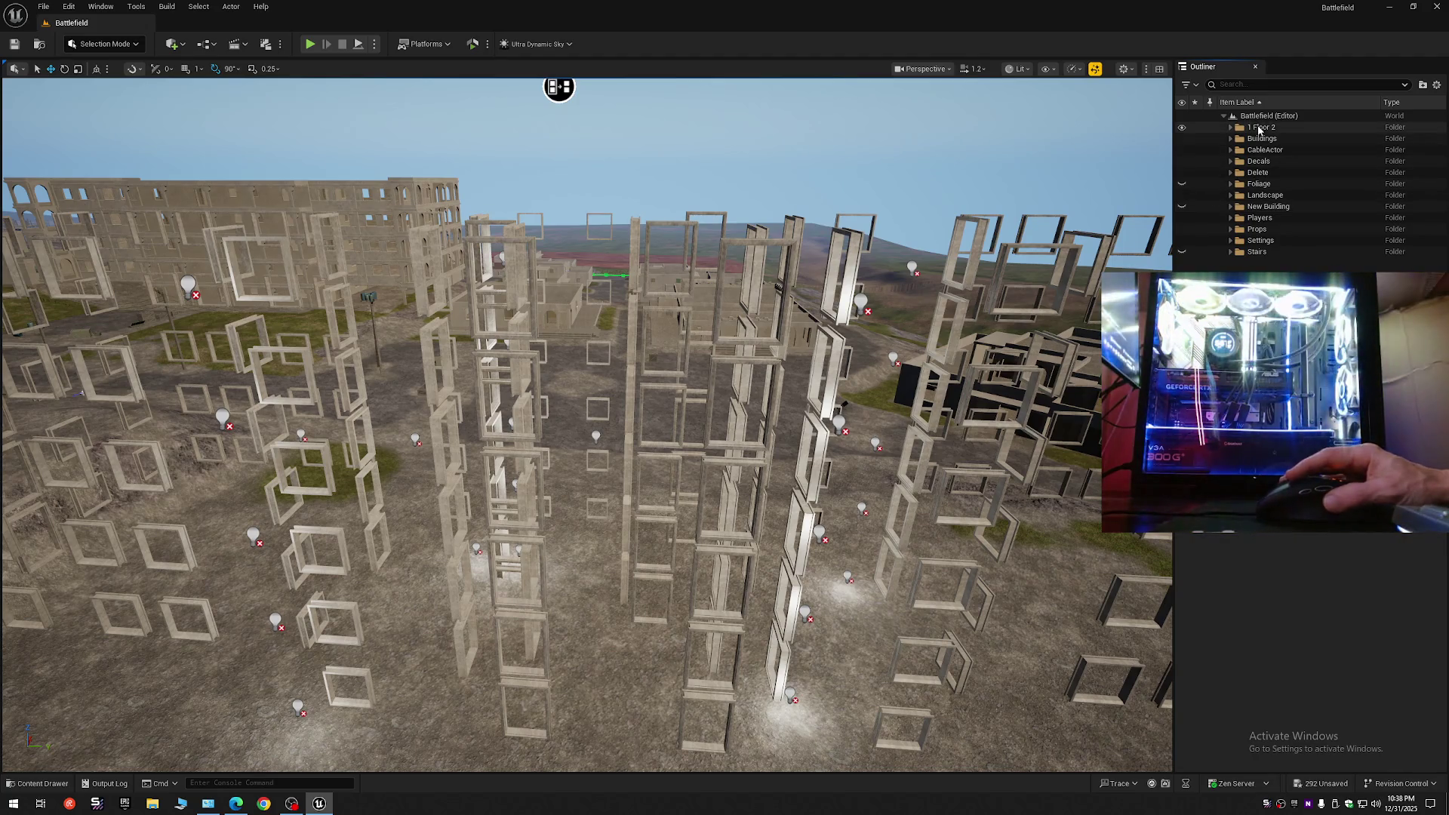
Step: Save all modified packages and the current level
left_click(1223, 116)
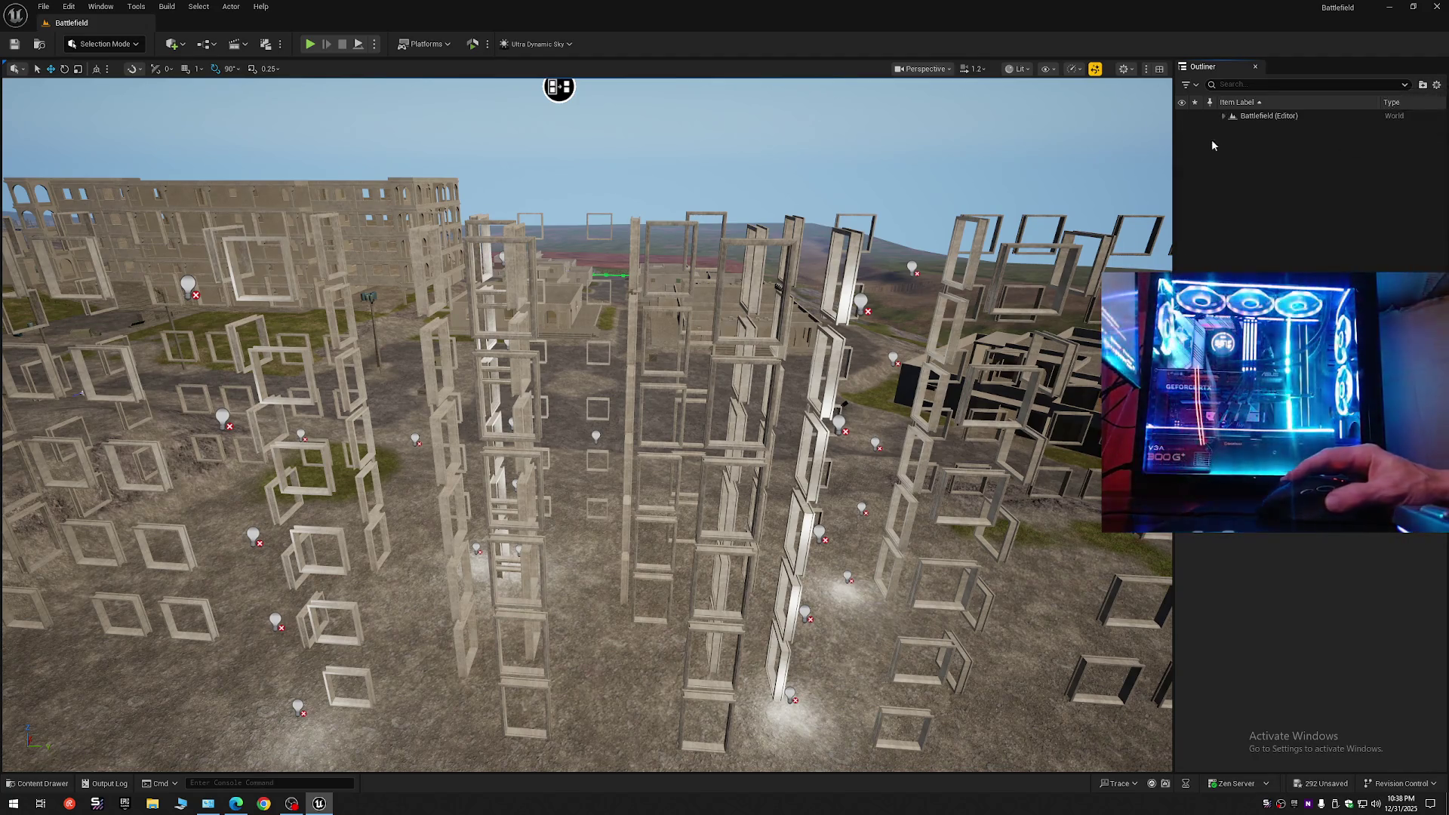
left_click(1221, 115)
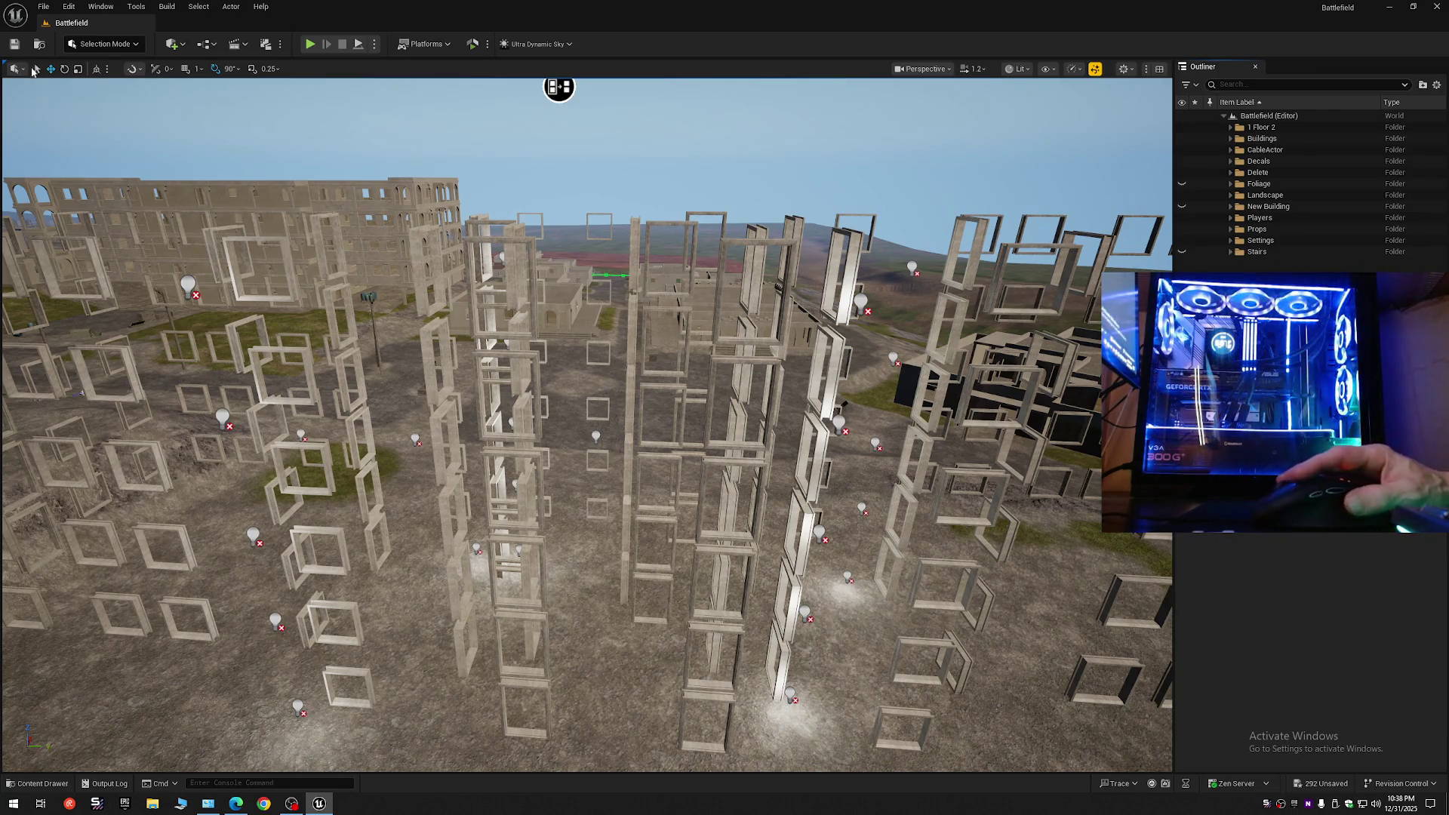
left_click(16, 46)
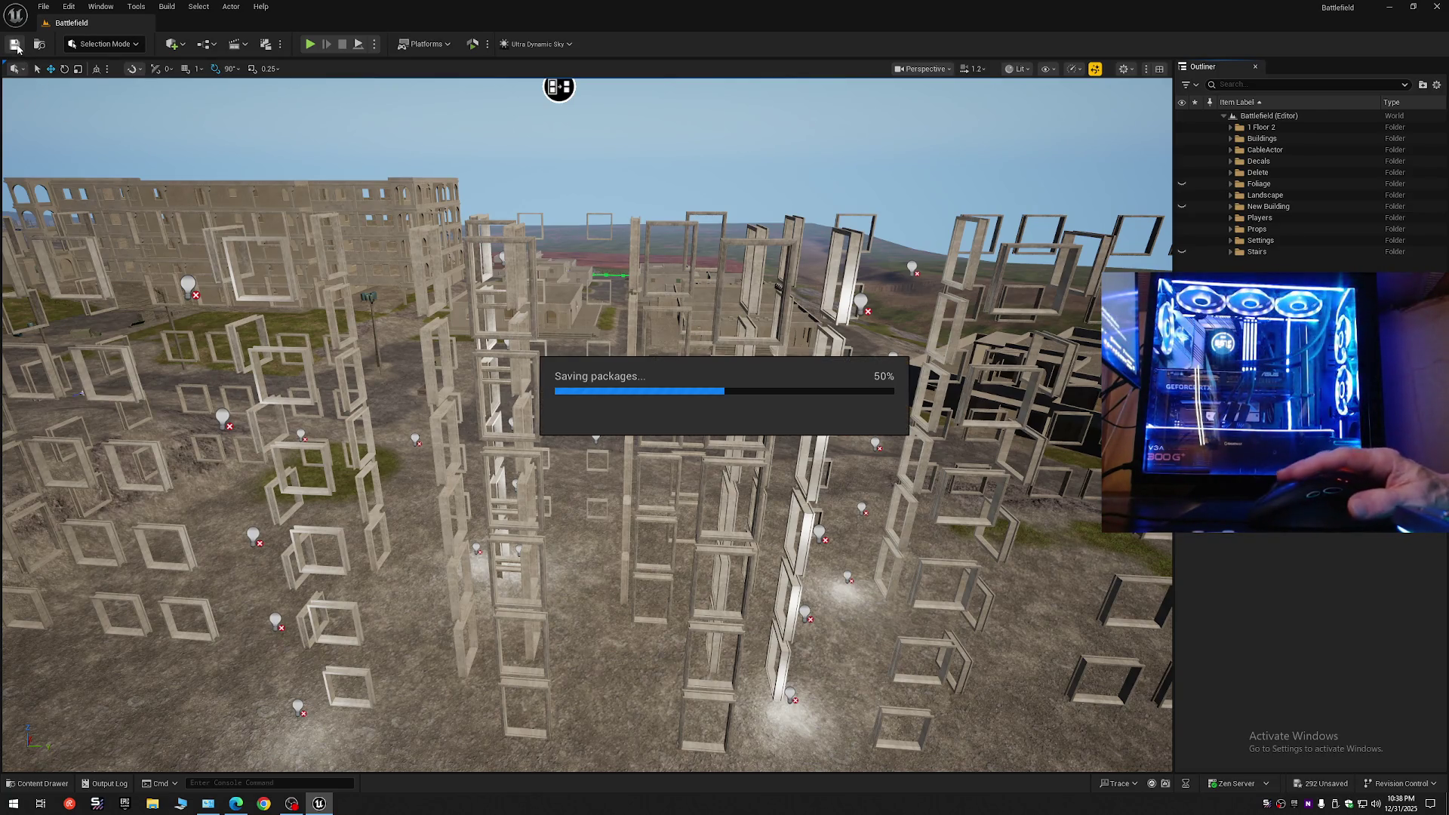
left_click(43, 8)
left_click(83, 143)
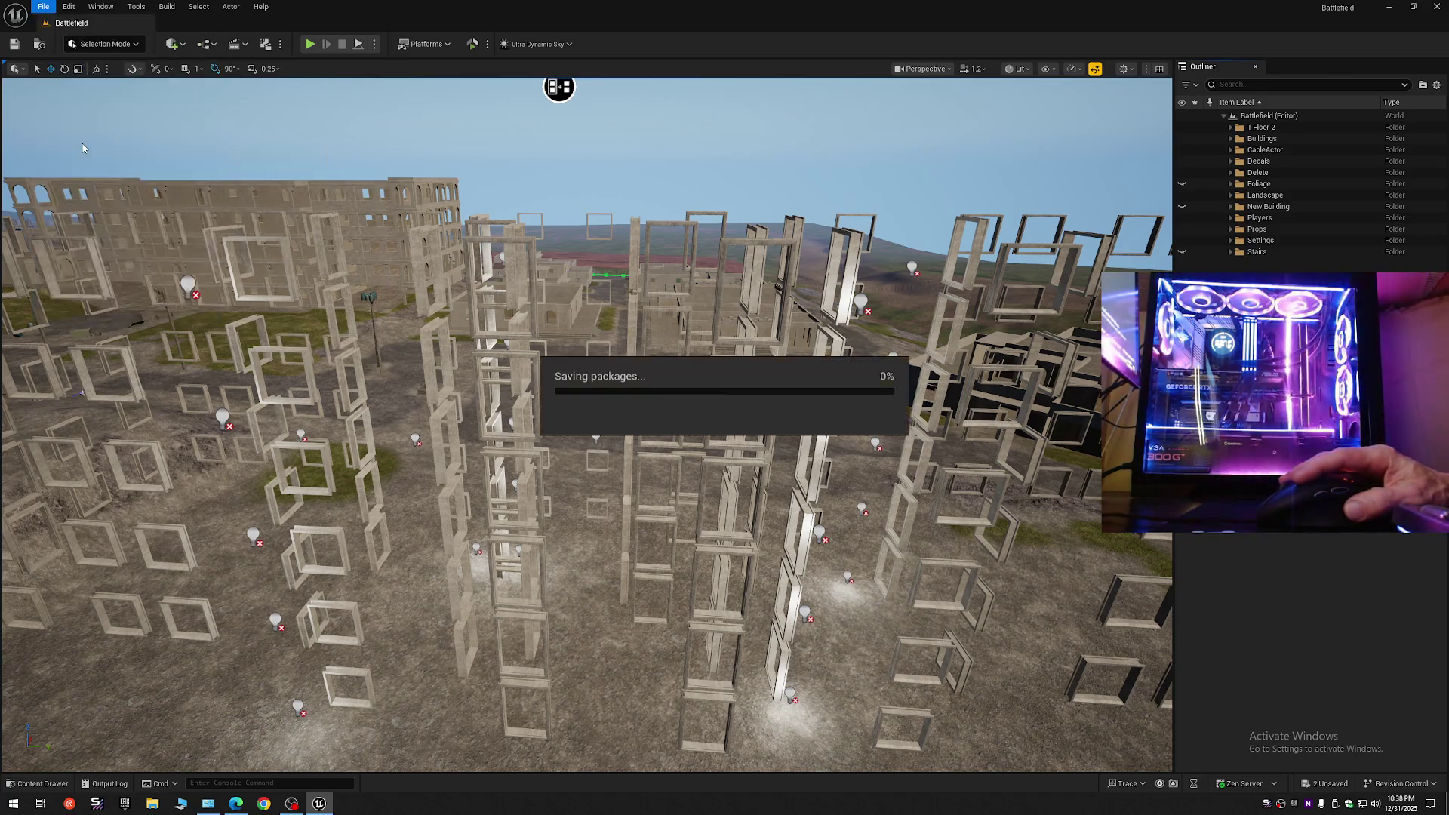
Step: Save the current level as Battlefield, confirming replacement of the existing level
left_click(45, 9)
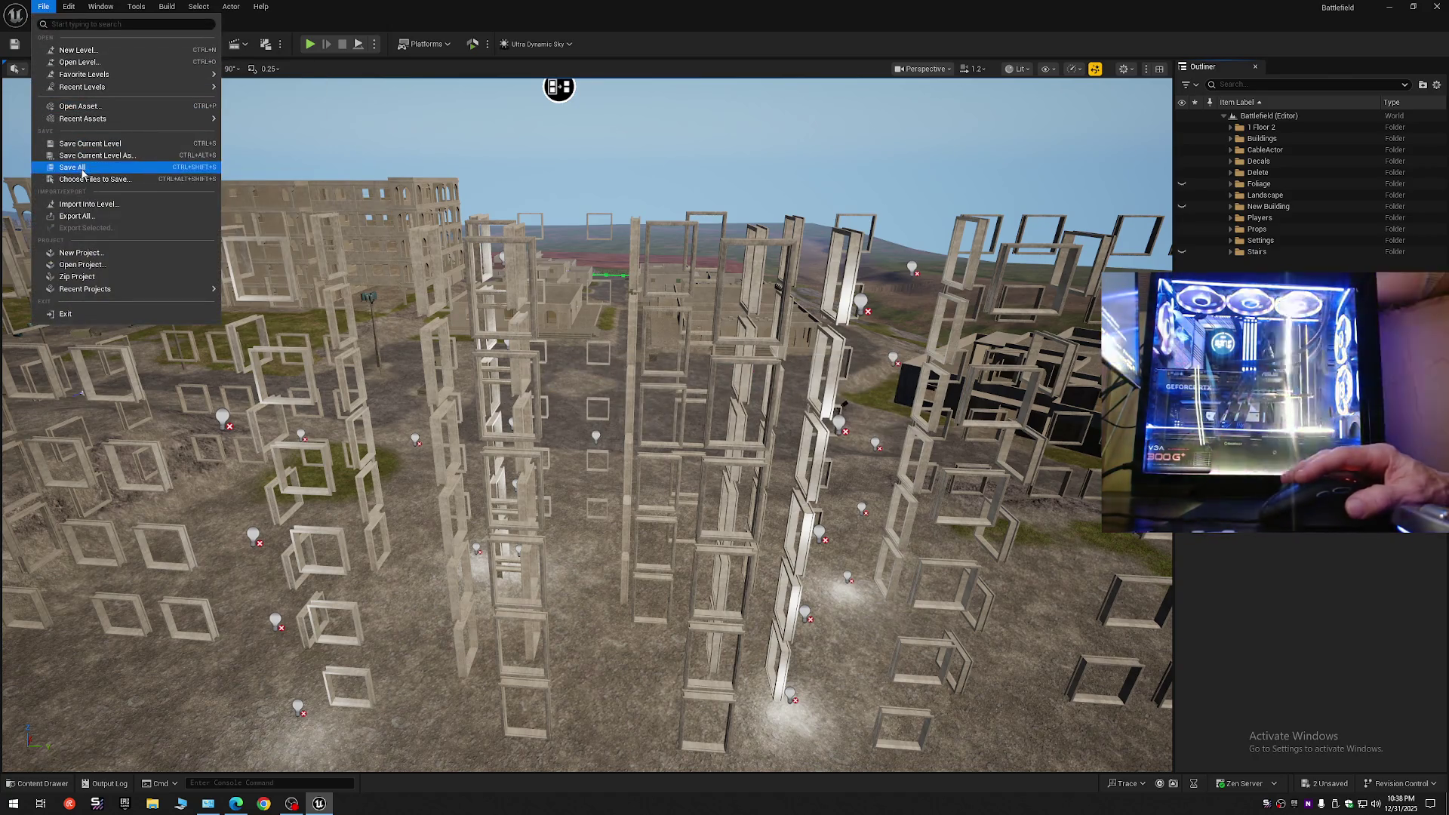
left_click(83, 163)
left_click(45, 8)
left_click(83, 155)
left_click(684, 311)
double_click(684, 311)
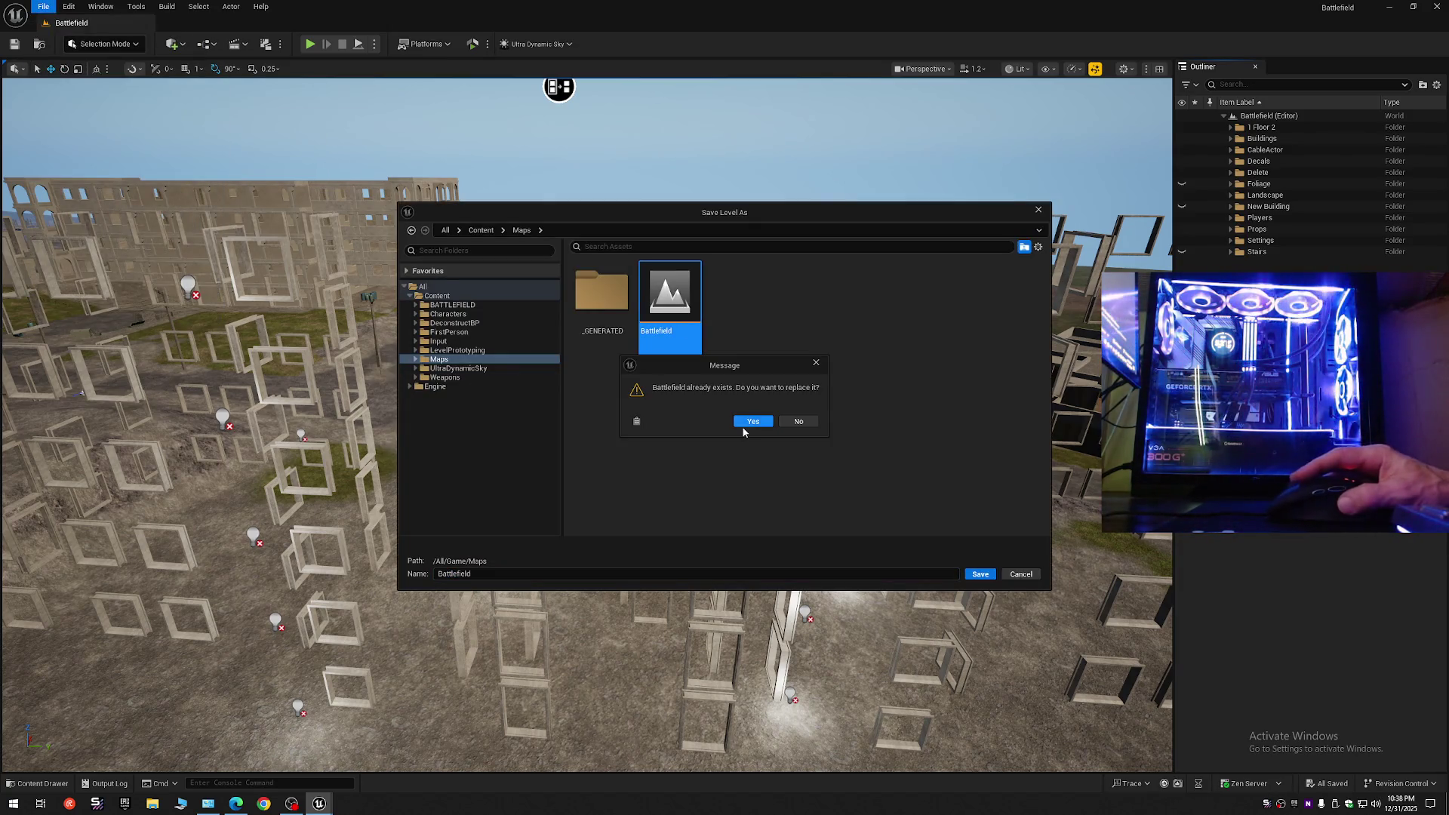
left_click(743, 421)
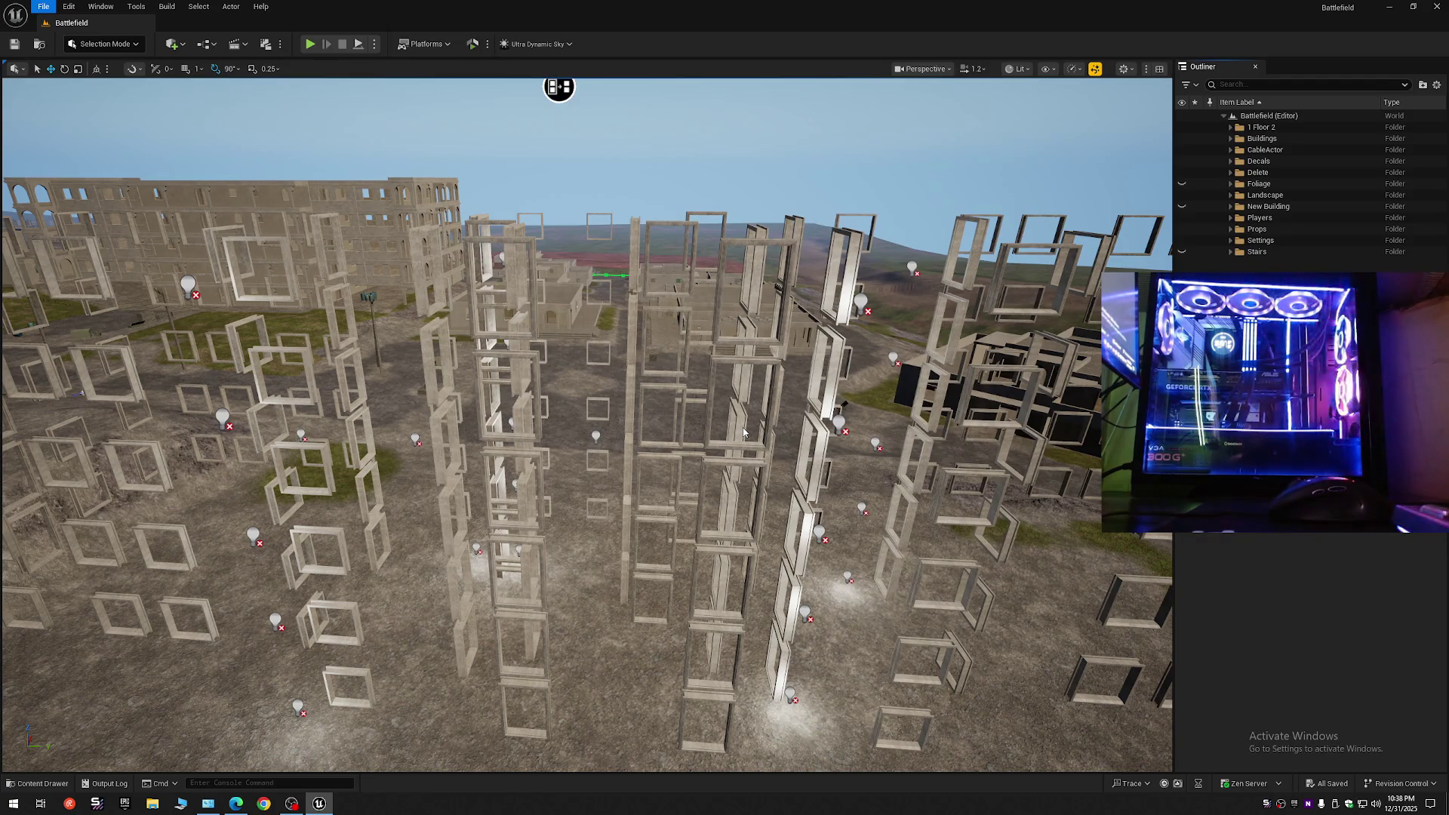
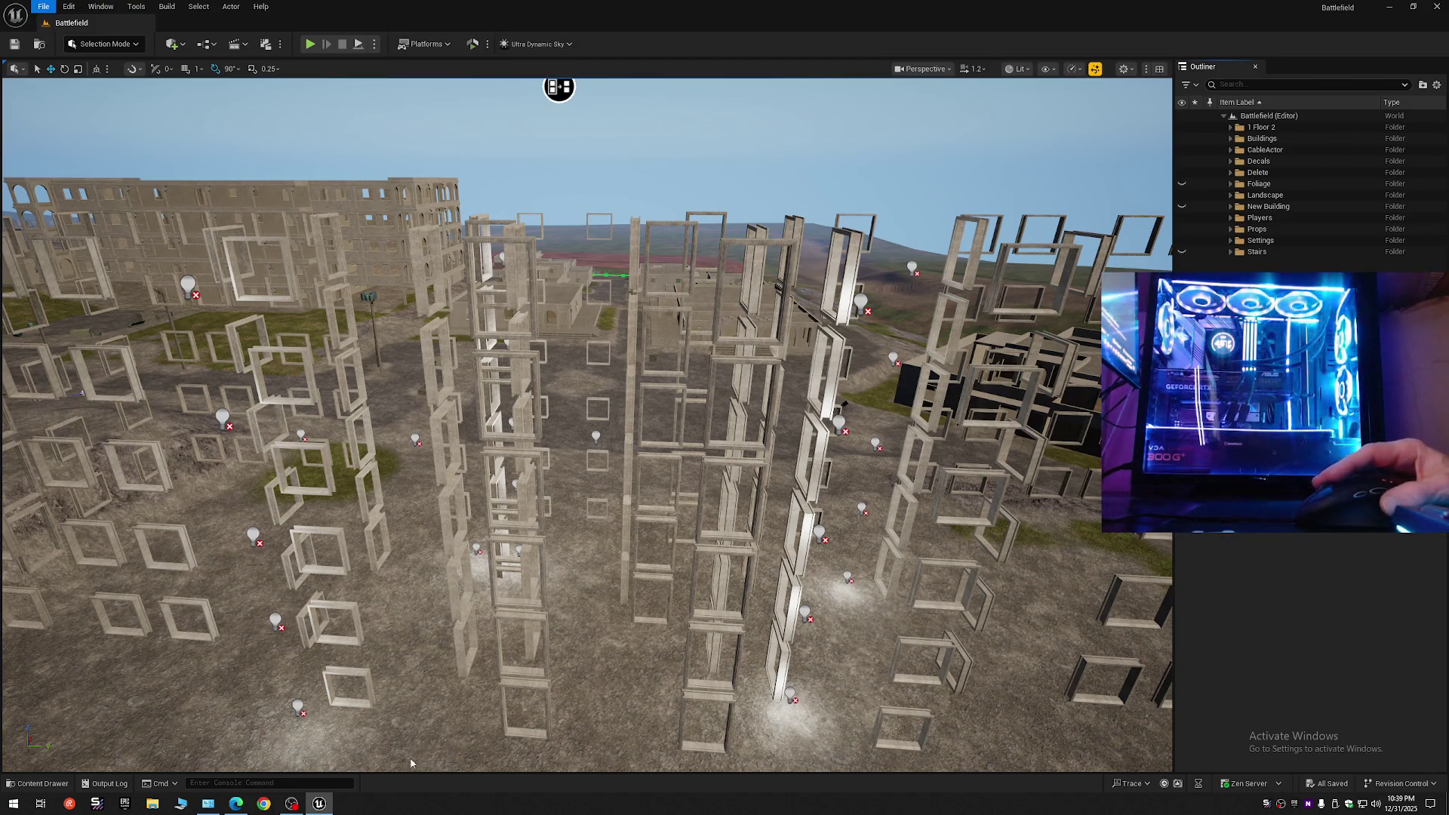
Step: Bring the OBS Studio window forward to confirm the stream is still live
left_click(235, 801)
right_click(213, 804)
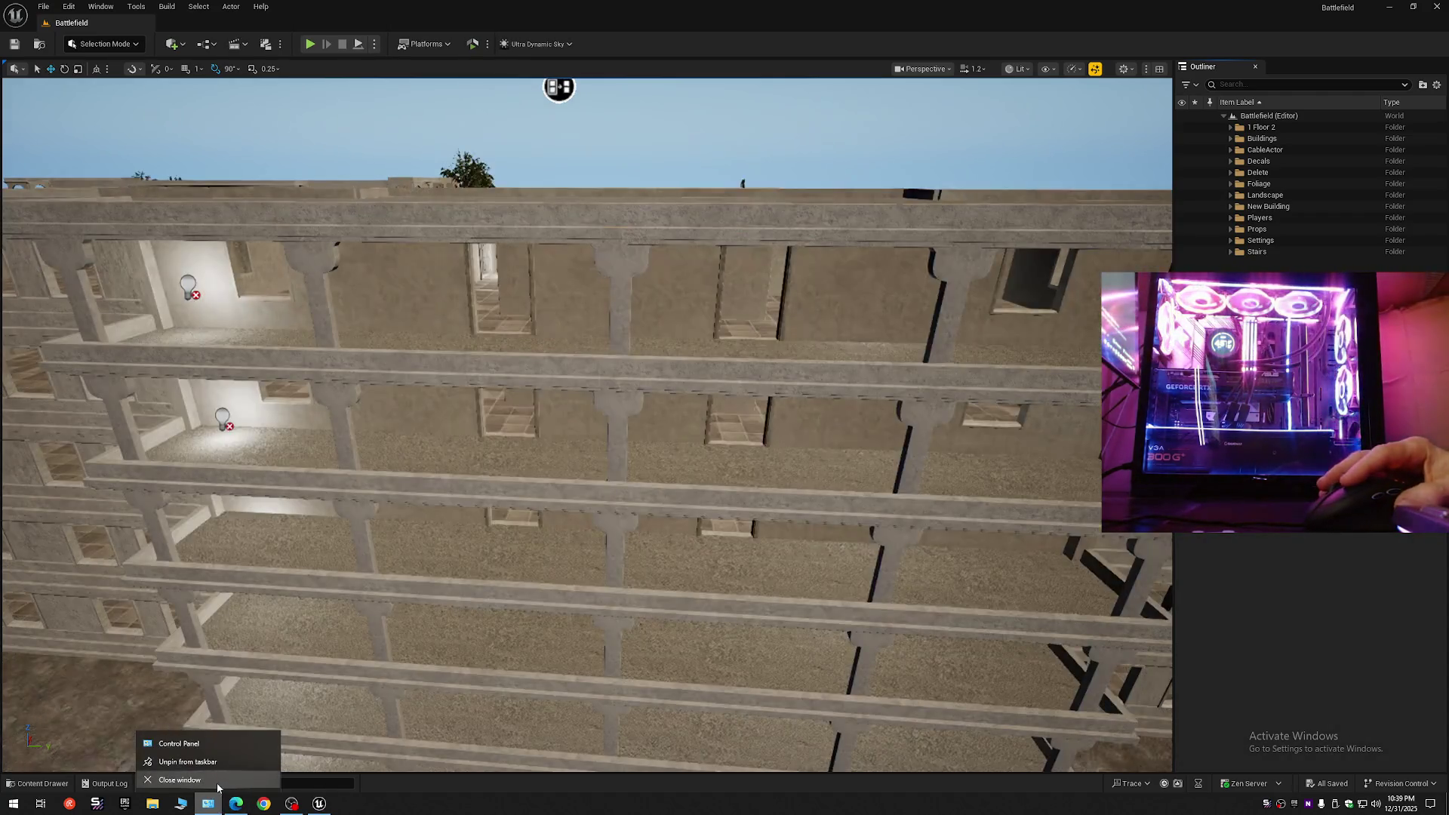
left_click(217, 782)
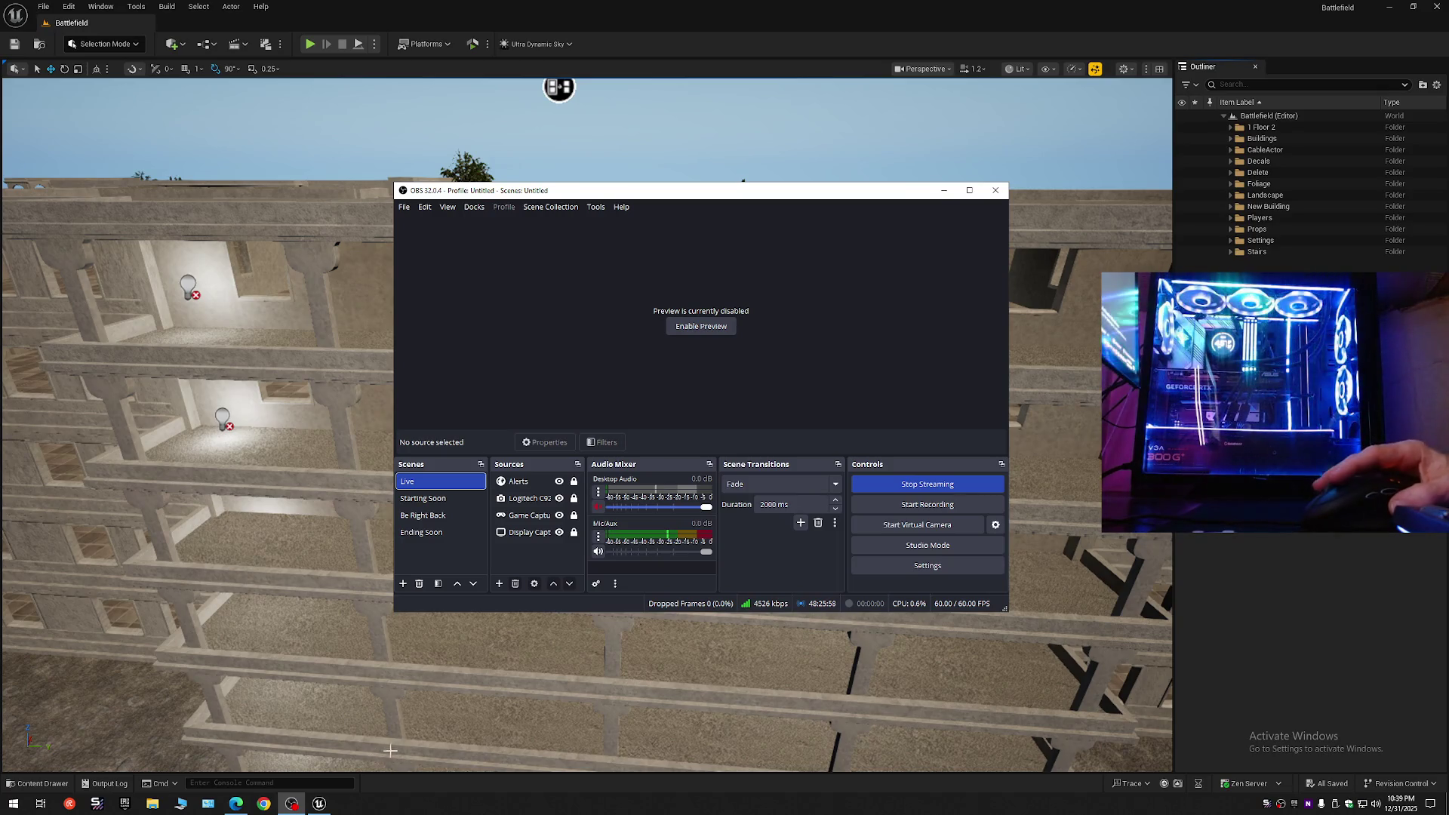
Step: Launch Winamp from the Start menu's W index, then put OBS and Winamp aside for Unreal
left_click(13, 803)
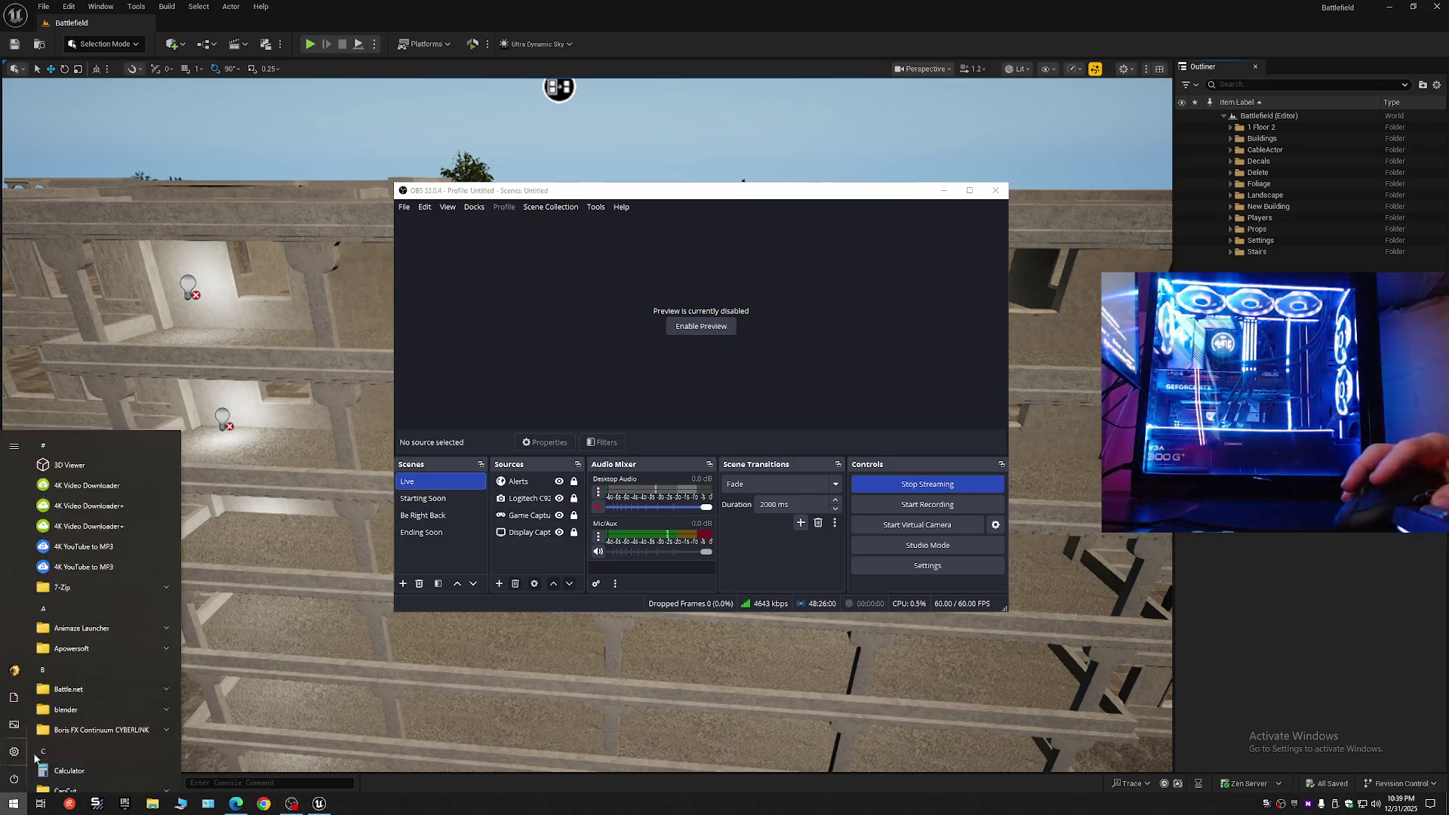
left_click(75, 670)
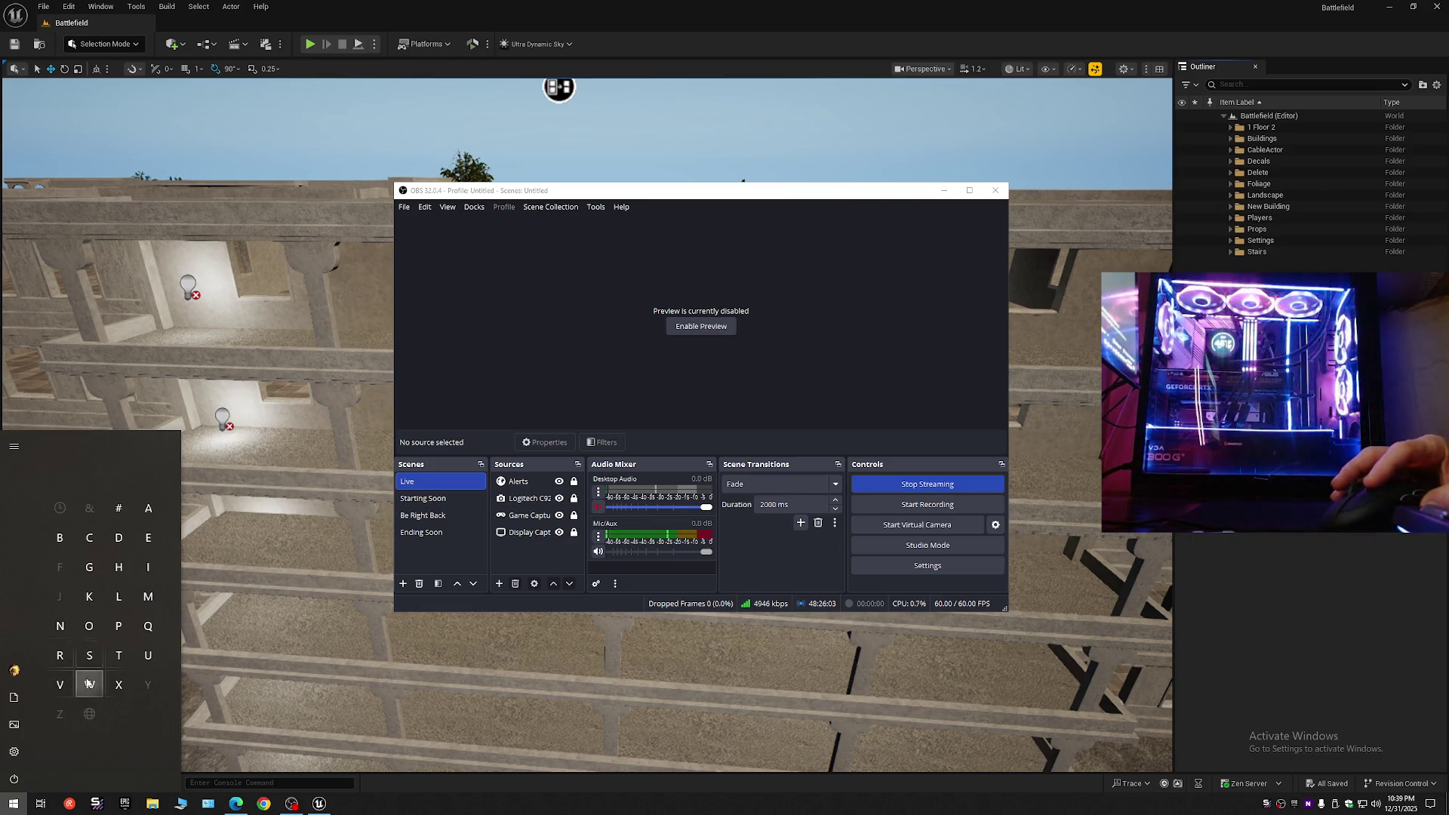
left_click(89, 683)
left_click(87, 544)
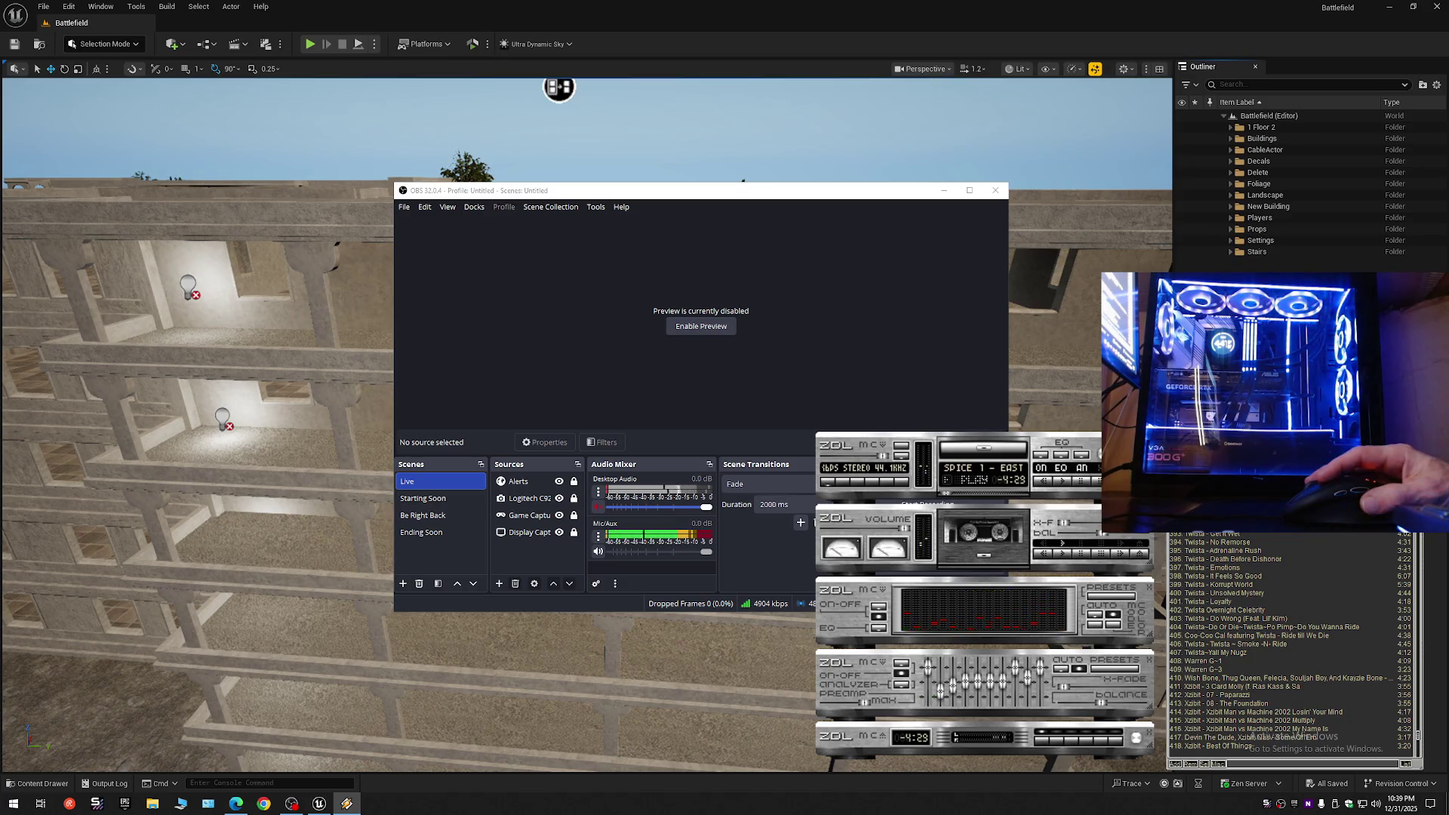
left_click(684, 234)
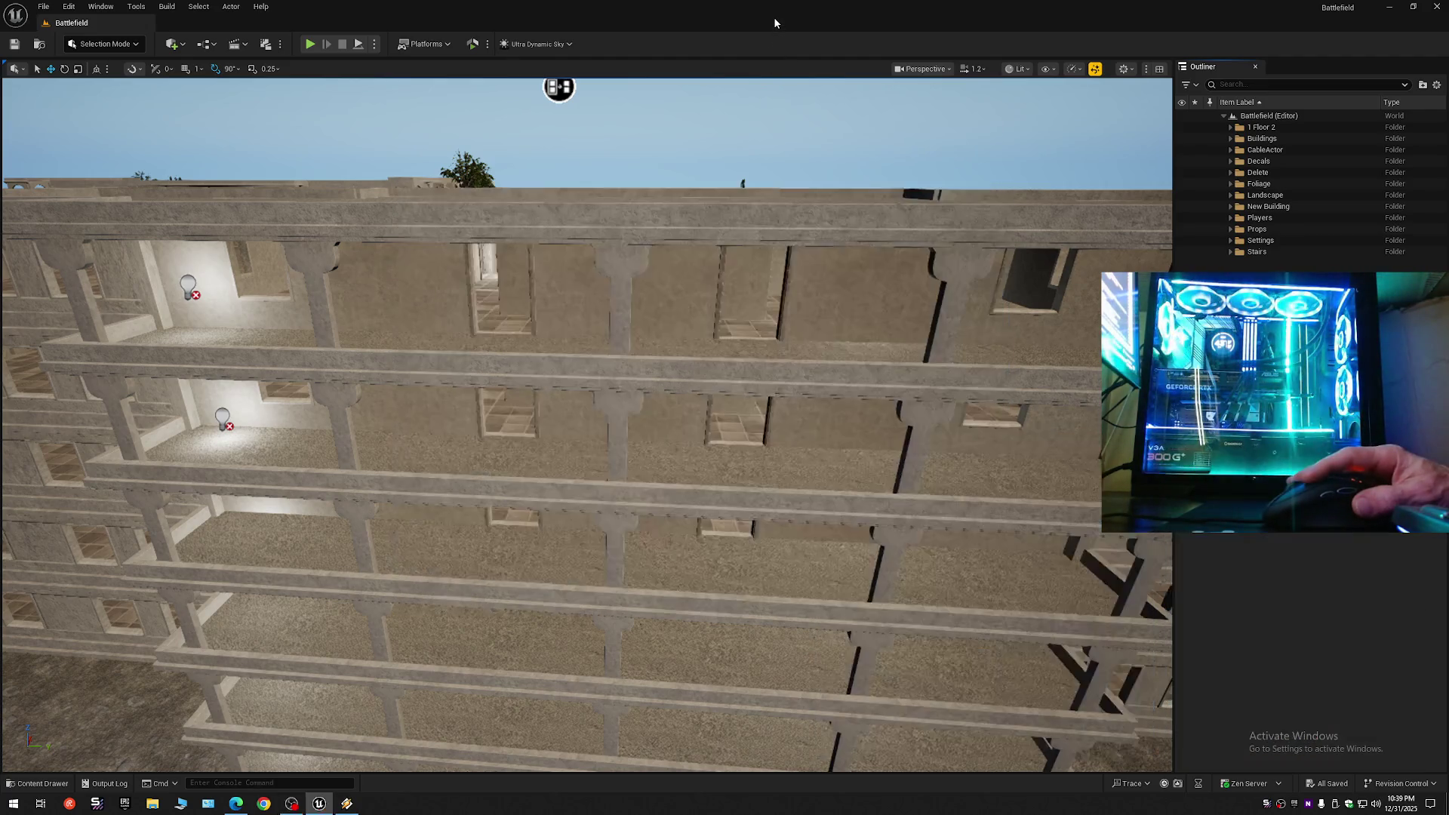
left_click(774, 23)
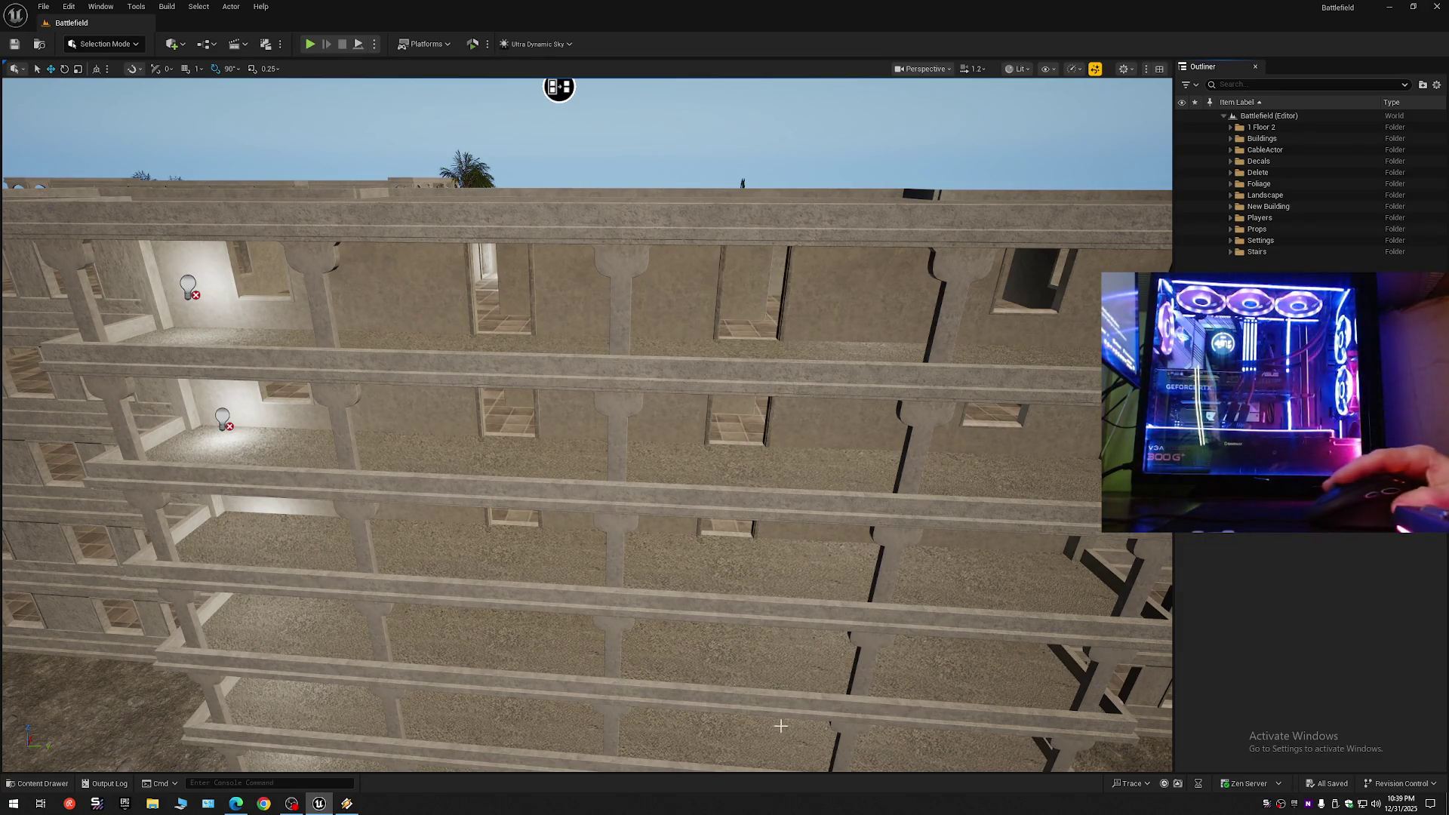
Step: Hide Stairs in the Outliner, fly up to a window opening, and select its frame mesh
left_click_drag(720, 579, 720, 578)
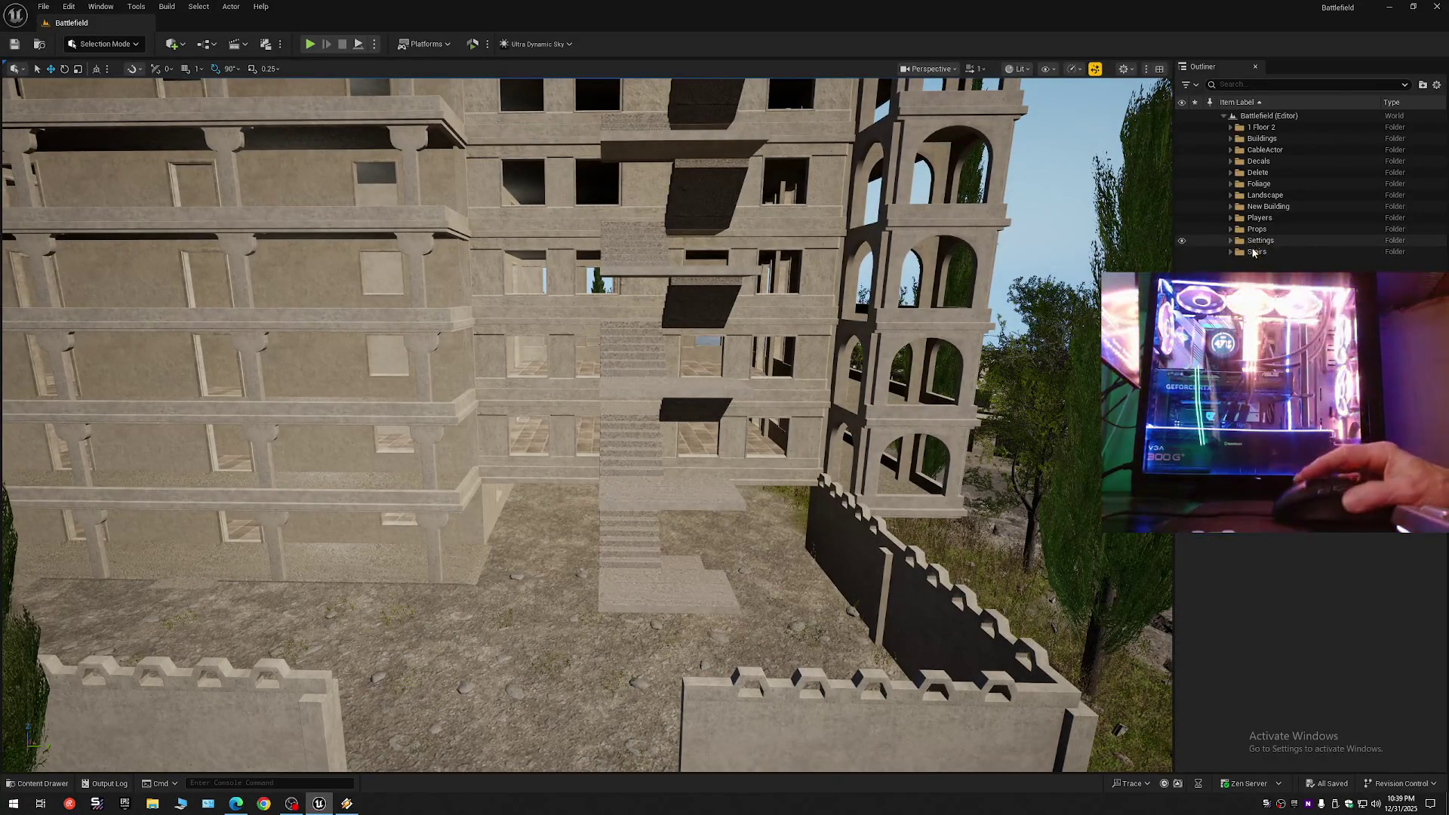
left_click(1182, 254)
left_click_drag(720, 579, 720, 579)
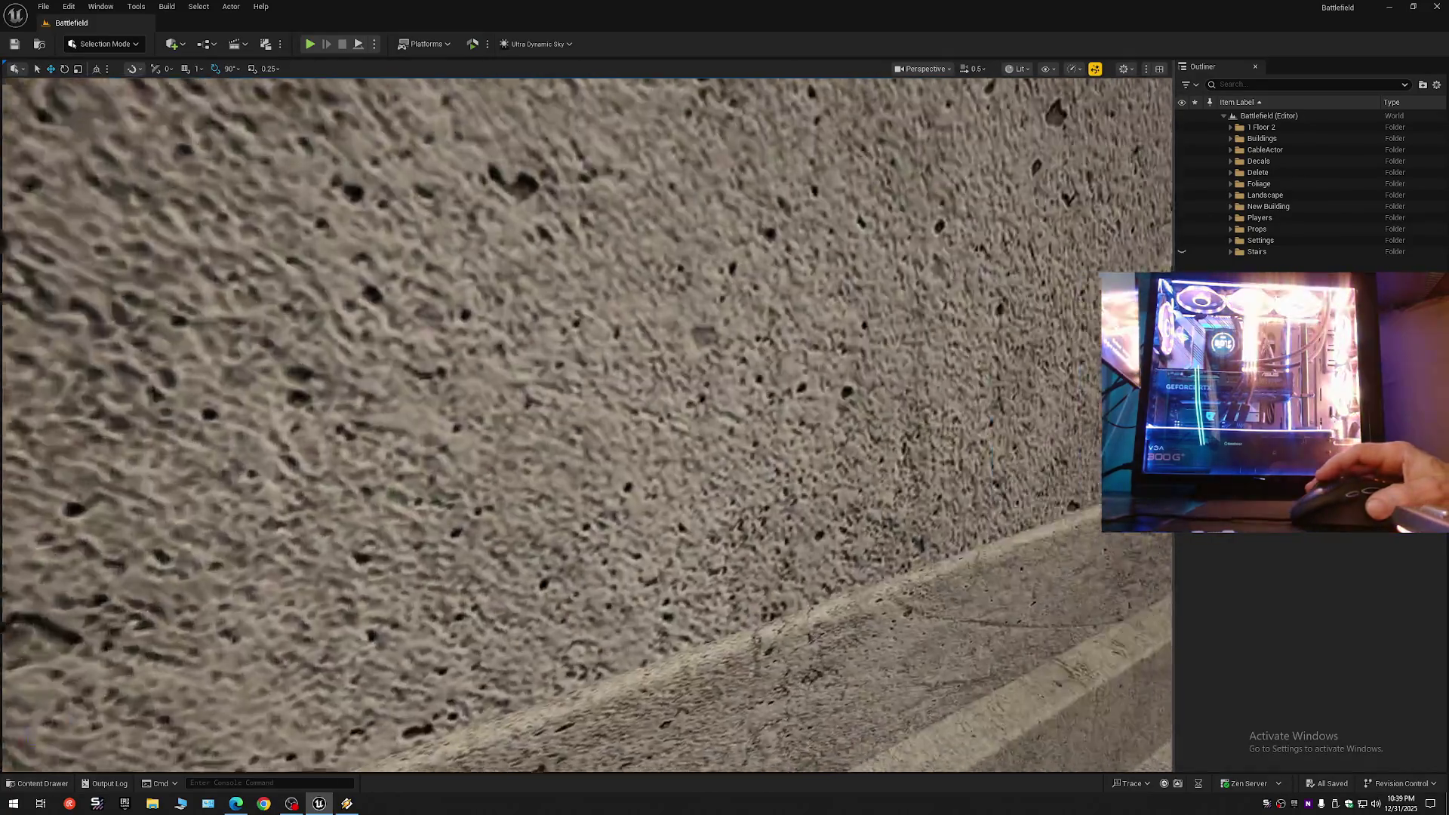
left_click_drag(720, 579, 720, 578)
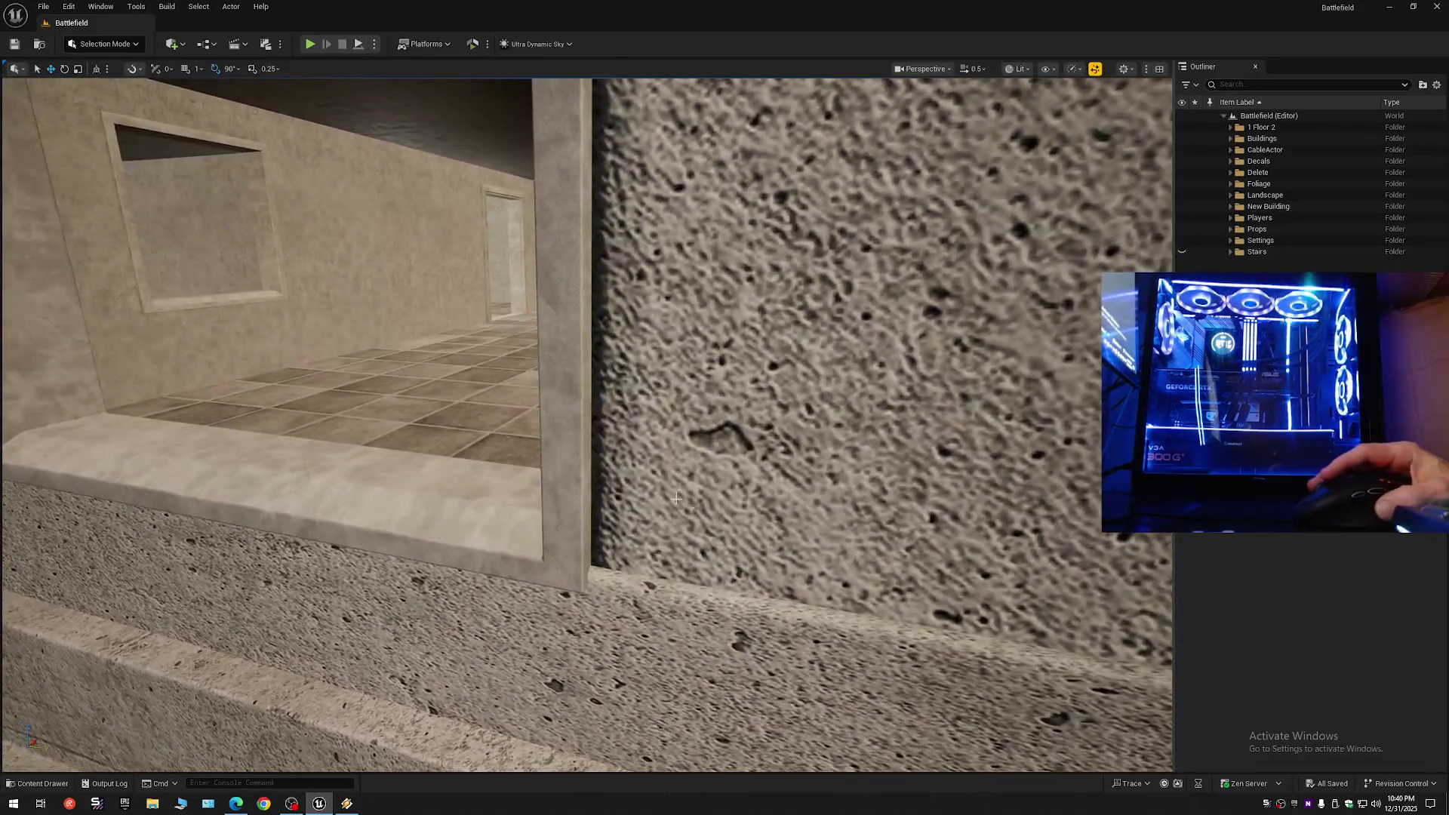
left_click(579, 488)
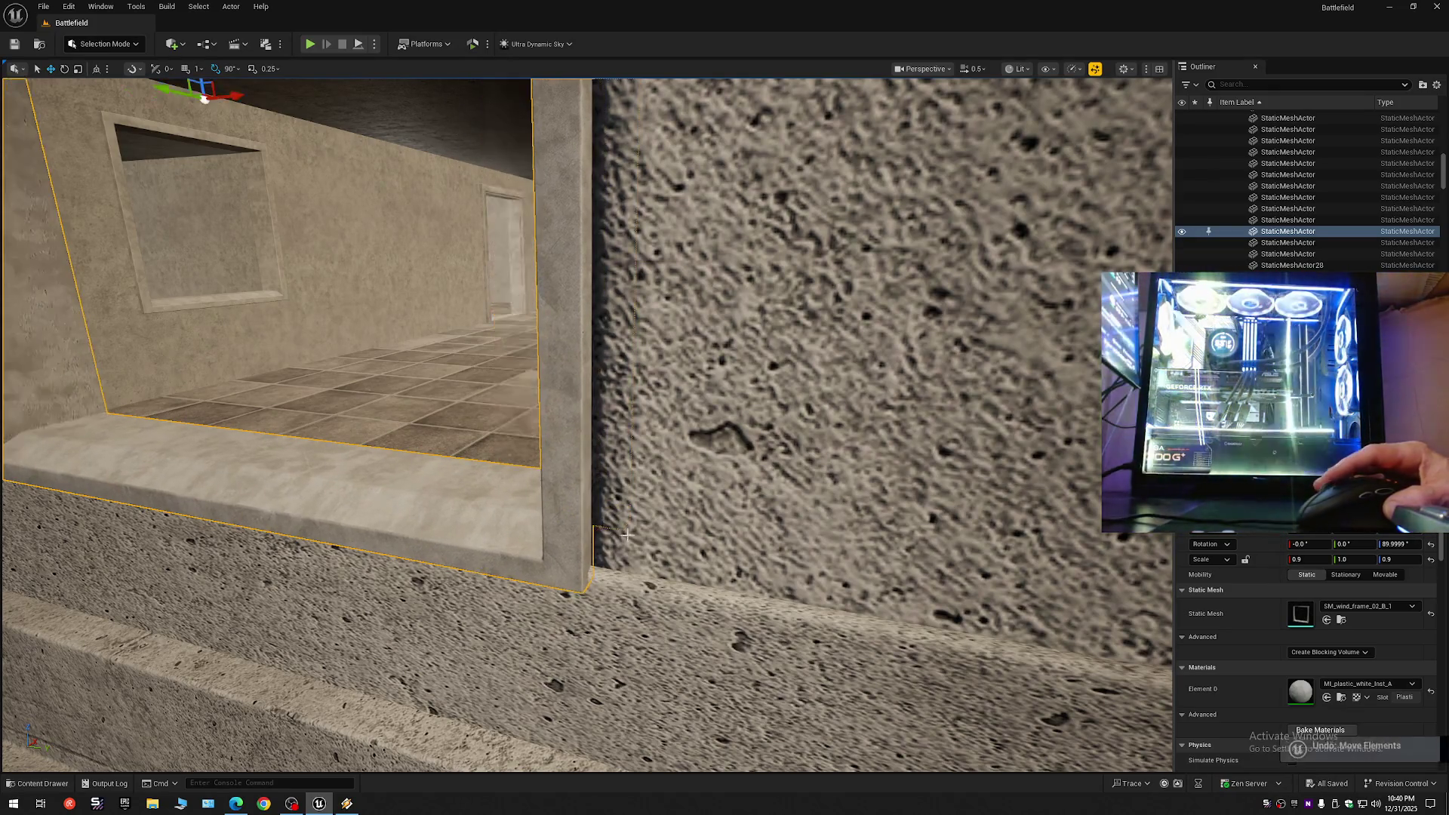
Step: Duplicate the window frame upward into the empty opening one floor up
scroll(624, 534, "down", 5)
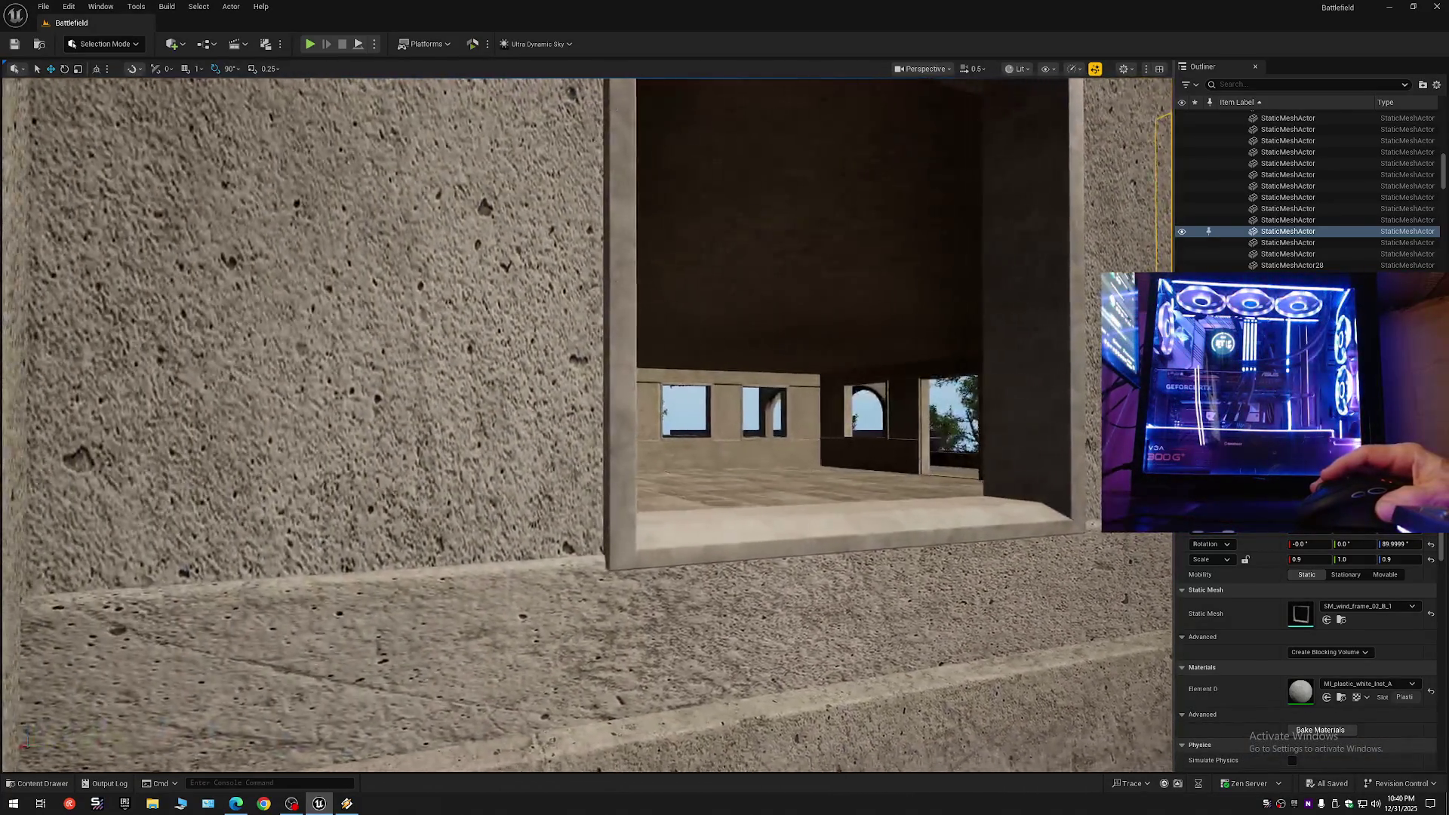
key("d")
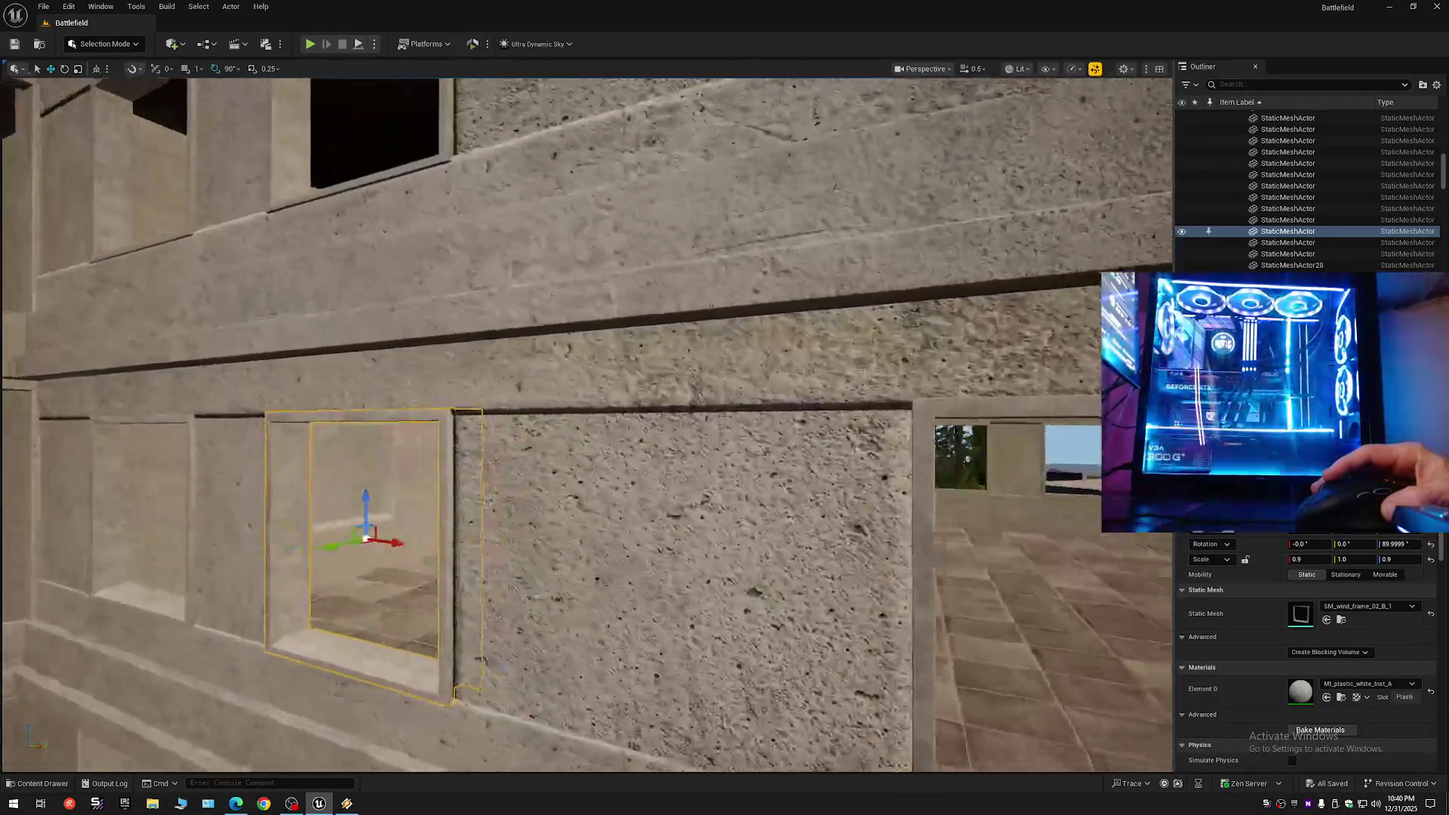
key("d")
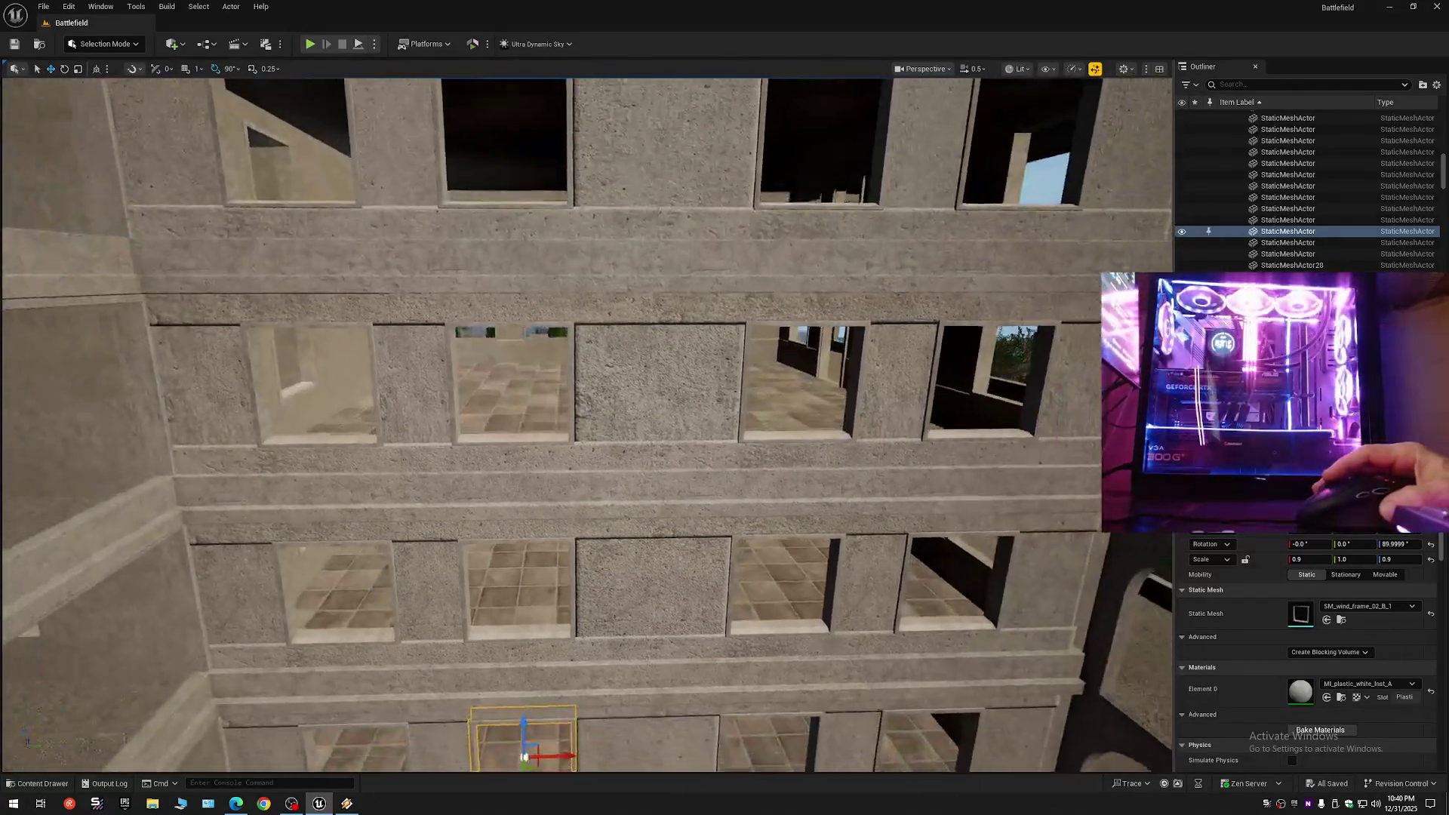
left_click_drag(526, 713, 521, 555)
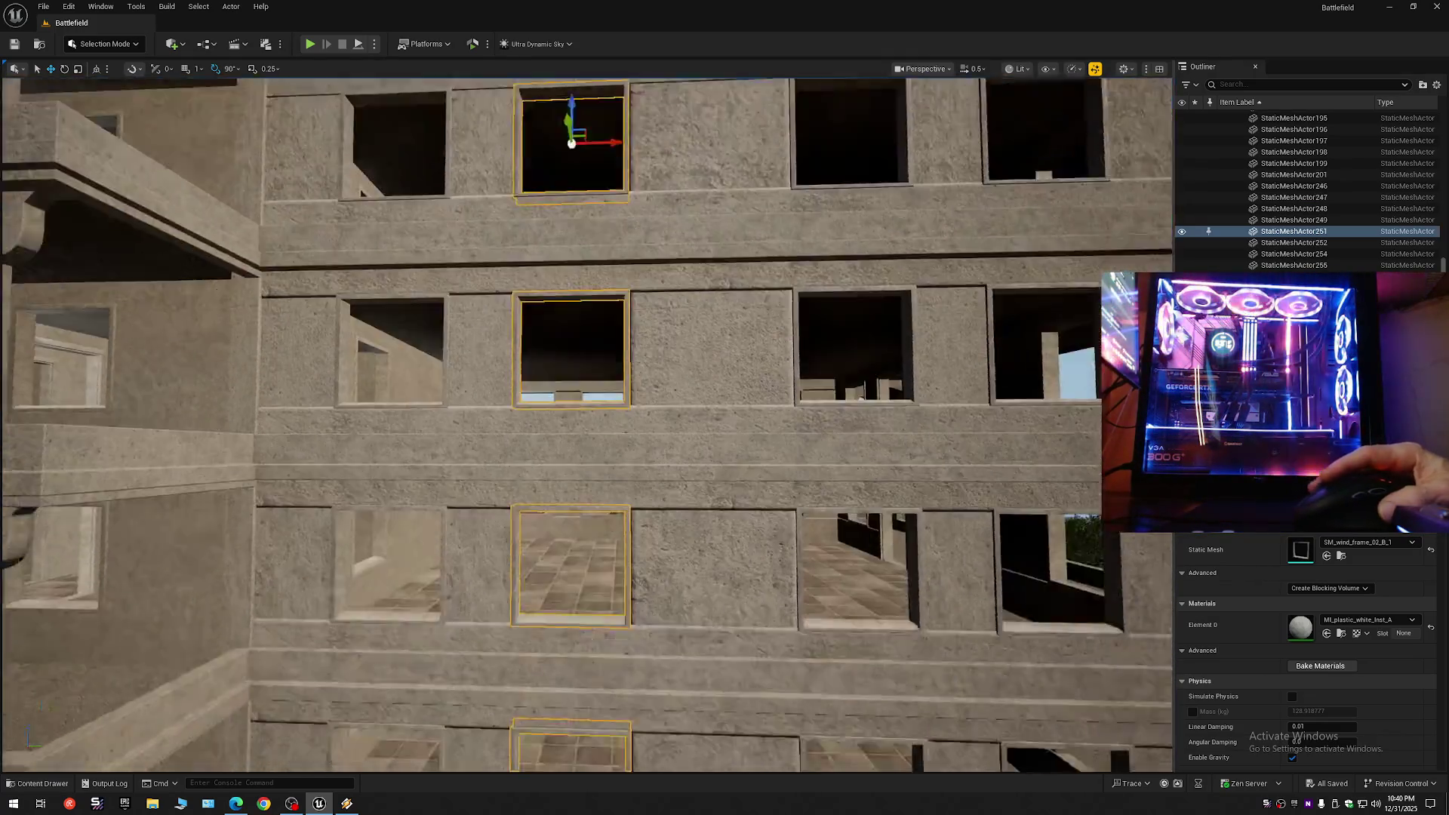
Step: Nudge the copied frame right along X to align it, then focus on it and inspect the wall
left_click_drag(574, 422, 574, 453)
scroll(573, 422, "up", 10)
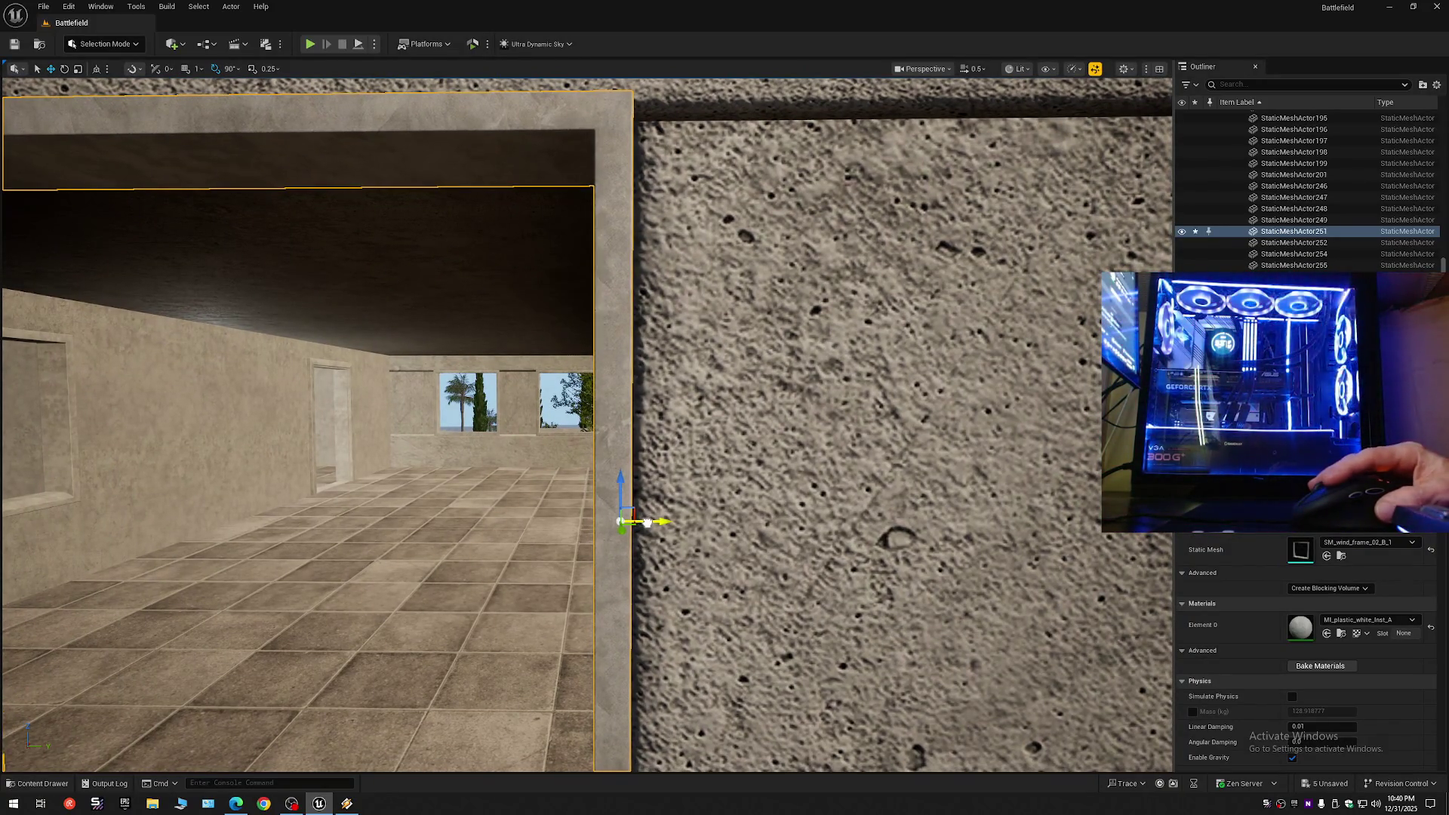
left_click_drag(647, 523, 662, 525)
key("f")
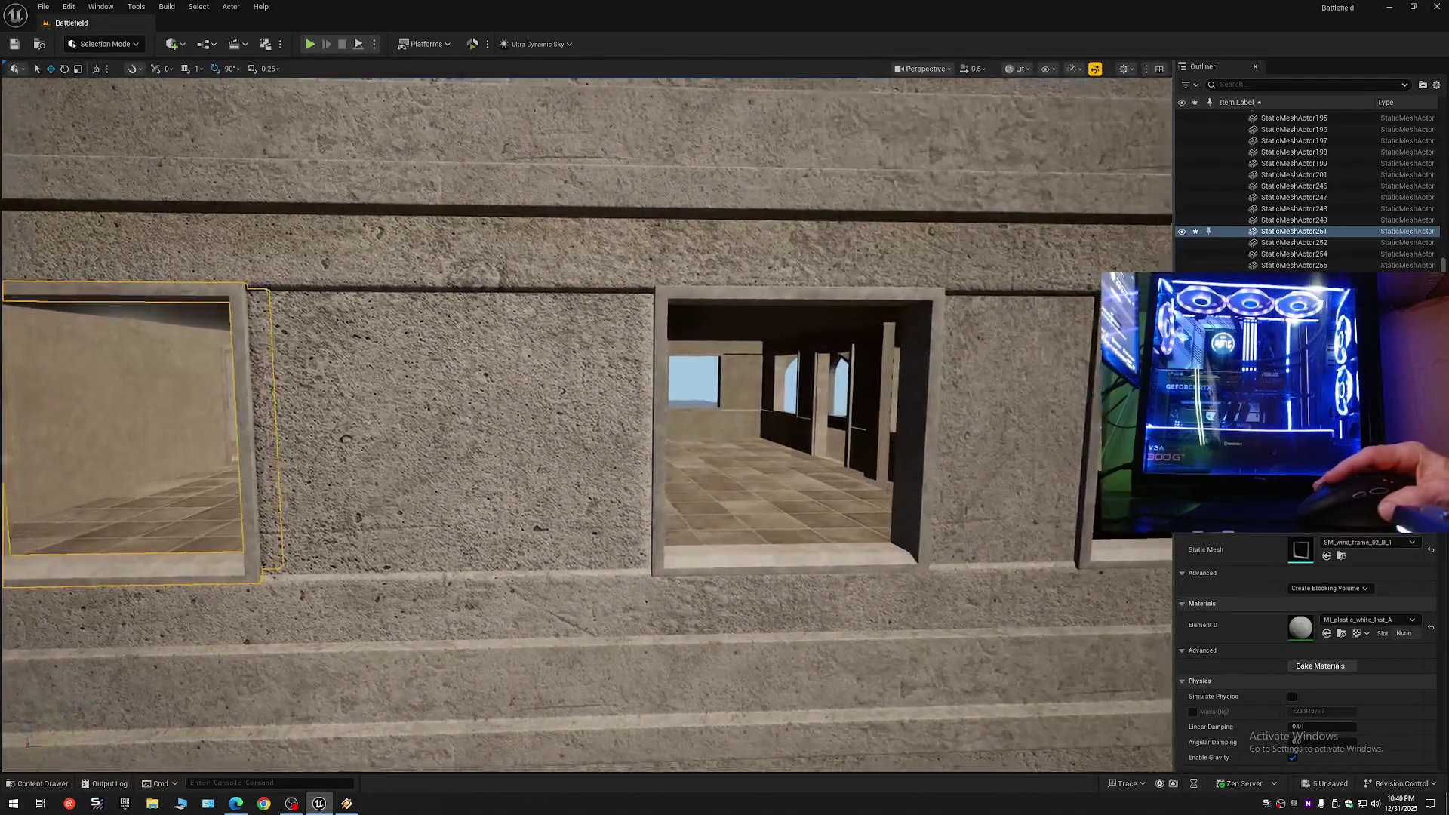
key("w")
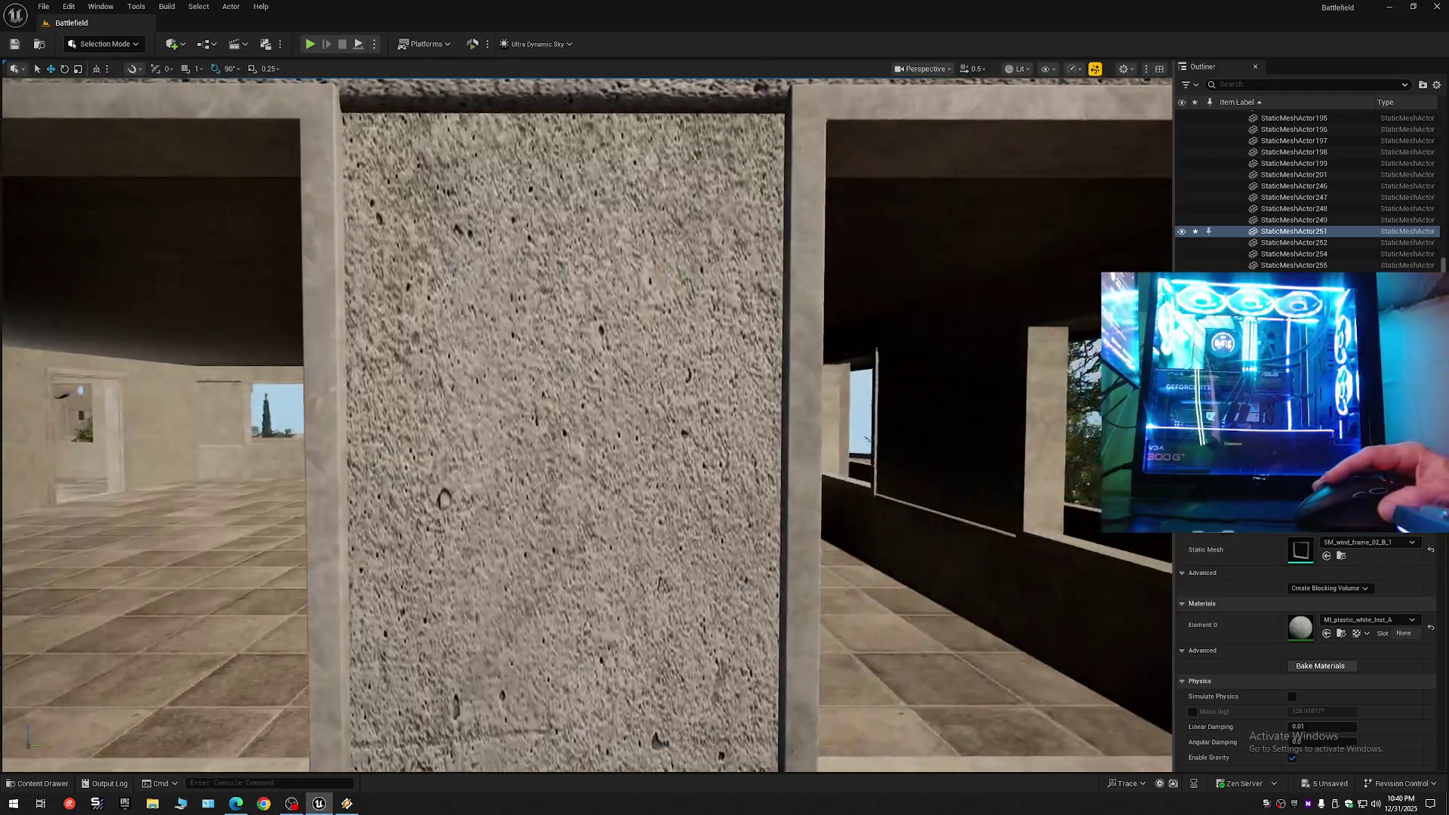
key("s")
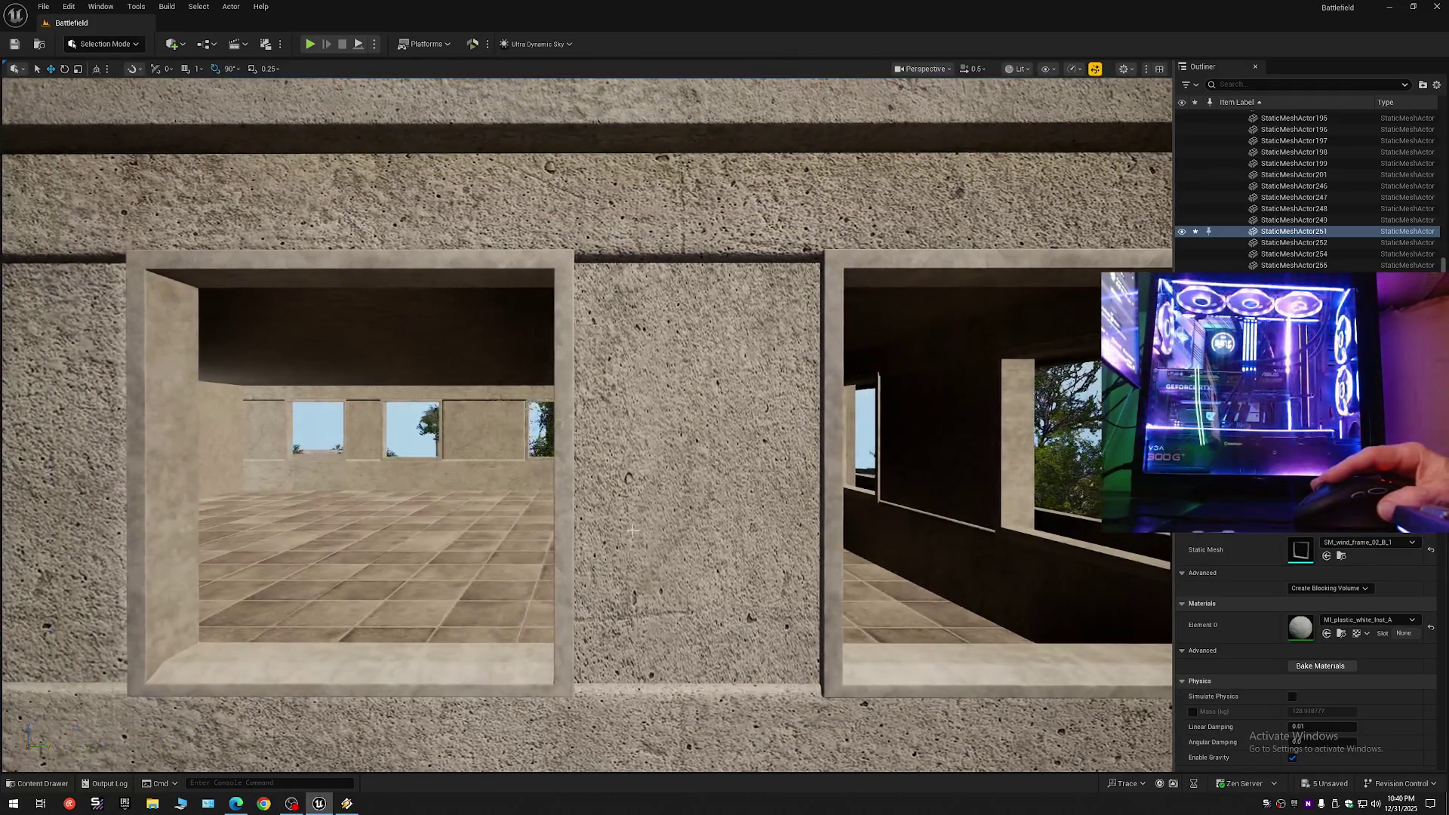
left_click(628, 492)
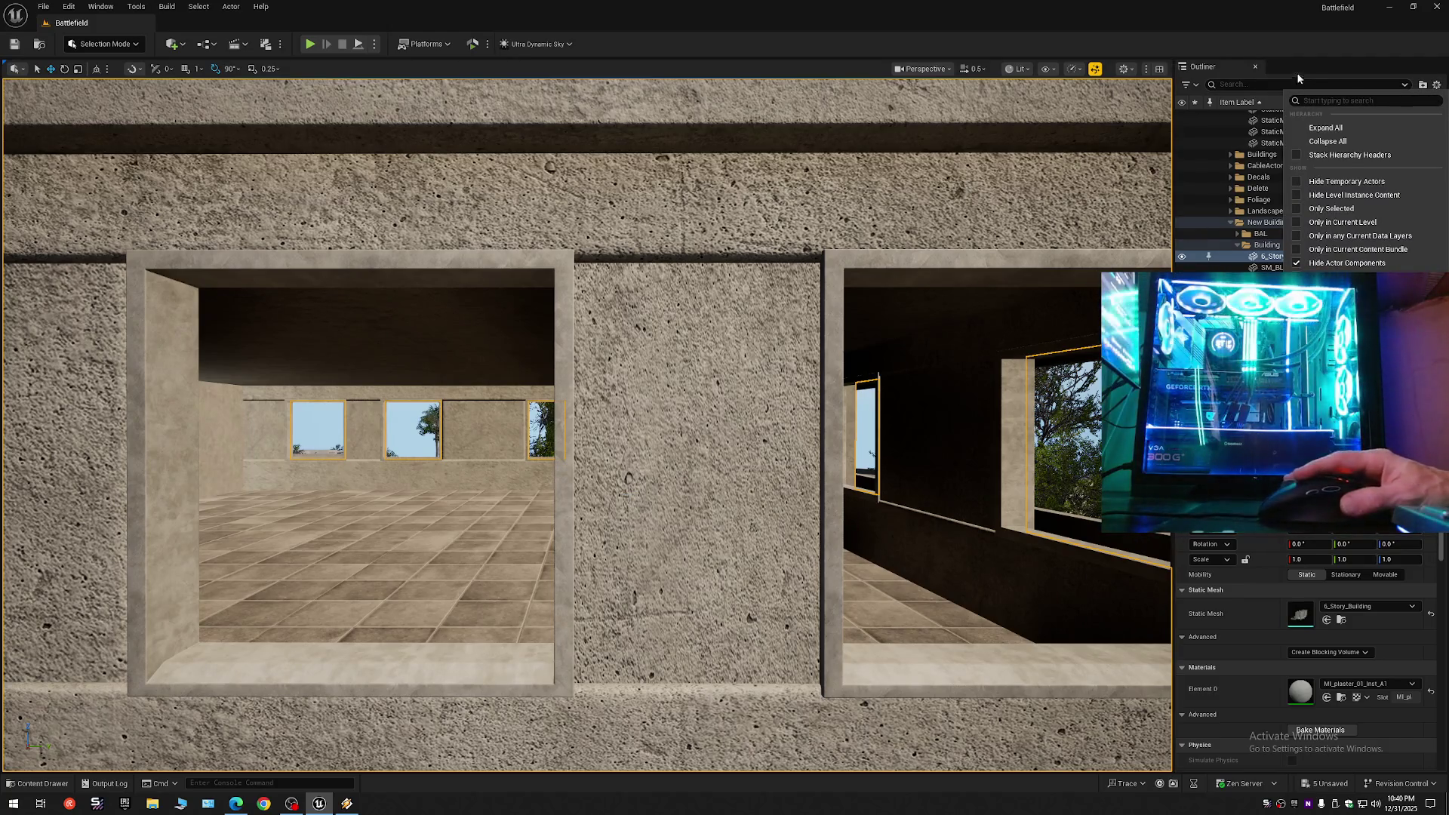
Step: Undo the building selection and toggle the window frame's visibility to compare it with the opening
key("ctrl+z")
mouse_move(1059, 175)
left_mouse_down()
mouse_move(966, 181)
mouse_move(932, 162)
mouse_move(951, 152)
left_mouse_up()
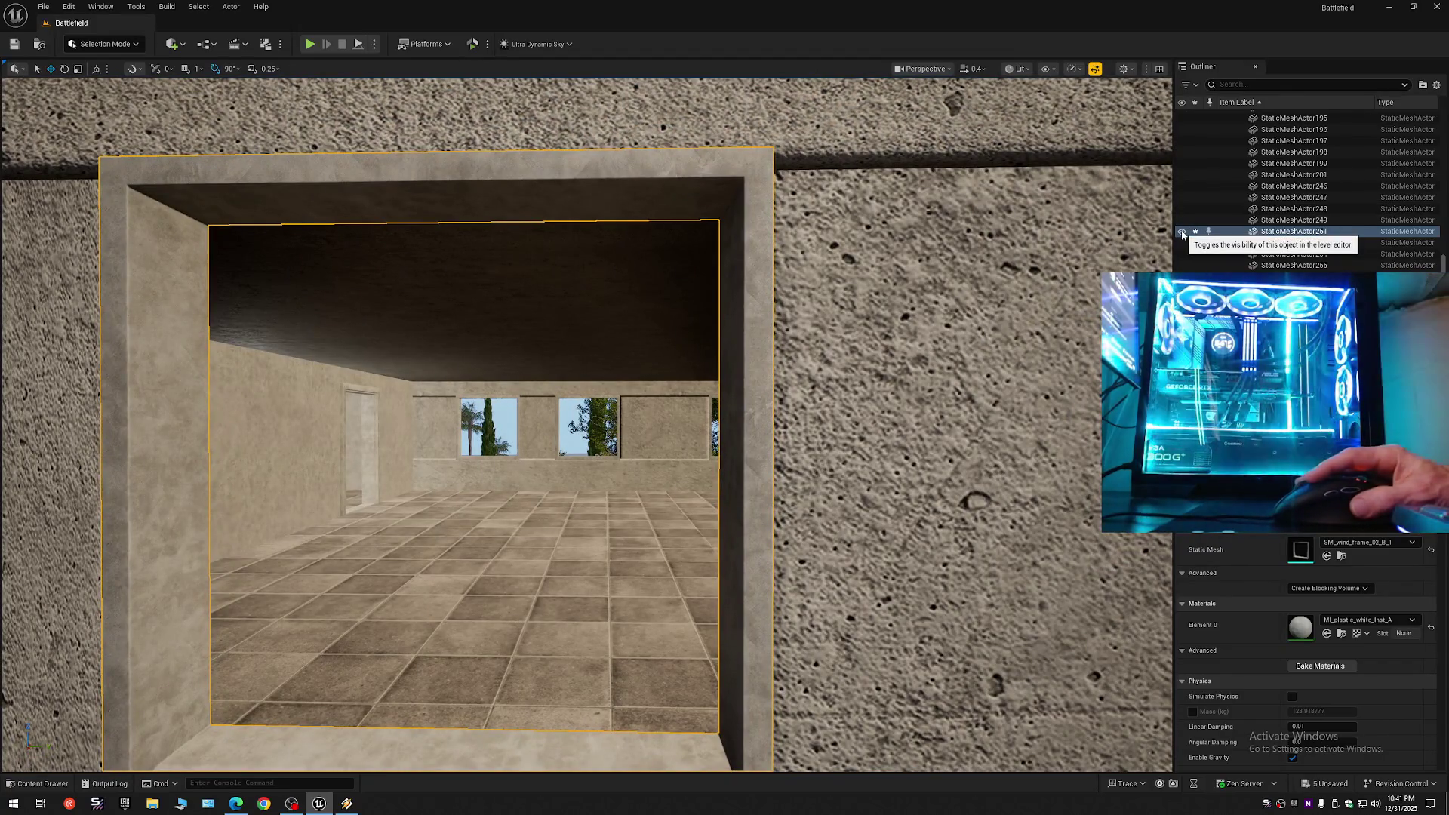
left_click(1181, 232)
left_click(1181, 233)
left_click(1181, 232)
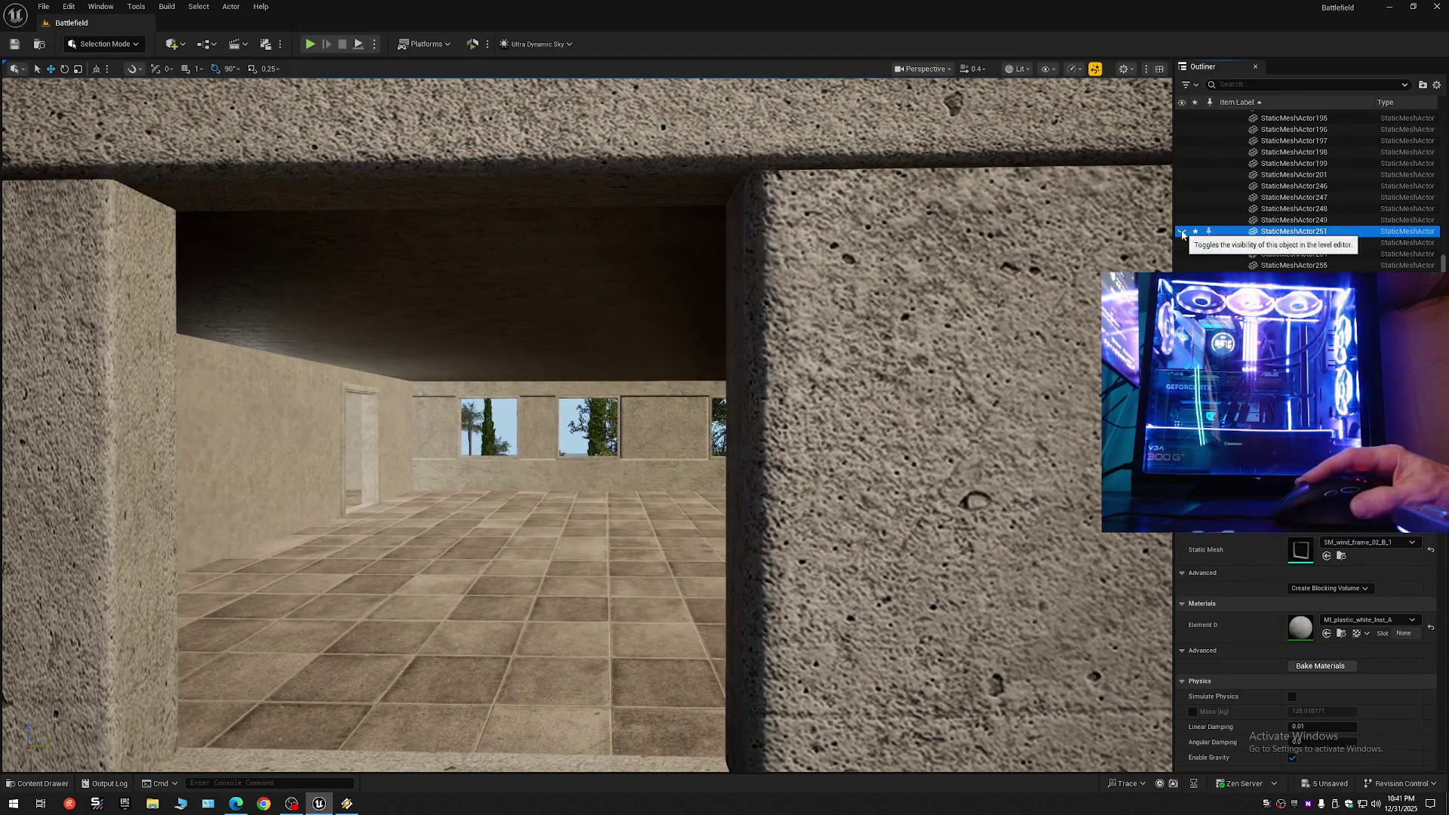
left_click(1182, 232)
key("f")
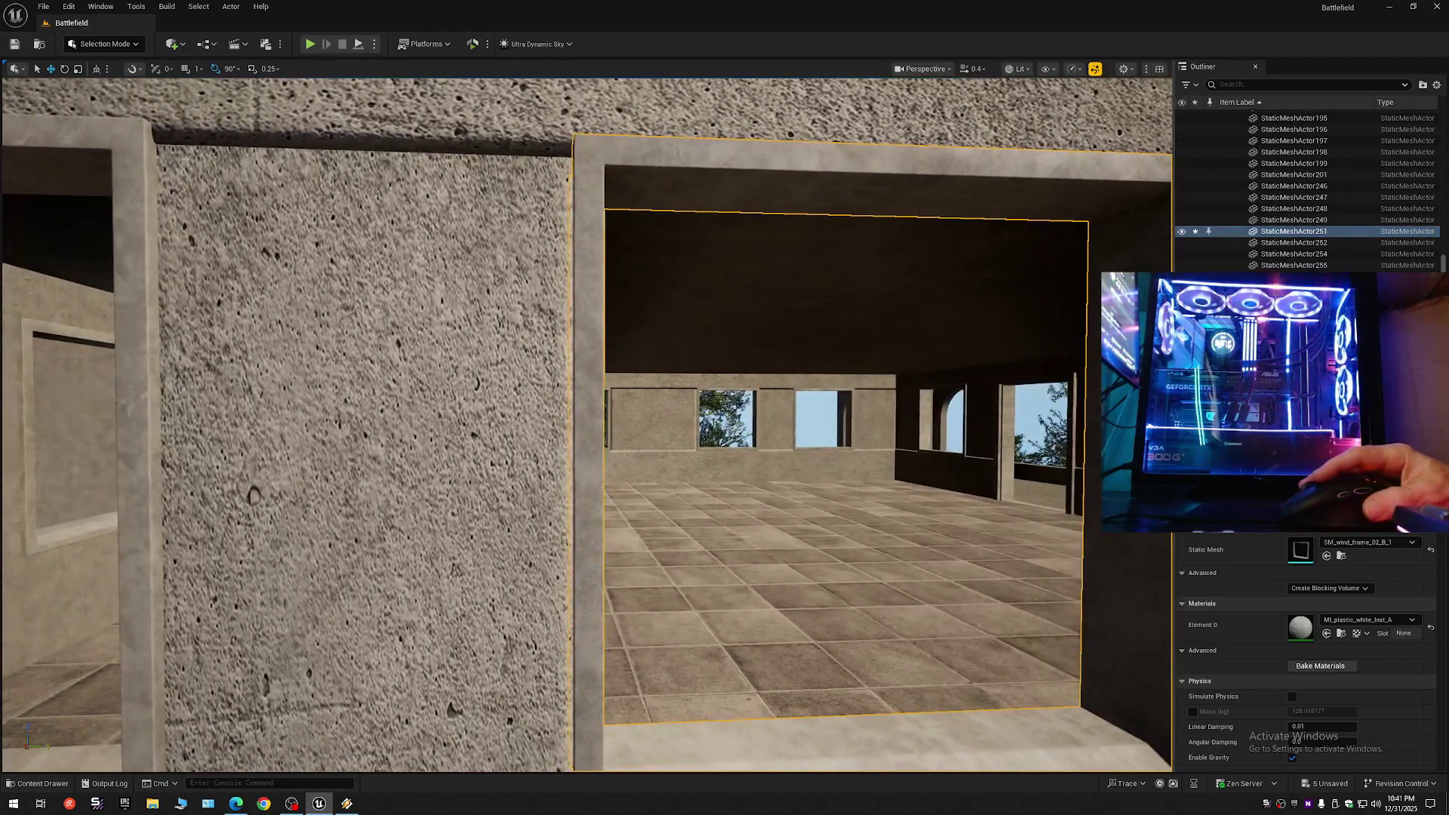
left_click(1181, 232)
left_click(1181, 232)
left_click(1182, 232)
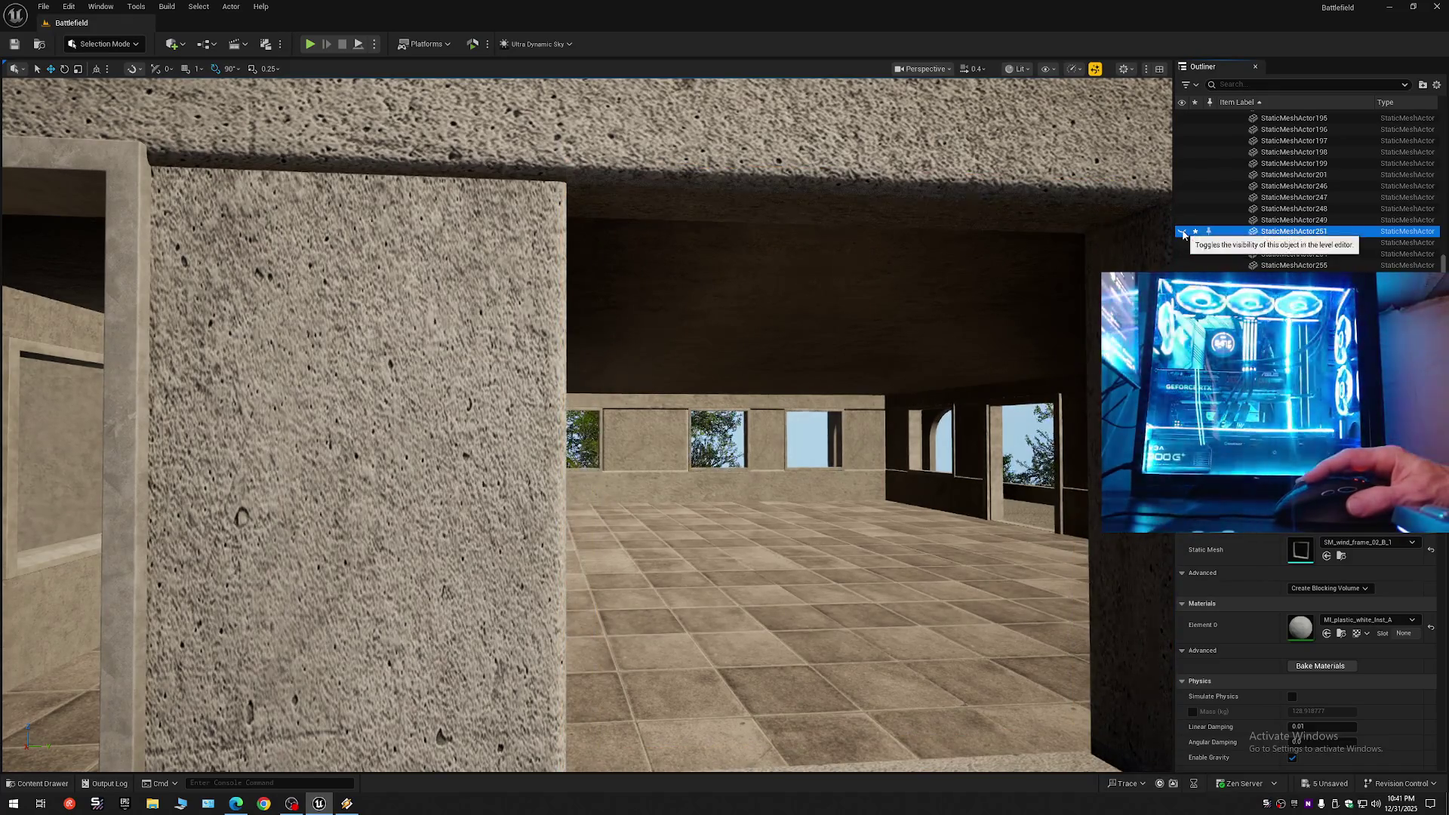
left_click(1181, 231)
Step: Inspect the frame's posts up close, then undo the visibility change and recent frame moves
scroll(586, 422, "down", 2)
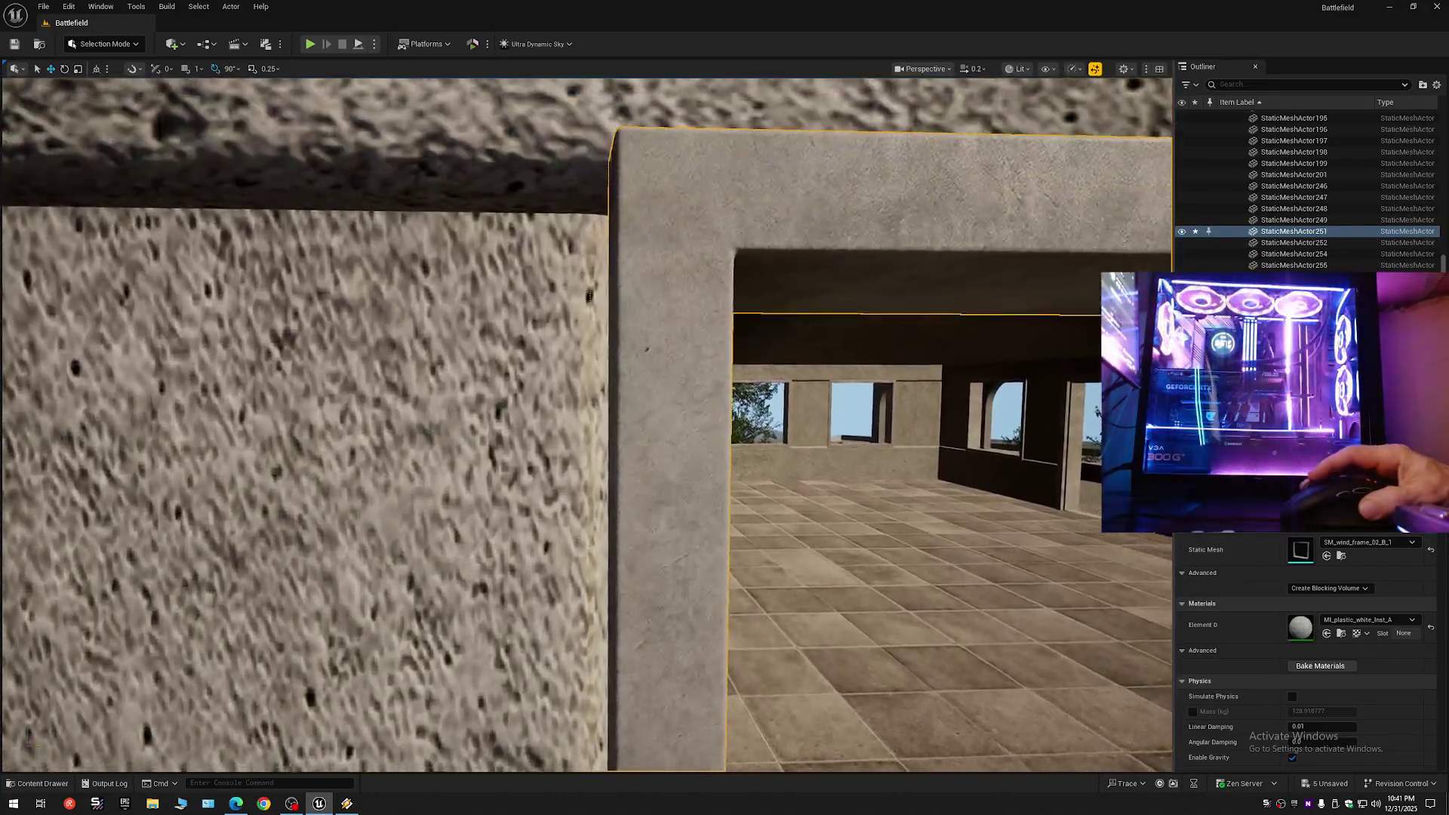
key("a")
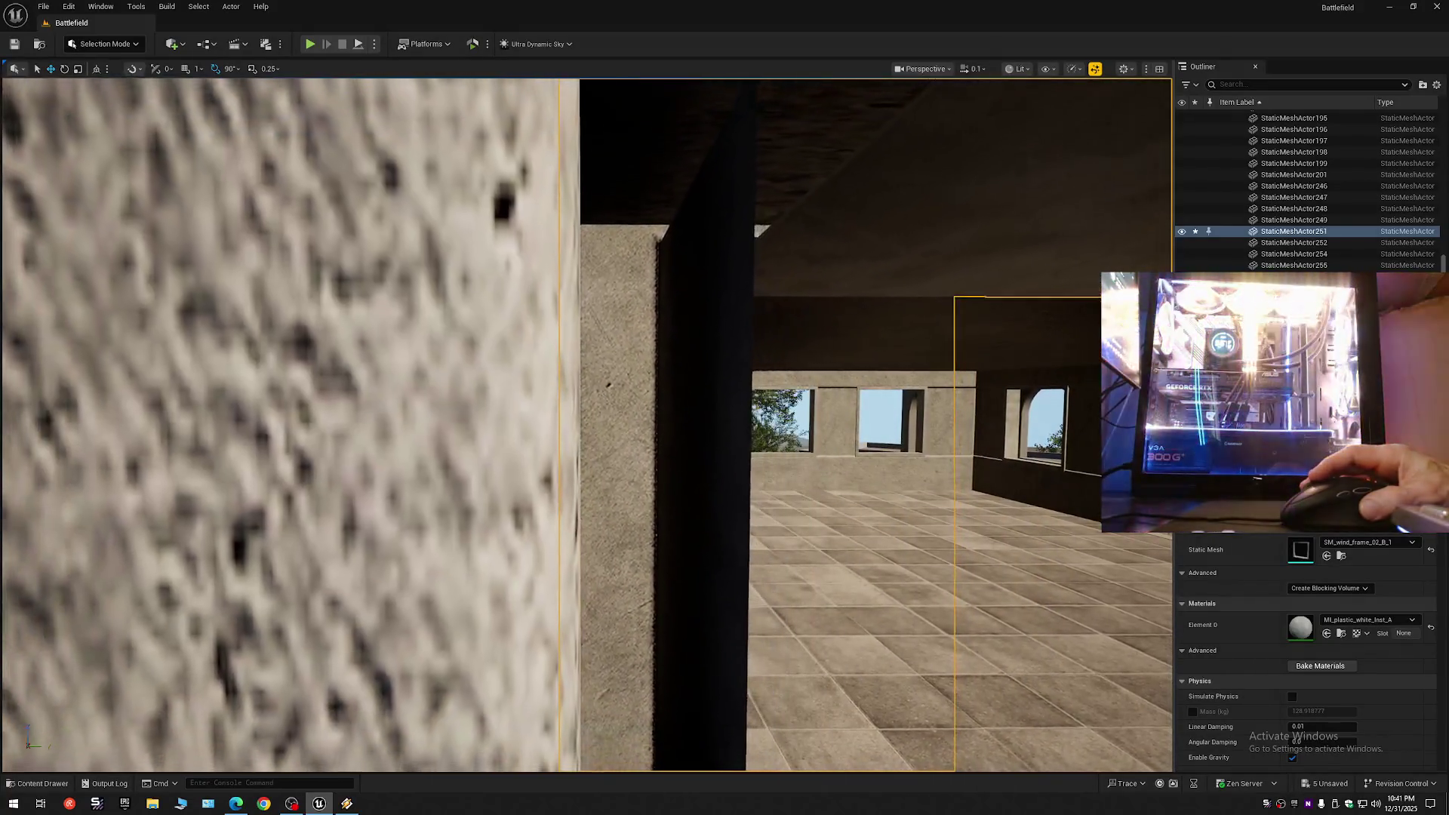
scroll(586, 422, "up", 1)
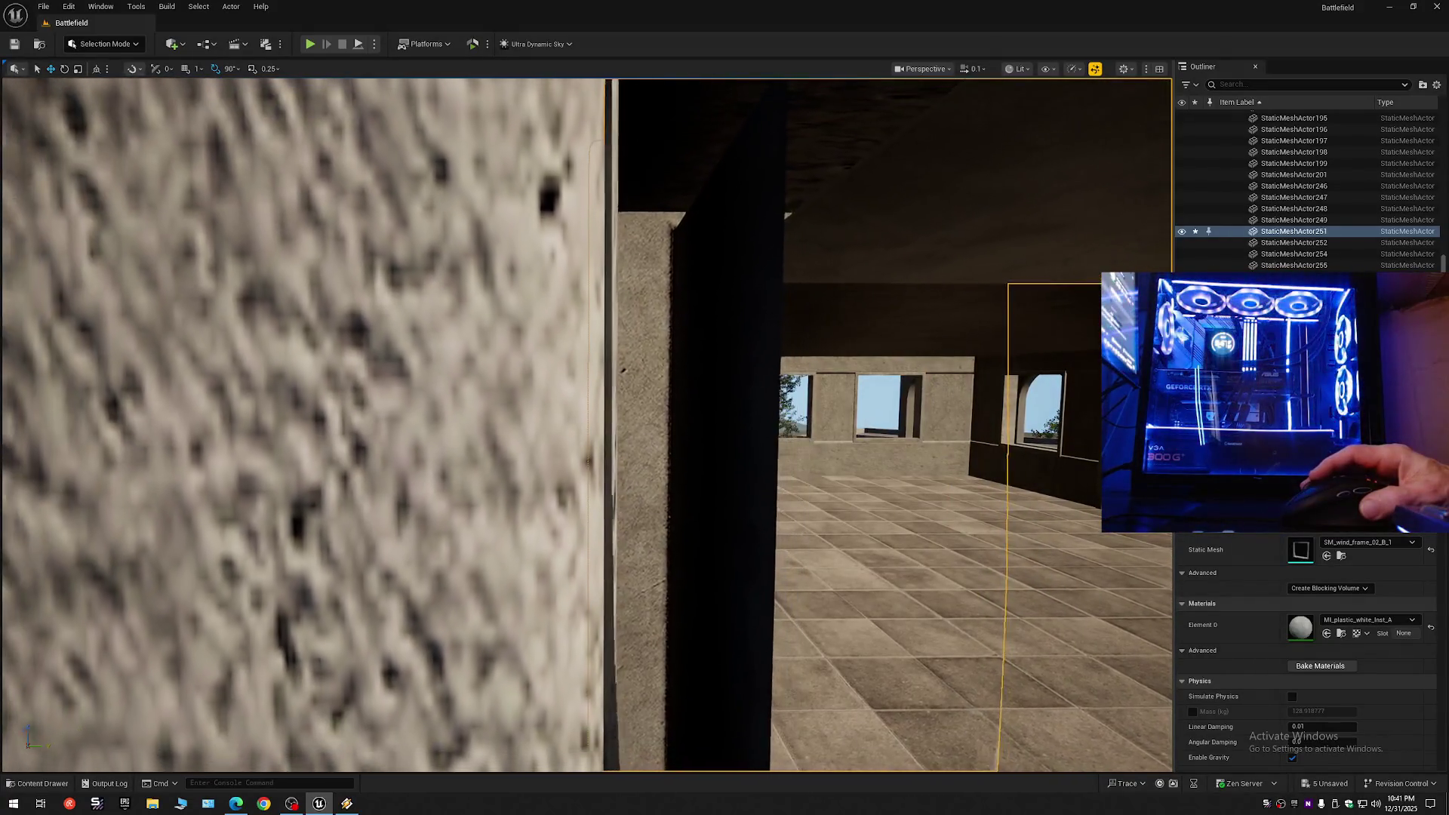
key("d")
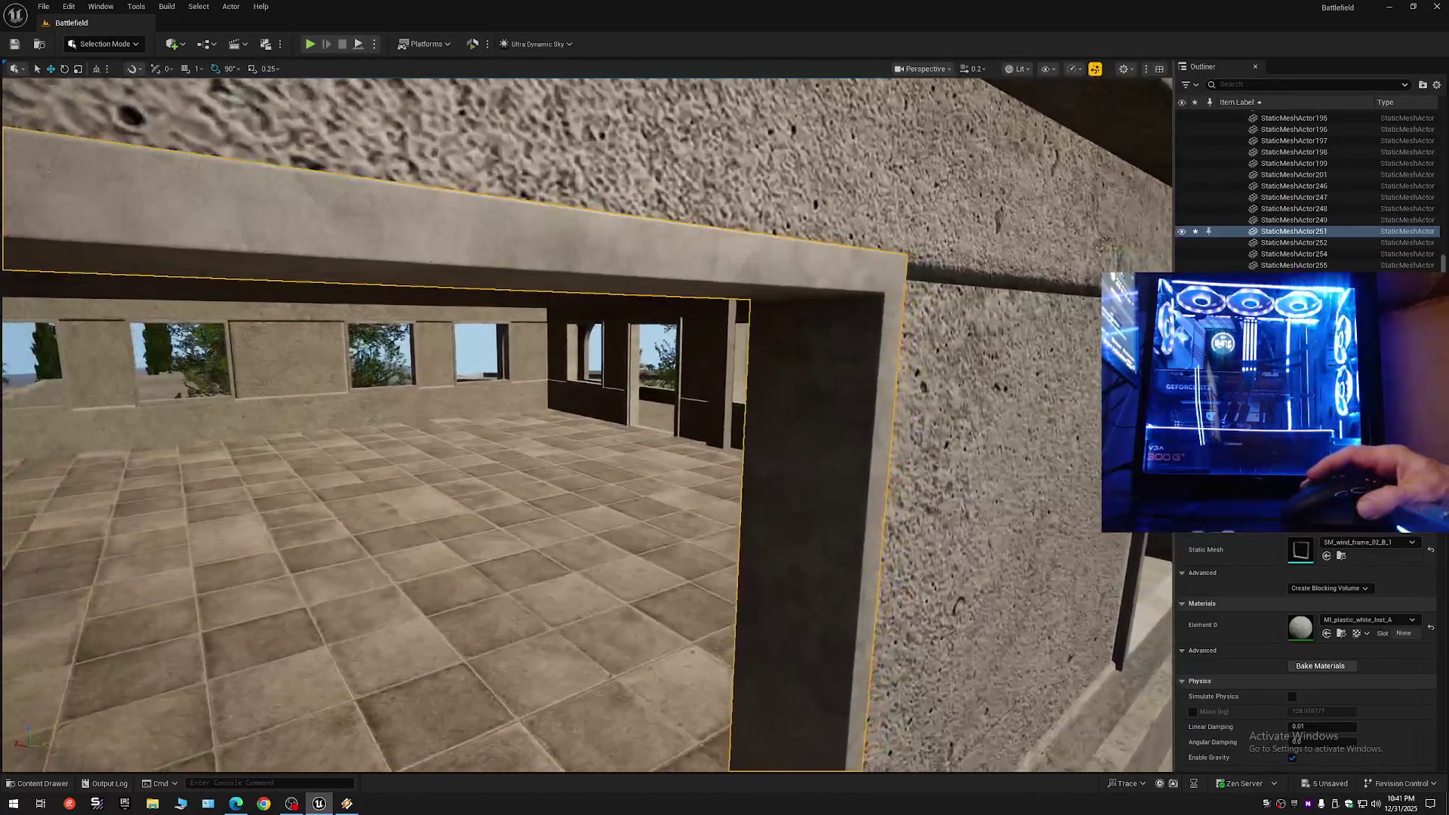
scroll(586, 423, "down", 1)
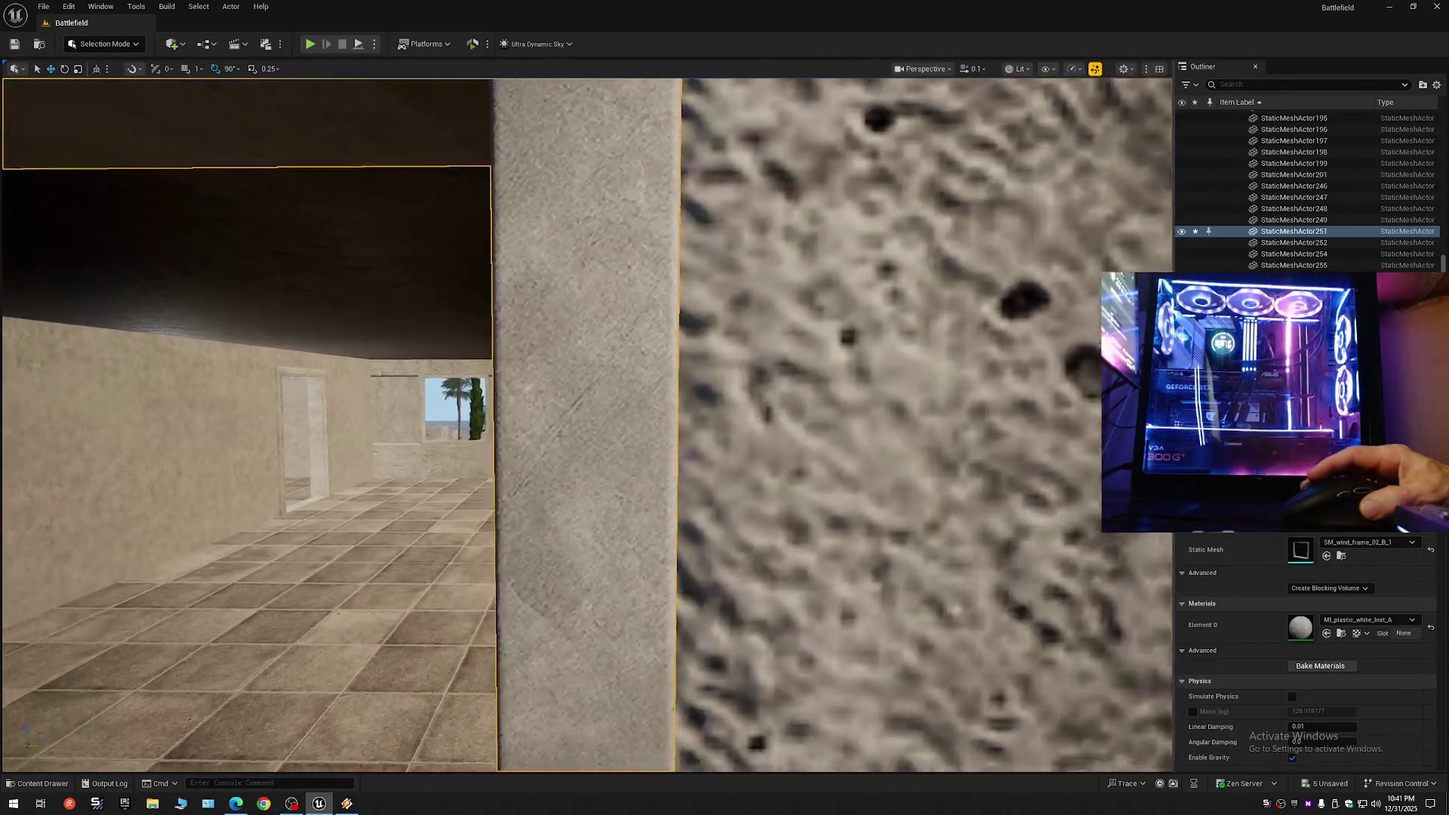
key("w")
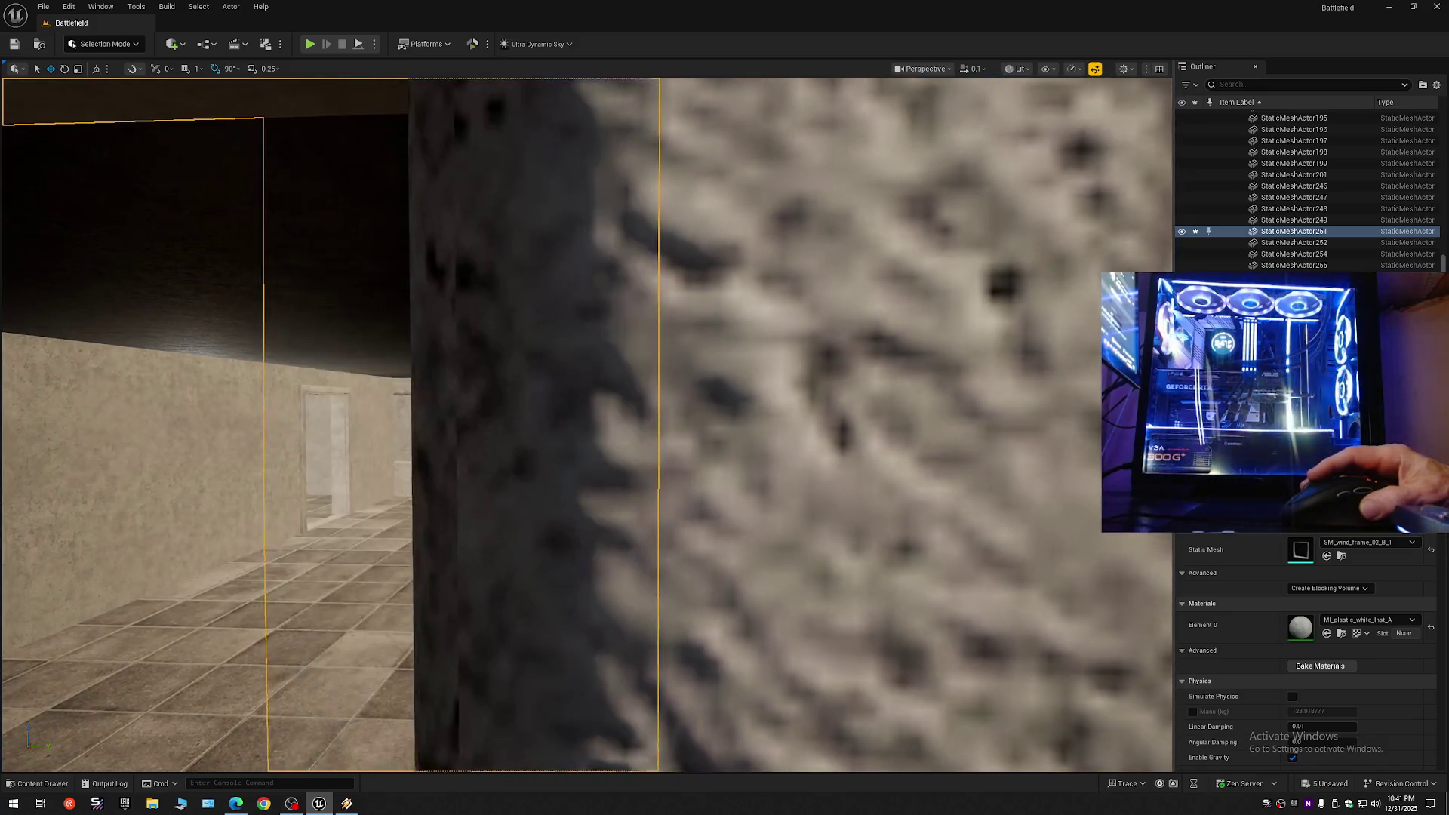
key("w")
key("s")
scroll(586, 422, "up", 1)
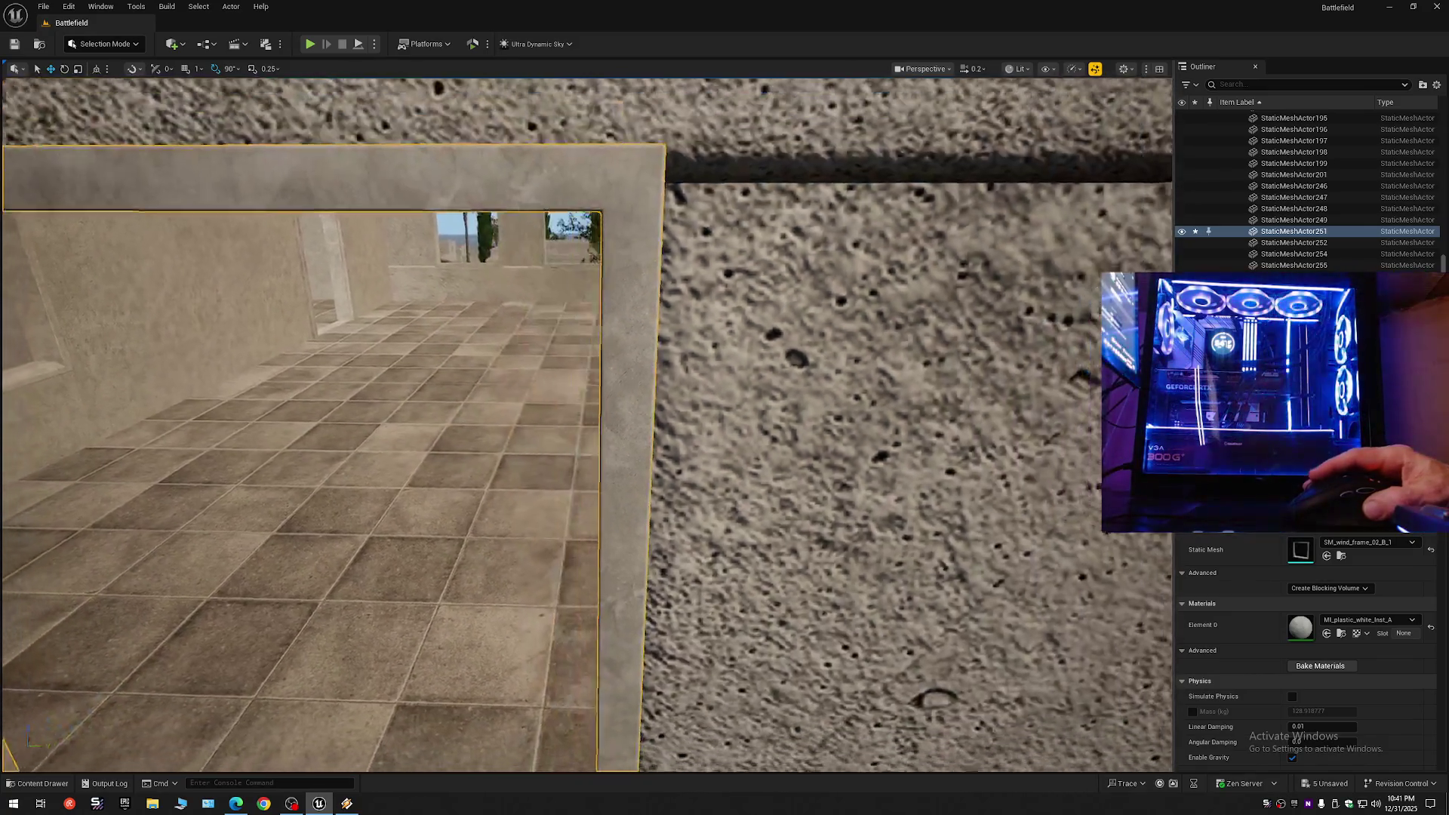
key("w")
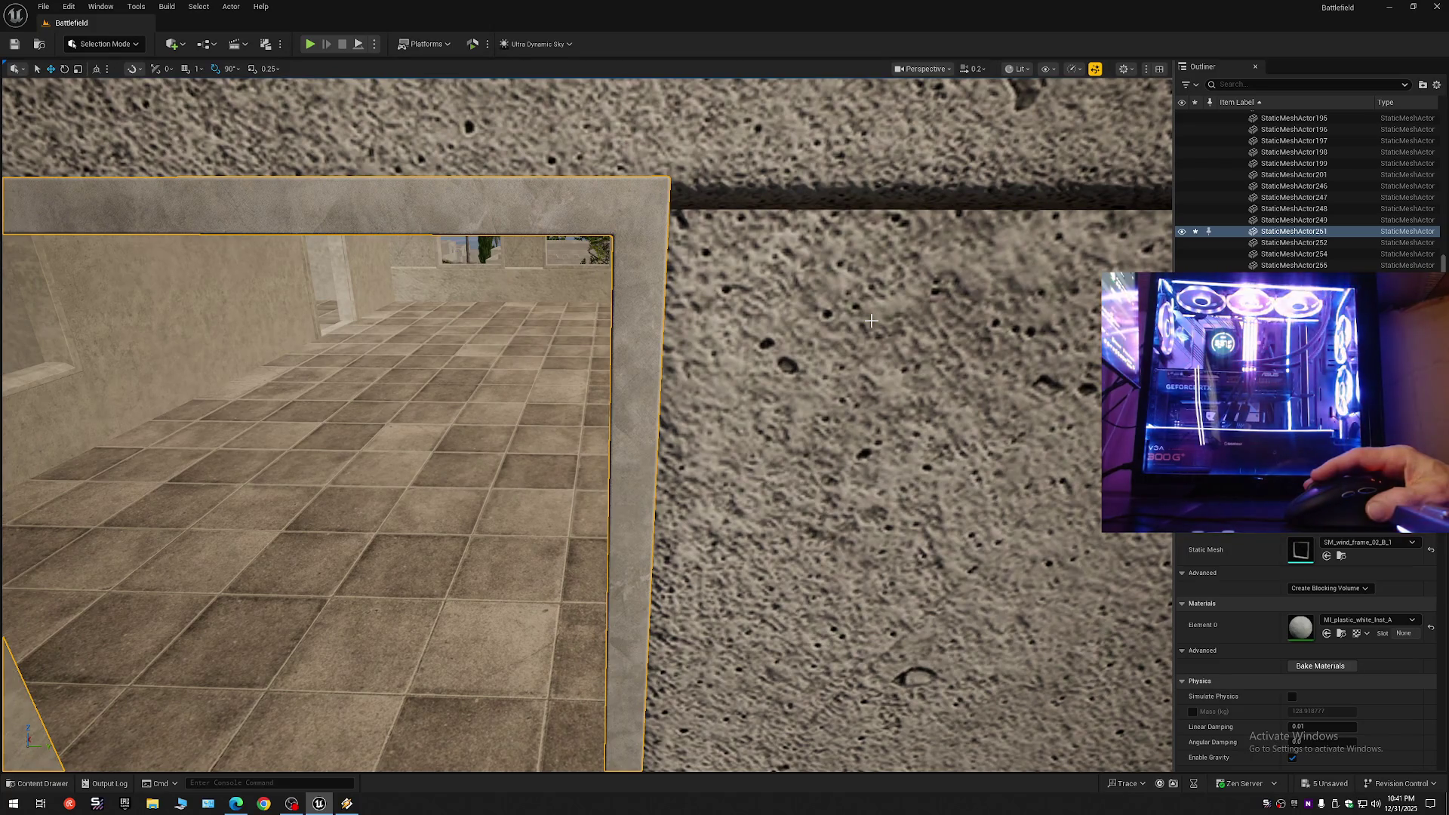
key("ctrl+z")
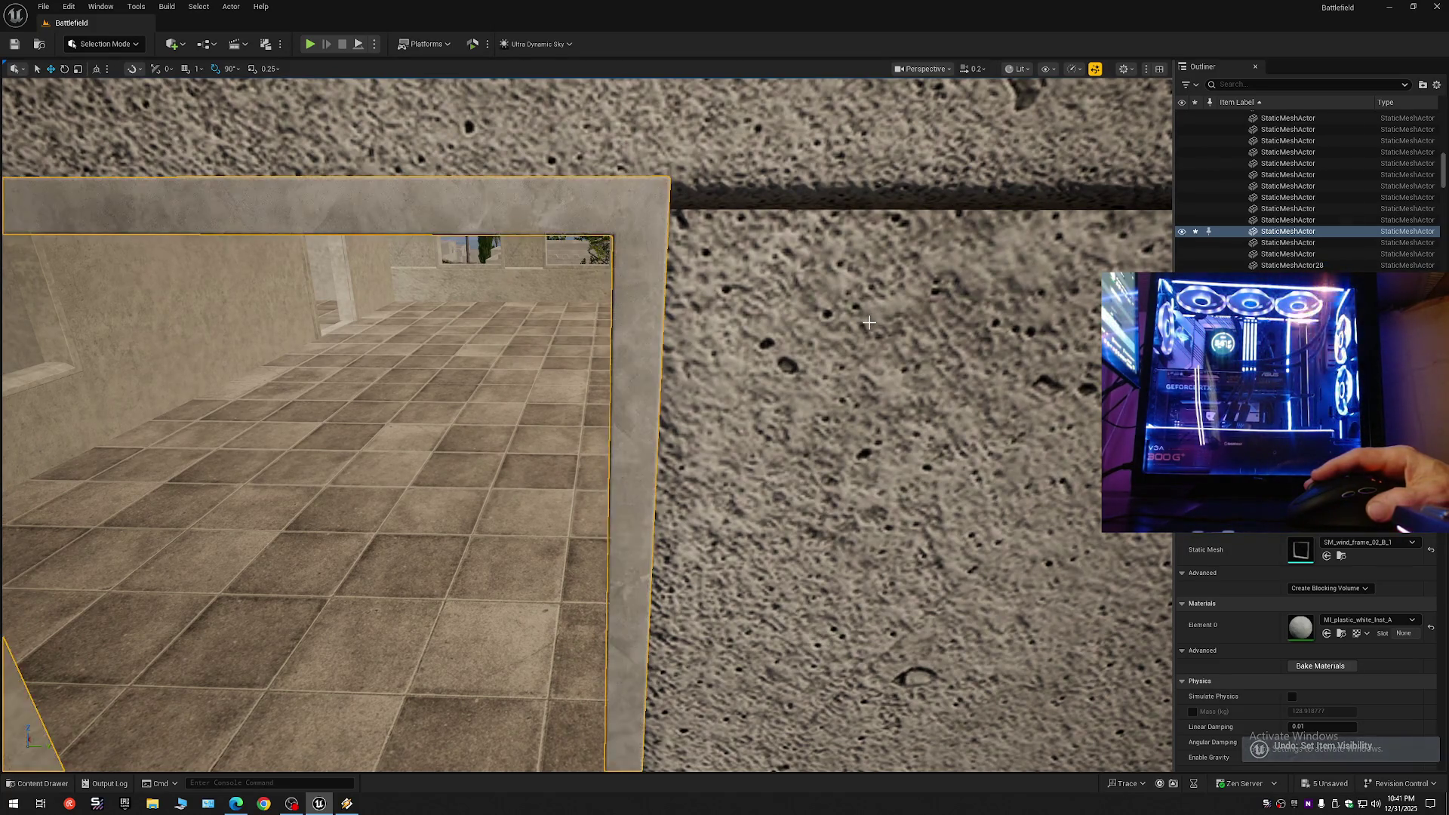
key("ctrl+z")
key("ctrl+y")
key("ctrl+z")
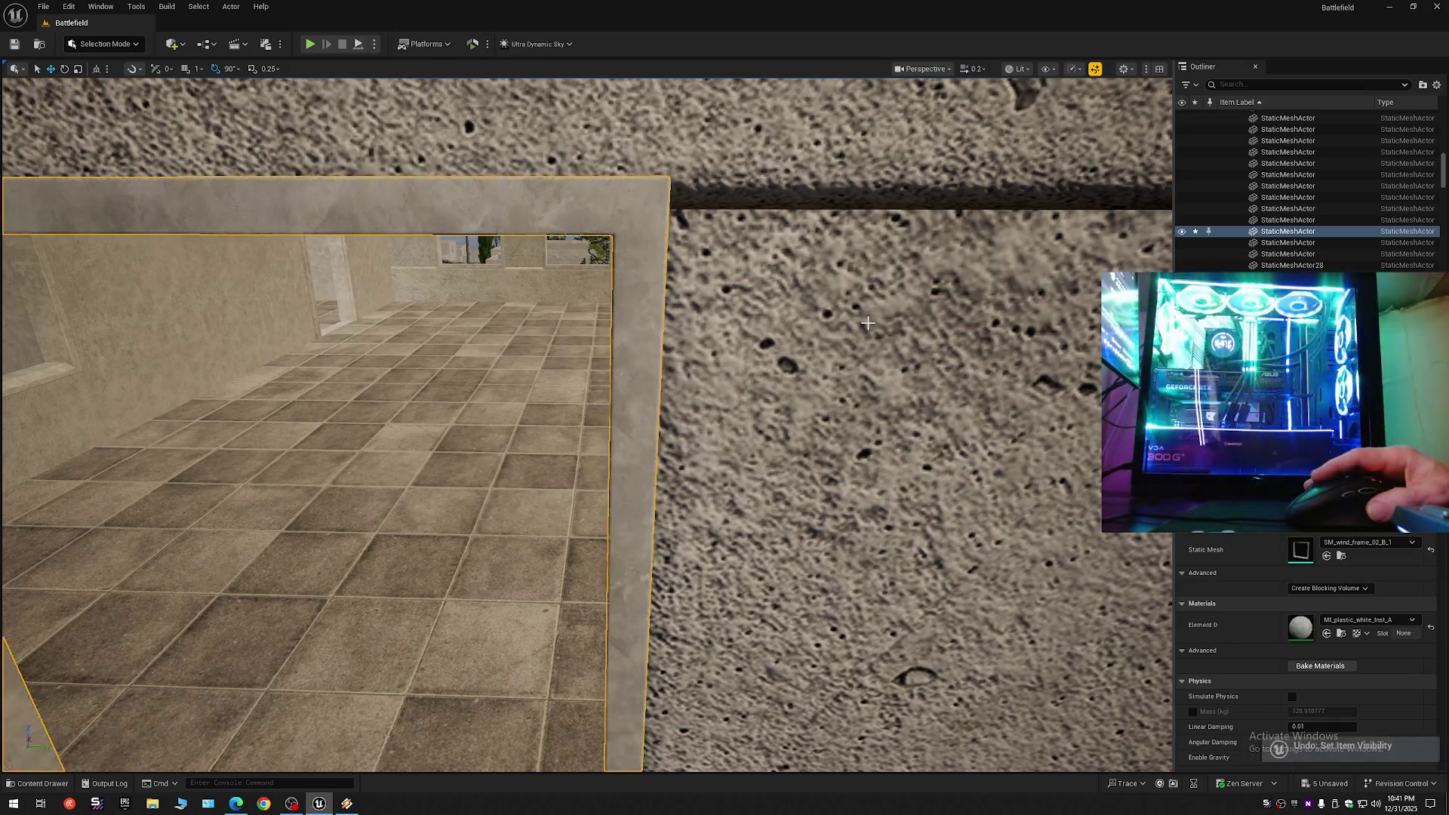
key("ctrl+z")
key("w")
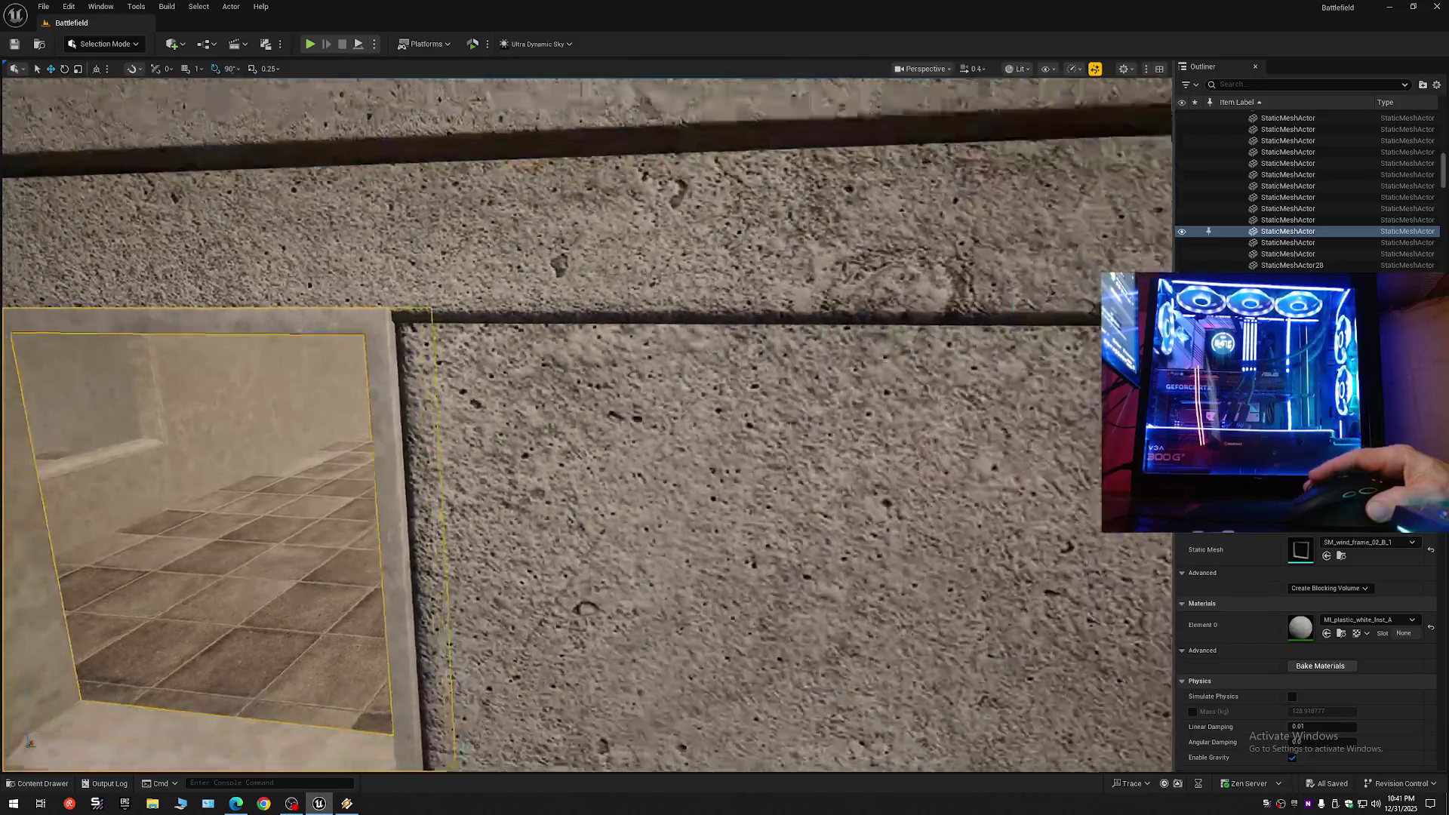
Step: Fly through the window opening and around the room to inspect how the frame fits
key("q")
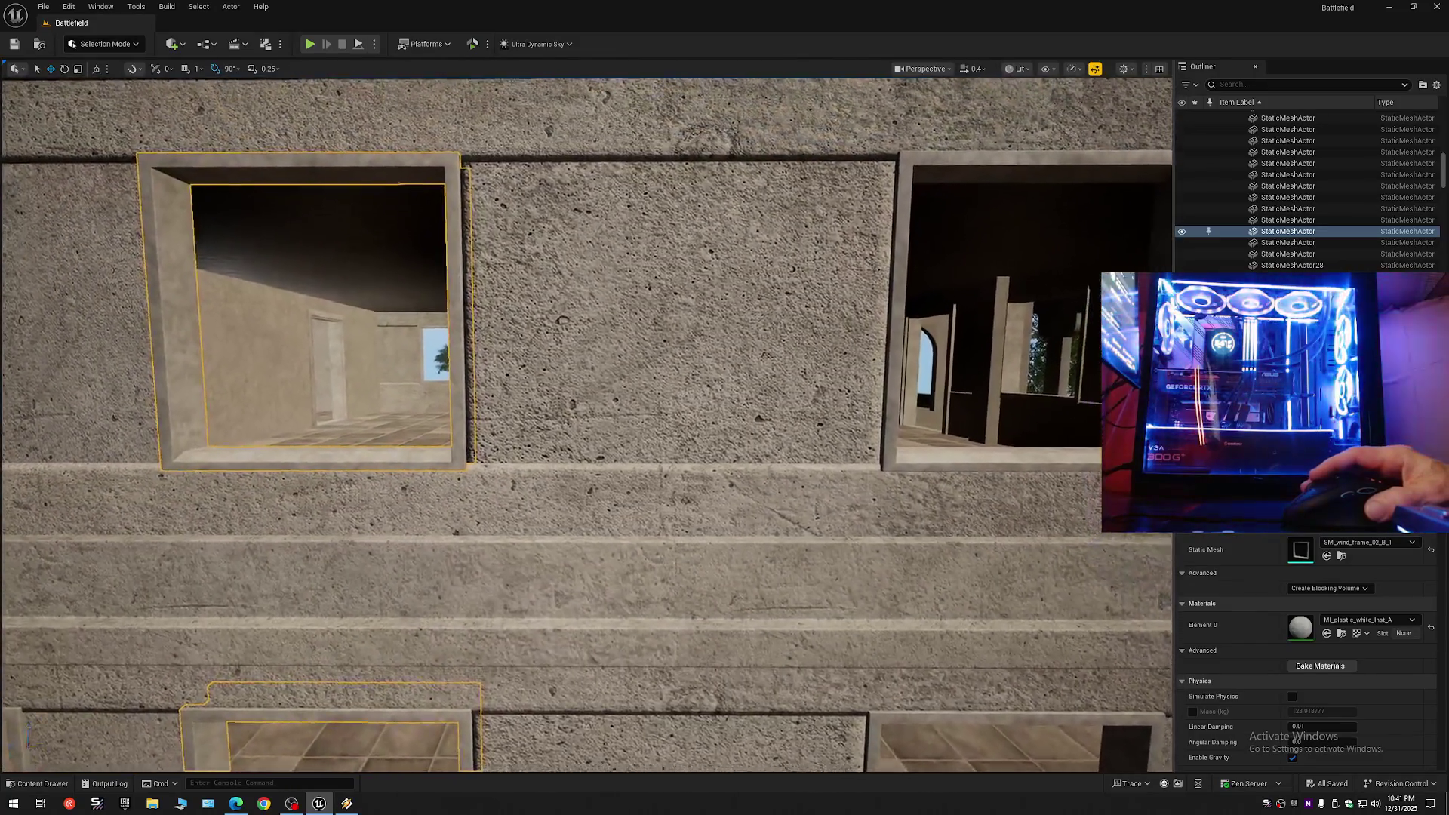
key("d")
key("w")
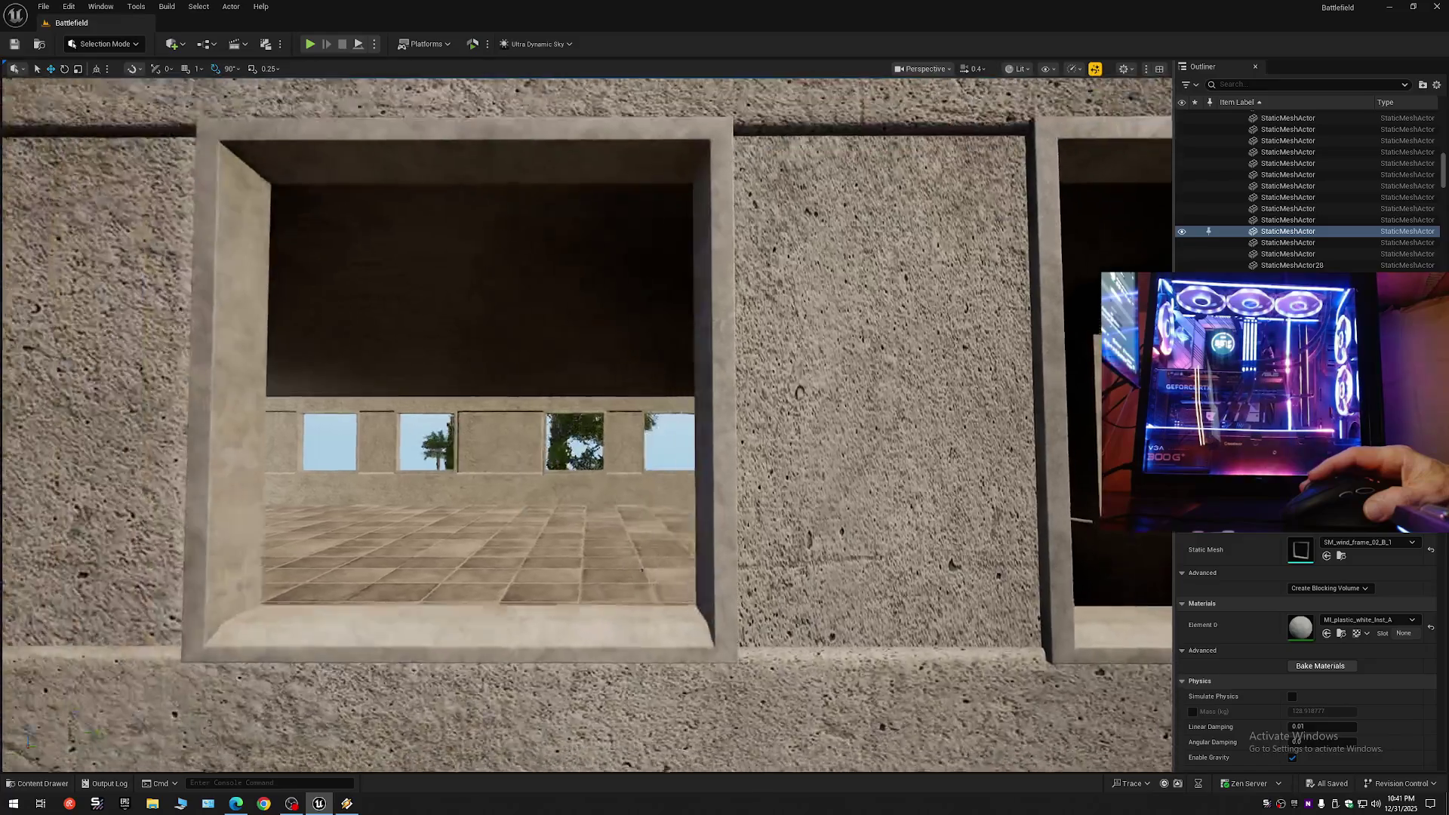
key("a")
key("w")
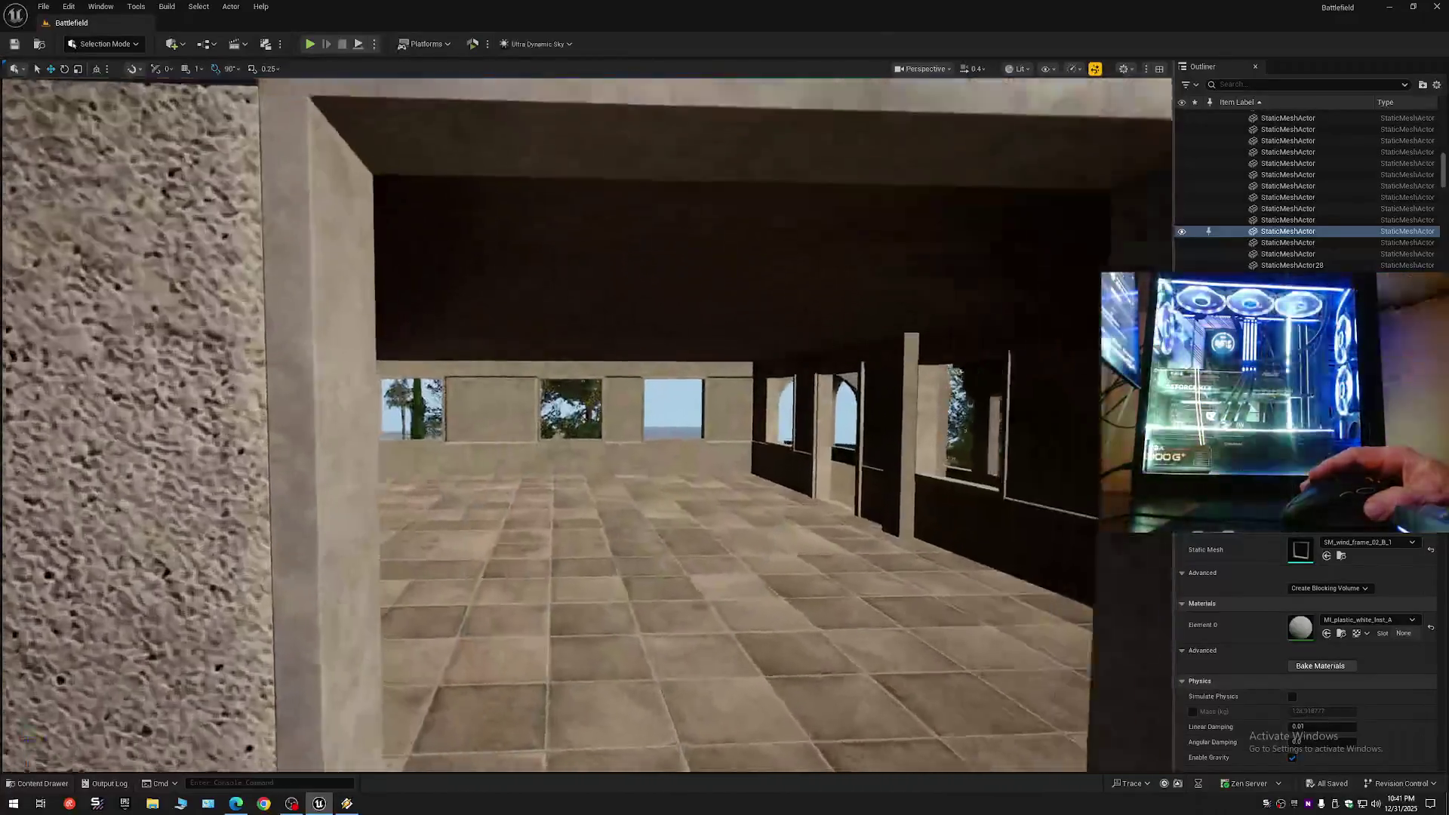
key("a")
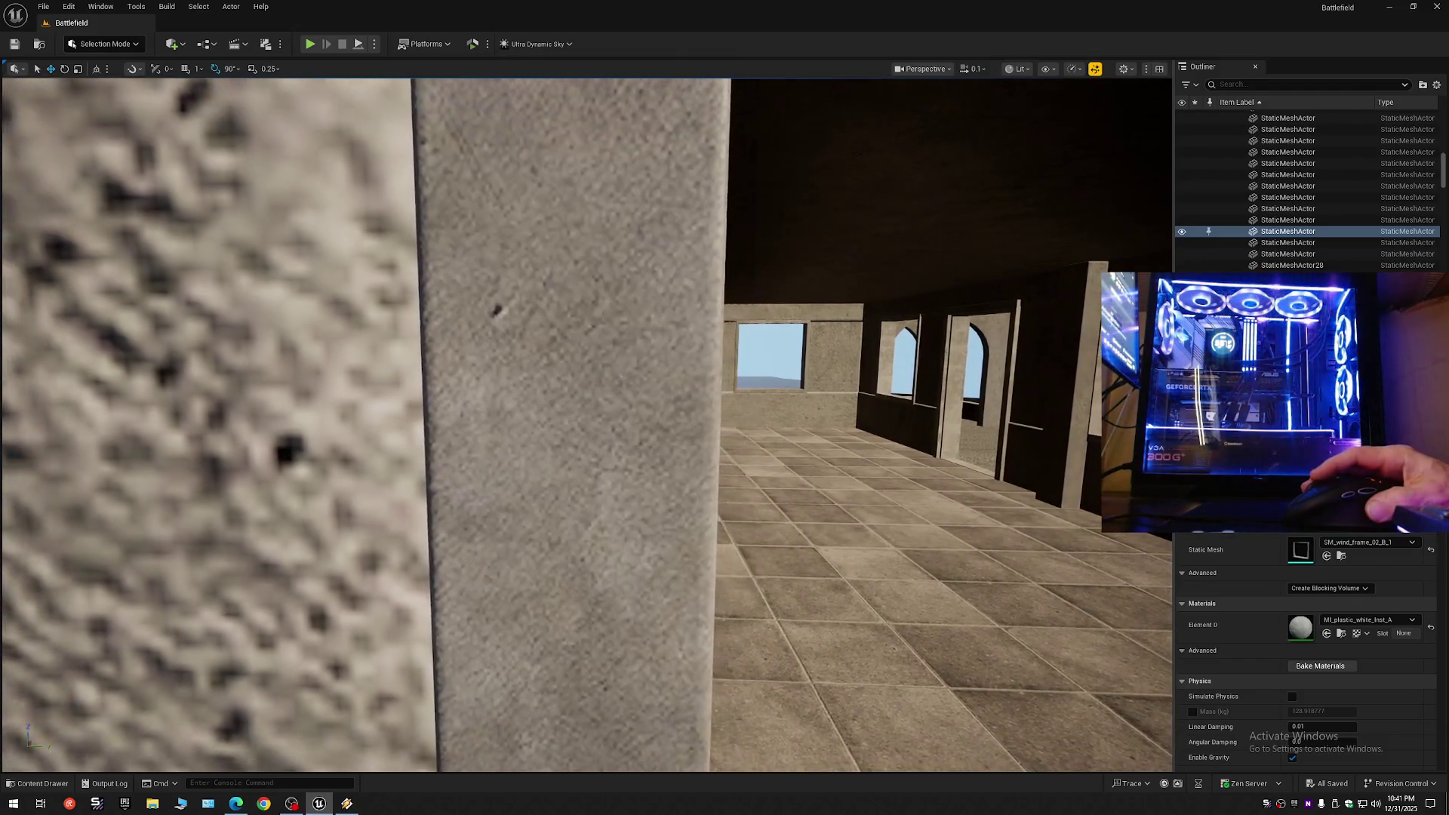
scroll(587, 423, "down", 2)
key("d")
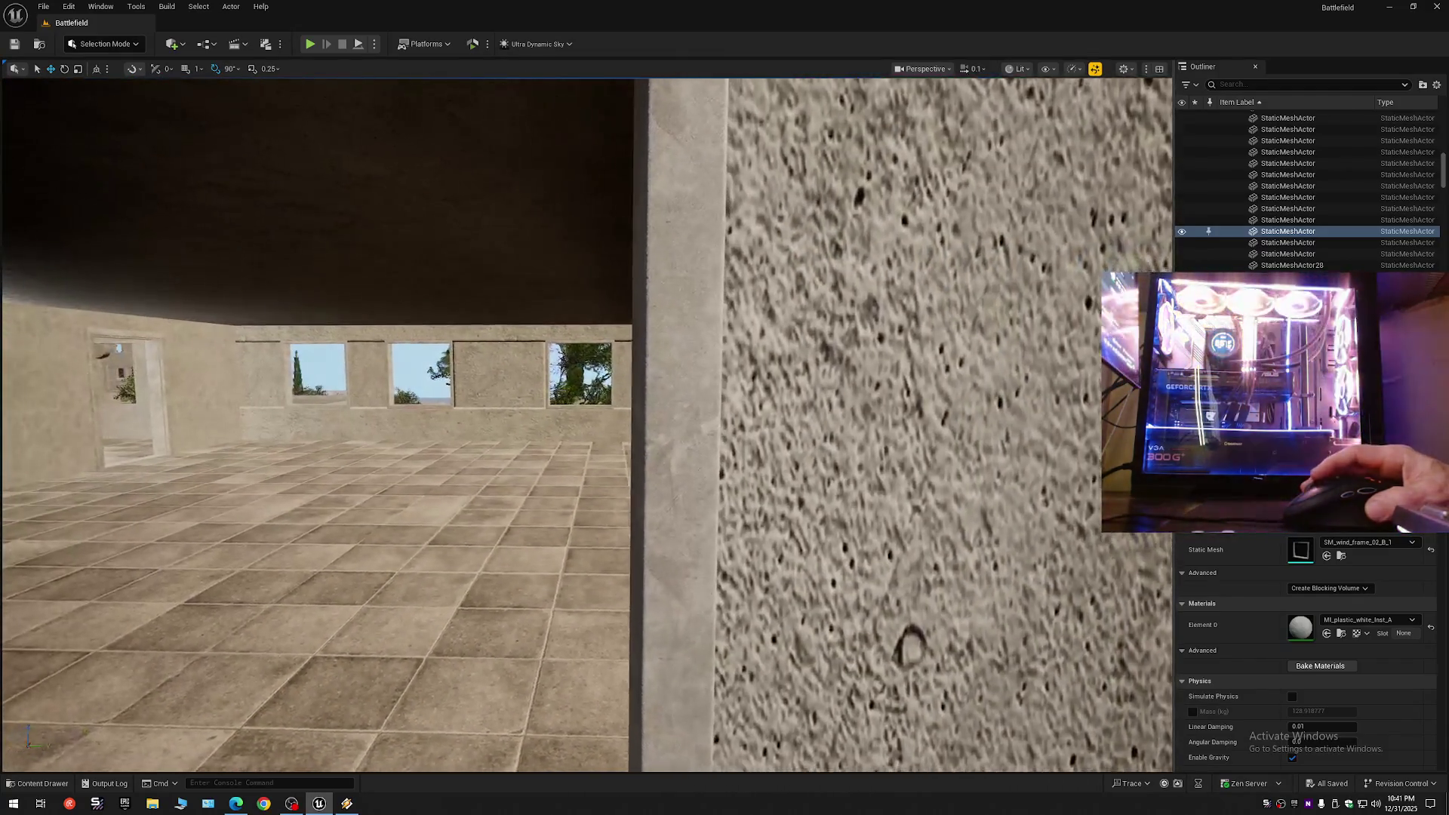
key("d")
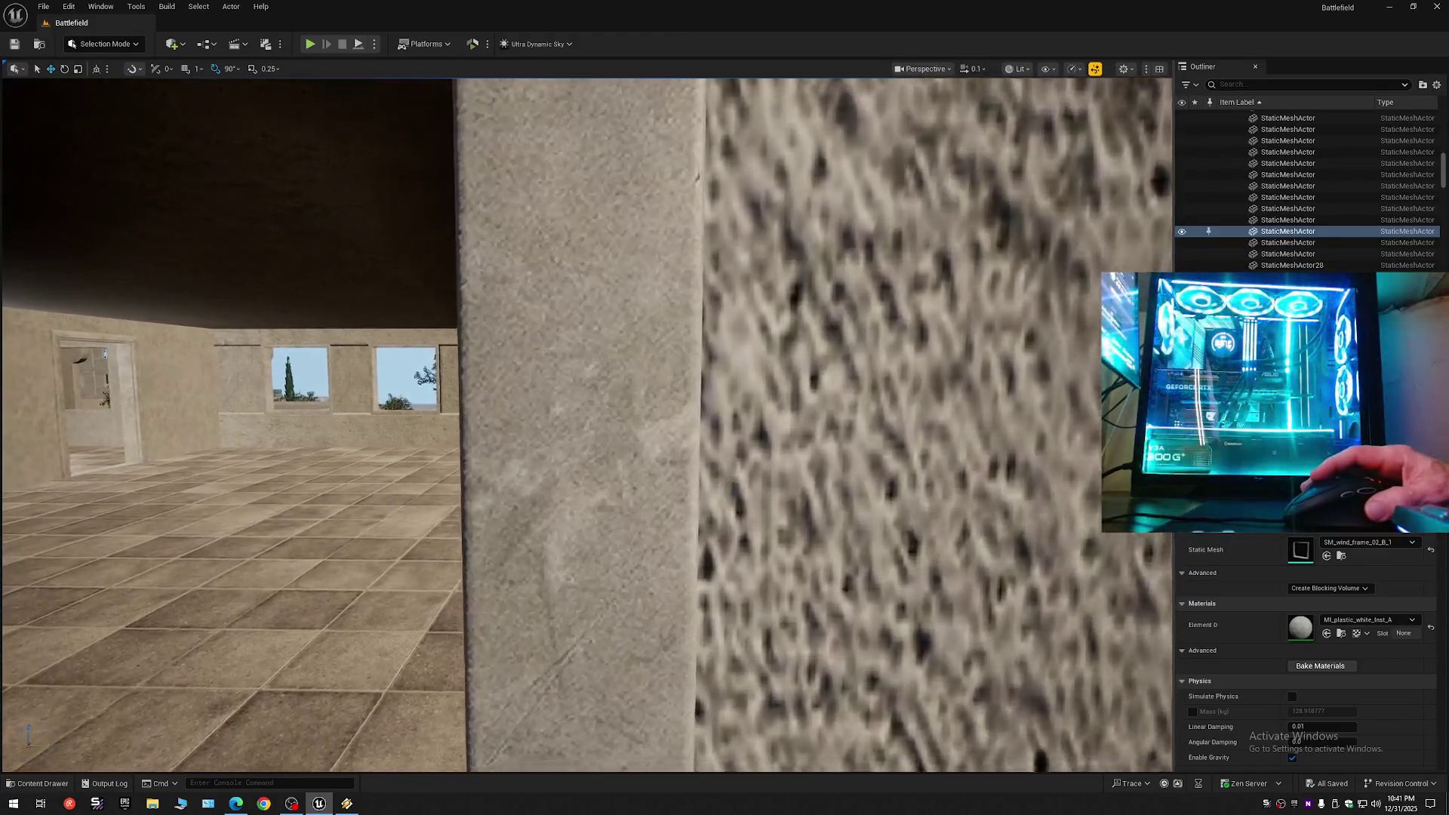
key("d")
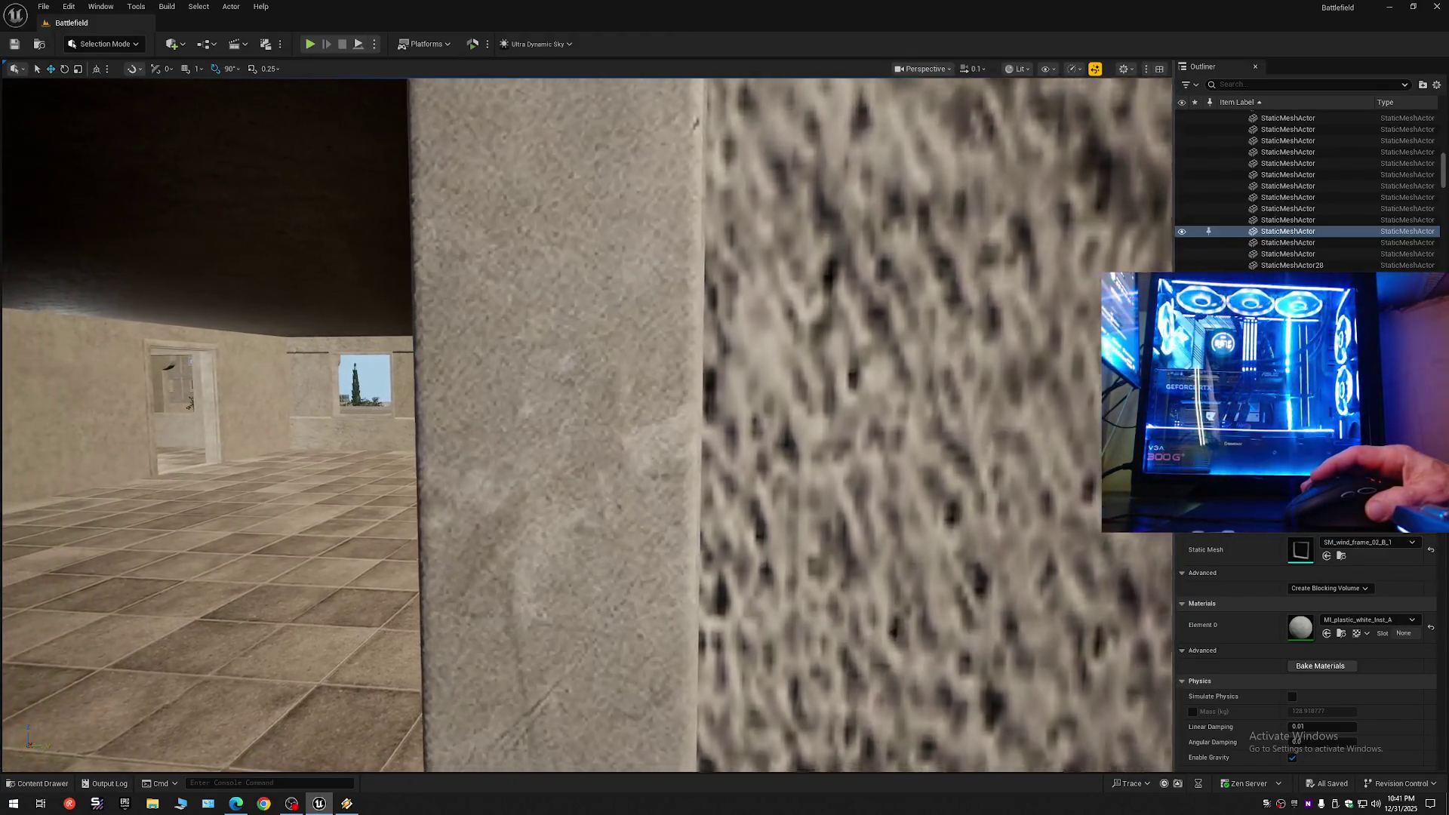
scroll(586, 422, "up", 1)
key("a")
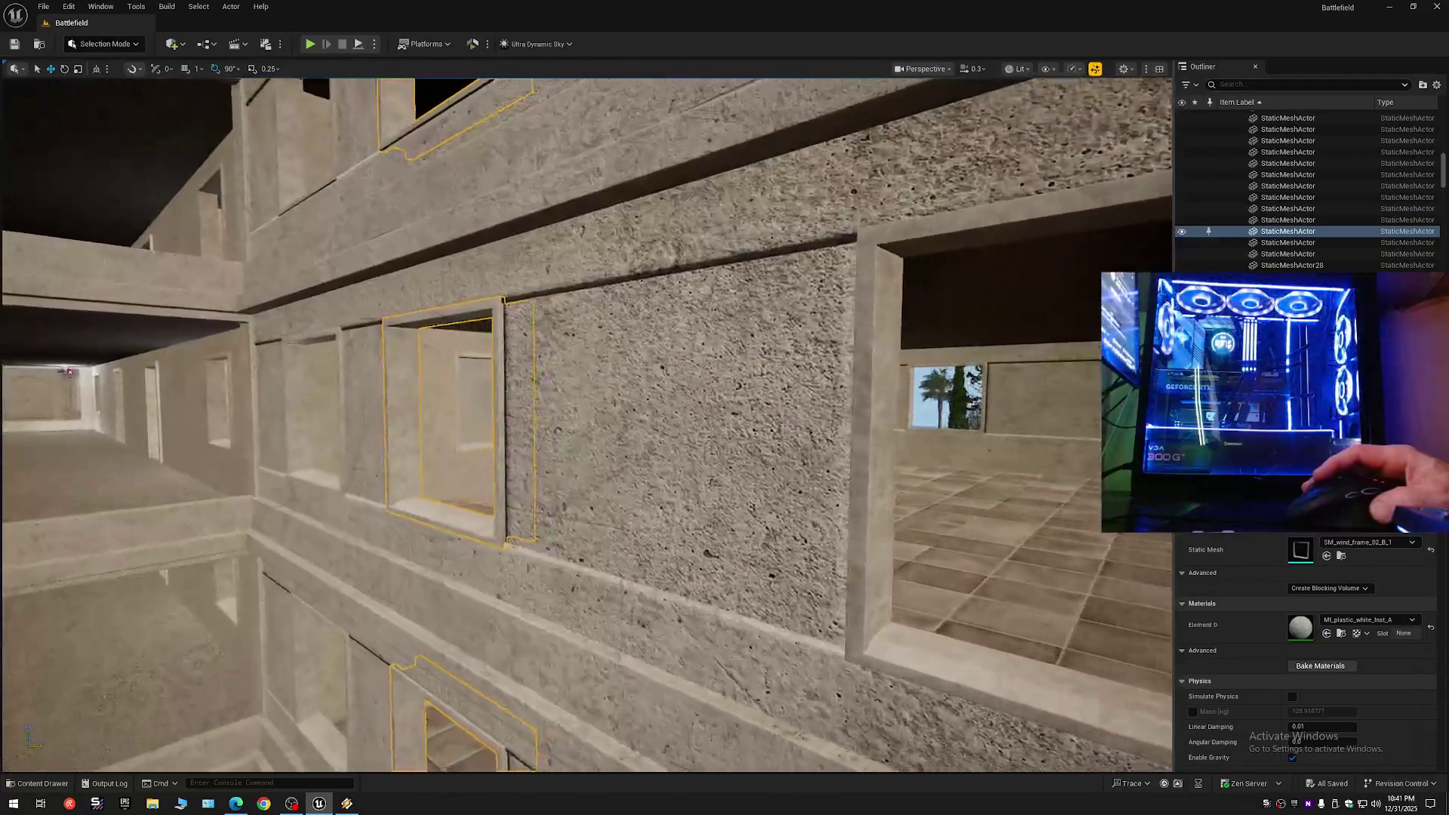
key("w")
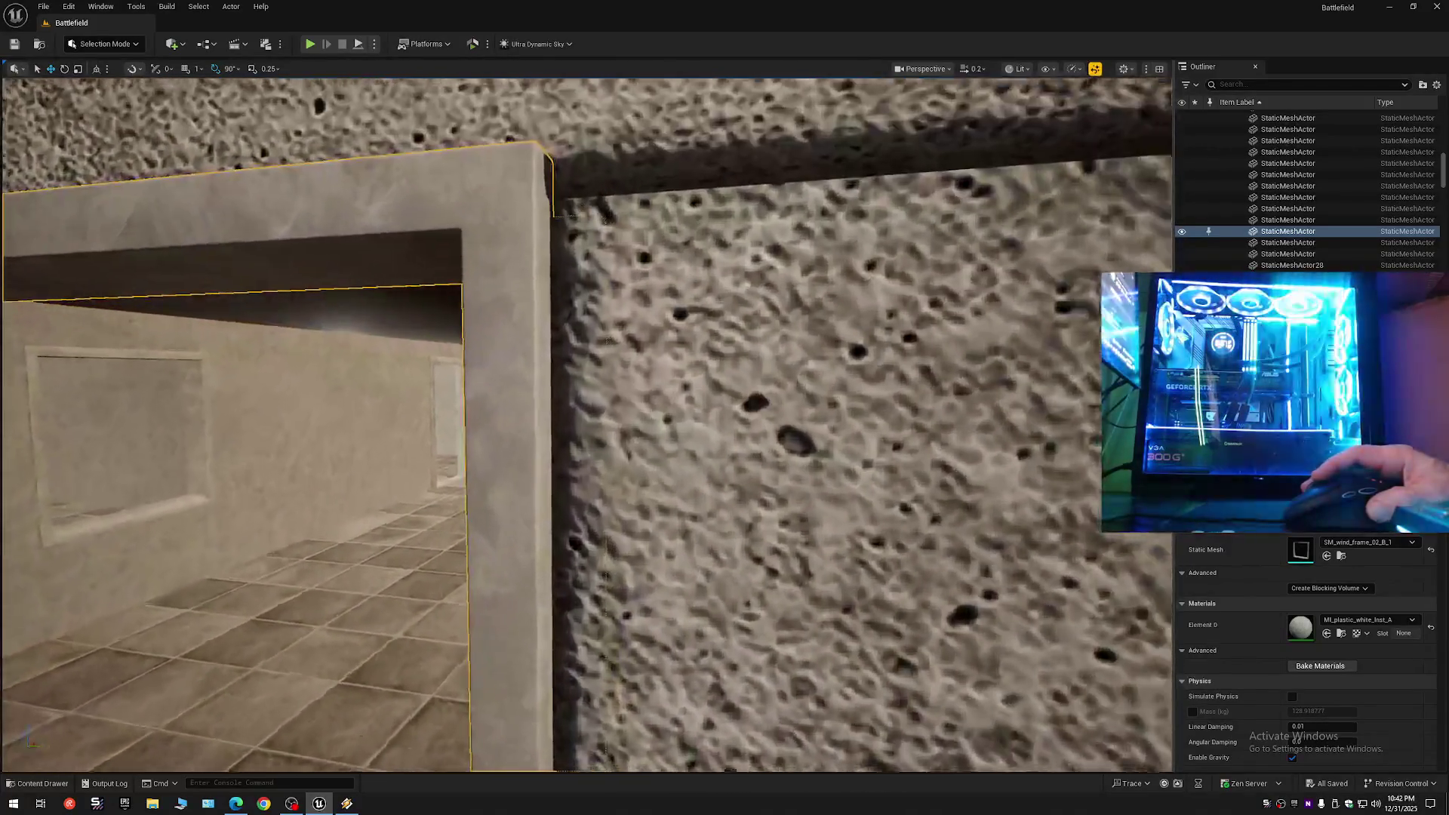
scroll(586, 423, "down", 1)
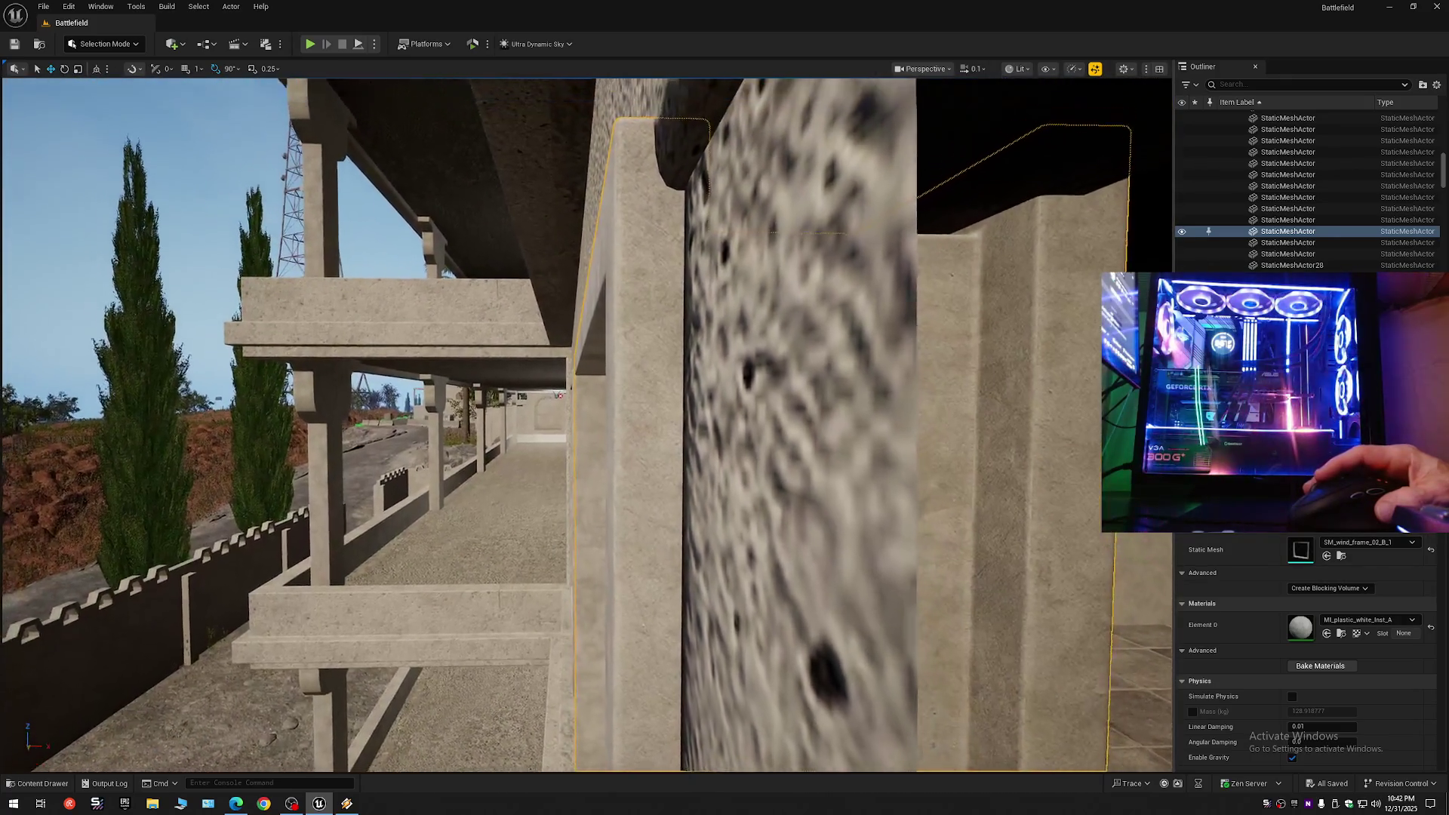
key("w")
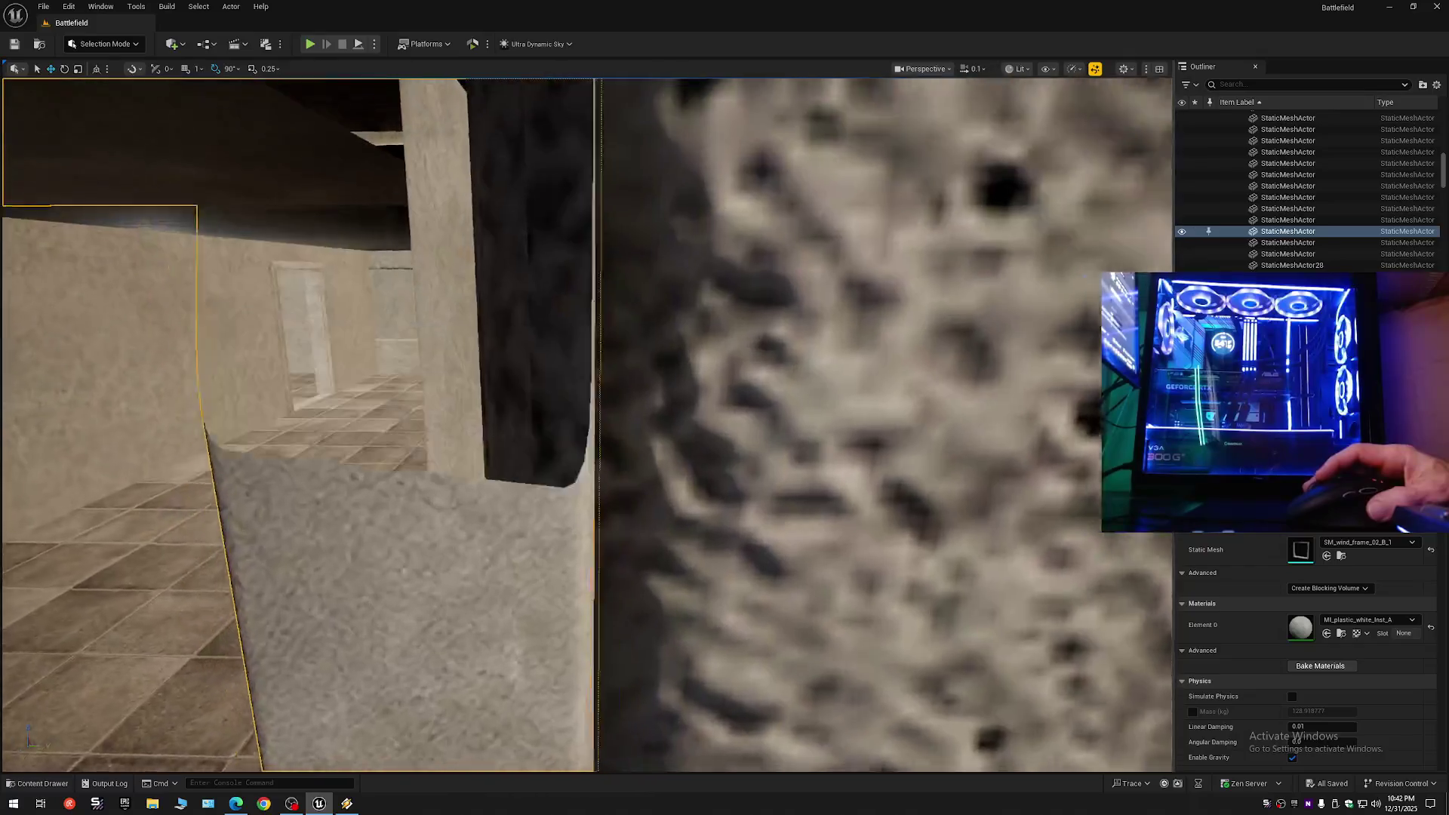
key("s")
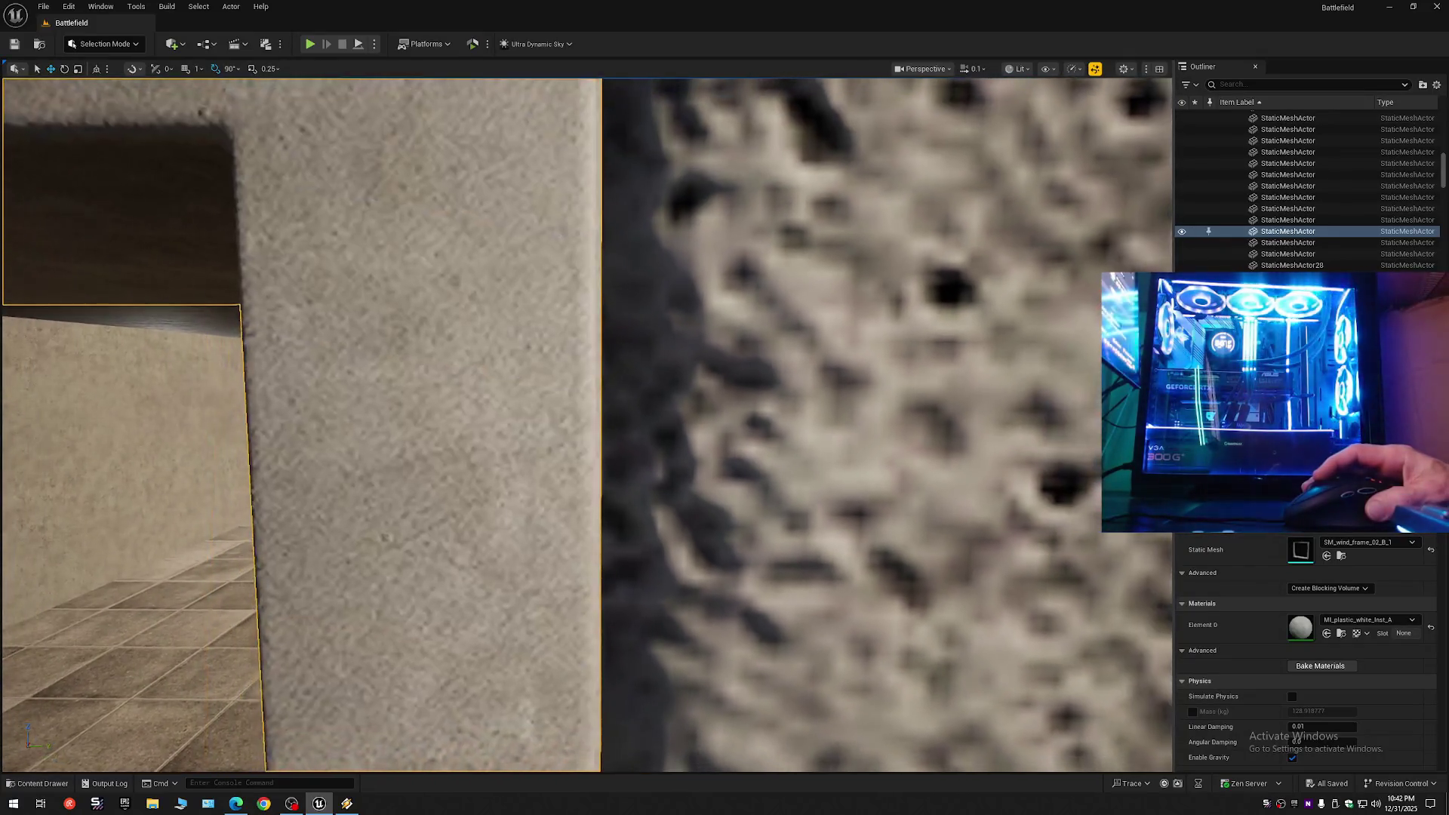
Step: Move in just below the window frame and shift it a few units along X
key("a")
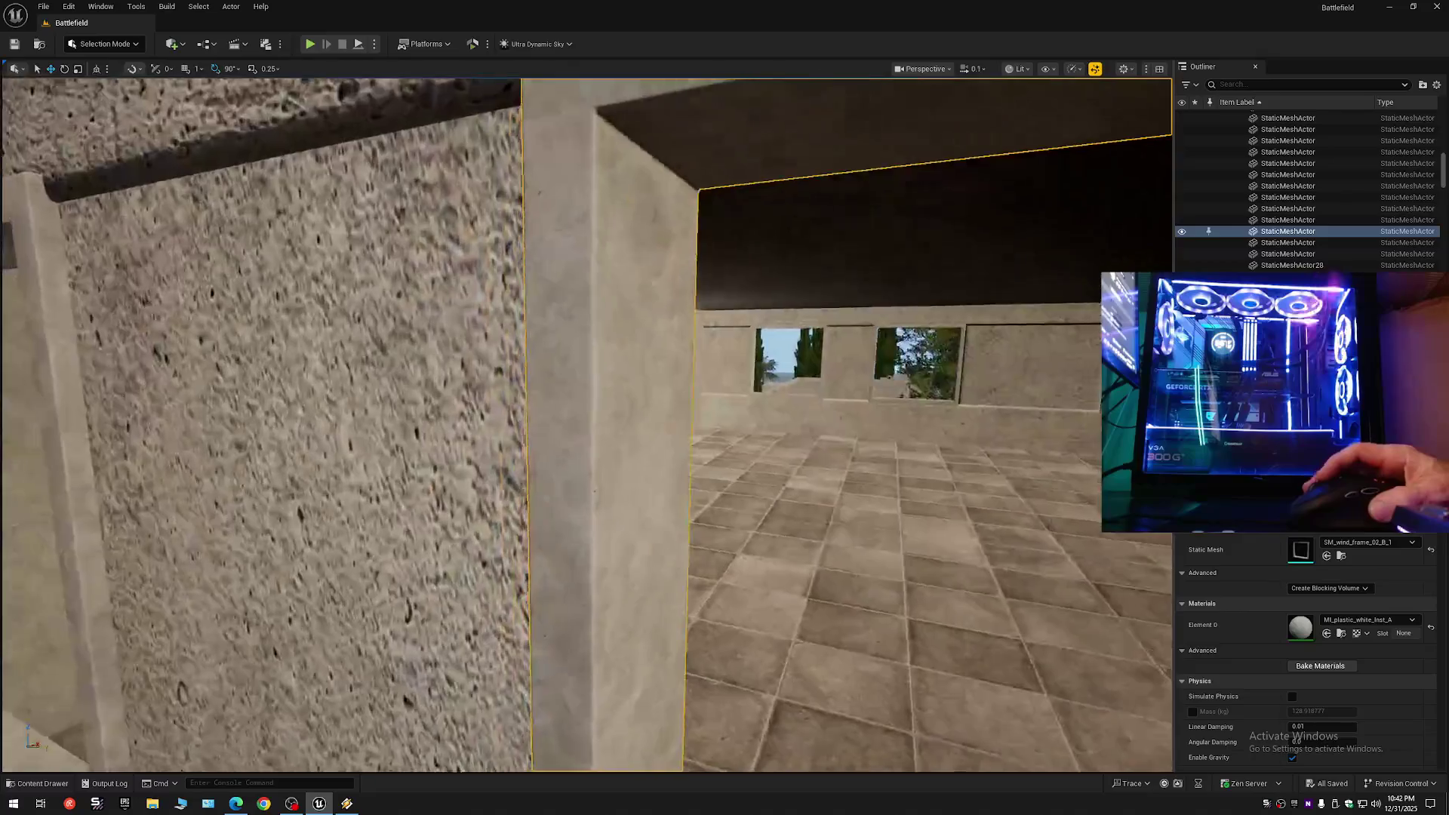
key("a")
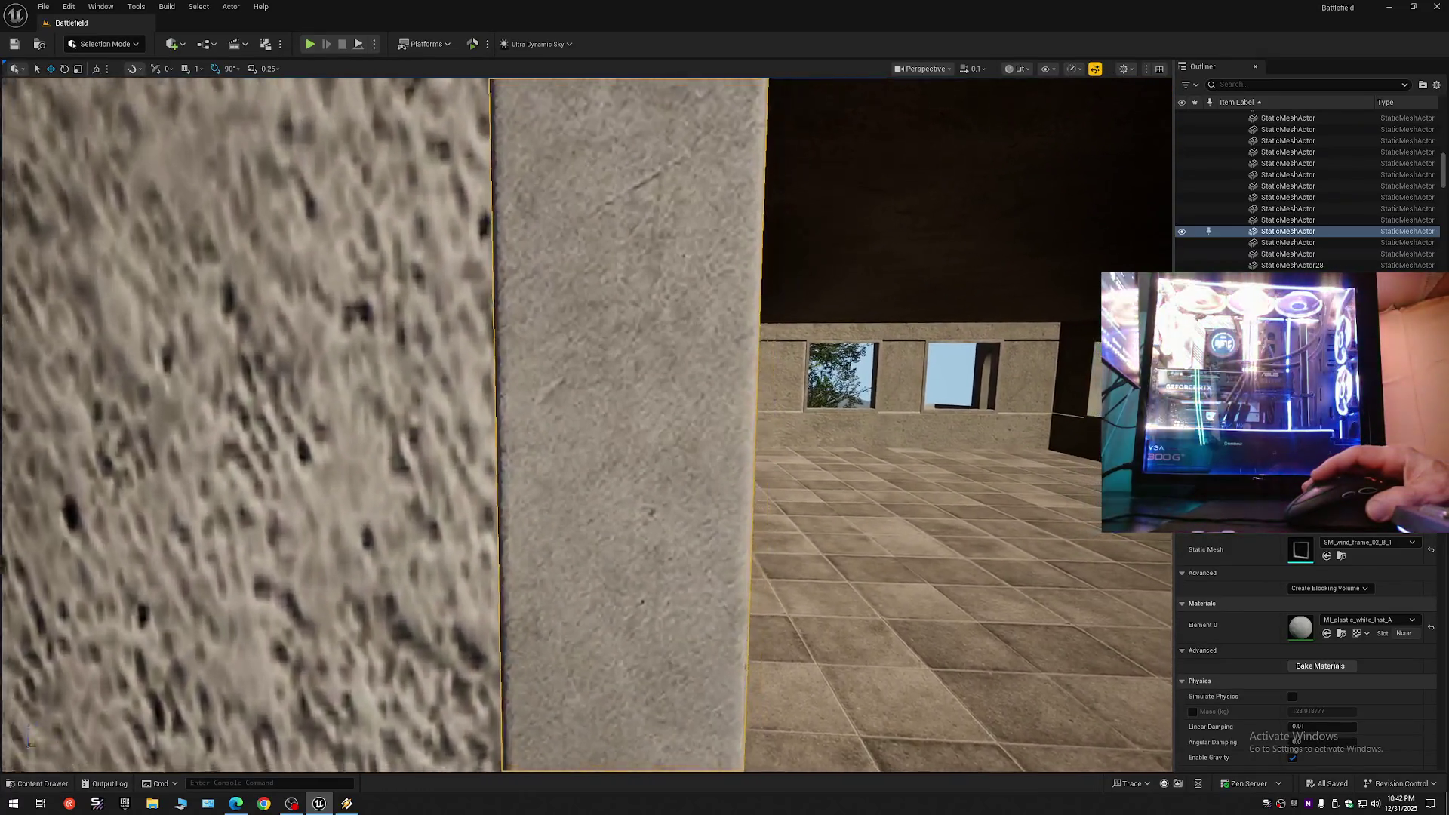
key("a")
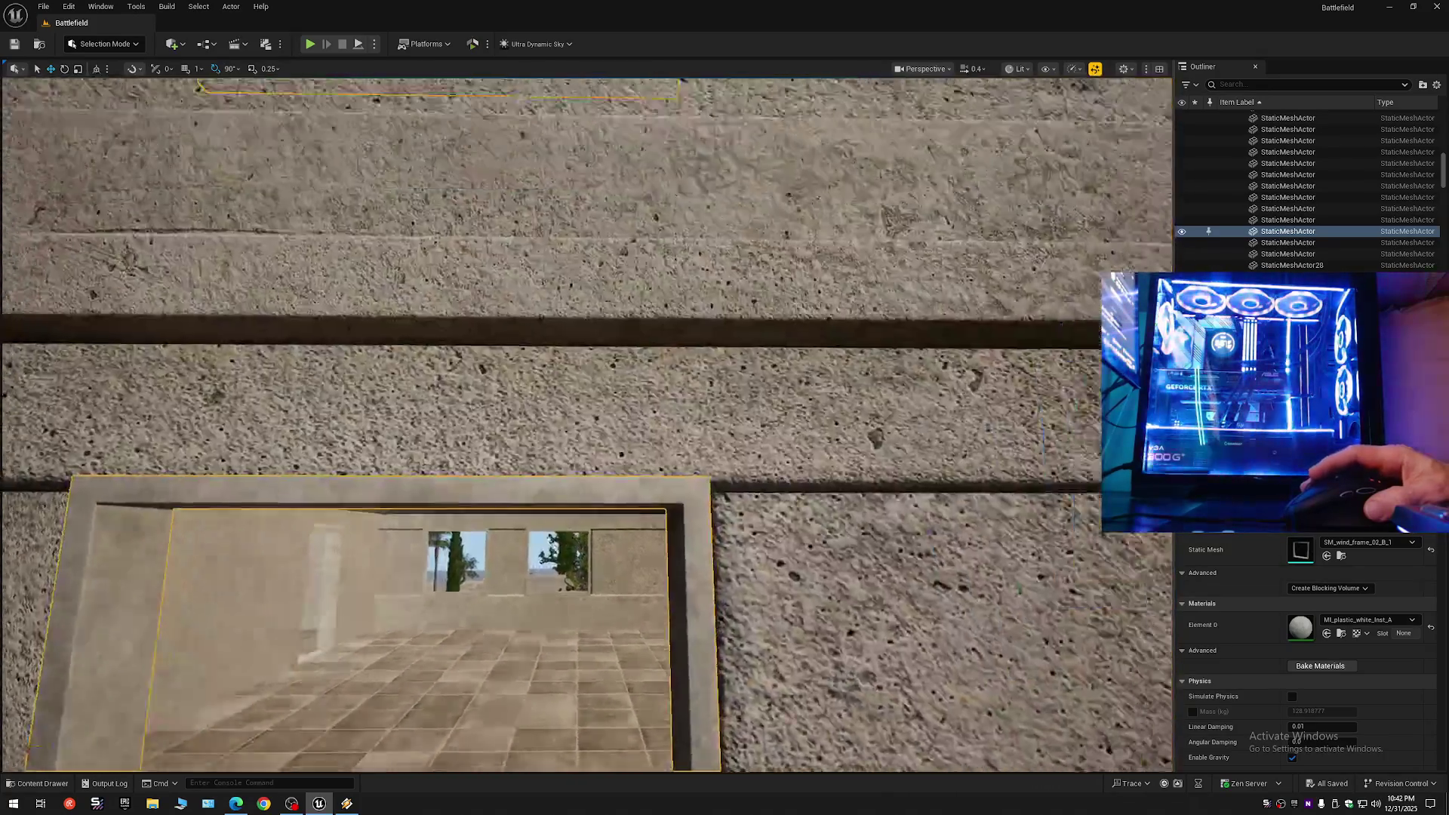
key("w")
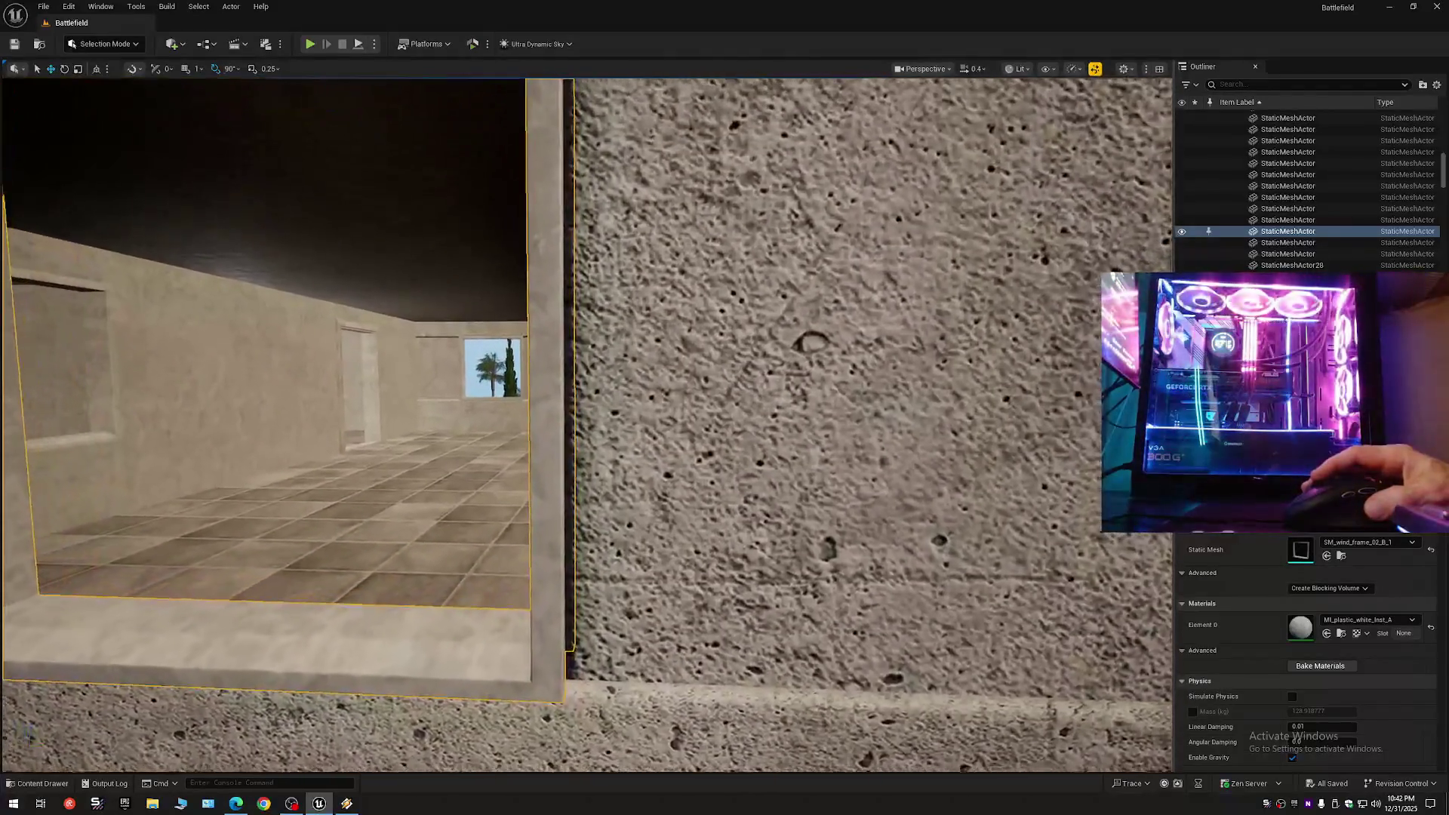
key("w")
scroll(586, 425, "down", 3)
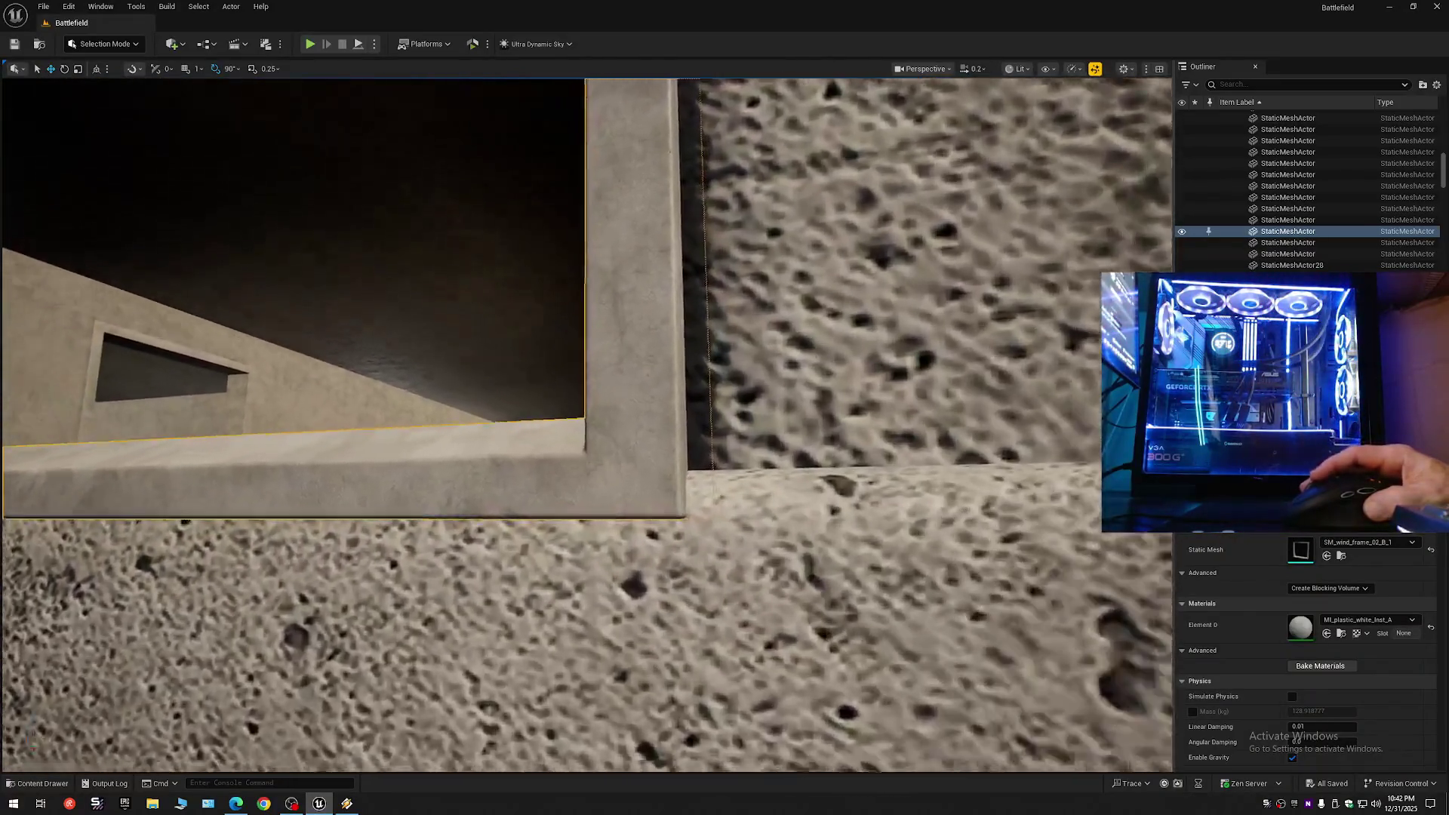
key("d")
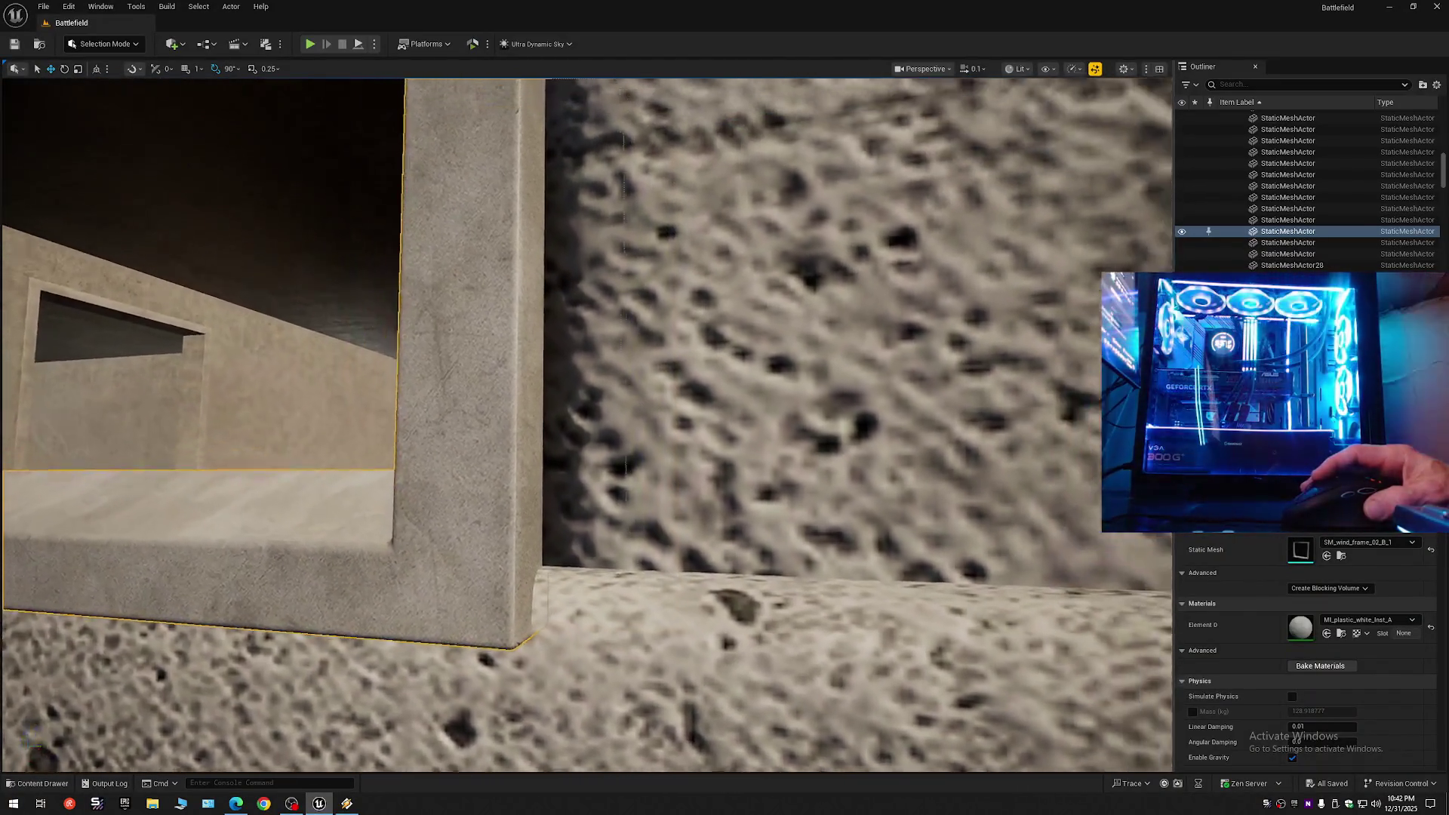
key("s")
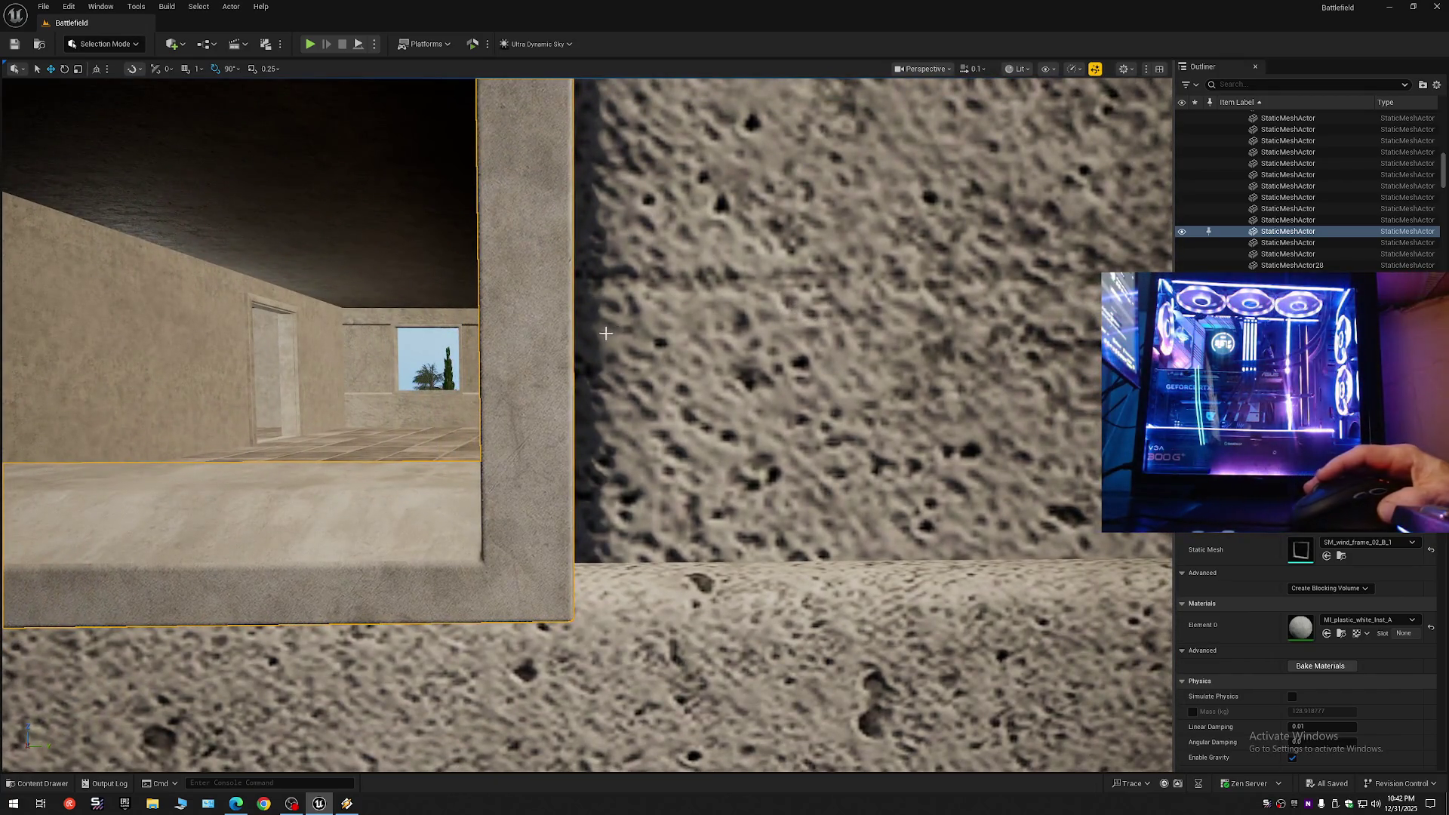
left_click_drag(588, 346, 599, 346)
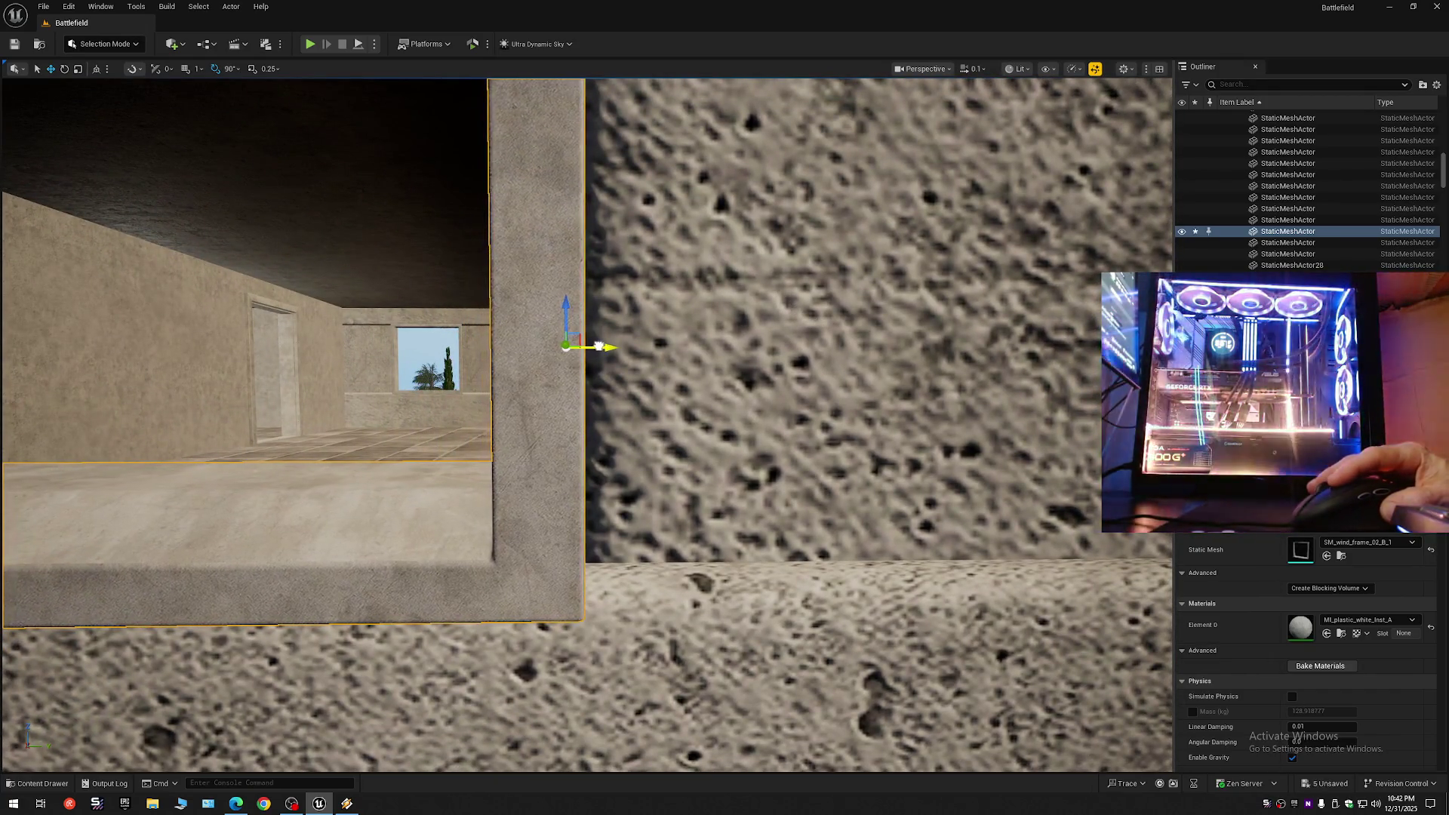
Step: Inspect the nudged window frame from inside the room and along the wall
scroll(586, 424, "up", 1)
key("d")
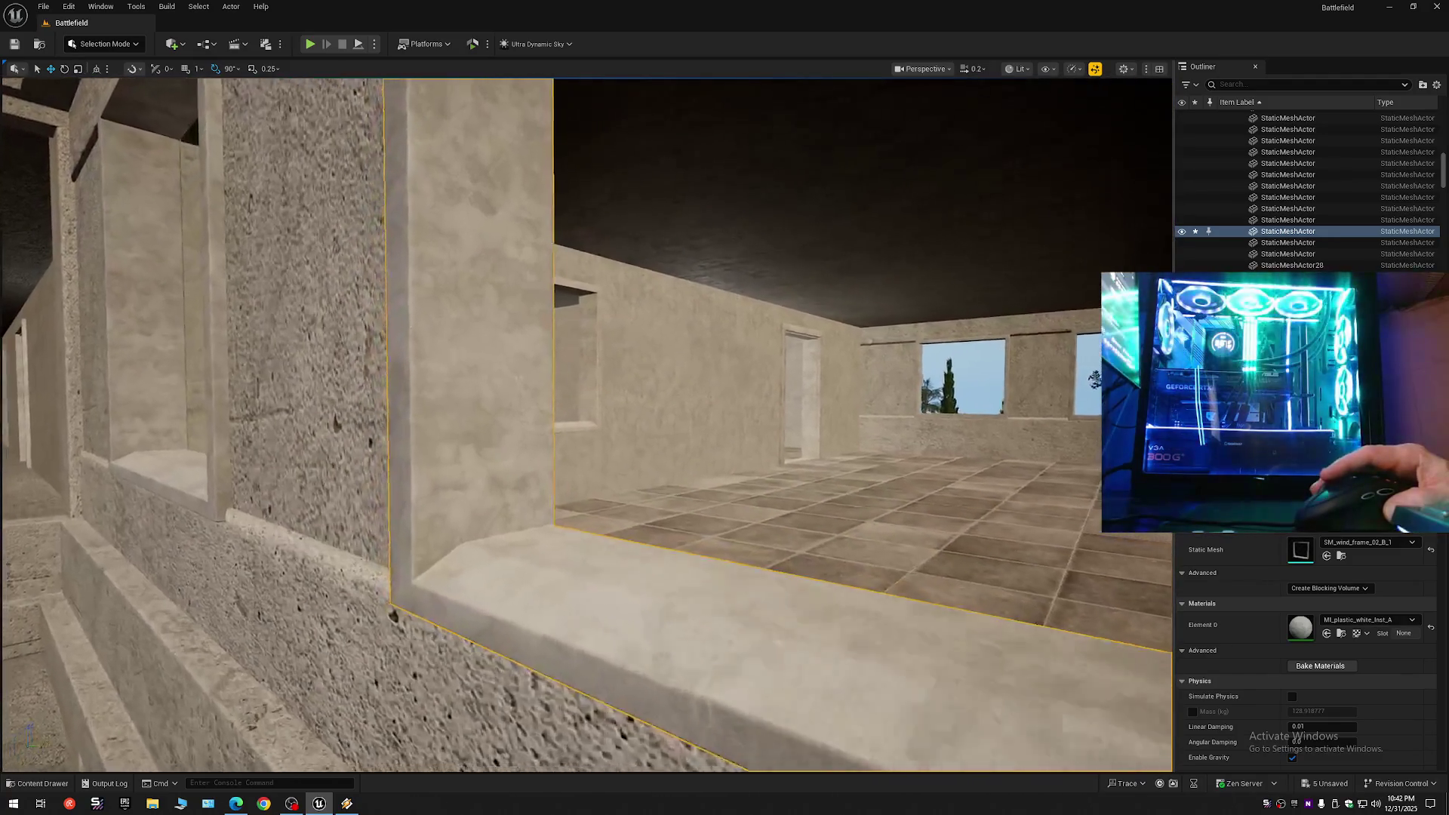
scroll(586, 424, "down", 1)
key("a")
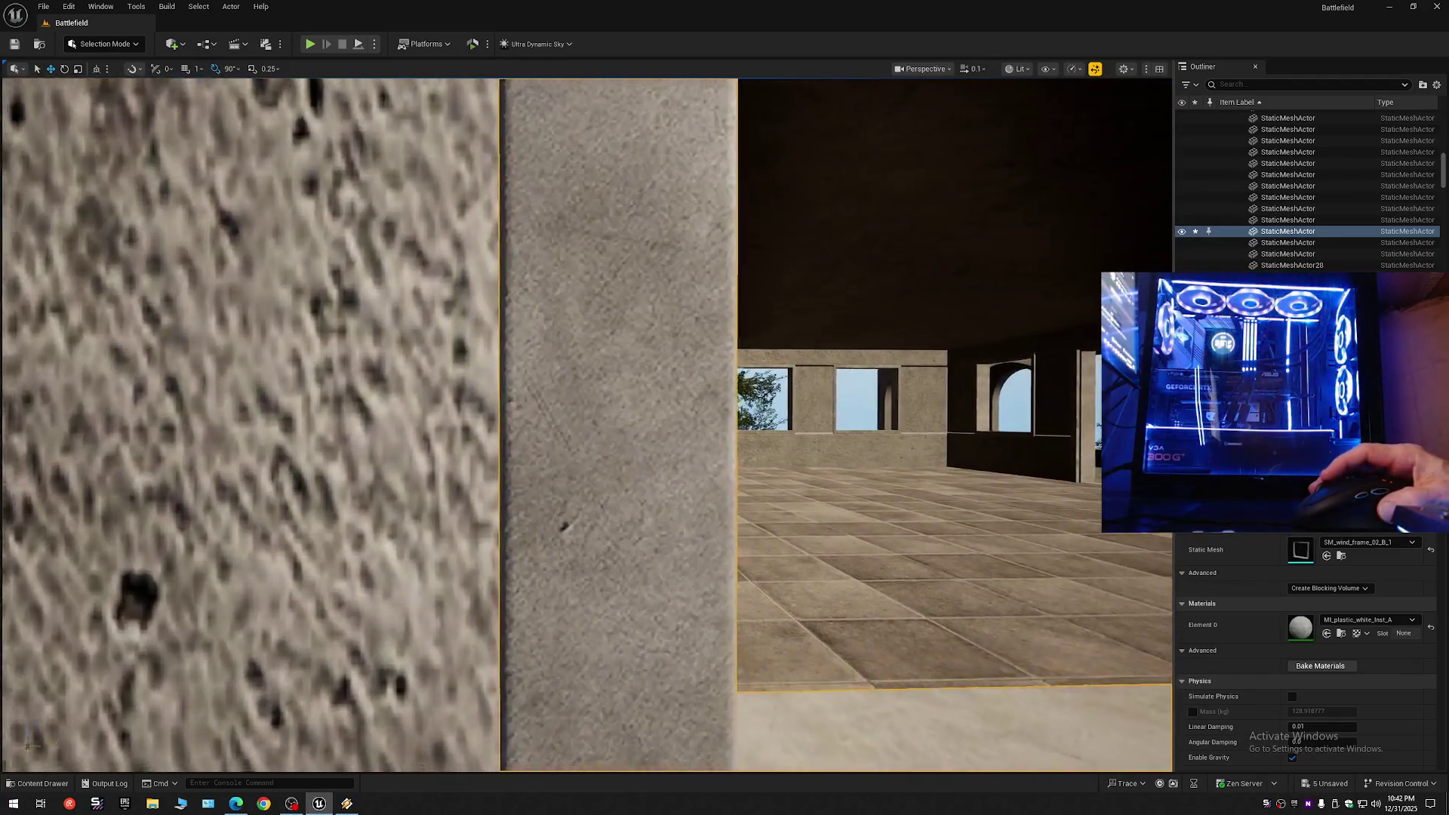
key("d")
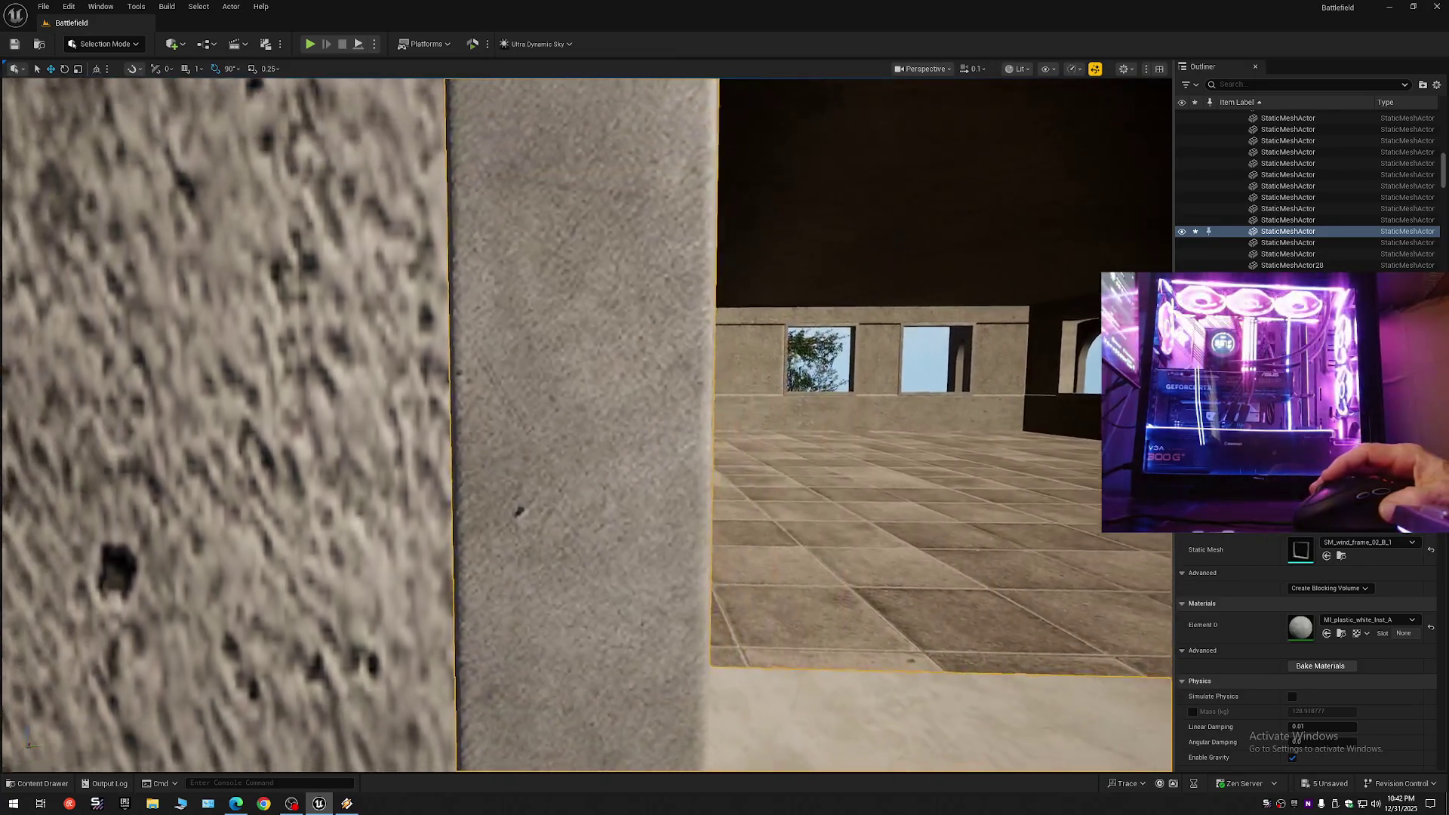
key("a")
scroll(586, 424, "up", 2)
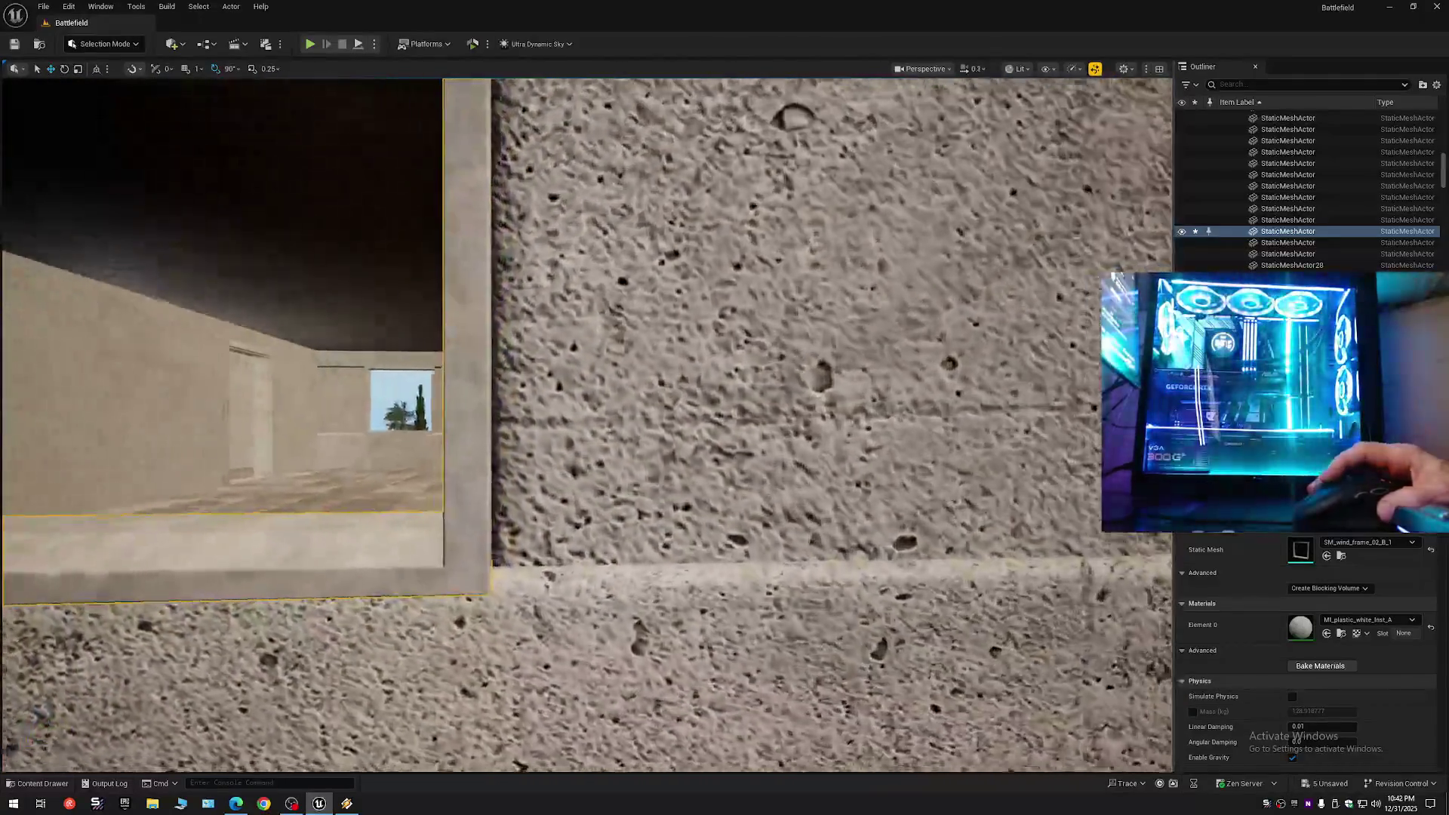
key("a")
scroll(587, 424, "down", 1)
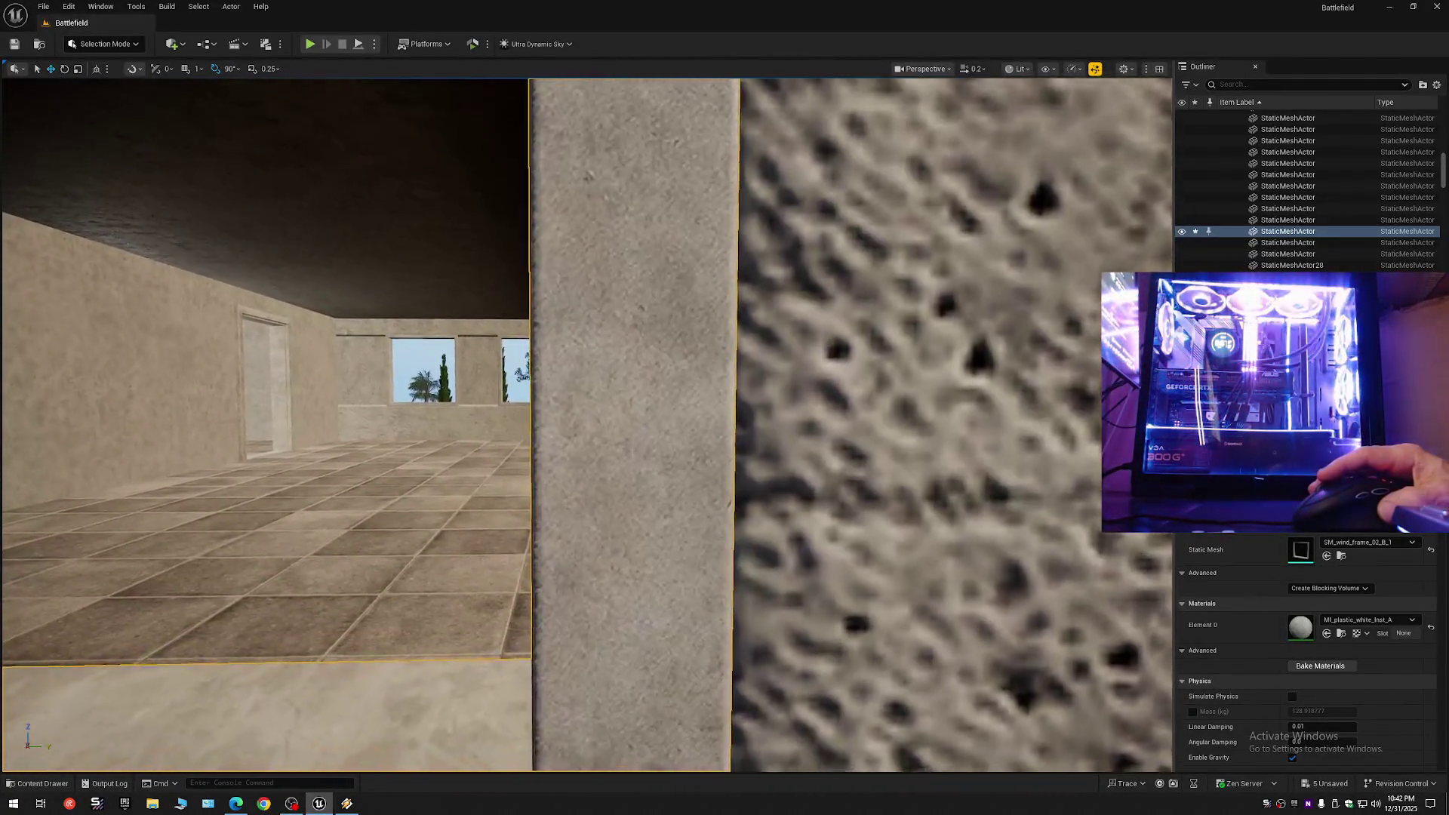
key("a")
scroll(586, 424, "down", 1)
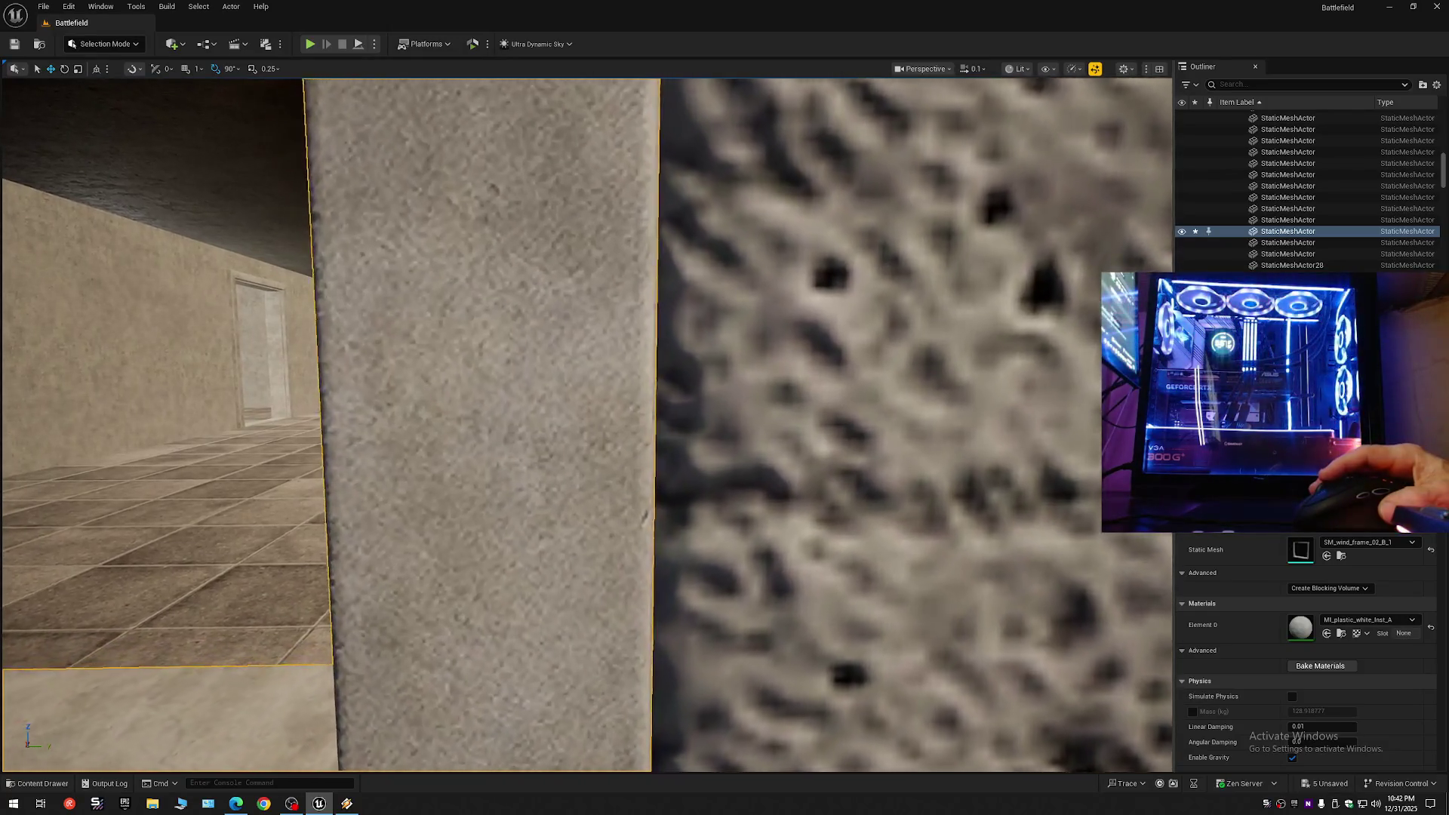
scroll(586, 424, "up", 1)
scroll(586, 424, "up", 1)
key("d")
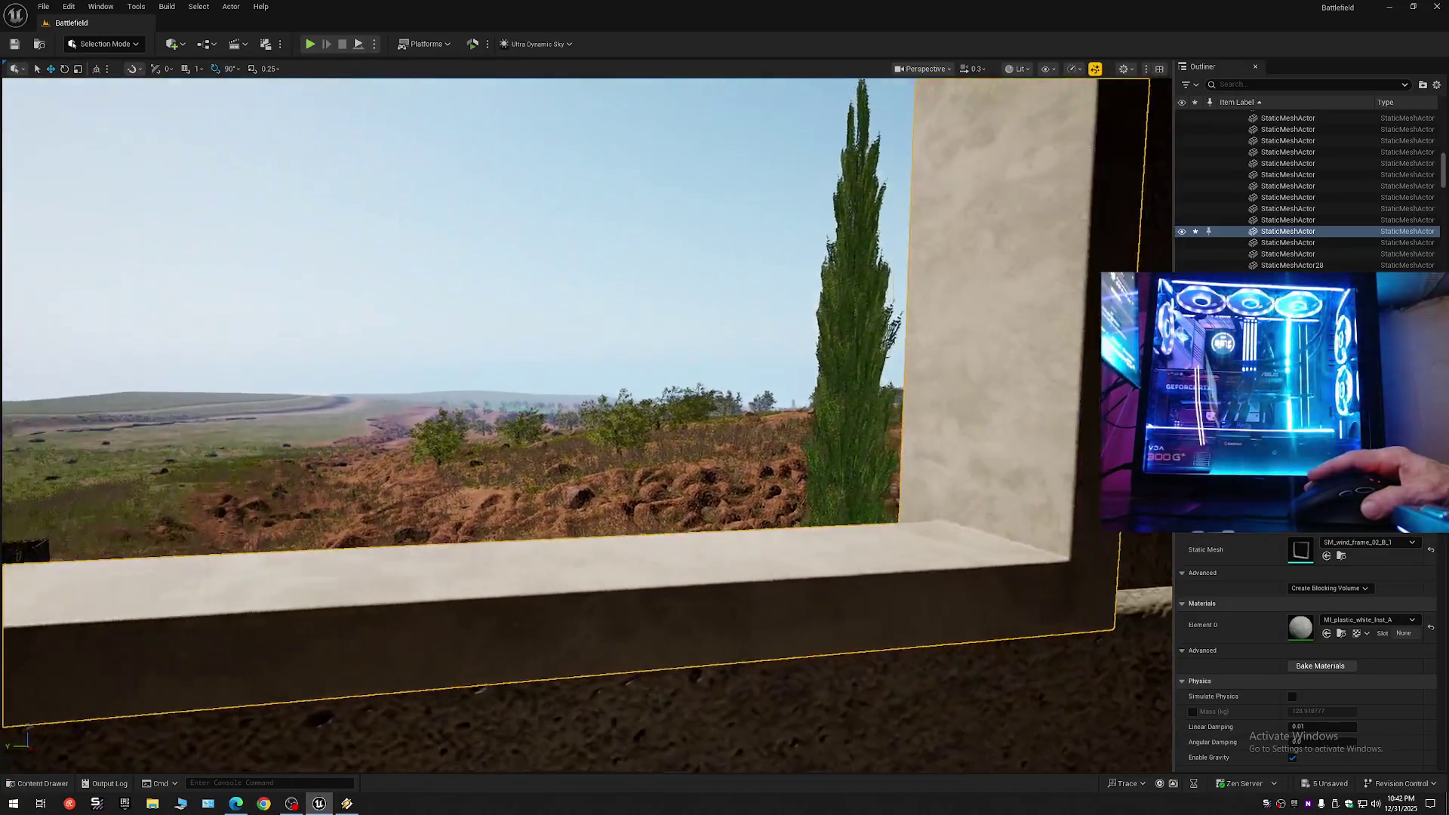
key("d")
key("s")
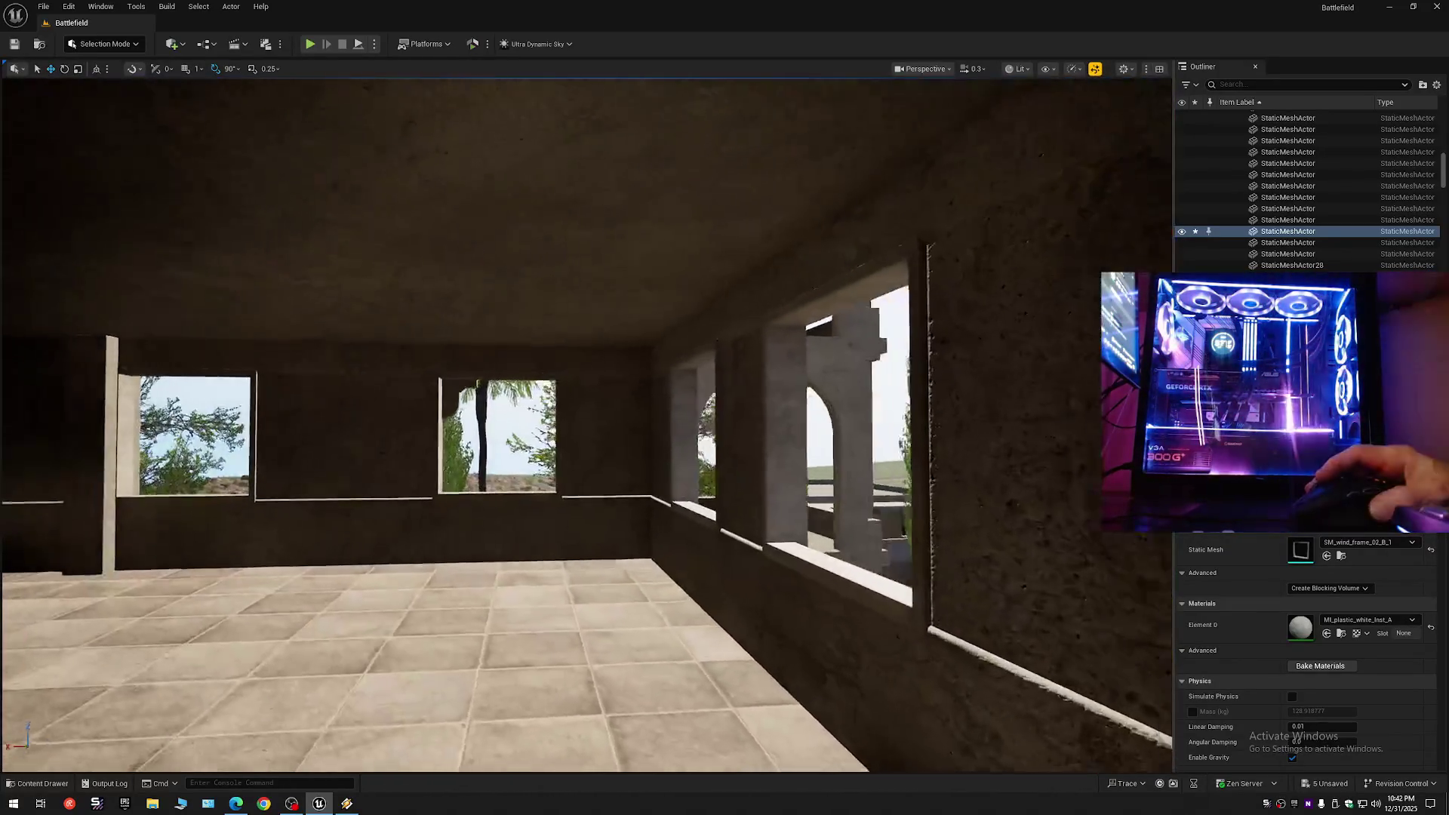
key("w")
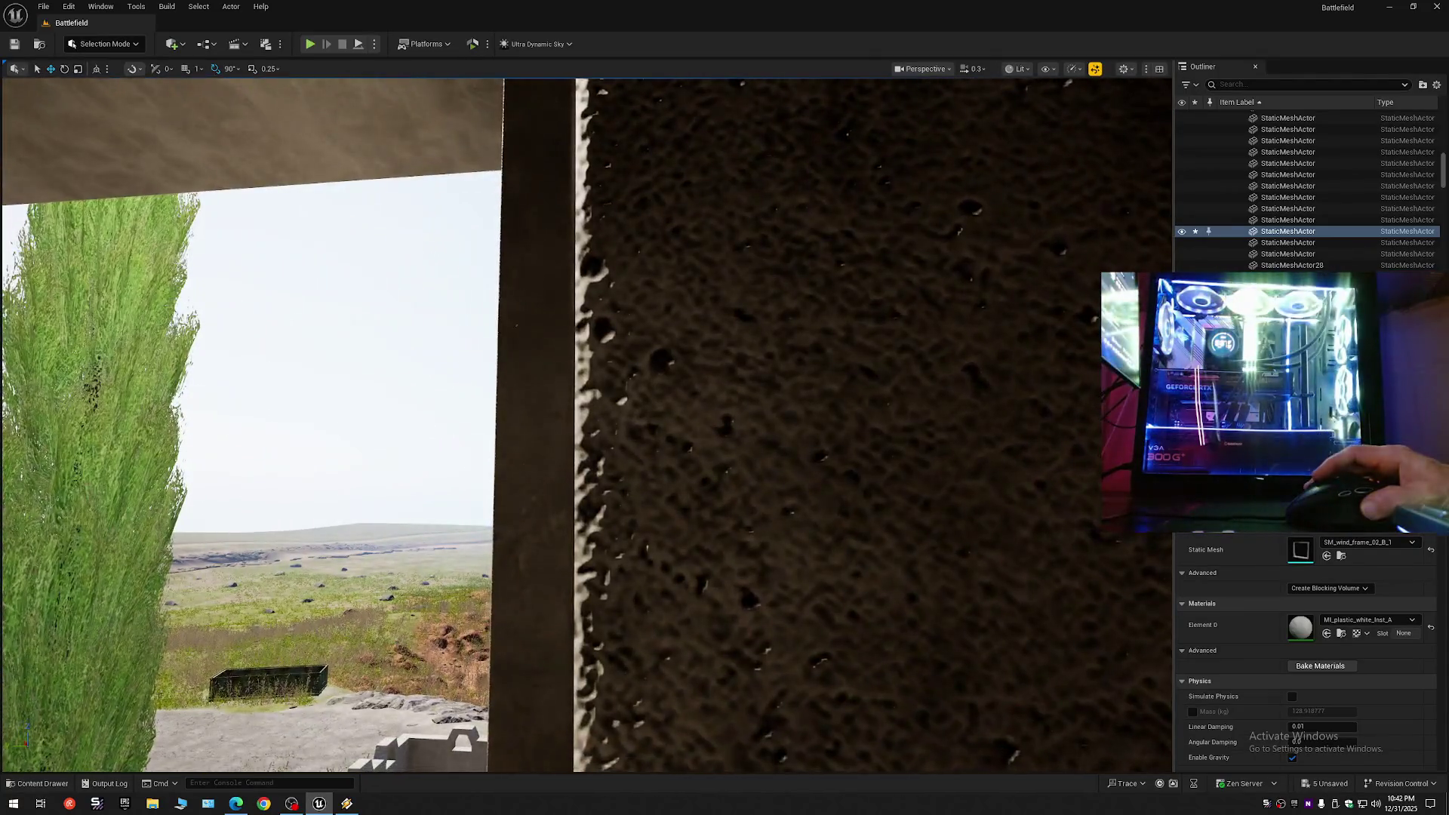
mouse_move(588, 407)
left_mouse_down()
mouse_move(589, 461)
mouse_move(558, 460)
mouse_move(569, 452)
left_mouse_up()
scroll(558, 460, "down", 1)
scroll(573, 452, "up", 2)
scroll(570, 452, "up", 2)
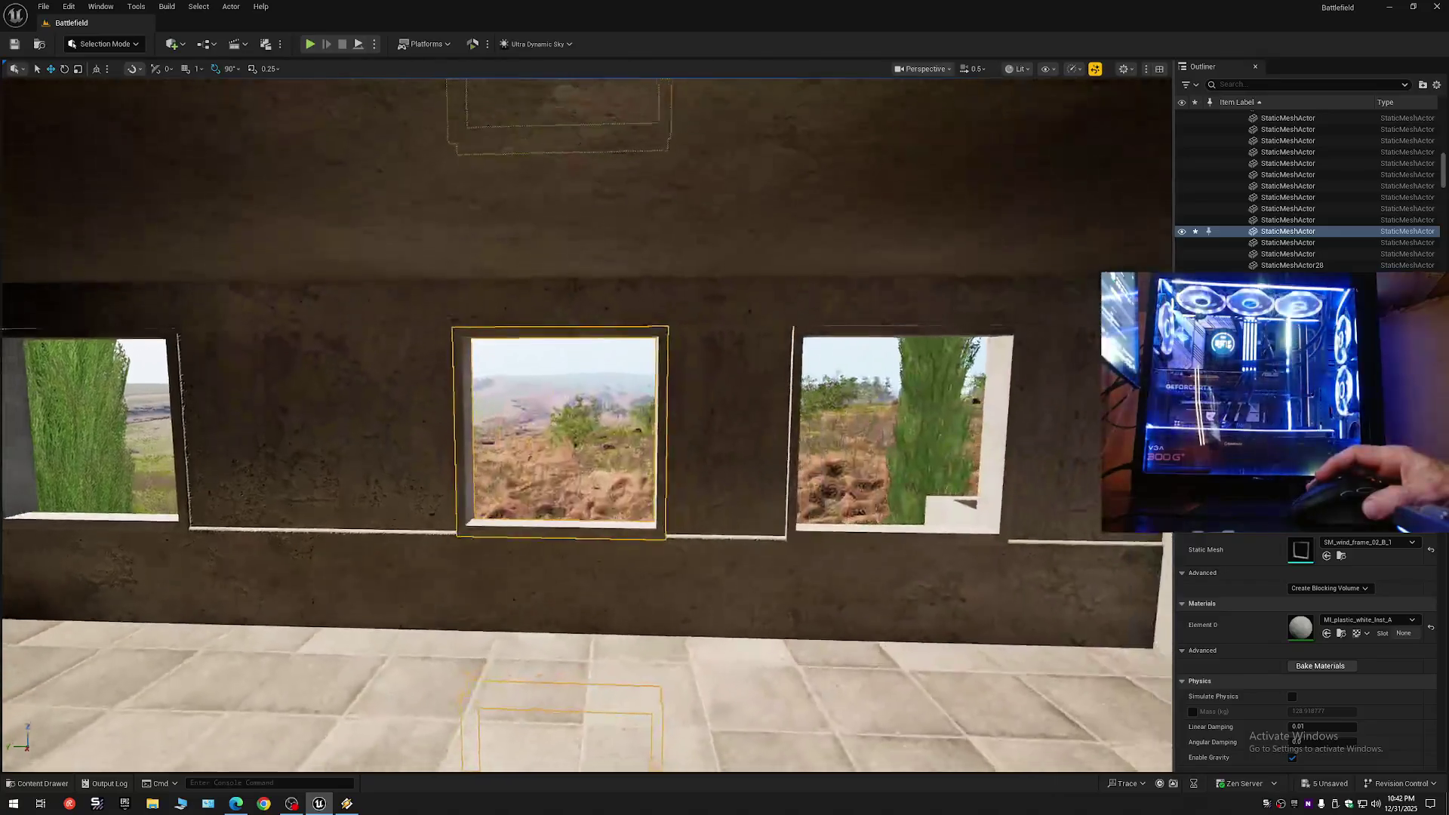
Step: Undo the accidental Move Elements change and pull back to view the wall's frames
key("ctrl+z")
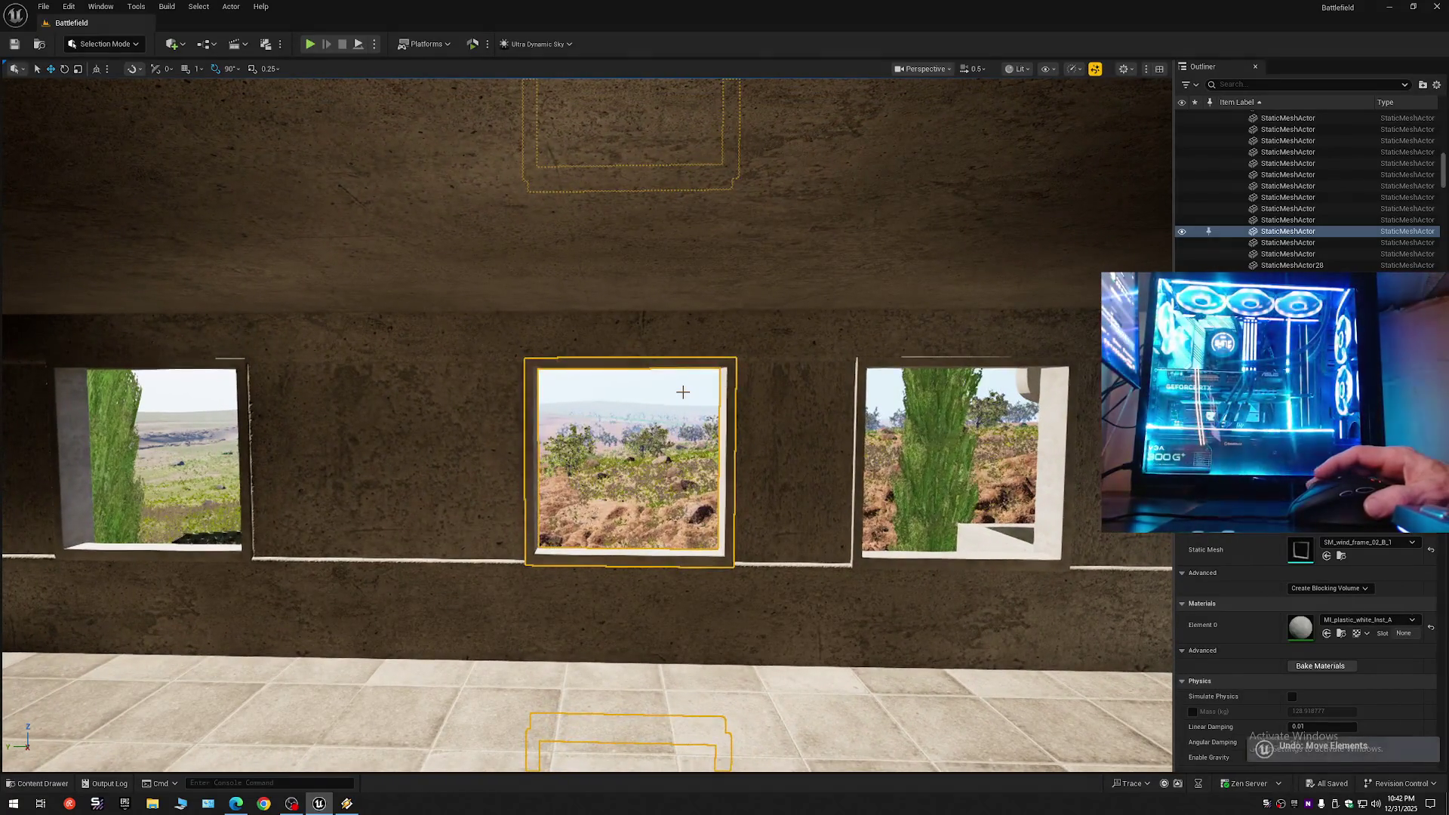
scroll(569, 453, "down", 2)
left_click_drag(569, 453, 569, 453)
left_click_drag(697, 418, 697, 418)
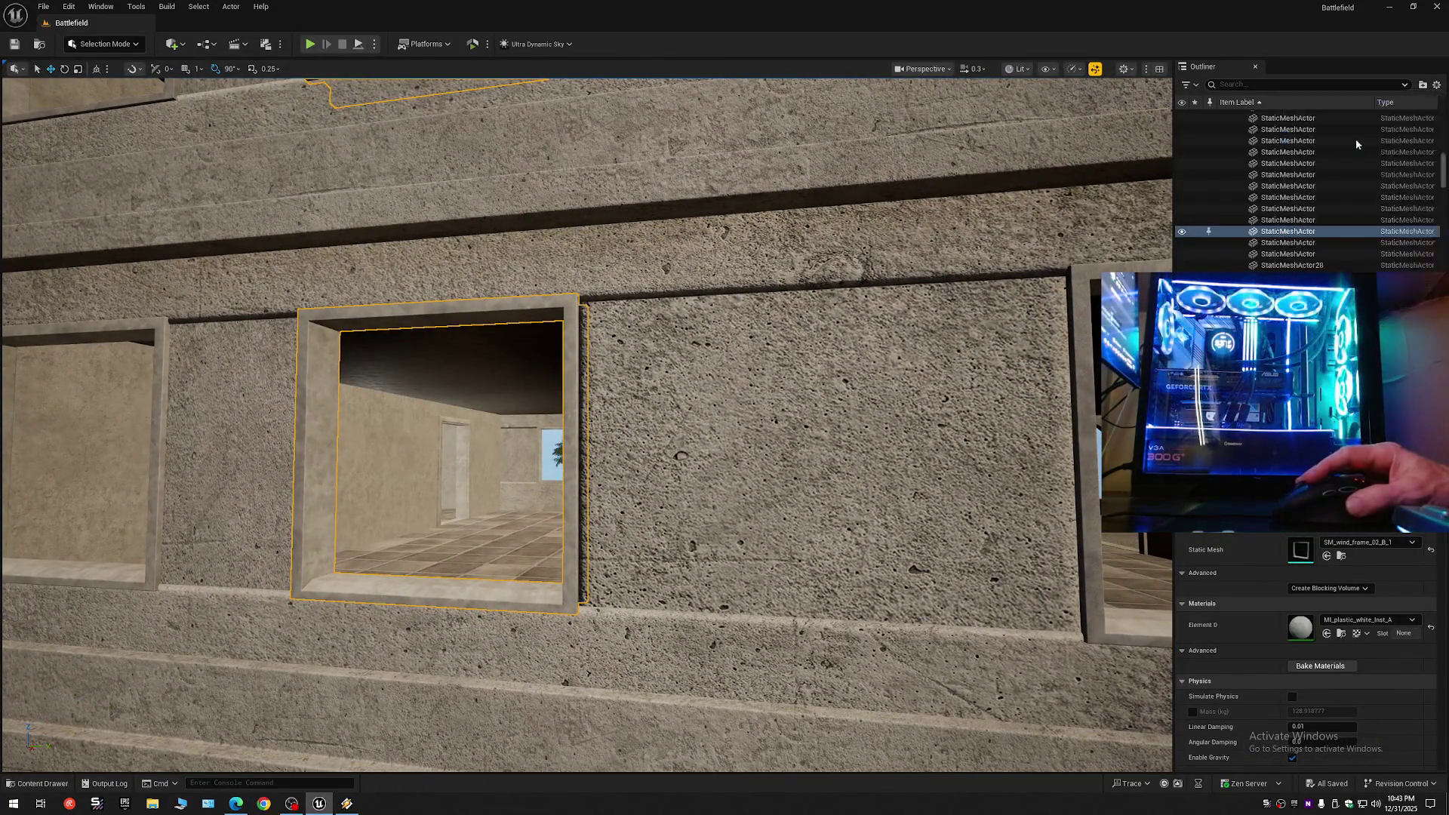
Step: Deselect the frame, re-expand Battlefield (Editor) in the Outliner, and check the room for gaps
left_click(1224, 115)
left_click(1223, 115)
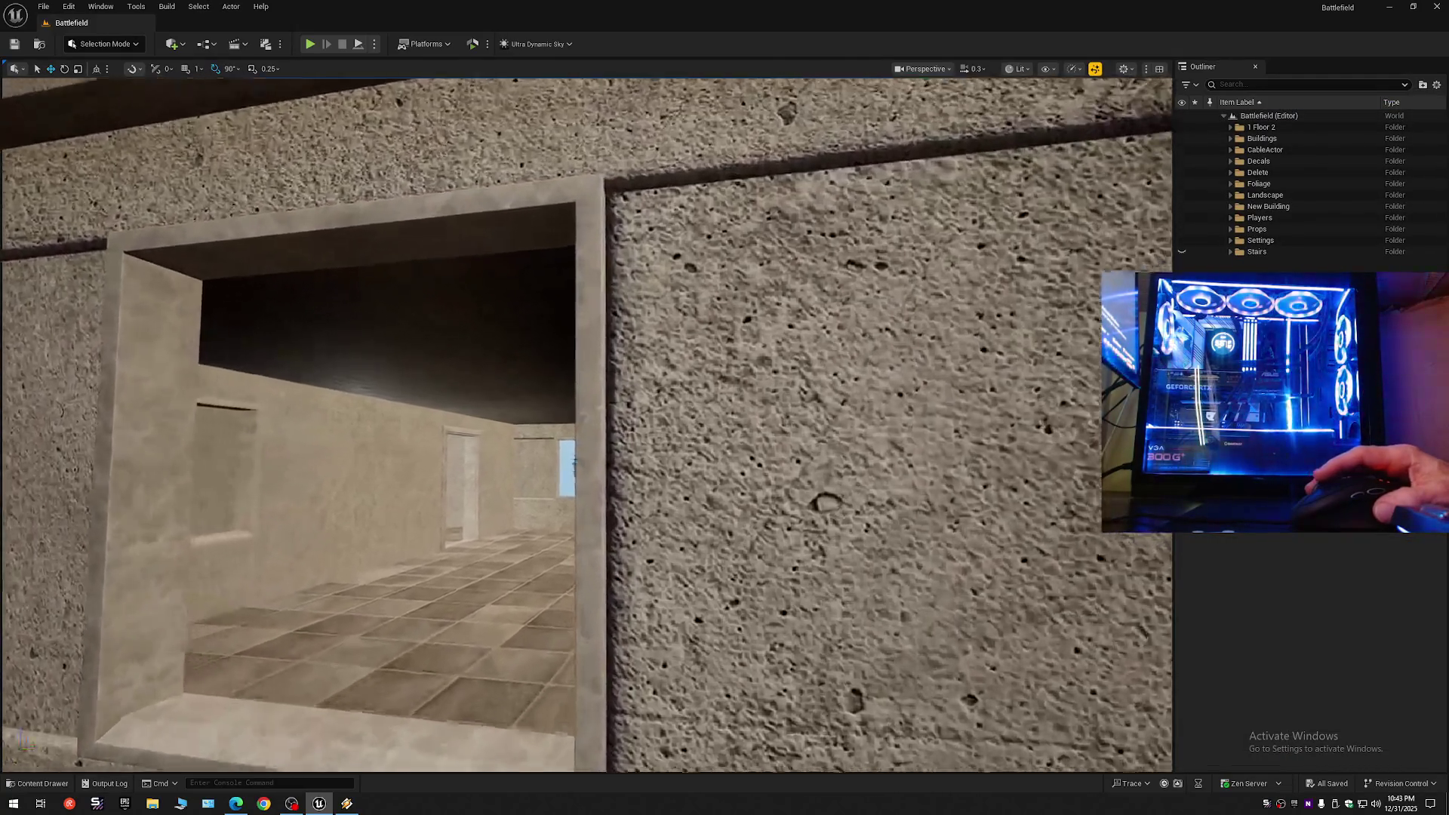
left_click_drag(697, 418, 811, 573)
scroll(697, 418, "down", 1)
scroll(697, 418, "up", 3)
scroll(812, 574, "up", 3)
scroll(811, 573, "down", 5)
scroll(811, 573, "down", 3)
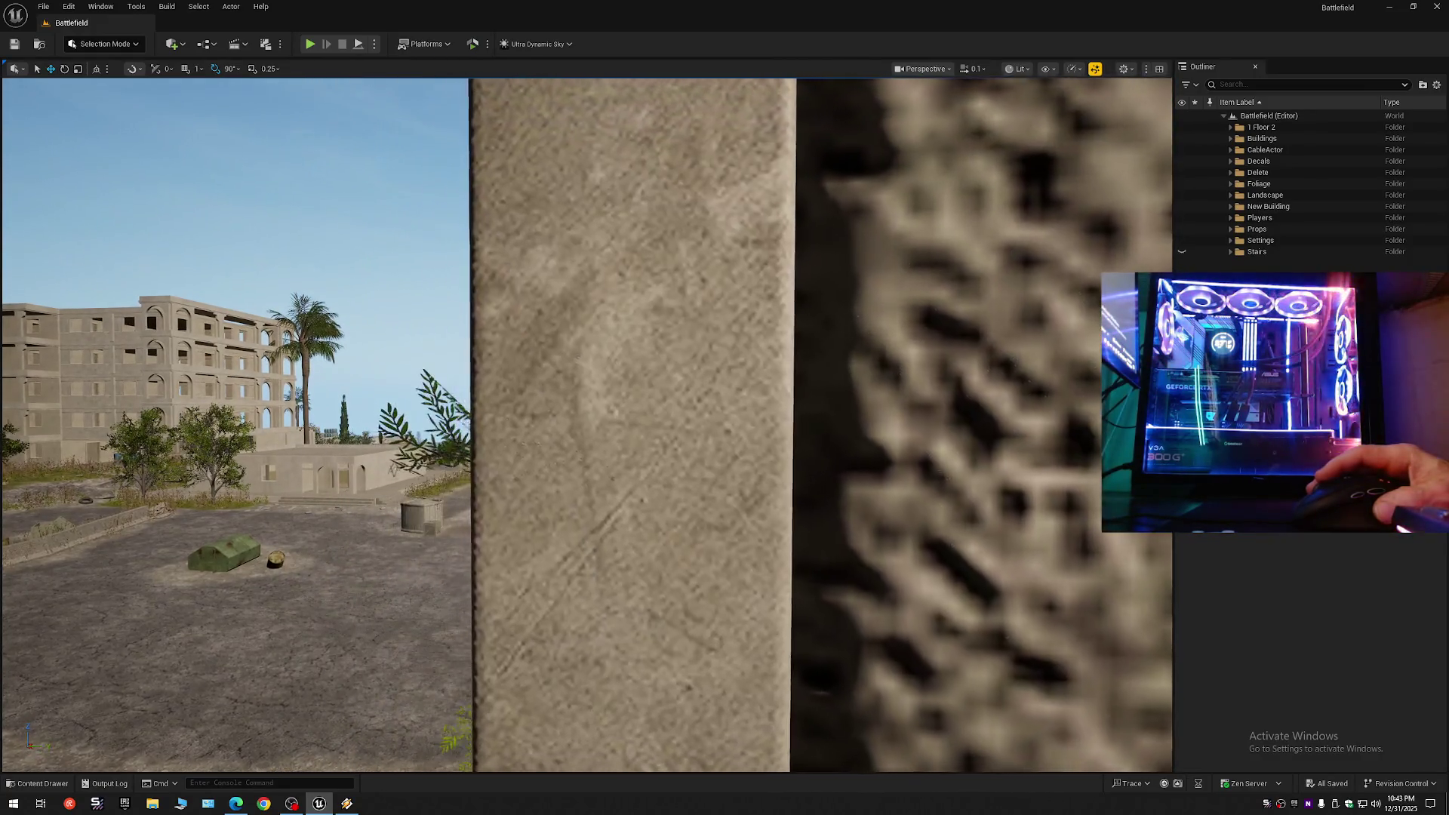
left_click_drag(811, 573, 811, 574)
scroll(811, 574, "up", 2)
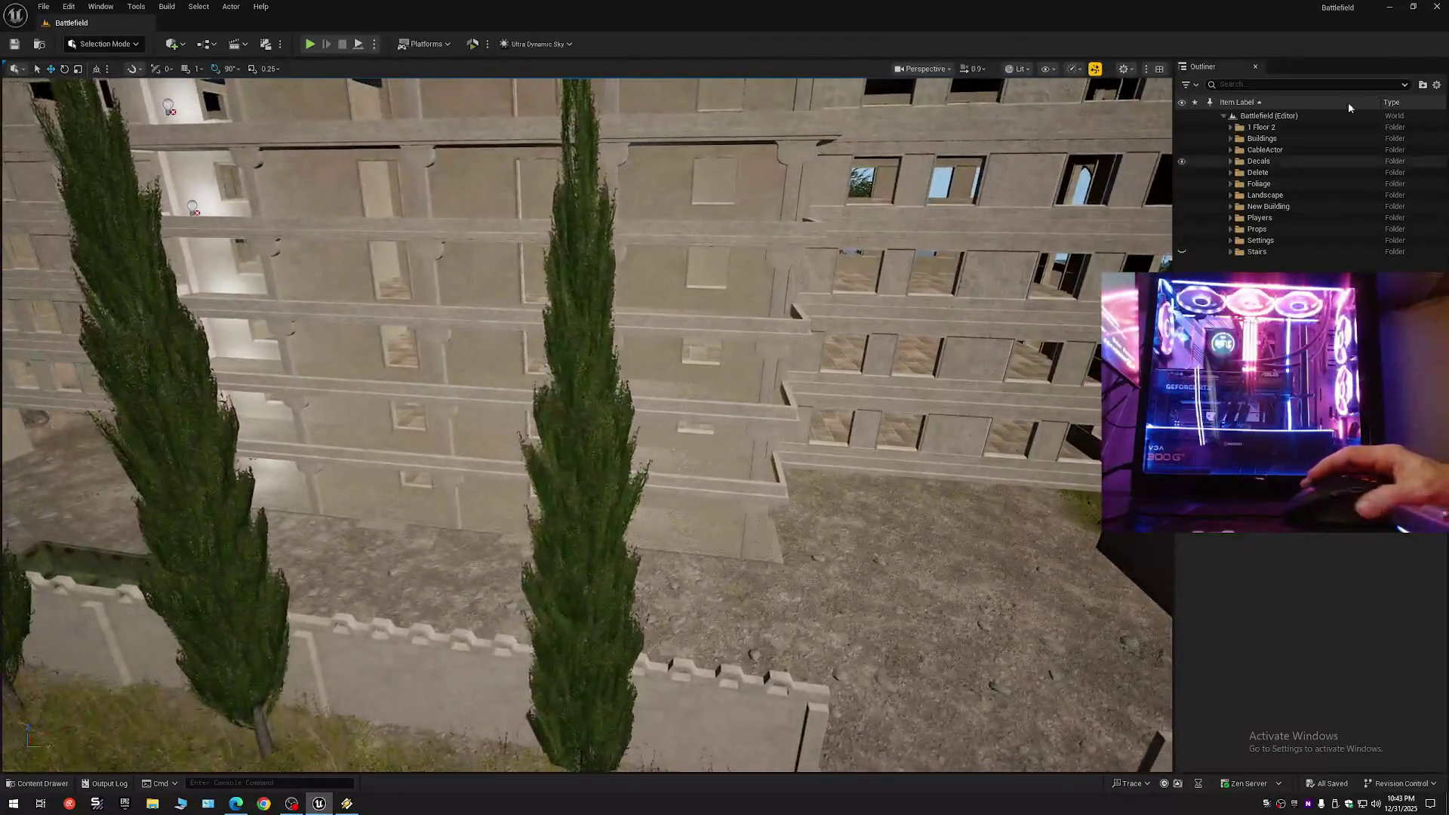
Step: Check the Outliner settings, re-expand the level's folders, and bring up the File menu
left_click(1437, 84)
left_click(1223, 116)
left_click(1224, 115)
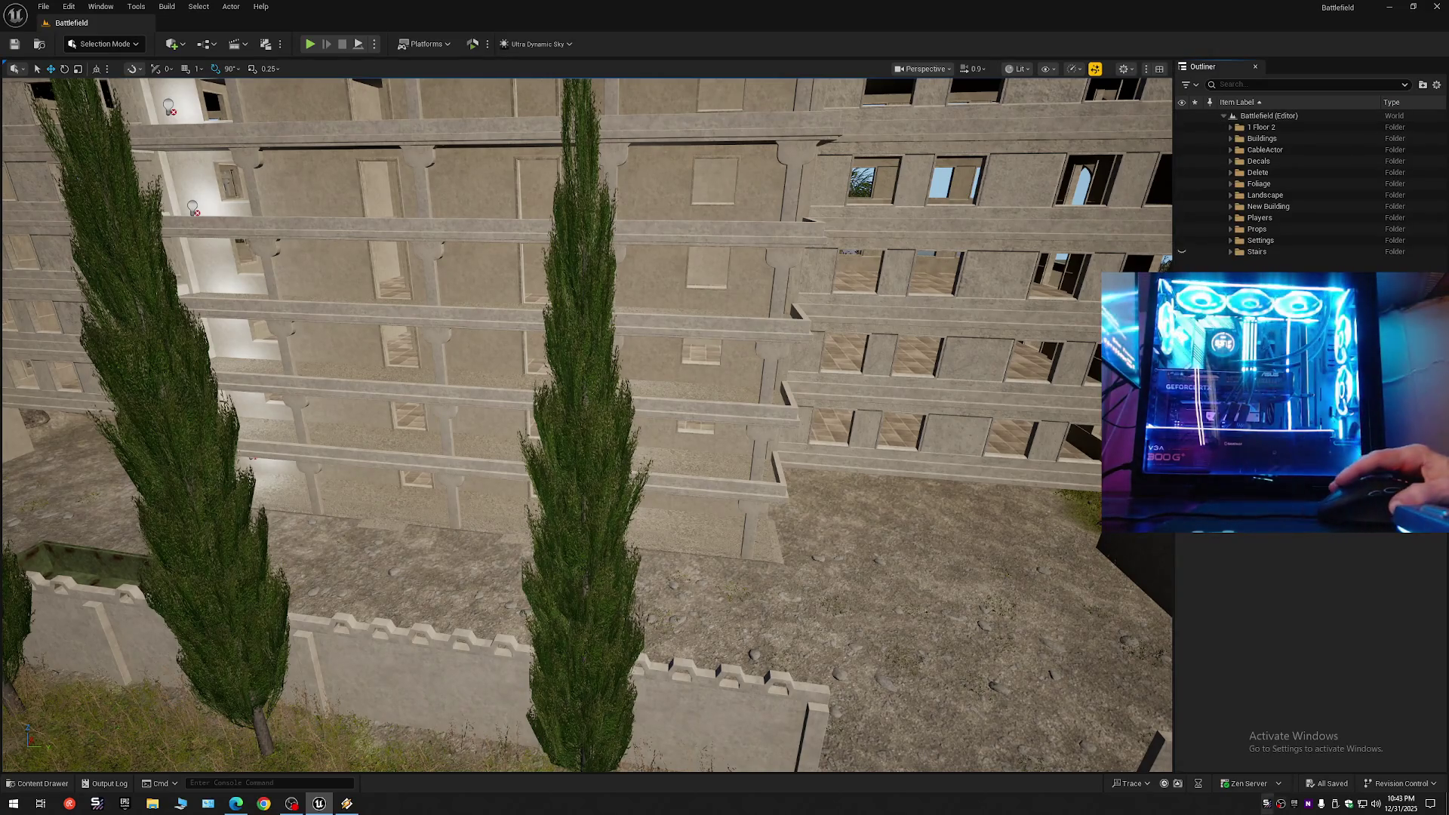
left_click(43, 6)
left_click(75, 142)
left_click(43, 6)
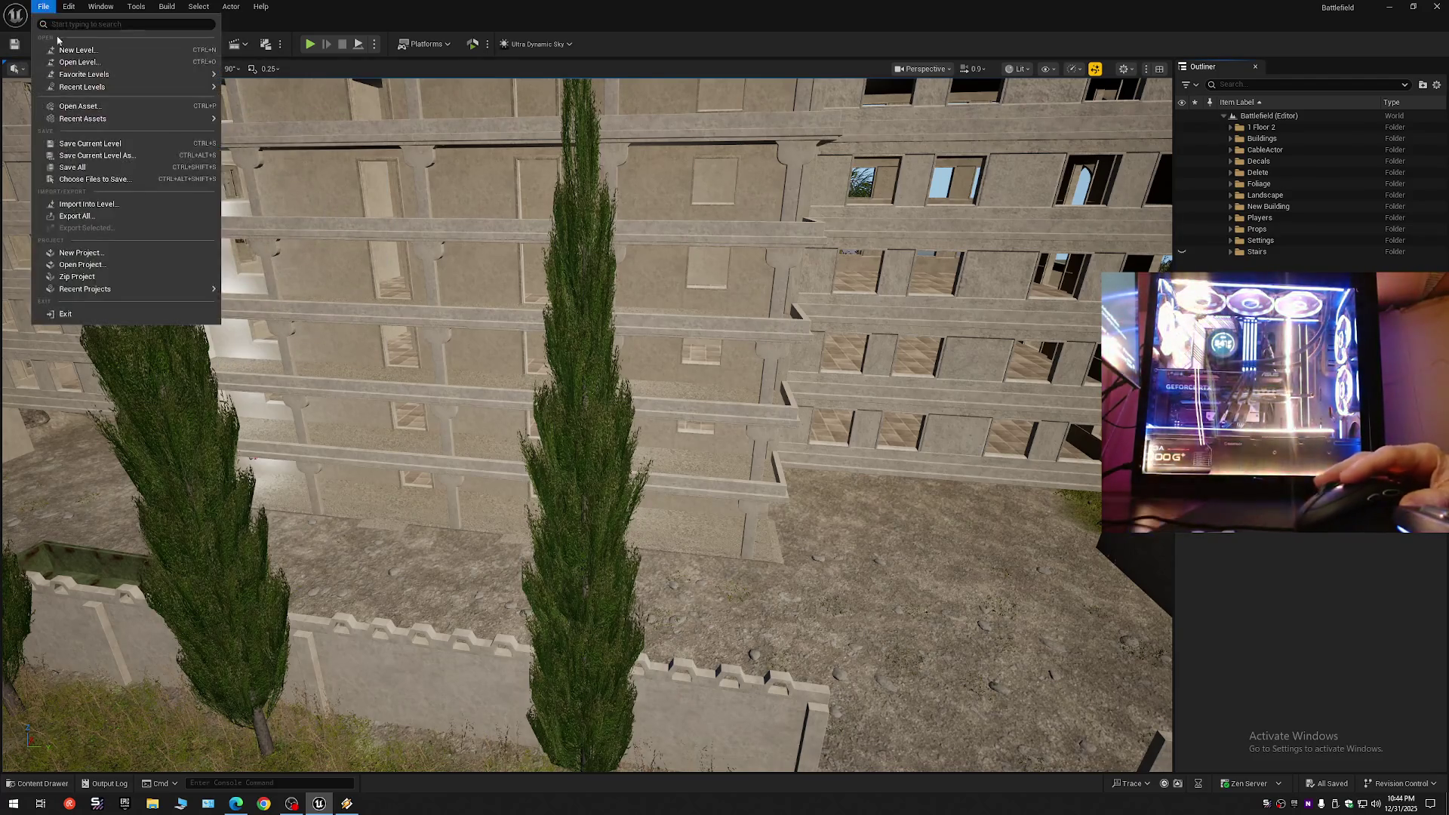
left_click(83, 154)
key("Down")
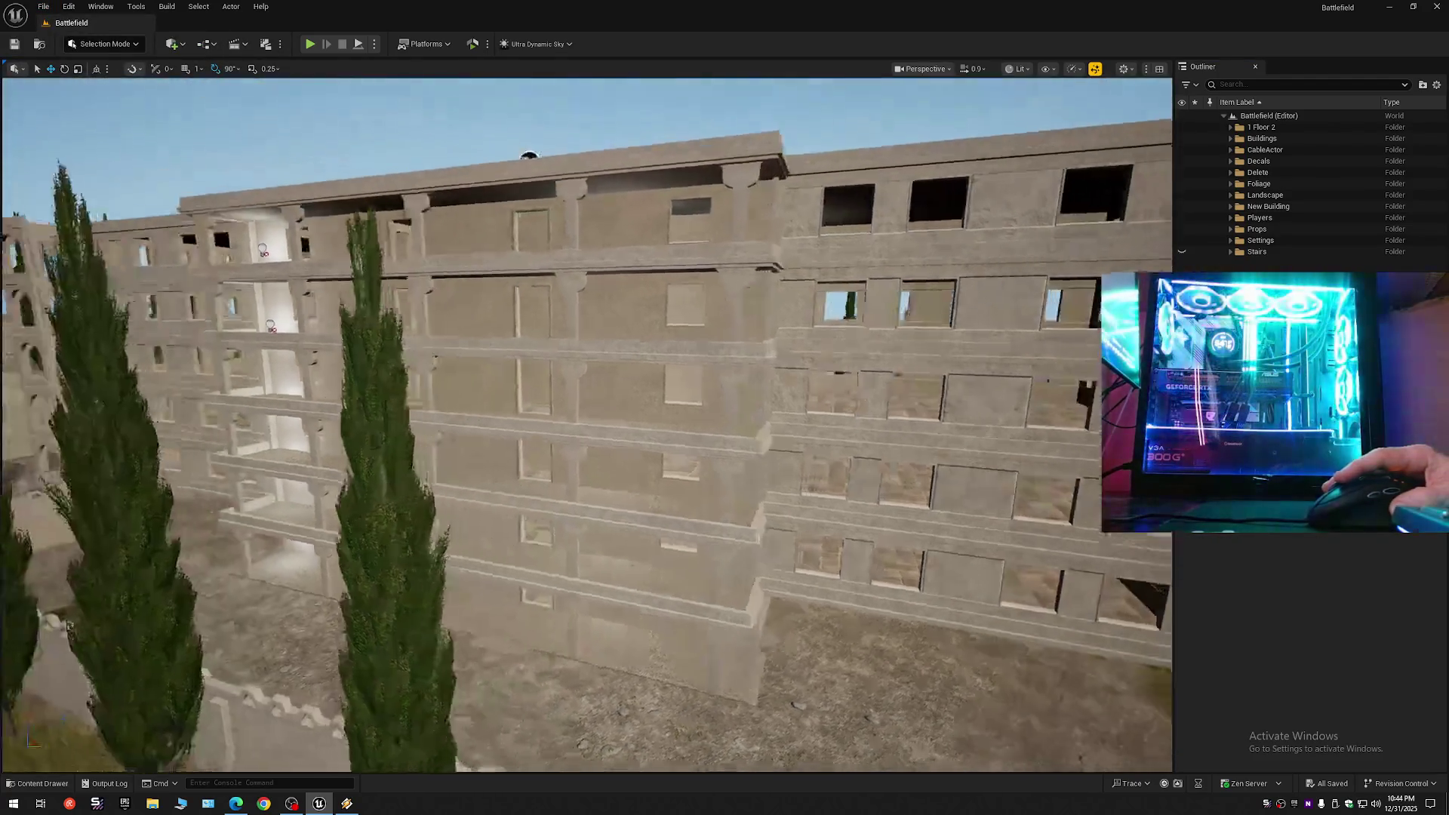
scroll(499, 260, "up", 2)
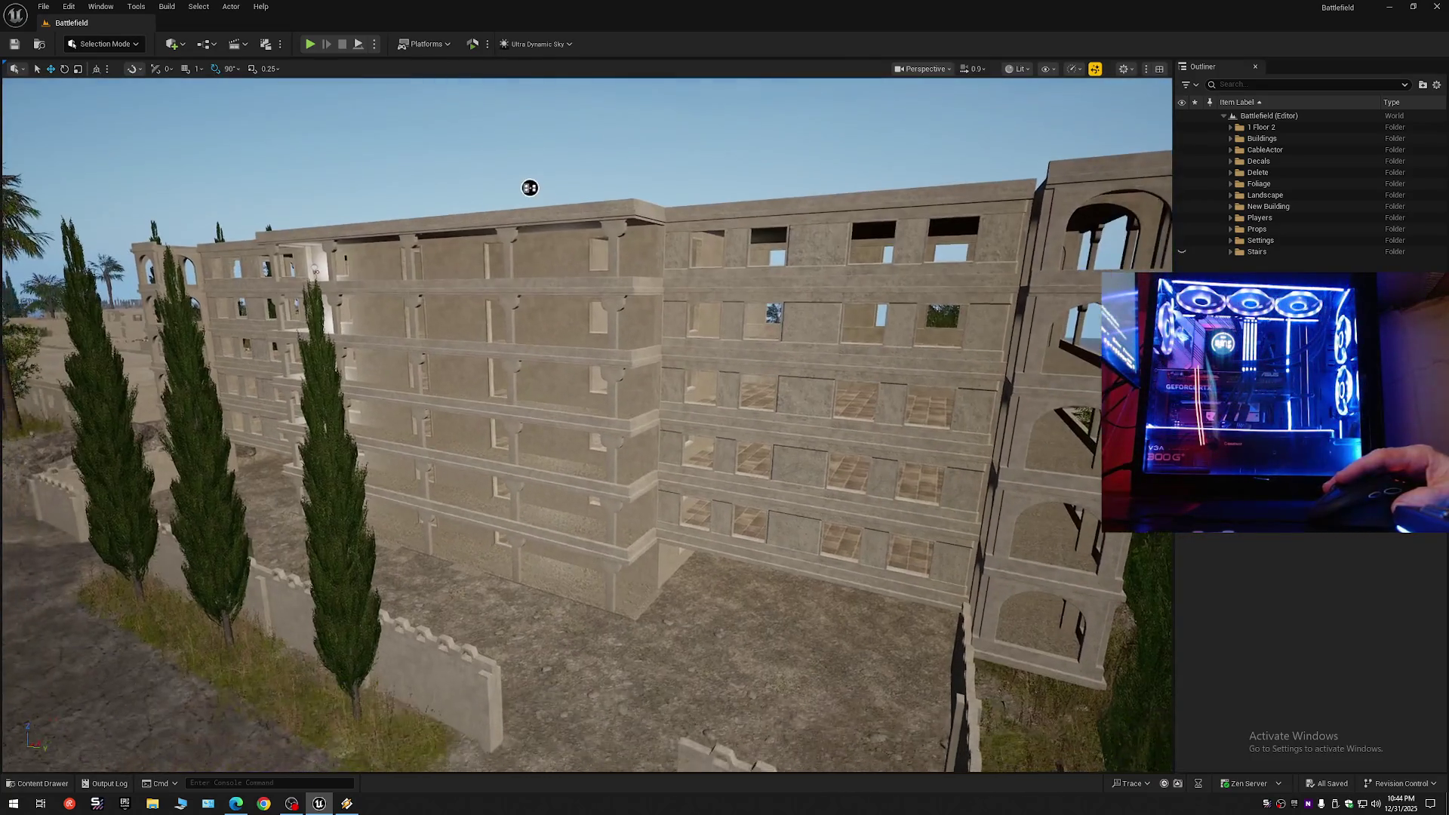
scroll(677, 463, "down", 1)
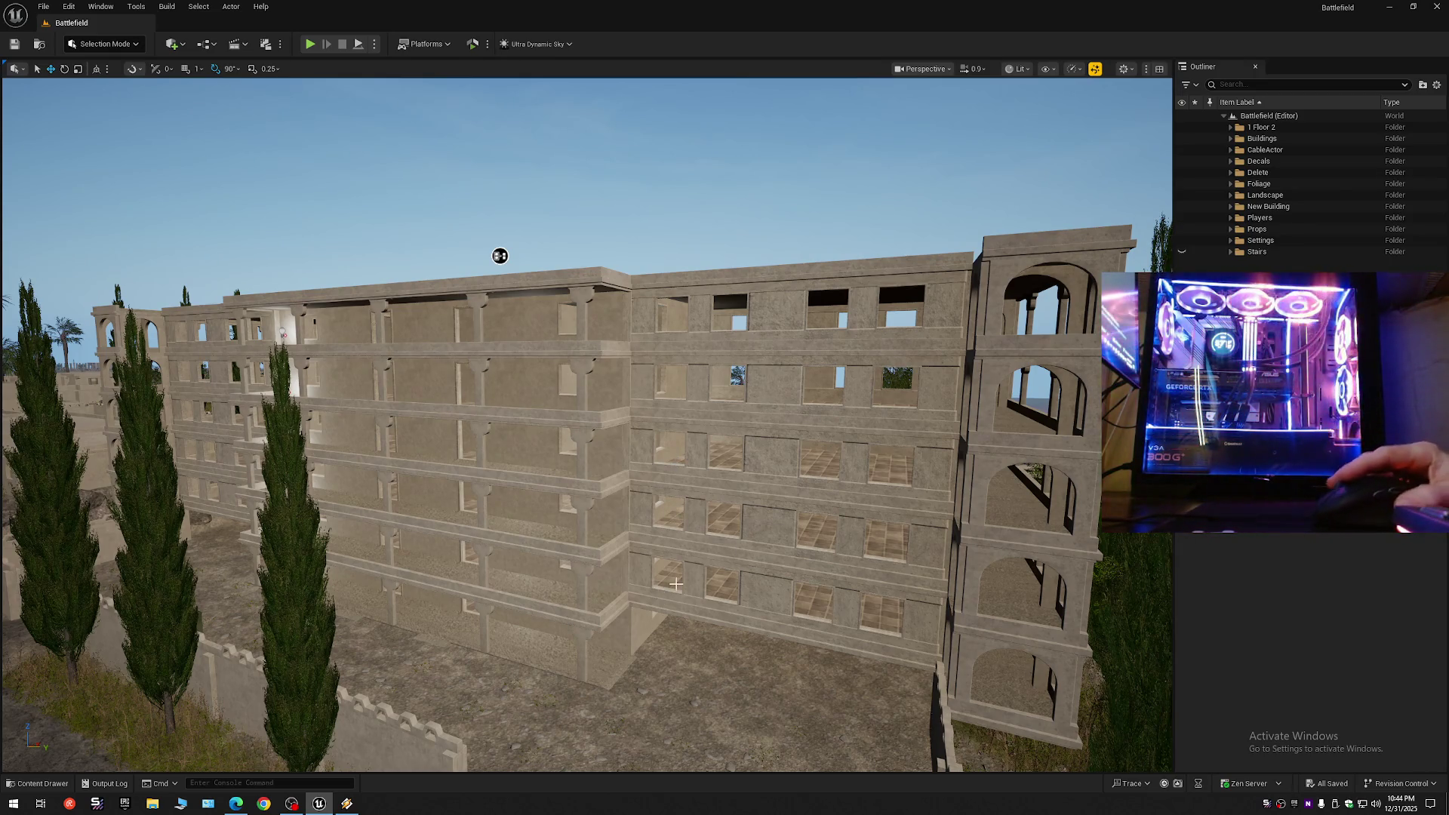
left_click_drag(499, 256, 636, 562)
Step: Hide the Floor_Outside and Floor_Inside slabs and pull back to an aerial view of the building
left_click(636, 561)
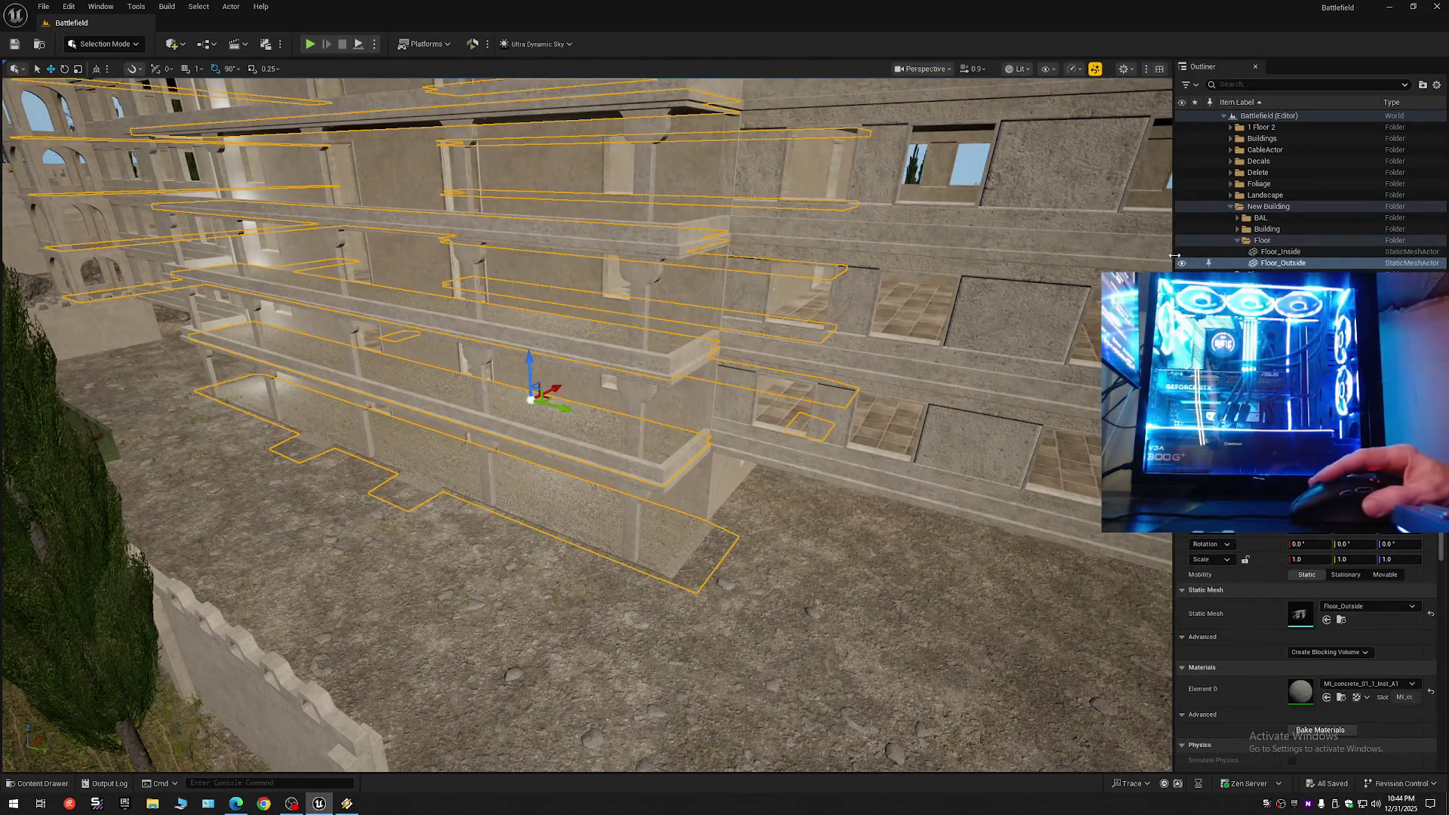
left_click(1181, 263)
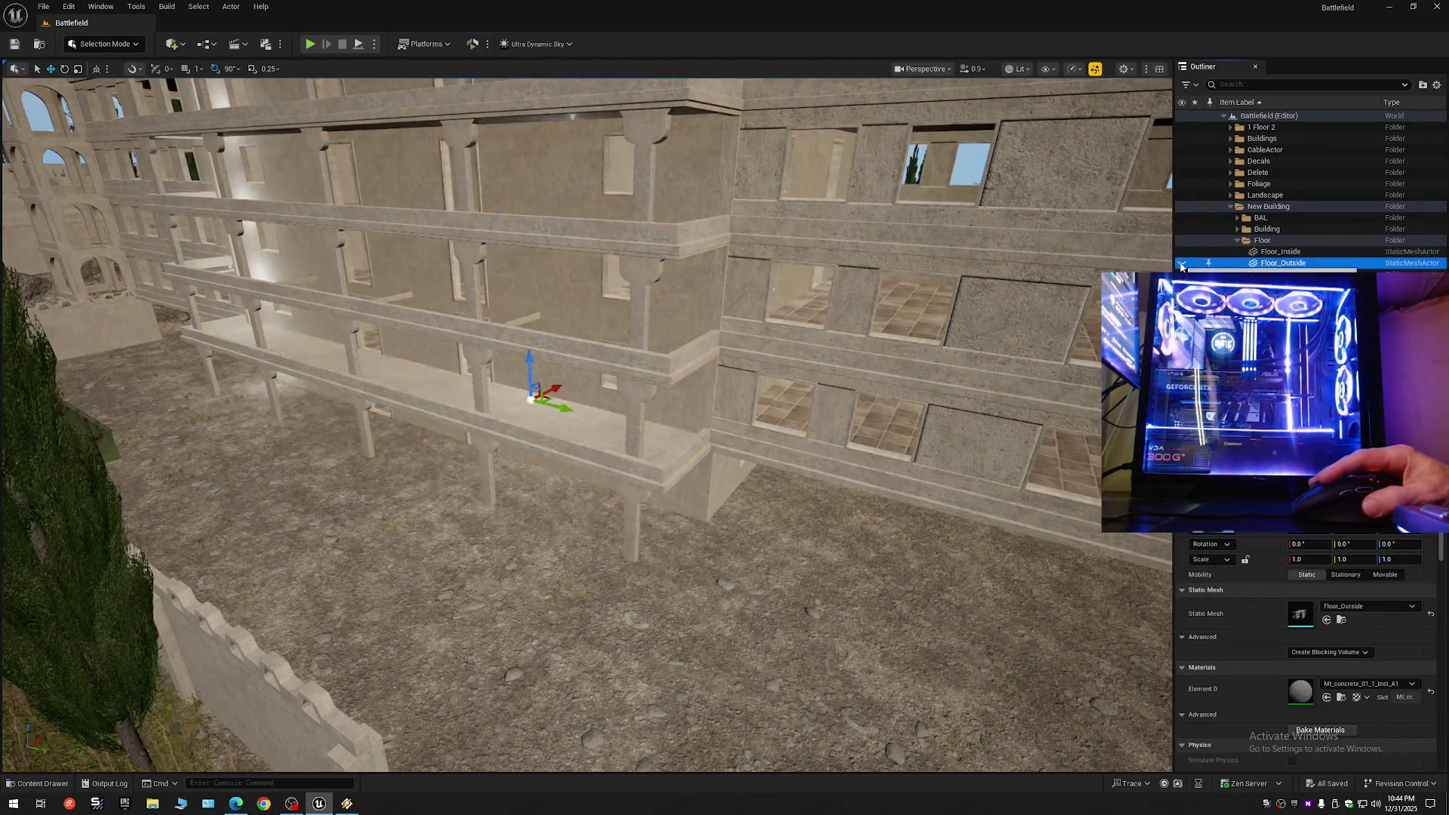
left_click(915, 437)
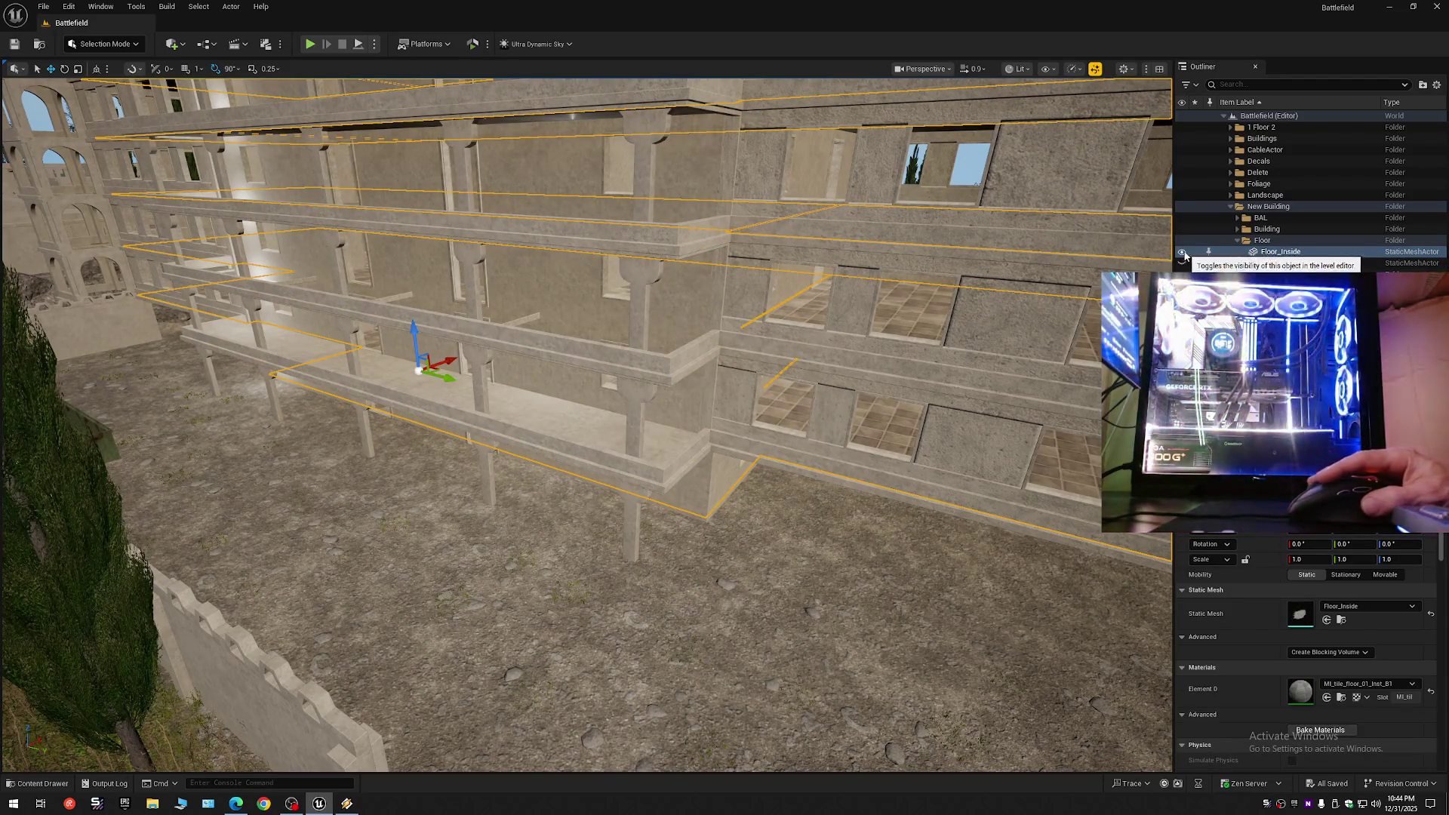
left_click(1182, 252)
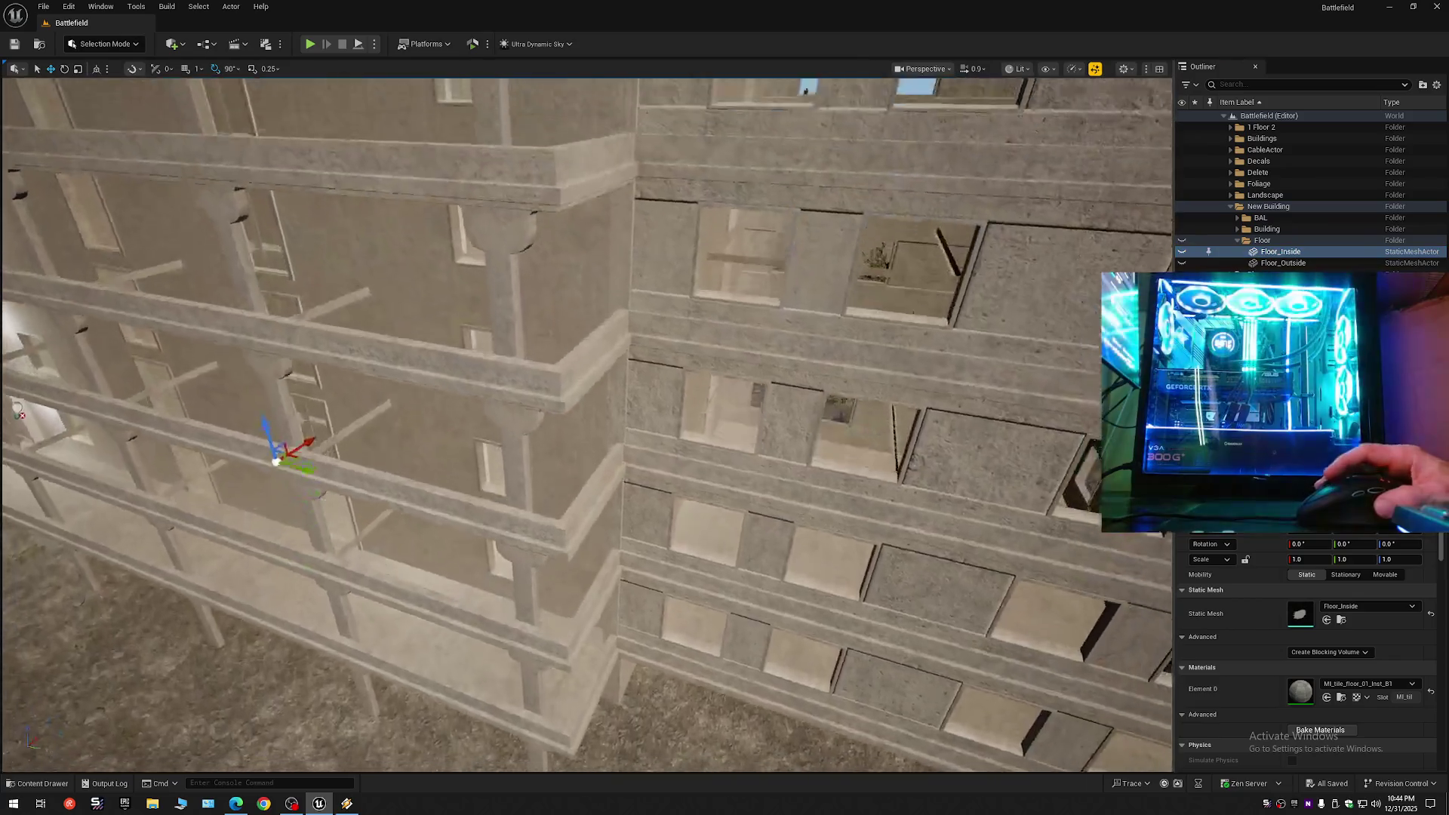
mouse_move(806, 90)
left_mouse_down()
mouse_move(362, 87)
mouse_move(463, 185)
mouse_move(540, 201)
mouse_move(526, 247)
left_mouse_up()
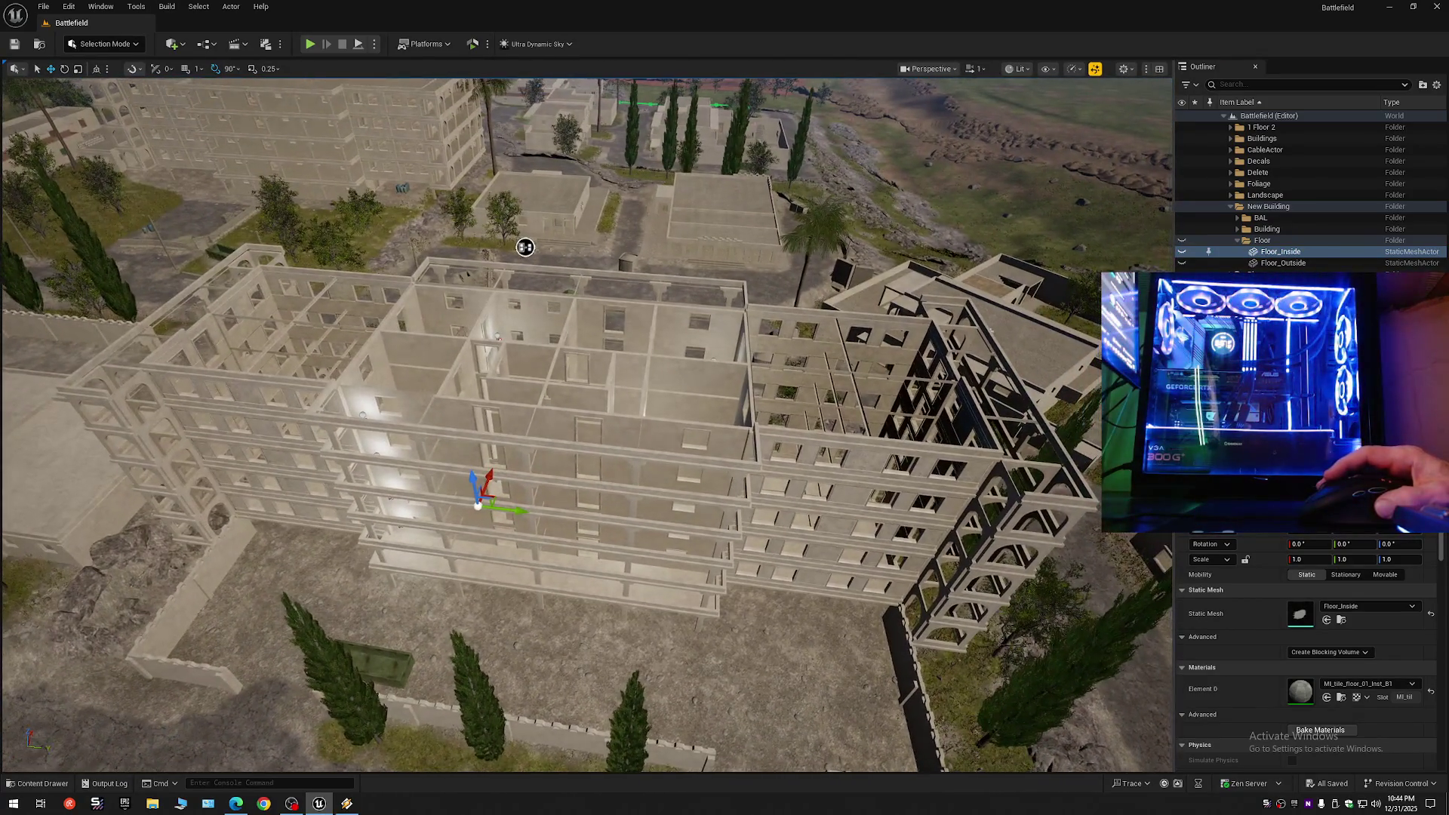
Step: Toggle the floor slabs' visibility, leaving Floor_Outside hidden and Floor_Inside shown
left_click(1183, 265)
left_click(1183, 264)
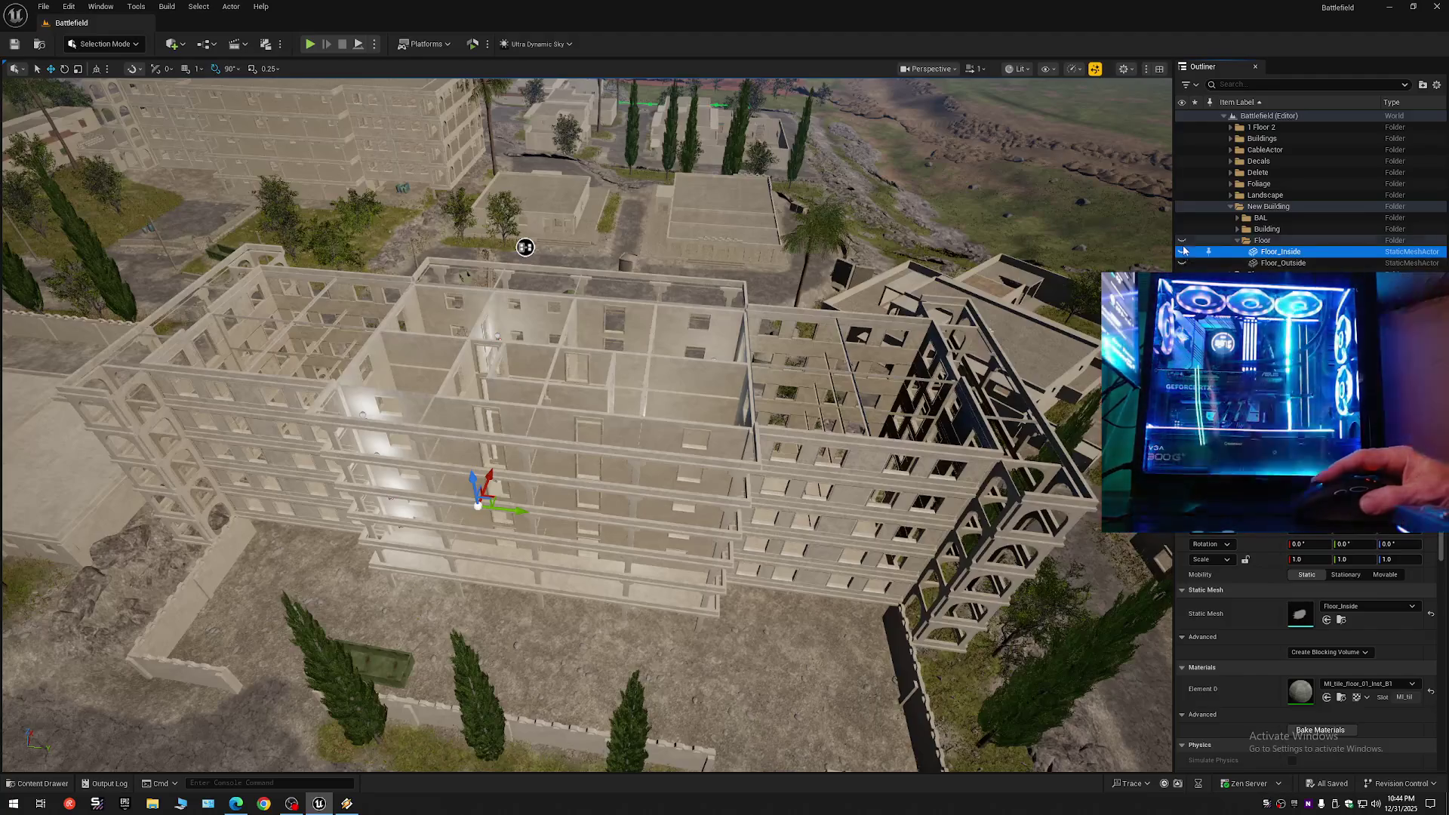
left_click(1182, 242)
left_click(1183, 242)
left_click(1182, 242)
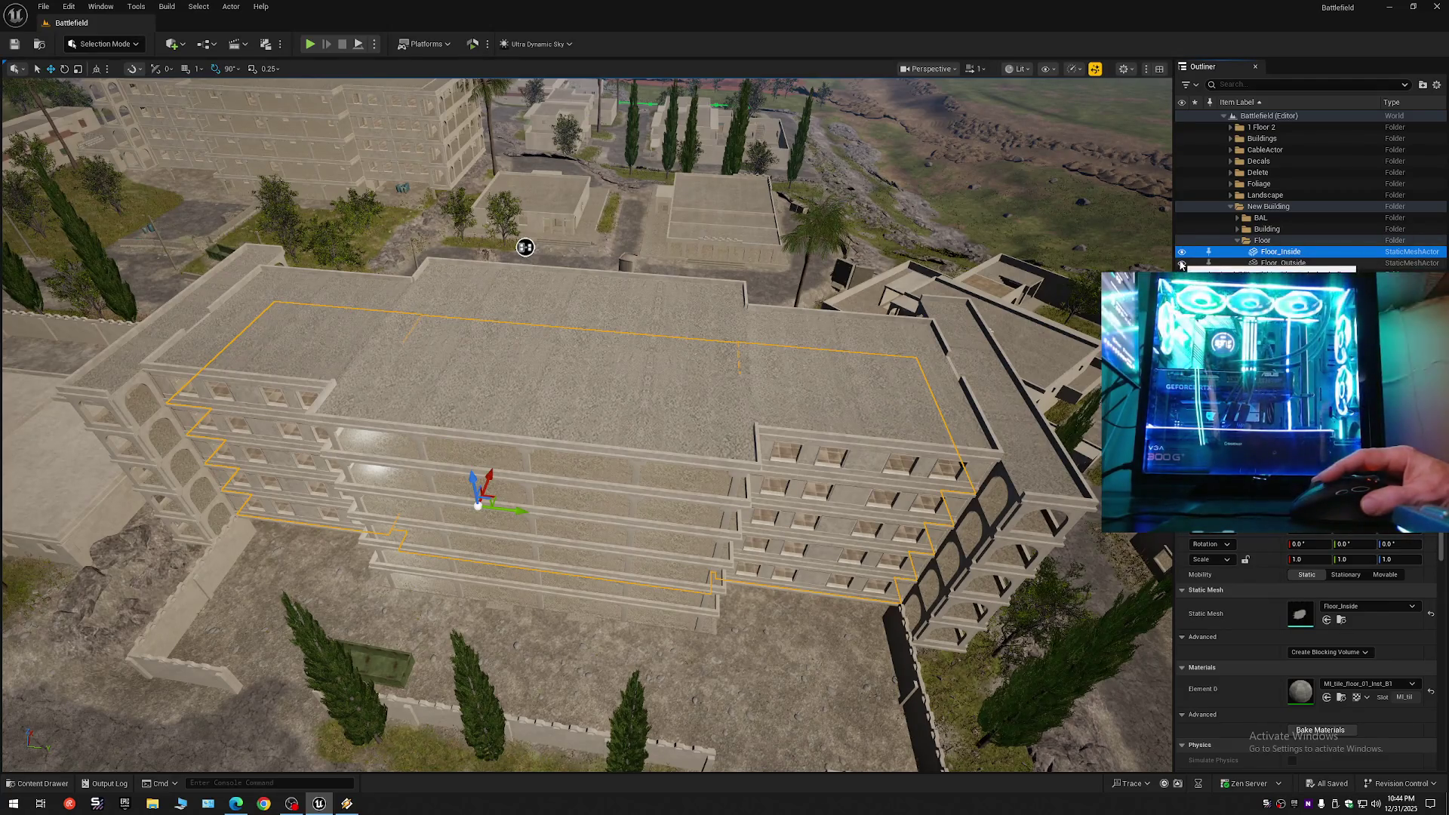
left_click(1182, 263)
left_click(1183, 252)
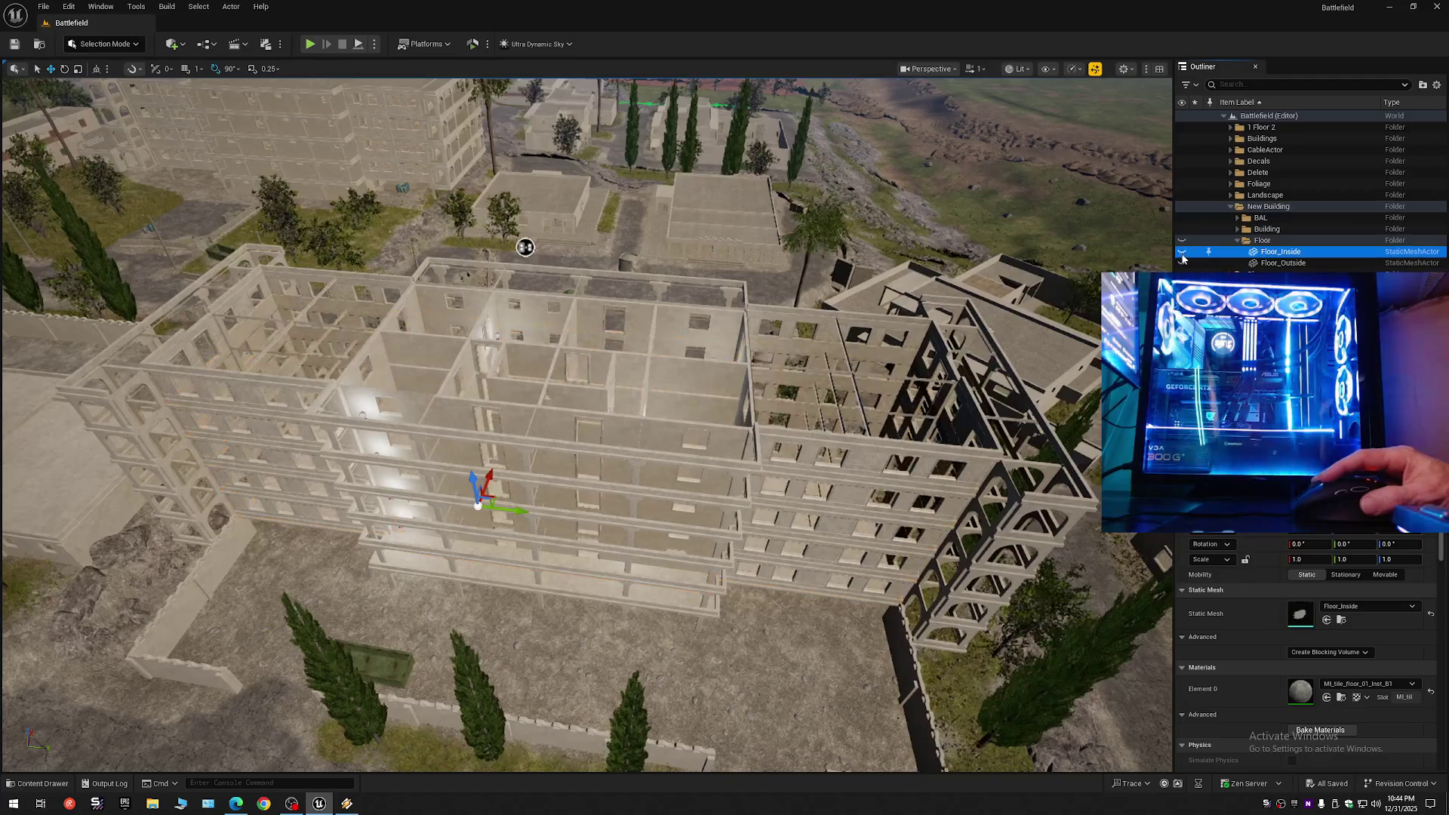
left_click(1182, 252)
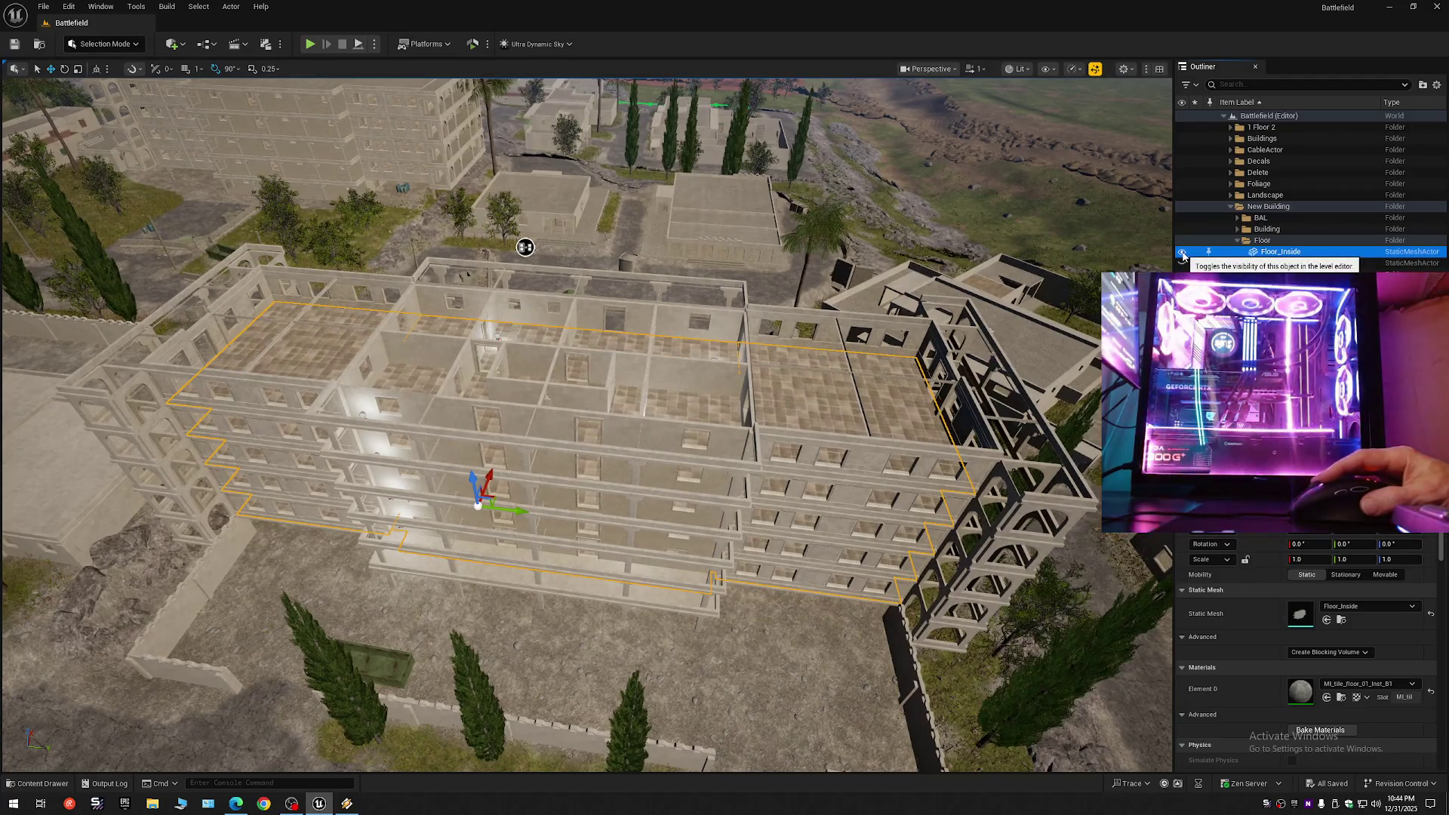
left_click(1182, 252)
left_click(1182, 252)
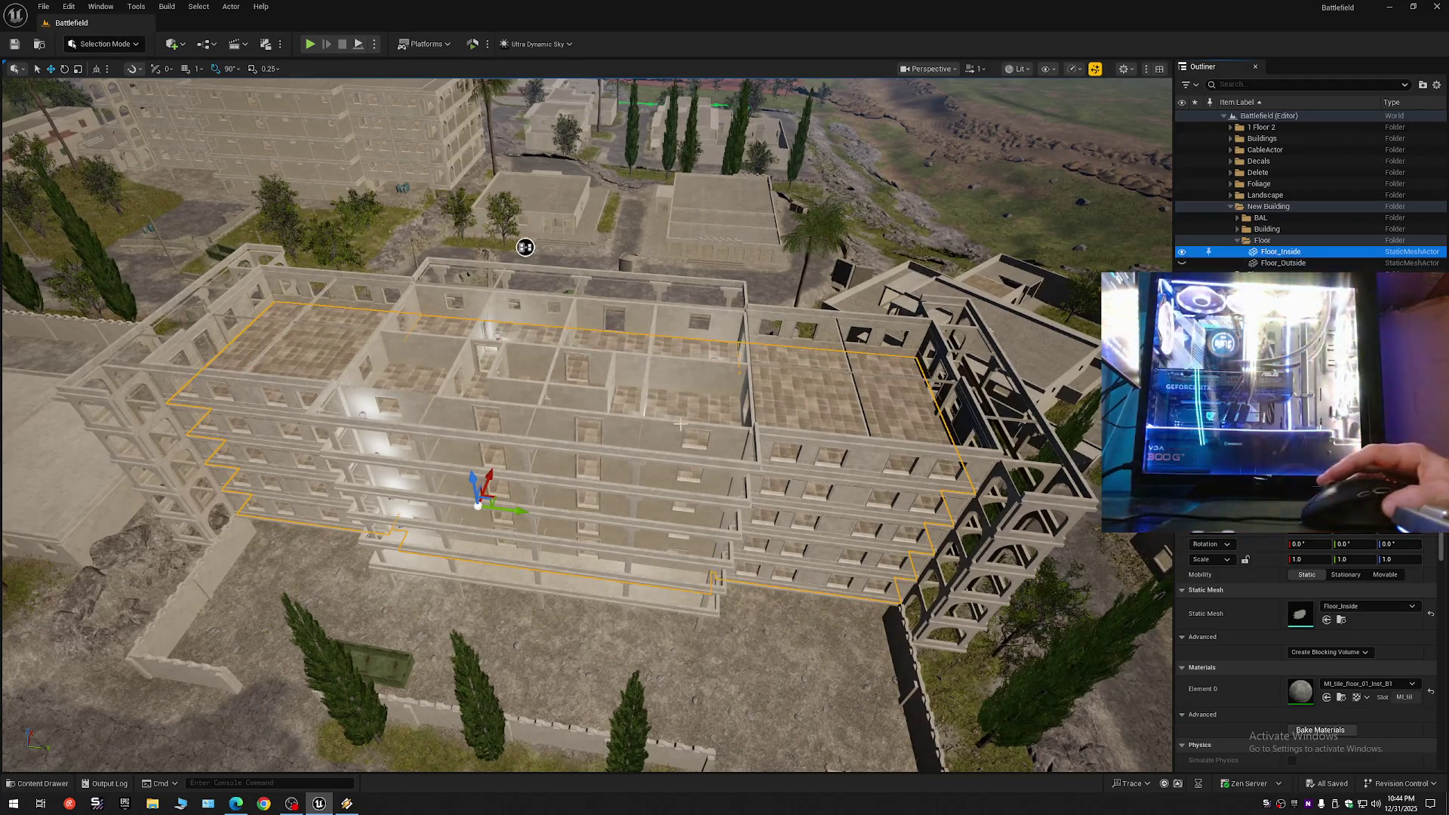
Step: Fly over the building, closing in on the interior rooms and the facade
mouse_move(525, 248)
left_mouse_down()
mouse_move(366, 185)
mouse_move(847, 80)
mouse_move(851, 204)
mouse_move(812, 216)
mouse_move(810, 350)
mouse_move(472, 210)
mouse_move(499, 239)
left_mouse_up()
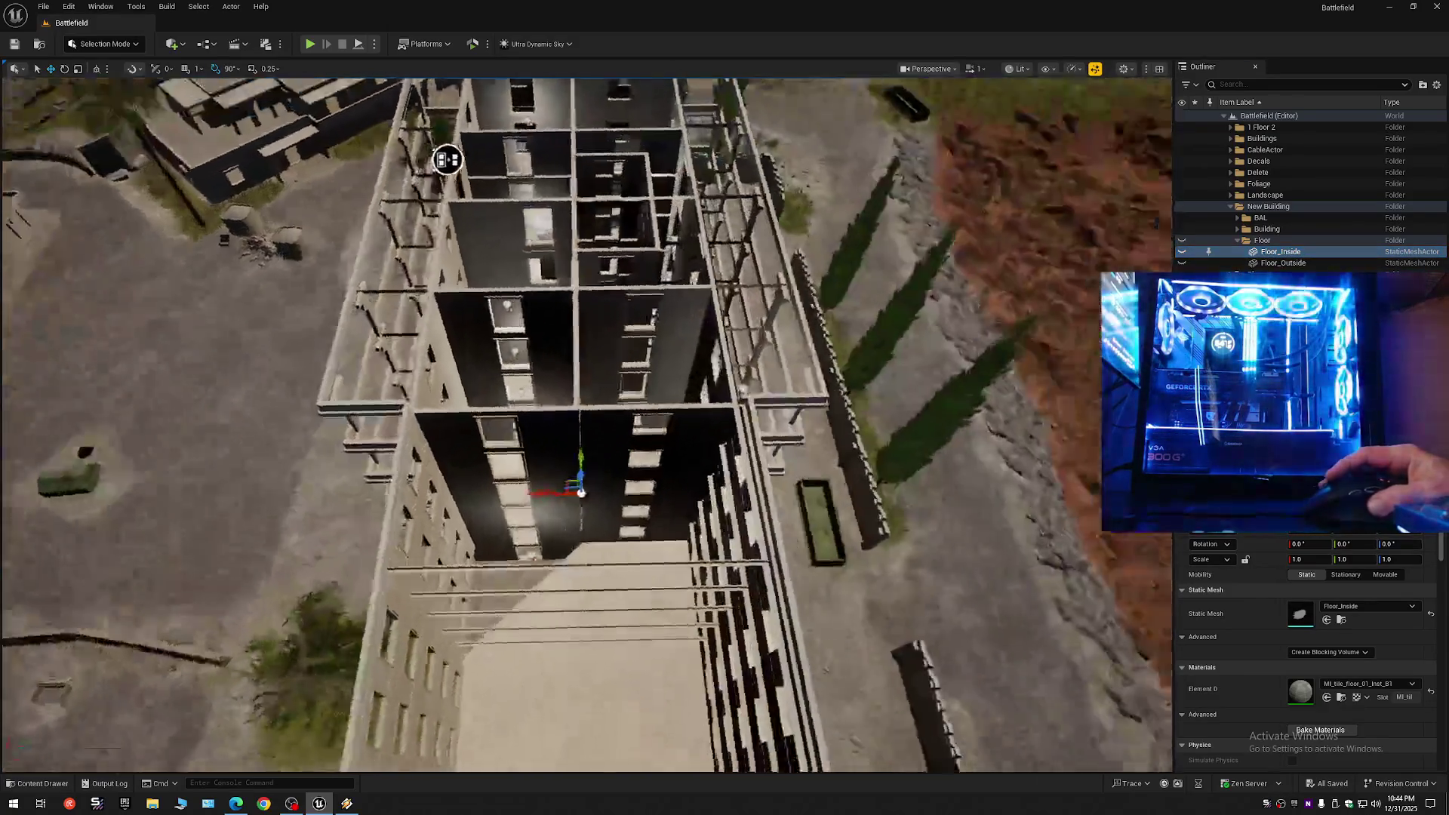
left_click_drag(447, 159, 122, 330)
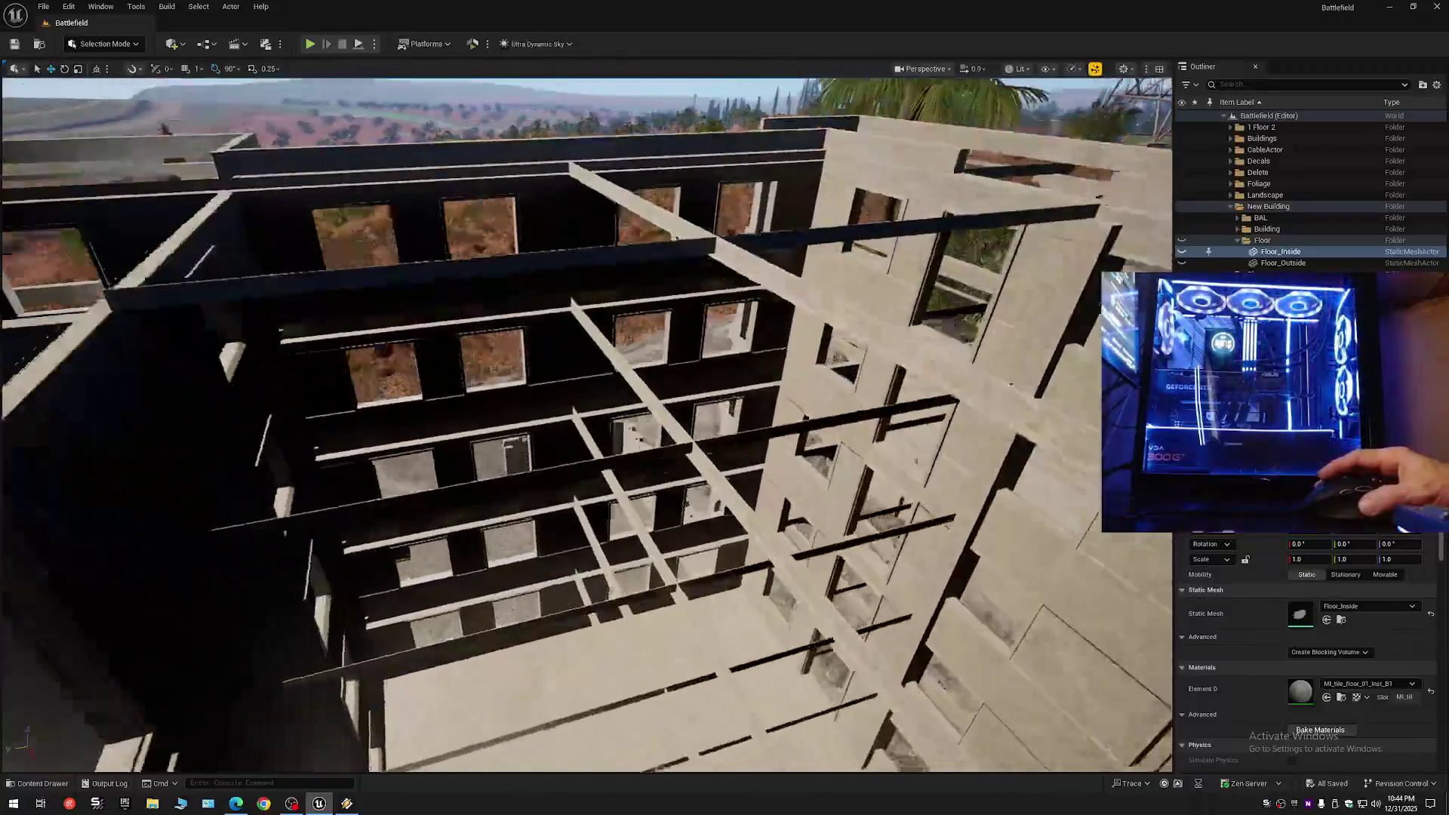
left_click_drag(586, 423, 585, 422)
mouse_move(7, 472)
left_mouse_down()
mouse_move(323, 472)
mouse_move(893, 550)
mouse_move(1157, 550)
left_mouse_up()
scroll(610, 506, "up", 1)
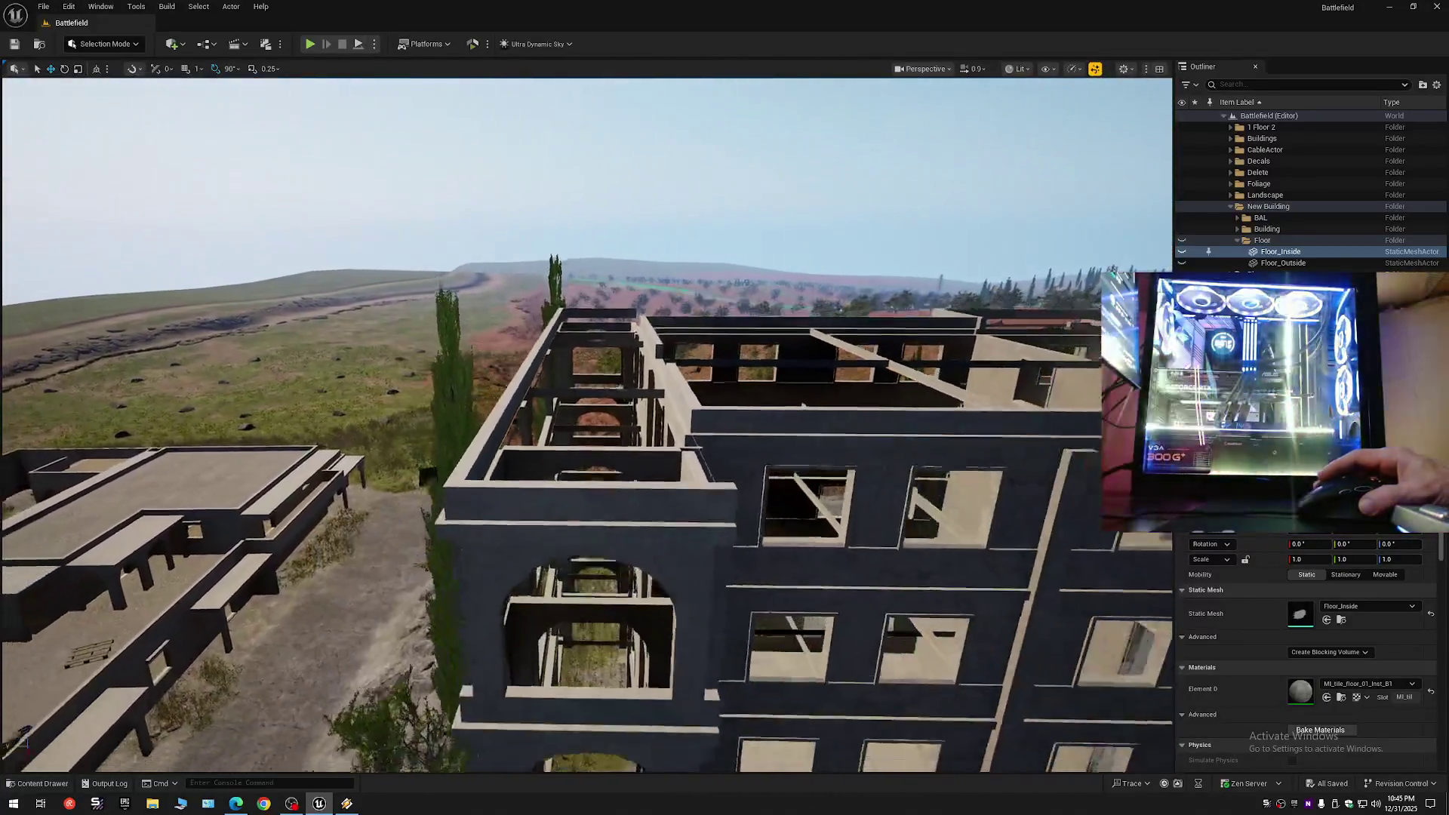
left_click_drag(1055, 246, 1054, 246)
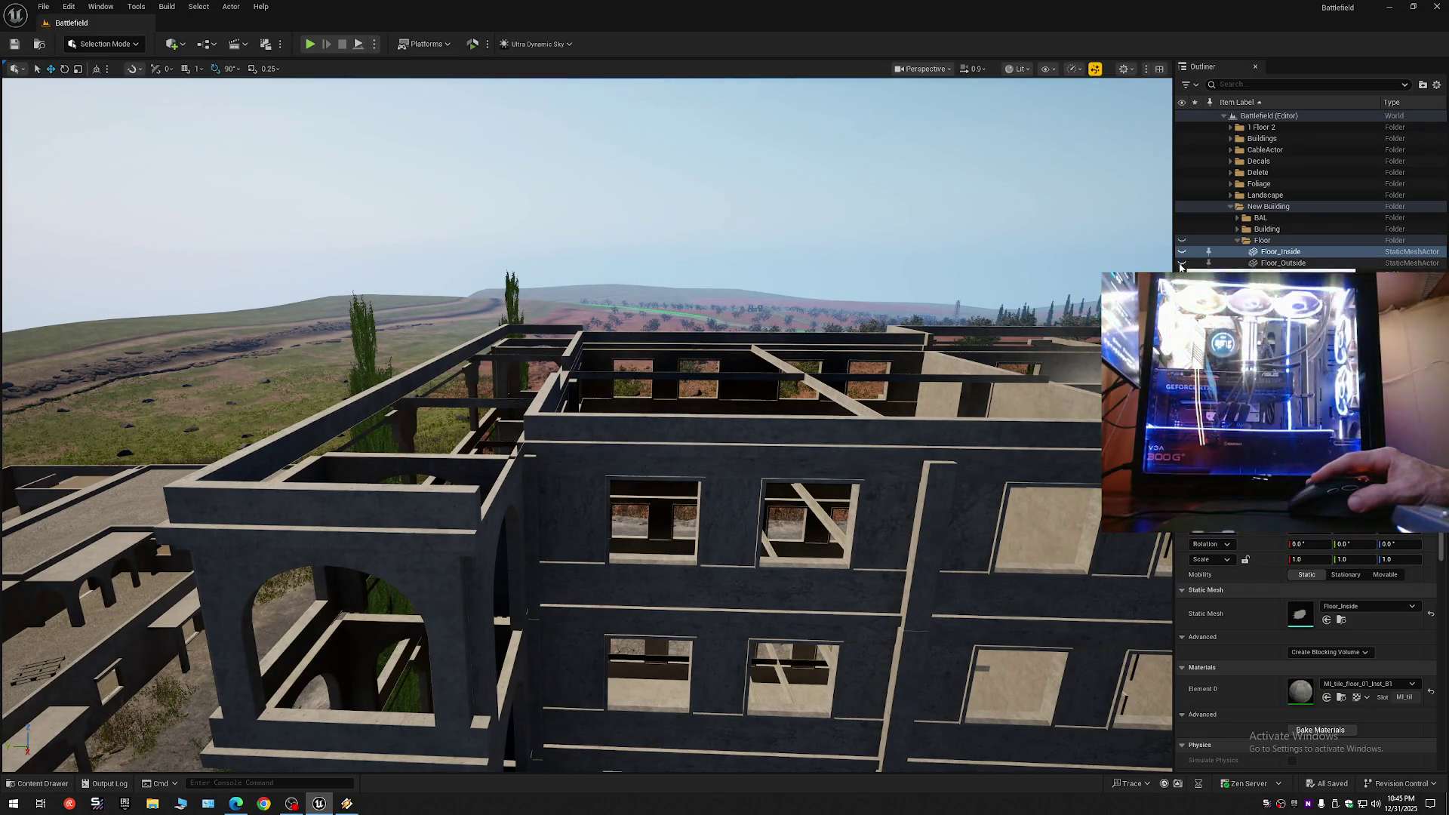
Step: Hide Floor_Inside and fly down into the building up to the doorway opening
left_click(1183, 253)
left_click_drag(1092, 325, 1092, 324)
left_click_drag(871, 443, 870, 443)
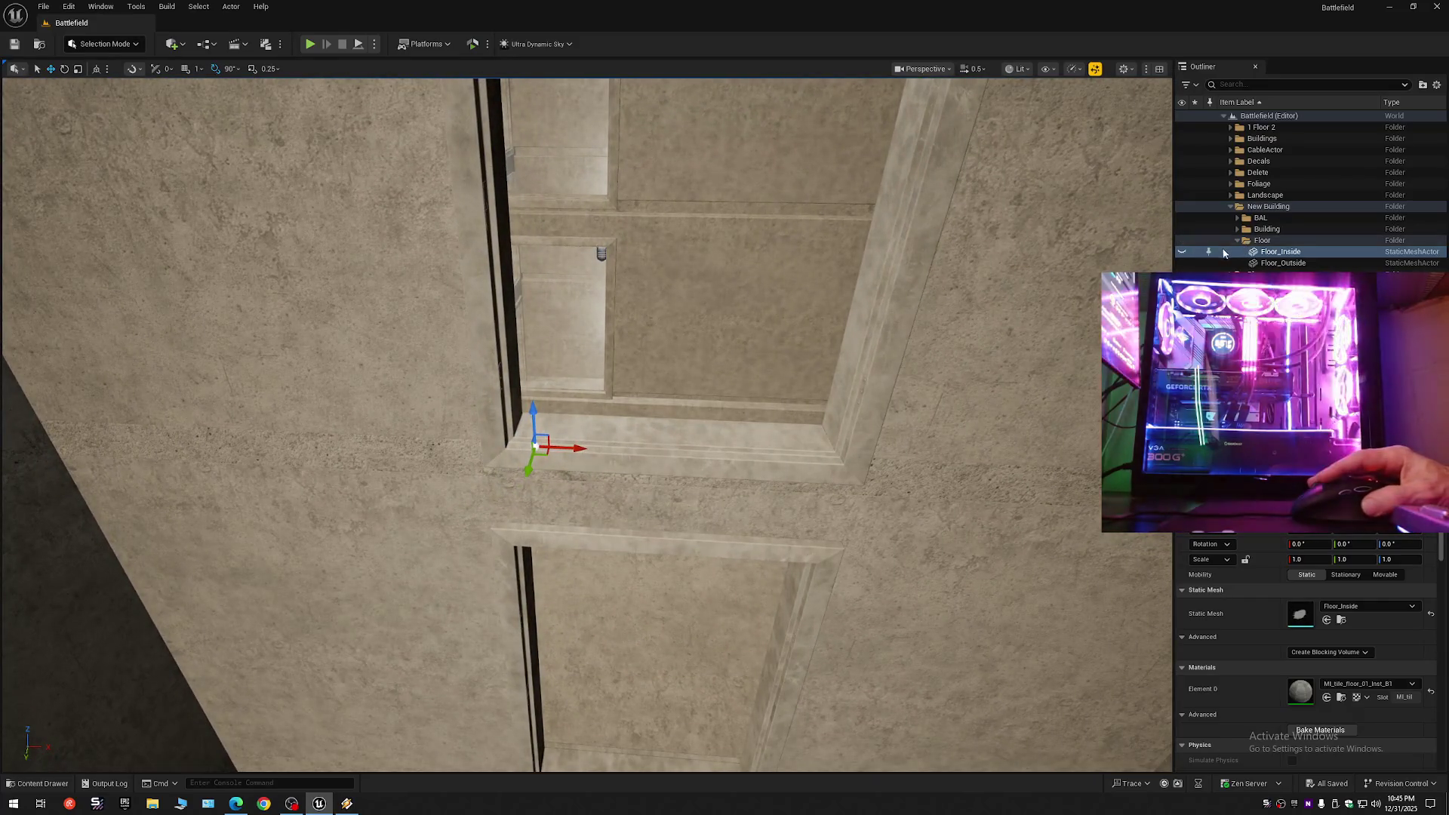
Step: Show Floor_Inside again, collapse the Outliner, and expand the Windows folder of 1 Floor 2
left_click(1182, 252)
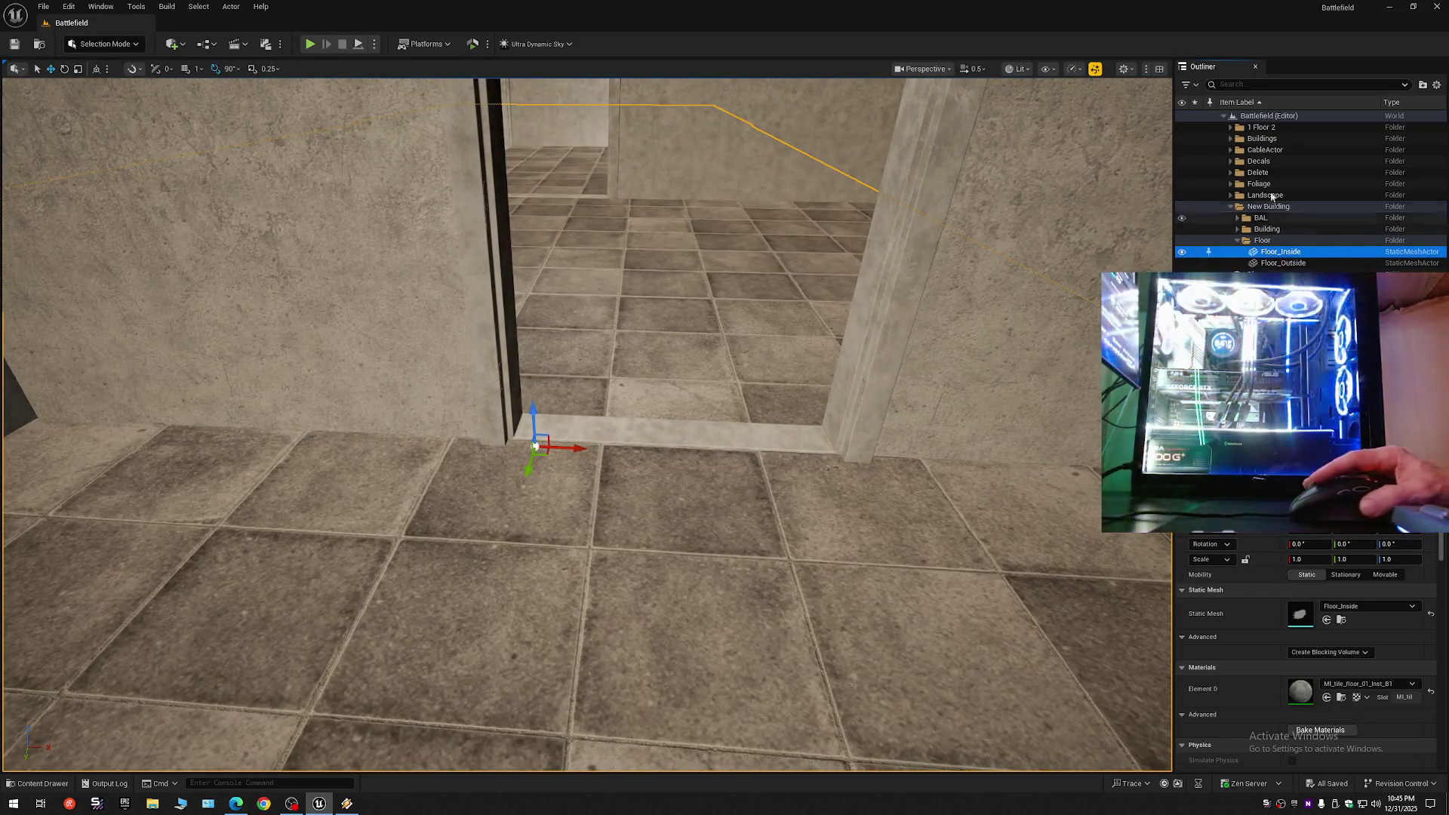
left_click(1436, 84)
left_click(1360, 141)
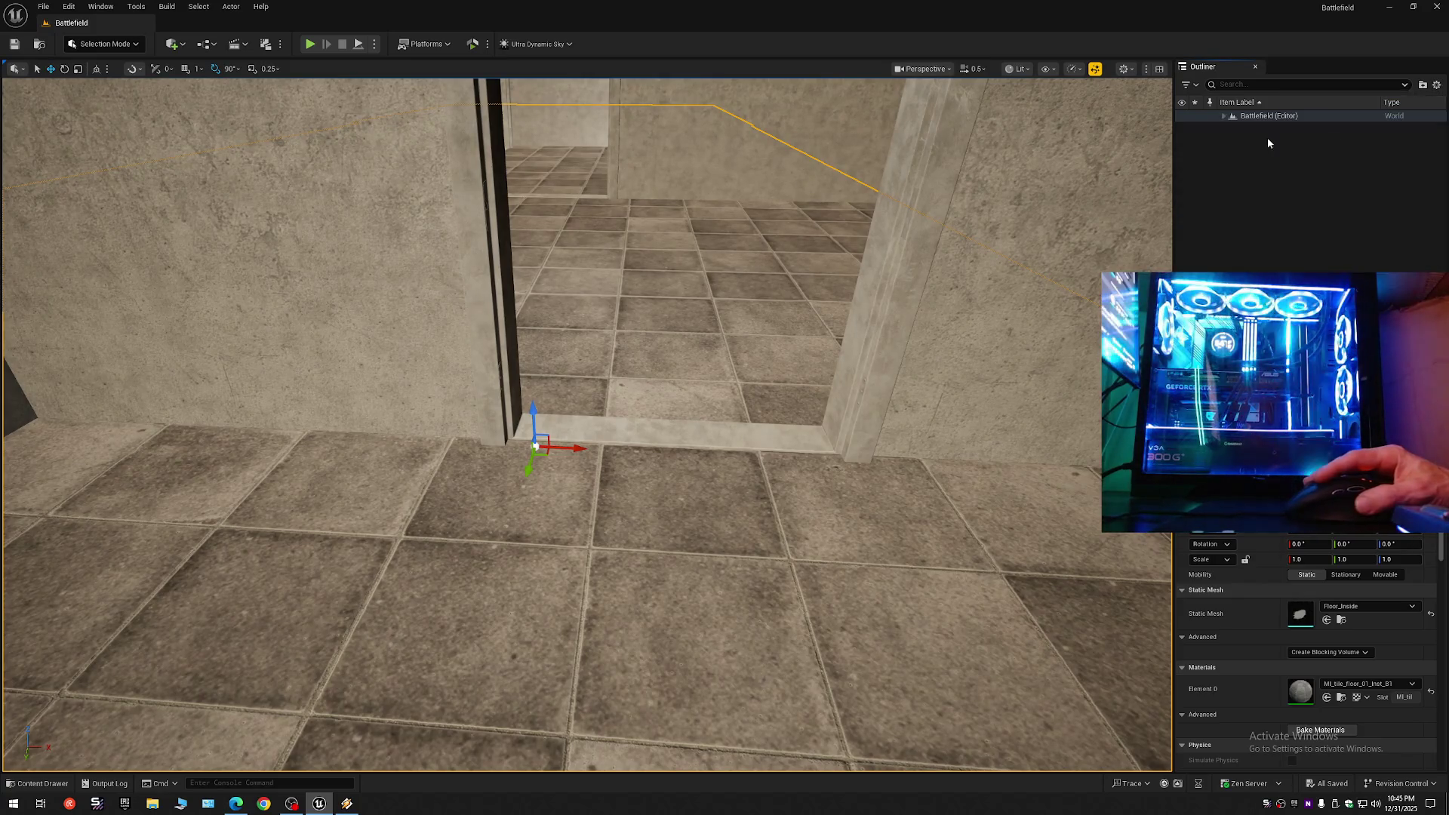
left_click(1224, 116)
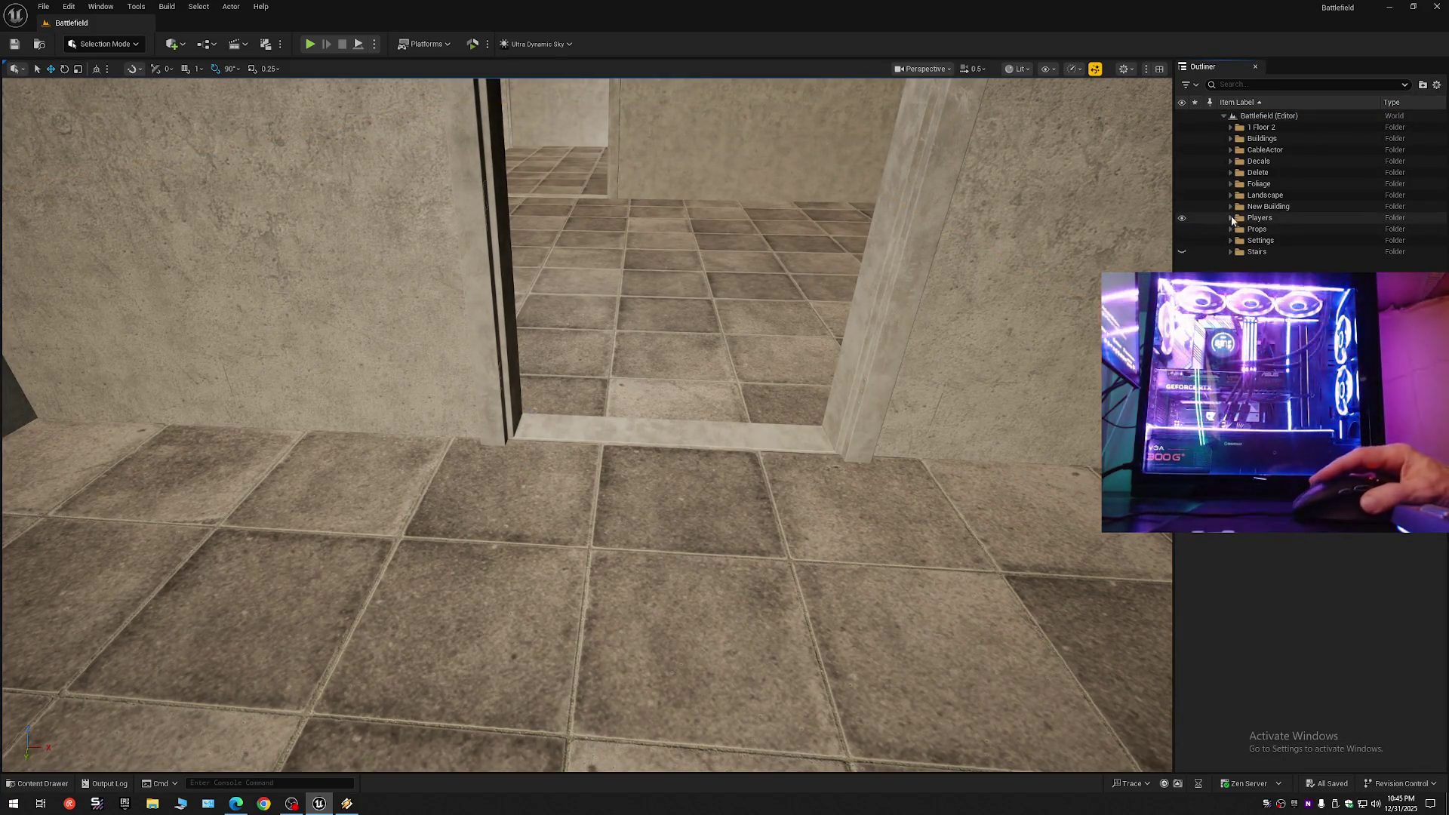
left_click(1230, 127)
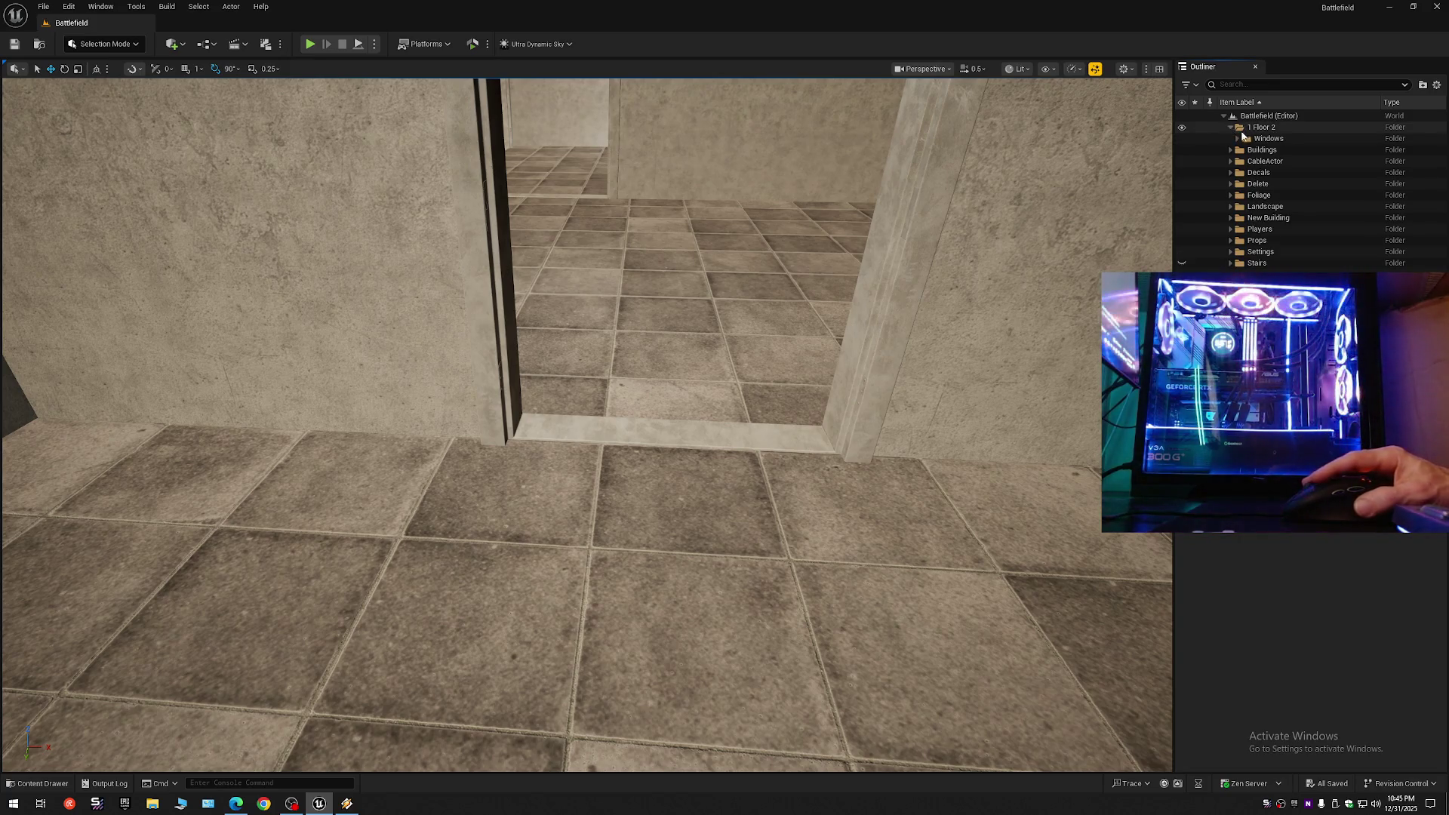
left_click(1238, 138)
Step: Select the range of 1 Floor 2 window frames and locate their material in the project assets
double_click(1272, 151)
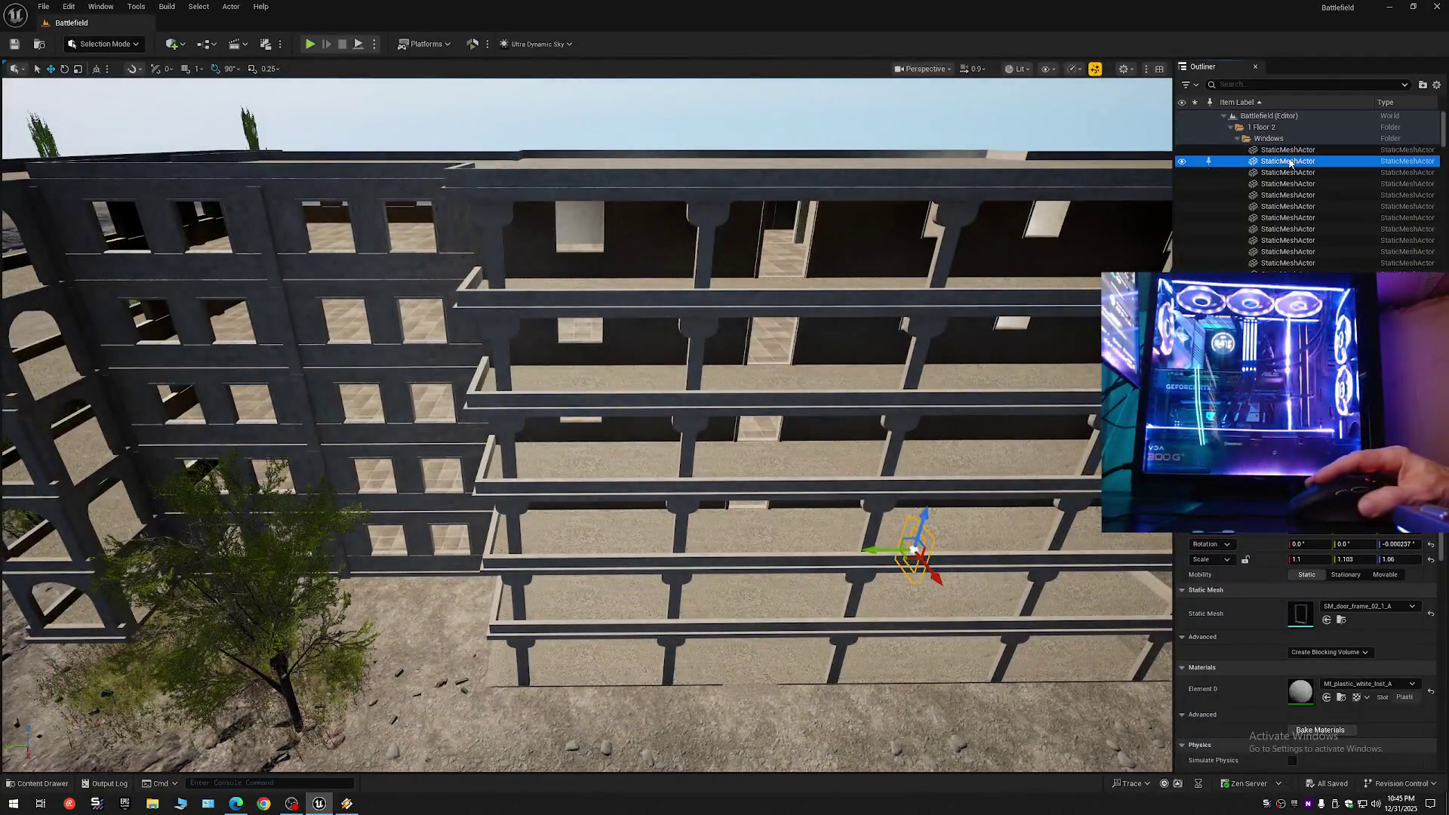
left_click(1288, 151)
left_click_drag(1443, 139, 1444, 215)
left_click(1309, 214, "shift")
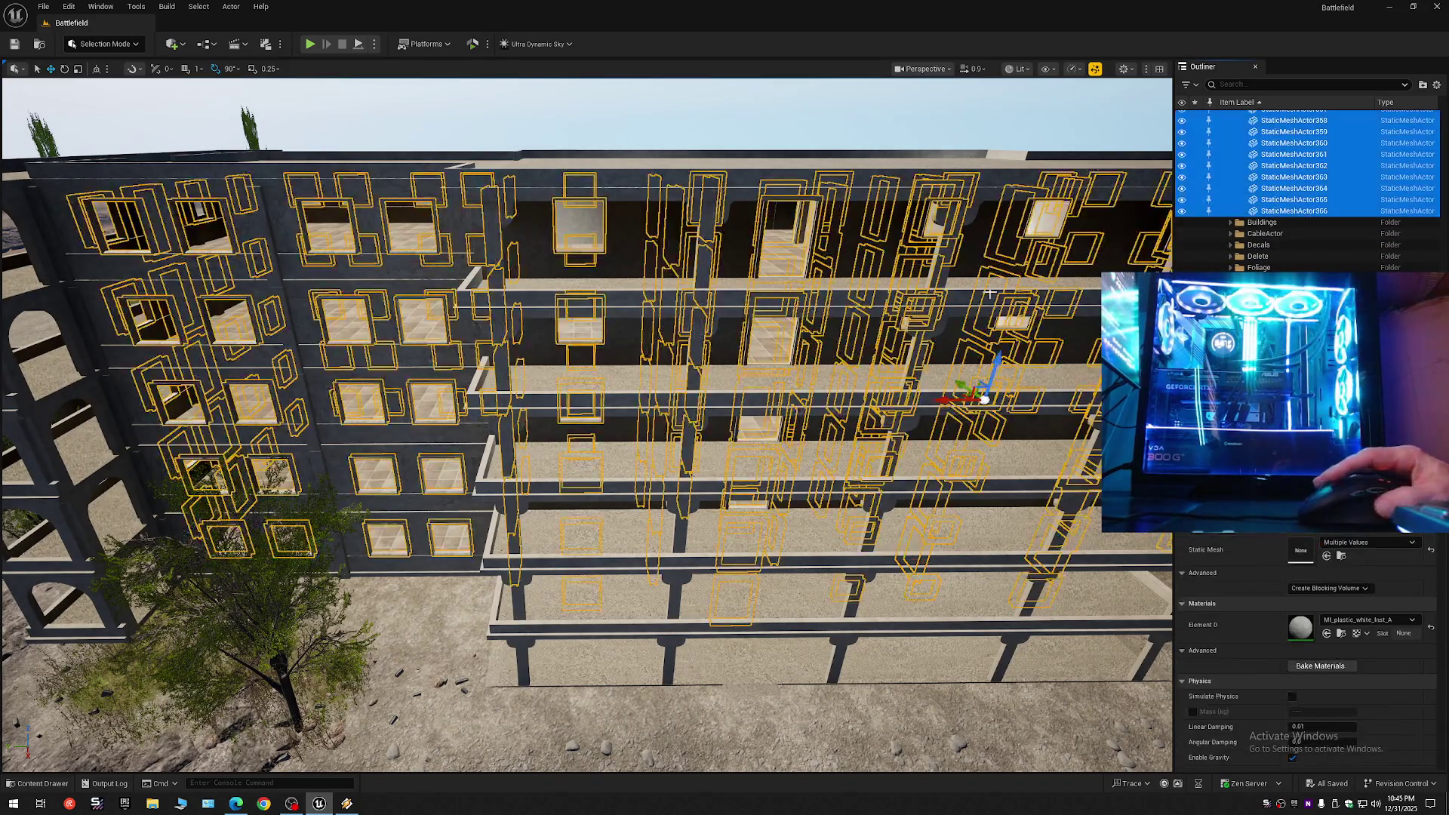
scroll(990, 292, "up", 3)
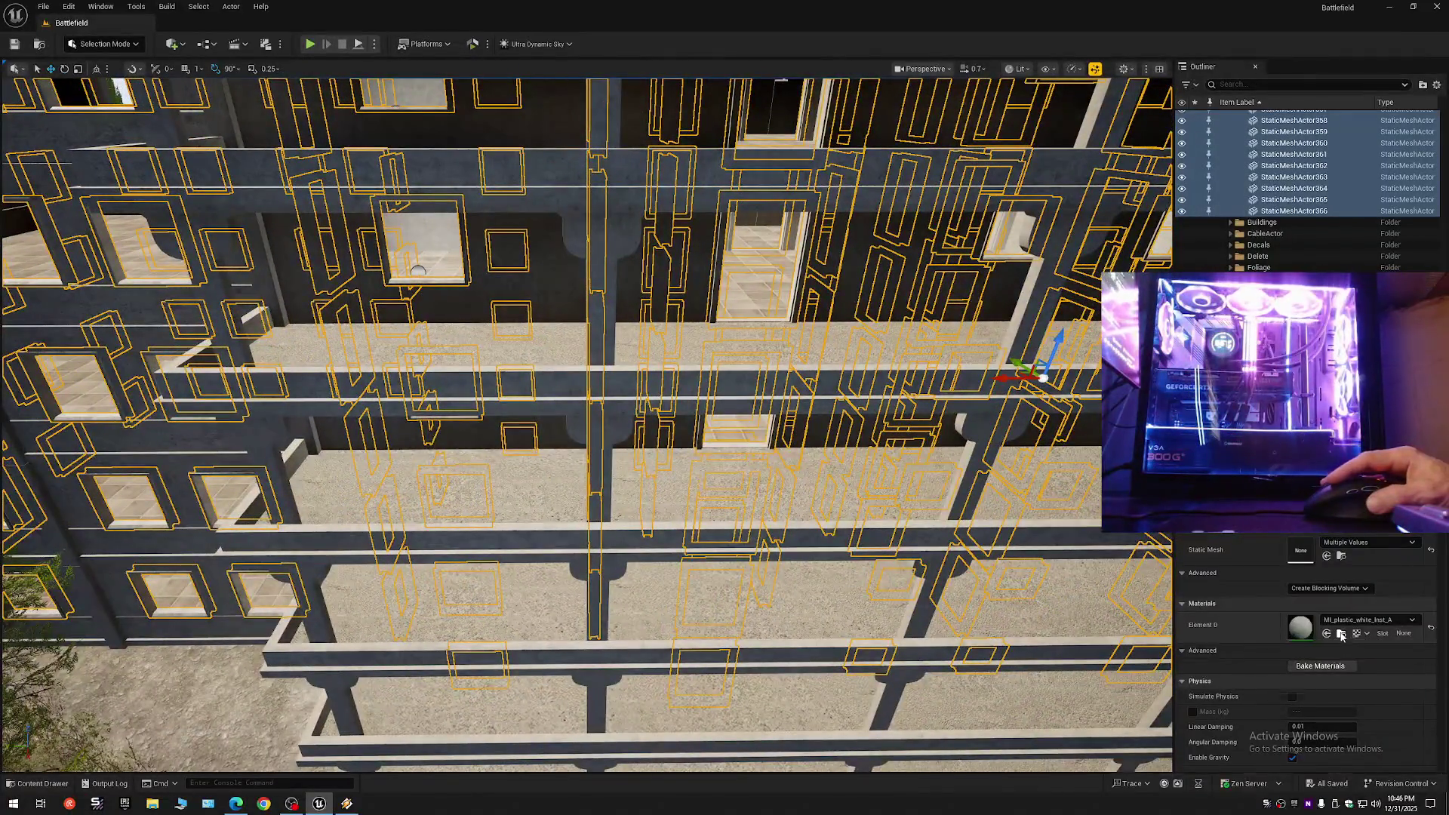
left_click(1342, 634)
scroll(985, 352, "down", 3)
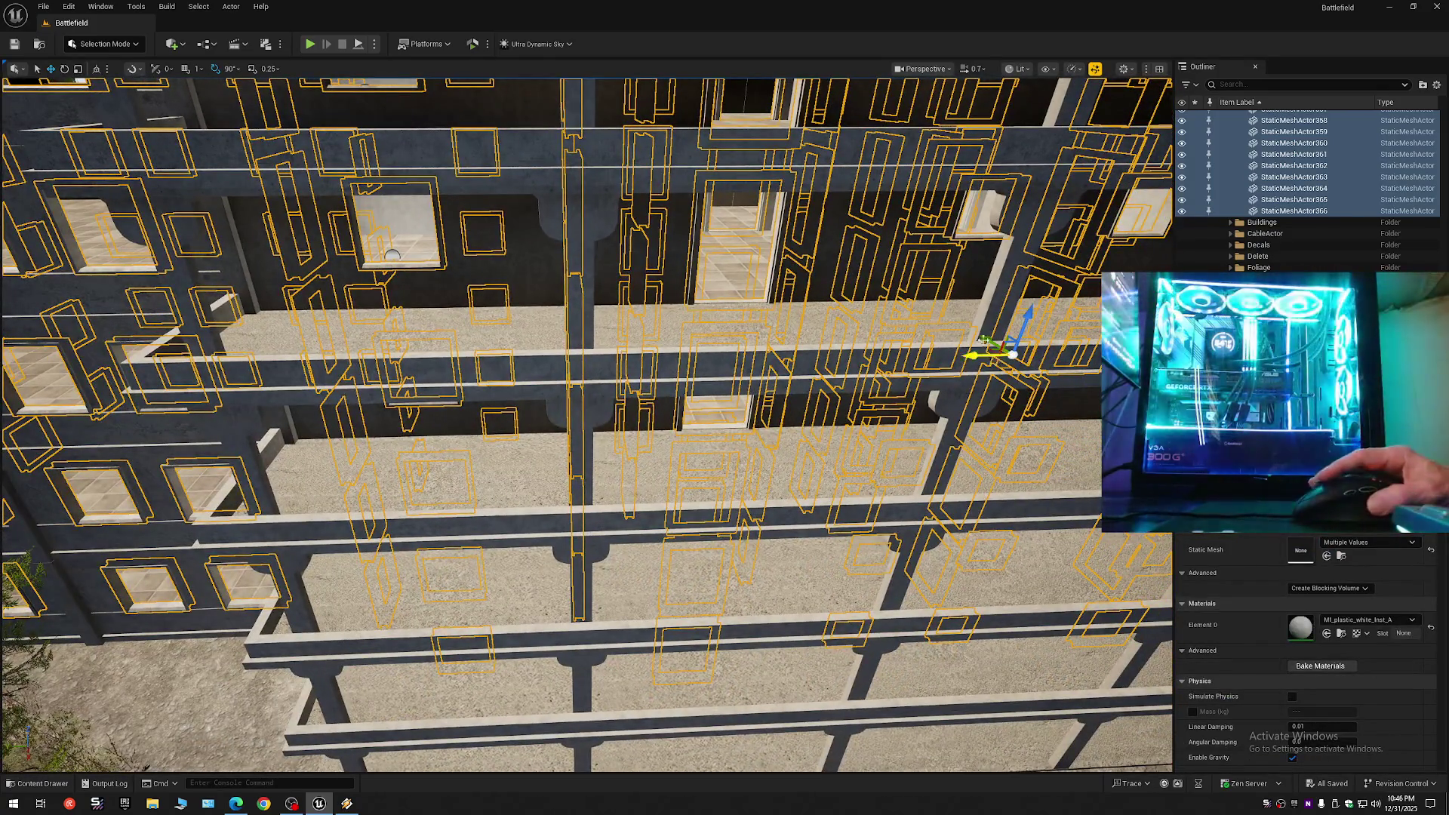
Step: Check the actor actions menu, then collapse the Outliner back to its top-level folders
left_click(229, 7)
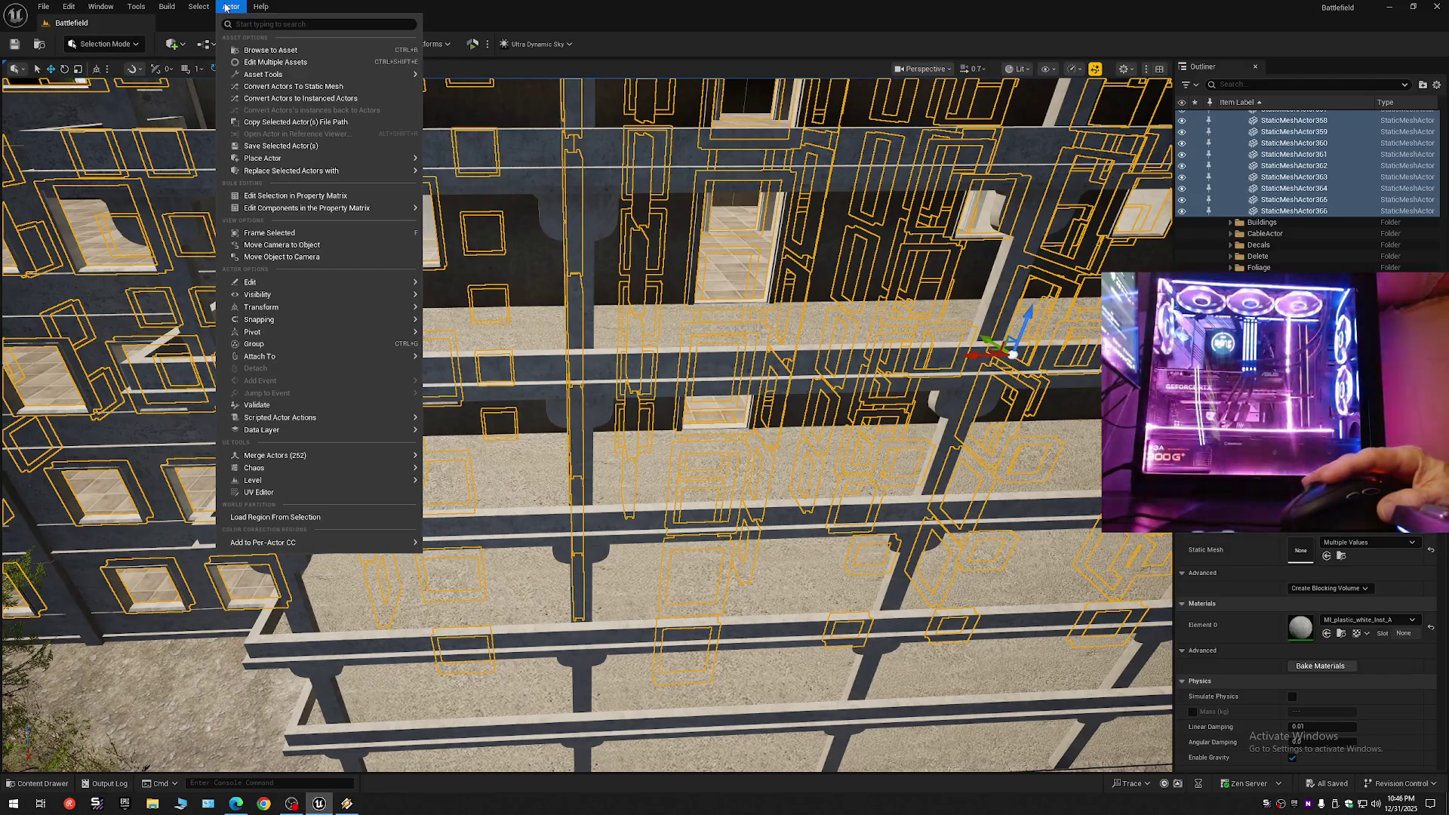
mouse_move(260, 6)
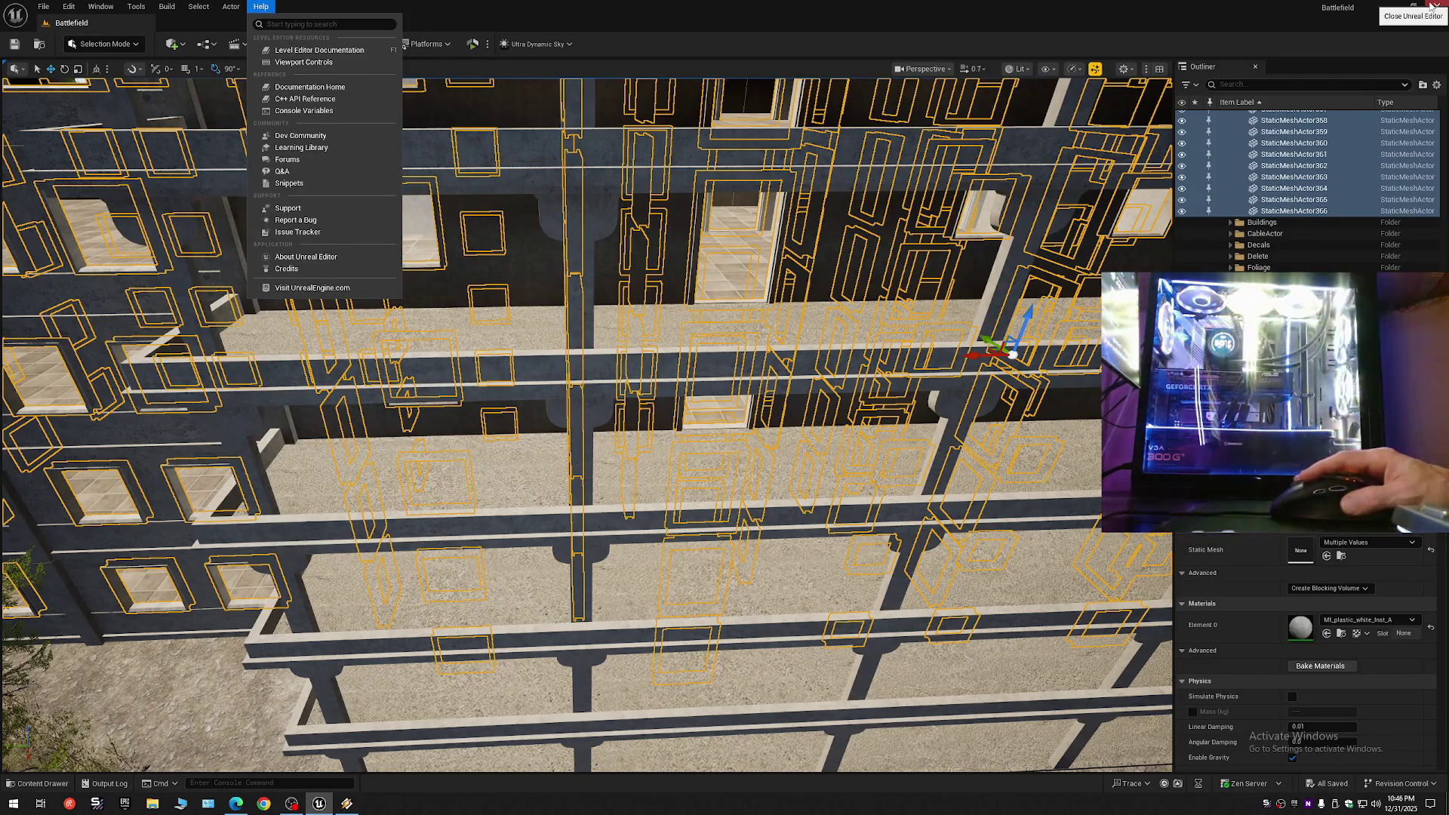
left_click(1442, 86)
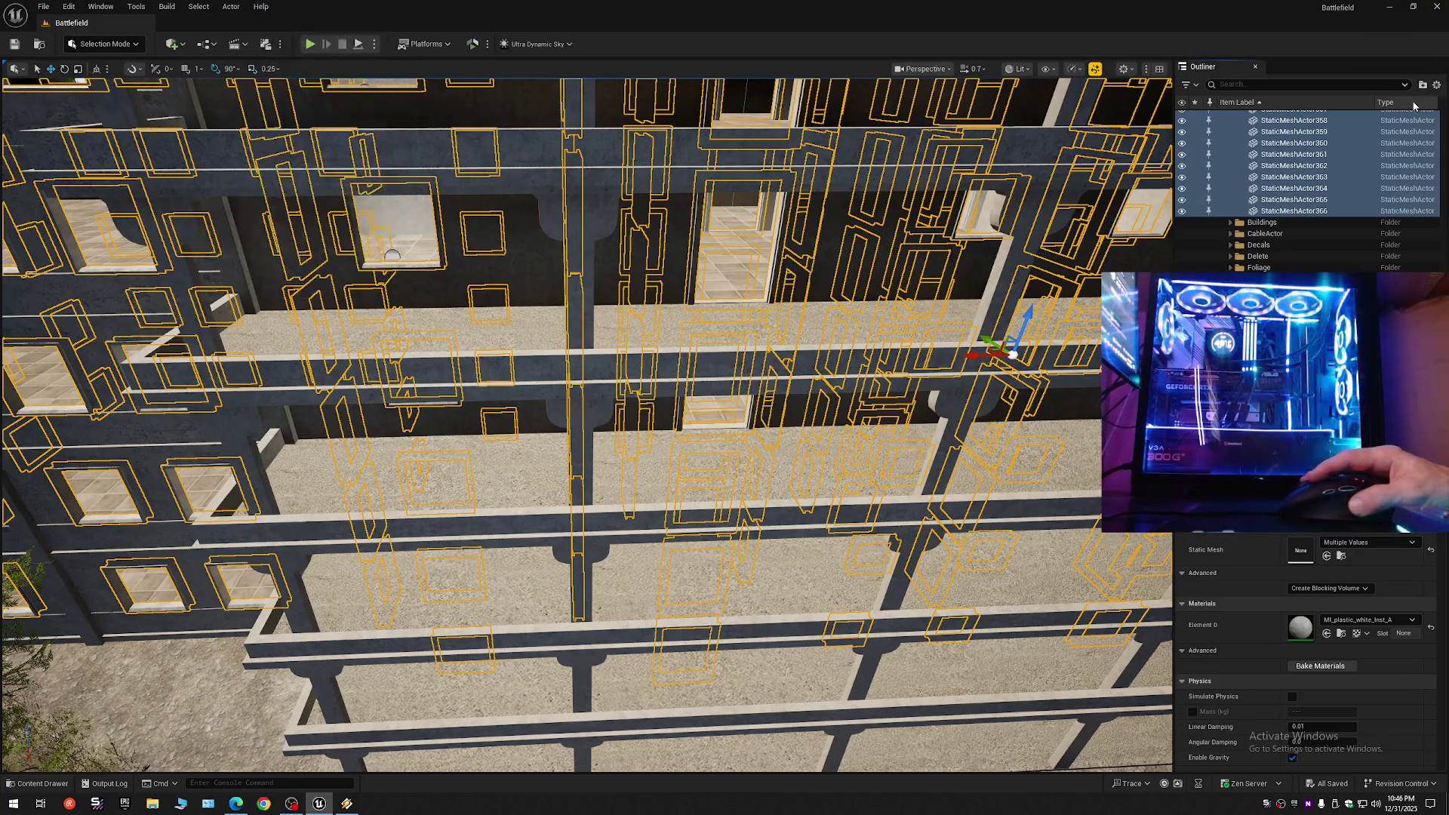
left_click(1437, 85)
left_click(1344, 142)
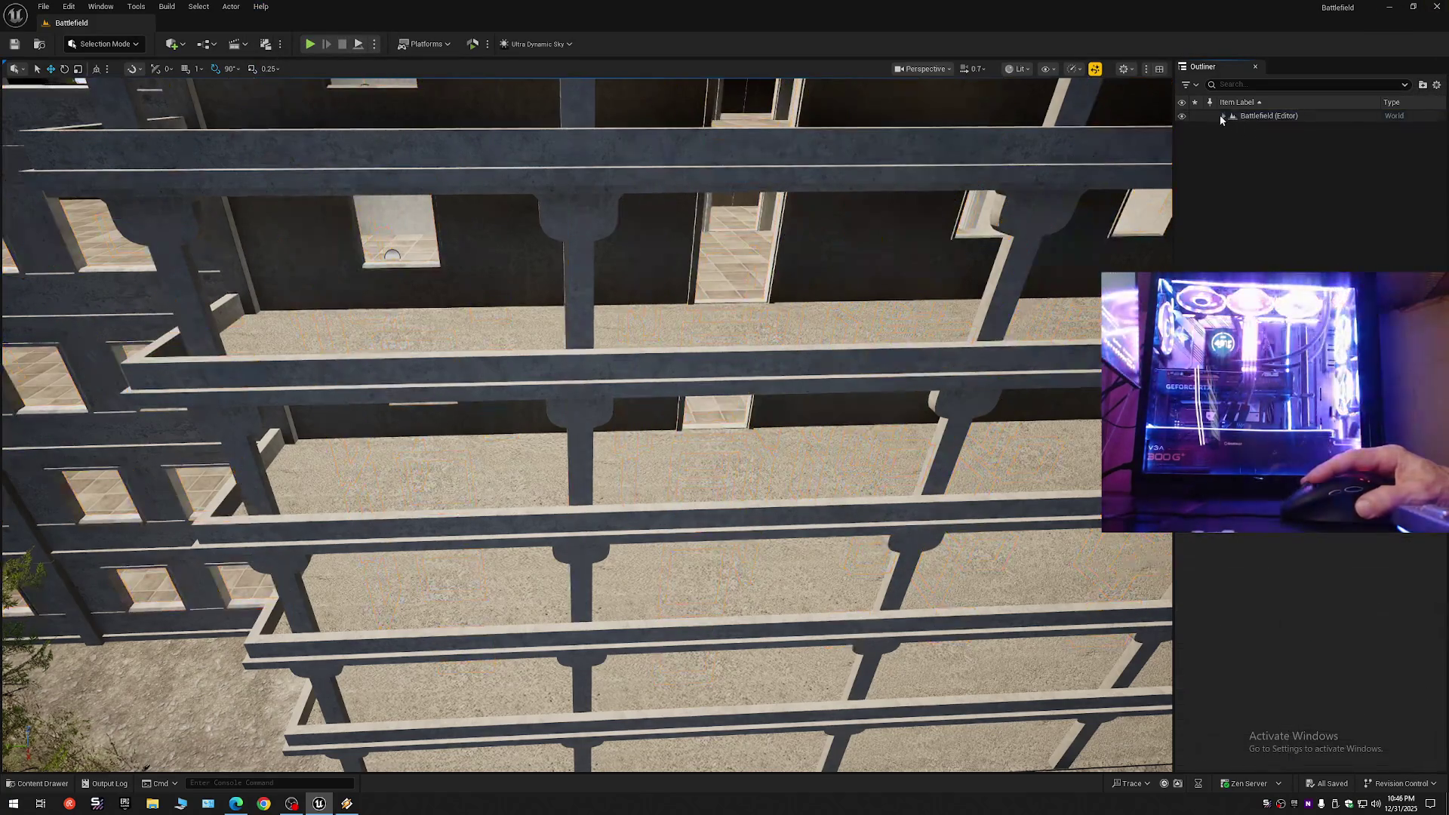
left_click(1220, 115)
scroll(903, 129, "down", 10)
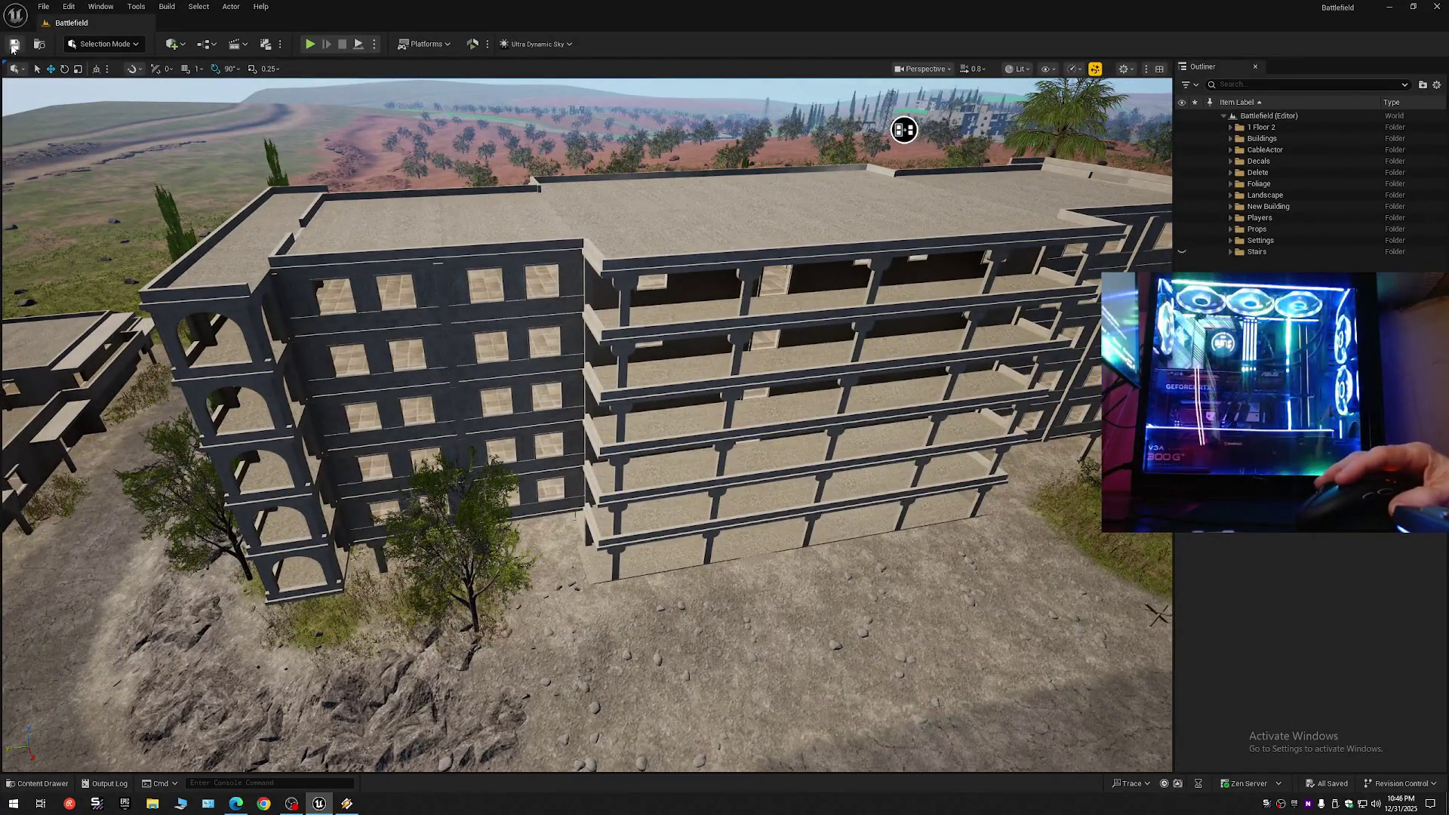
Step: Save the level over the existing Battlefield map in Maps, confirming the replace, then bring OBS Studio forward
left_click(43, 6)
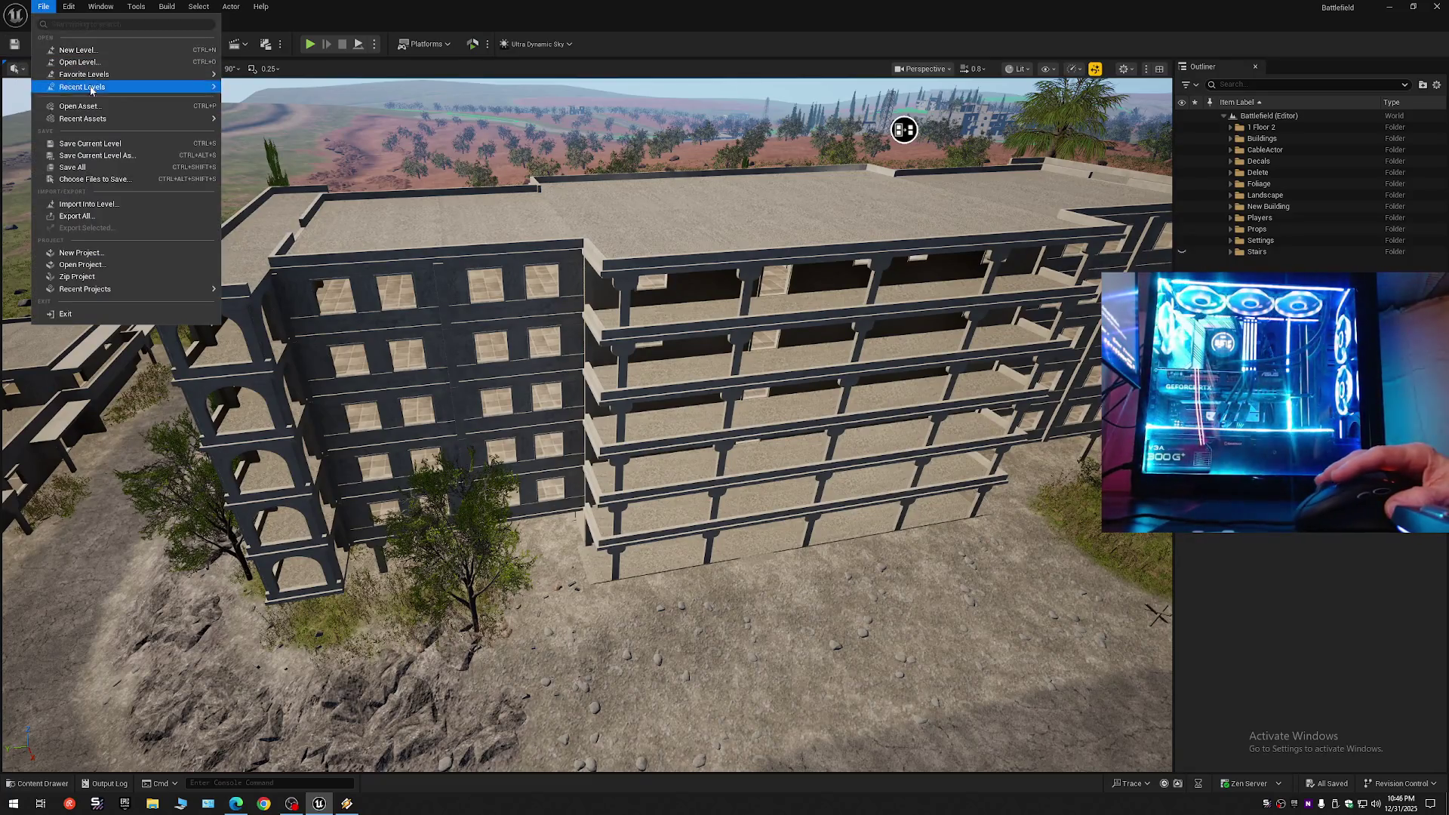
left_click(84, 145)
left_click(47, 9)
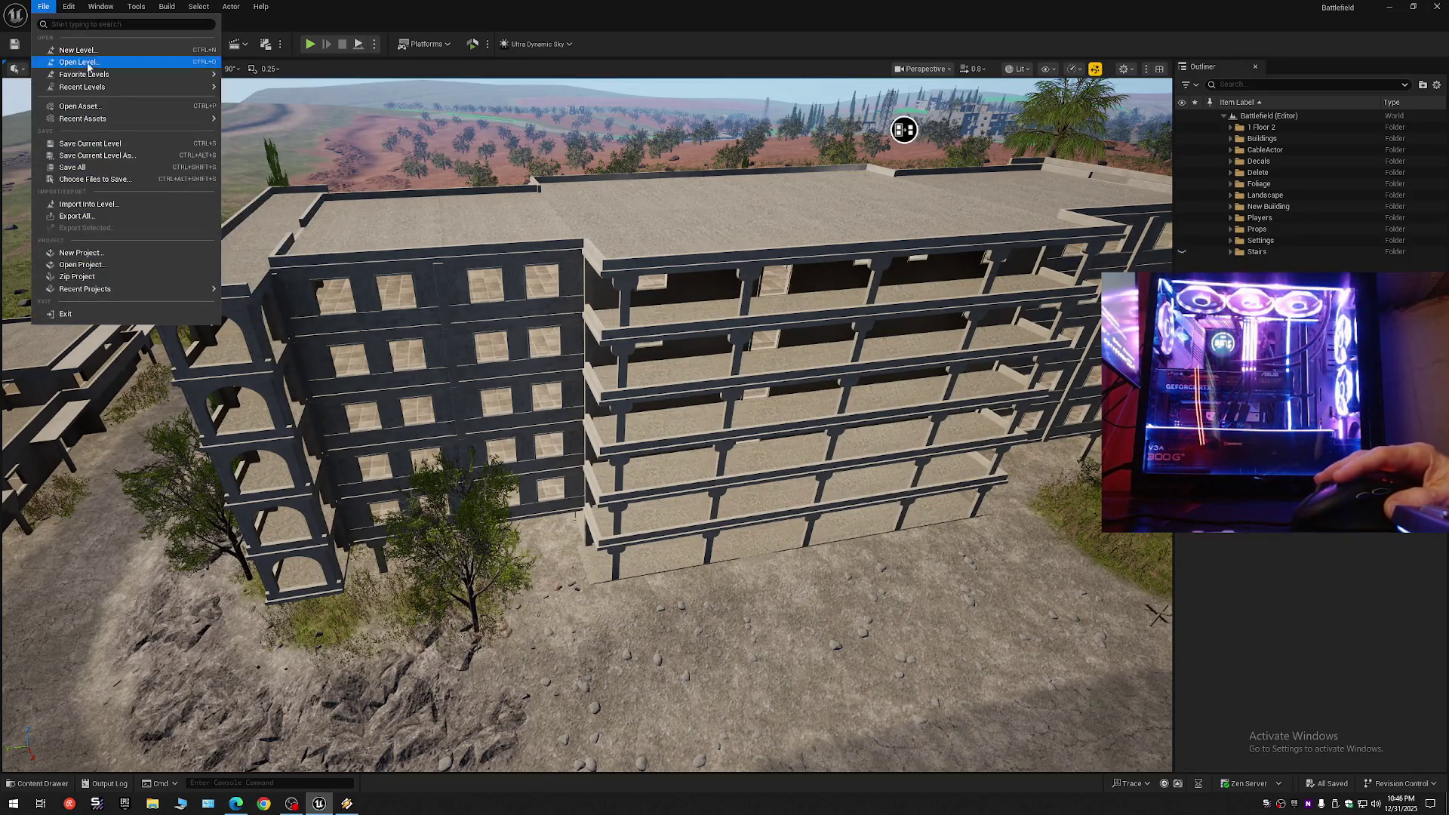
left_click(73, 167)
left_click(44, 7)
left_click(97, 155)
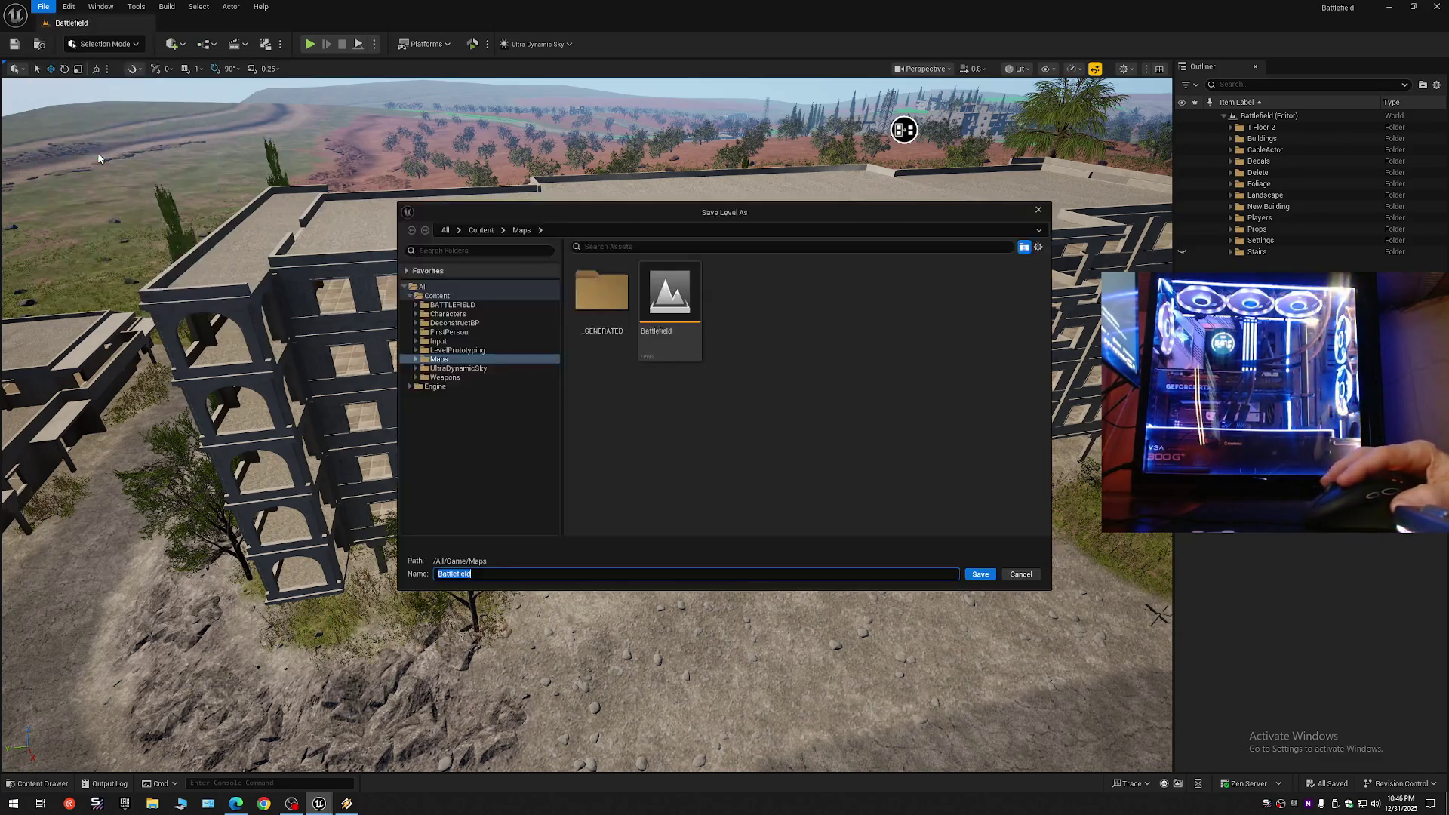
double_click(700, 284)
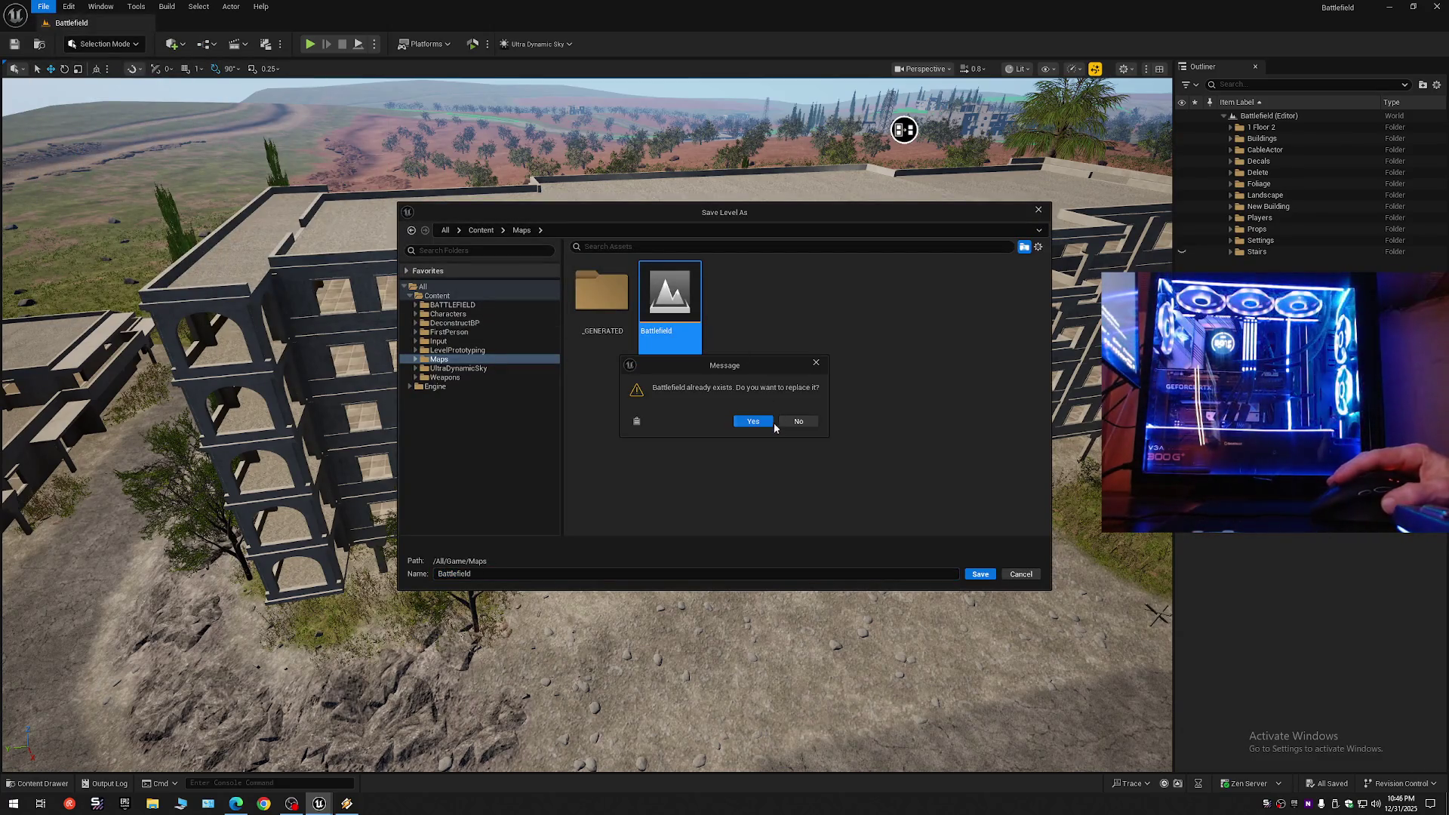
left_click(766, 420)
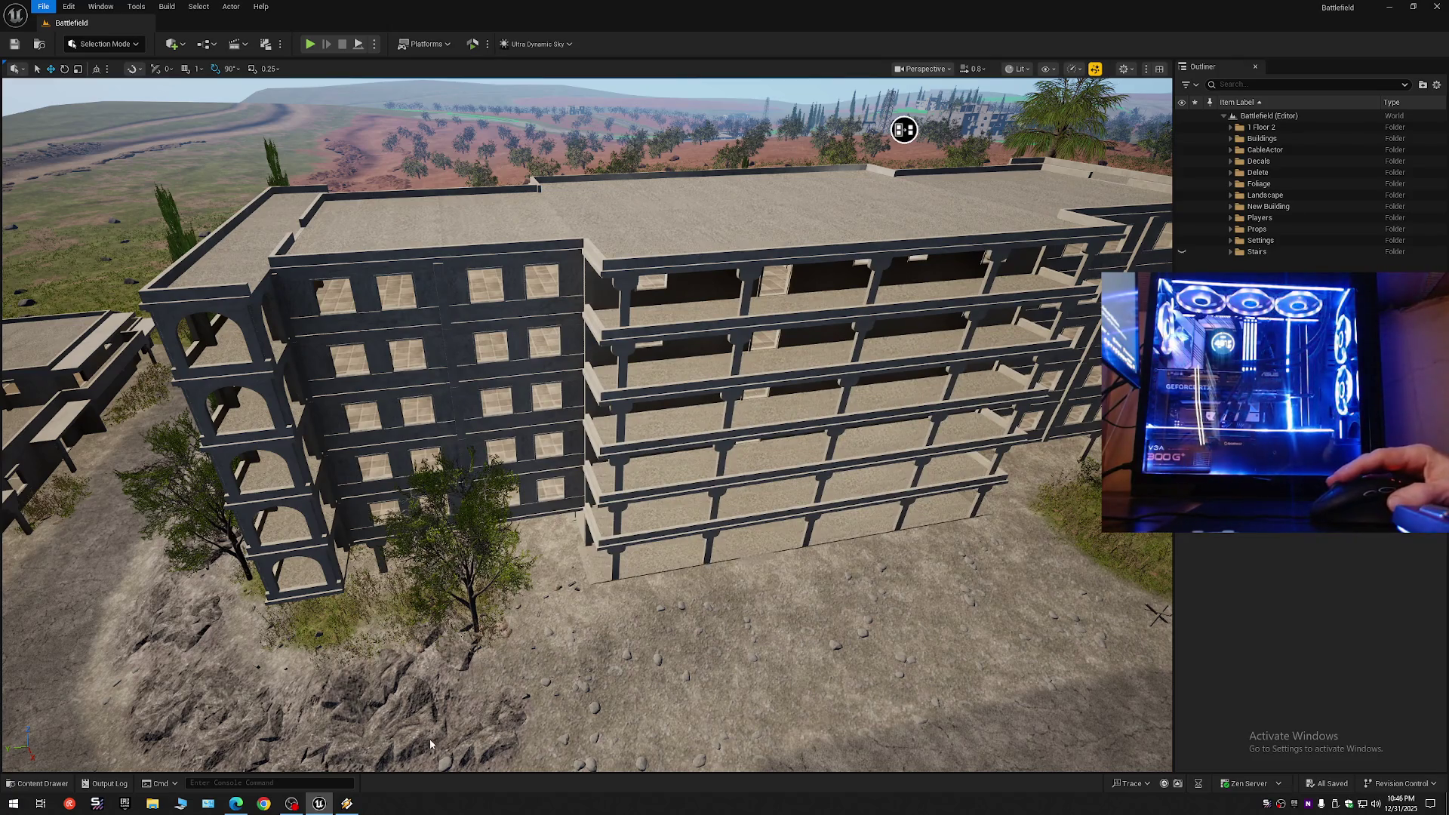
left_click(299, 805)
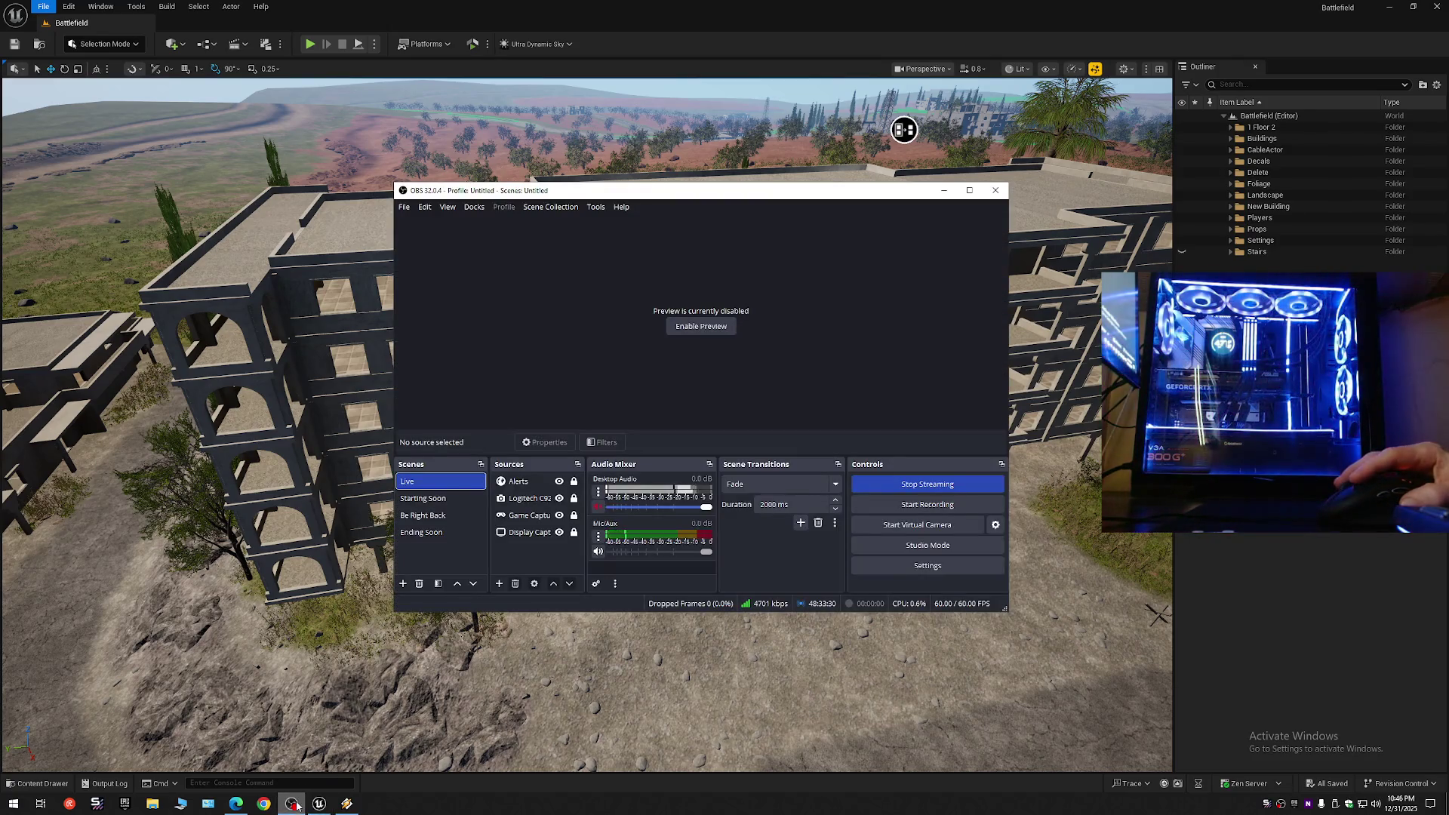
Step: Return focus from OBS Studio to the Unreal level editor
left_click(319, 805)
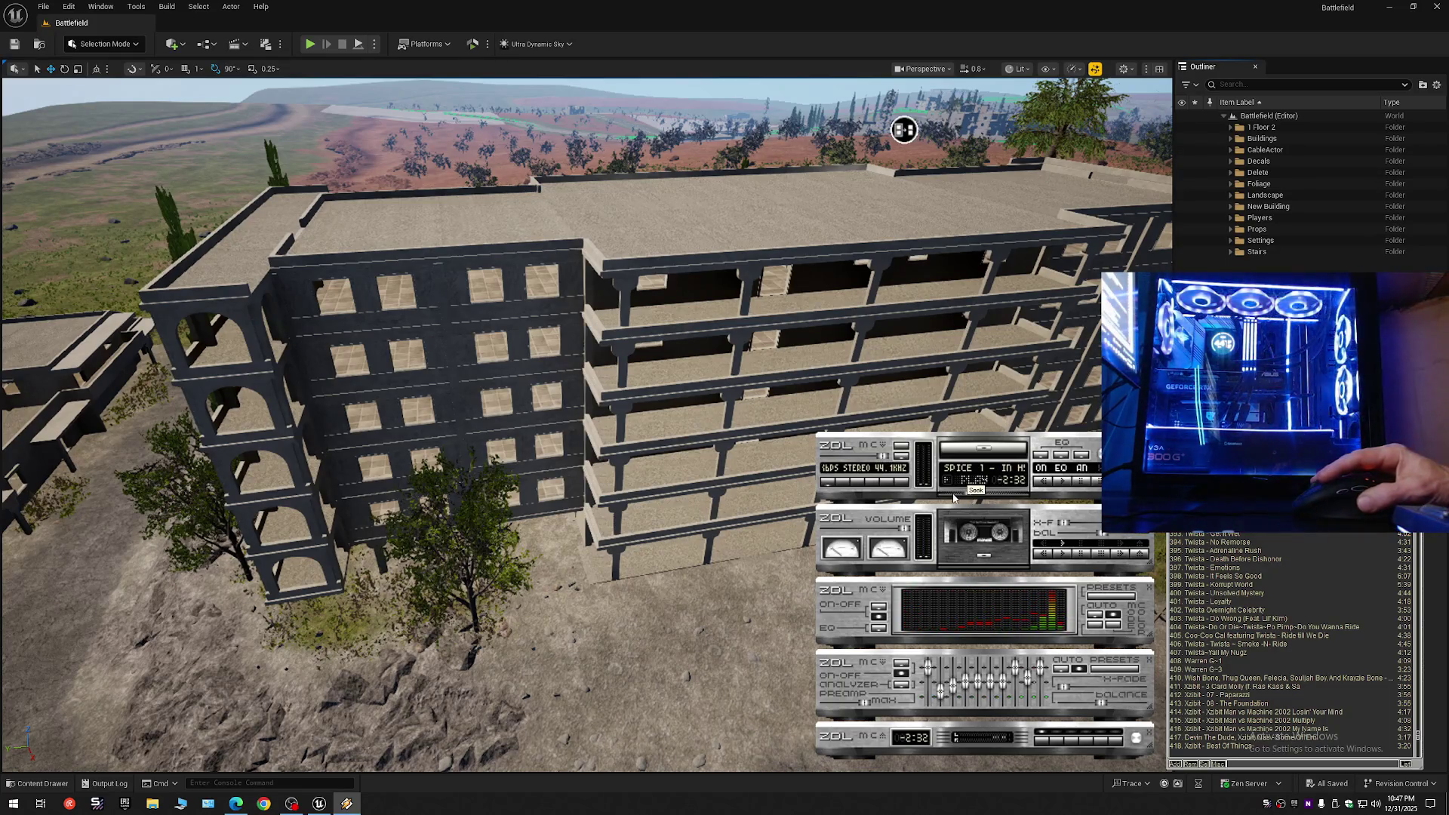
Step: Seek to two different points in the Winamp track, then minimise Winamp
left_click(953, 495)
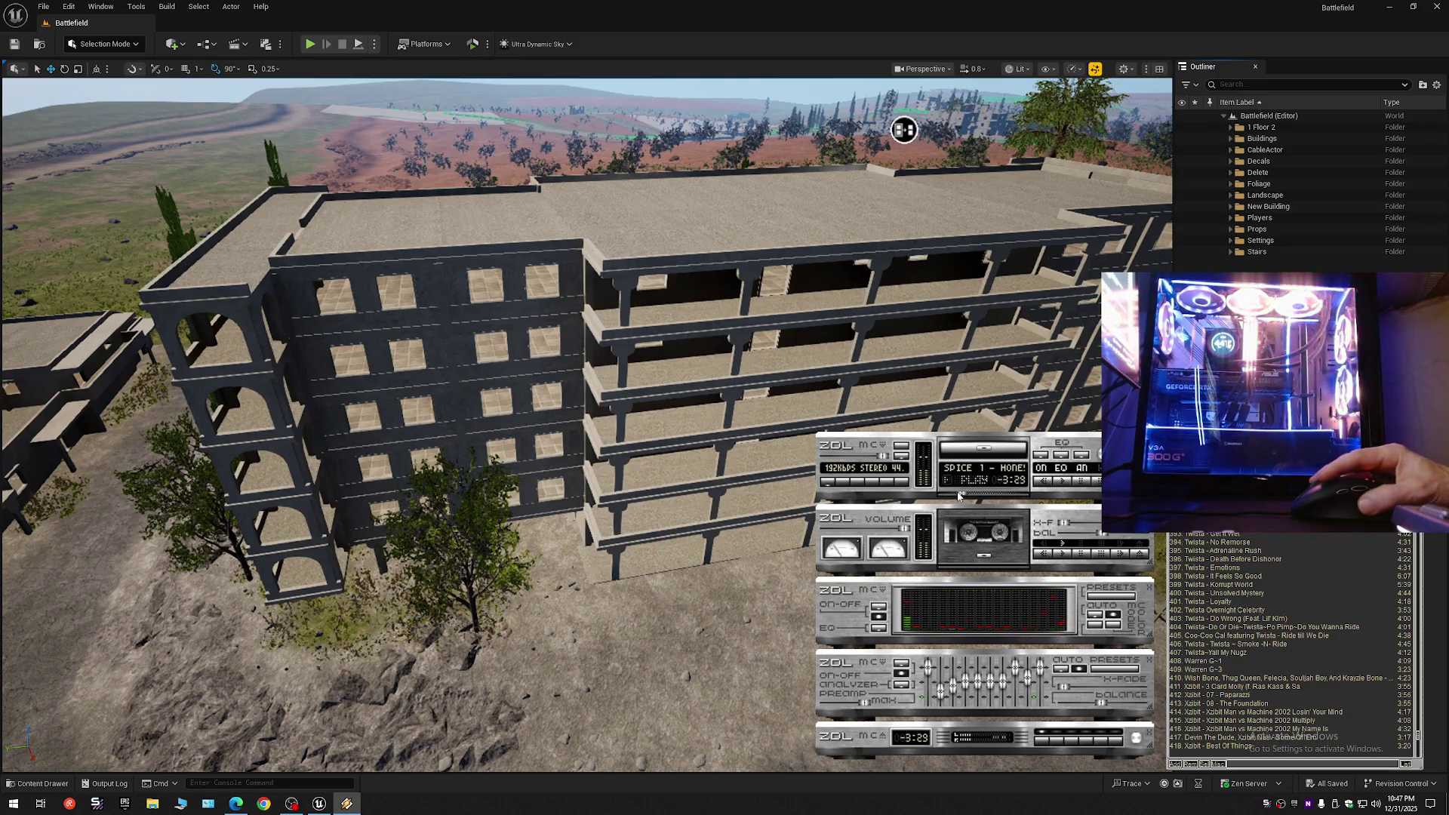
left_click(960, 495)
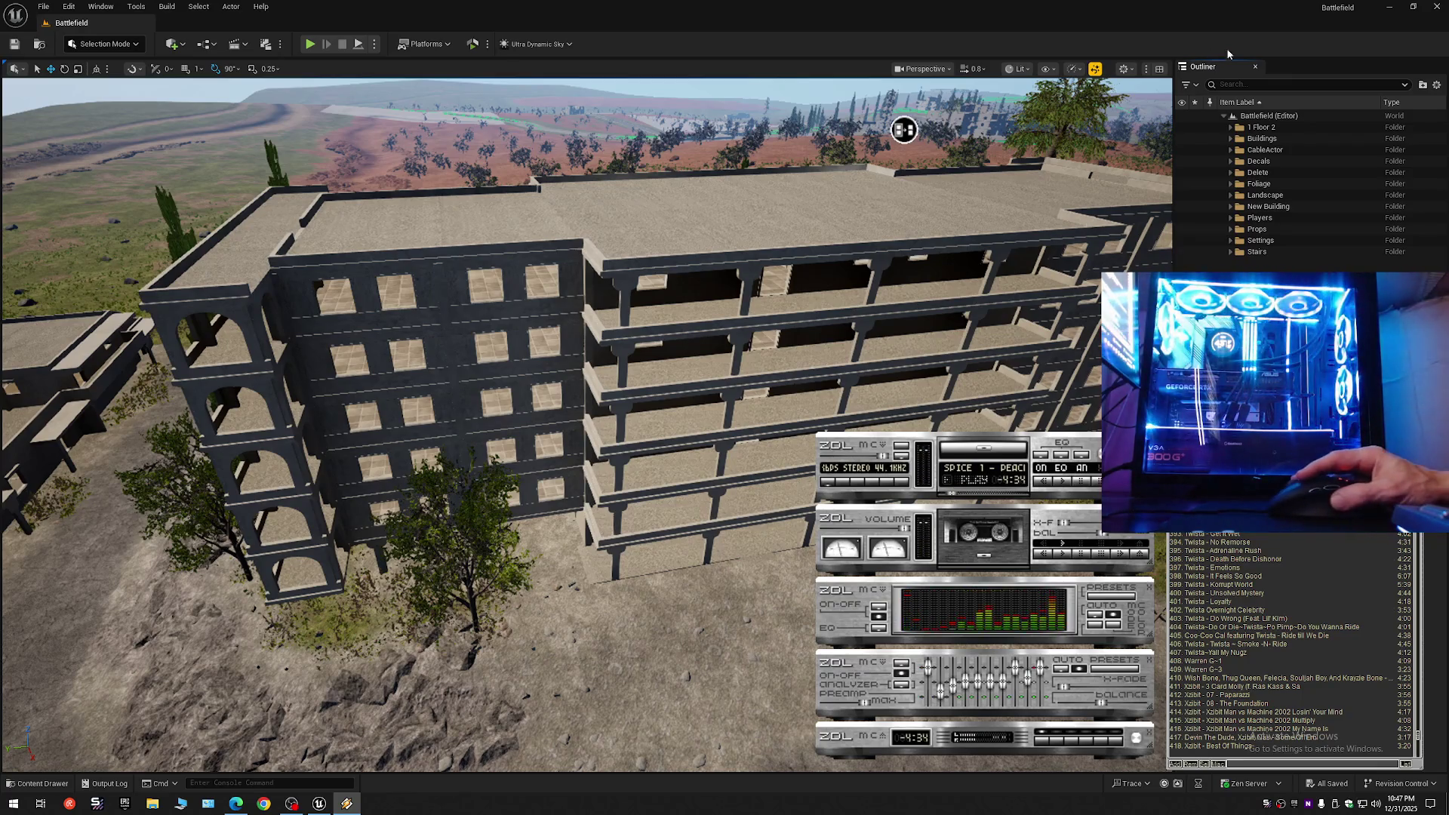
left_click(891, 377)
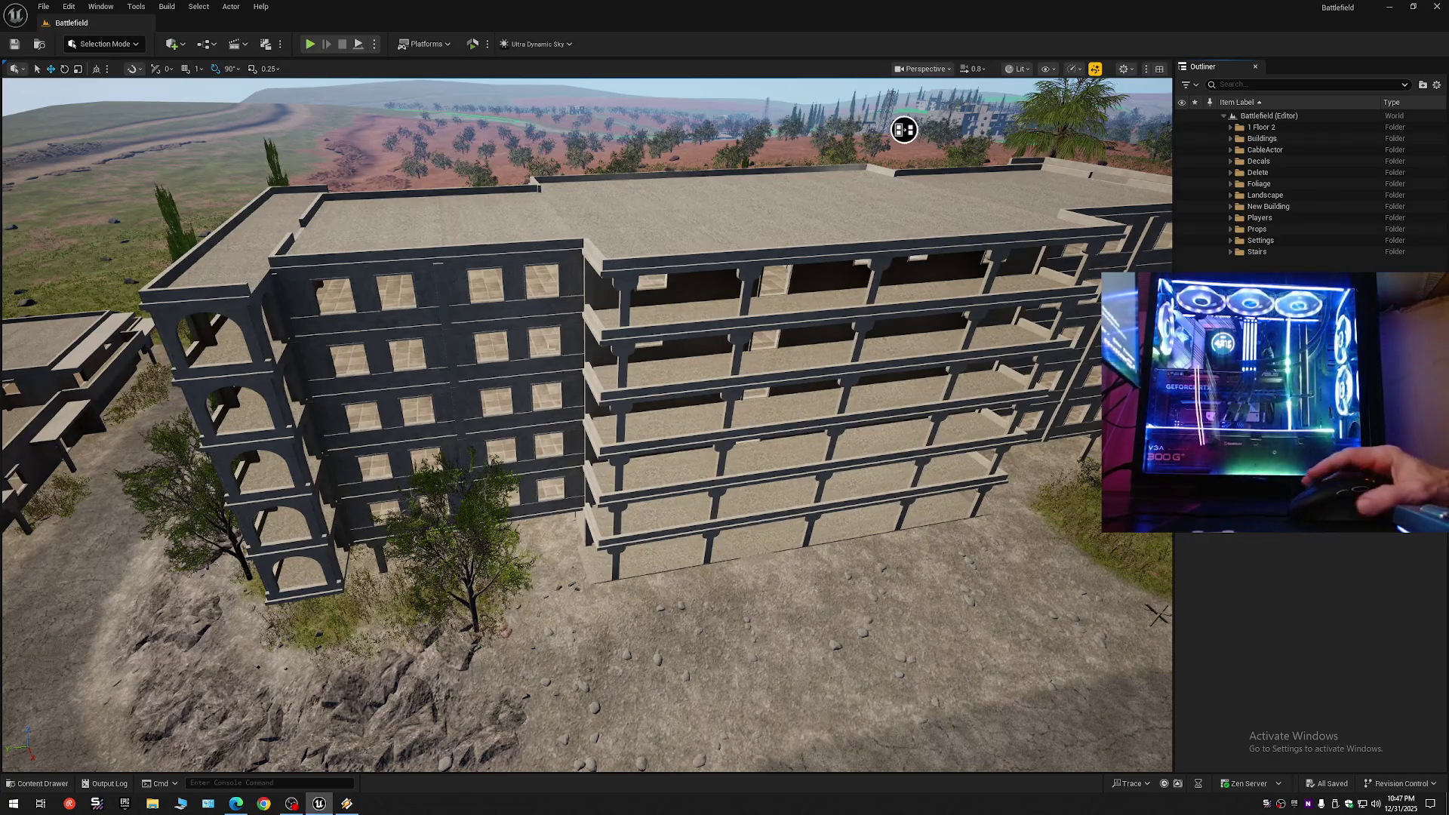
mouse_move(1159, 615)
left_mouse_down()
mouse_move(1230, 543)
mouse_move(1124, 555)
mouse_move(1154, 551)
mouse_move(1154, 524)
left_mouse_up()
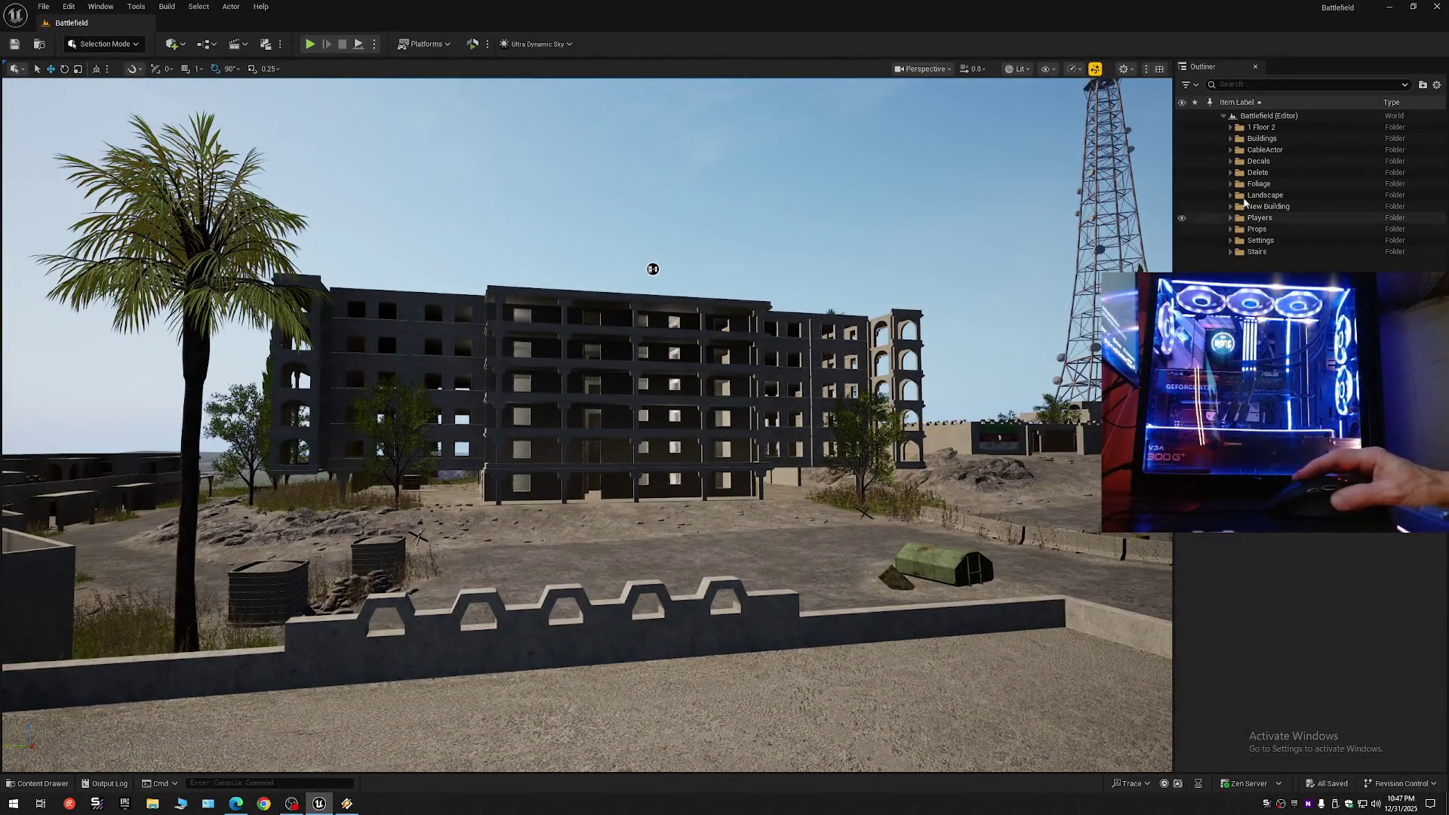
left_click(1181, 206)
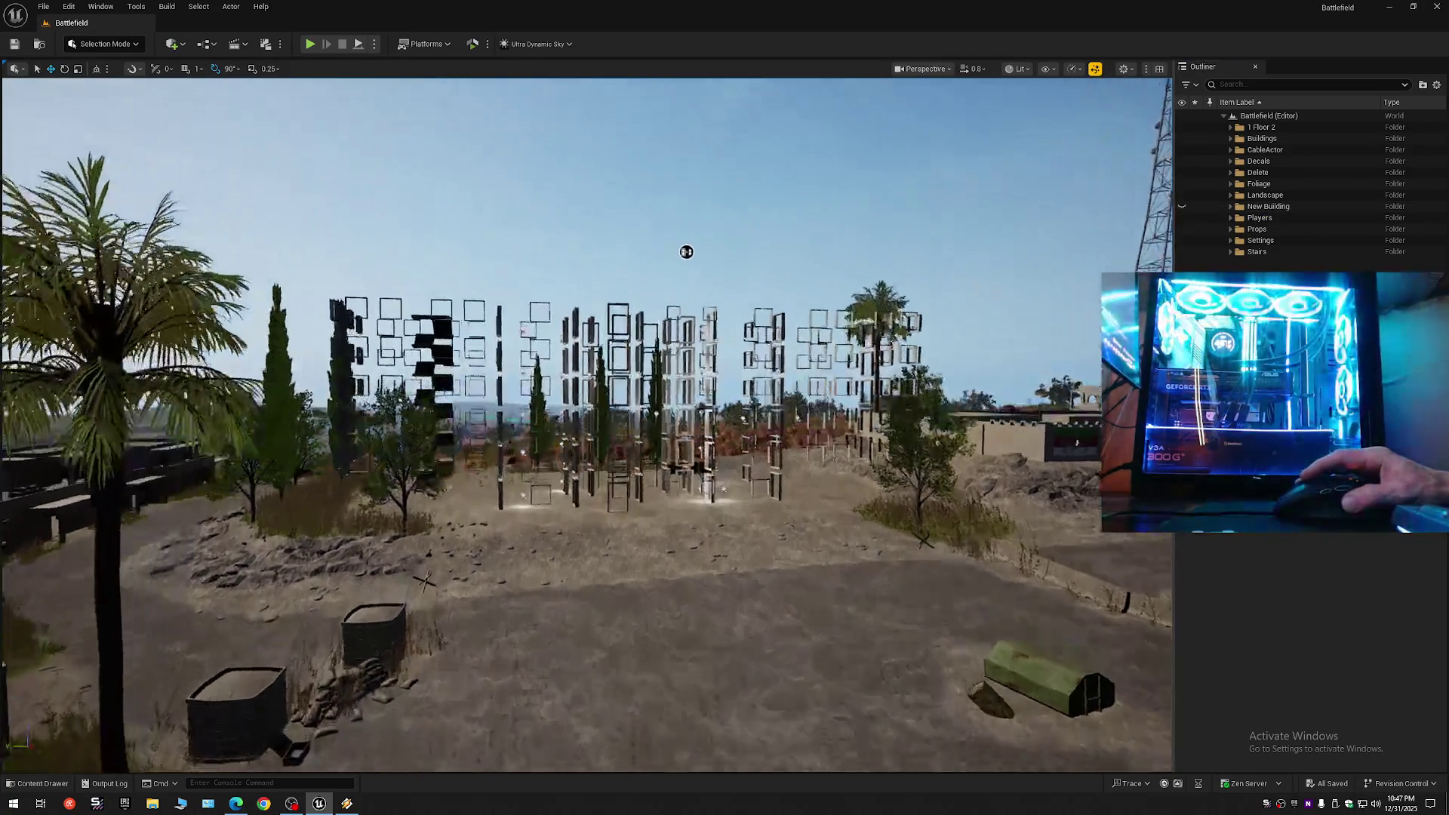
mouse_move(686, 251)
left_mouse_down()
mouse_move(702, 274)
mouse_move(756, 207)
mouse_move(880, 165)
mouse_move(876, 237)
mouse_move(826, 257)
left_mouse_up()
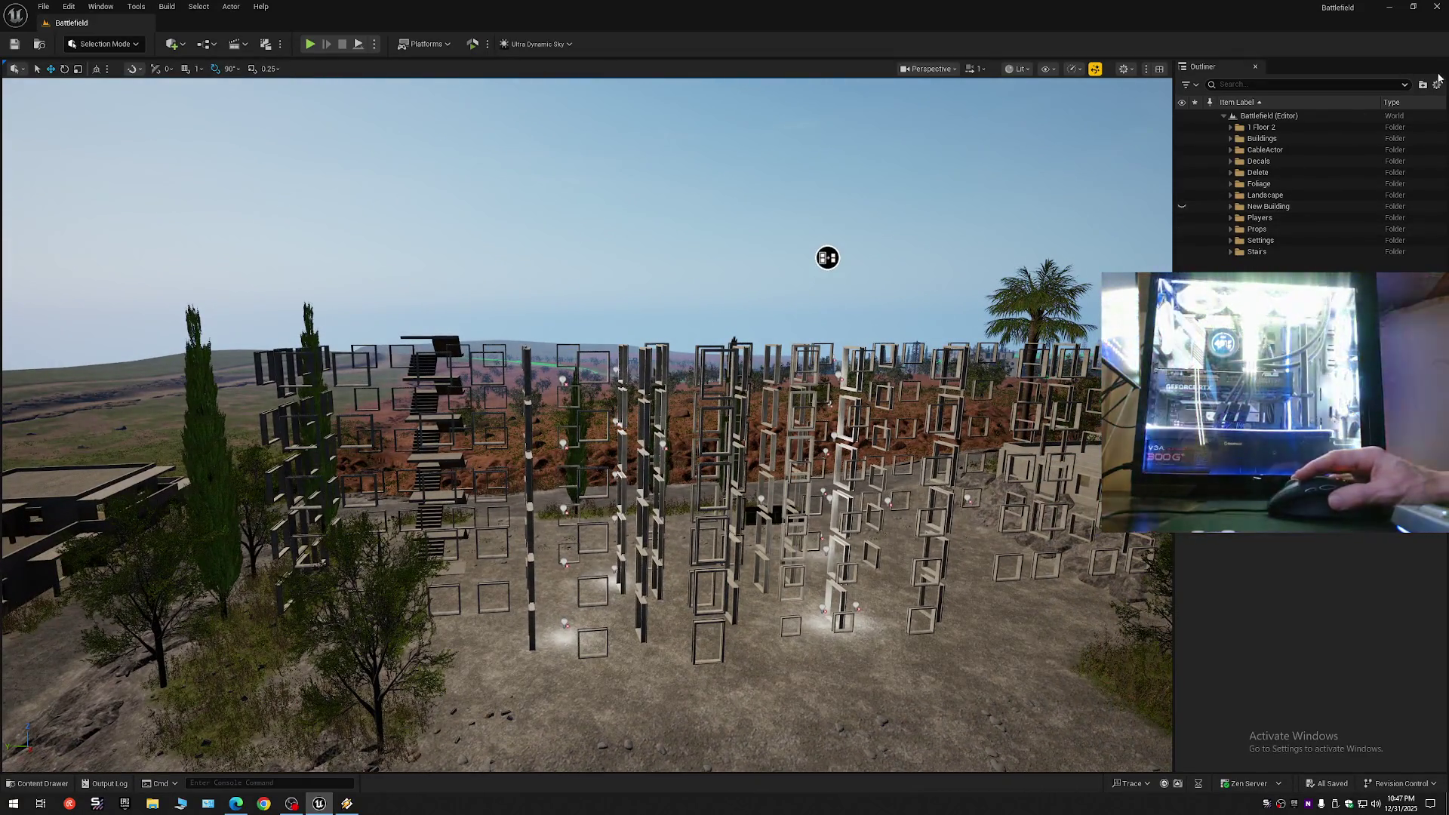
left_click(1095, 69)
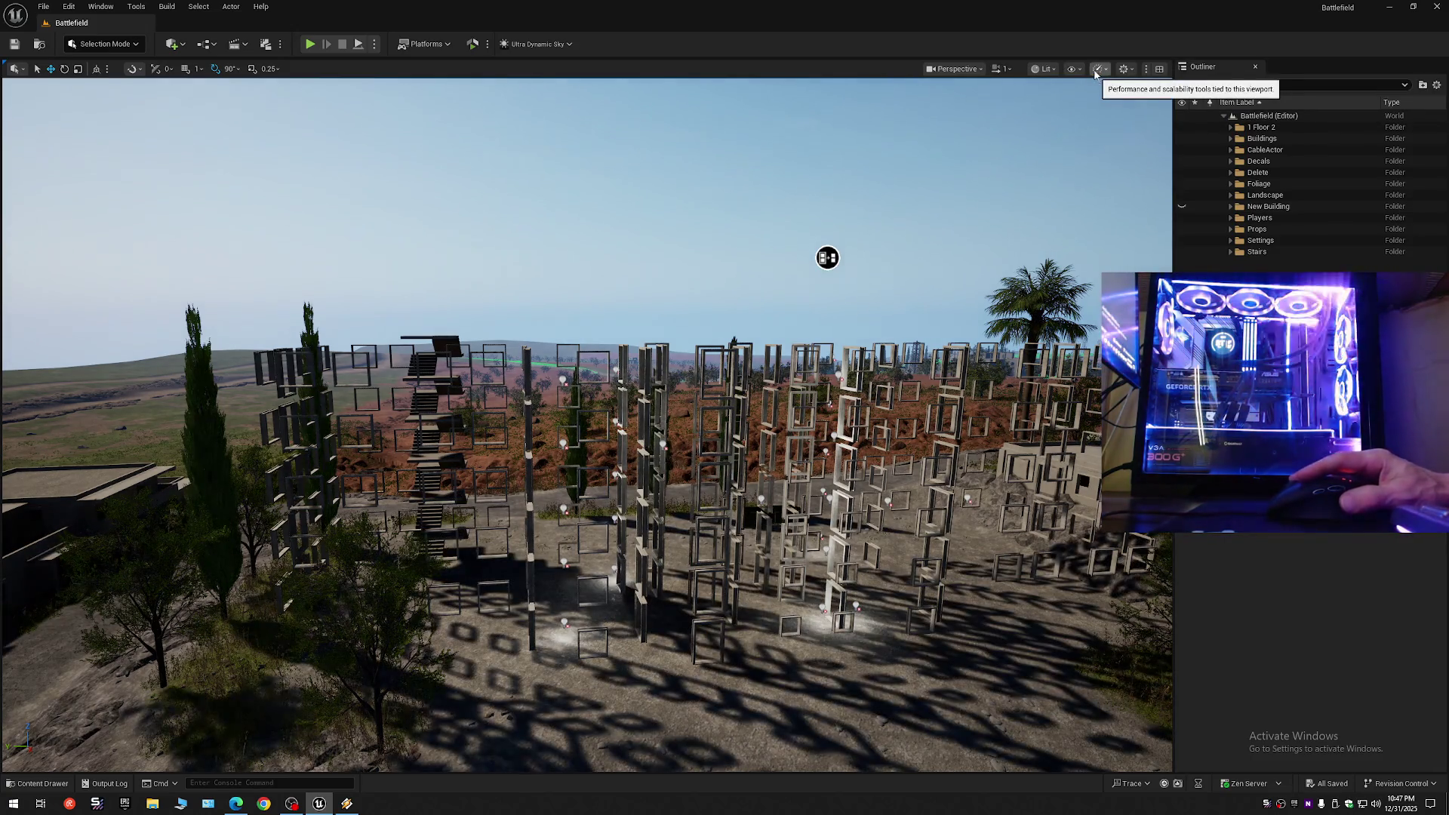
key("w")
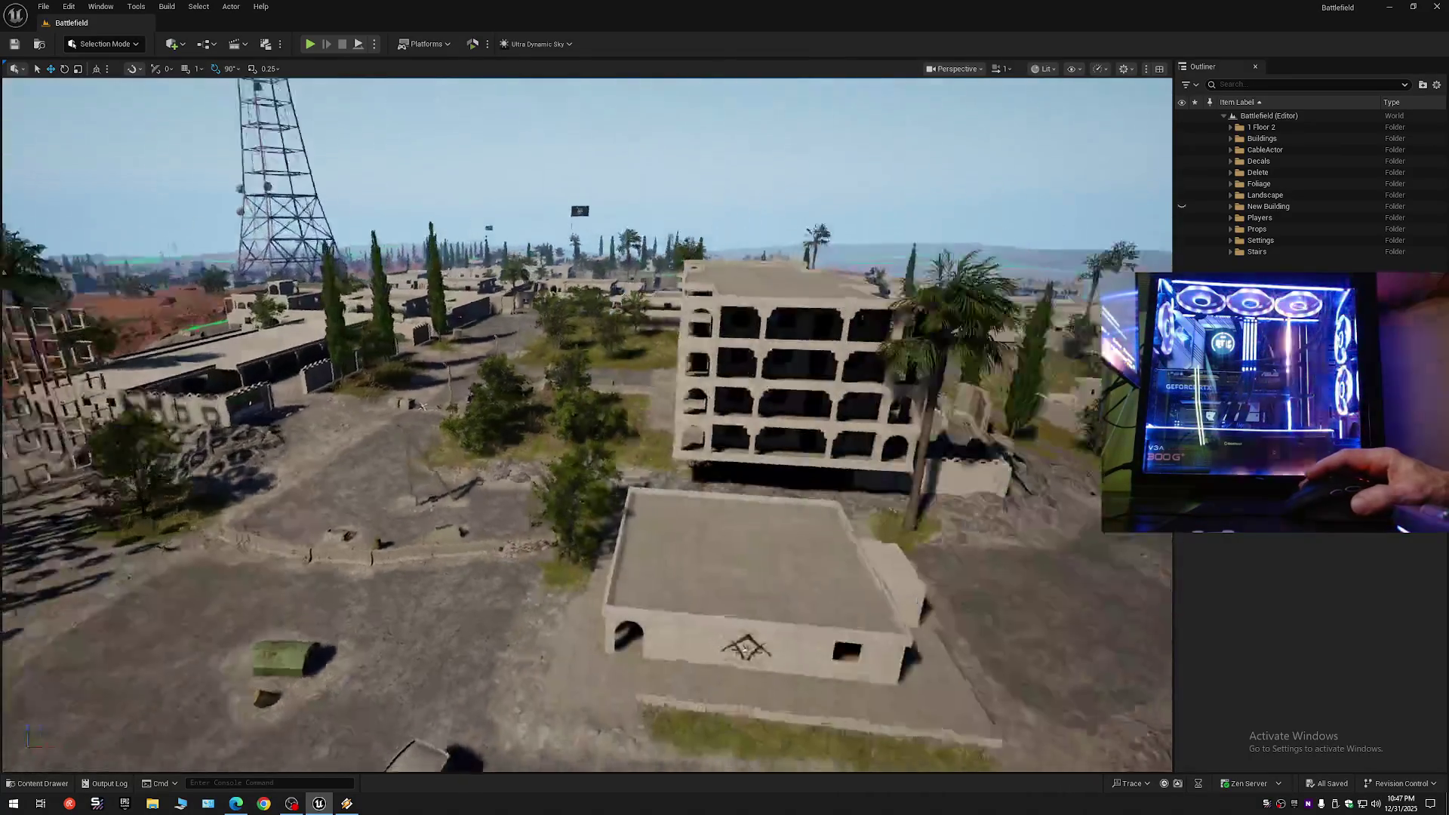
key("q")
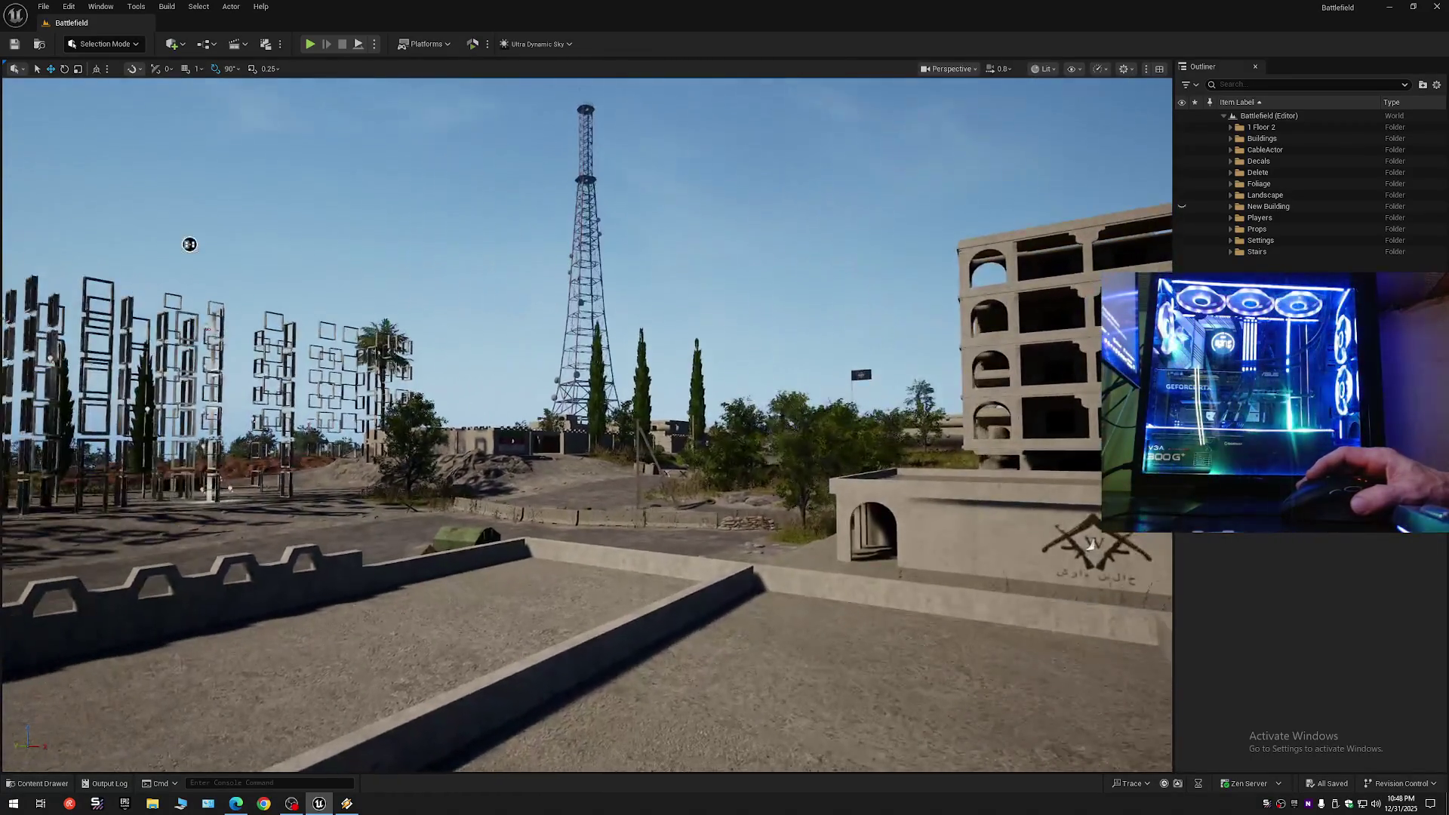
Step: Set the Shadows row of Viewport Scalability from Epic to Low and close the menu
left_click(1099, 68)
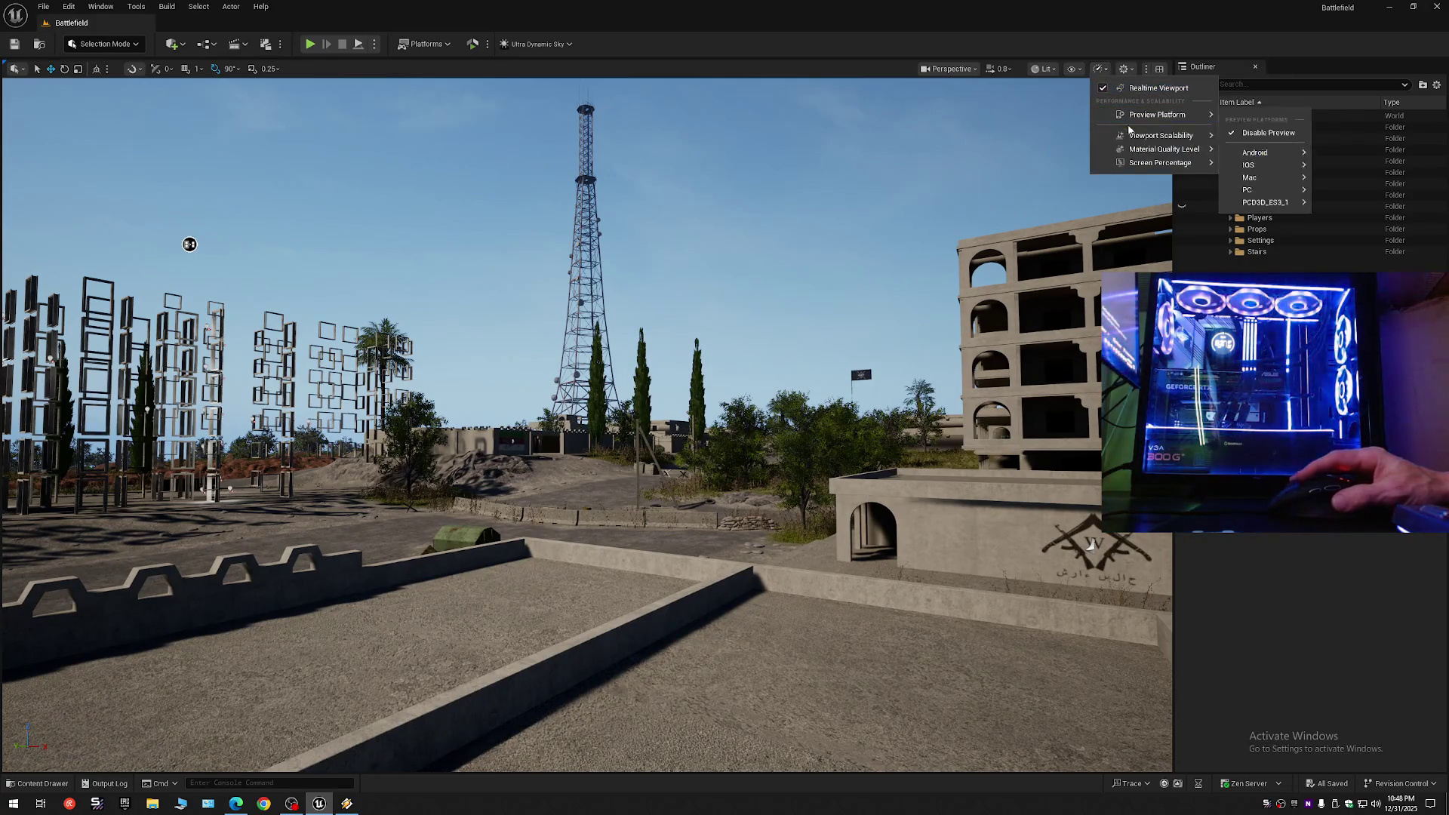
mouse_move(1099, 140)
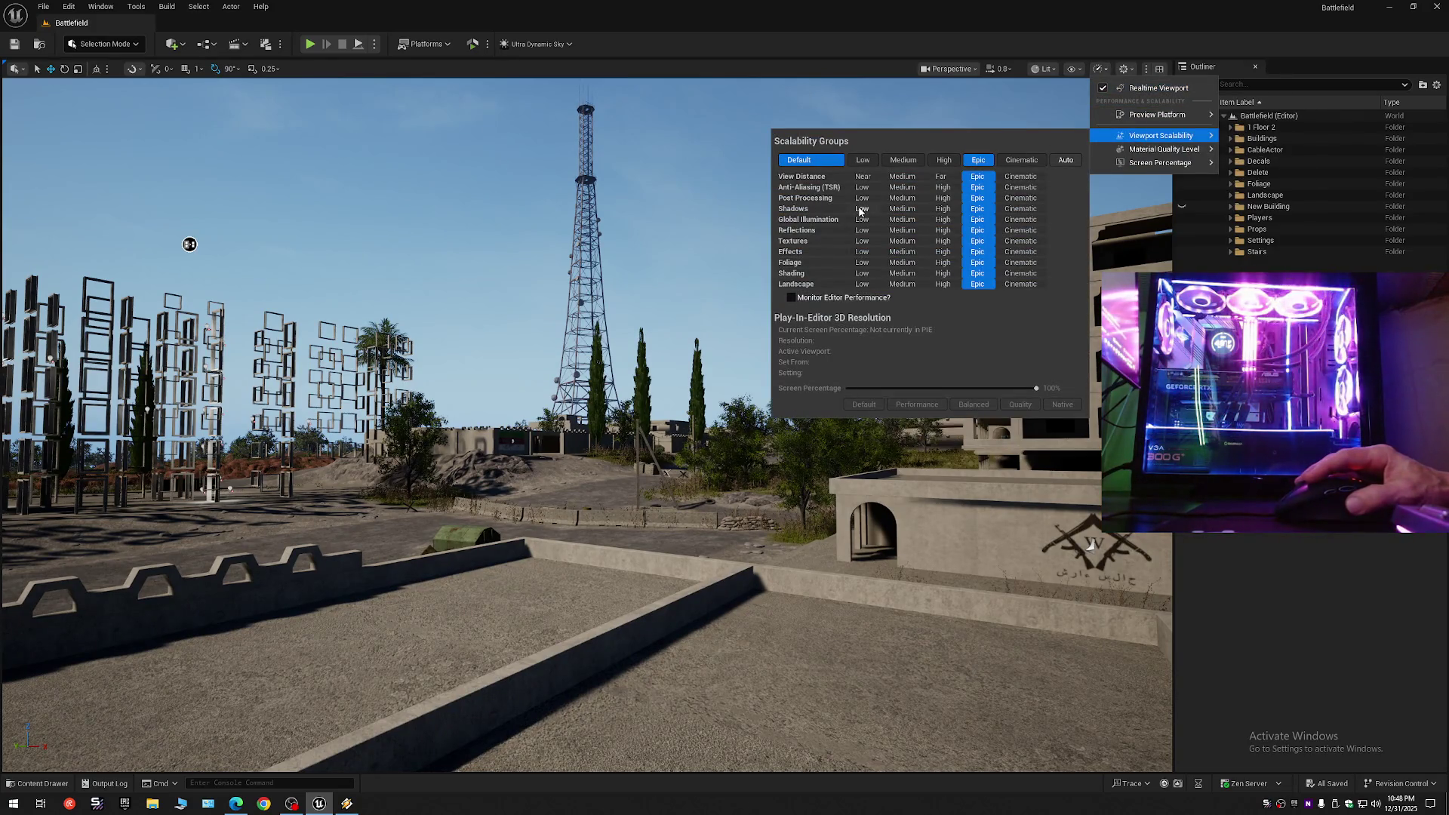
left_click(860, 209)
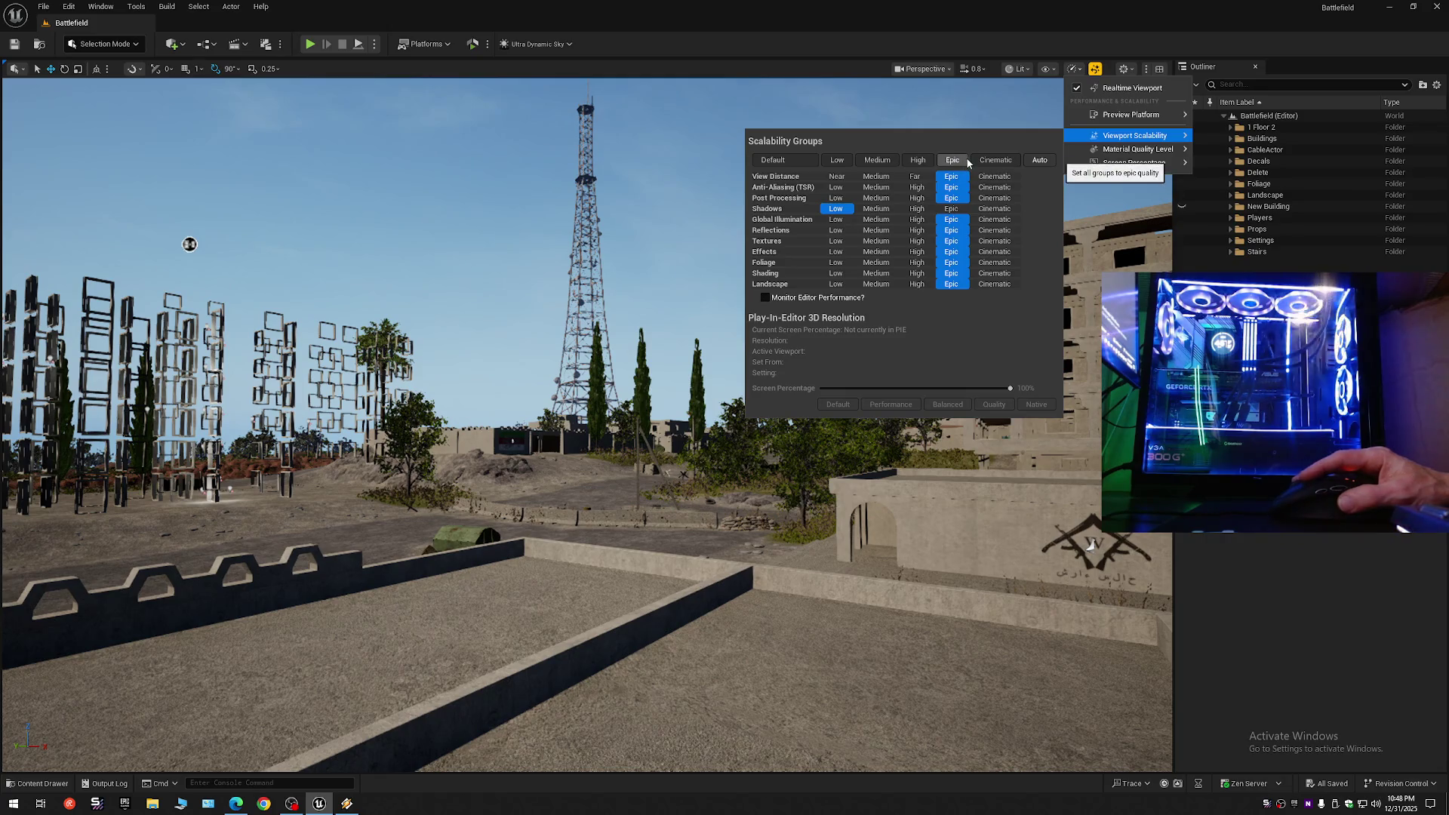
left_click(1094, 72)
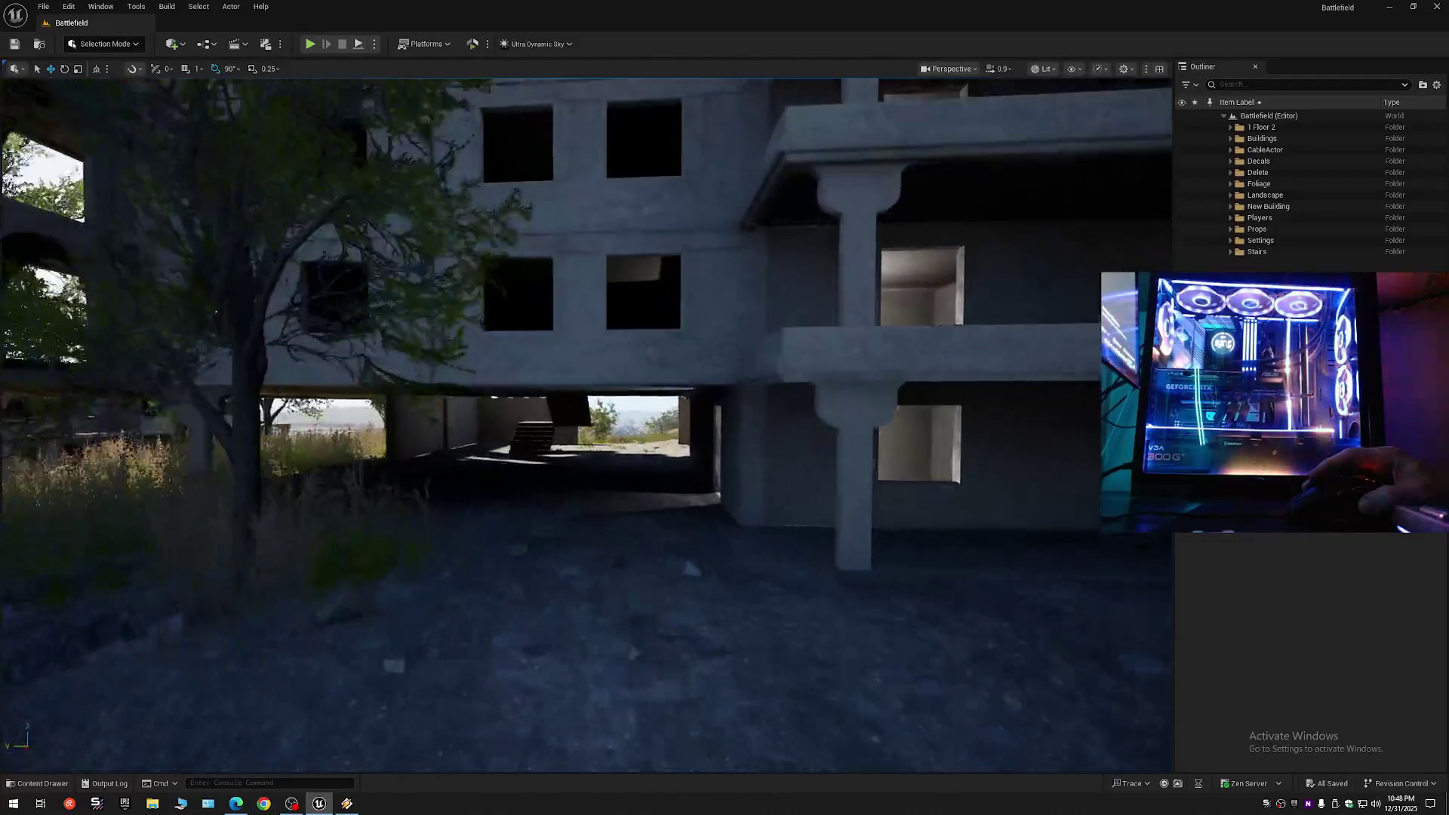
Step: Fly over the rooftop to the stairwell and select the floor slab above the stairs
scroll(586, 425, "down", 2)
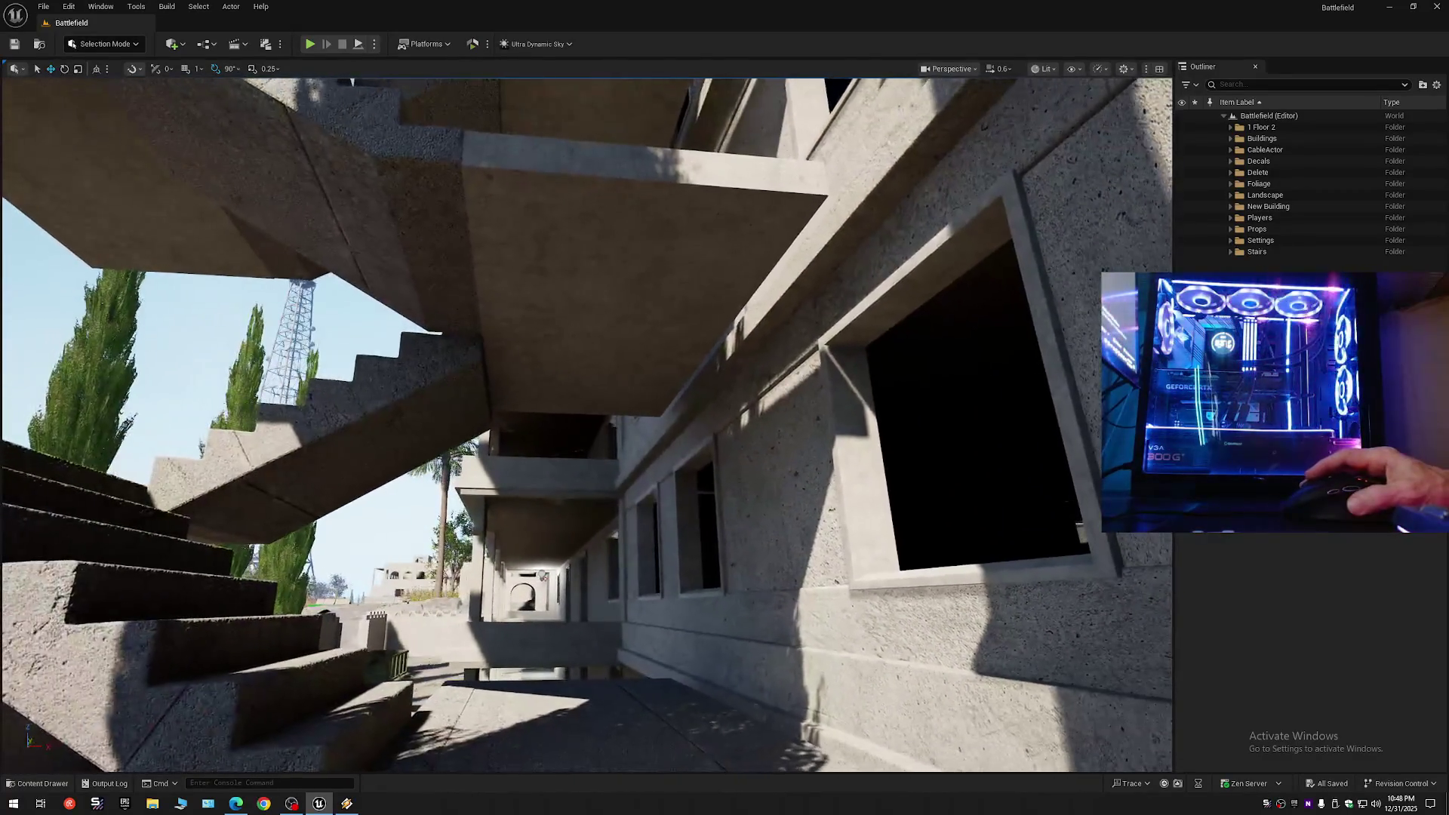
scroll(586, 424, "down", 1)
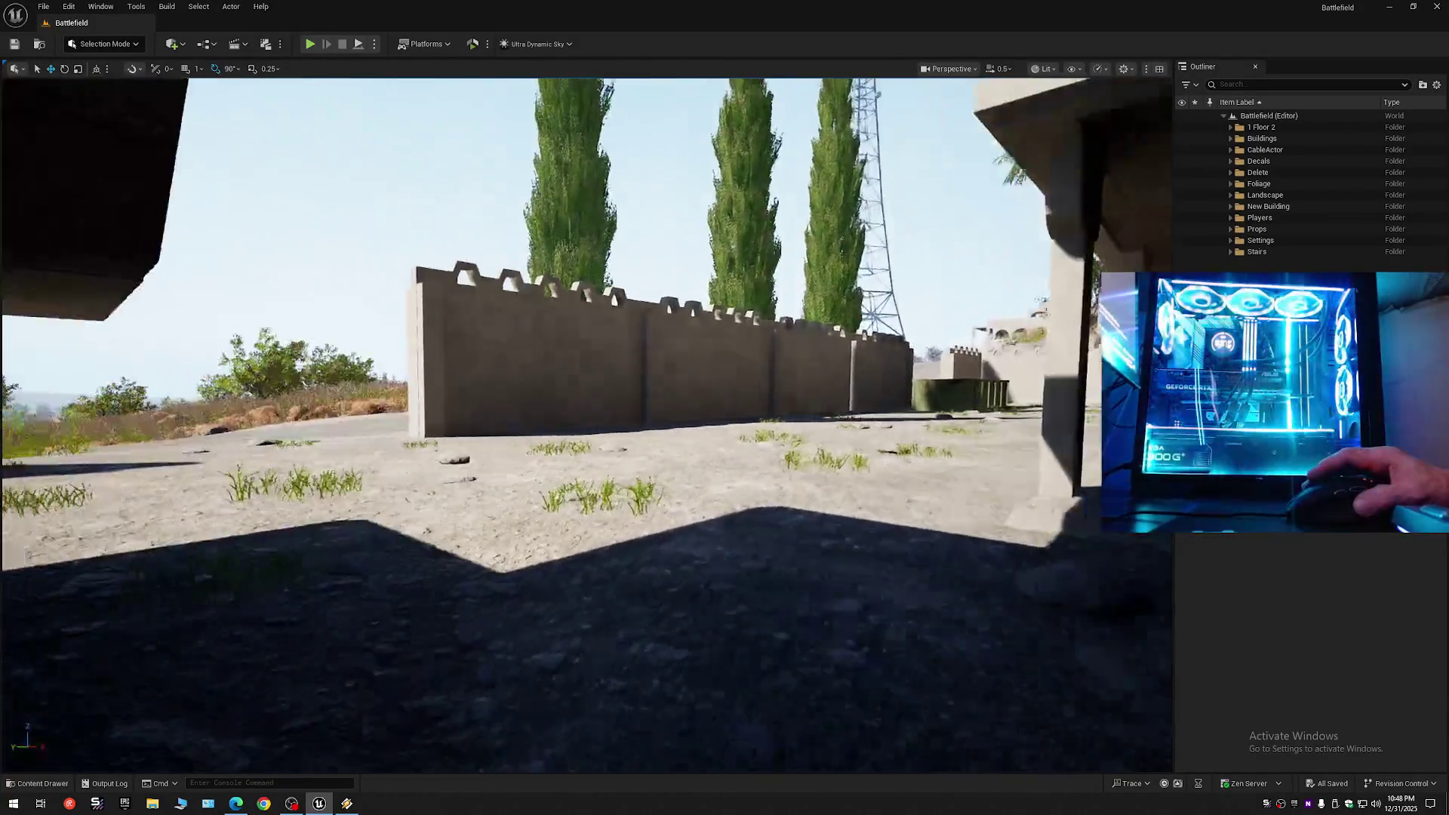
scroll(586, 424, "up", 1)
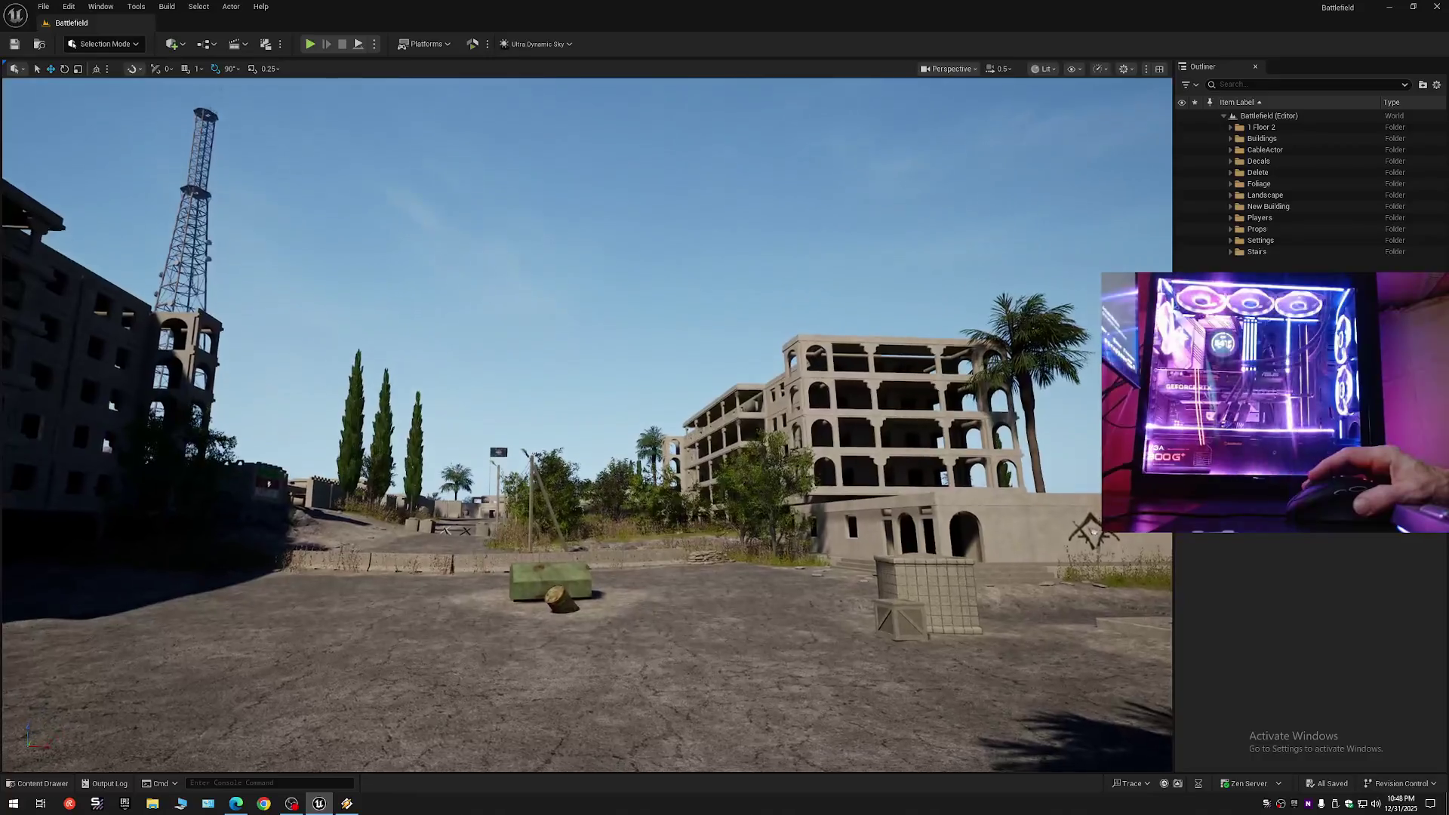
scroll(957, 123, "up", 2)
key("w")
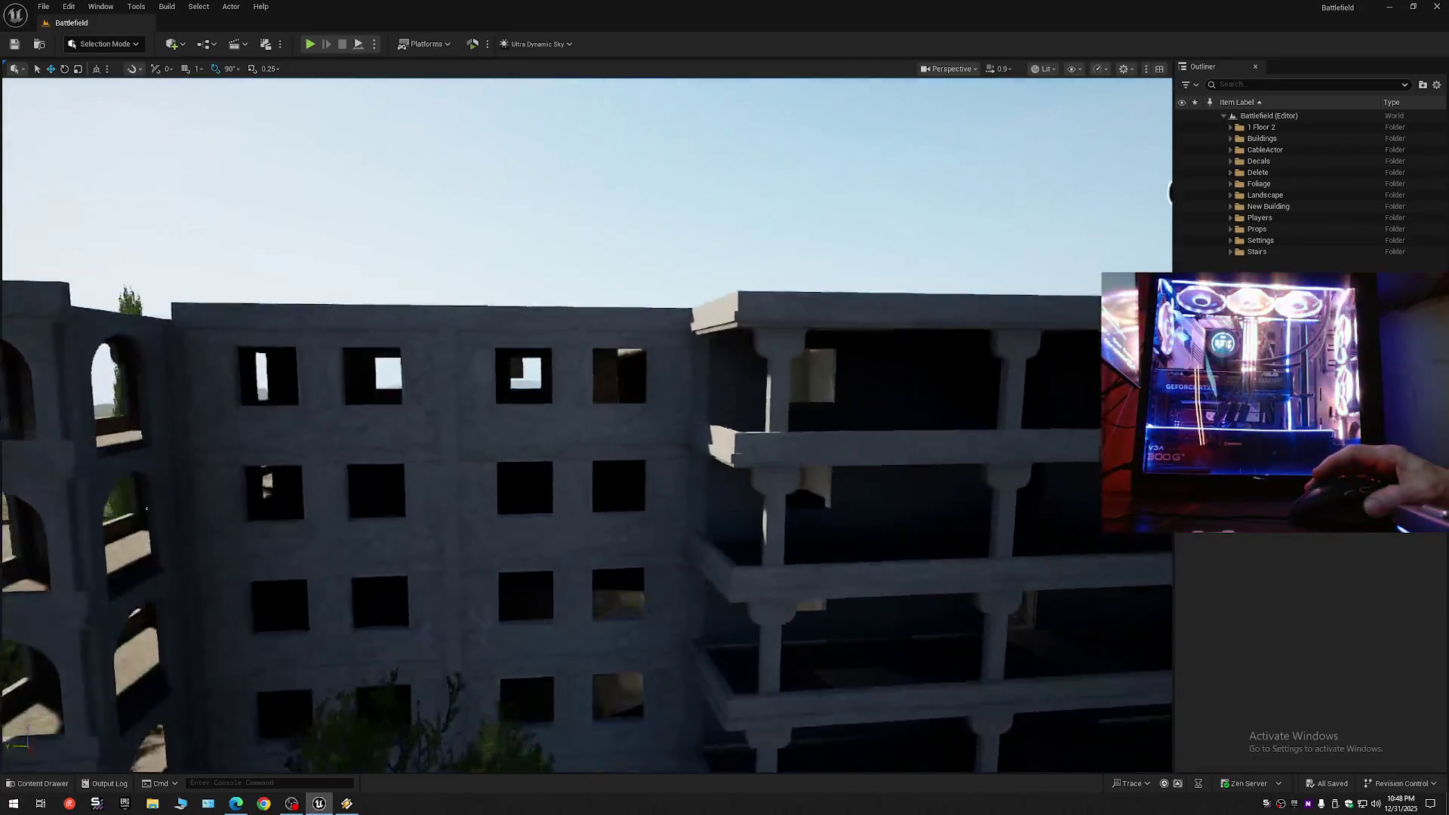
key("w")
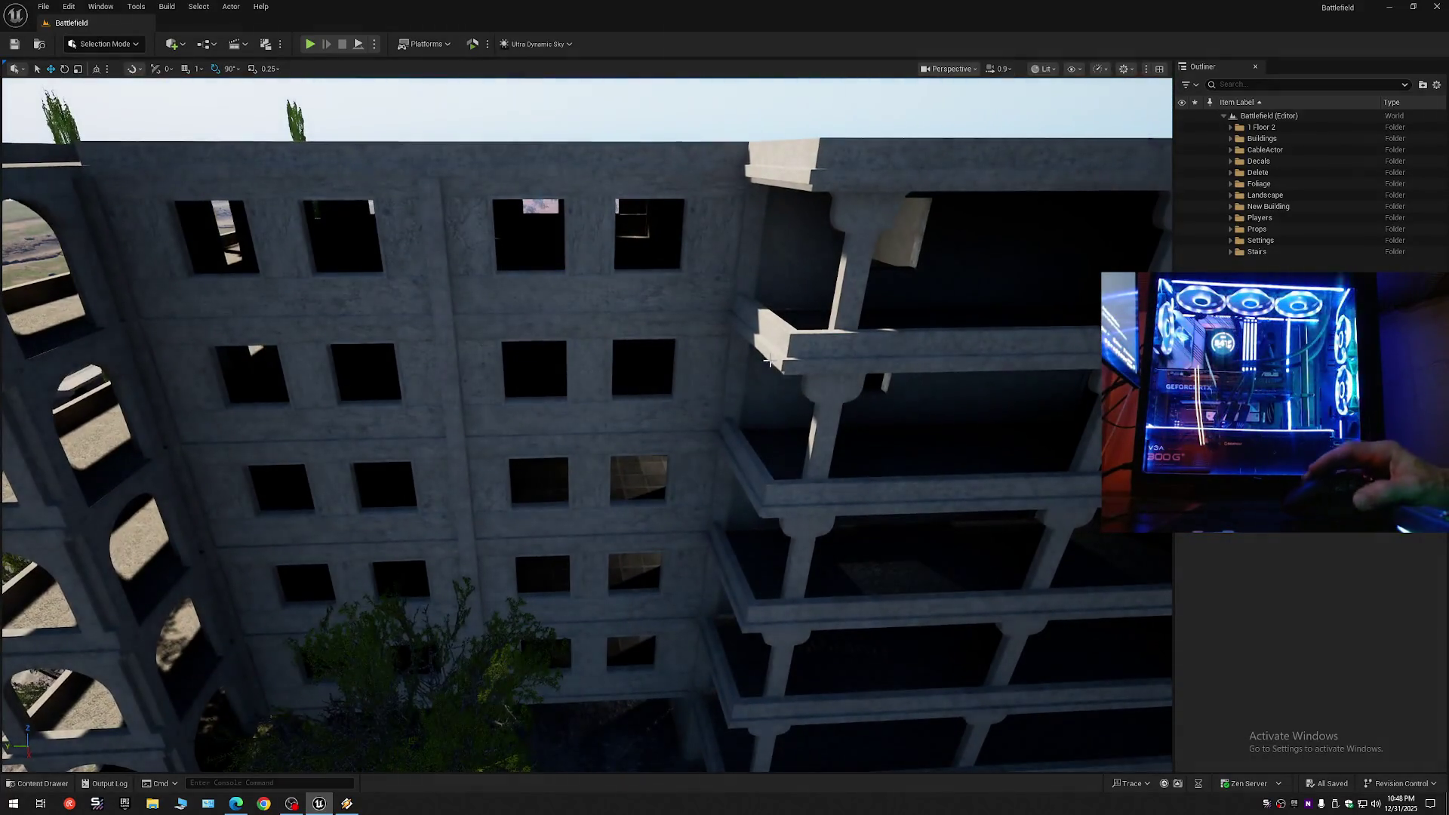
scroll(769, 368, "up", 1)
key("w")
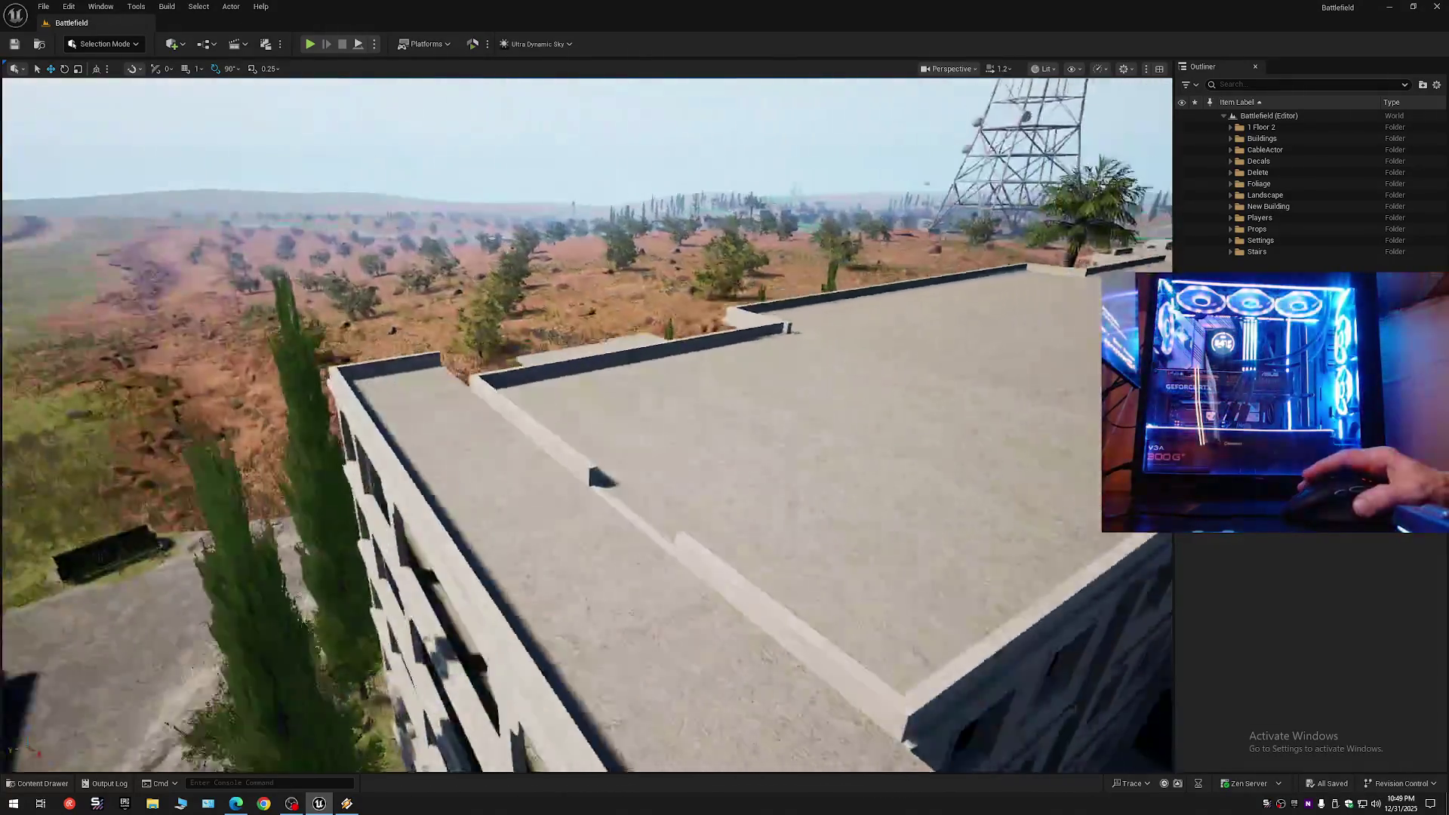
key("s")
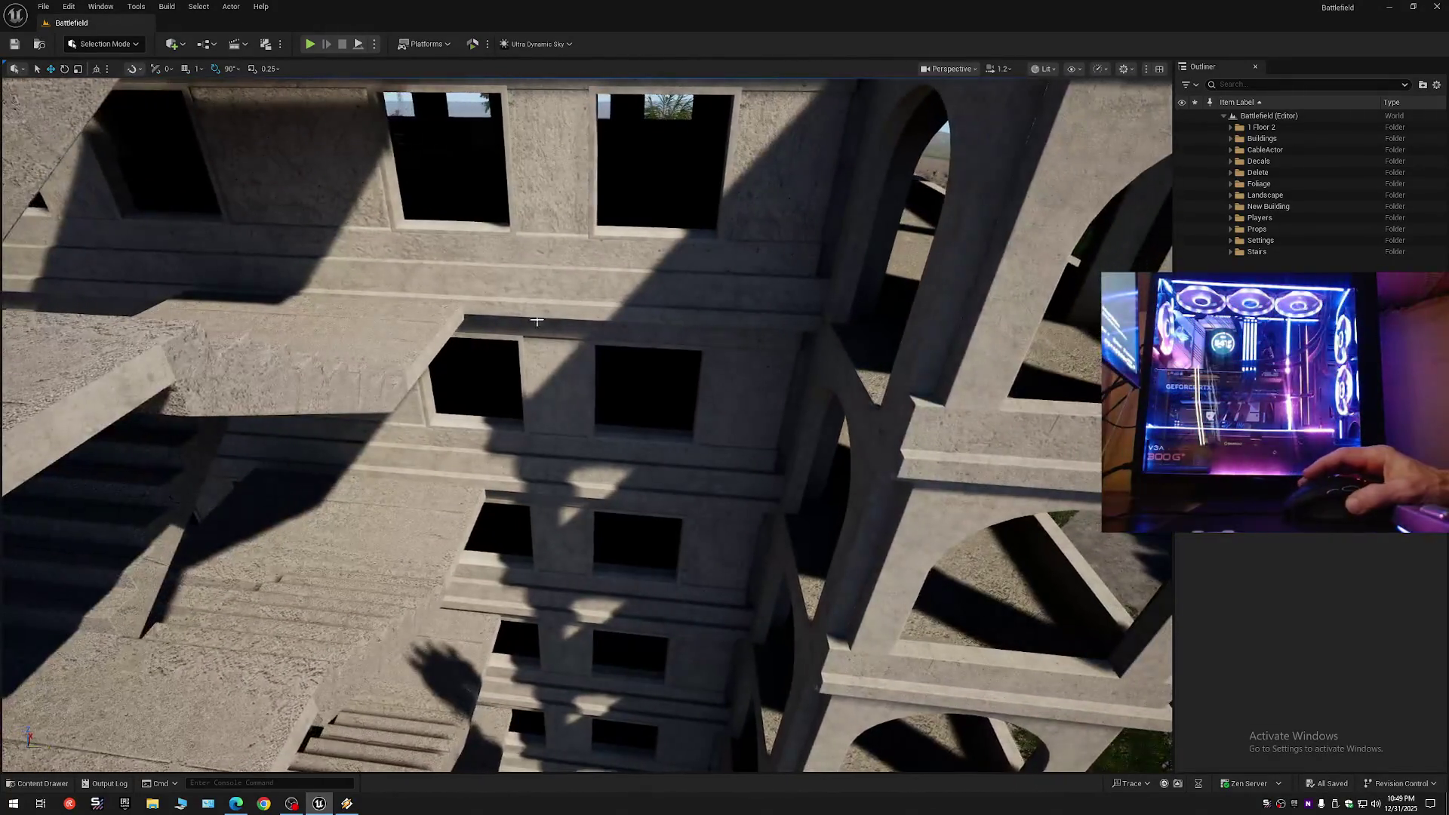
left_click(302, 344)
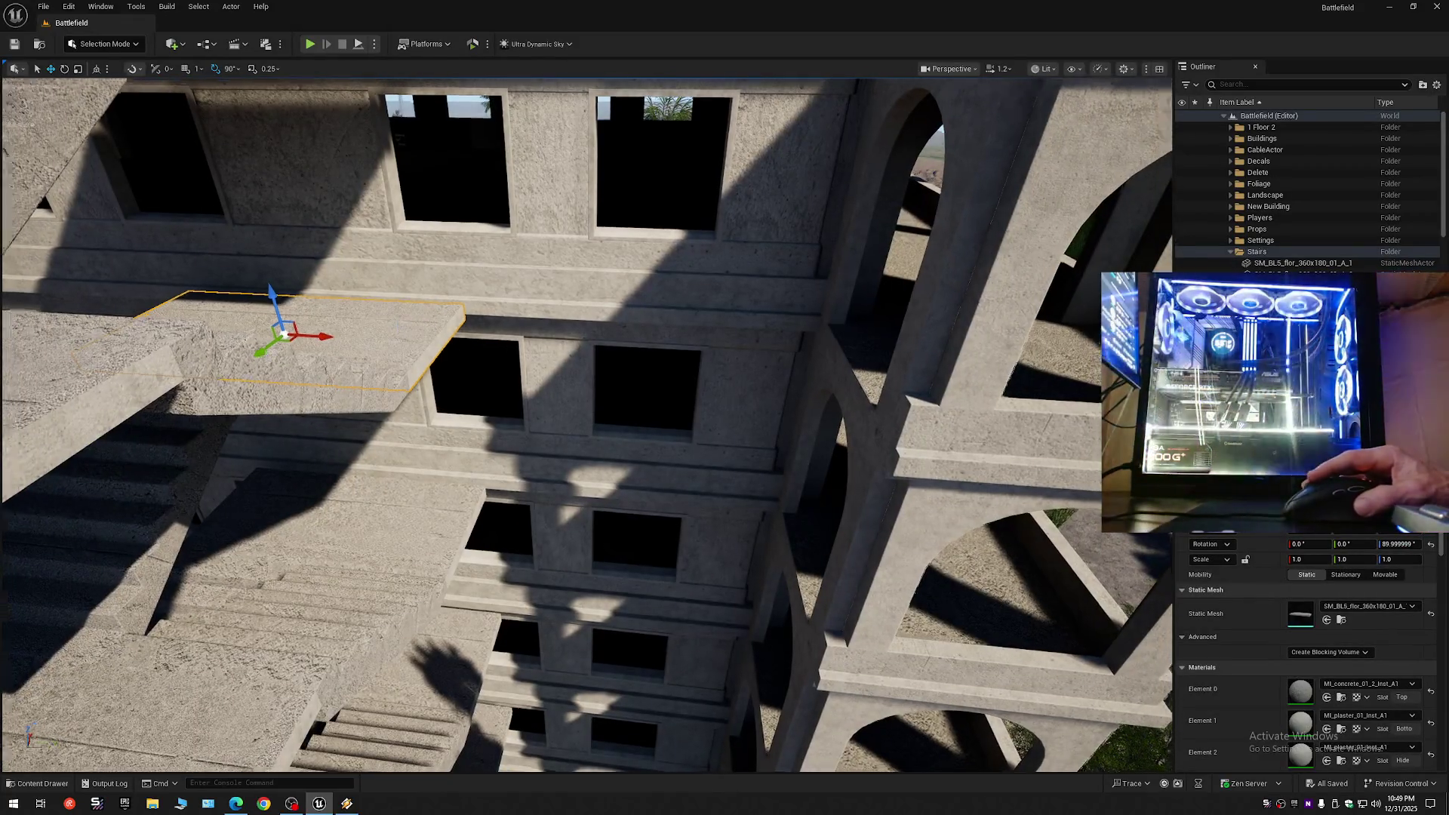
Step: Slide the stair-landing slab along X and move its Outliner entry out of the Stairs folder to the root
key("s")
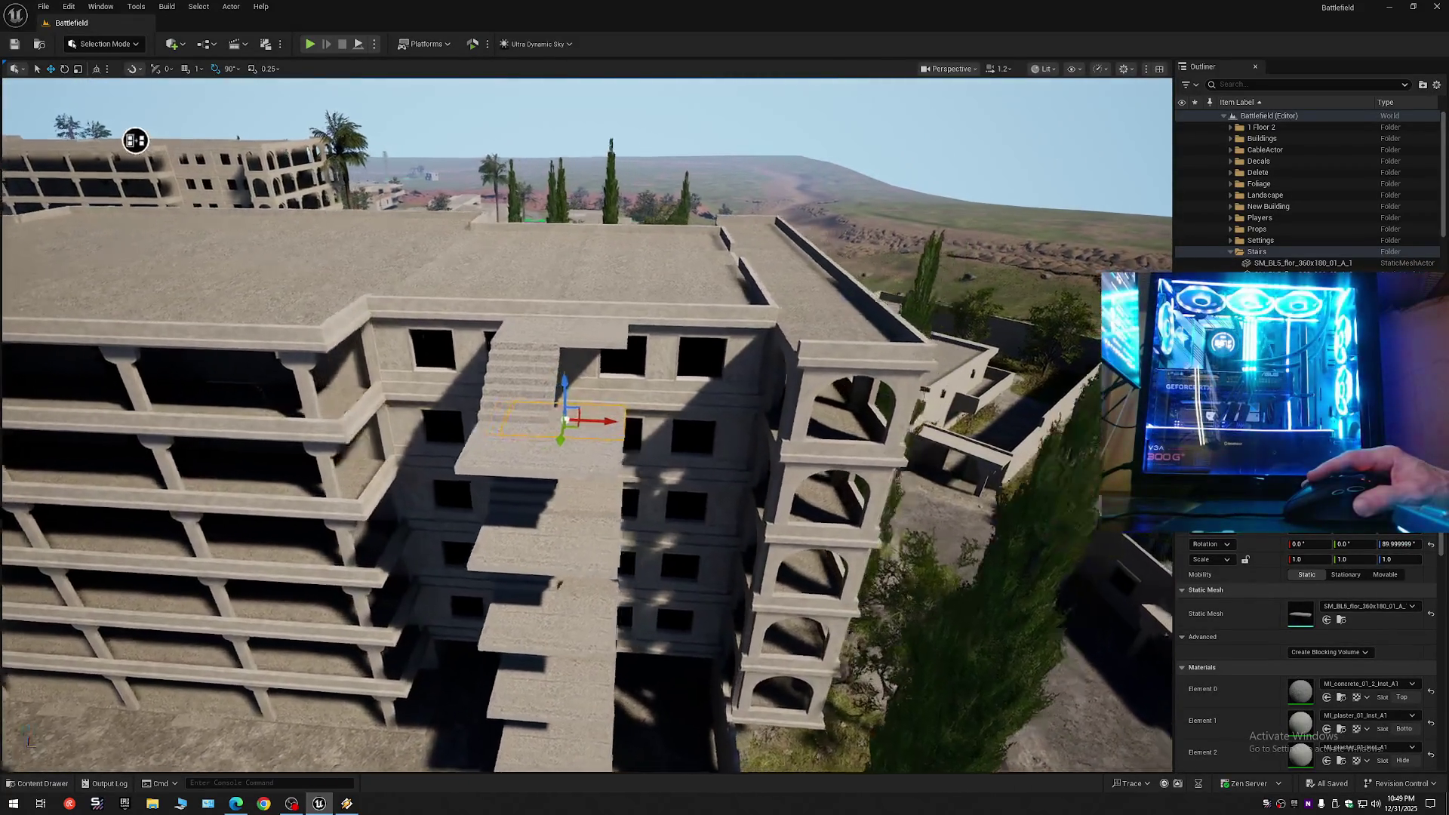
key("w")
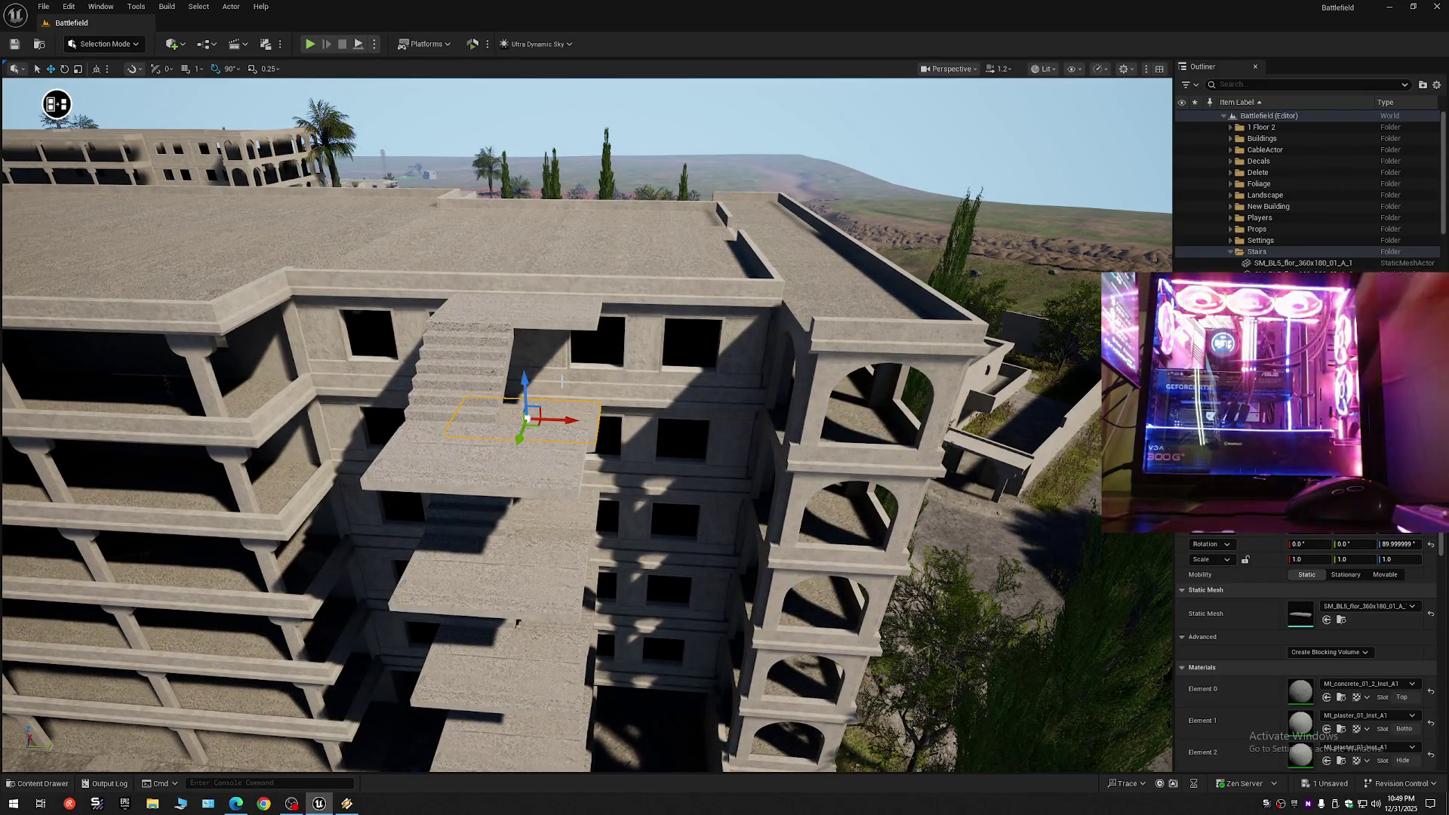
left_click(564, 421)
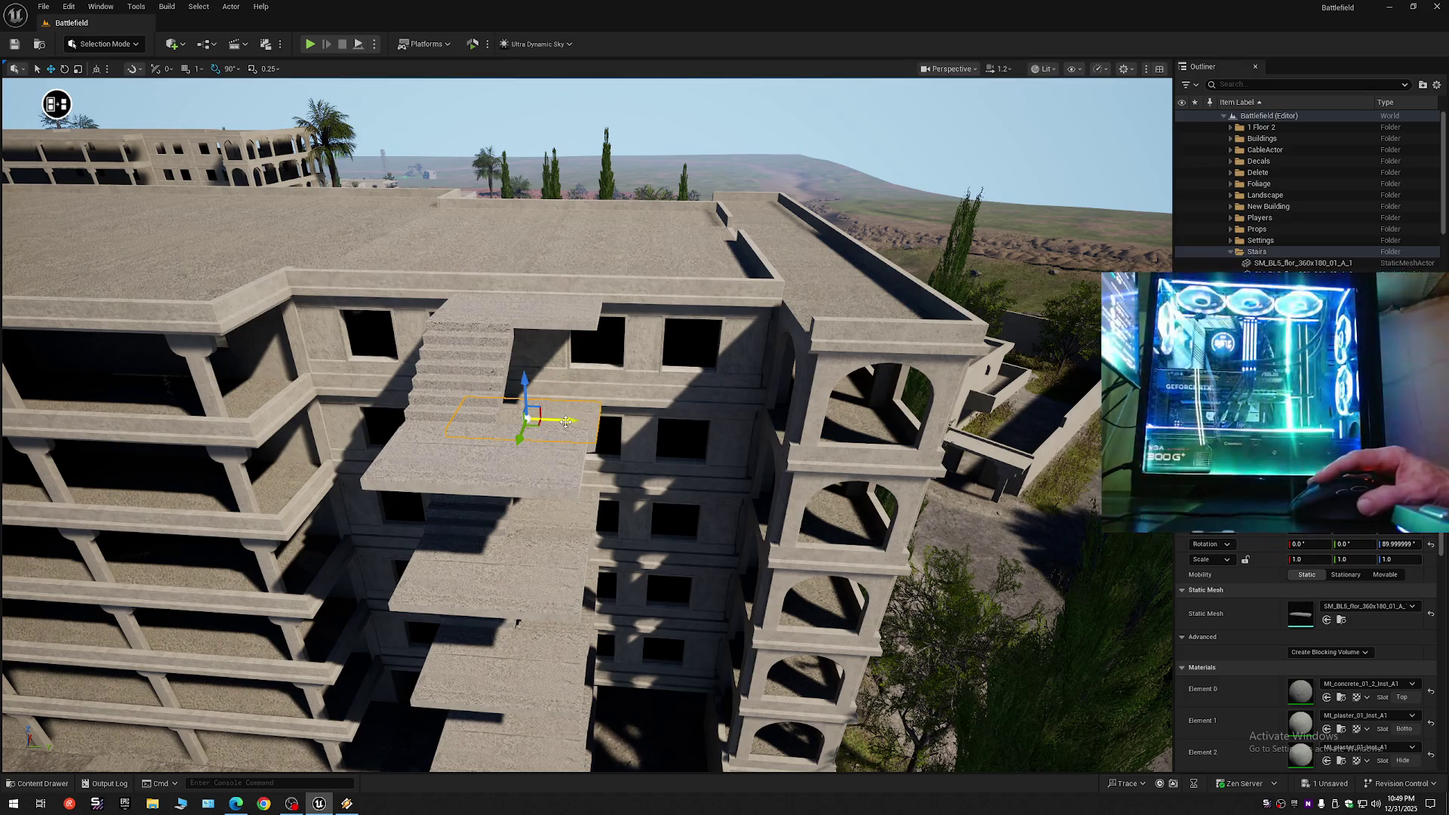
left_click_drag(566, 422, 639, 423)
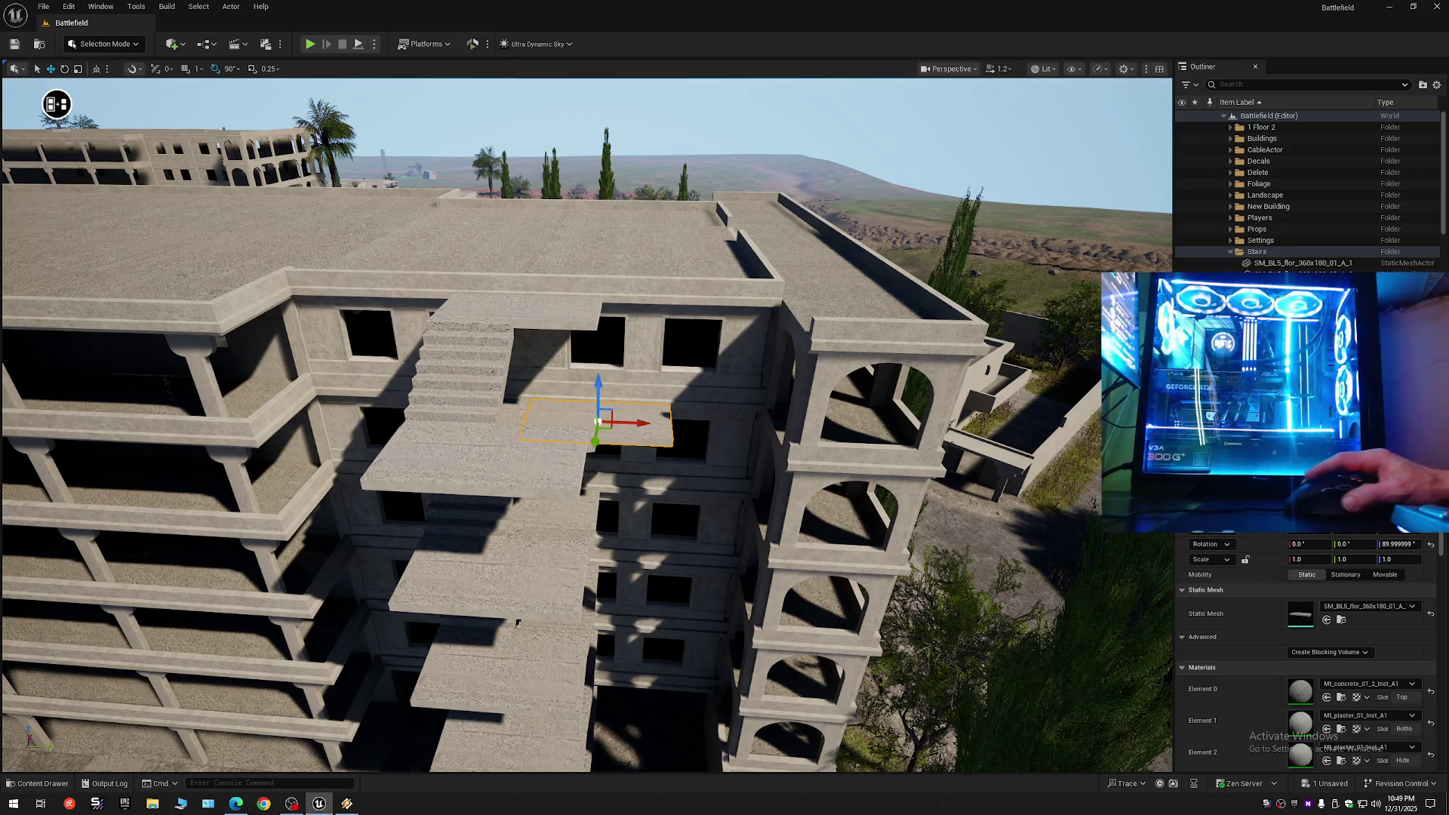
left_click_drag(1256, 233, 1265, 119)
Step: Collapse the Outliner, focus on the slab, and scale it along X to 3.574
left_click(1436, 85)
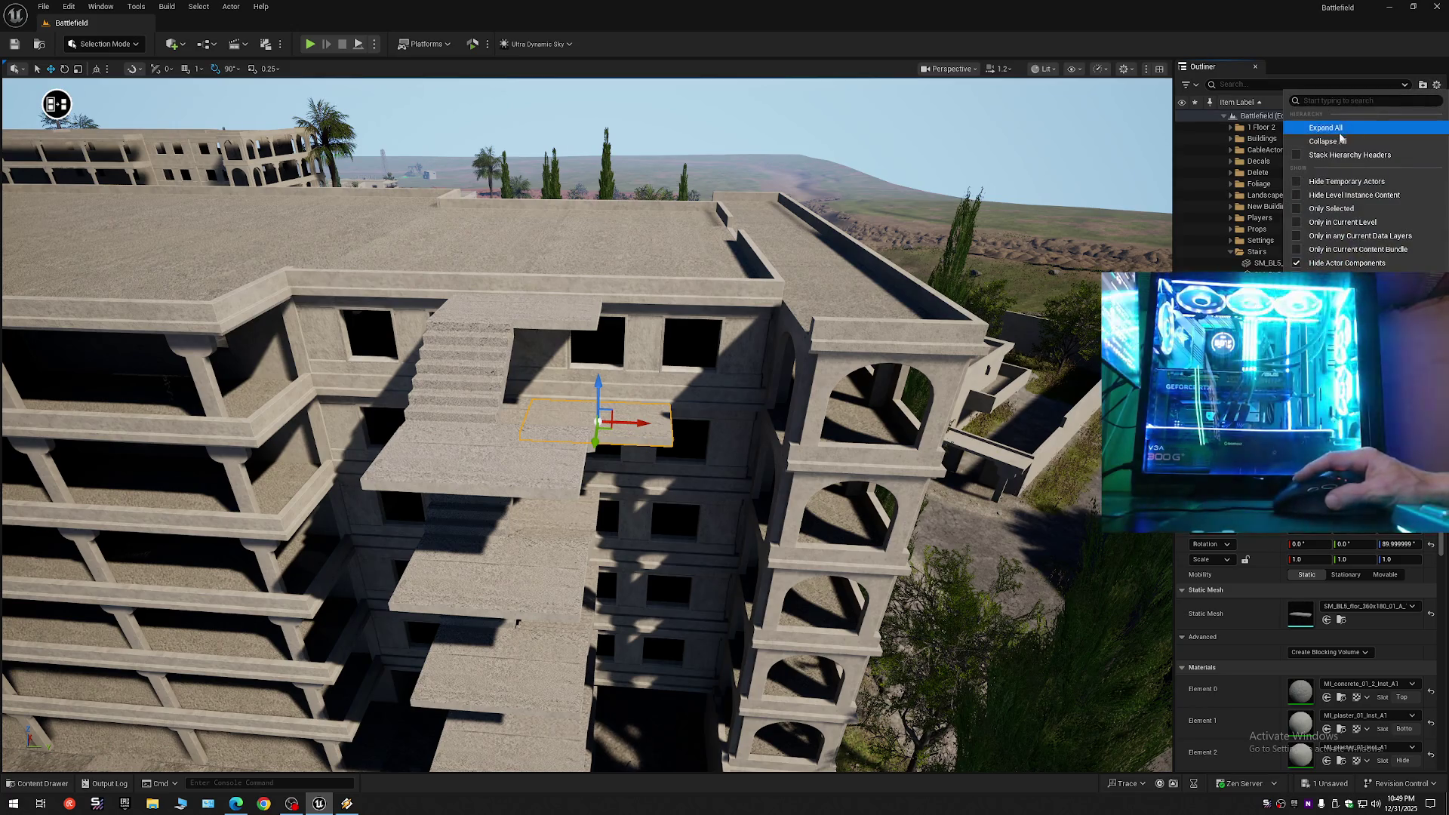
left_click(1302, 144)
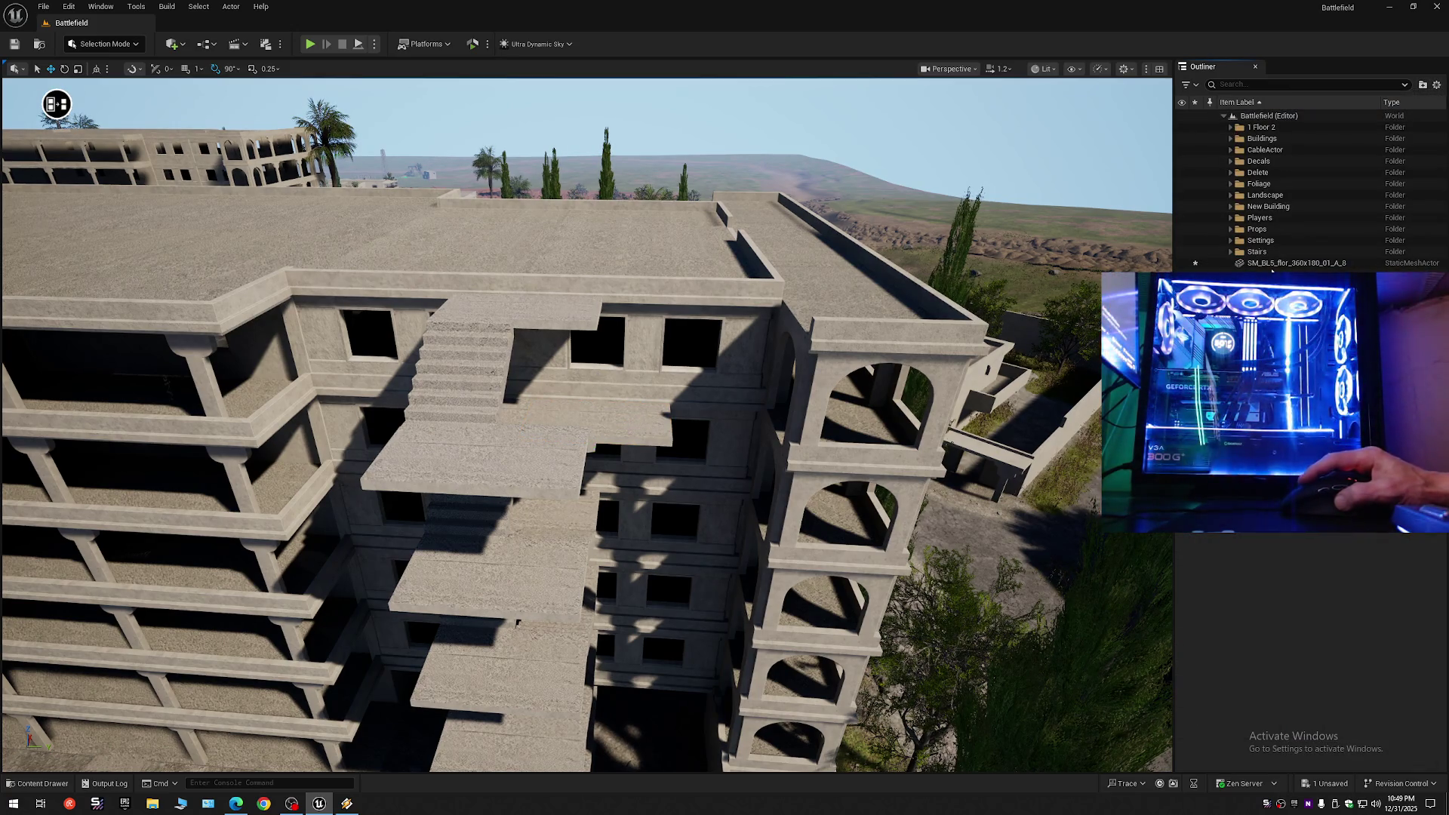
double_click(1274, 264)
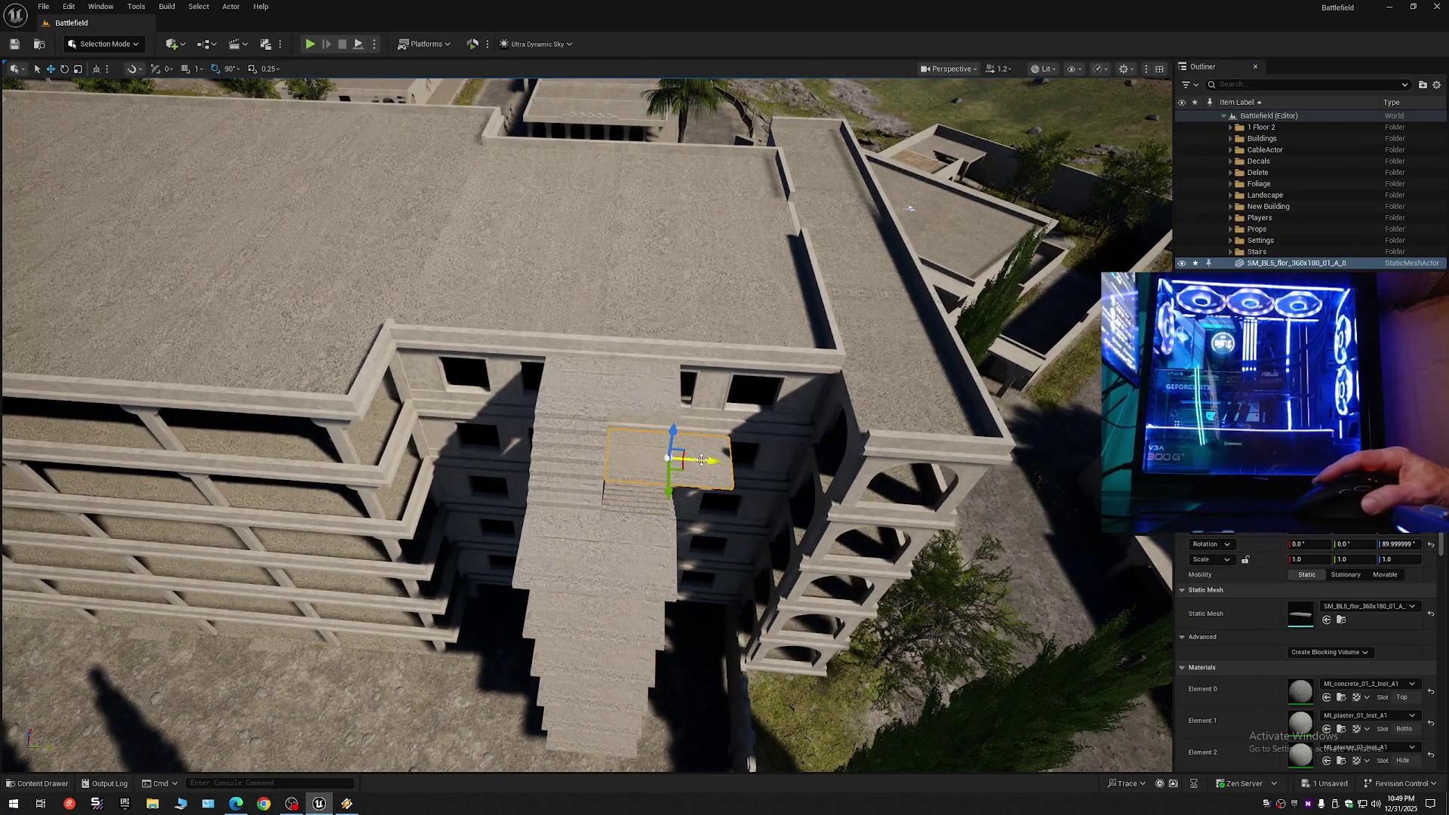
mouse_move(702, 459)
left_mouse_down()
mouse_move(619, 461)
mouse_move(693, 456)
left_mouse_up()
key("e")
key("r")
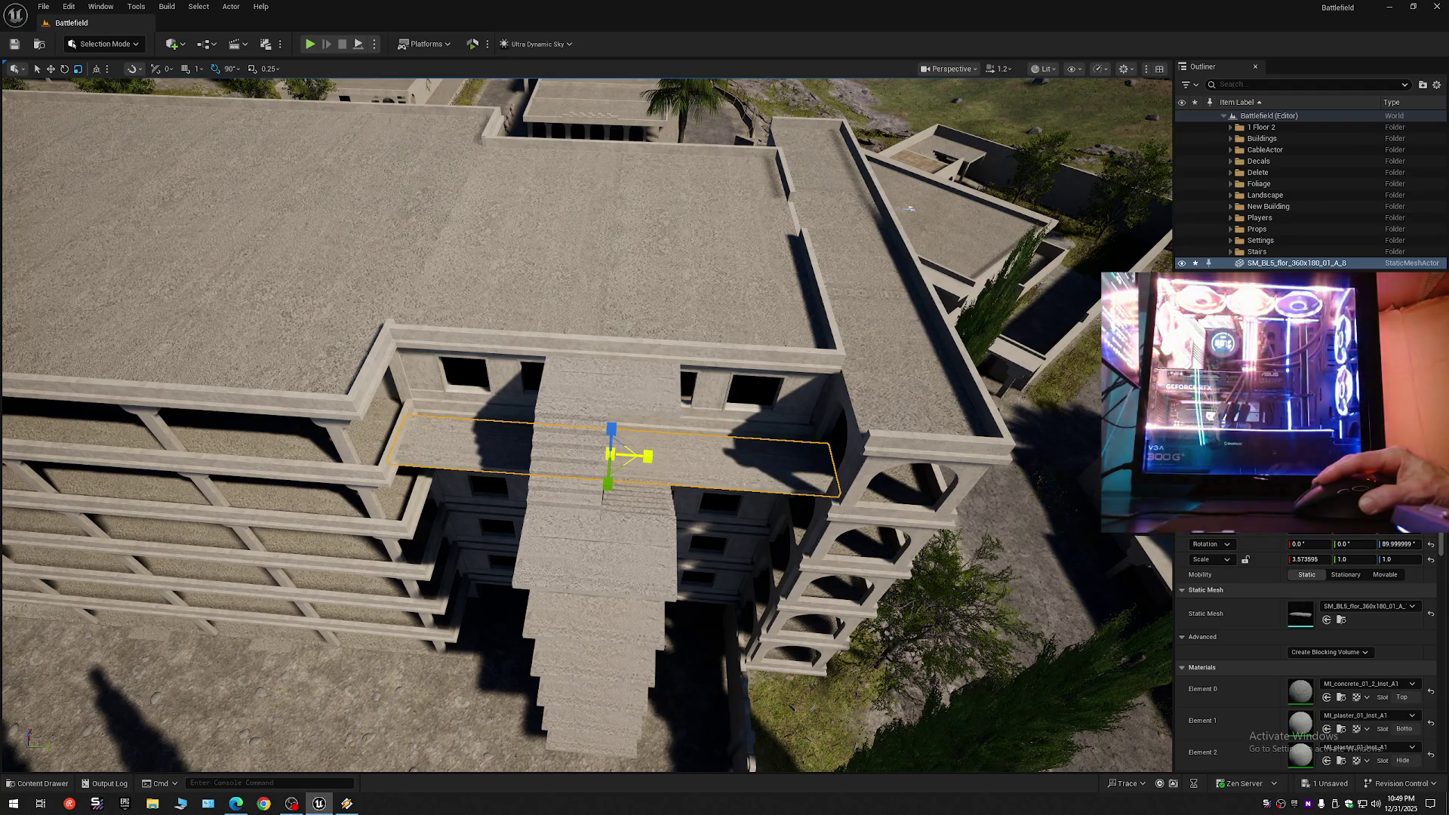
scroll(658, 470, "down", 2)
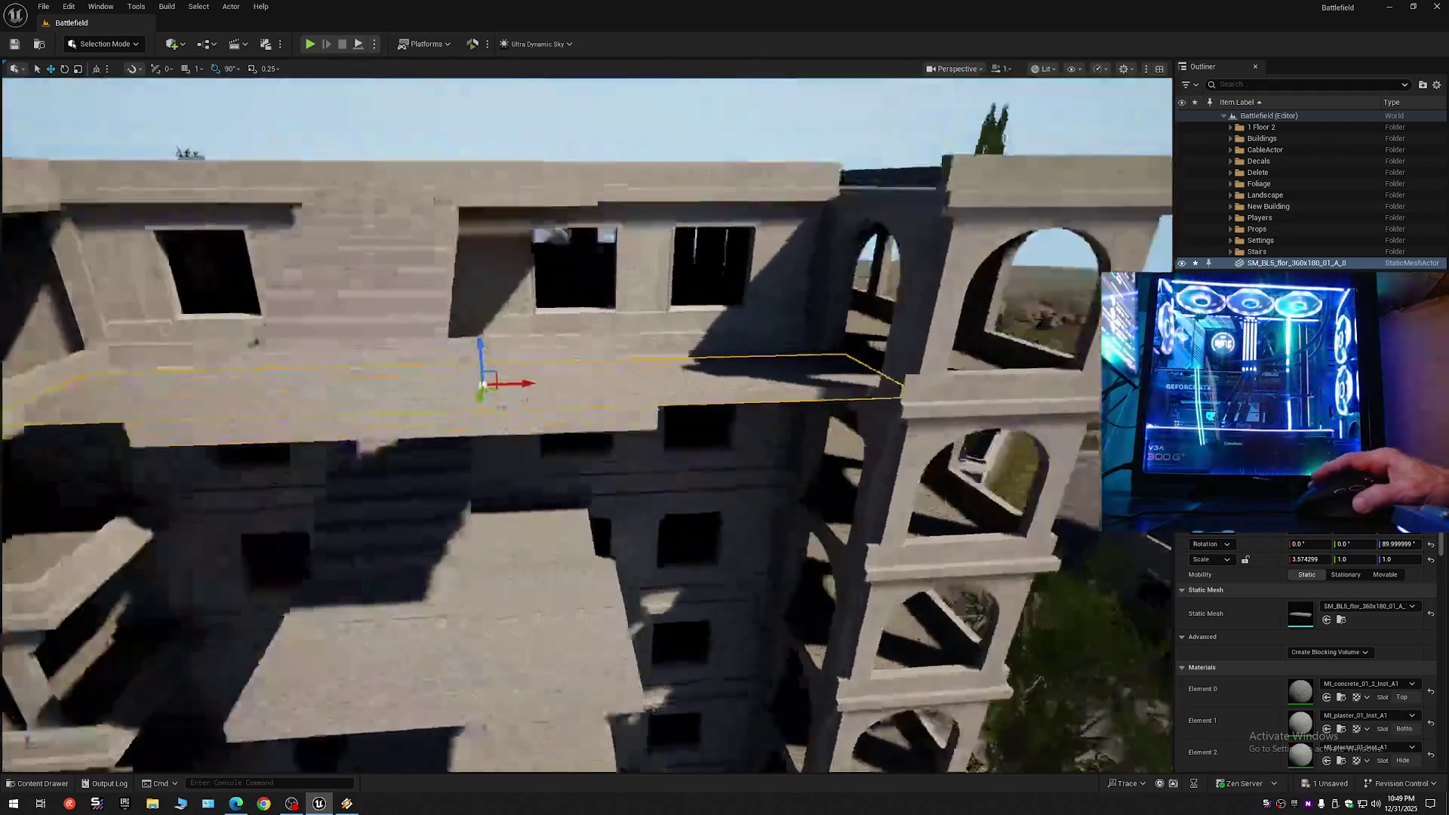
scroll(658, 470, "down", 1)
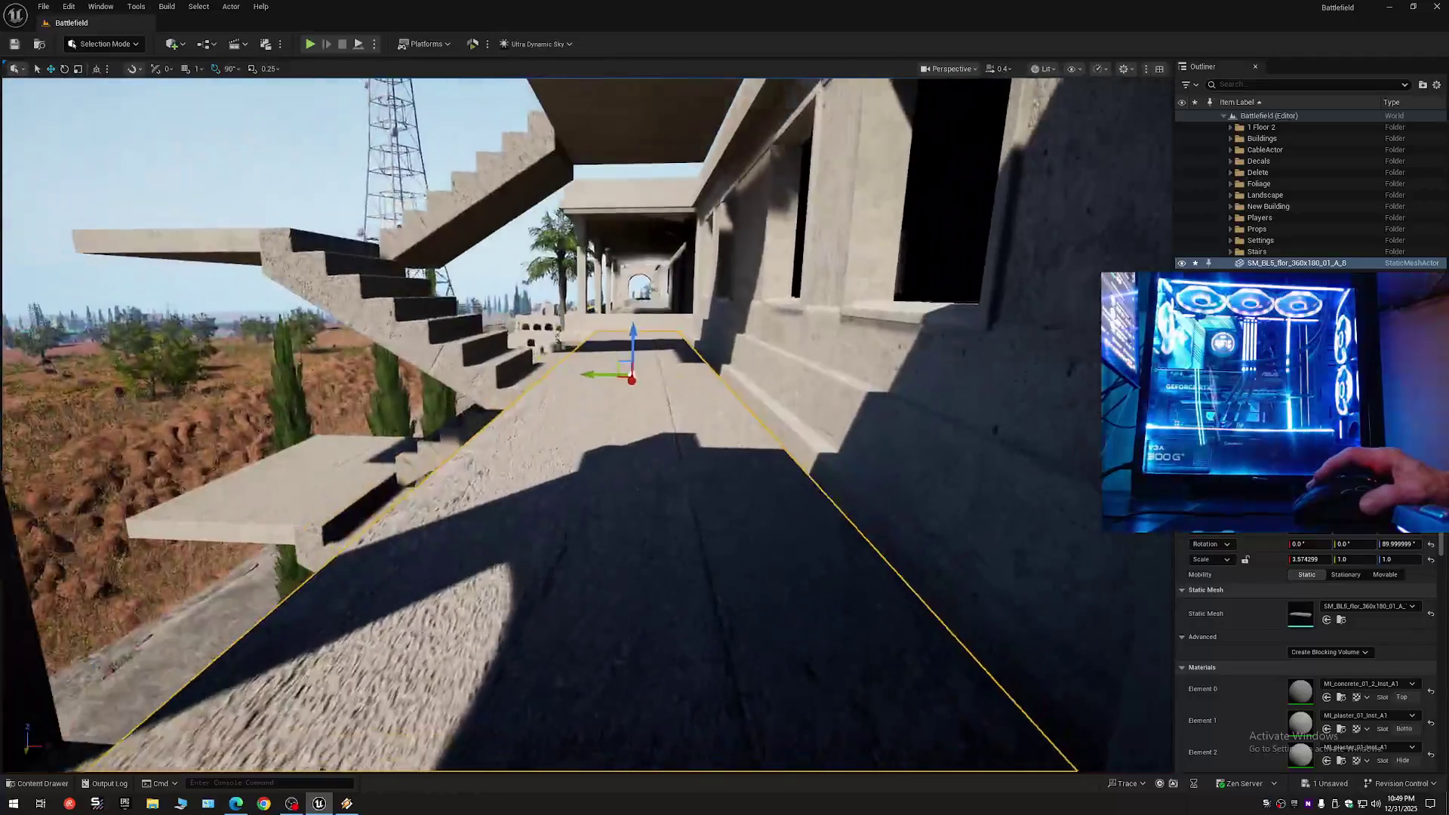
scroll(659, 470, "up", 1)
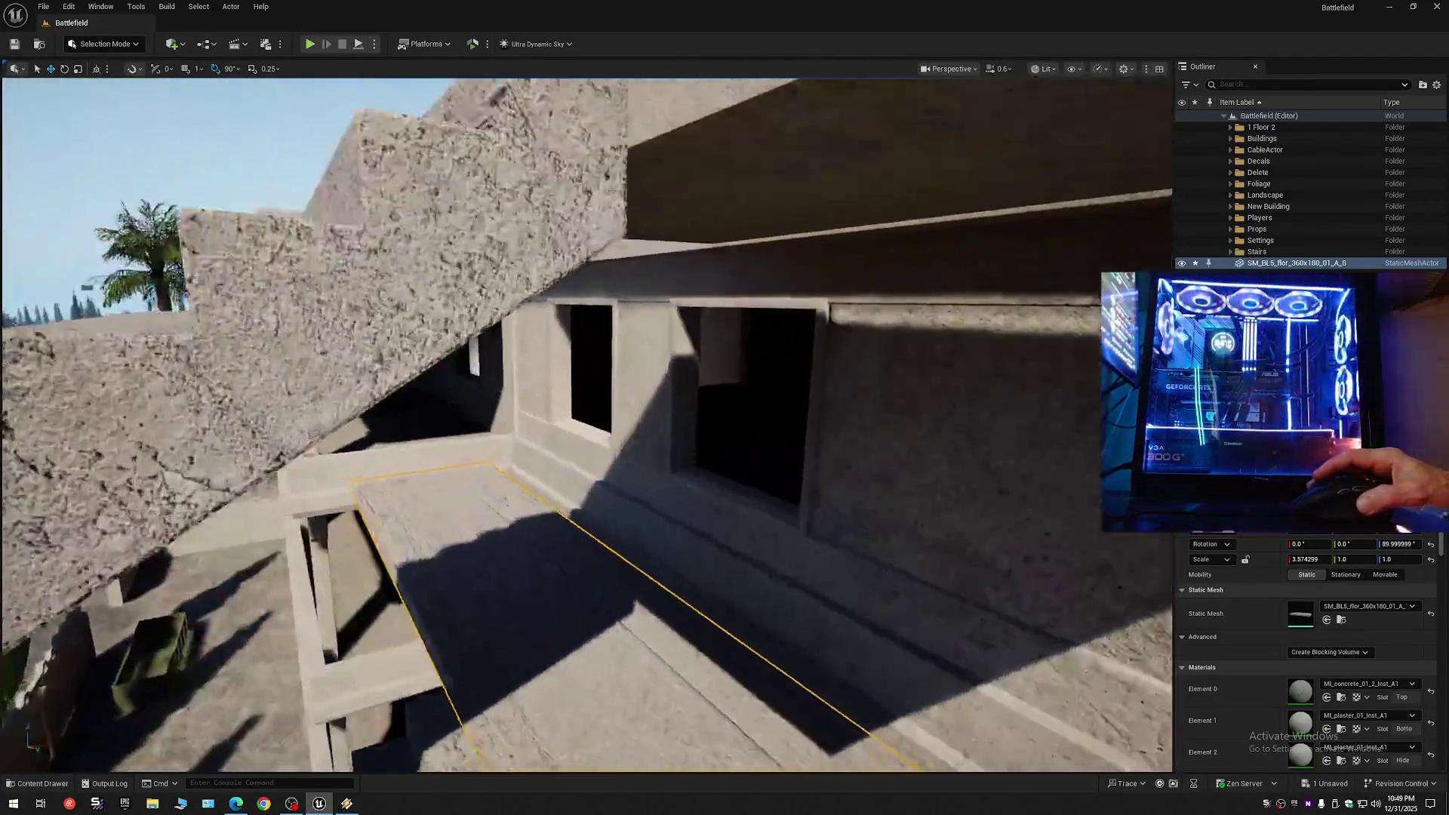
mouse_move(659, 470)
left_mouse_down()
mouse_move(606, 455)
mouse_move(689, 440)
left_mouse_up()
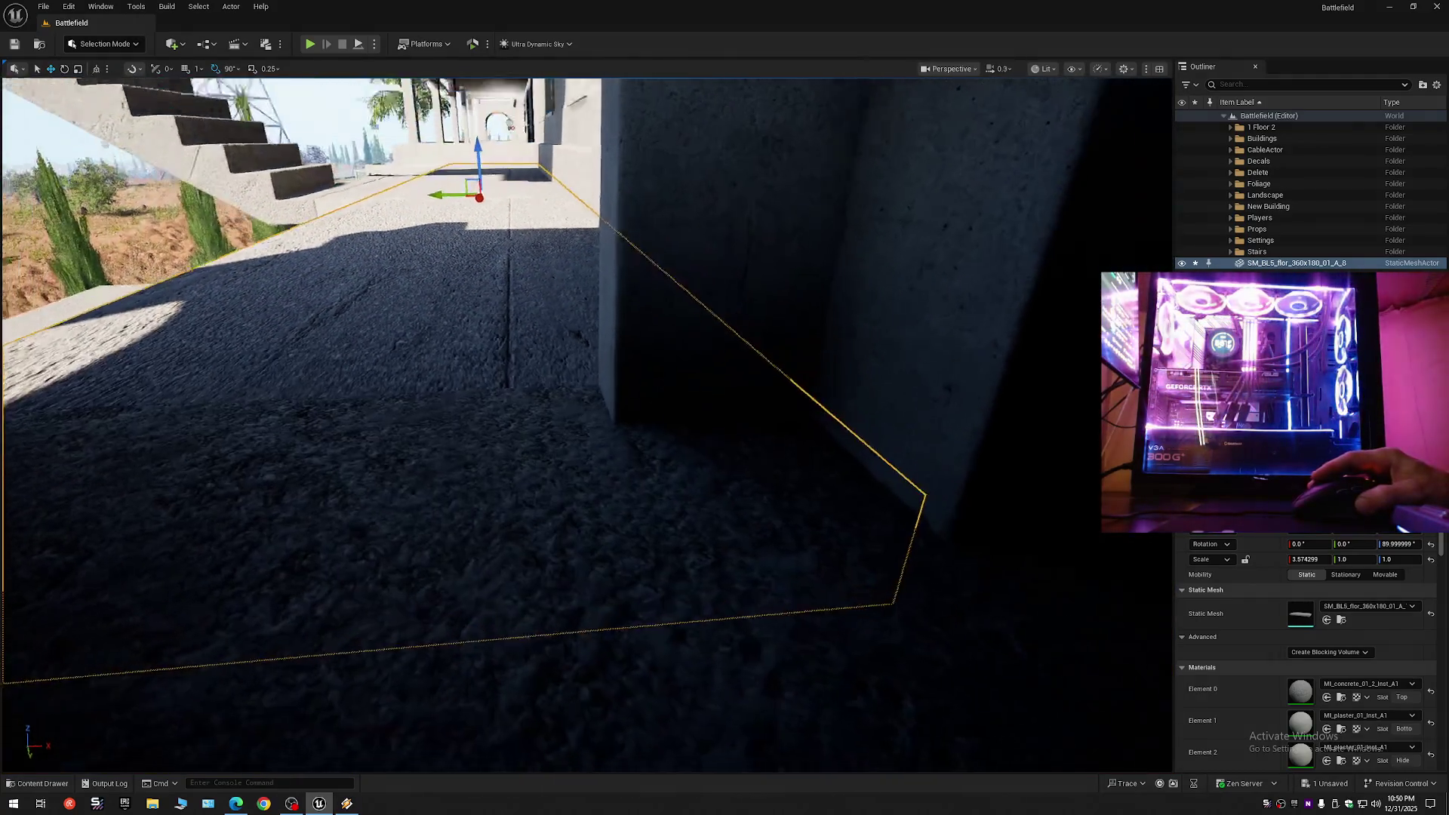
key("w")
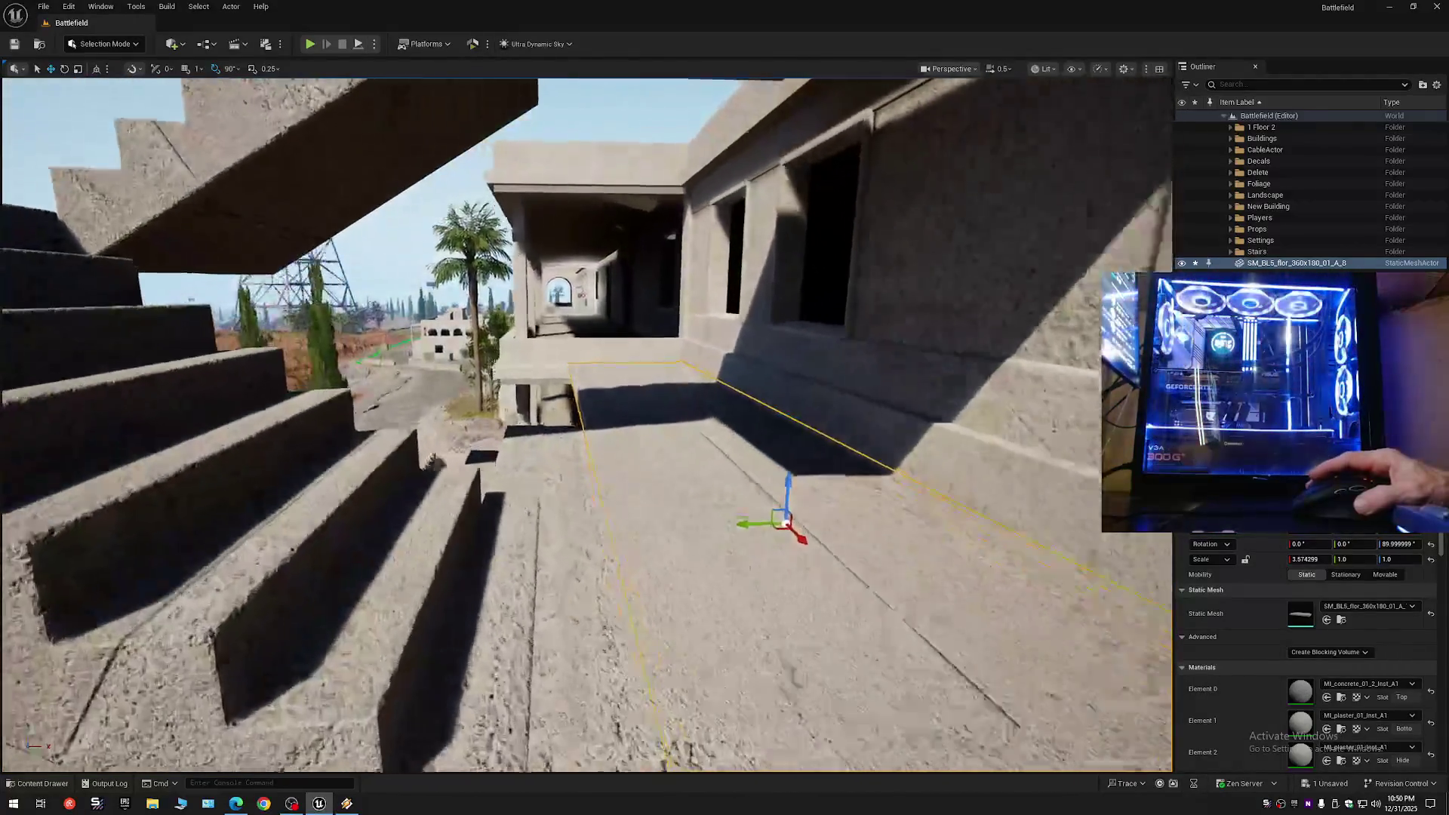
key("w")
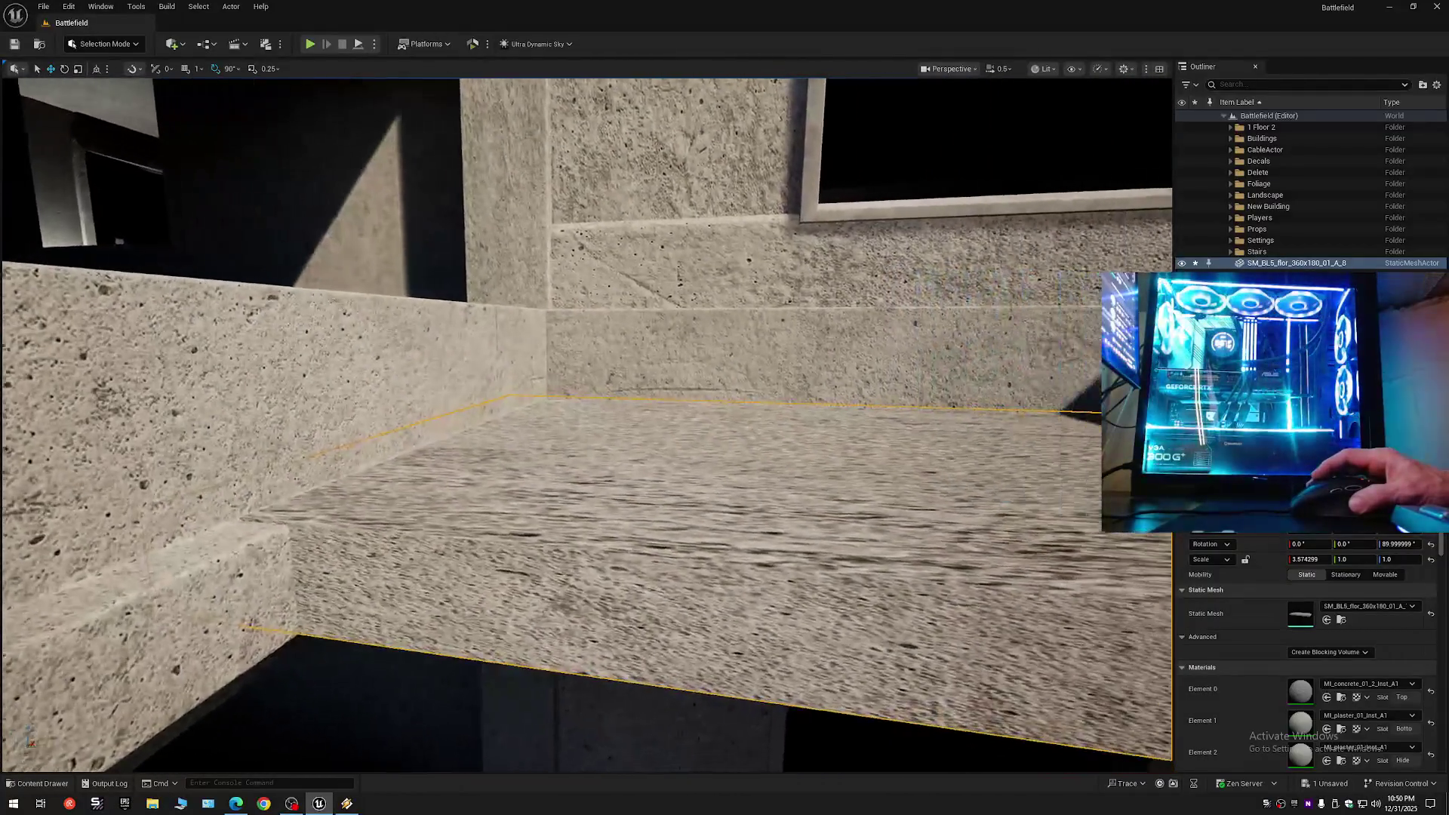
key("w")
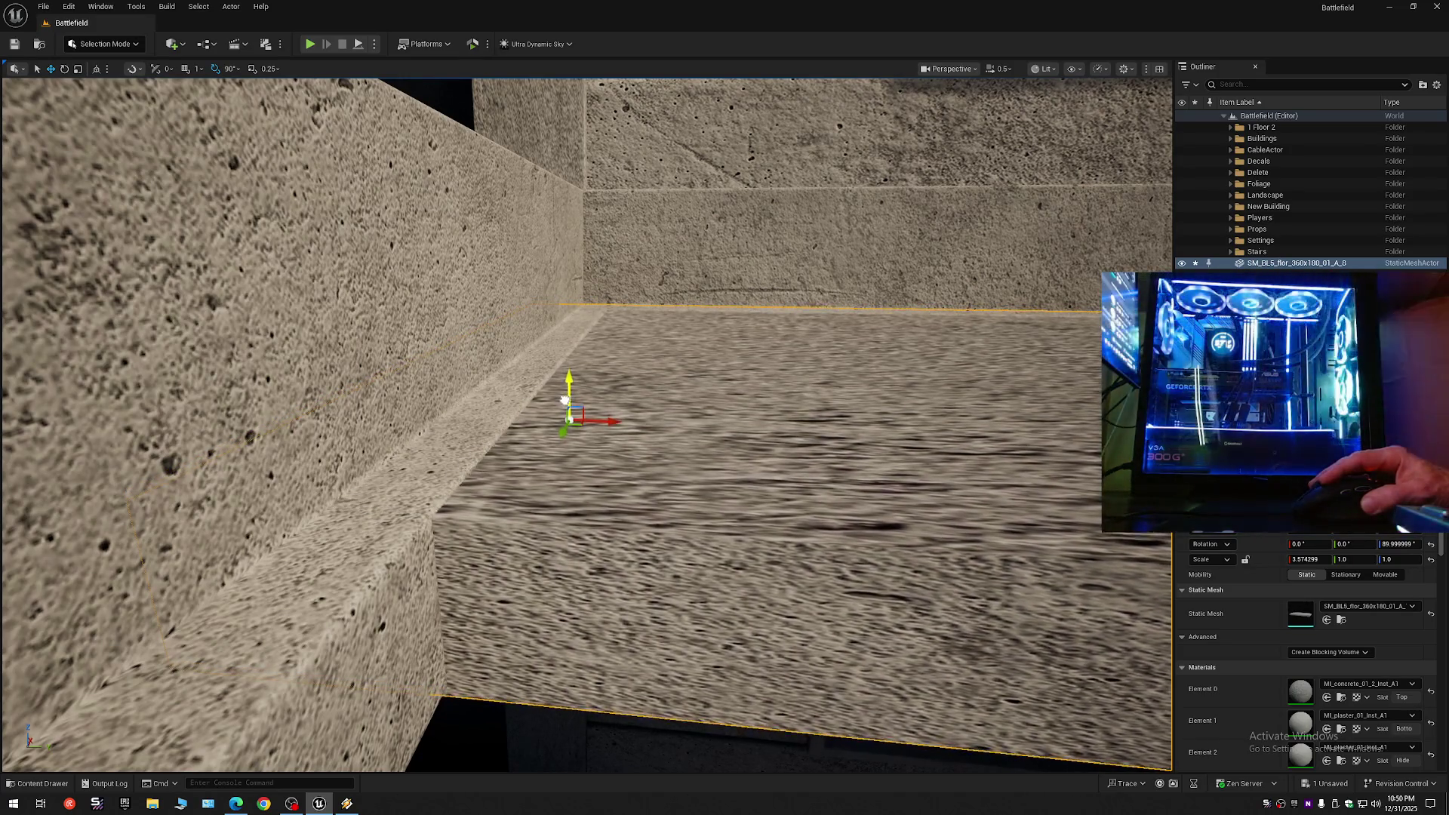
key("s")
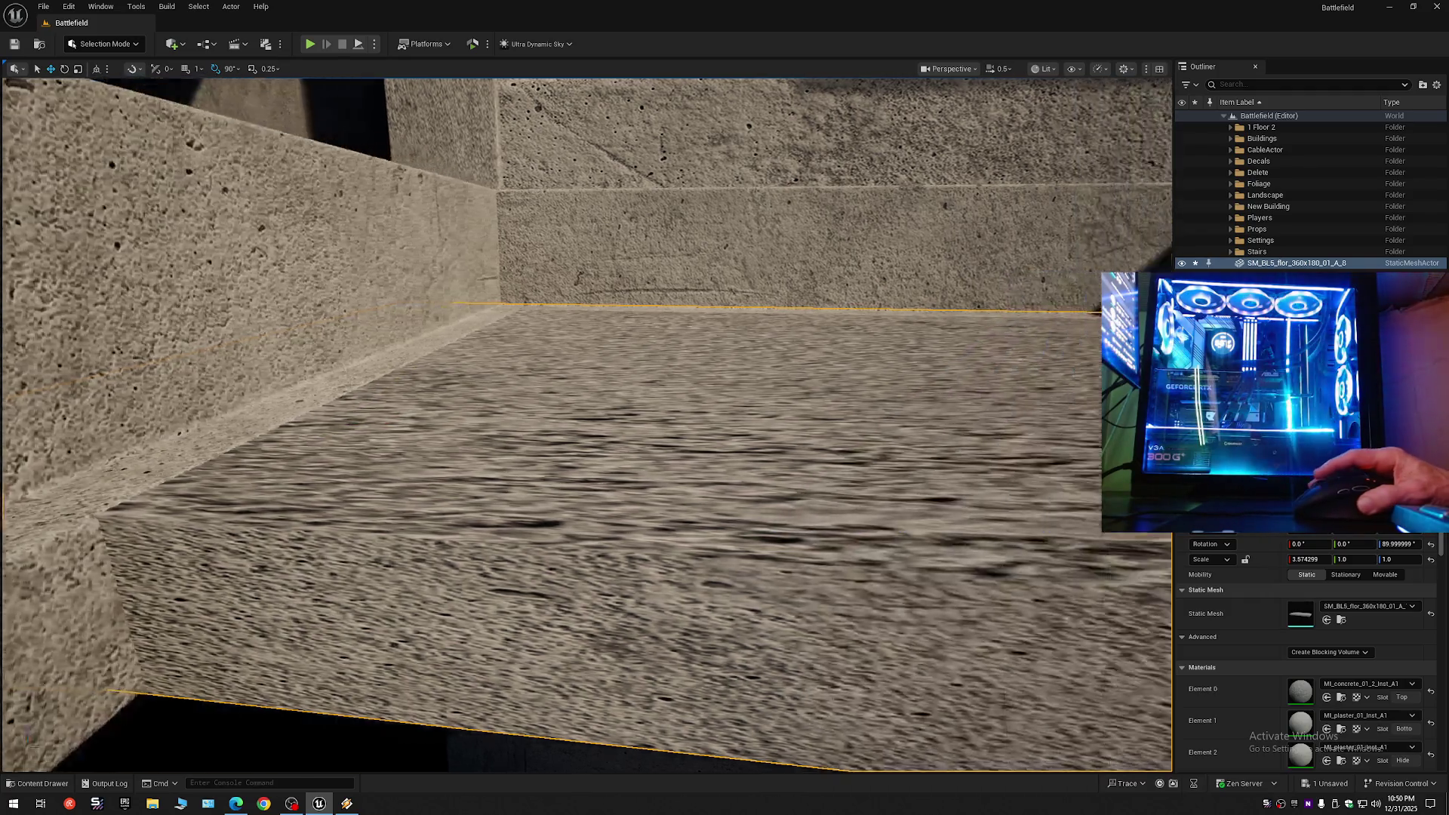
key("w")
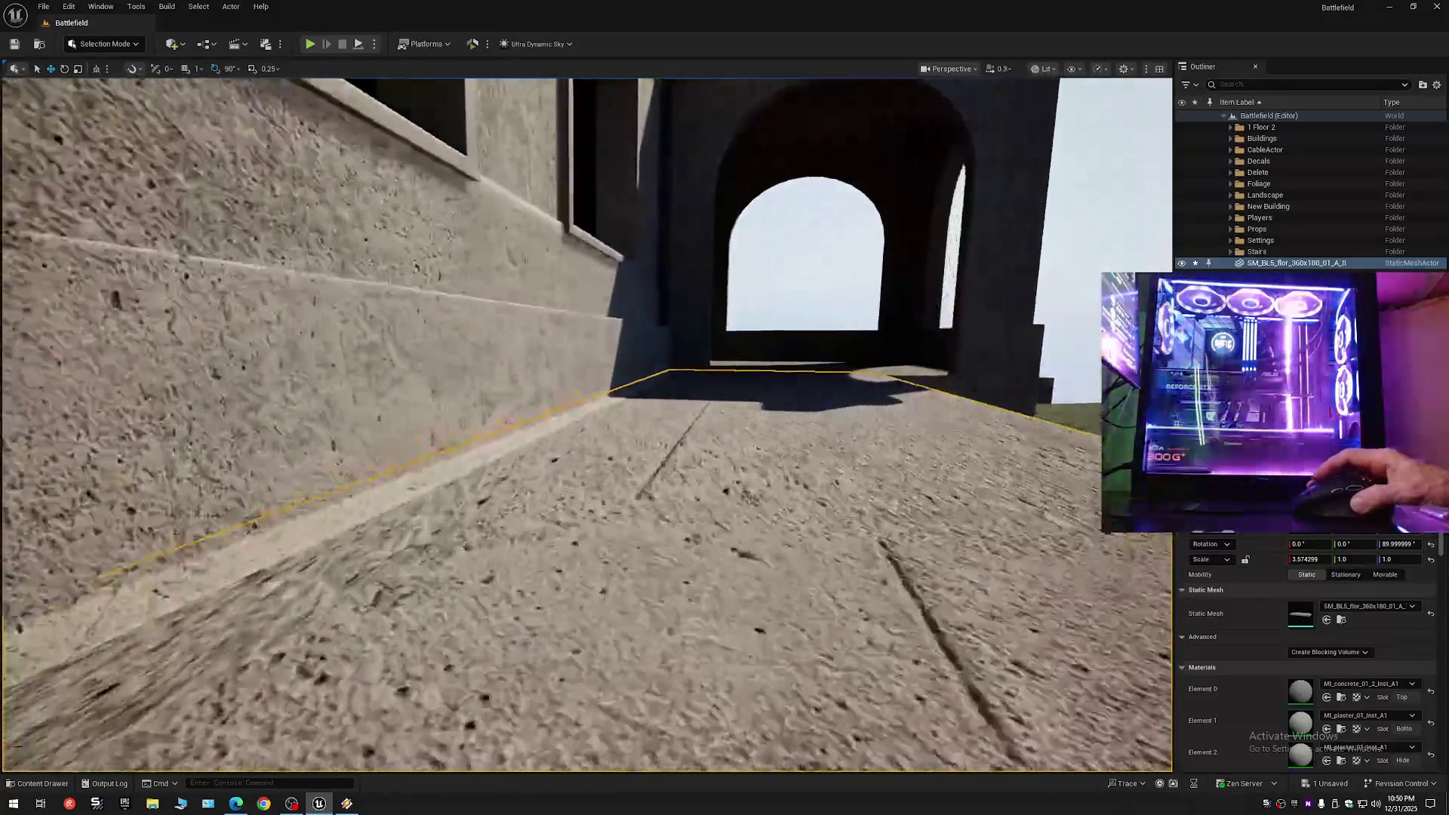
scroll(586, 423, "down", 3)
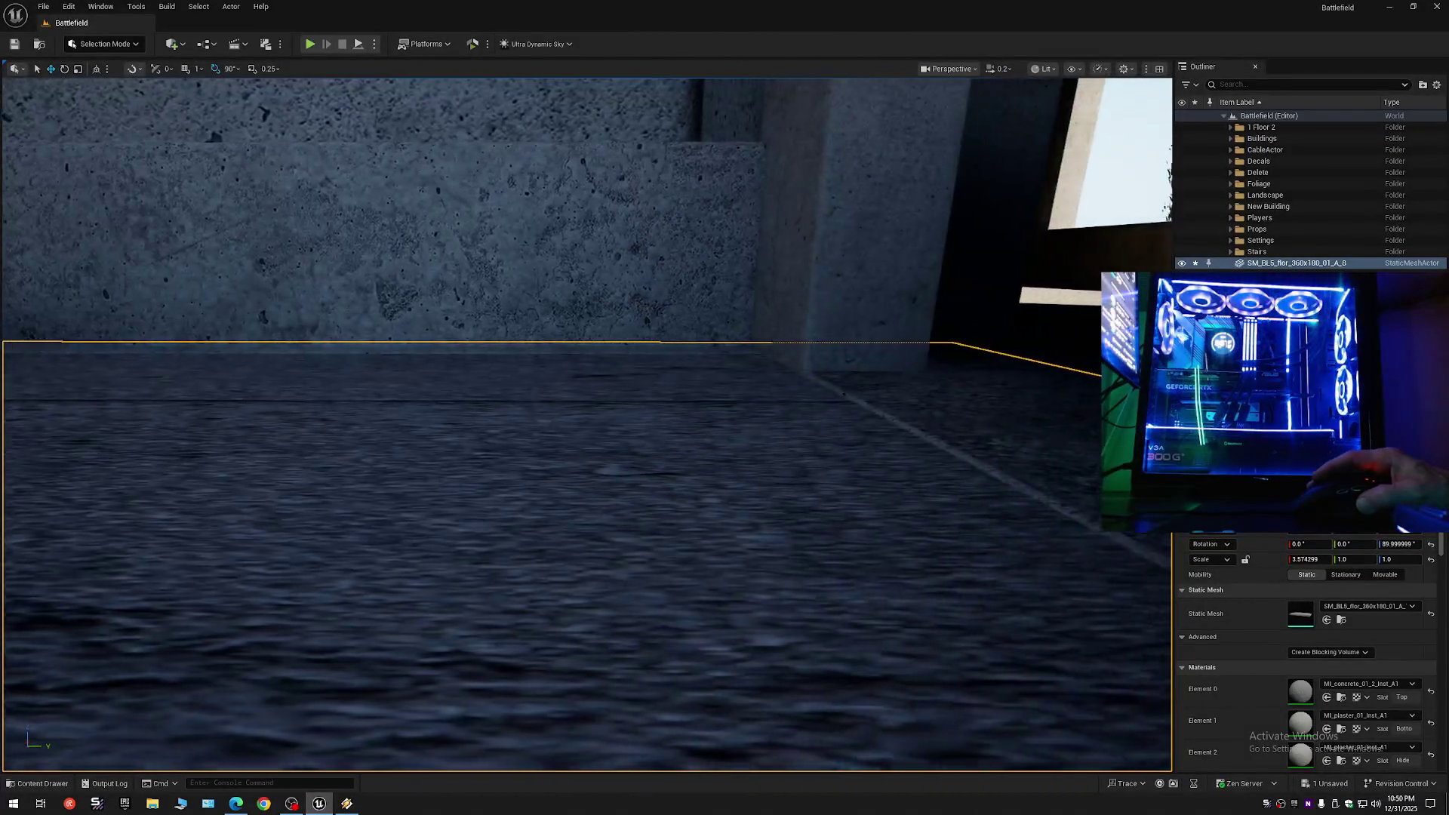
scroll(585, 422, "up", 1)
scroll(585, 422, "down", 1)
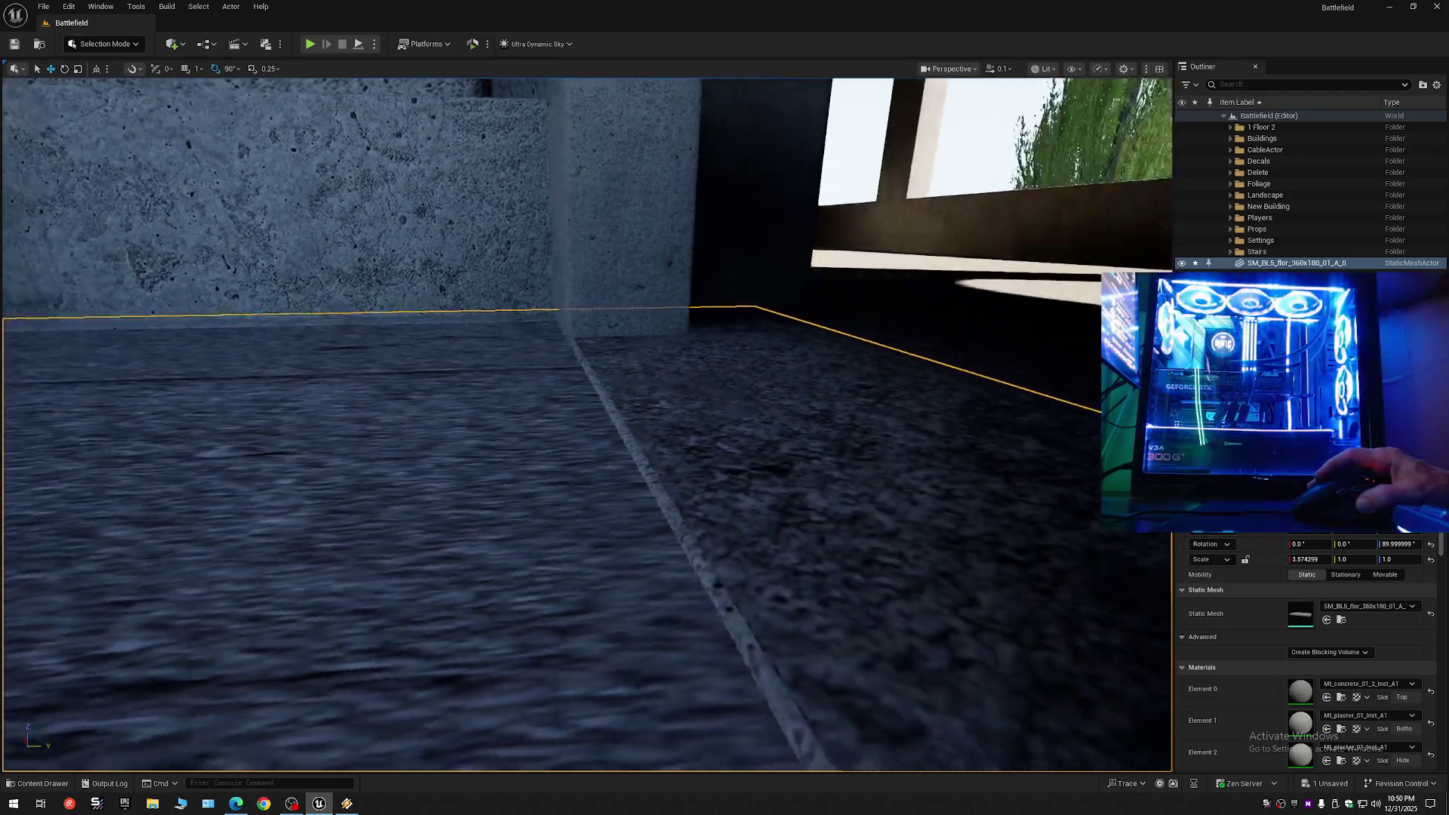
key("q")
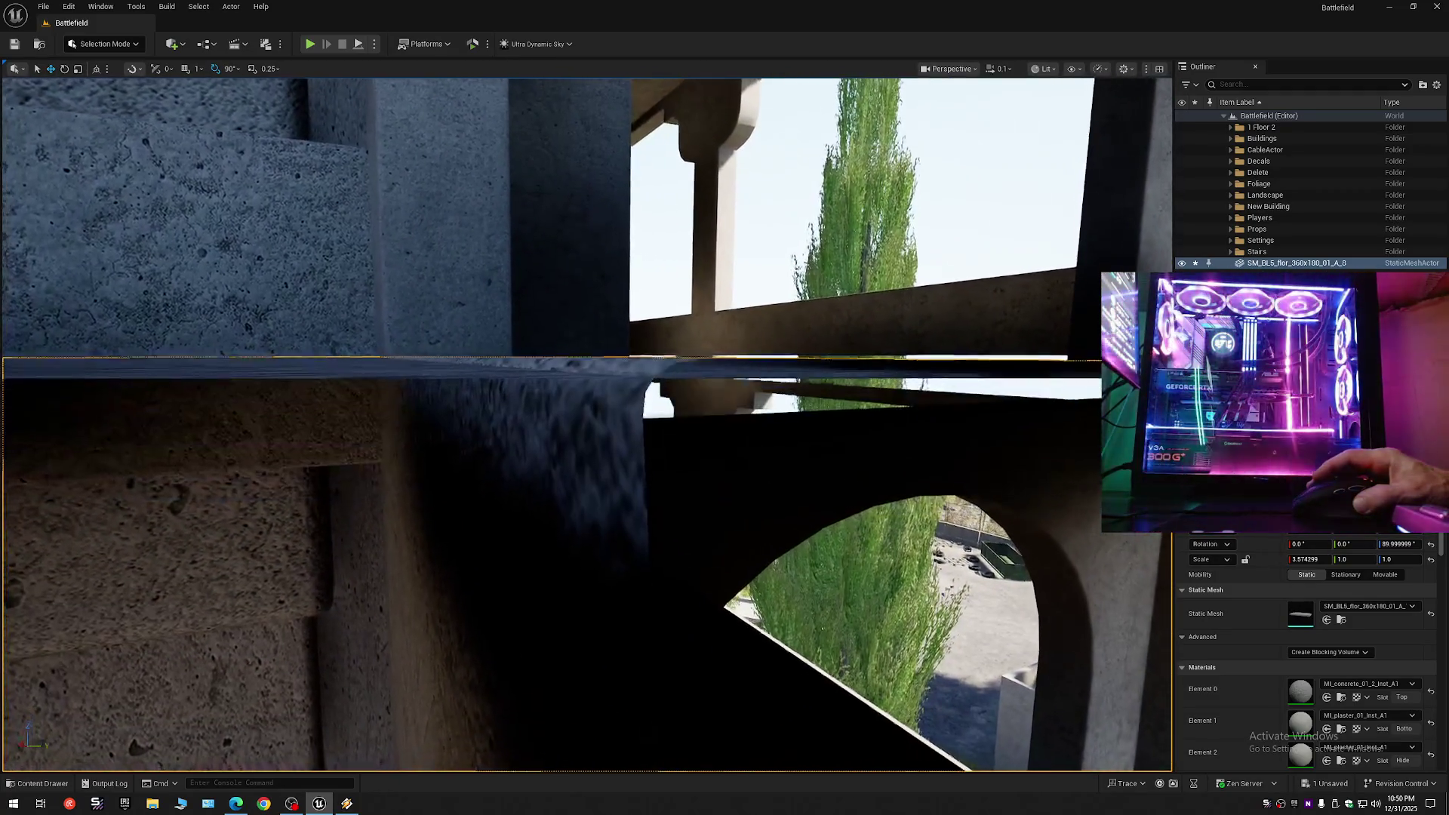
key("w")
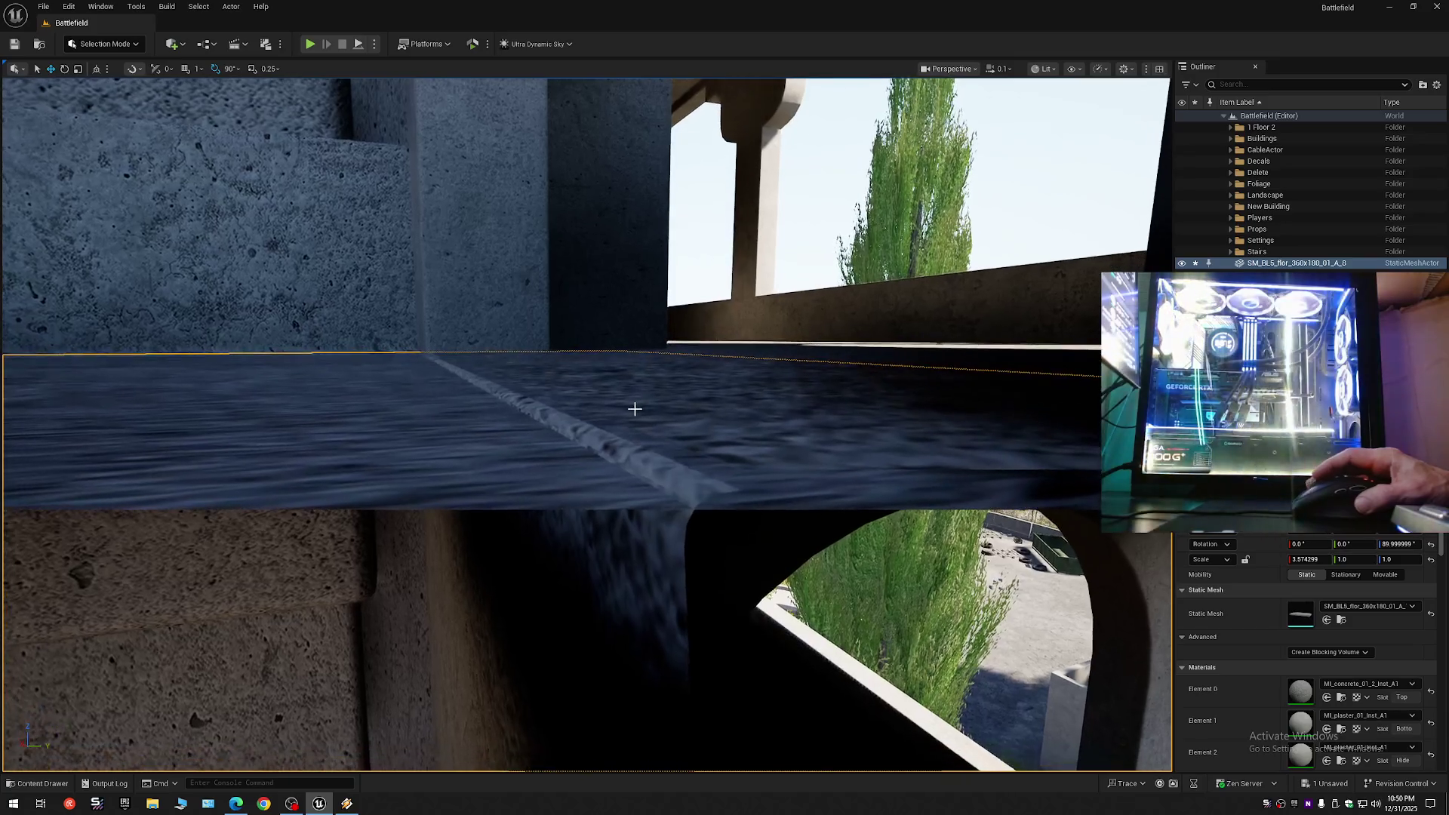
left_click(645, 401)
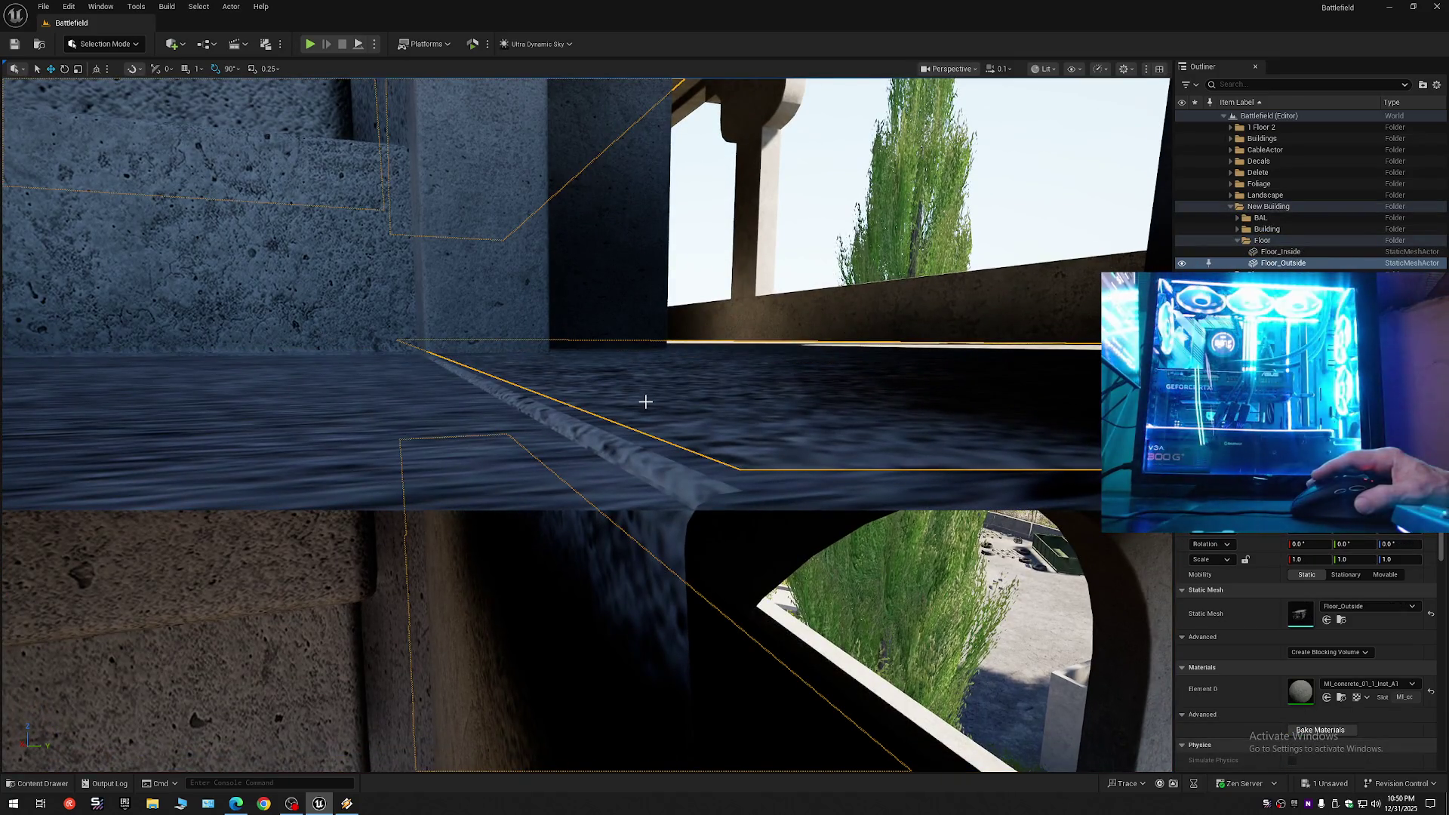
Step: Hide Floor_Outside to look at the structure beneath, then show it again and deselect it
key("q")
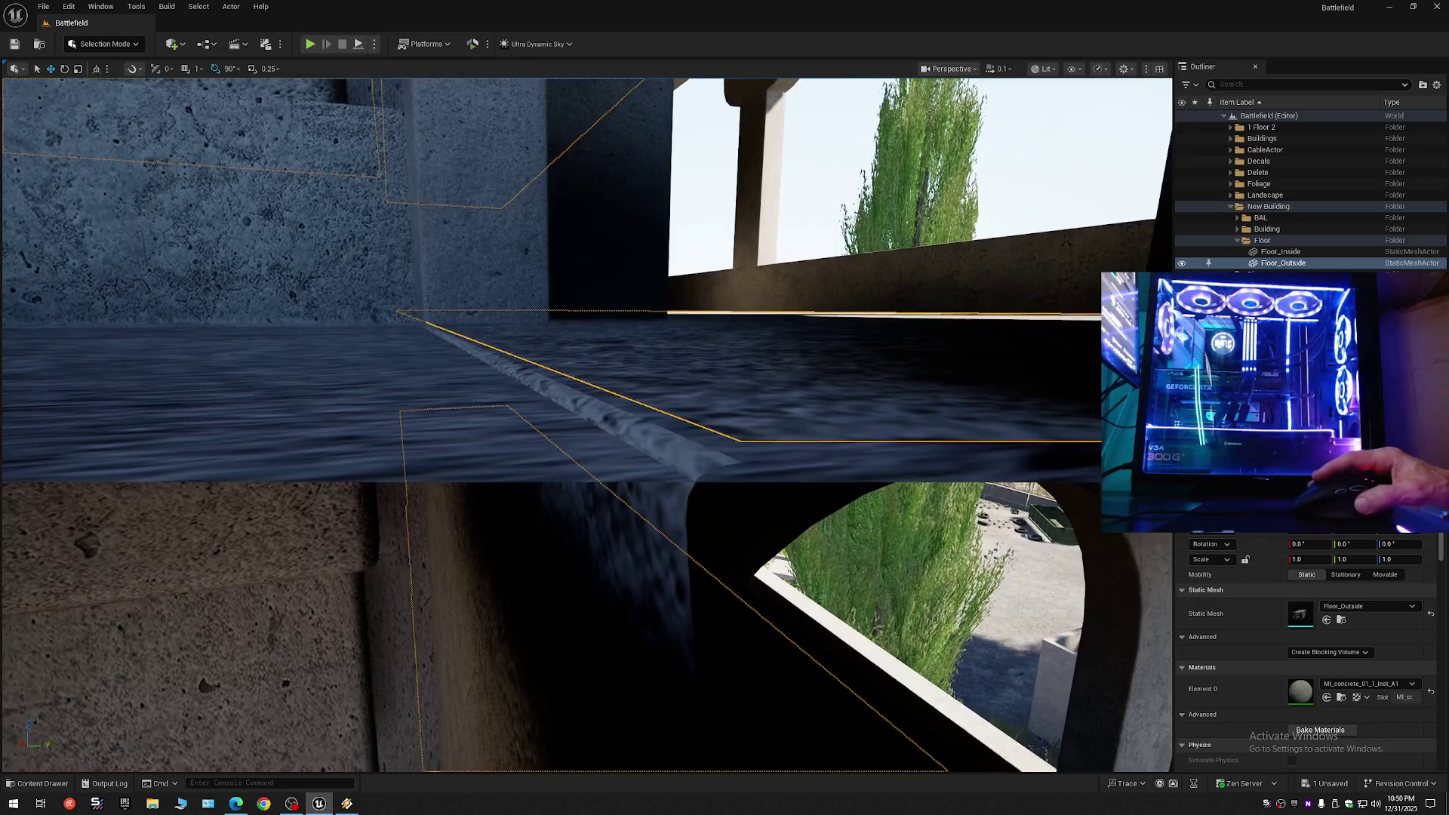
key("q")
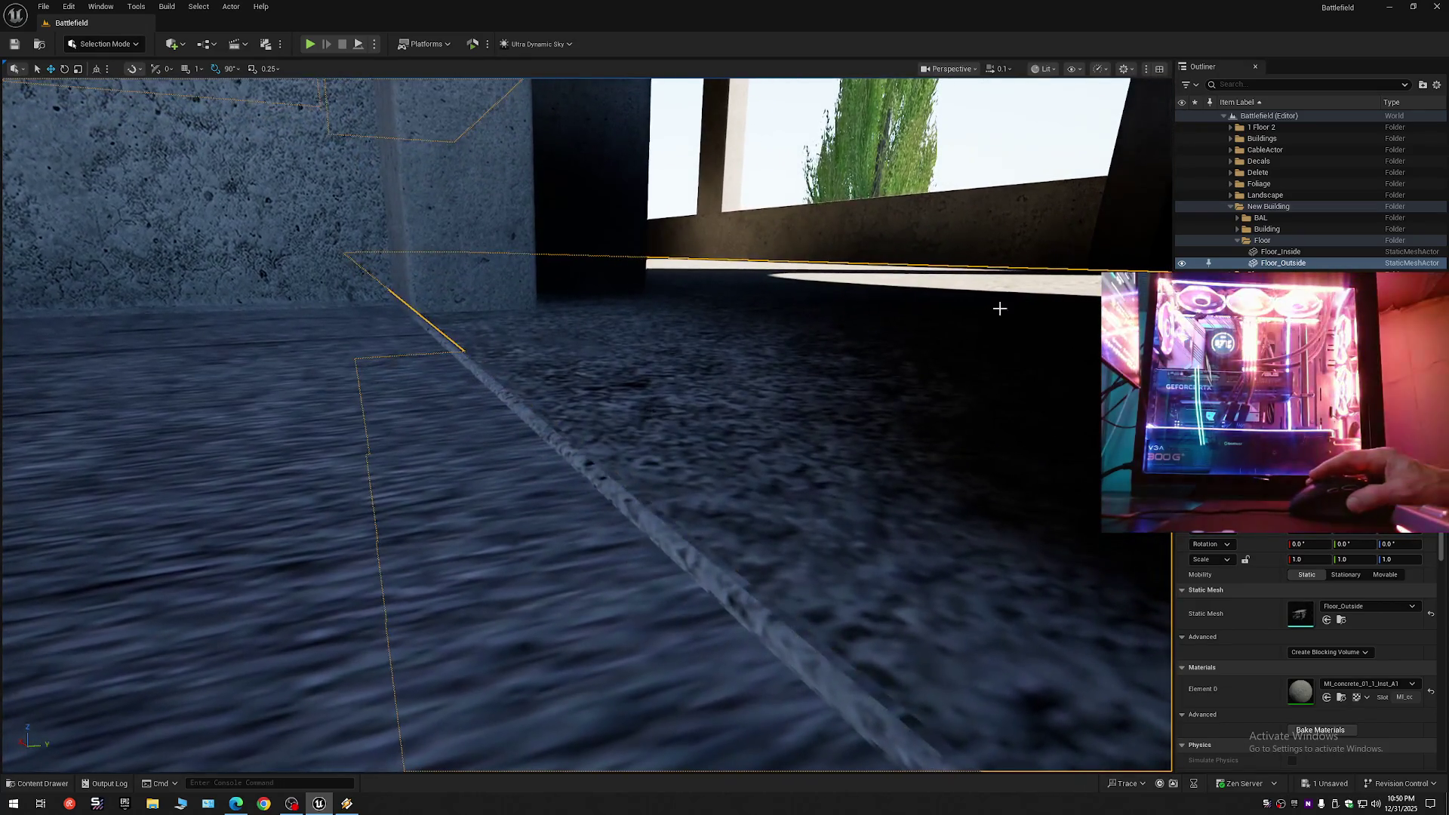
left_click(1181, 265)
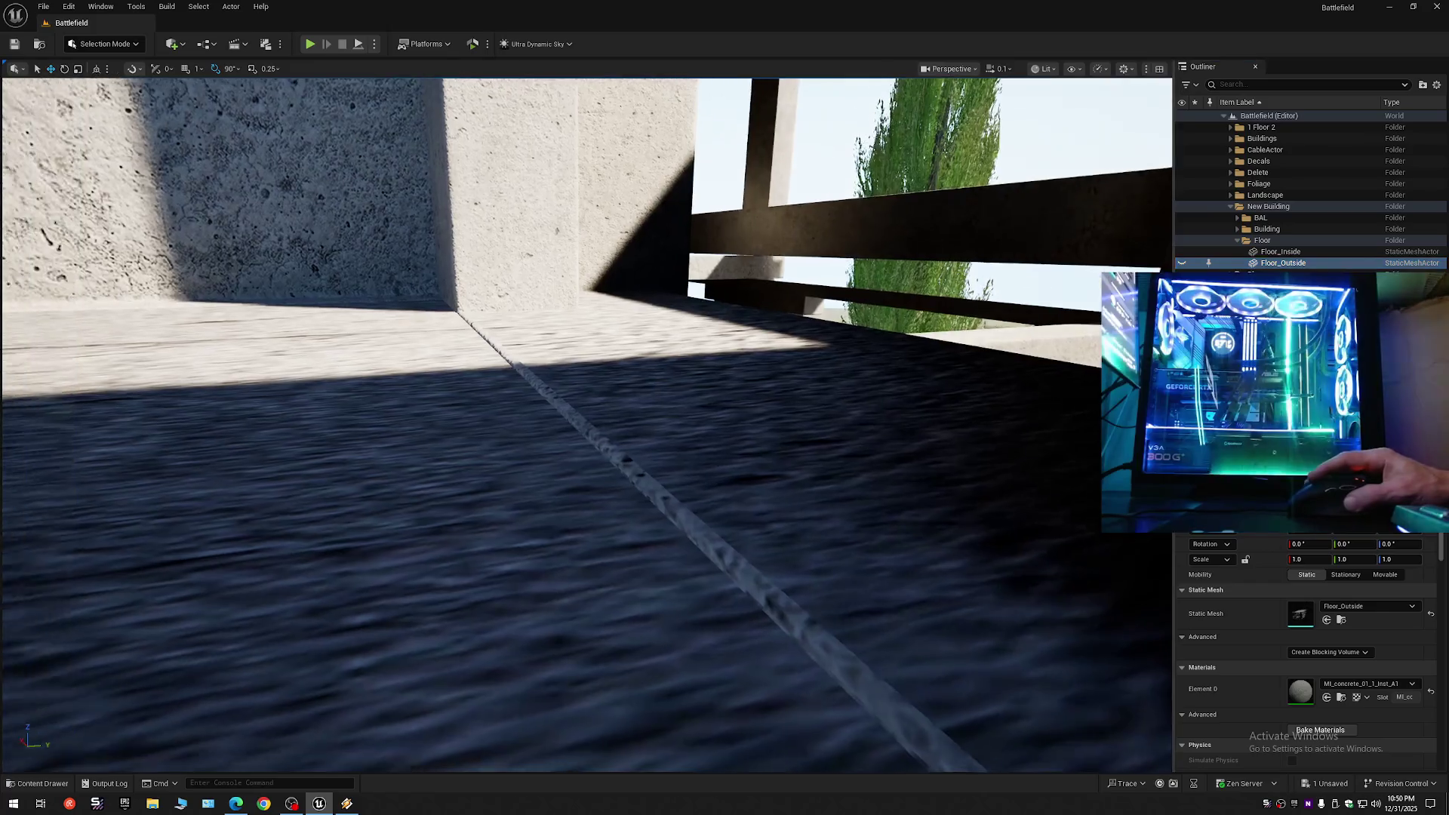
scroll(587, 424, "up", 2)
key("e")
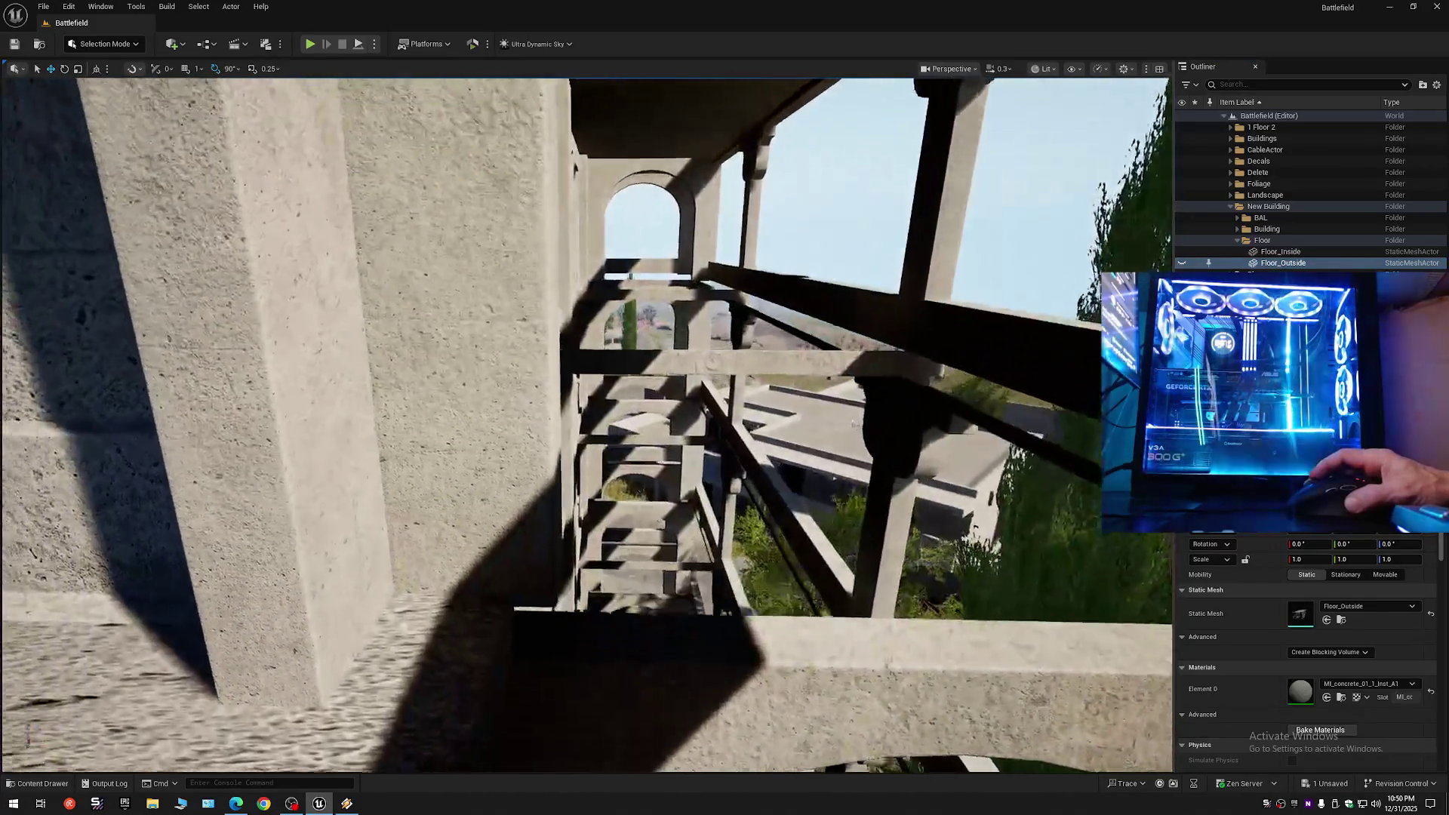
scroll(587, 424, "down", 1)
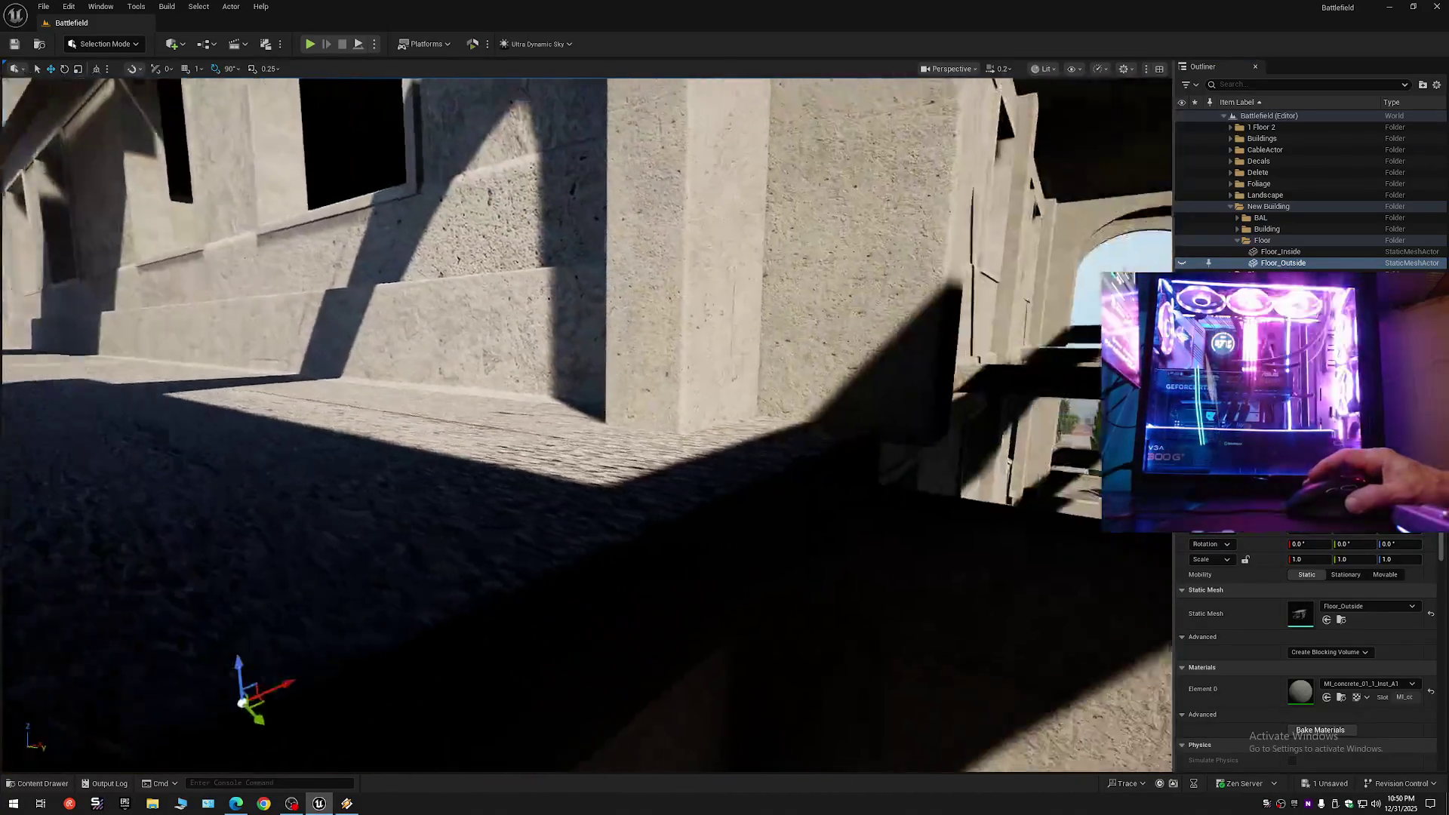
key("w")
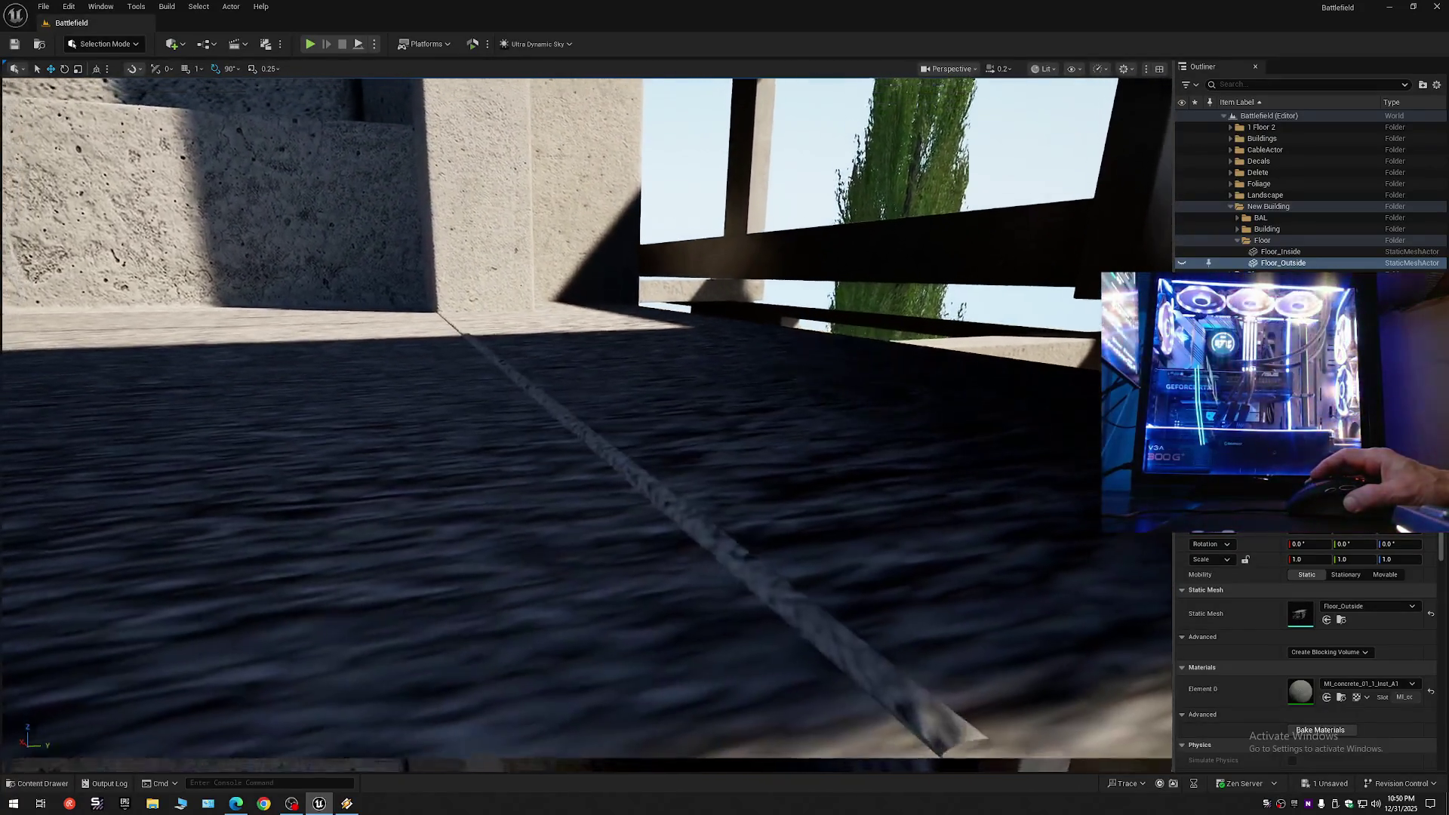
key("w")
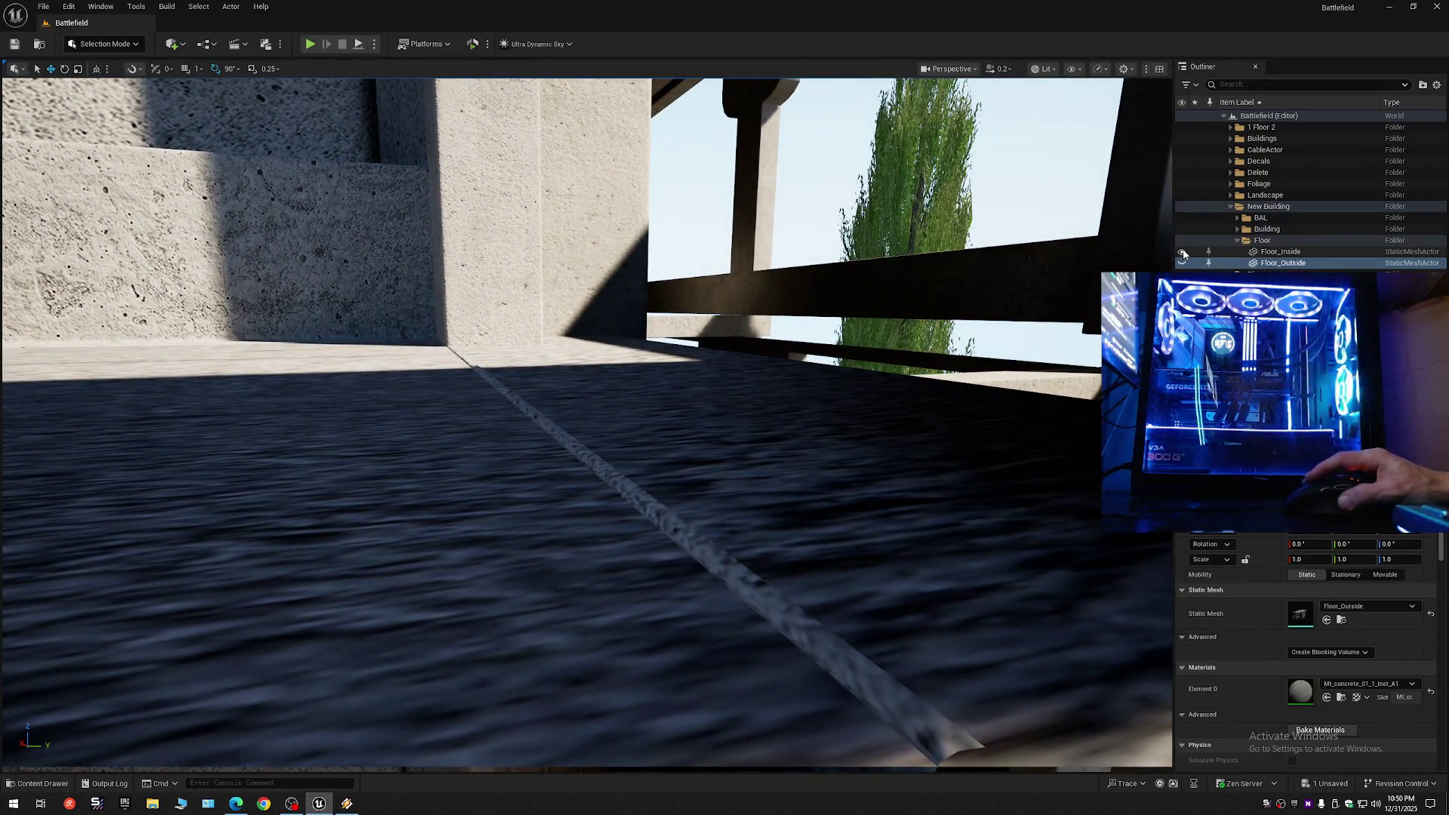
left_click(1181, 262)
left_click(1012, 317)
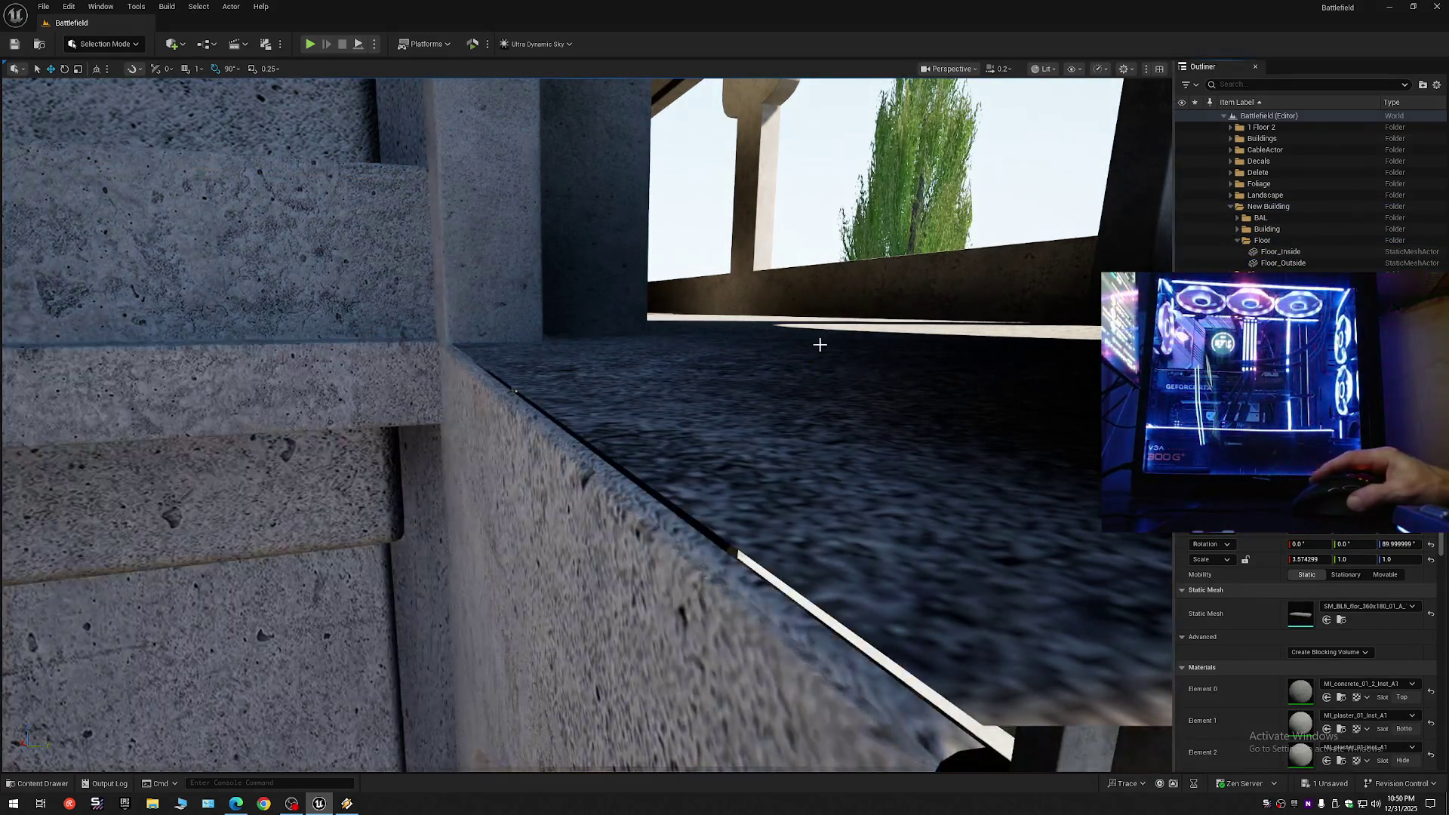
Step: Select the Floor_Outside slab and lower it slightly along Z beneath the stair-landing slab
scroll(827, 344, "down", 2)
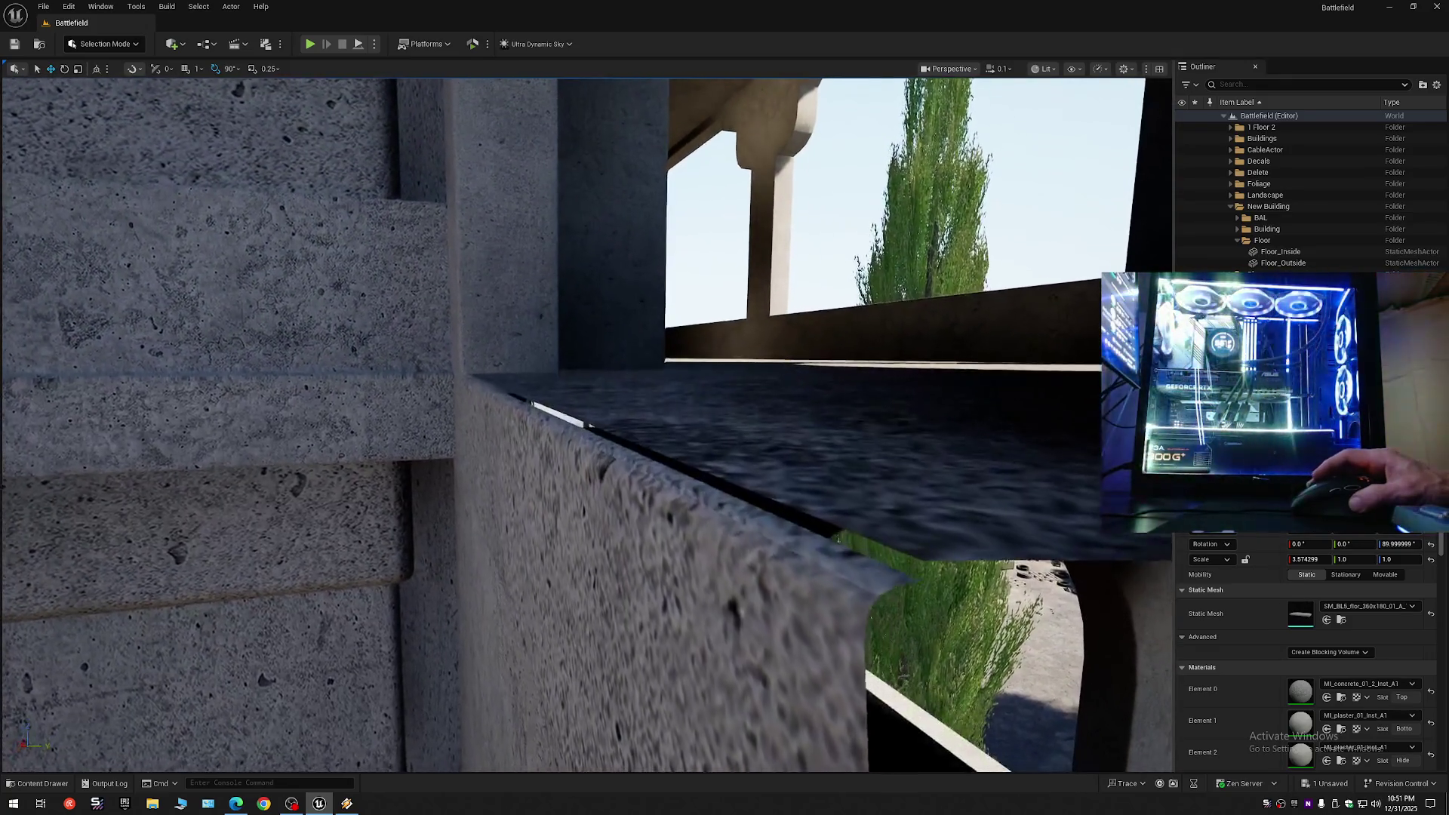
key("w")
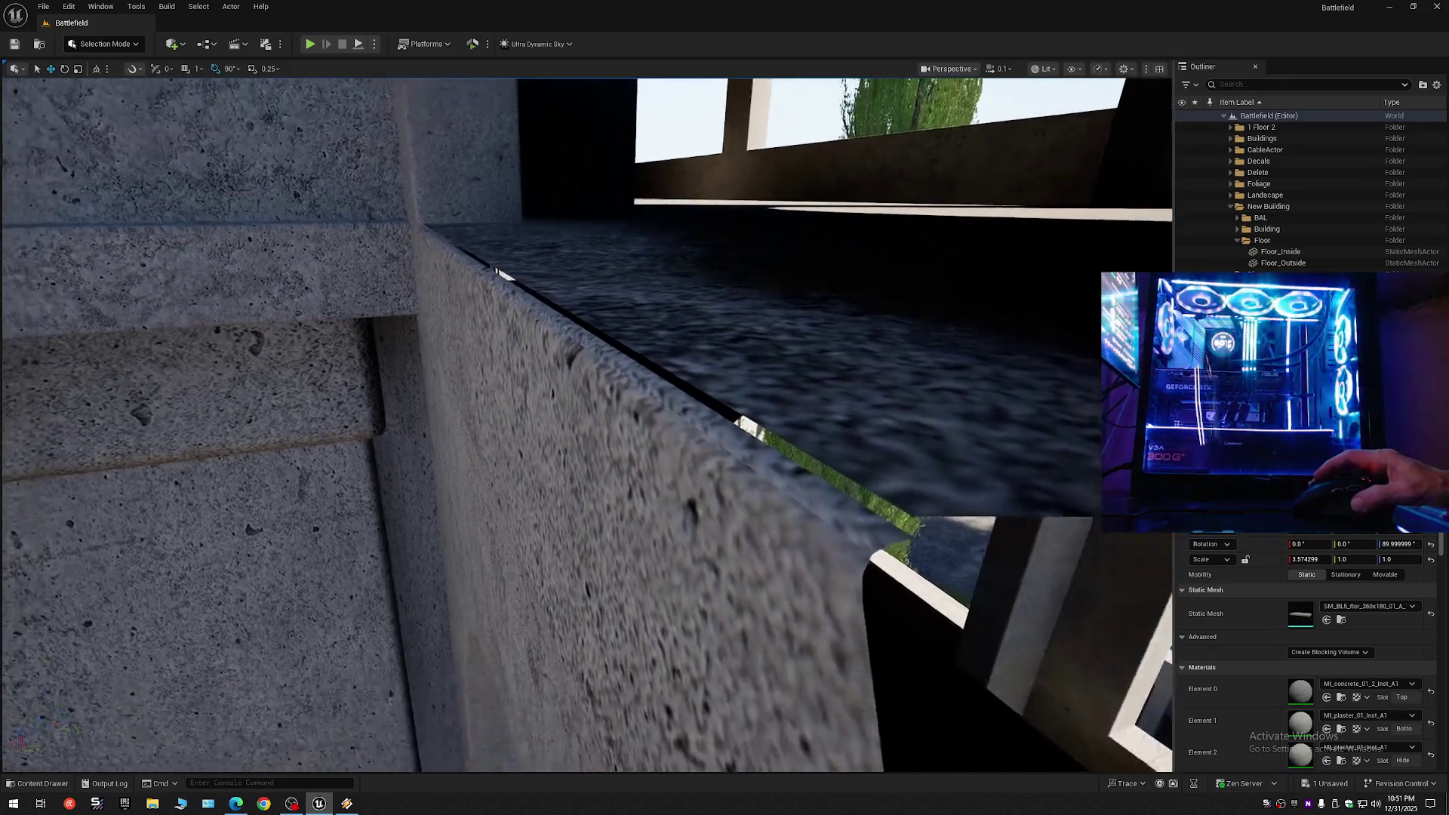
key("s")
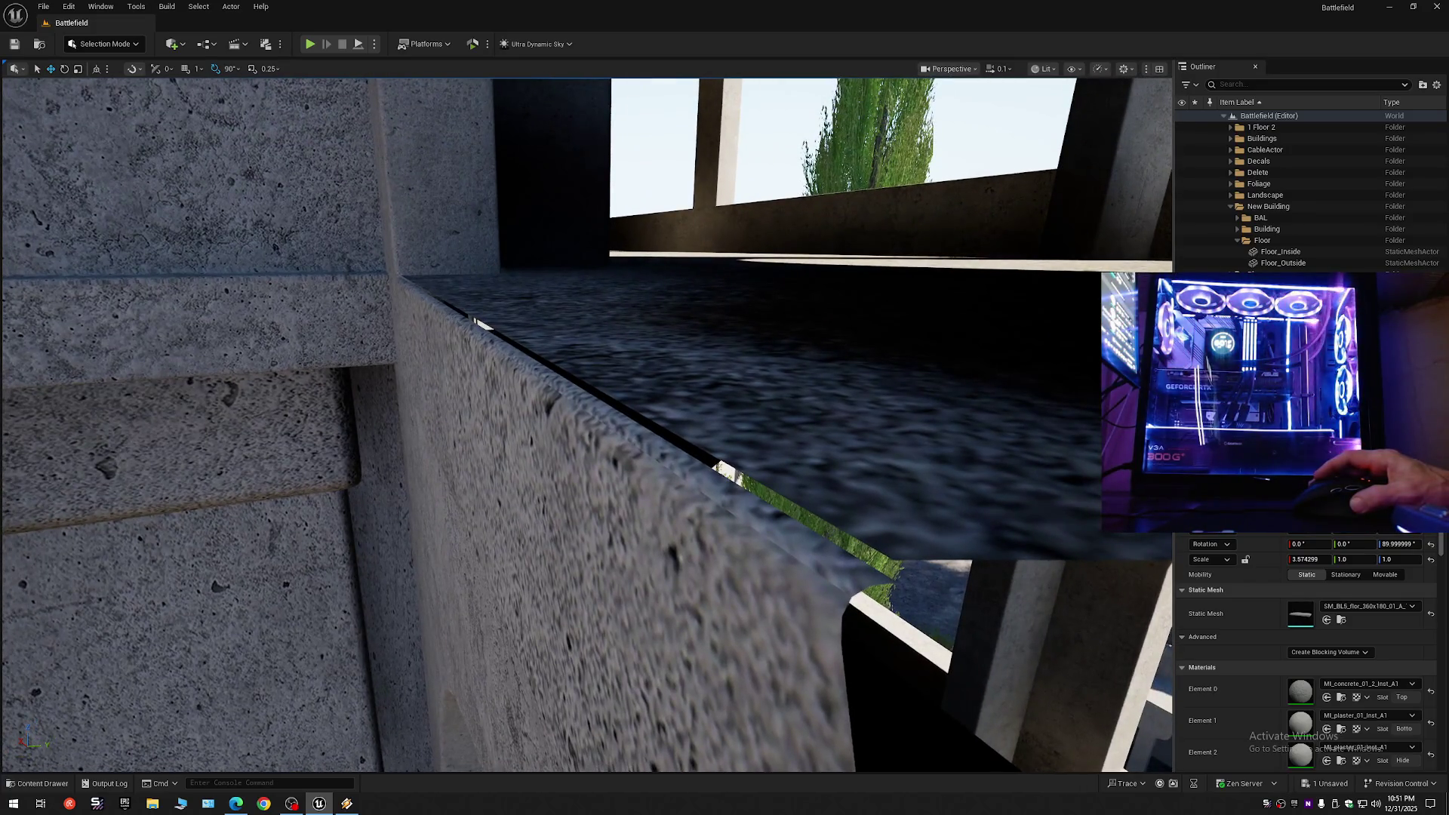
left_click(670, 398)
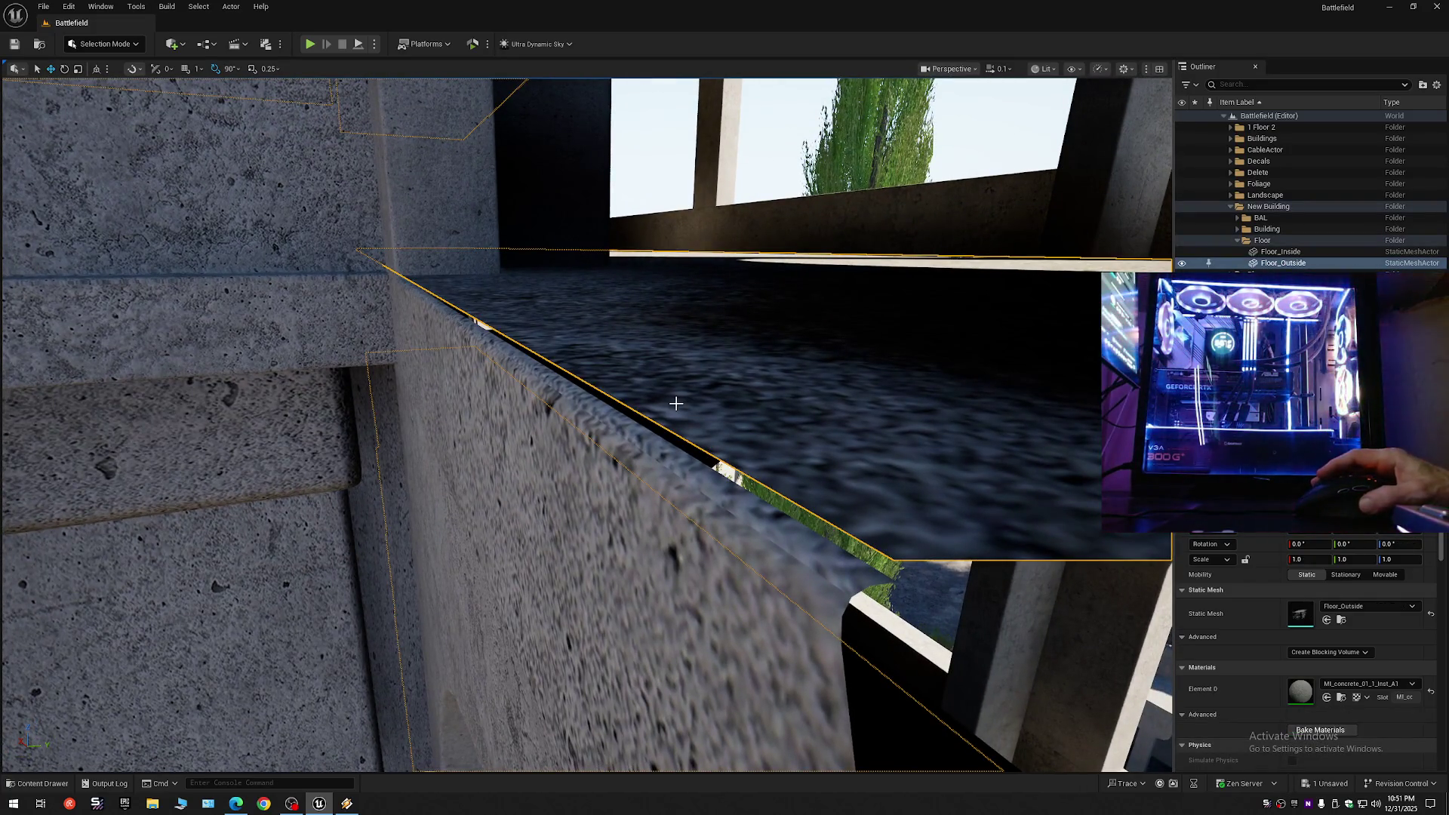
left_click_drag(670, 372, 573, 373)
mouse_move(689, 451)
left_mouse_down()
mouse_move(664, 451)
mouse_move(769, 450)
mouse_move(626, 450)
mouse_move(939, 307)
left_mouse_up()
key("Escape")
Step: Set the Shadows row of Viewport Scalability to Low, then fly into the arcade to check the lighting
left_click(1099, 69)
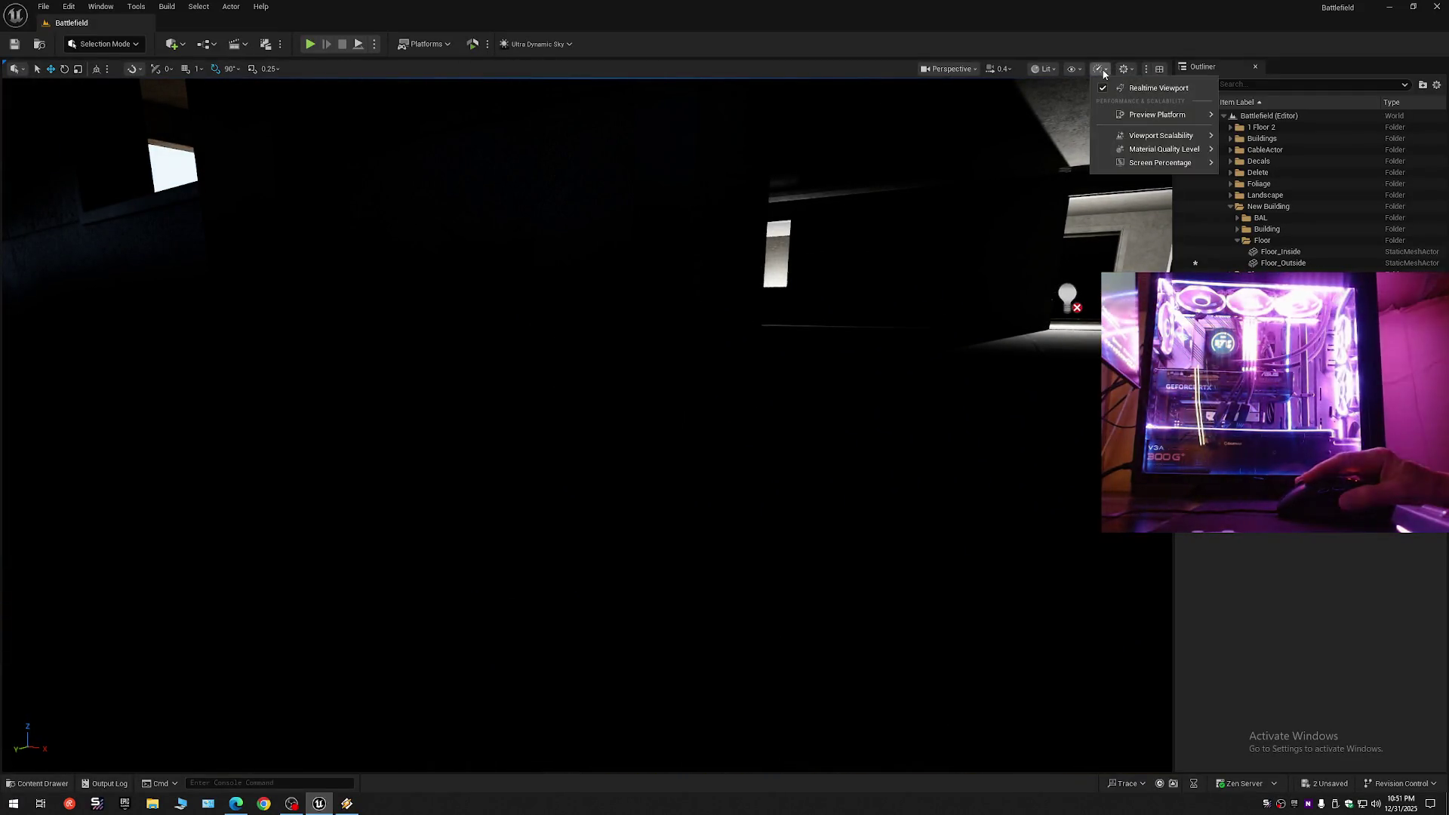
mouse_move(1162, 135)
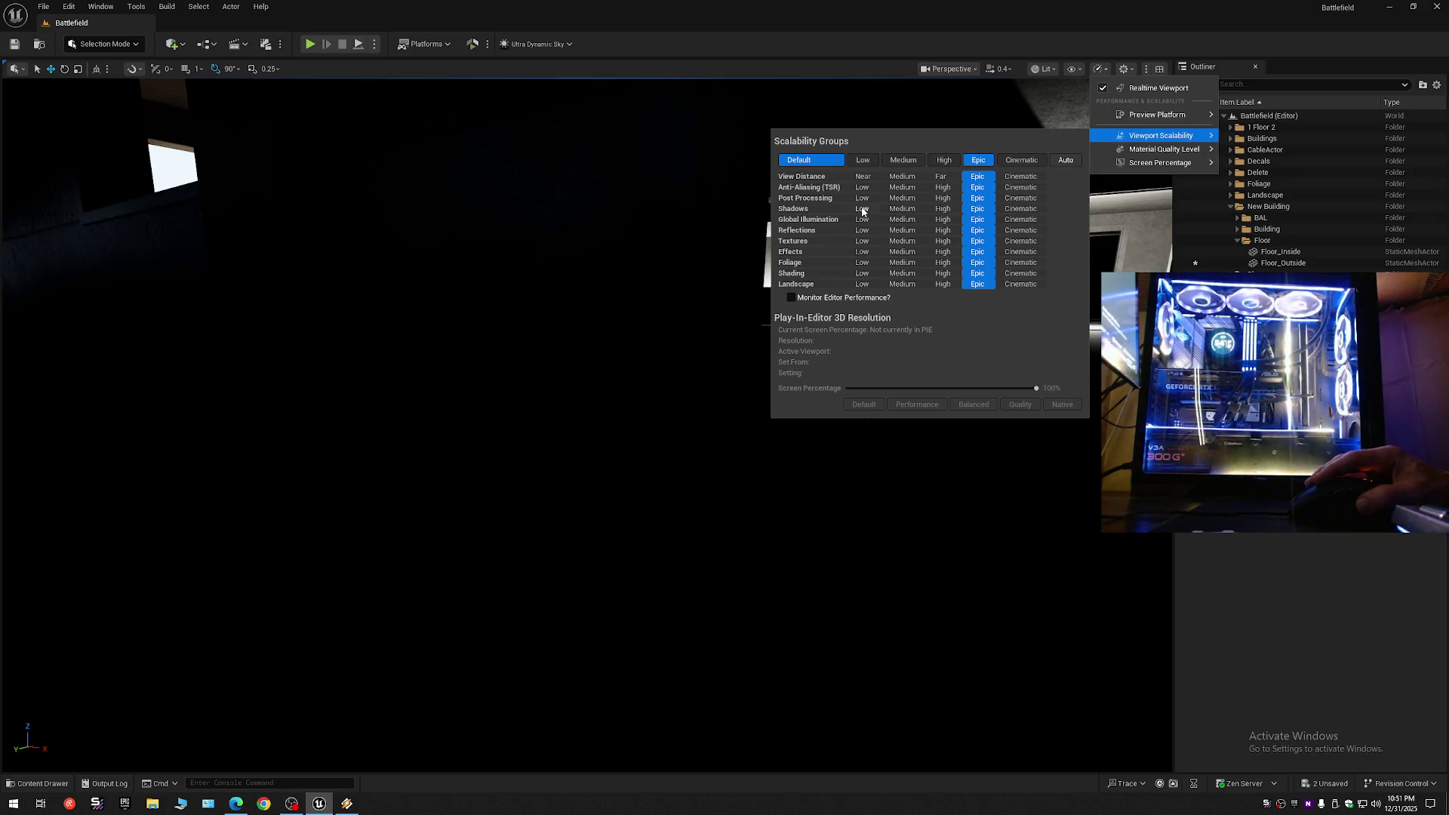
left_click(862, 211)
mouse_move(820, 383)
left_mouse_down()
mouse_move(770, 369)
mouse_move(770, 355)
mouse_move(770, 369)
mouse_move(709, 389)
mouse_move(713, 400)
left_mouse_up()
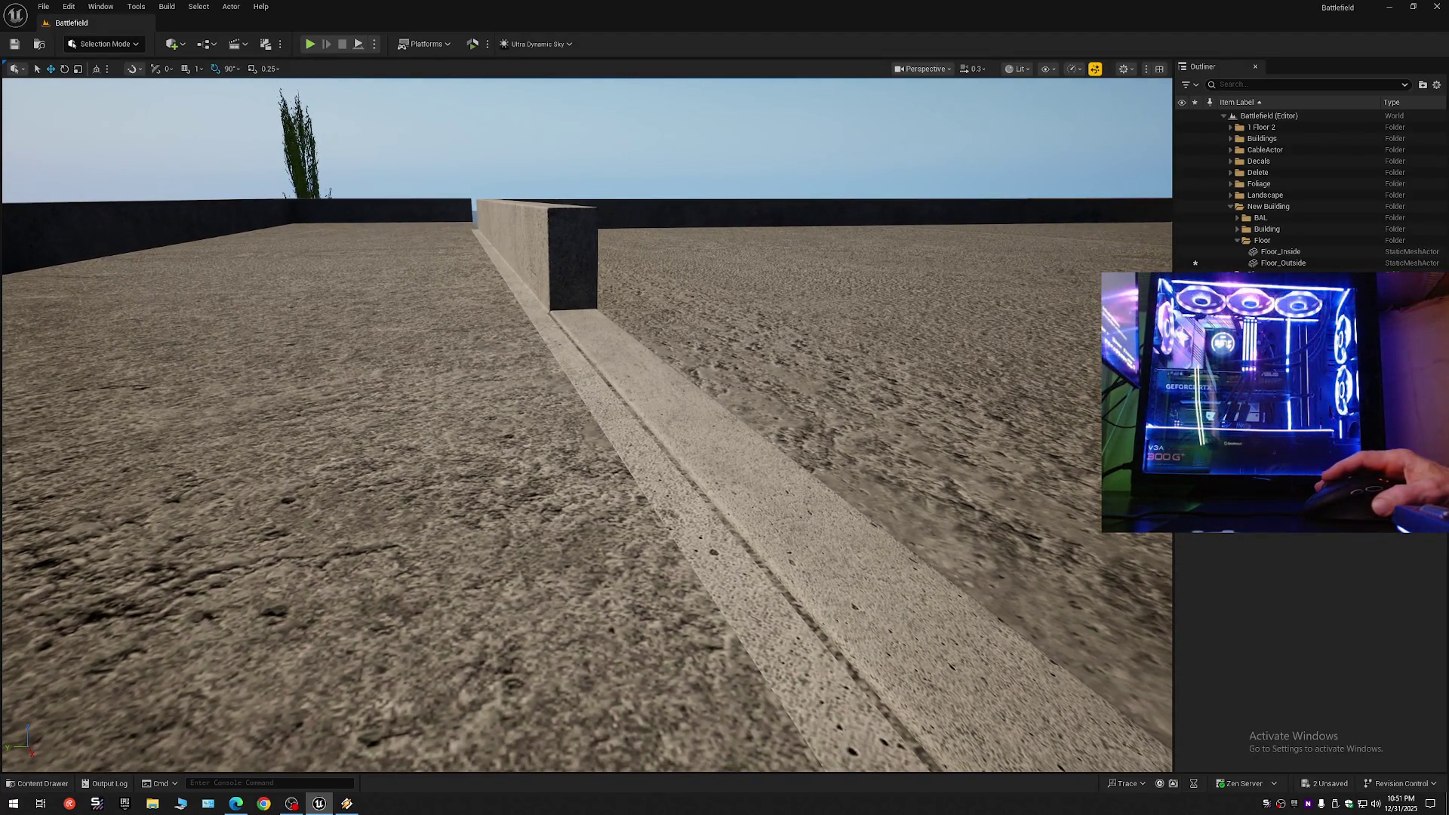
mouse_move(713, 400)
left_mouse_down()
mouse_move(729, 408)
mouse_move(717, 404)
mouse_move(718, 424)
left_mouse_up()
scroll(724, 412, "up", 1)
left_click(856, 380)
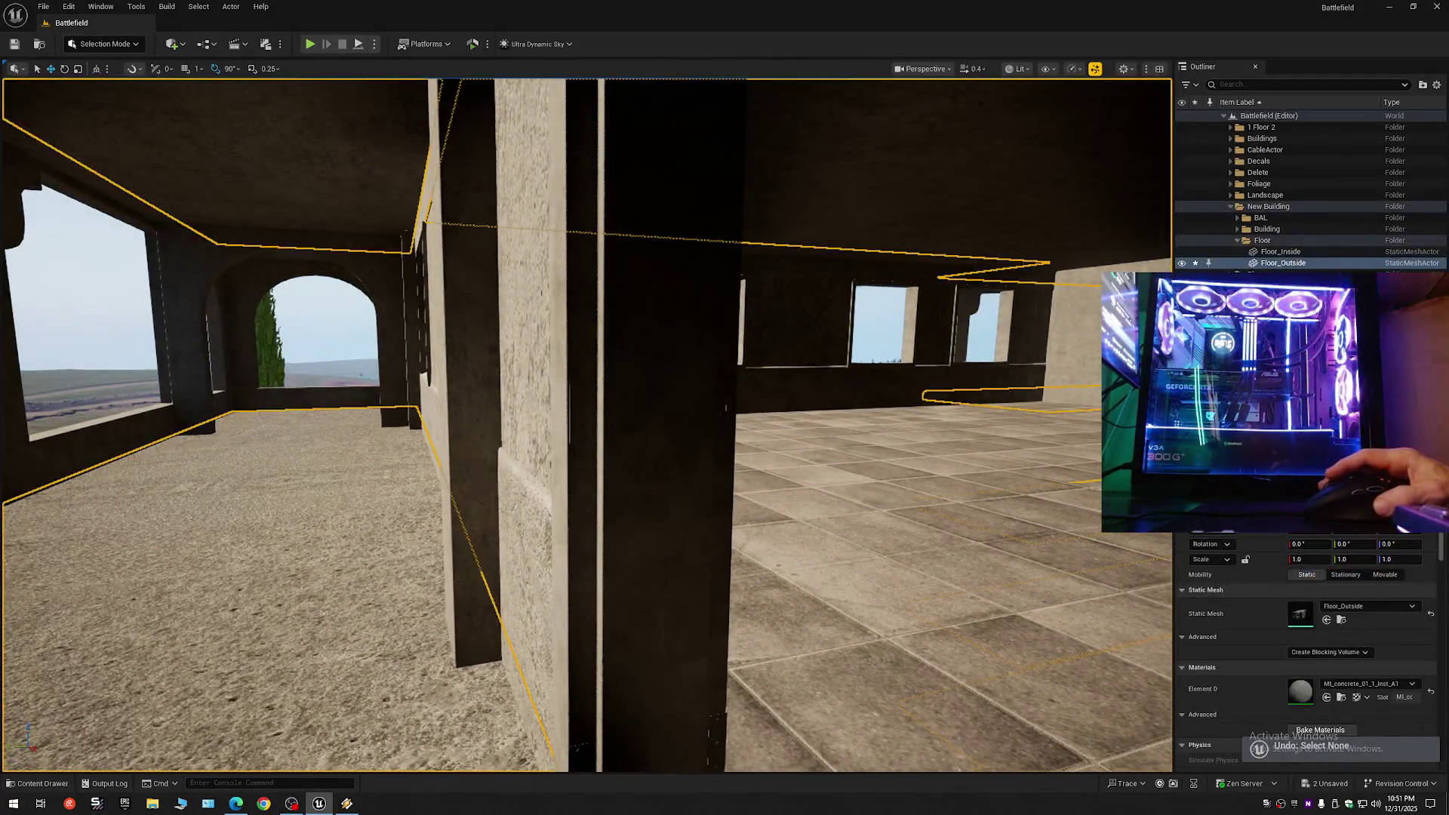
left_click_drag(857, 403, 835, 412)
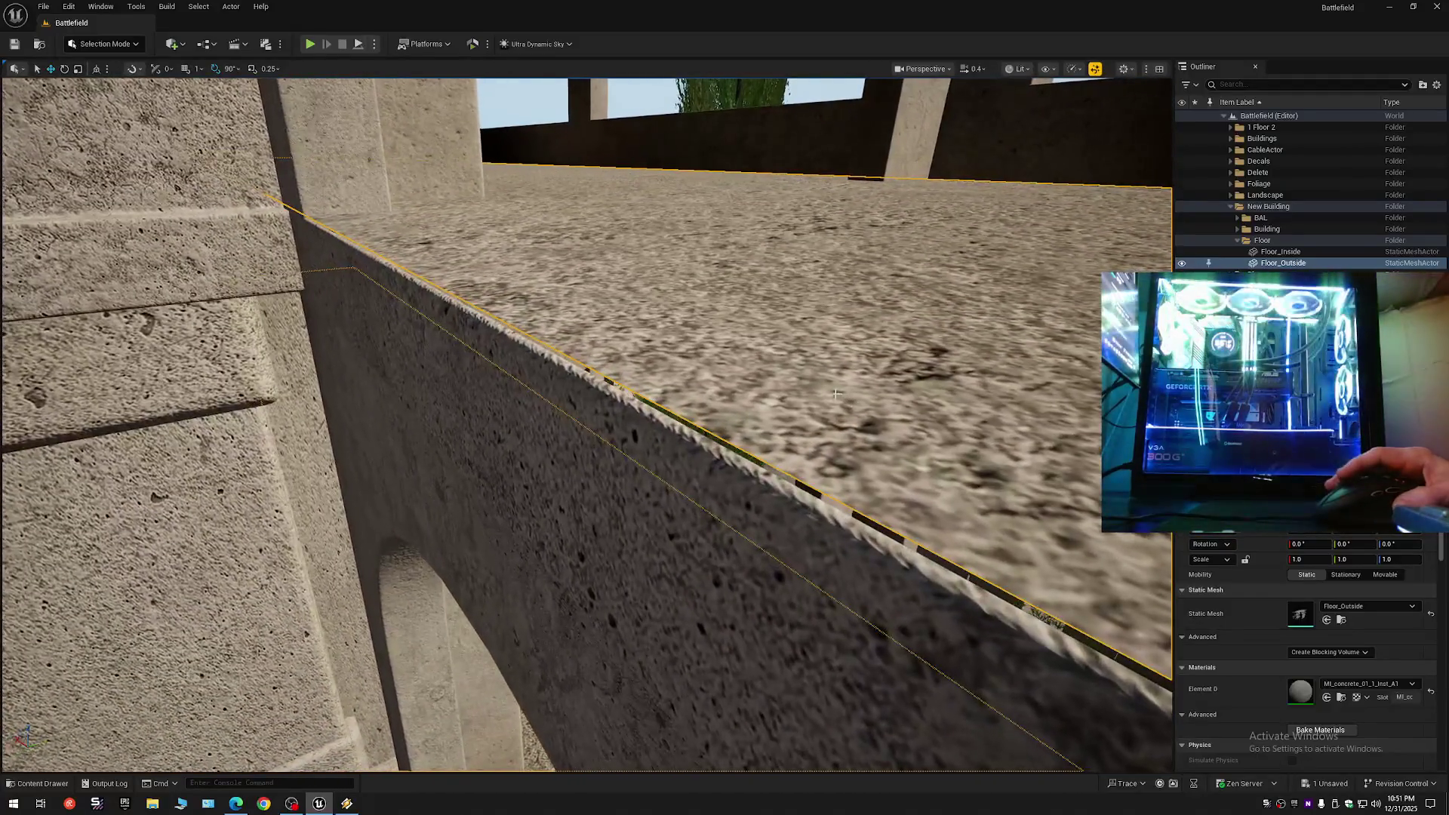
left_click(614, 412)
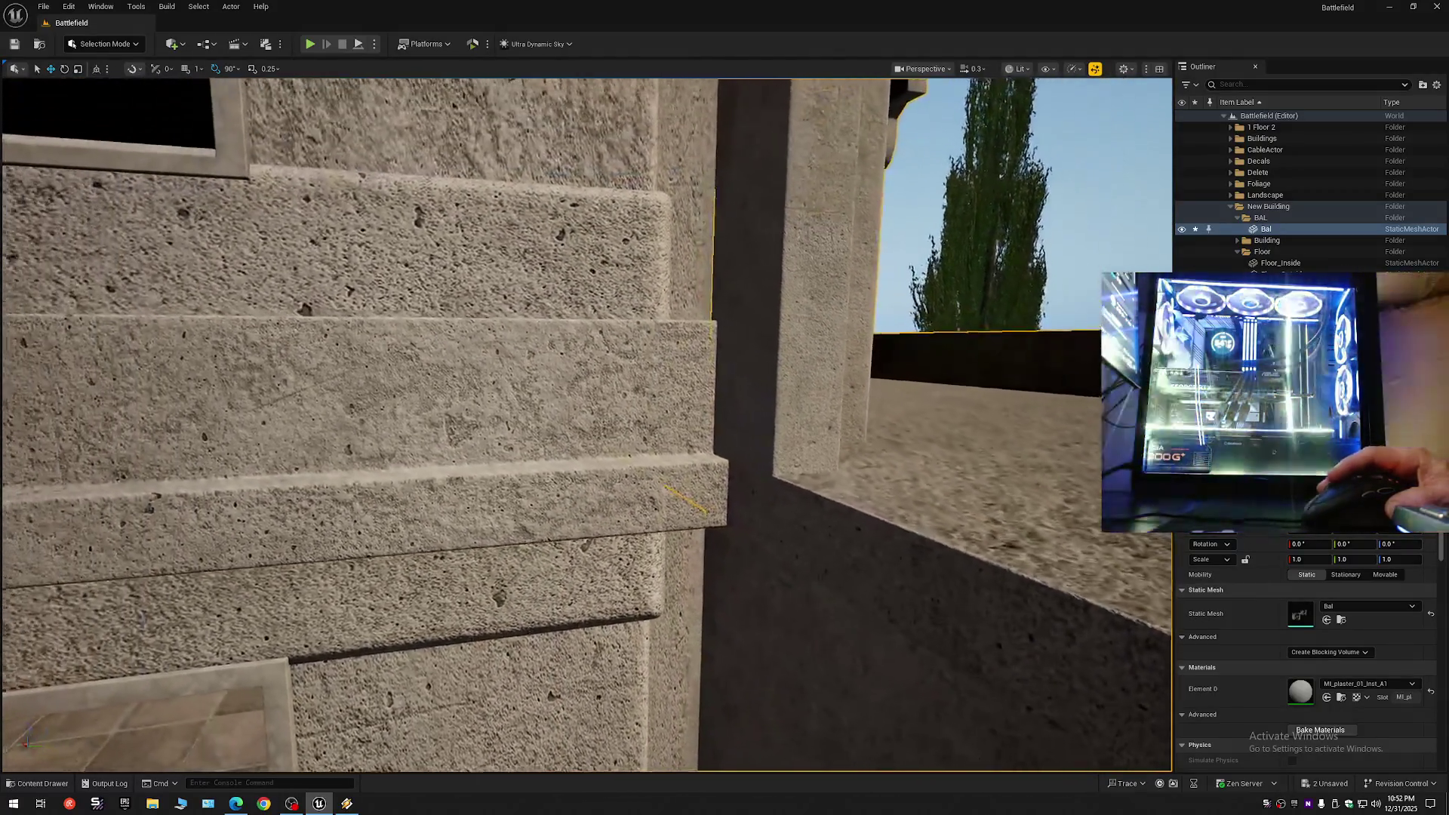
Step: Turn toward the plain wall and collapse the Outliner to the level's top folders
left_click_drag(585, 422, 646, 411)
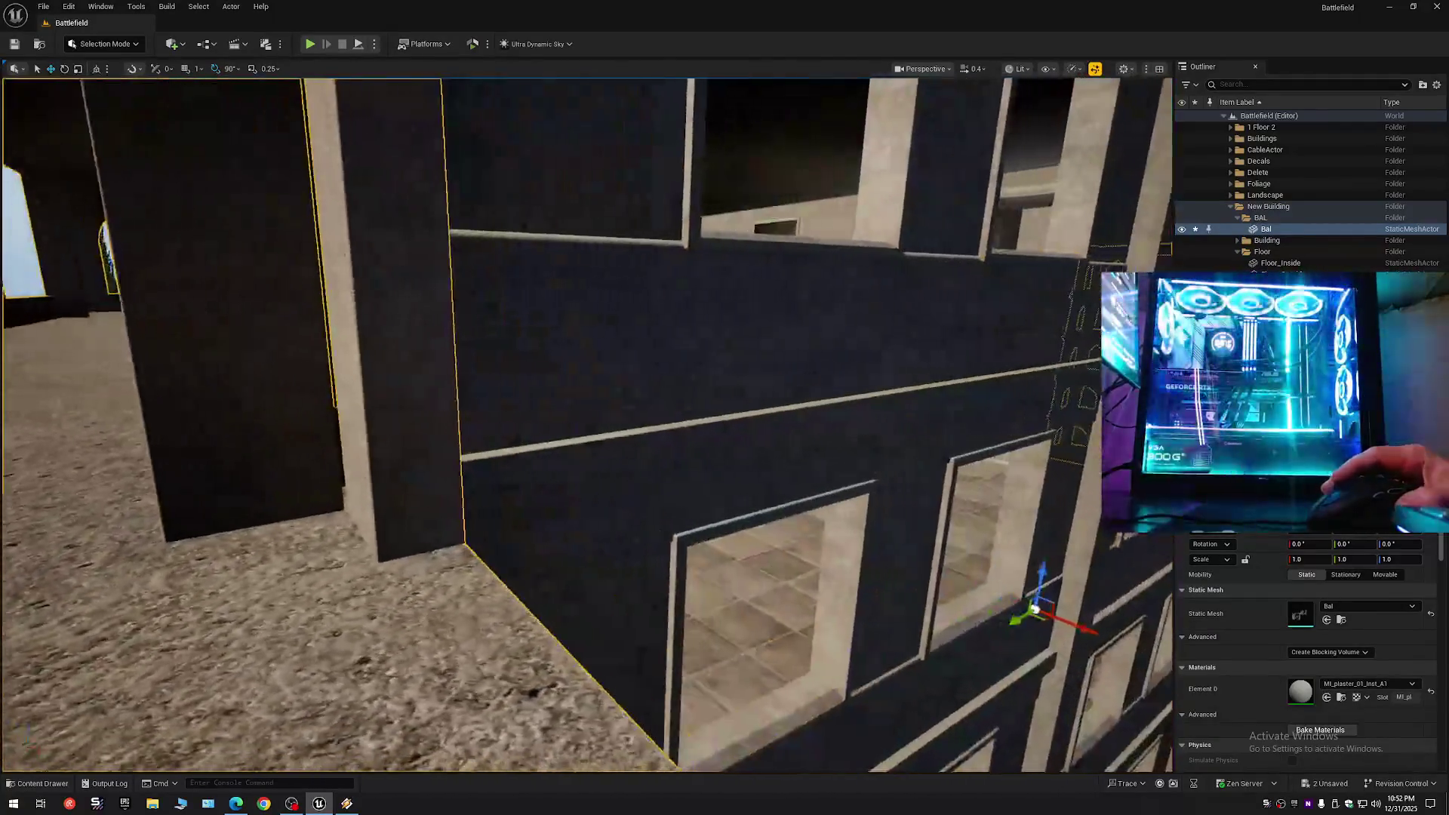
mouse_move(585, 423)
left_mouse_down()
mouse_move(521, 426)
mouse_move(596, 422)
mouse_move(739, 300)
mouse_move(731, 351)
left_mouse_up()
scroll(520, 426, "up", 1)
scroll(739, 299, "up", 2)
scroll(733, 340, "down", 3)
scroll(731, 351, "up", 2)
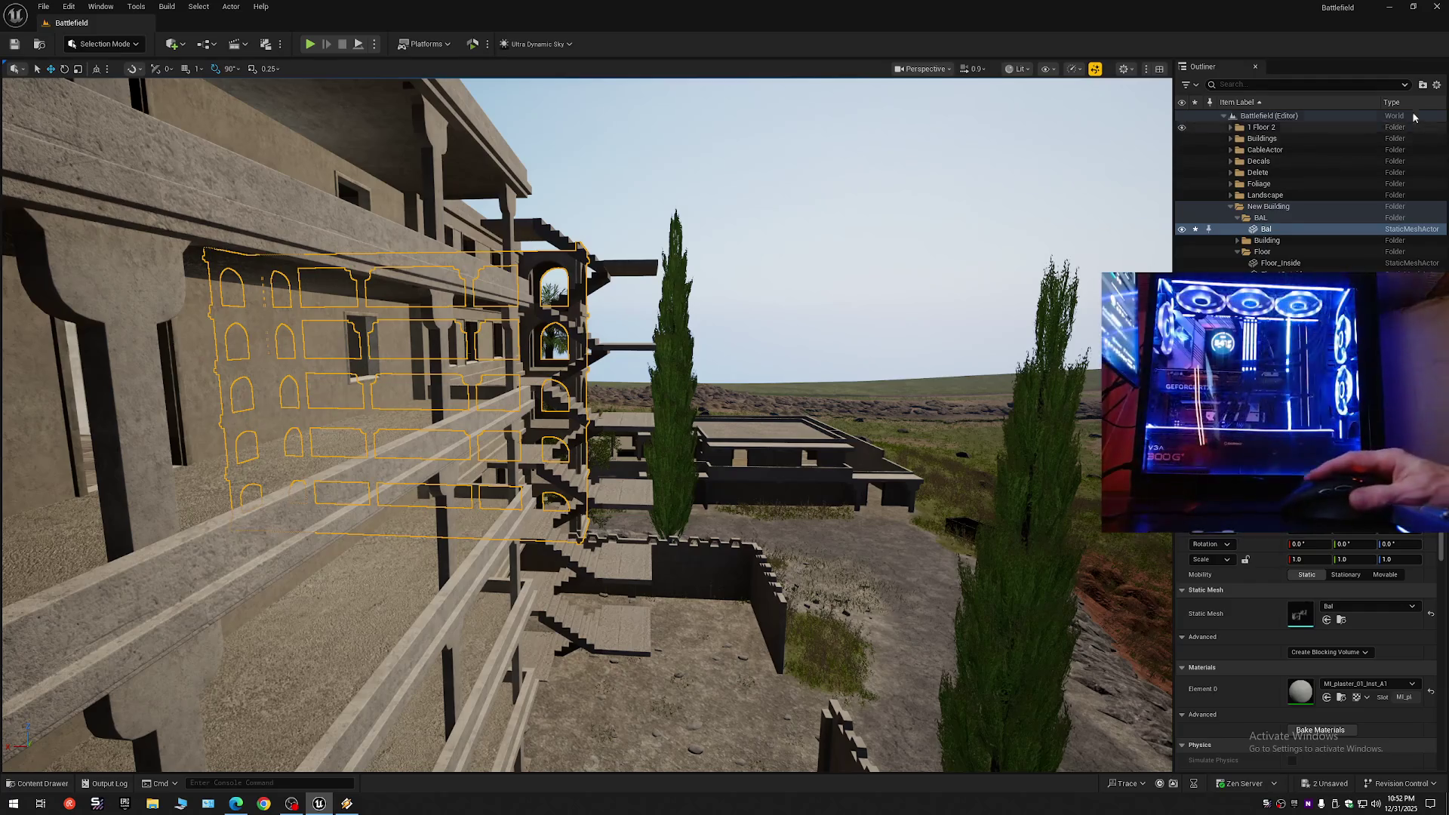
left_click(1437, 86)
left_click(1327, 142)
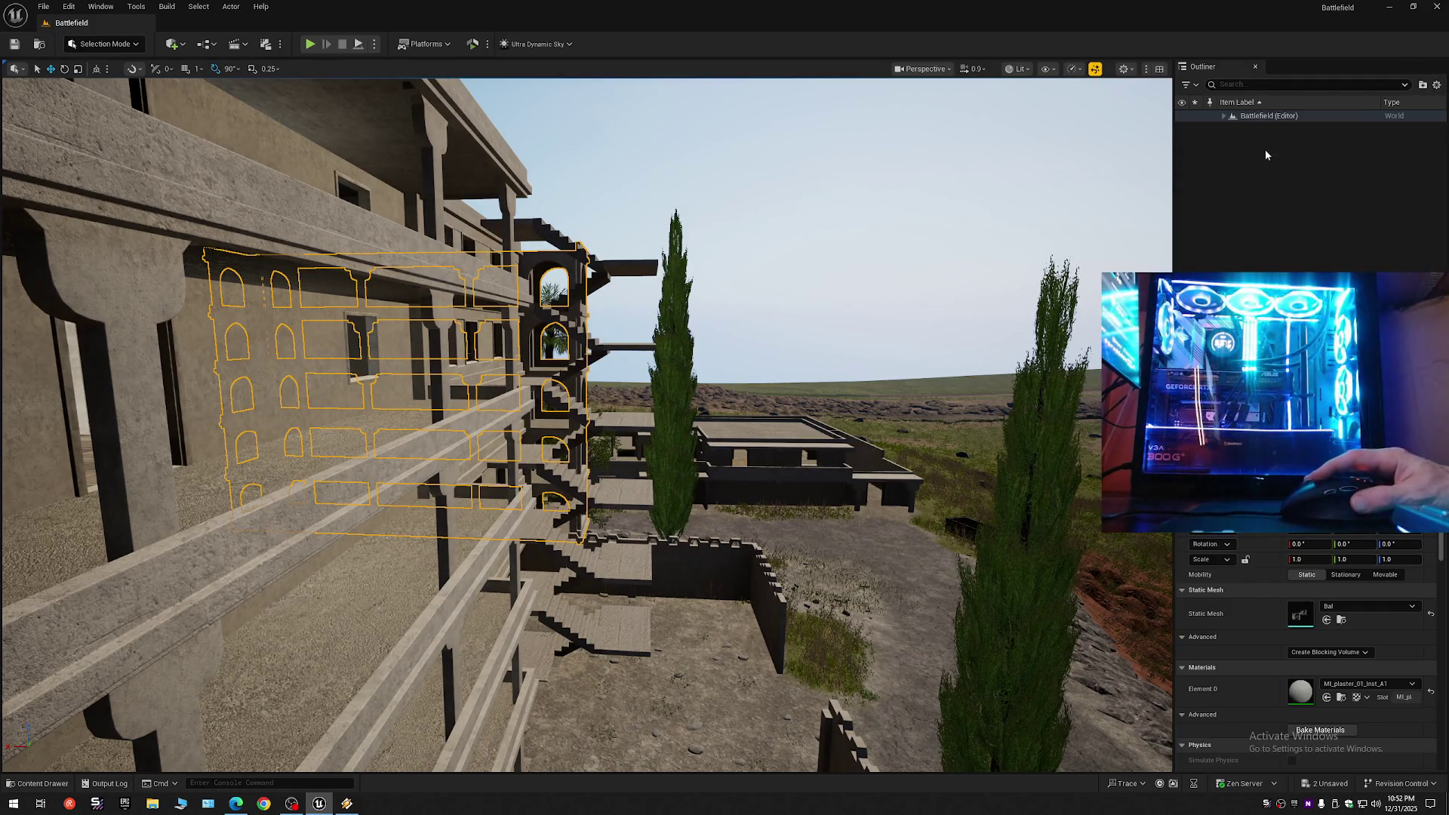
left_click(1222, 116)
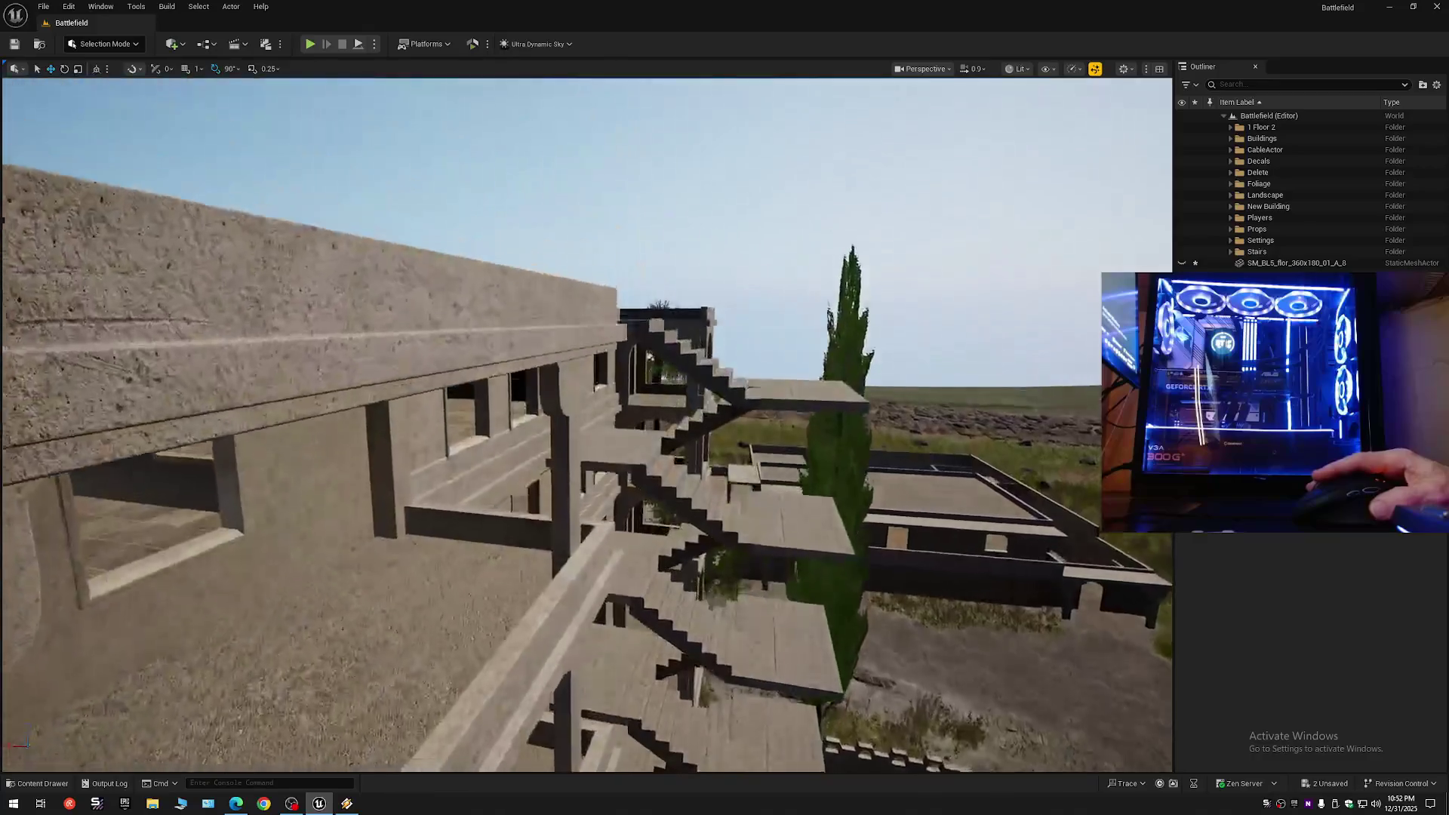
Step: Fly down into the stairwell and unhide the SM_BL5_flor landing floor slab
key("w")
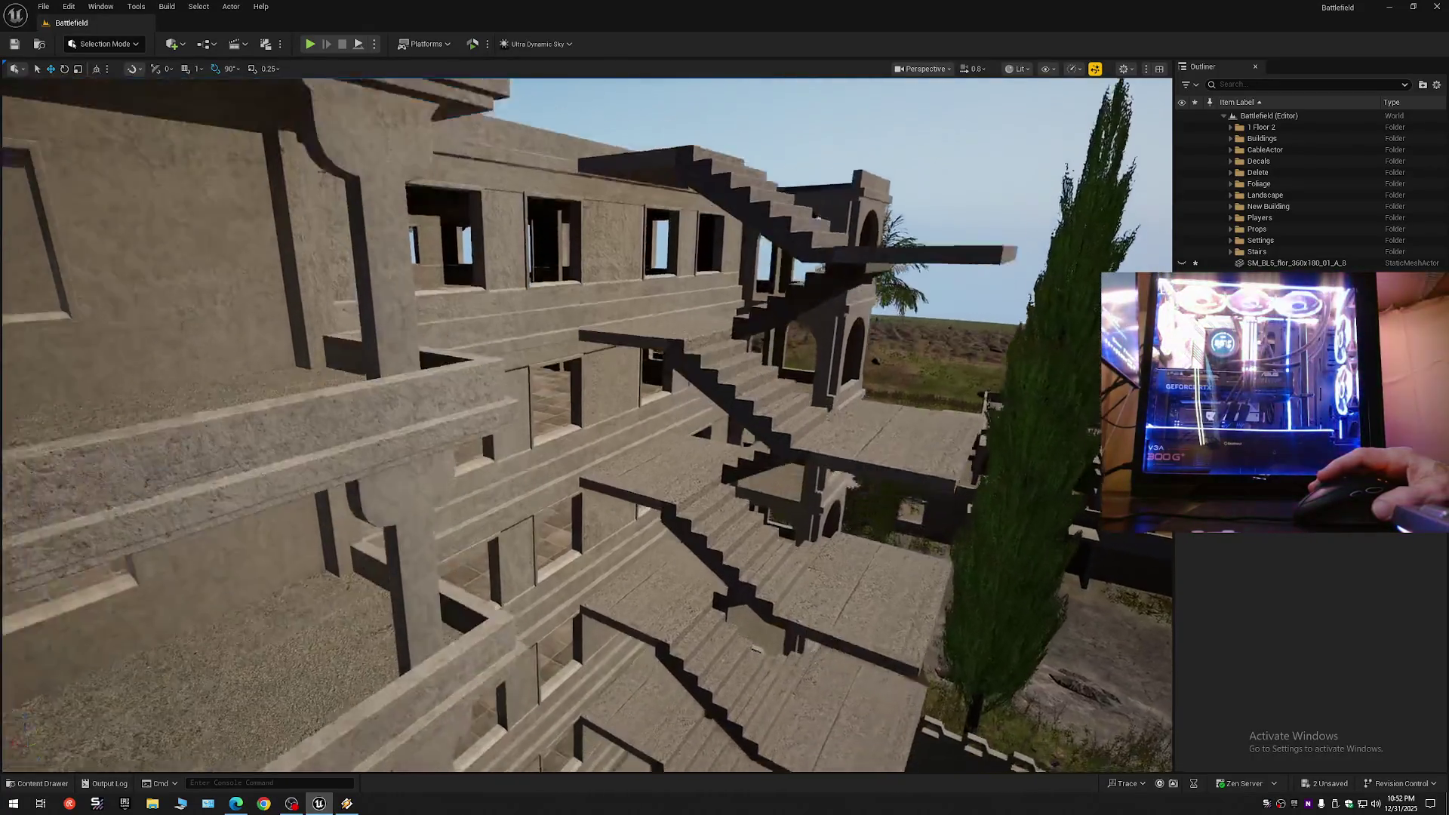
key("w")
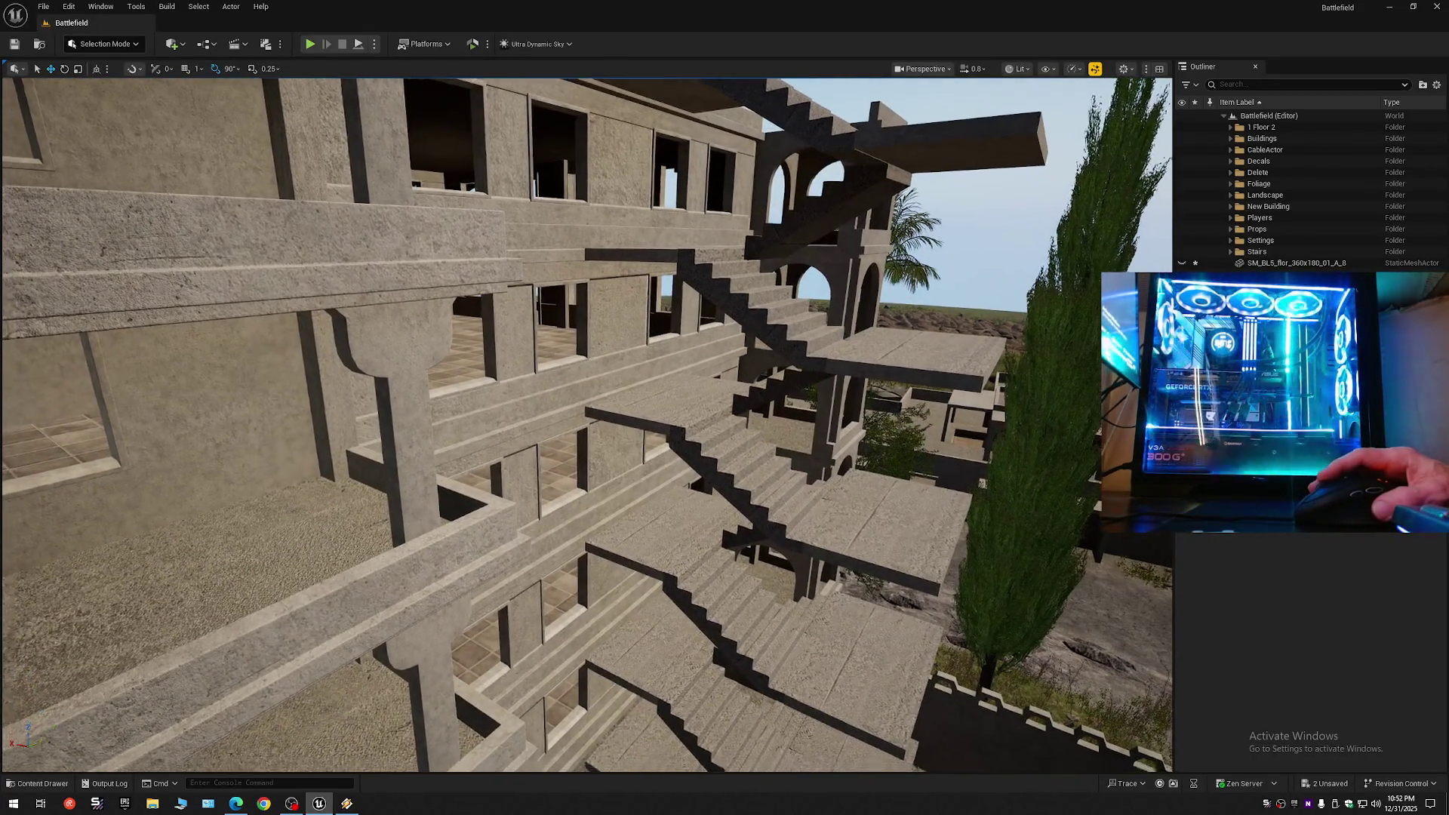
key("w")
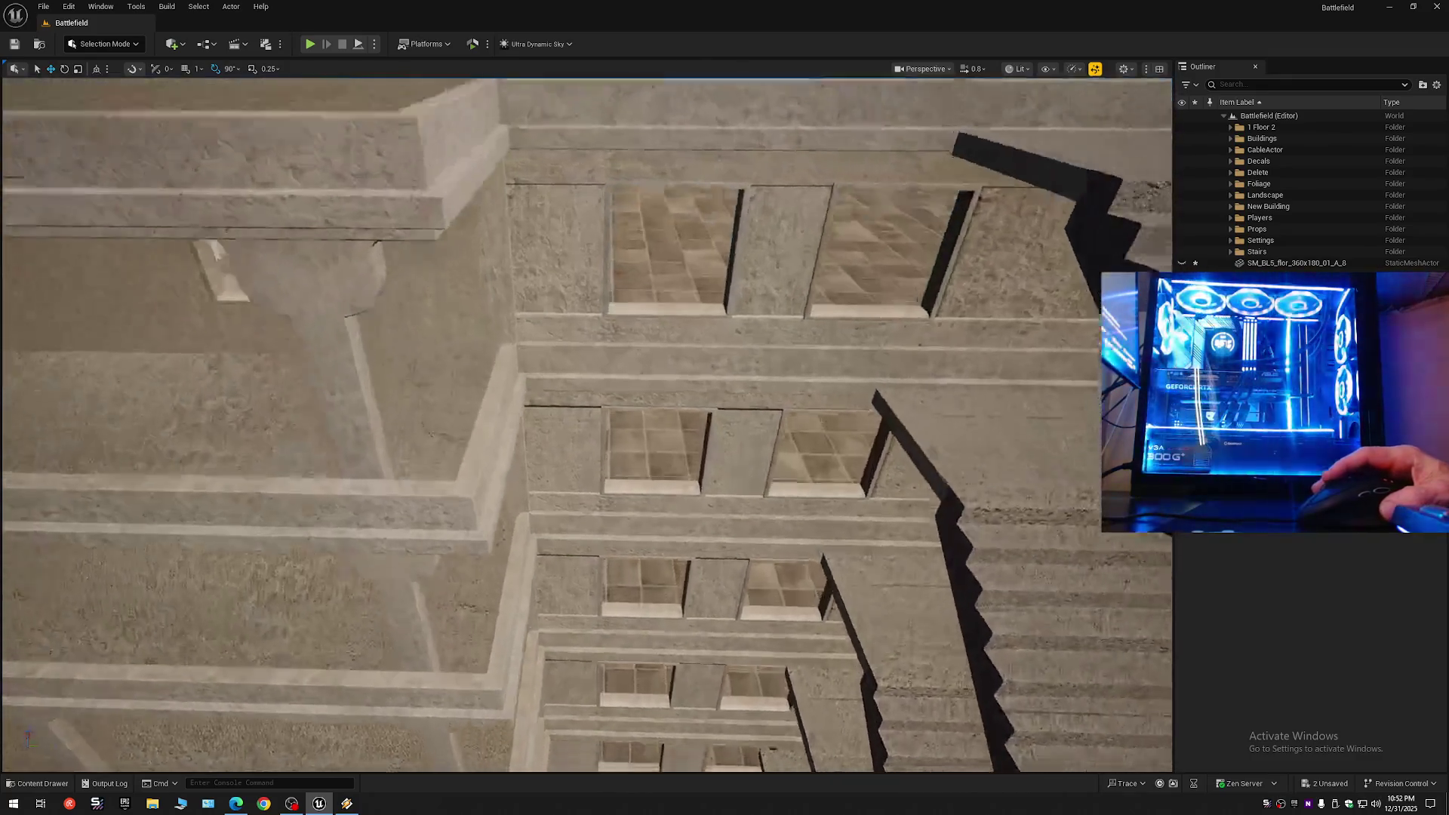
key("w")
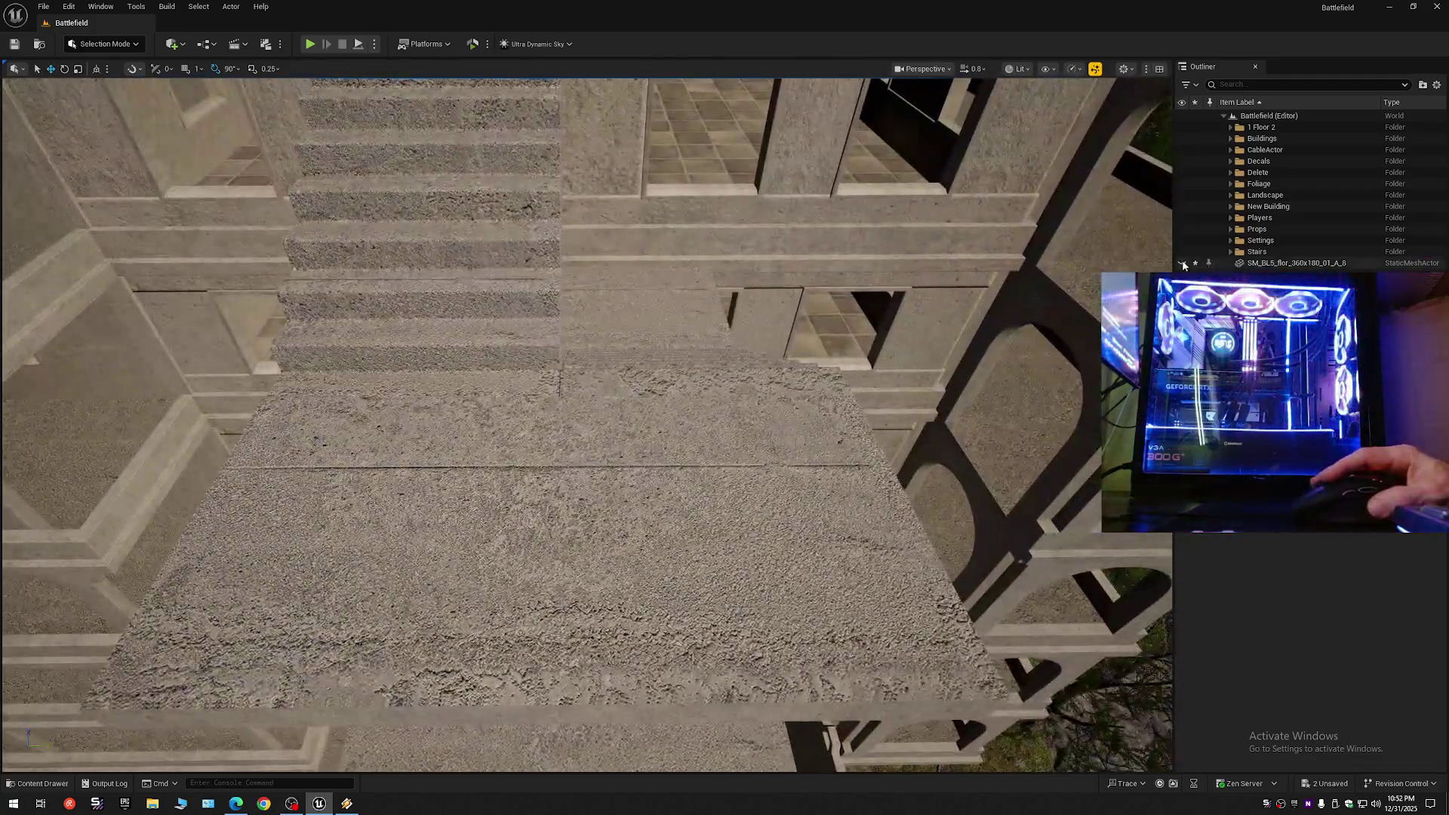
left_click(1182, 264)
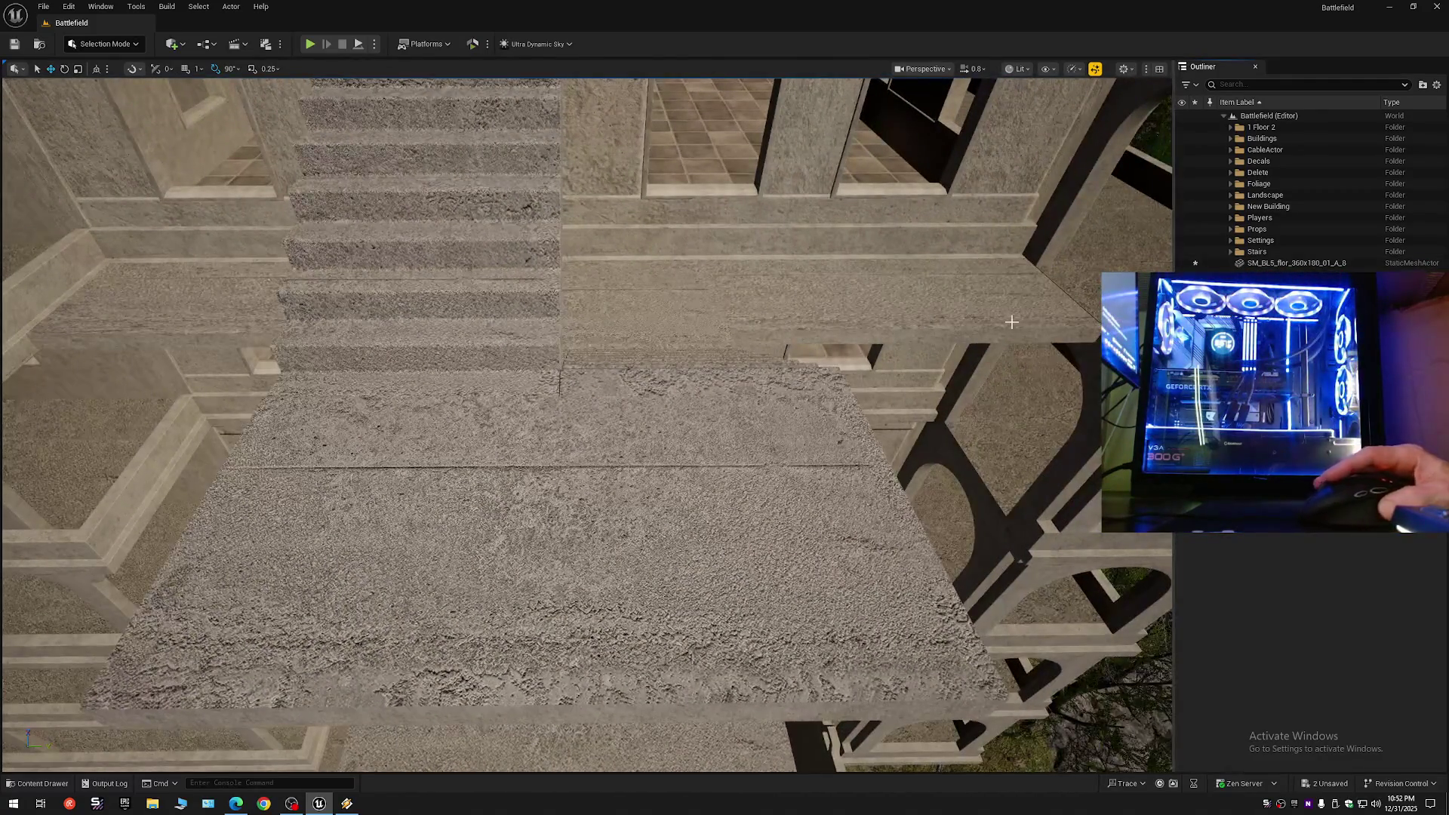
Step: Fly along the slab edge to the pillar corner to inspect the floor seam
key("w")
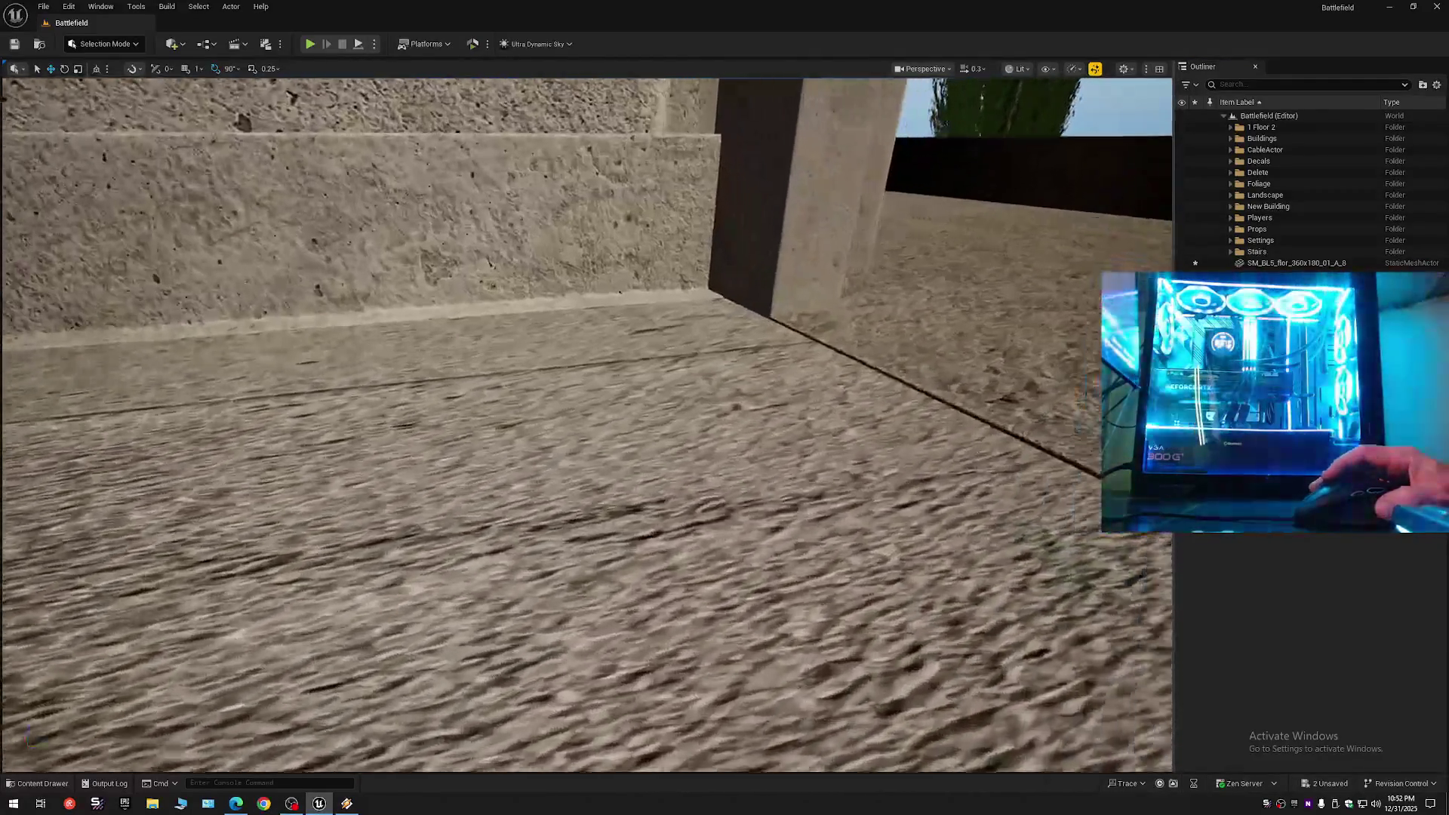
key("w")
scroll(586, 424, "down", 1)
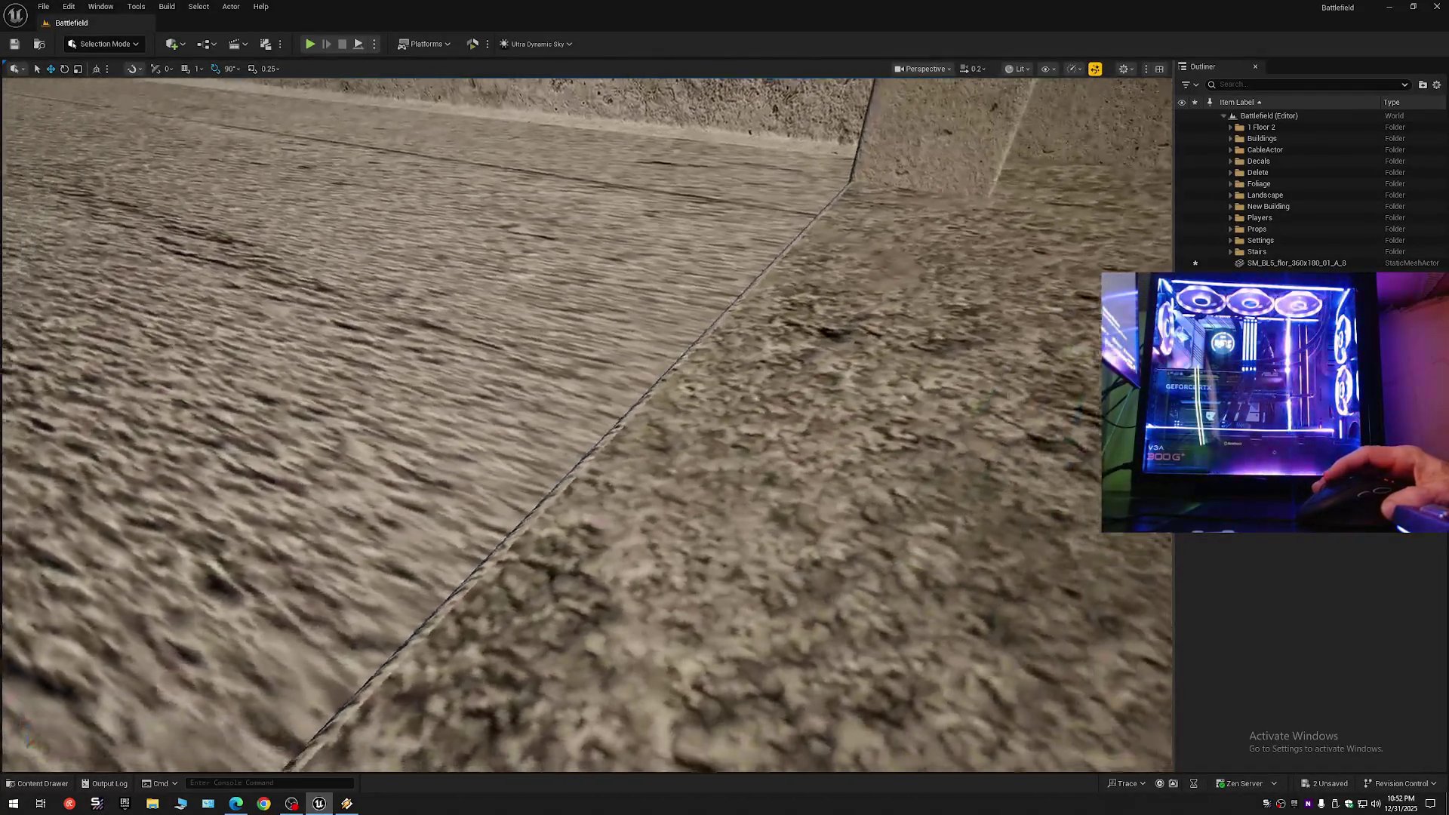
key("w")
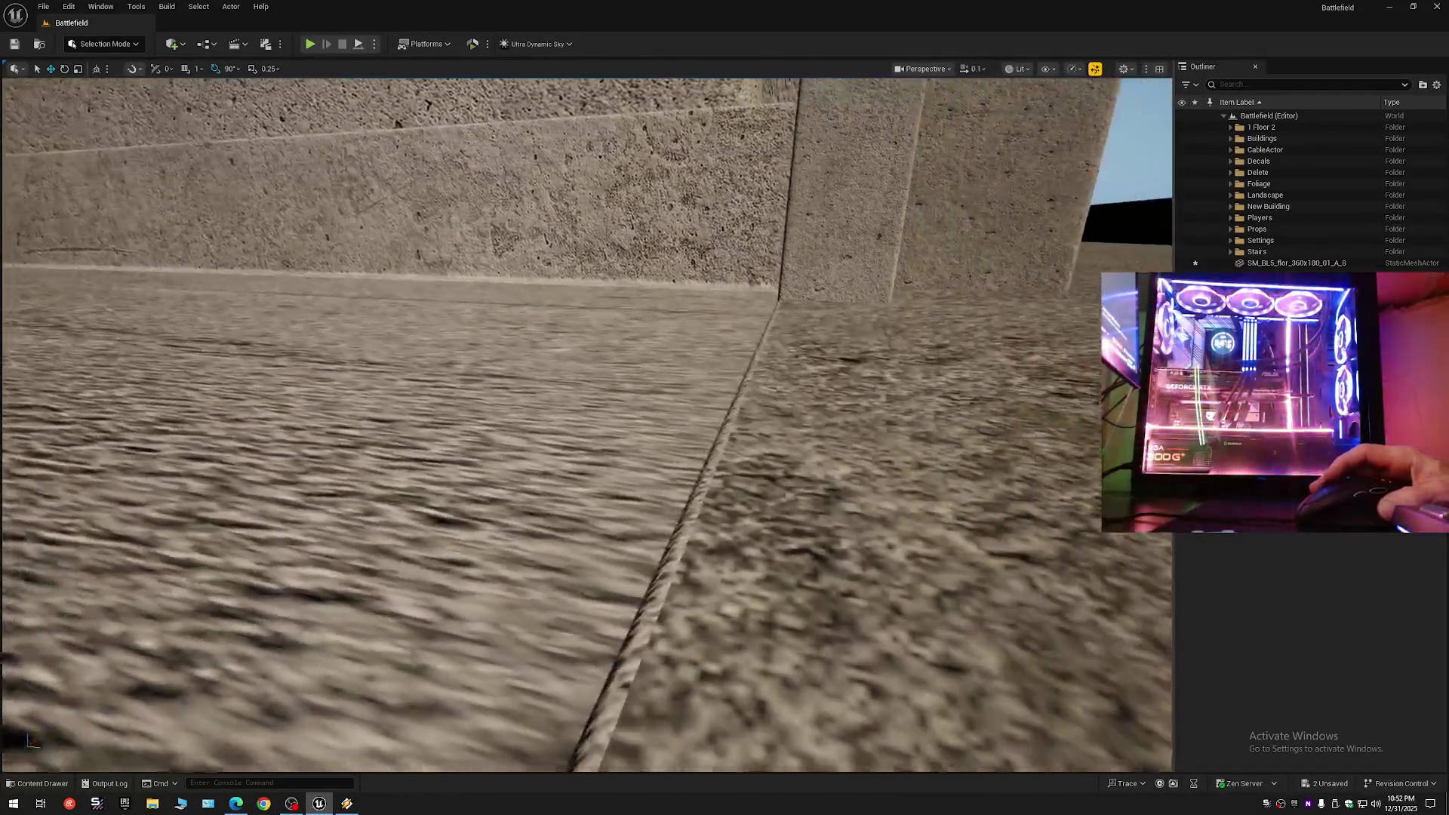
key("w")
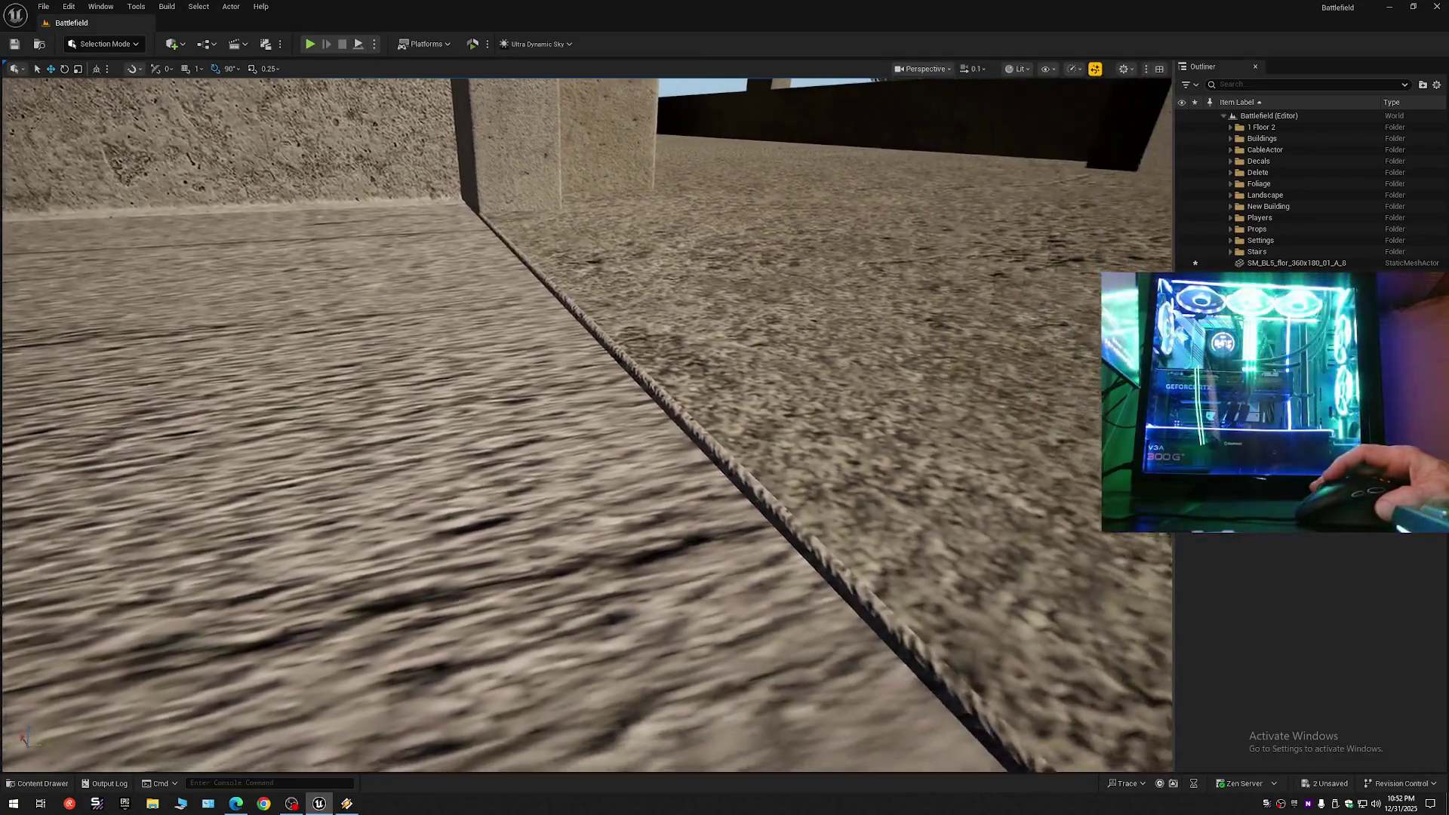
key("w")
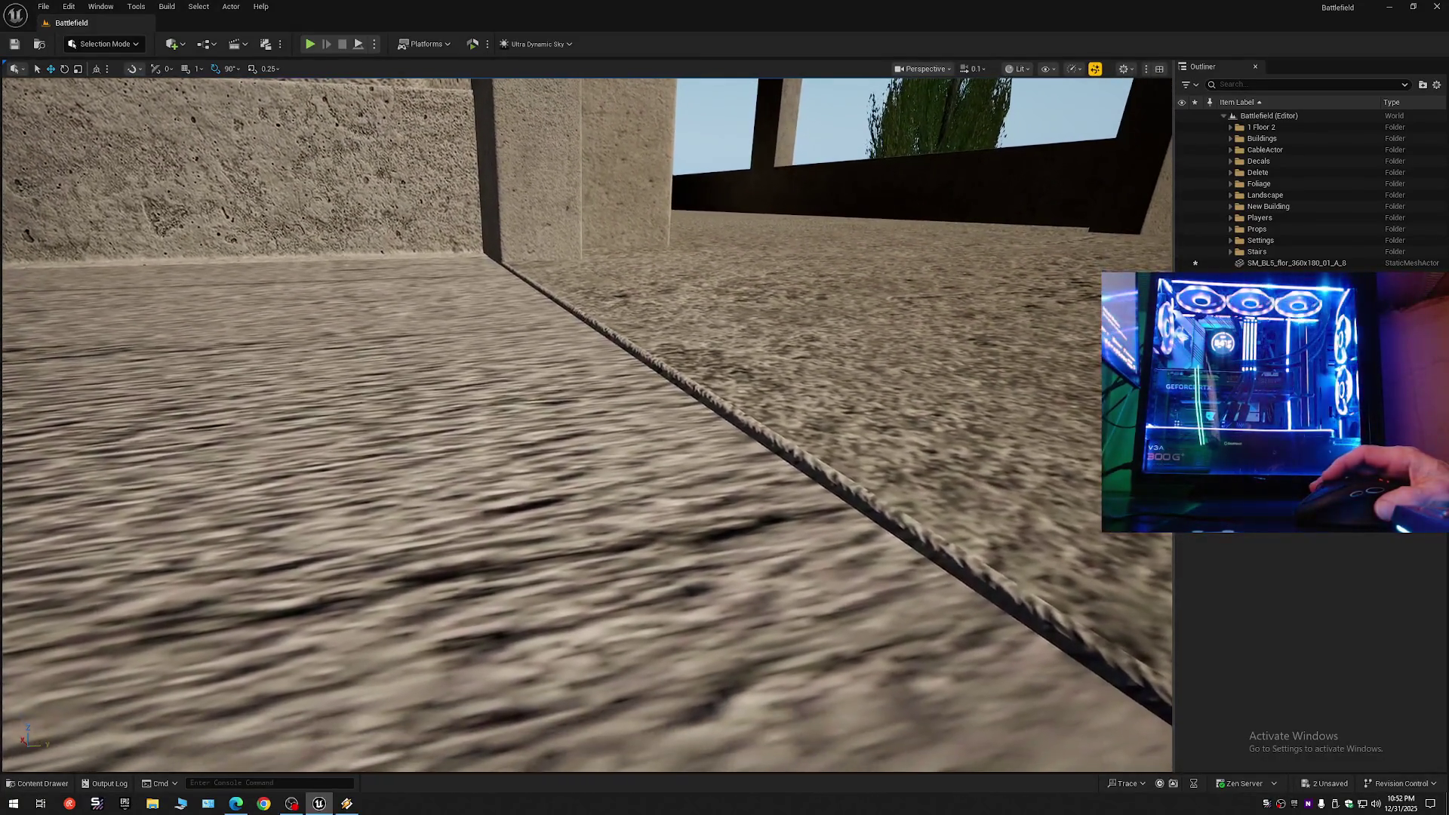
key("w")
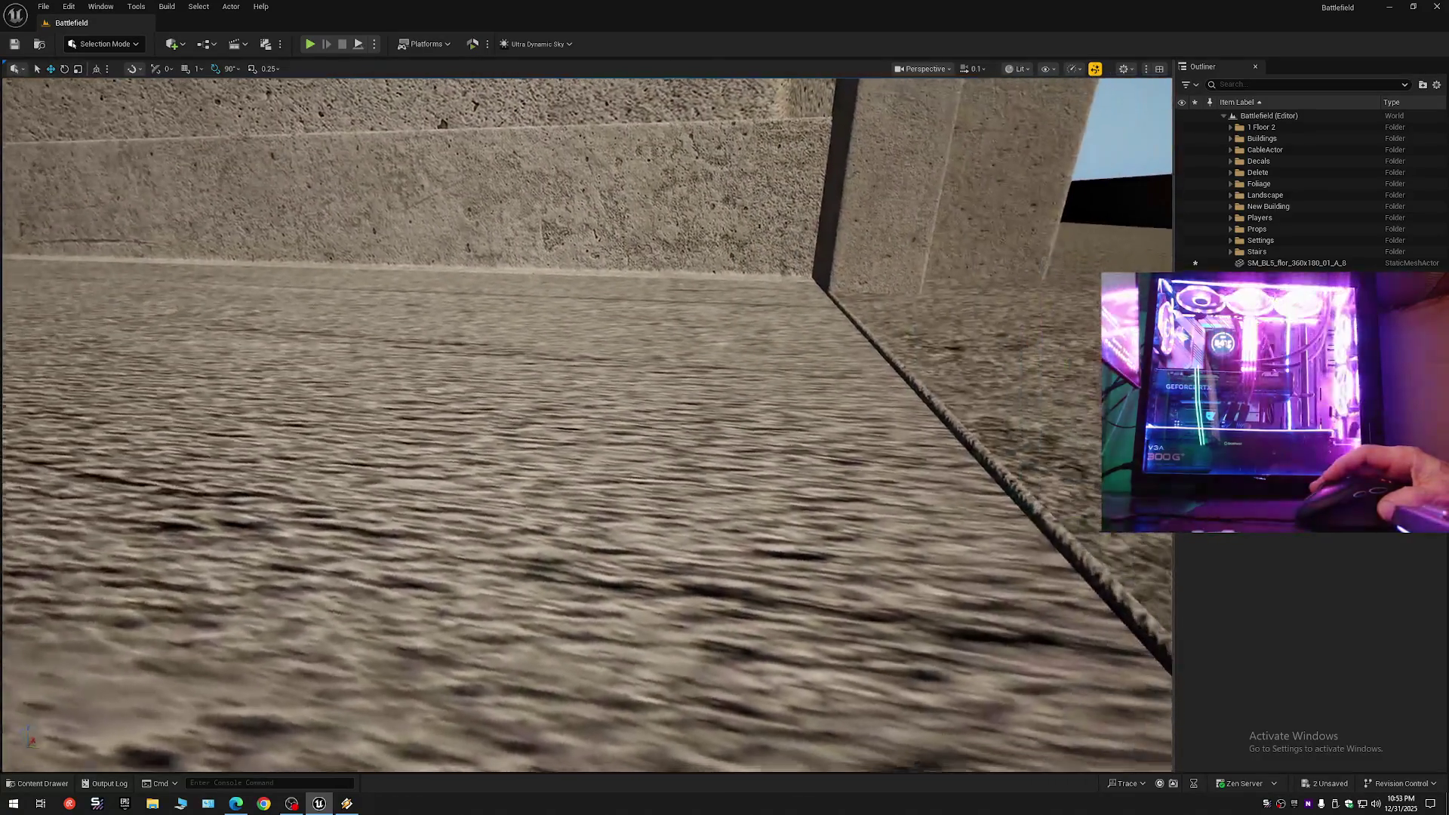
scroll(586, 424, "up", 2)
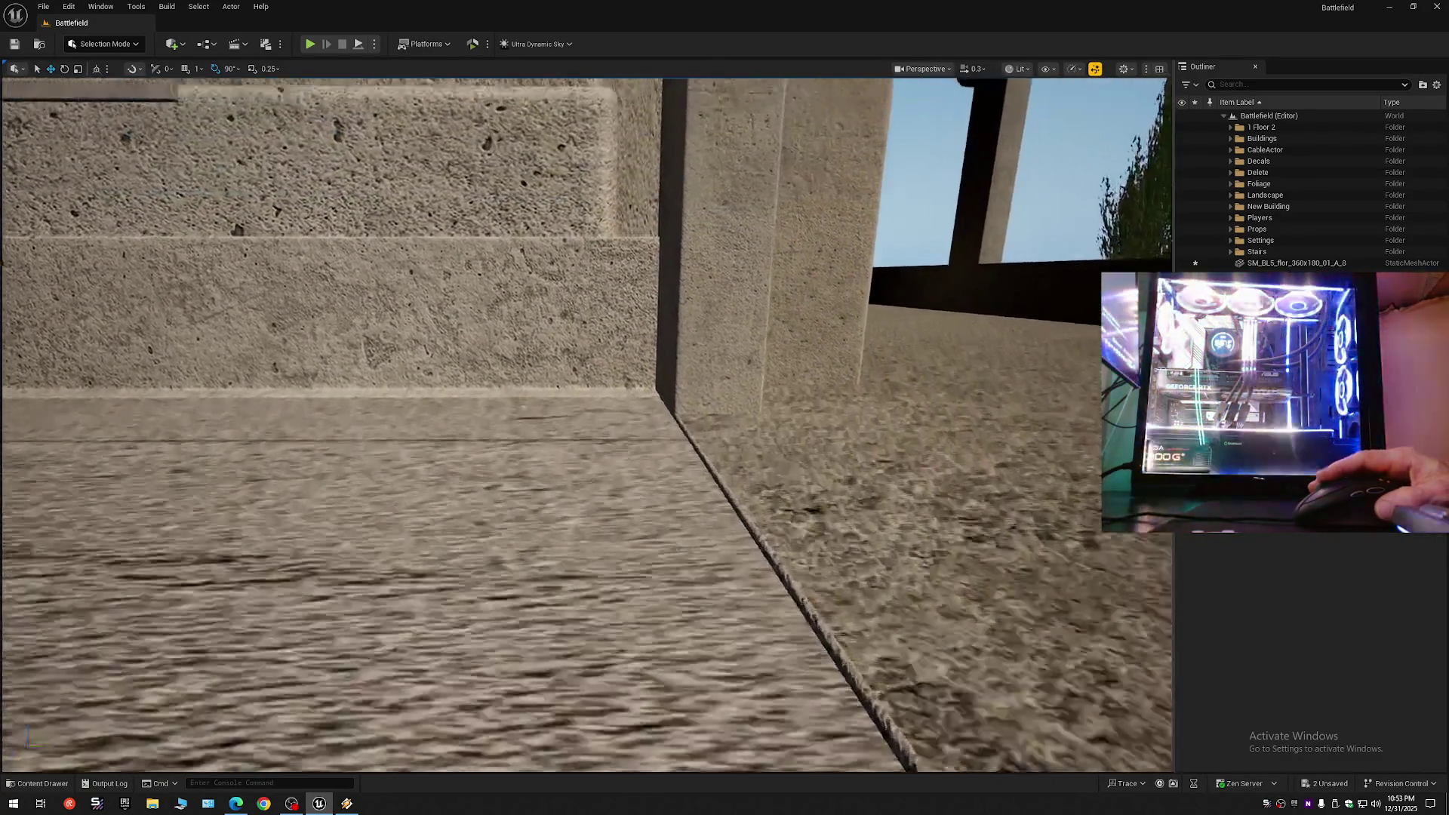
scroll(586, 424, "down", 1)
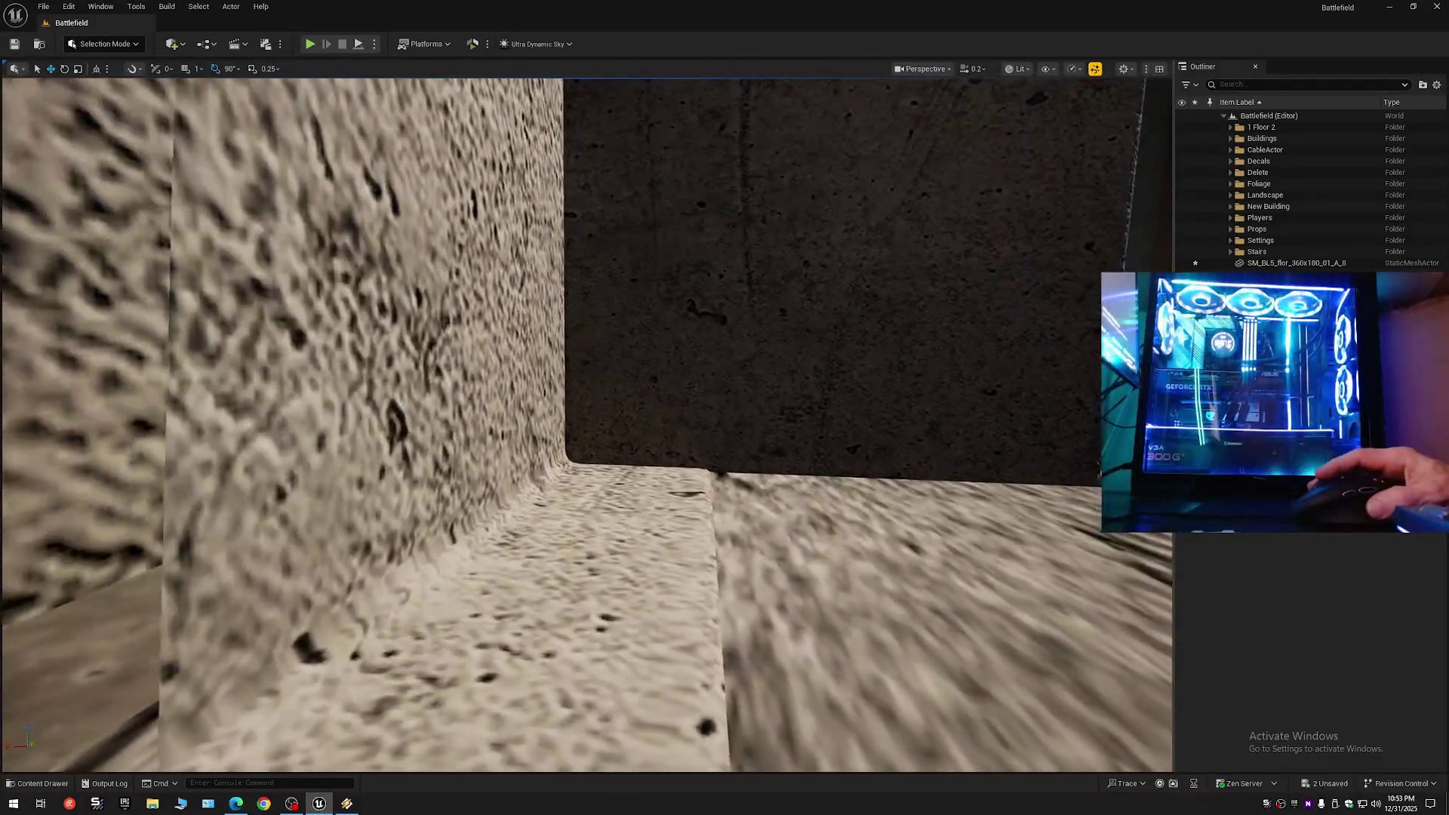
key("s")
key("a")
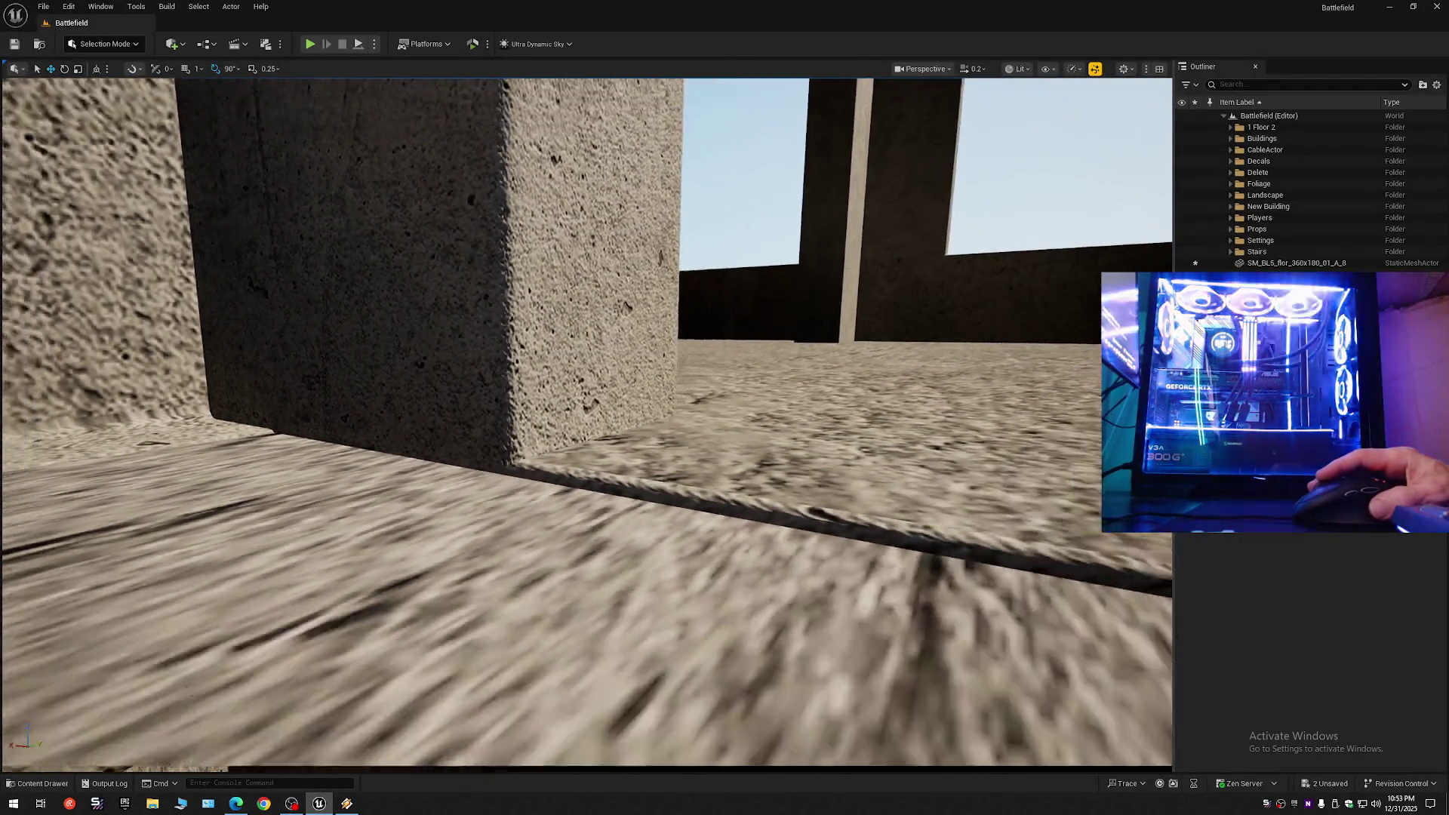
key("a")
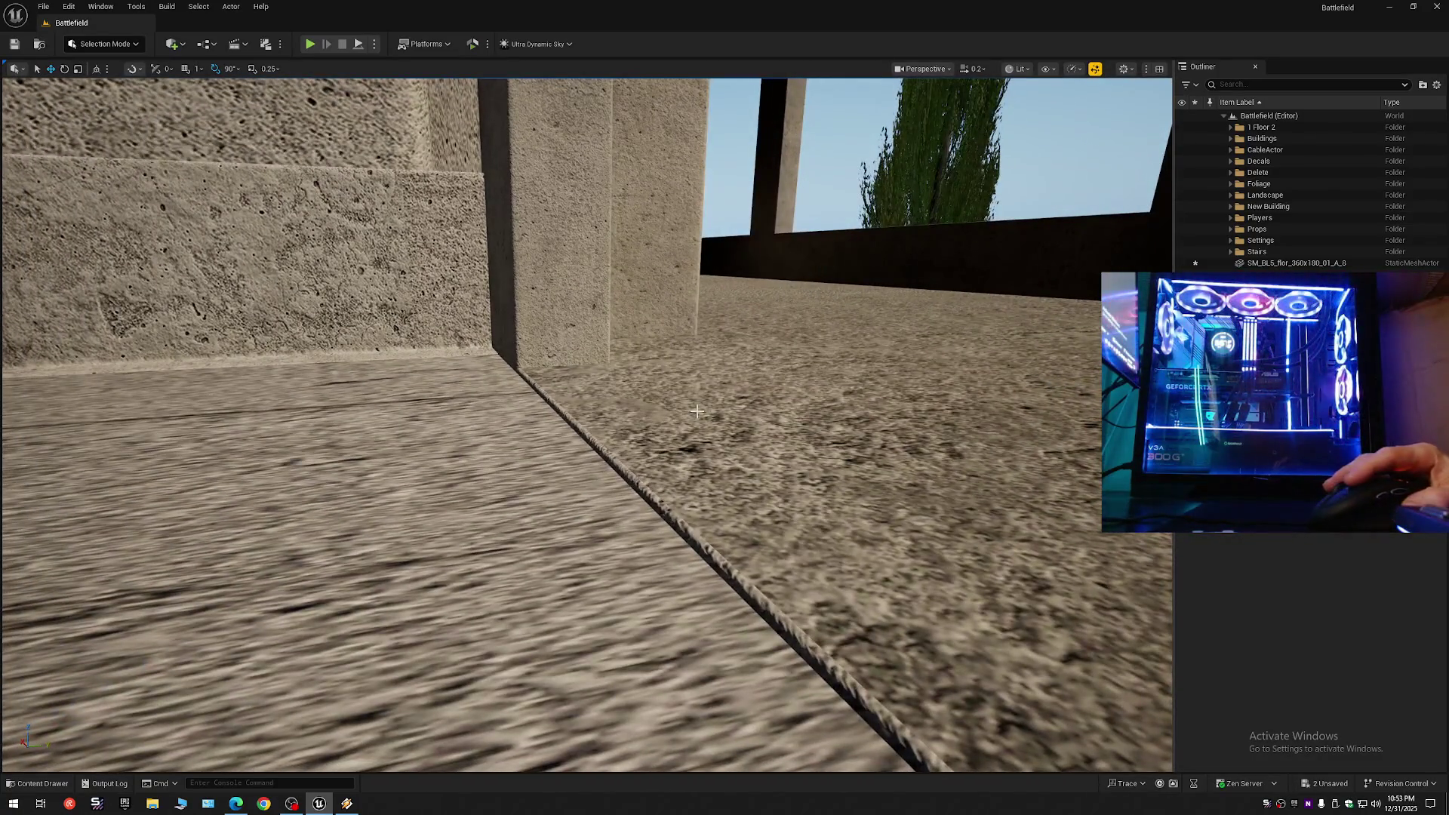
Step: Select the Bal pillar together with the Floor_Outside slab
left_click(624, 428)
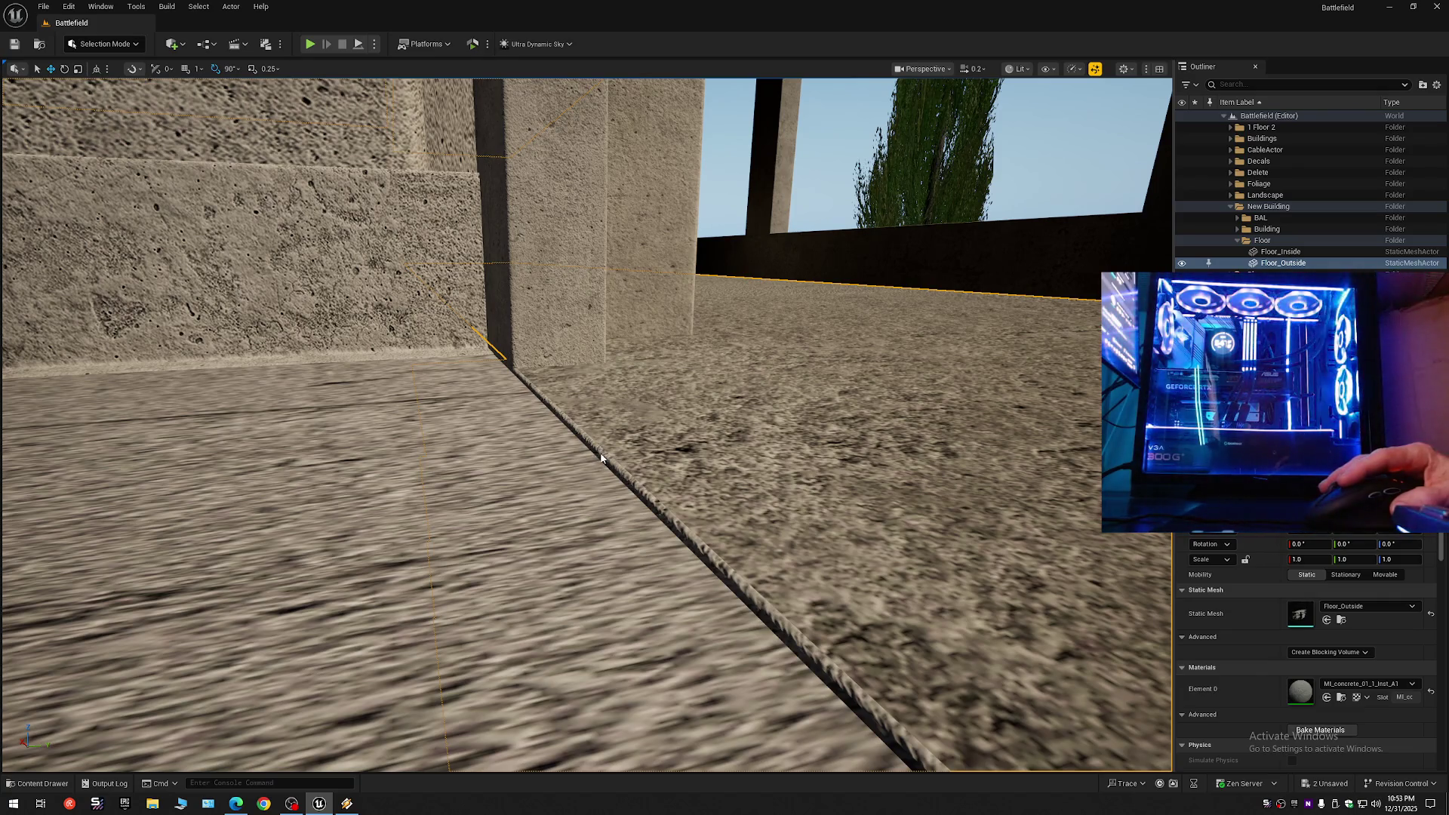
left_click(603, 451, "ctrl")
left_click(596, 445, "ctrl")
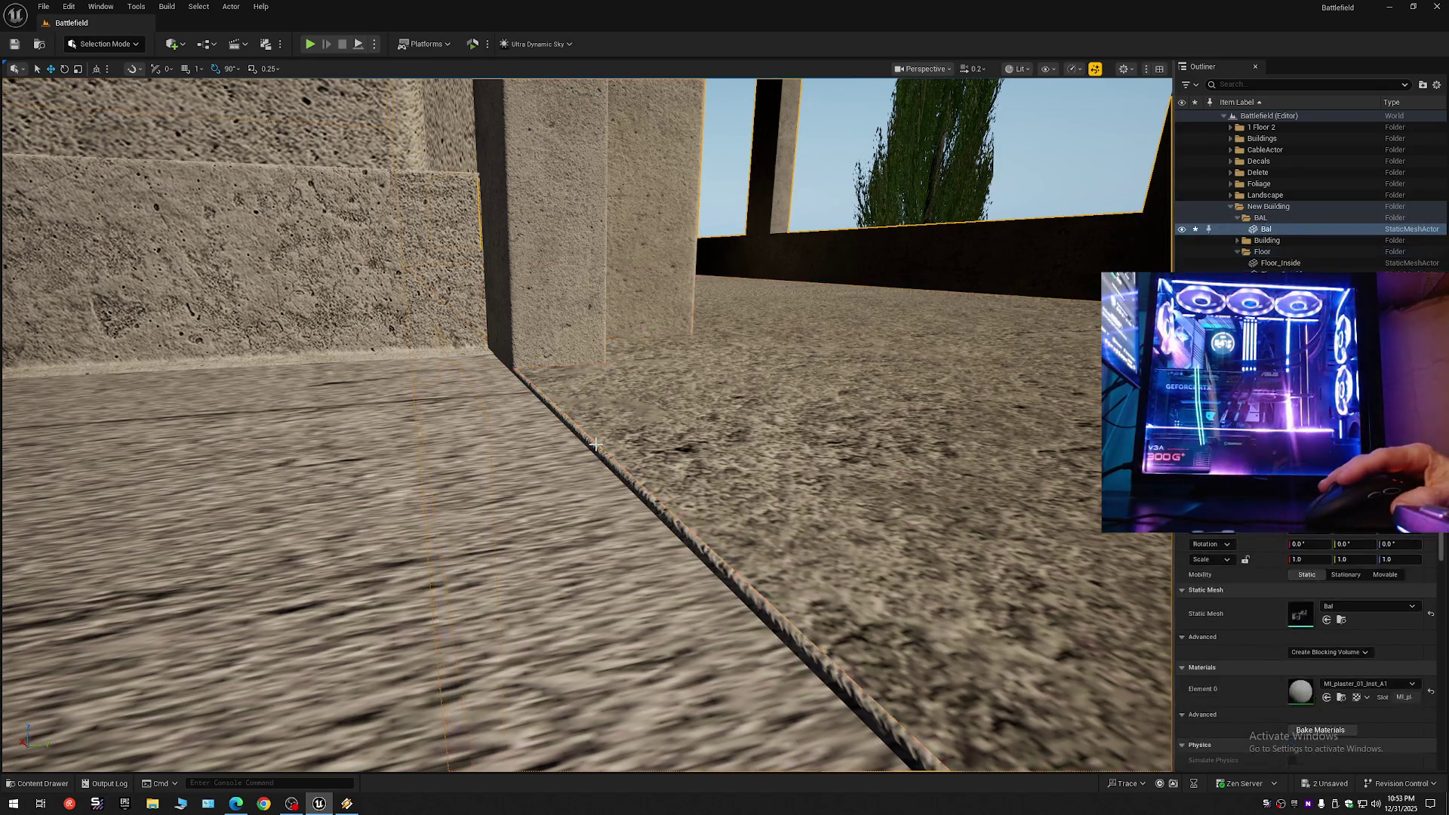
left_click(606, 442, "ctrl")
left_click(594, 443, "ctrl")
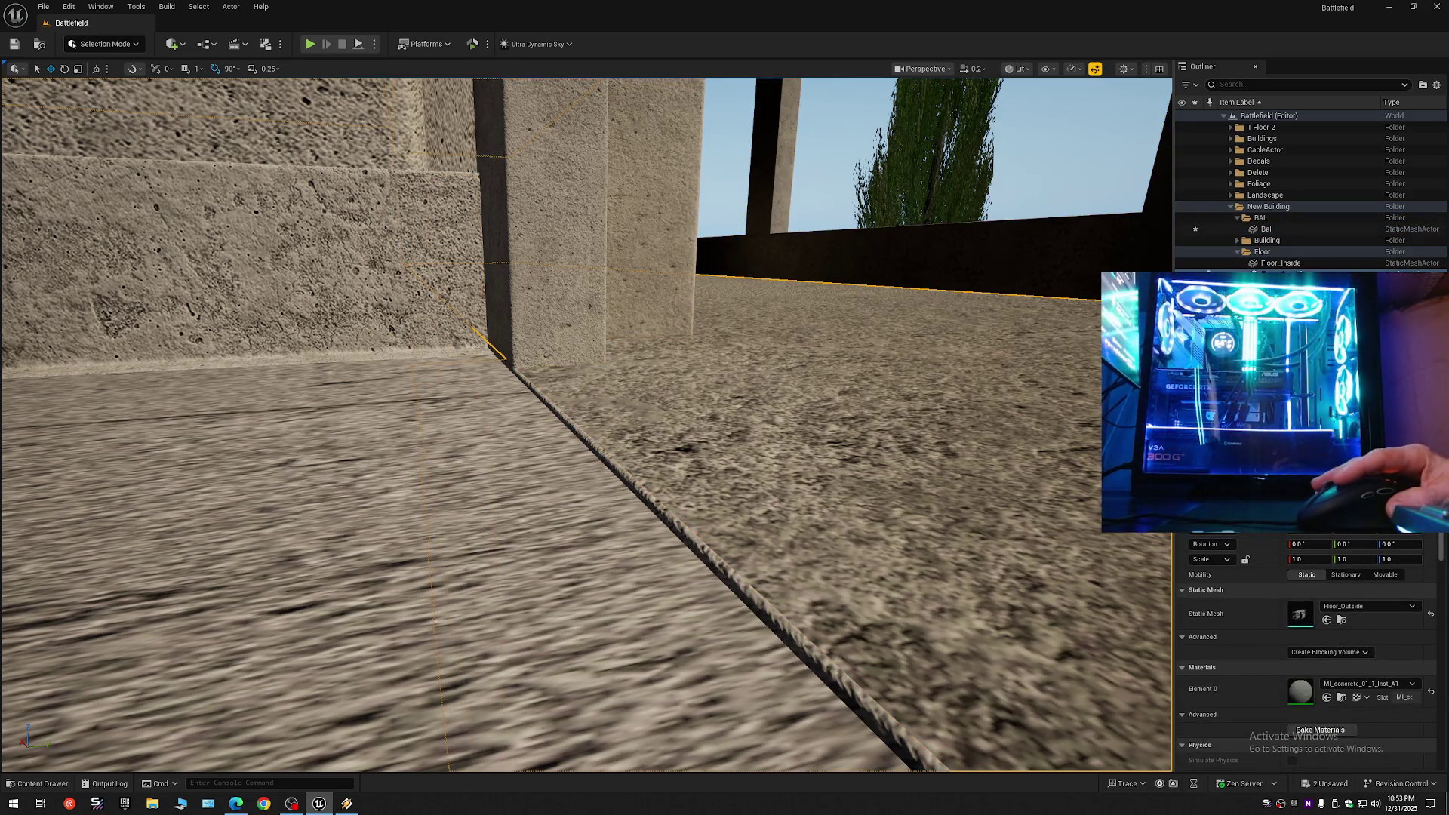
left_click(569, 335)
left_click(605, 433, "ctrl")
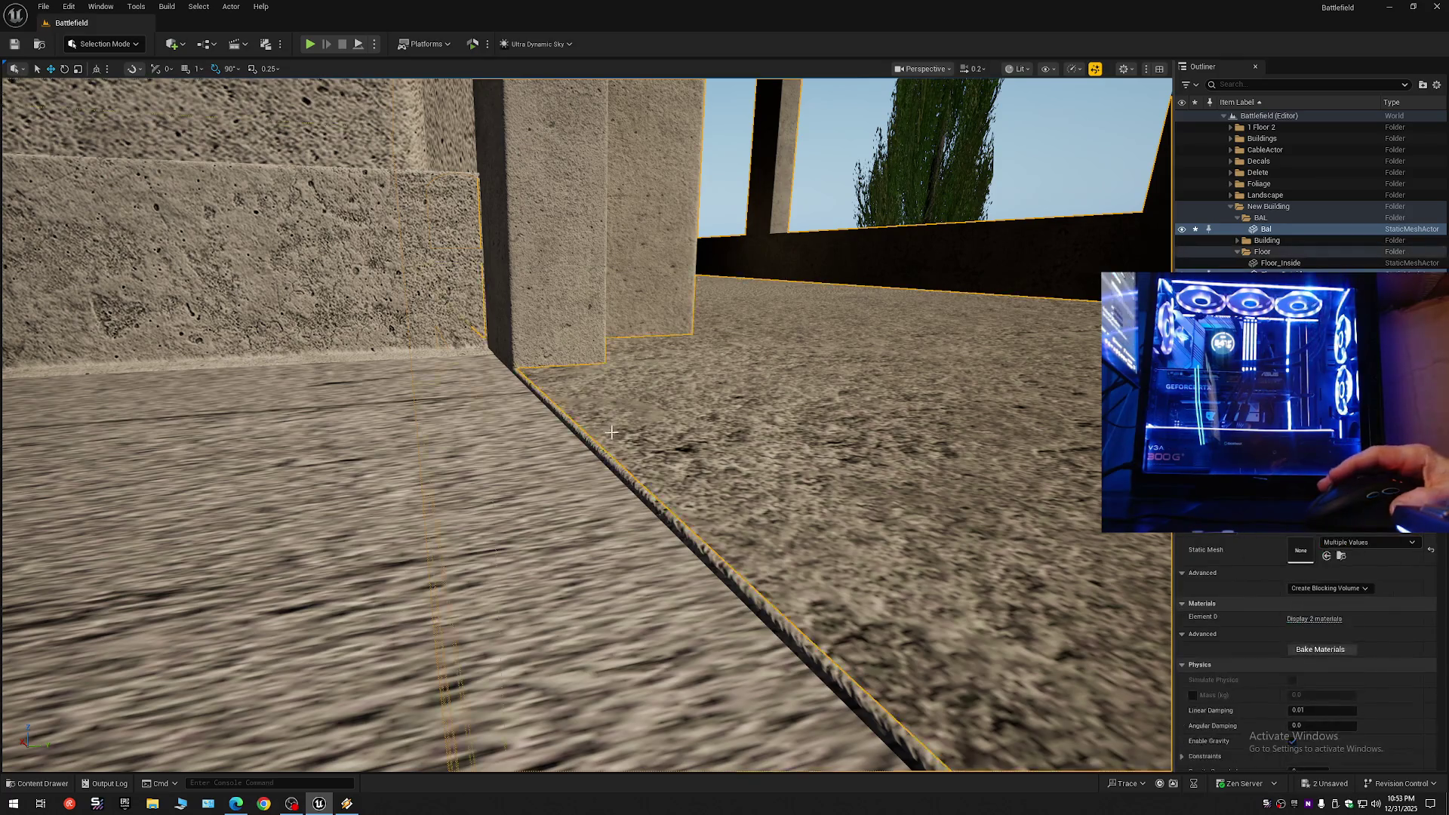
Step: Shift both along Z until the slab edge is flush, undoing the stray folder selection
mouse_move(618, 422)
left_mouse_down()
mouse_move(667, 430)
mouse_move(645, 402)
mouse_move(798, 417)
left_mouse_up()
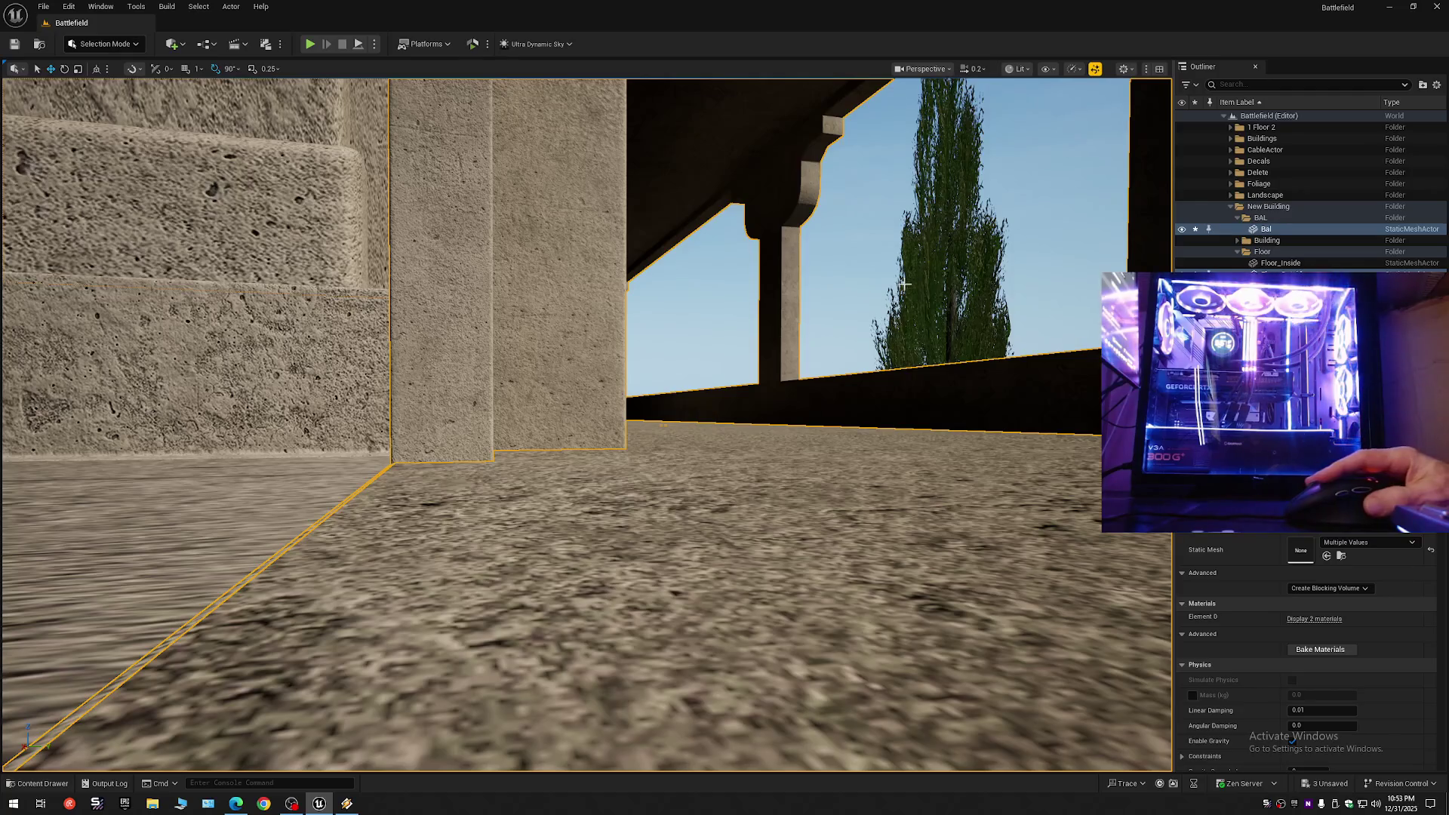
mouse_move(621, 311)
left_mouse_down()
mouse_move(581, 315)
mouse_move(626, 314)
mouse_move(626, 374)
mouse_move(559, 374)
left_mouse_up()
left_click(1257, 172)
scroll(626, 373, "up", 4)
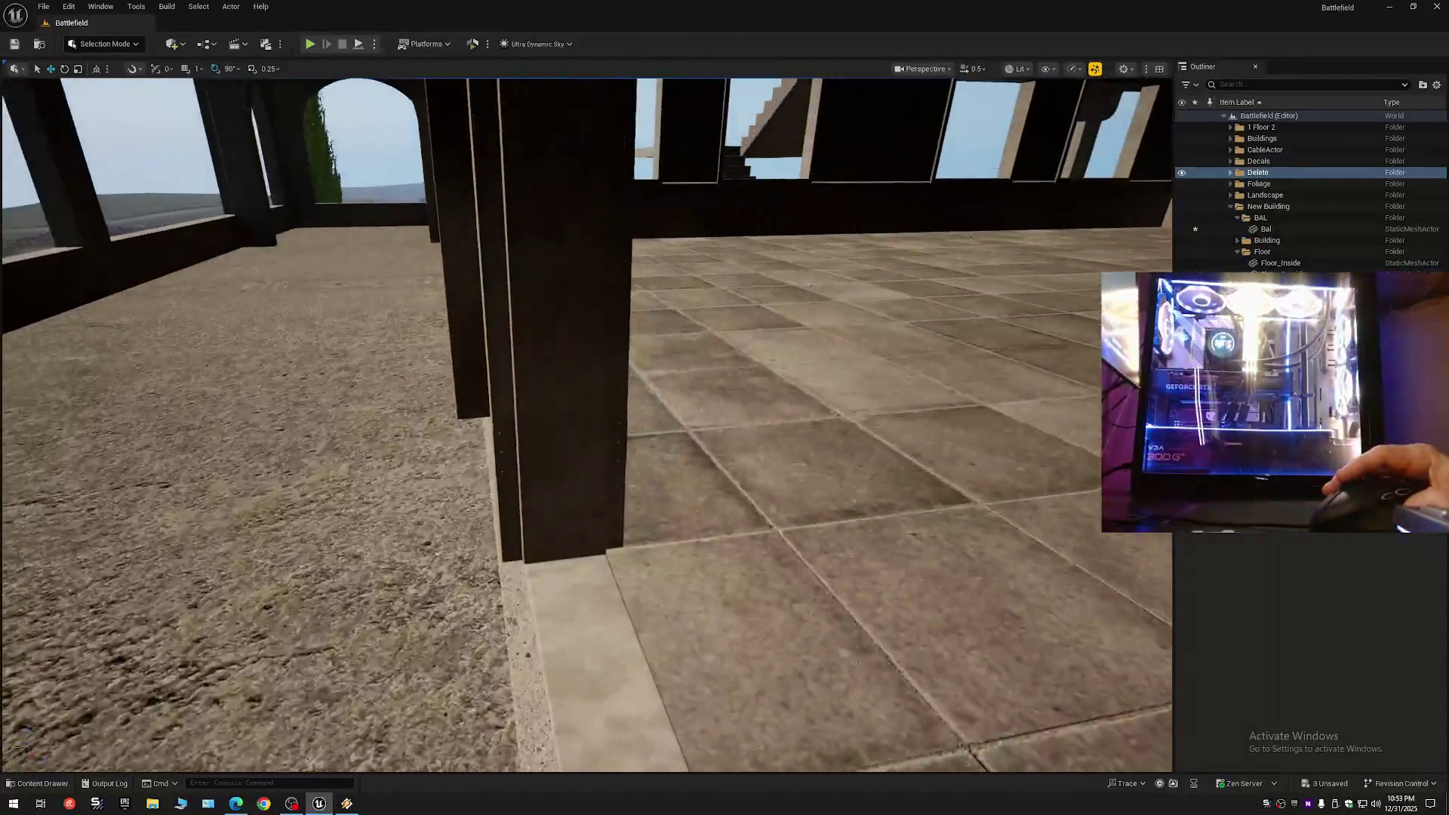
key("ctrl+z")
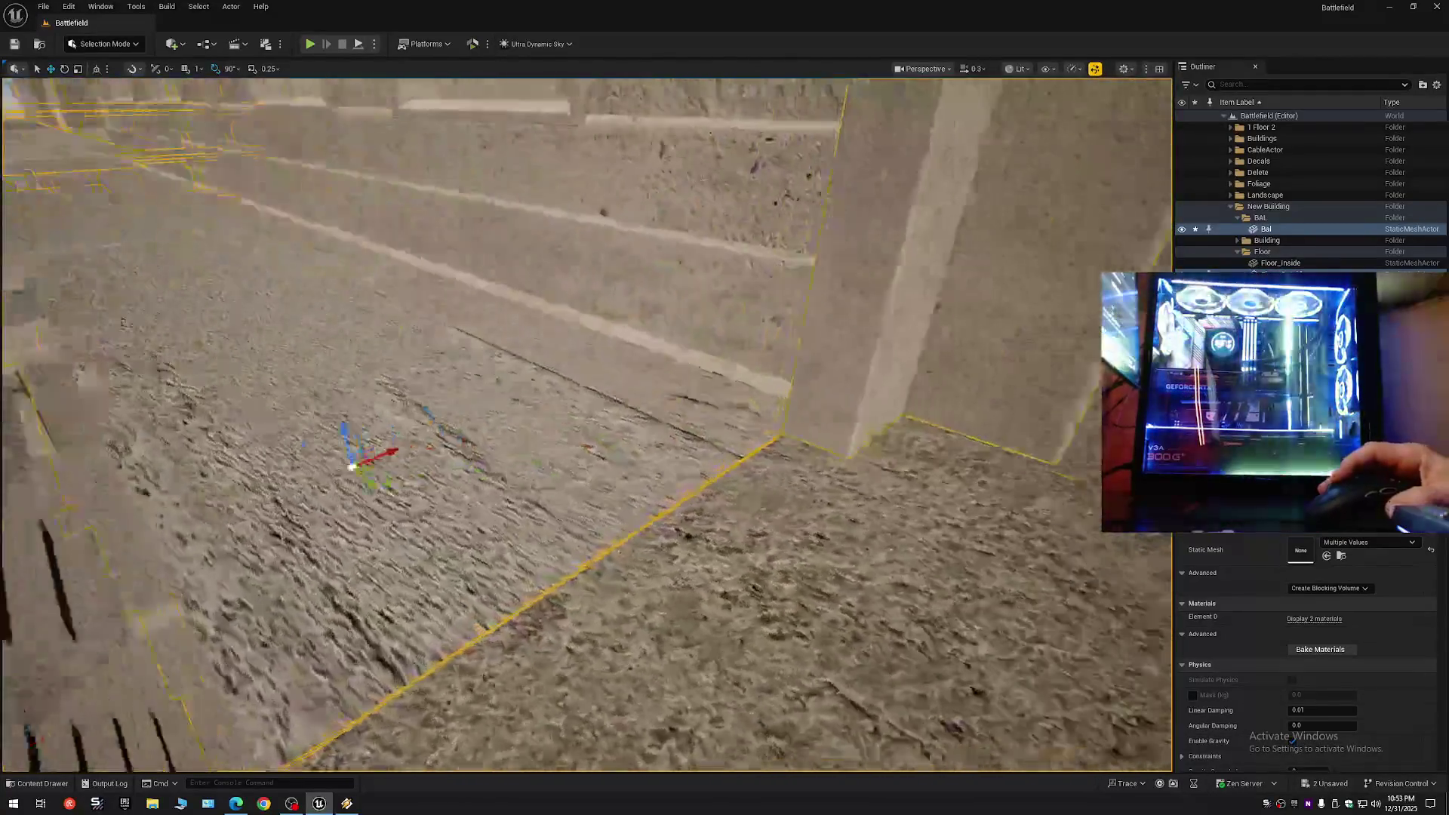
scroll(585, 422, "down", 1)
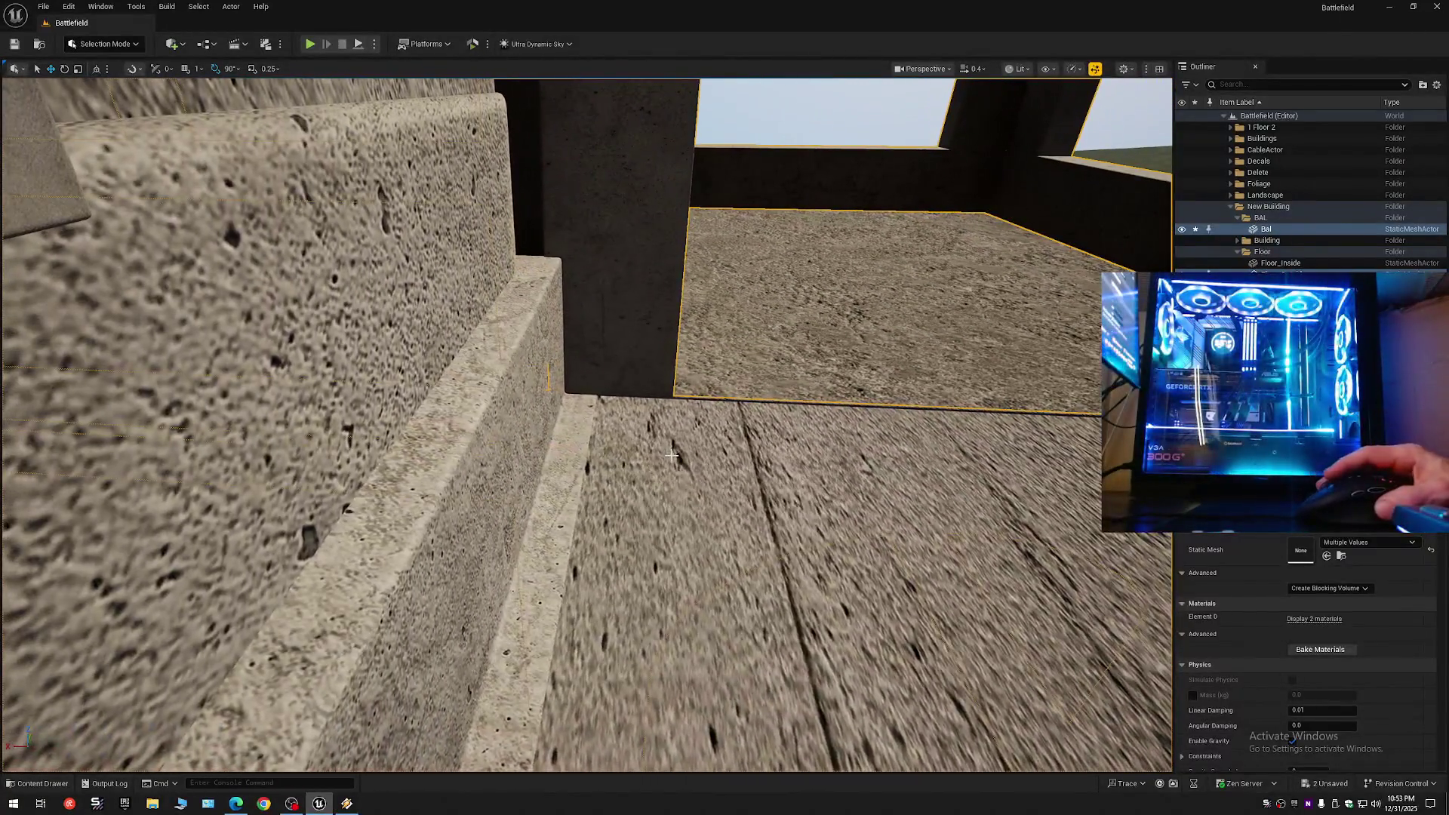
Step: Select the SM_BL5_flor landing slab and frame it along the colonnade corridor
left_click(671, 455)
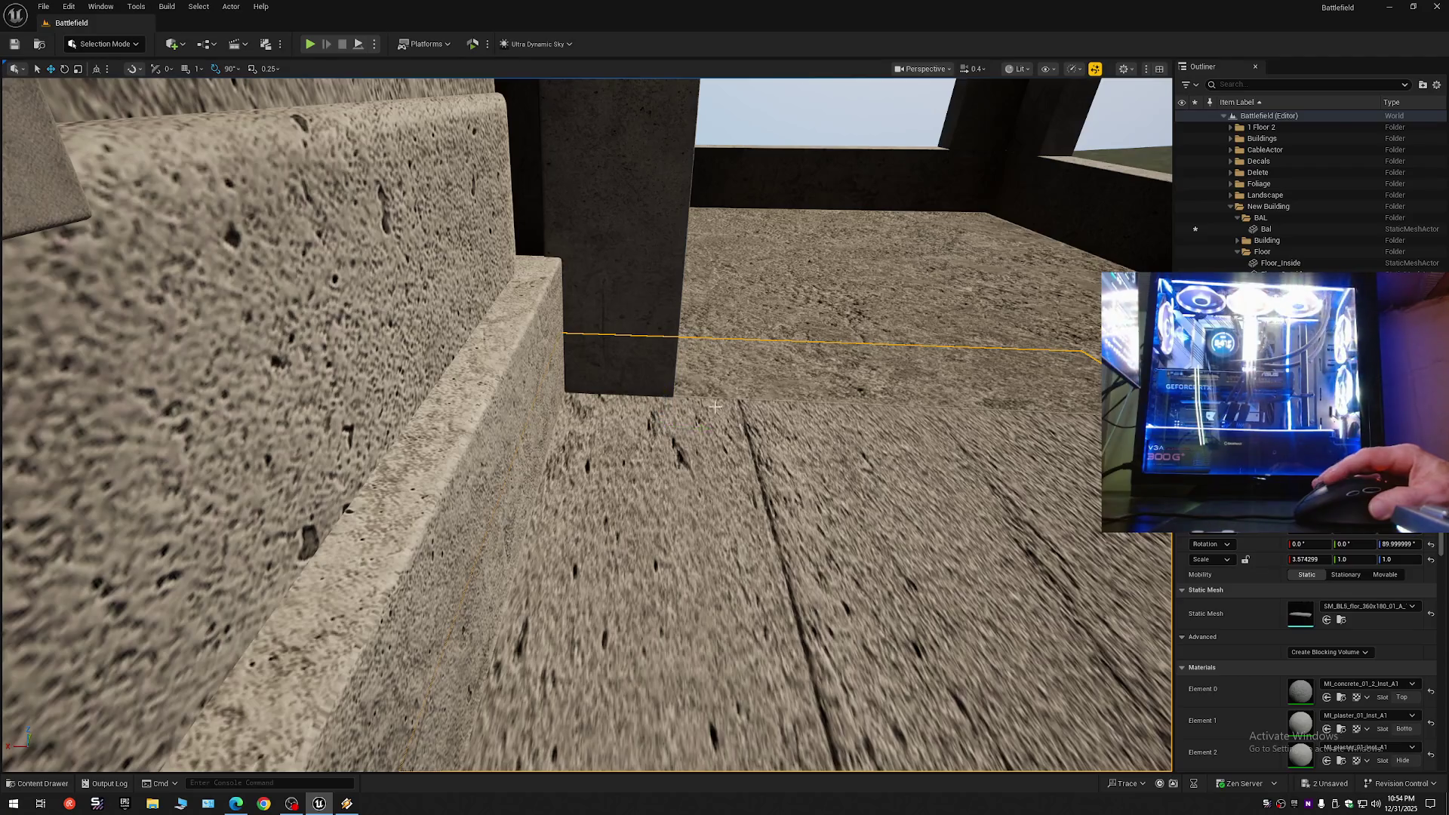
scroll(691, 404, "down", 1)
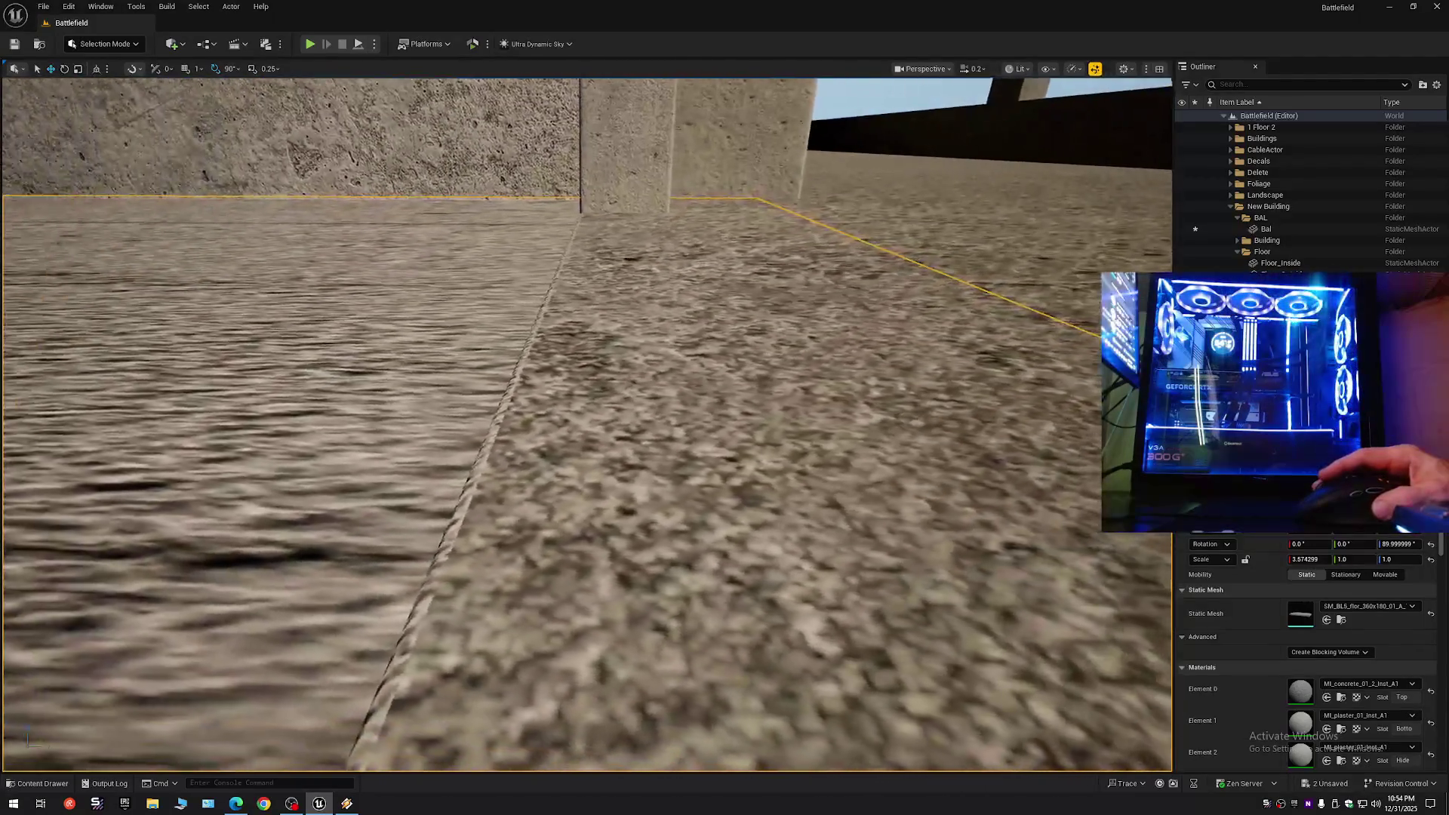
mouse_move(670, 404)
left_mouse_down()
mouse_move(649, 404)
mouse_move(670, 403)
mouse_move(612, 364)
left_mouse_up()
scroll(612, 363, "down", 3)
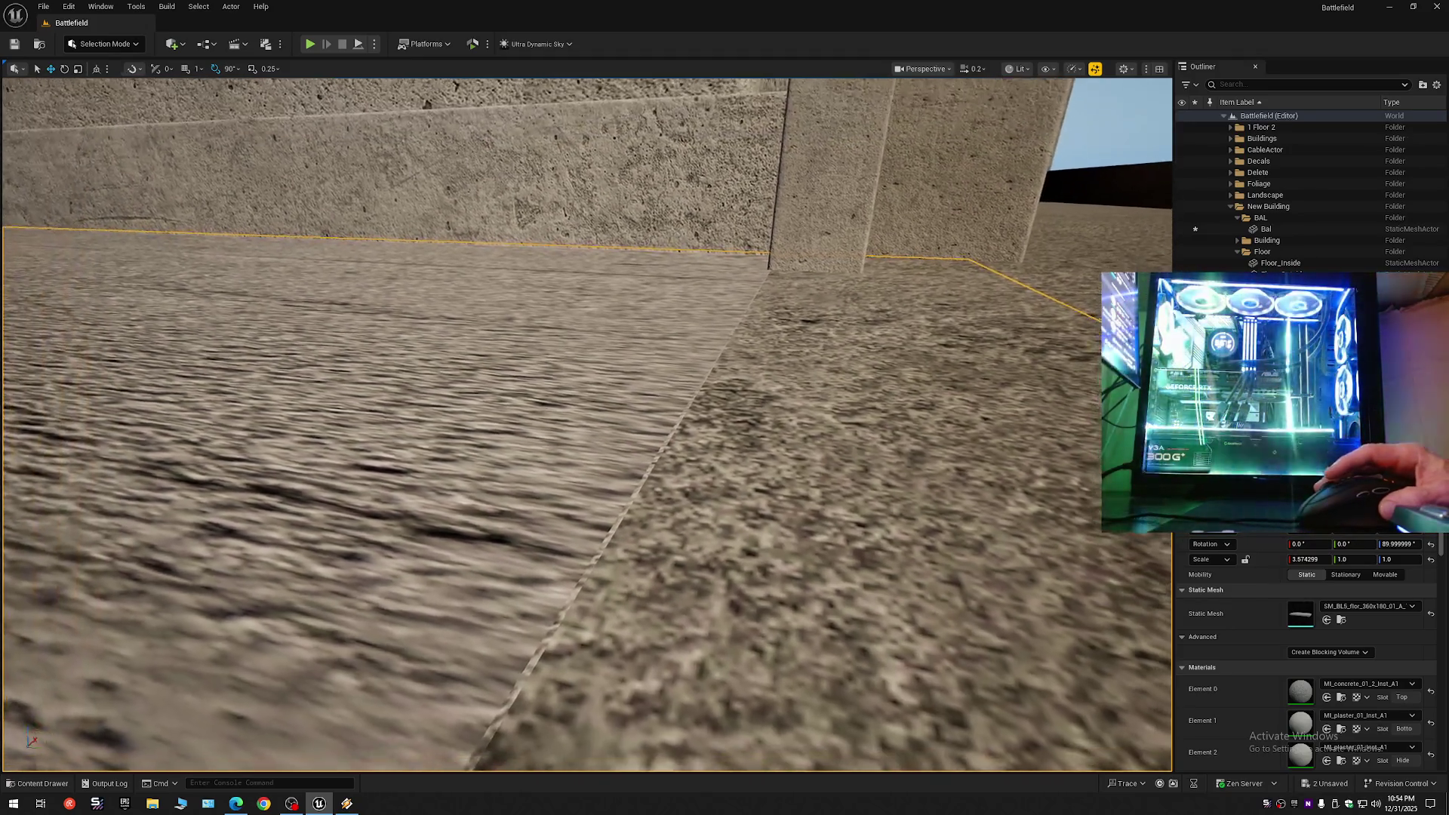
key("alt+space")
key("Escape")
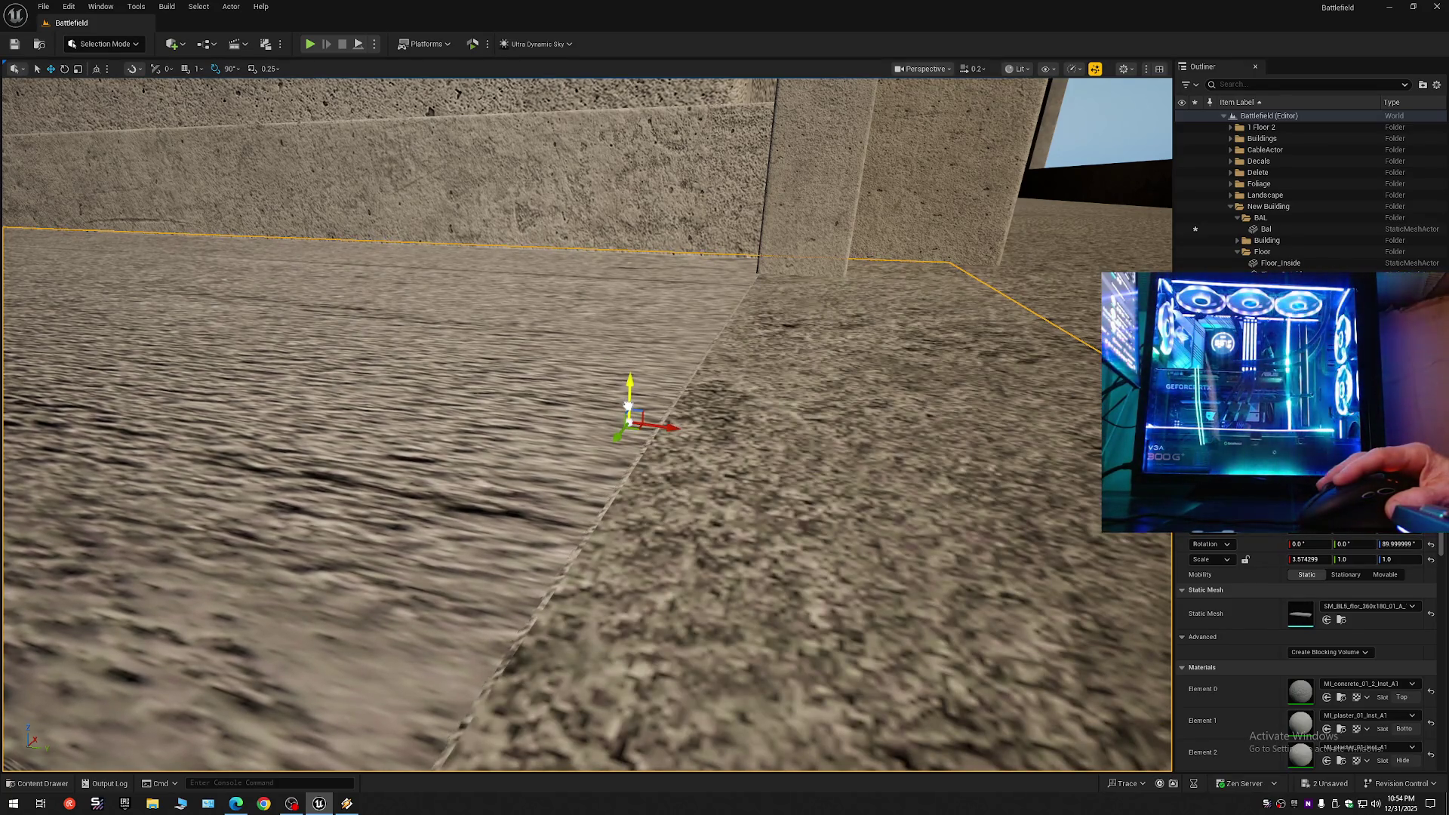
scroll(626, 408, "up", 1)
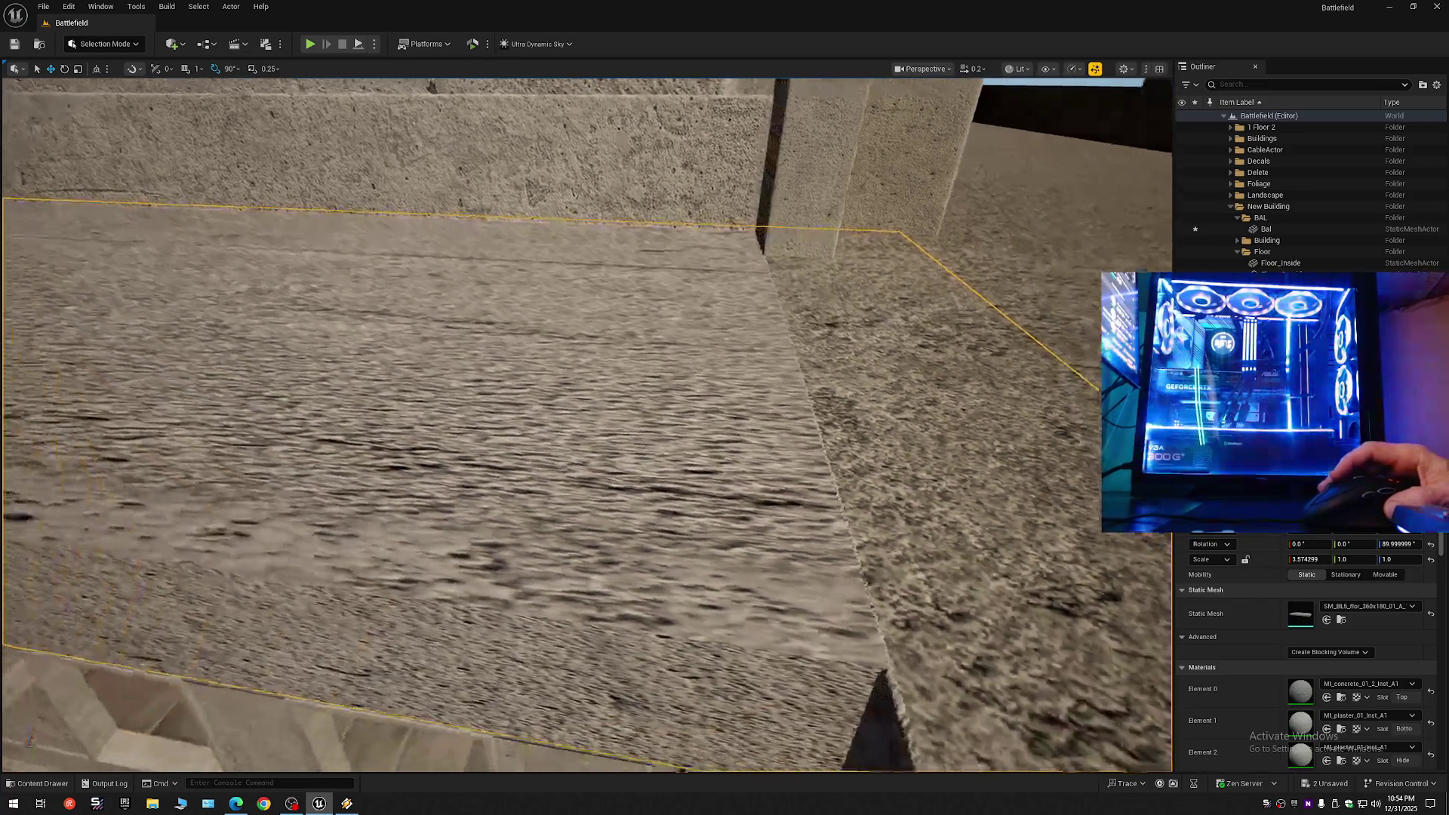
key("s")
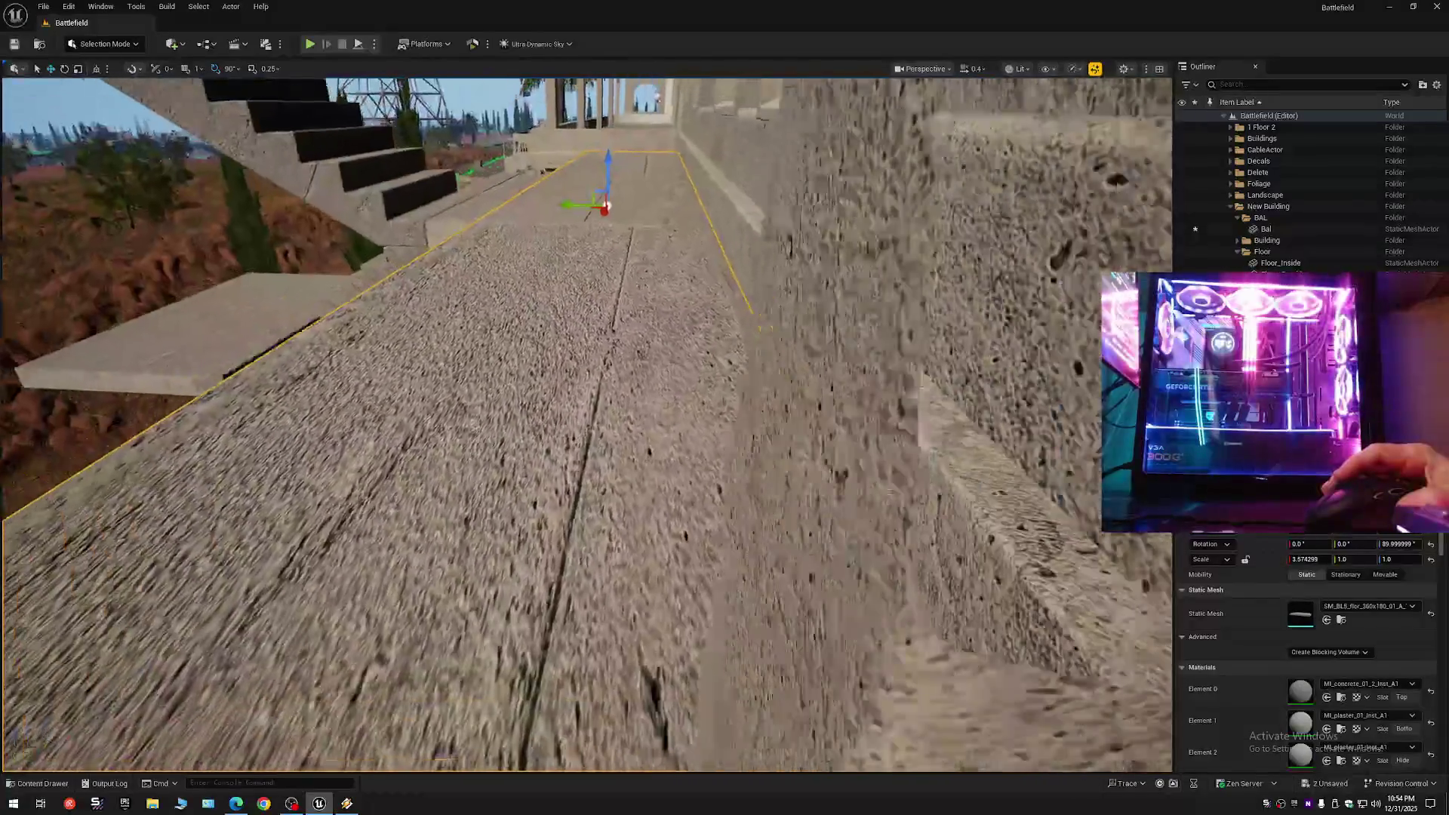
key("w")
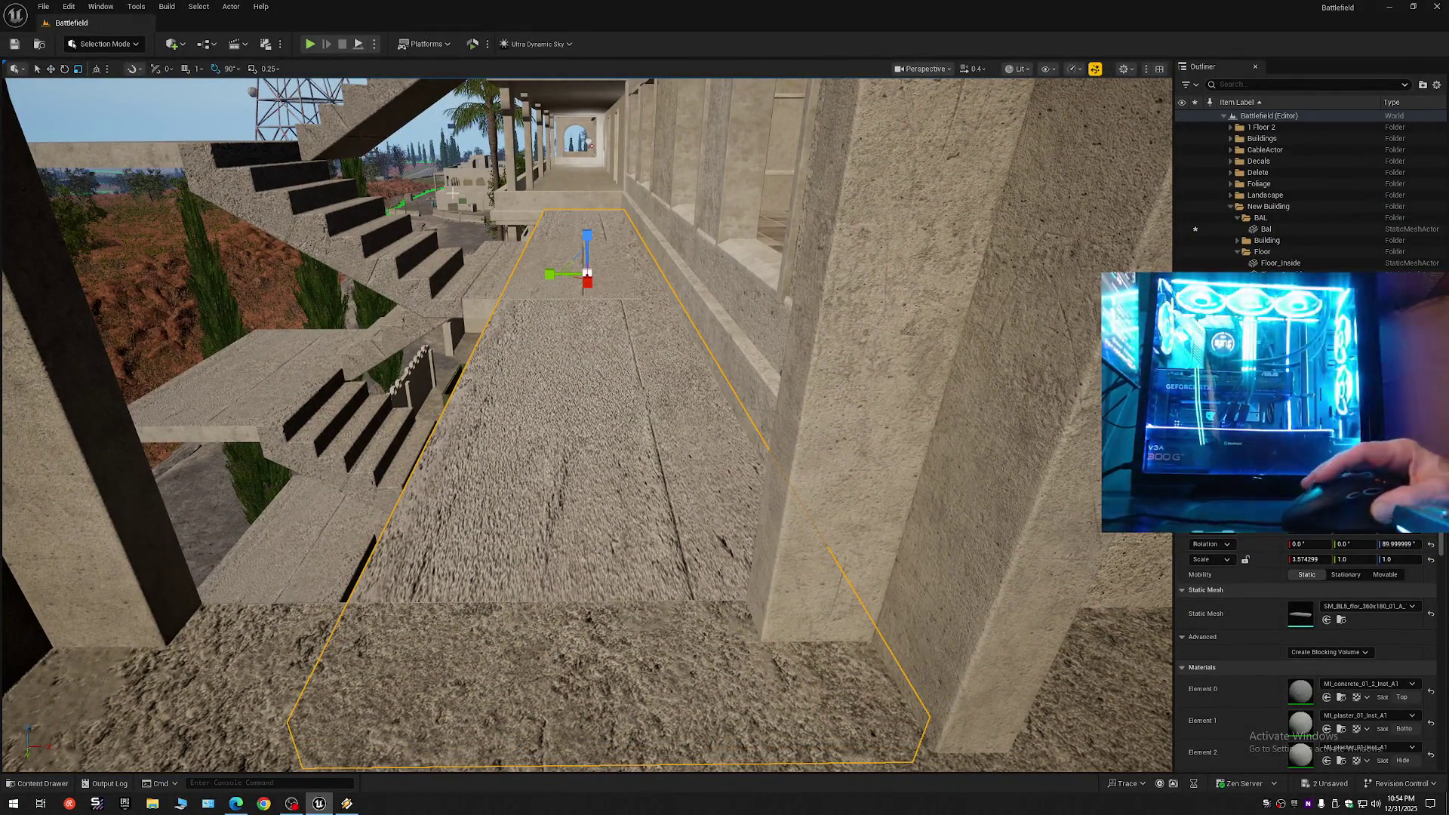
Step: Narrow the floor slab to about 0.76 wide and nudge it slightly sideways
left_click_drag(549, 273, 564, 274)
key("w")
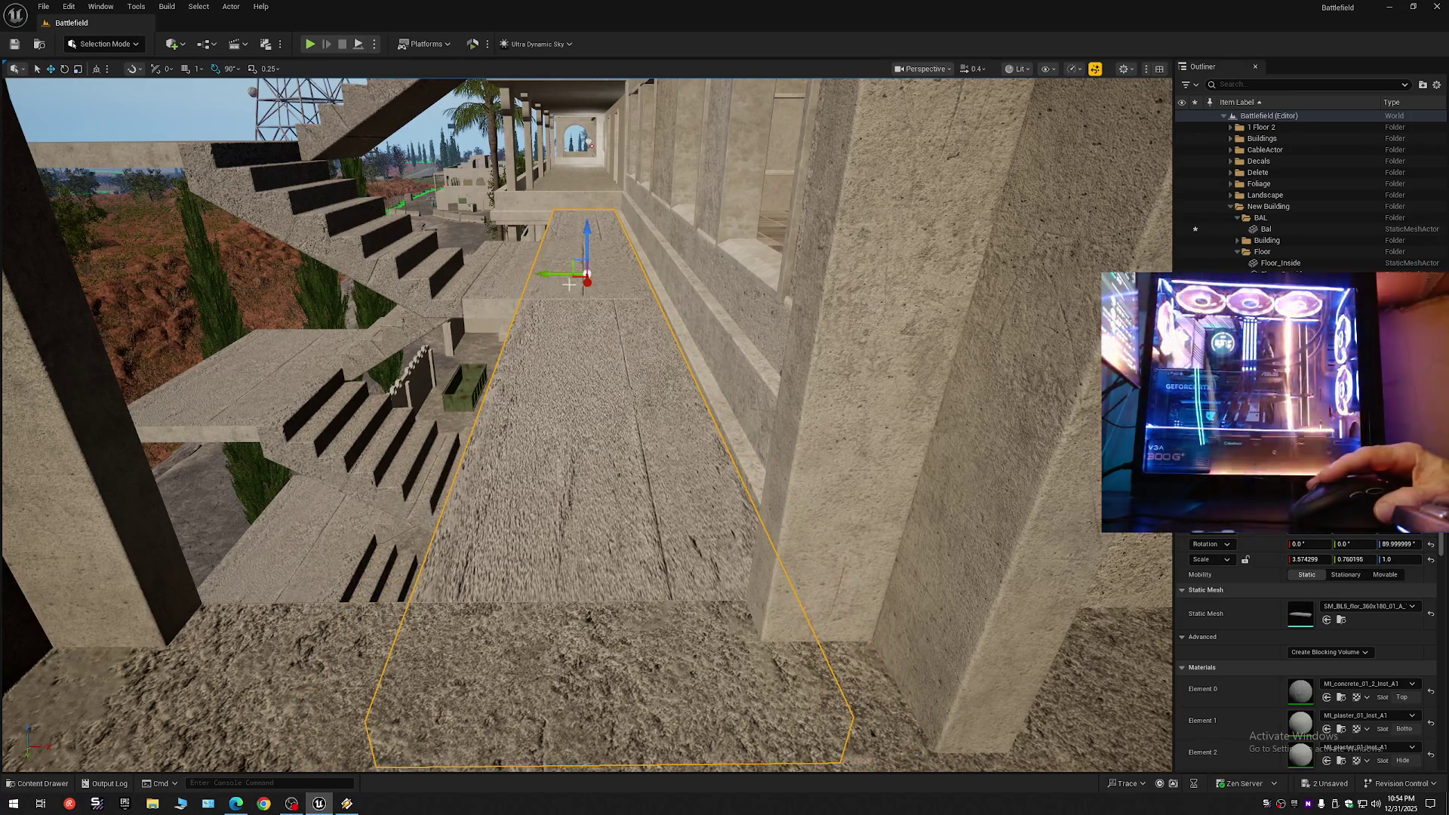
left_click_drag(556, 276, 562, 281)
scroll(562, 281, "down", 2)
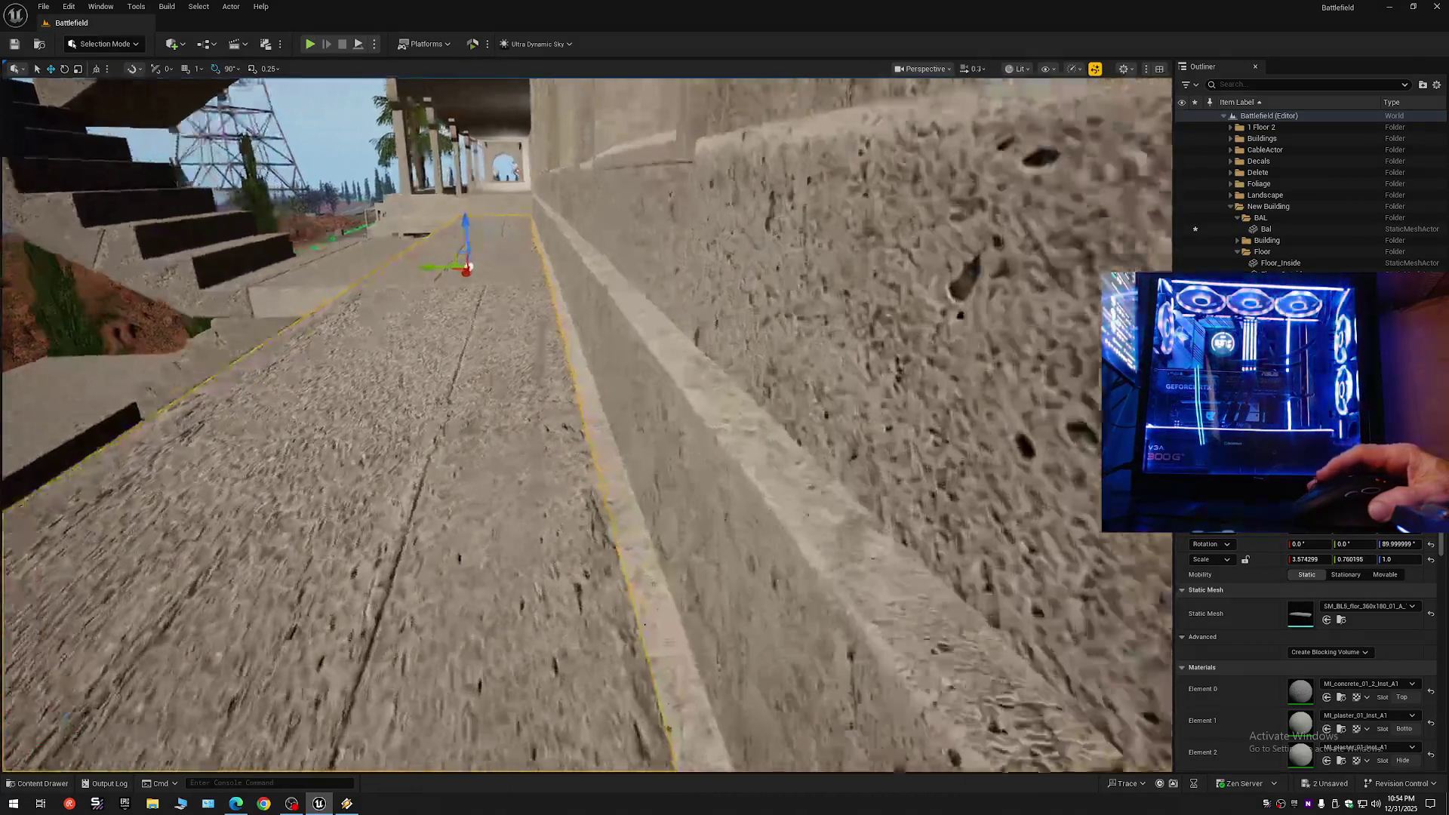
scroll(587, 423, "up", 1)
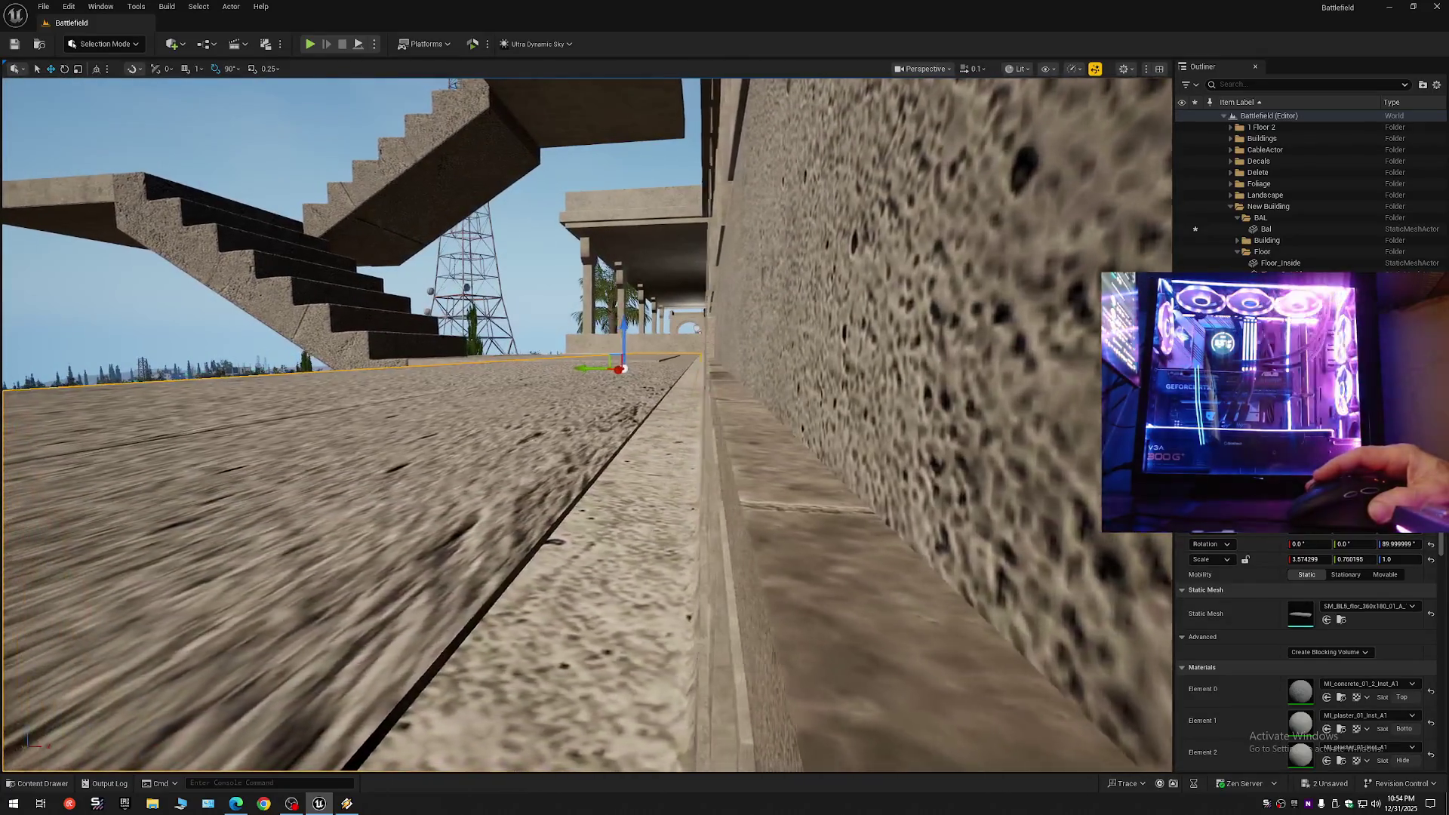
scroll(586, 423, "up", 2)
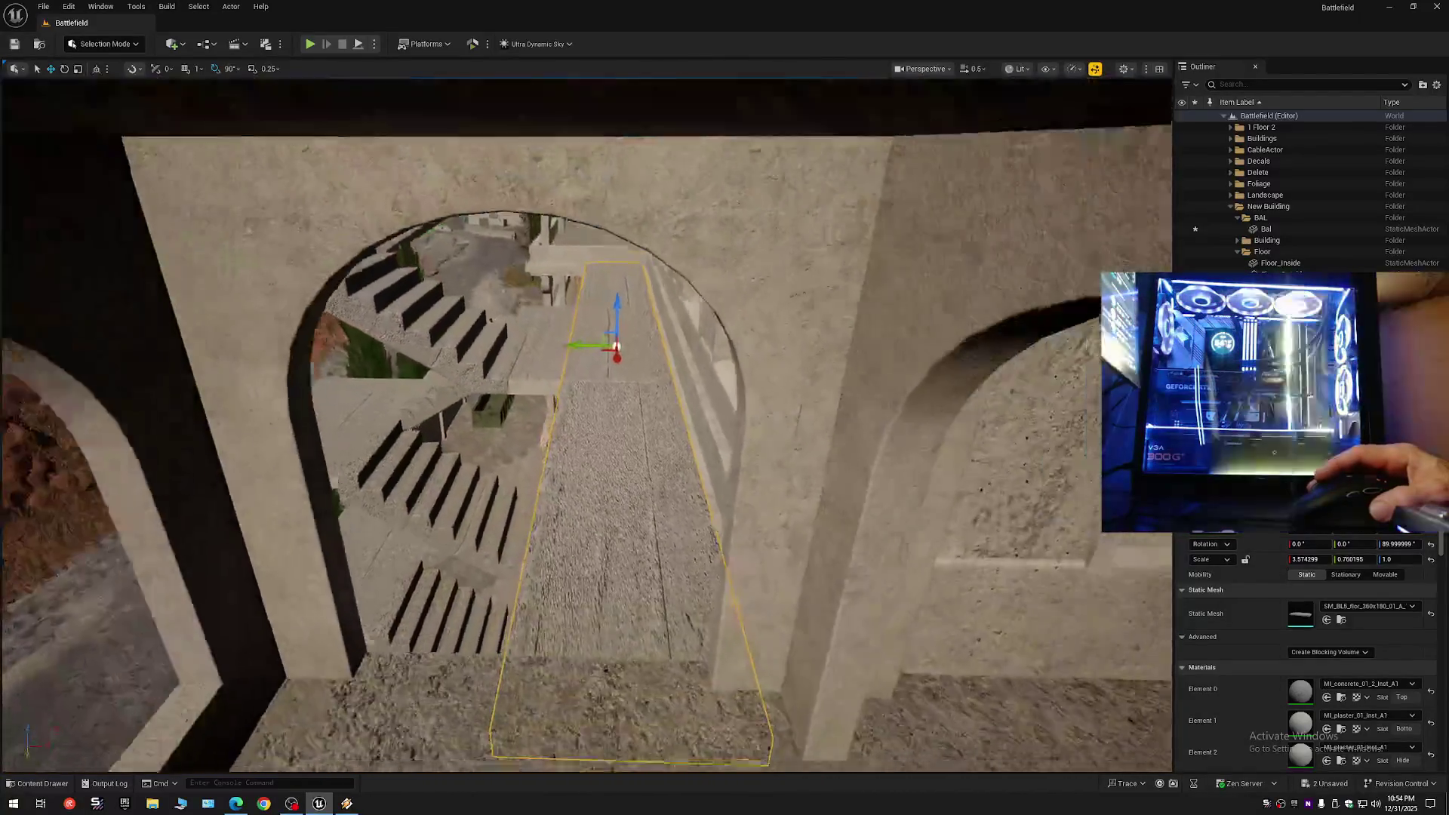
scroll(686, 310, "up", 4)
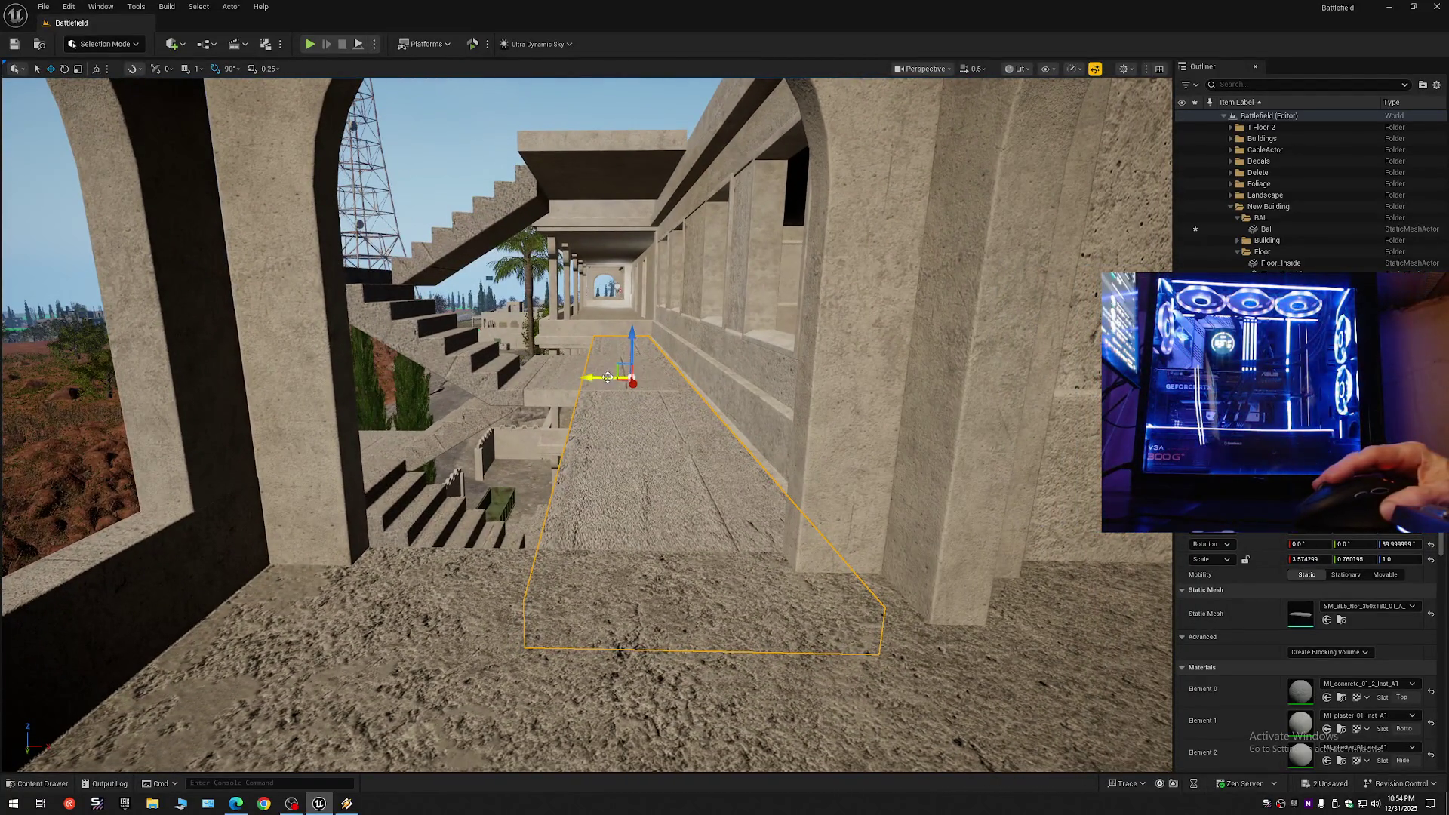
Step: Slide the slab left across the walkway and widen it to Y scale 1.359858
left_click_drag(608, 378, 541, 378)
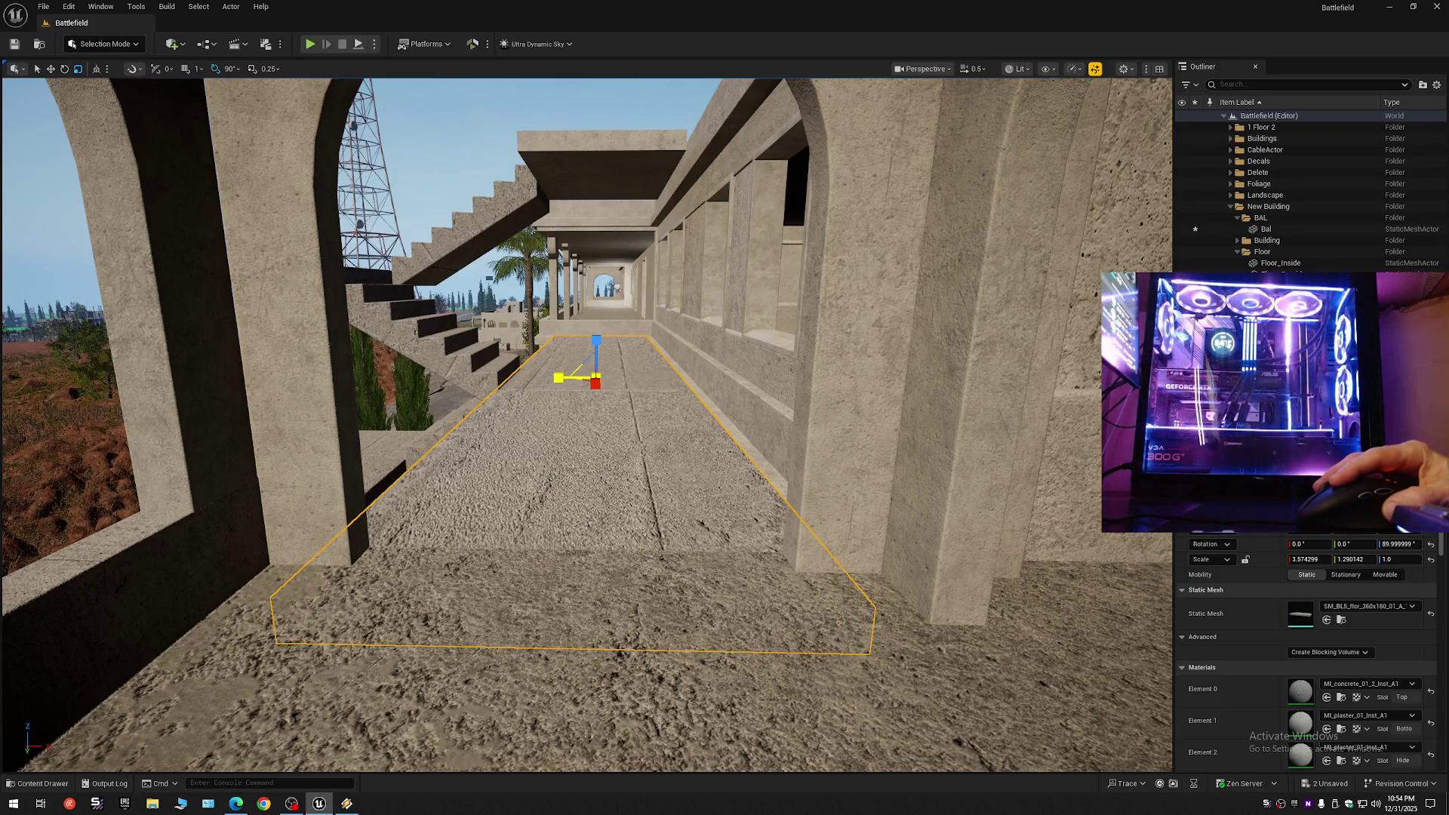
left_click_drag(558, 378, 544, 377)
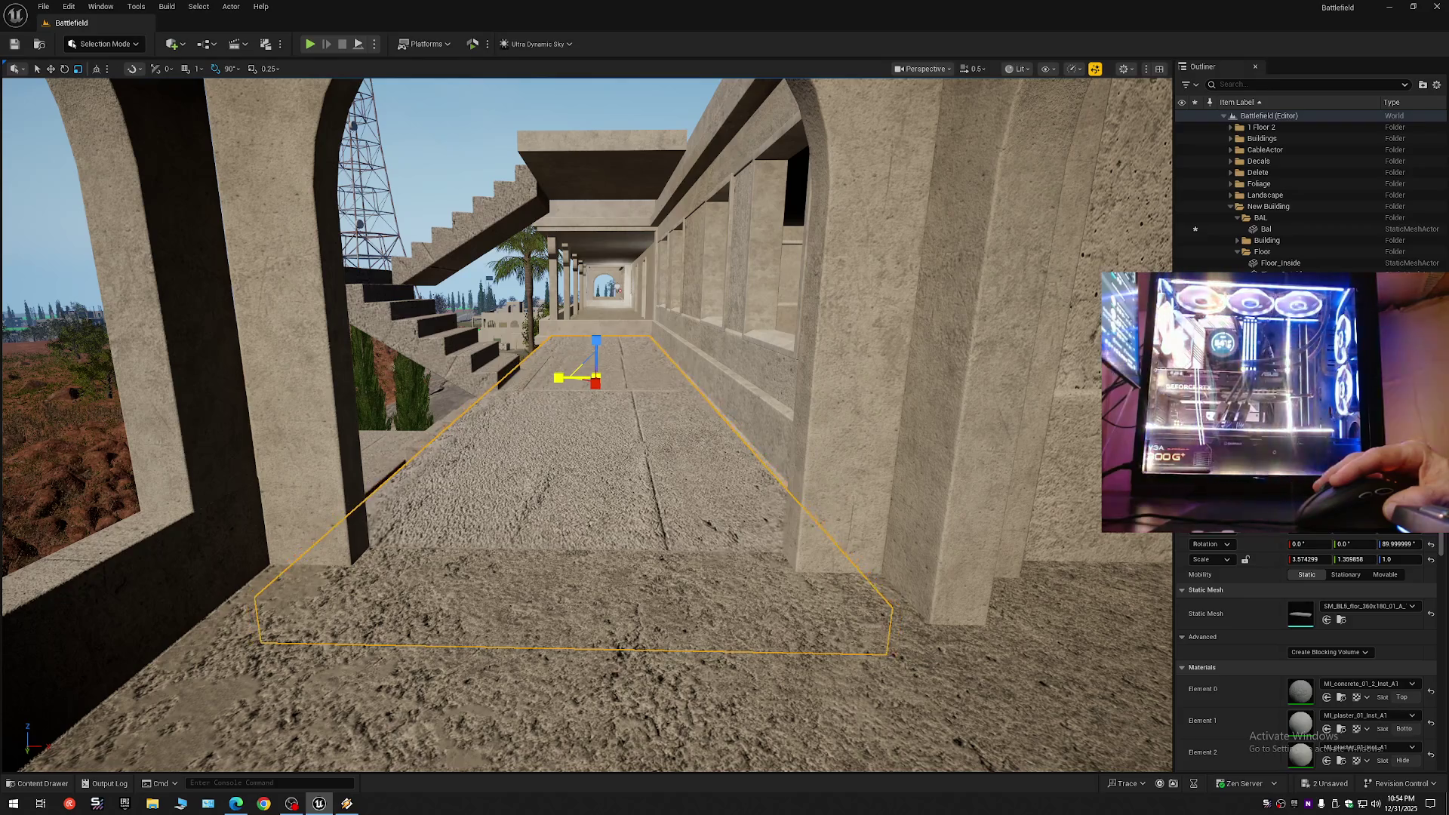
scroll(589, 423, "up", 2)
scroll(588, 422, "down", 2)
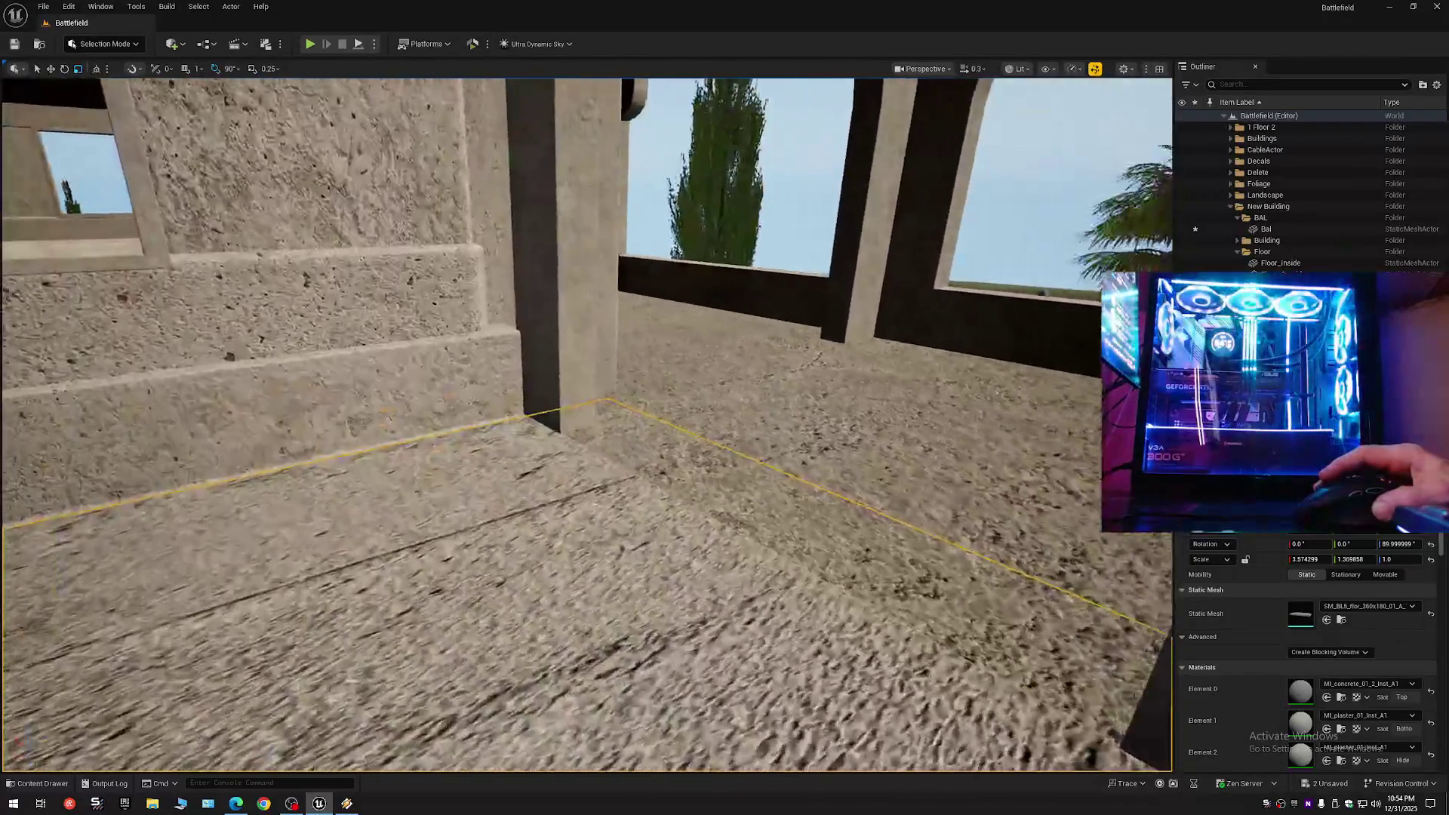
Step: Move the floor slab right against the dark pillar and inspect its edges up close
mouse_move(484, 362)
left_mouse_down()
mouse_move(453, 331)
mouse_move(484, 362)
left_mouse_up()
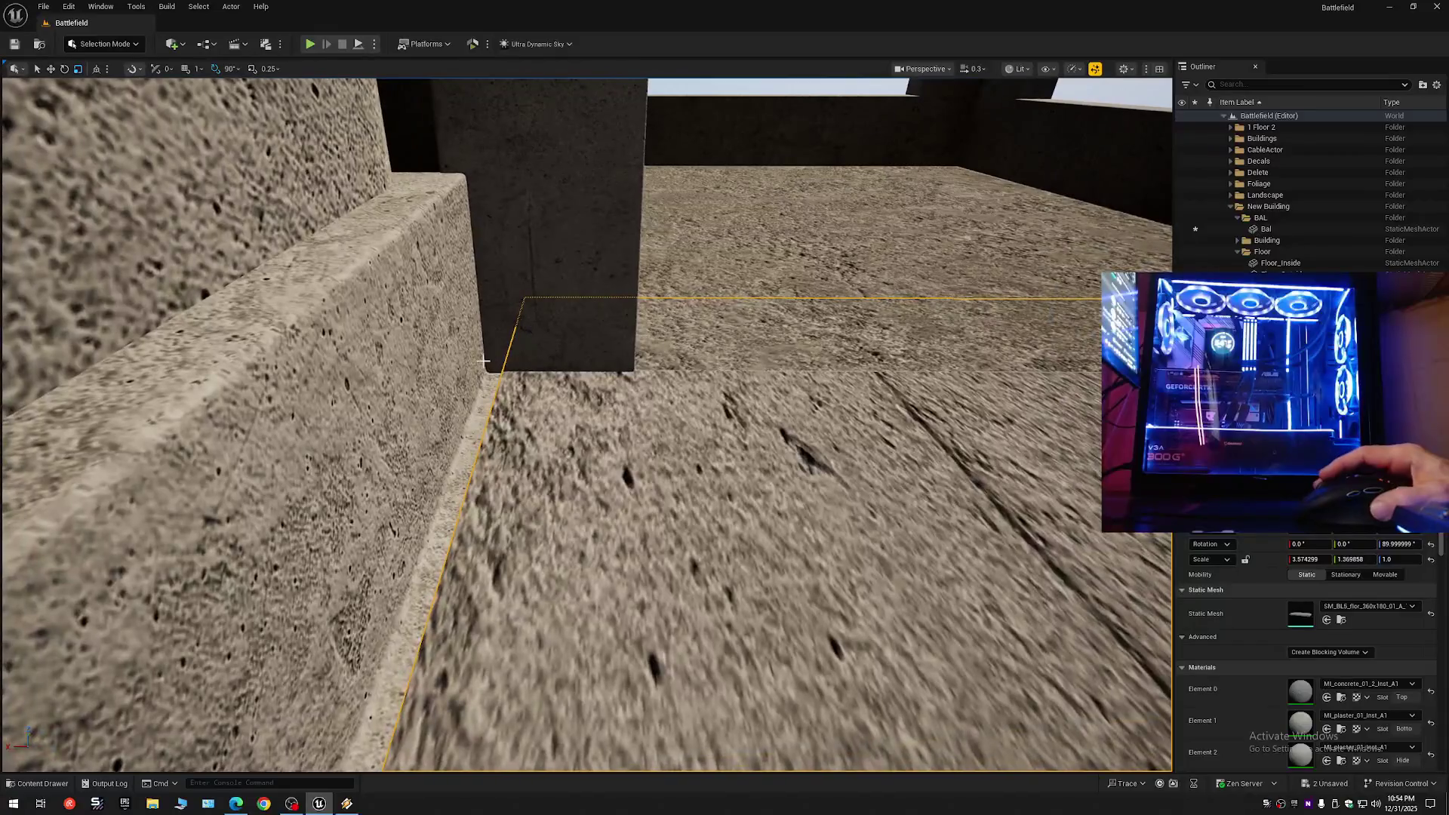
key("w")
mouse_move(560, 406)
left_mouse_down()
mouse_move(616, 406)
mouse_move(584, 408)
left_mouse_up()
key("w")
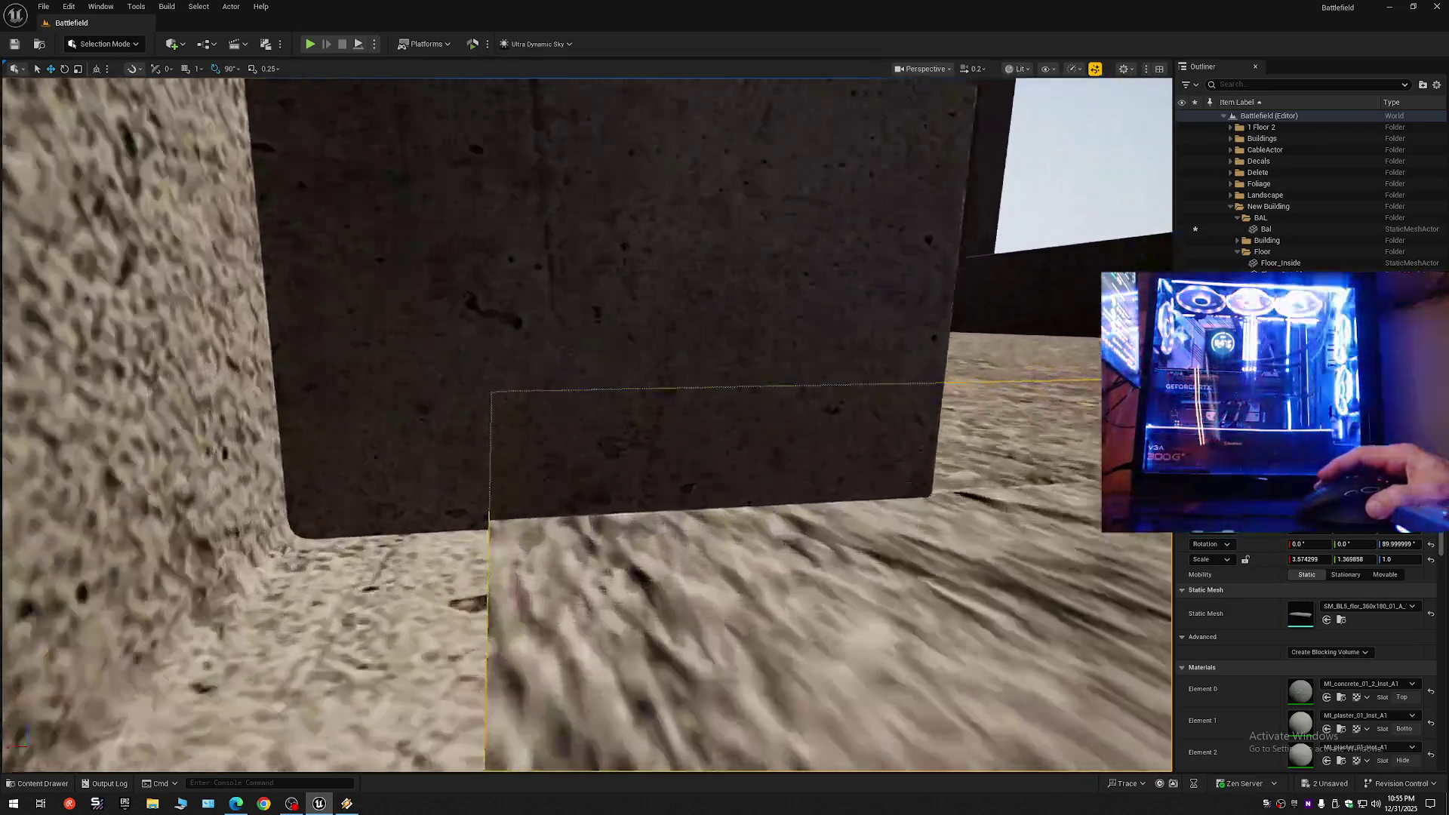
left_click_drag(599, 429, 599, 430)
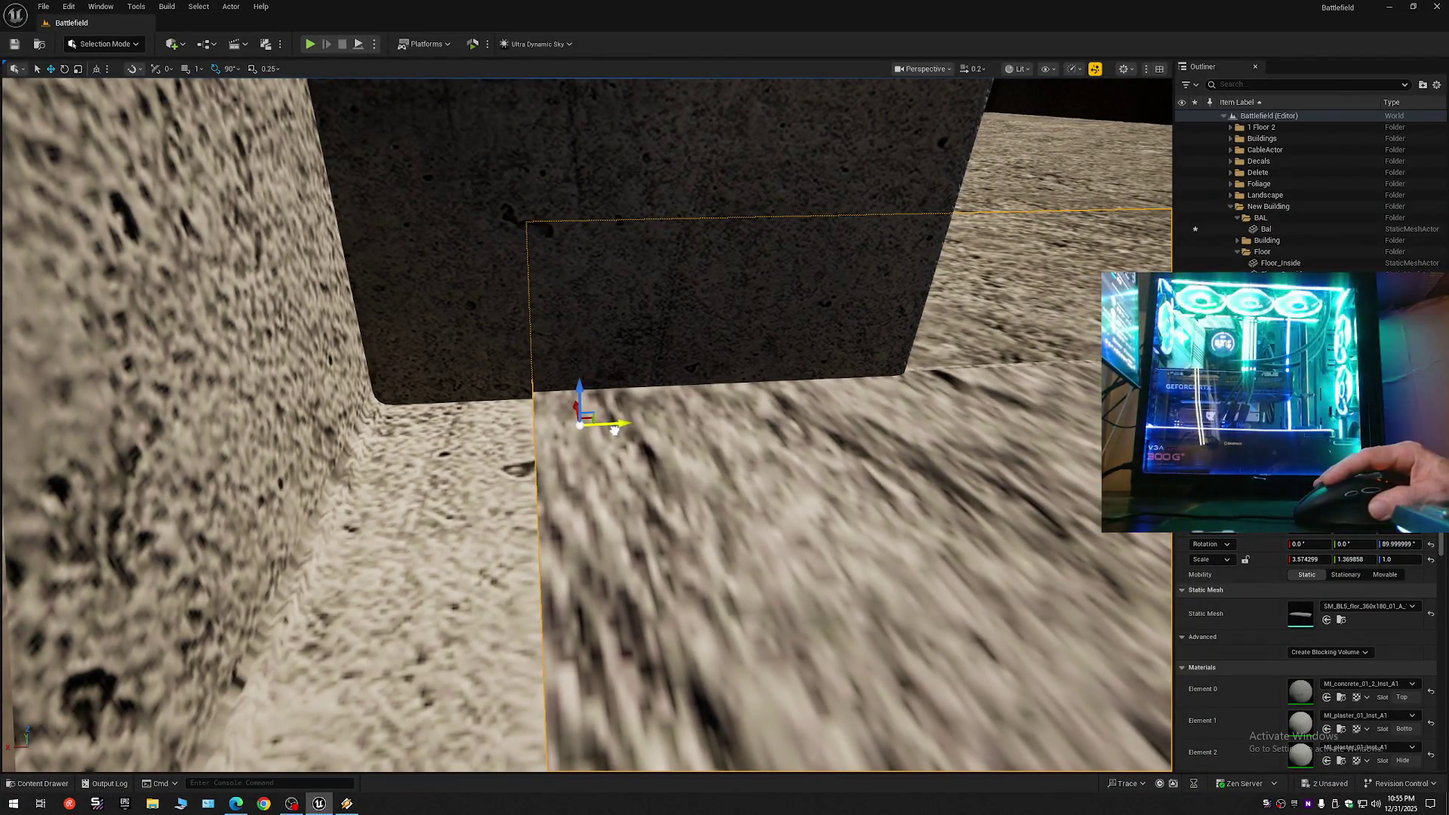
scroll(612, 432, "down", 1)
key("q")
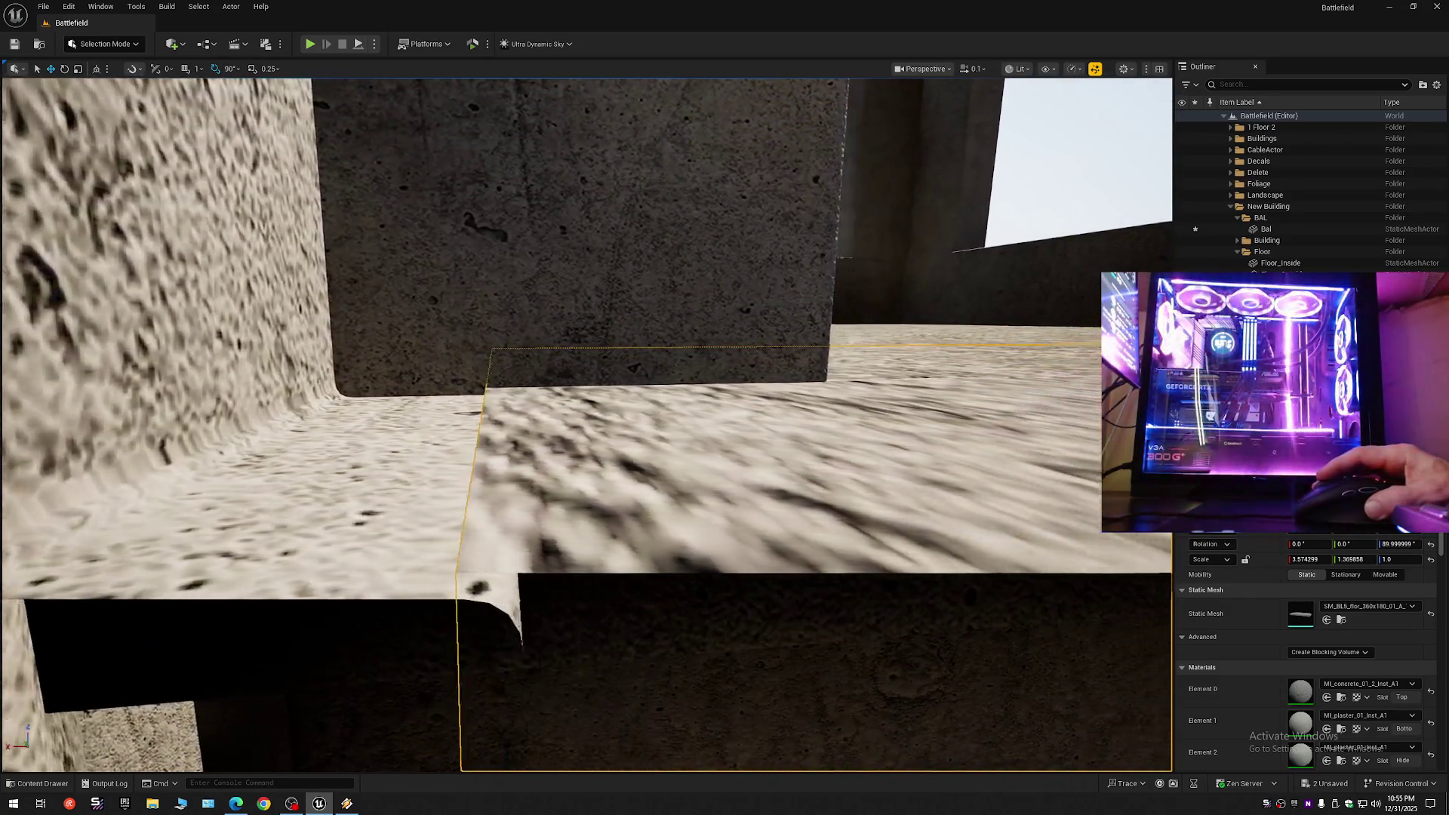
scroll(587, 424, "up", 2)
key("e")
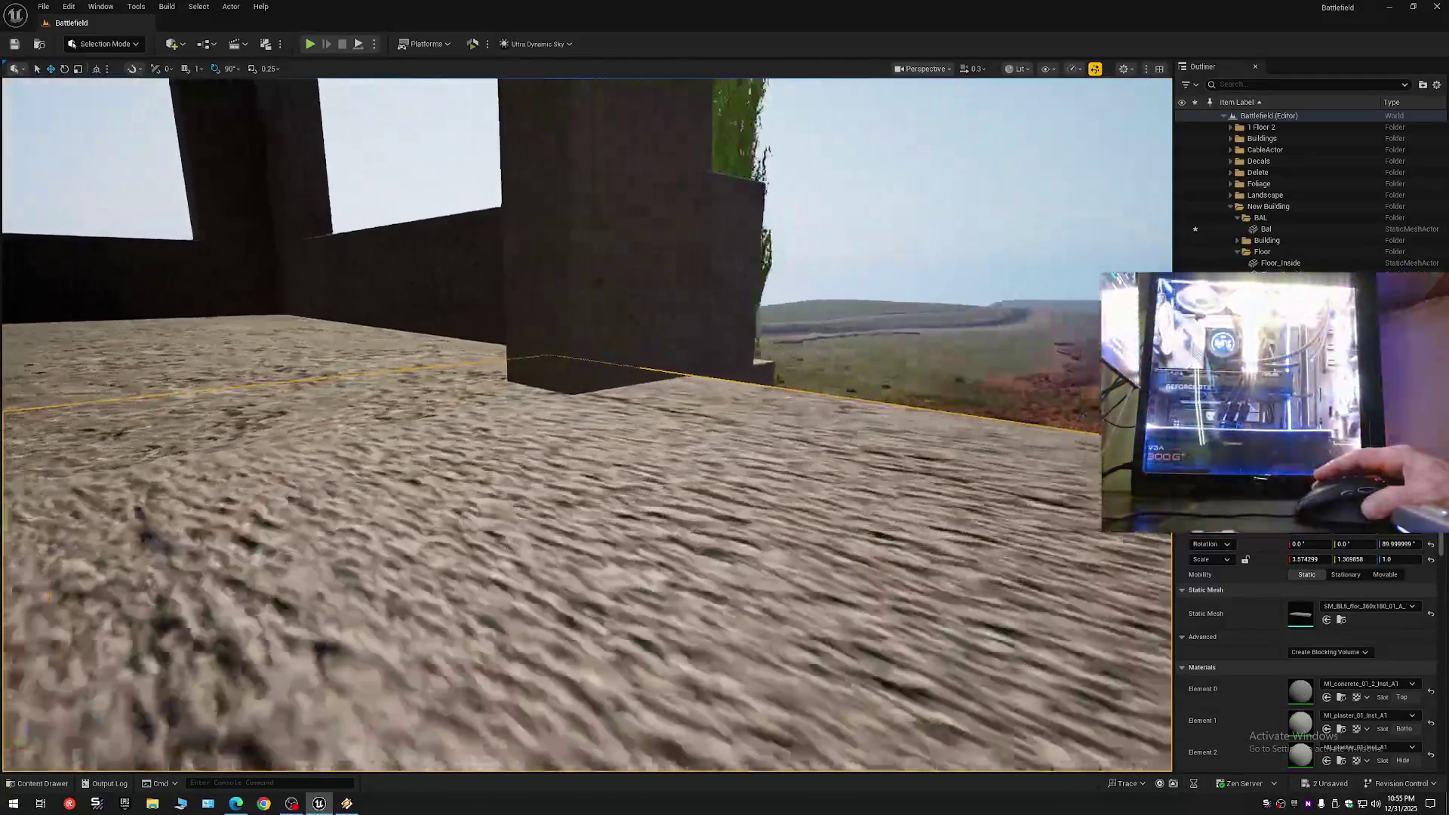
key("w")
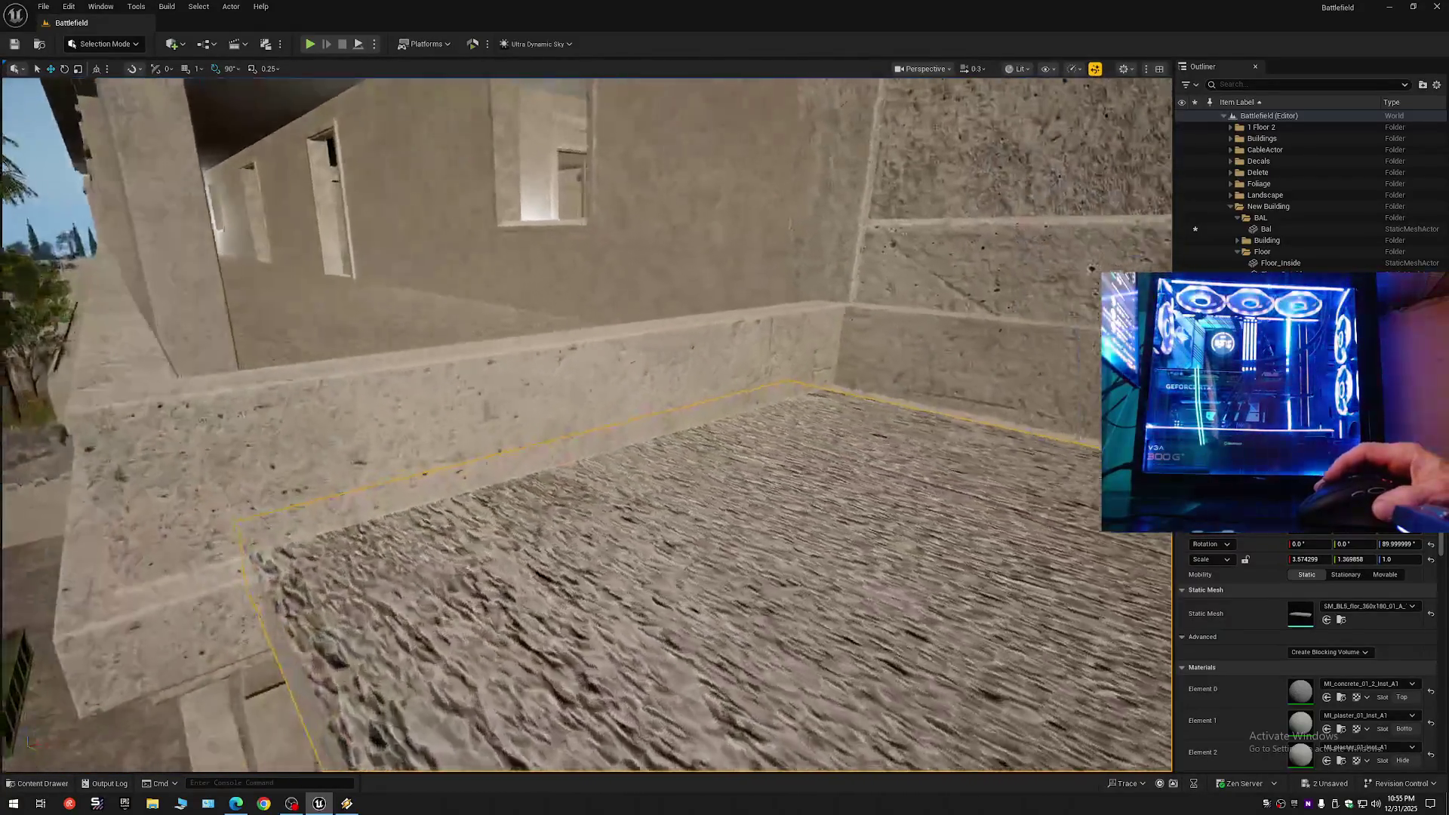
Step: Pull back and shorten the slab along its length to X scale 3.494372
key("s")
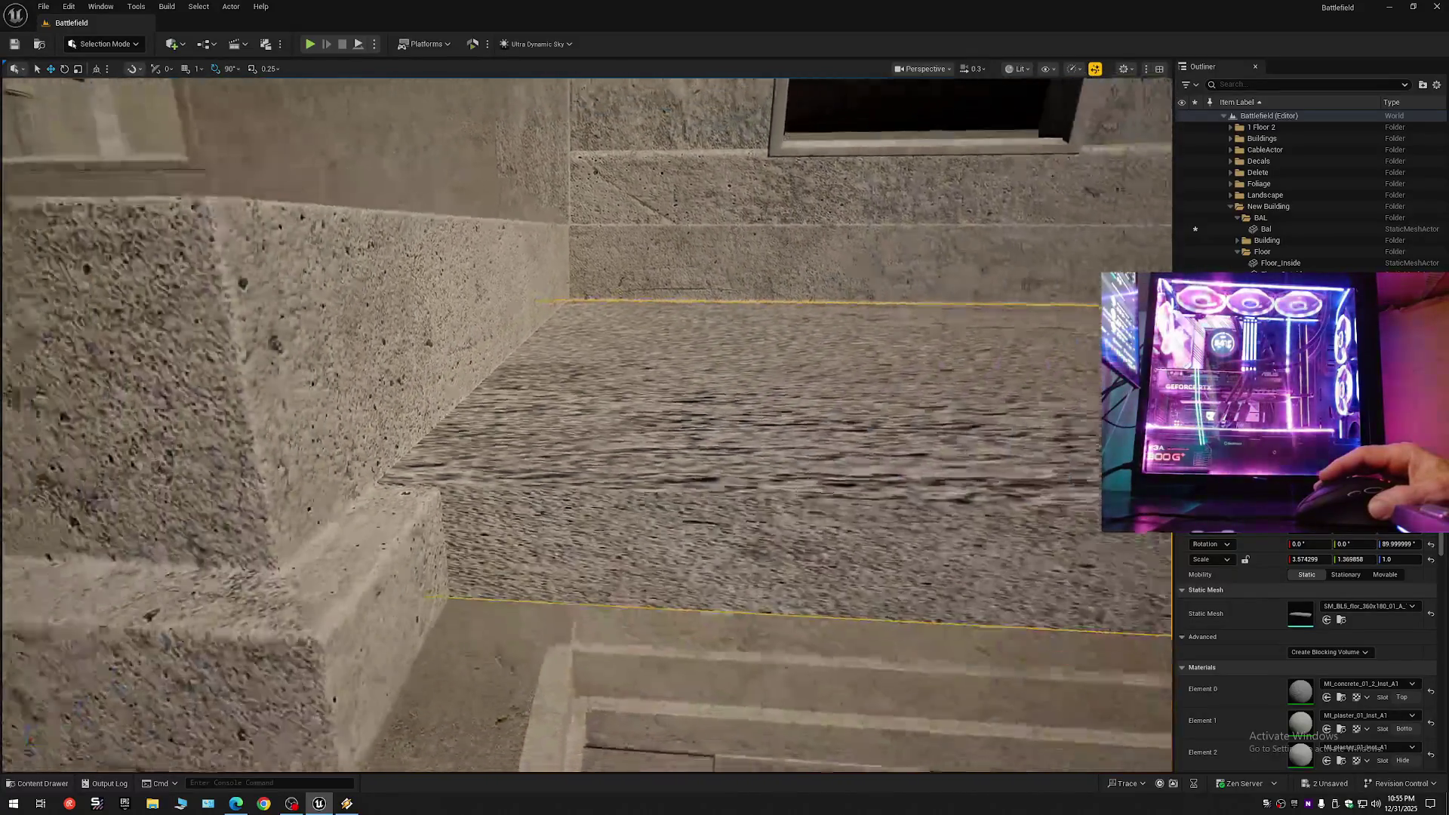
key("s")
scroll(657, 469, "up", 2)
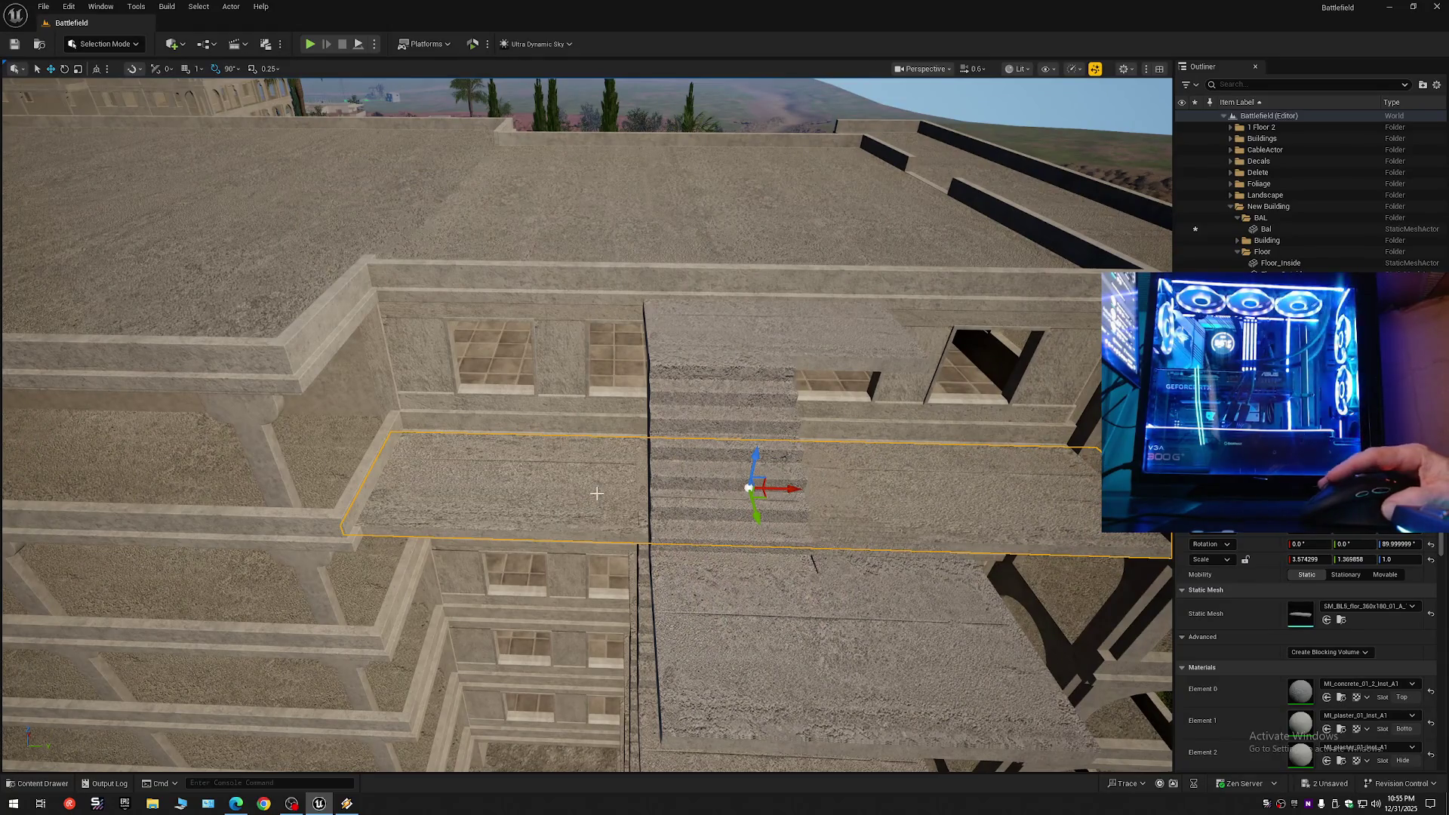
key("e")
key("r")
left_click_drag(786, 489, 777, 489)
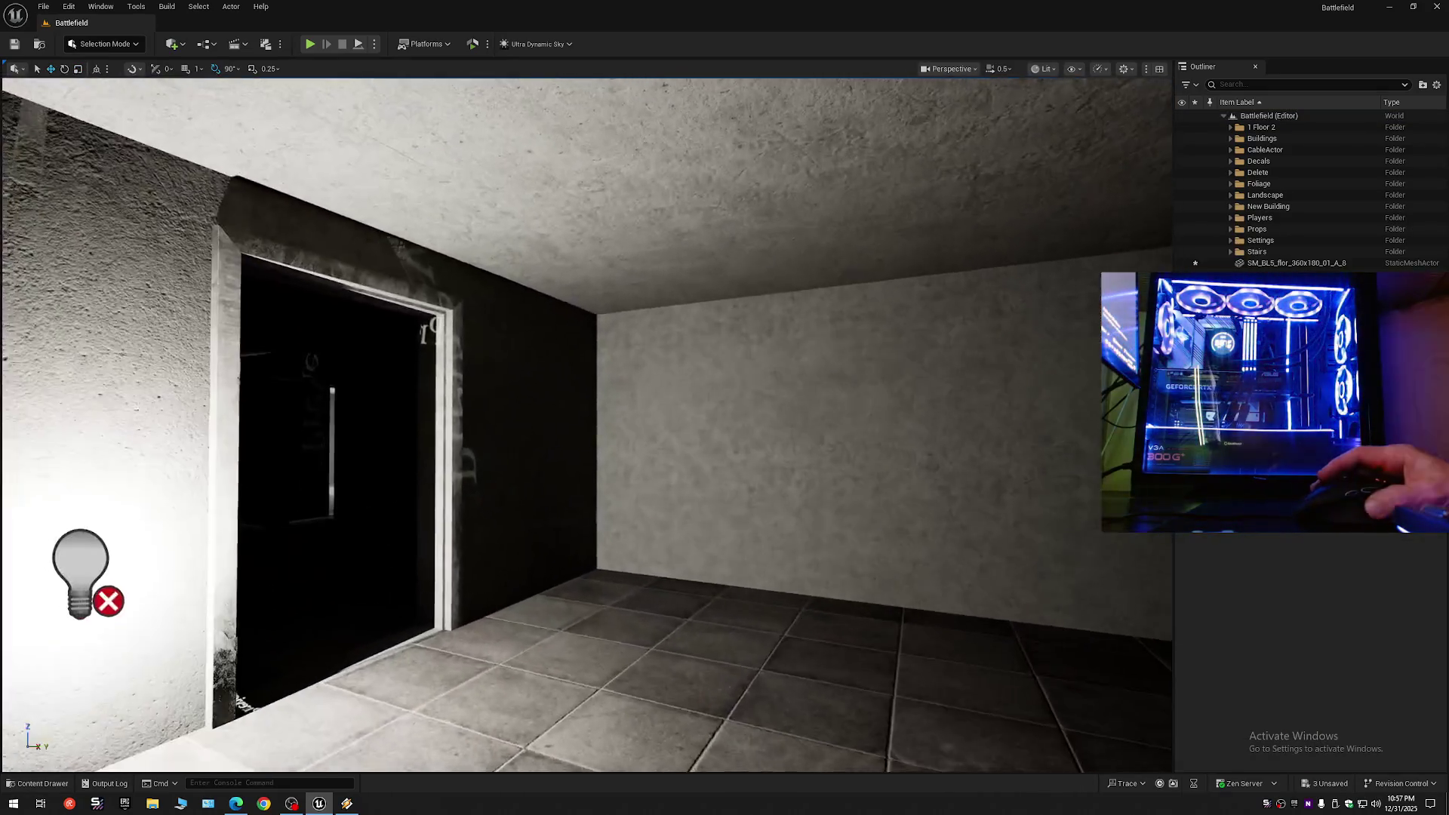
Step: Set the wall point light and all listed point lights to Movable
left_click_drag(786, 390, 619, 389)
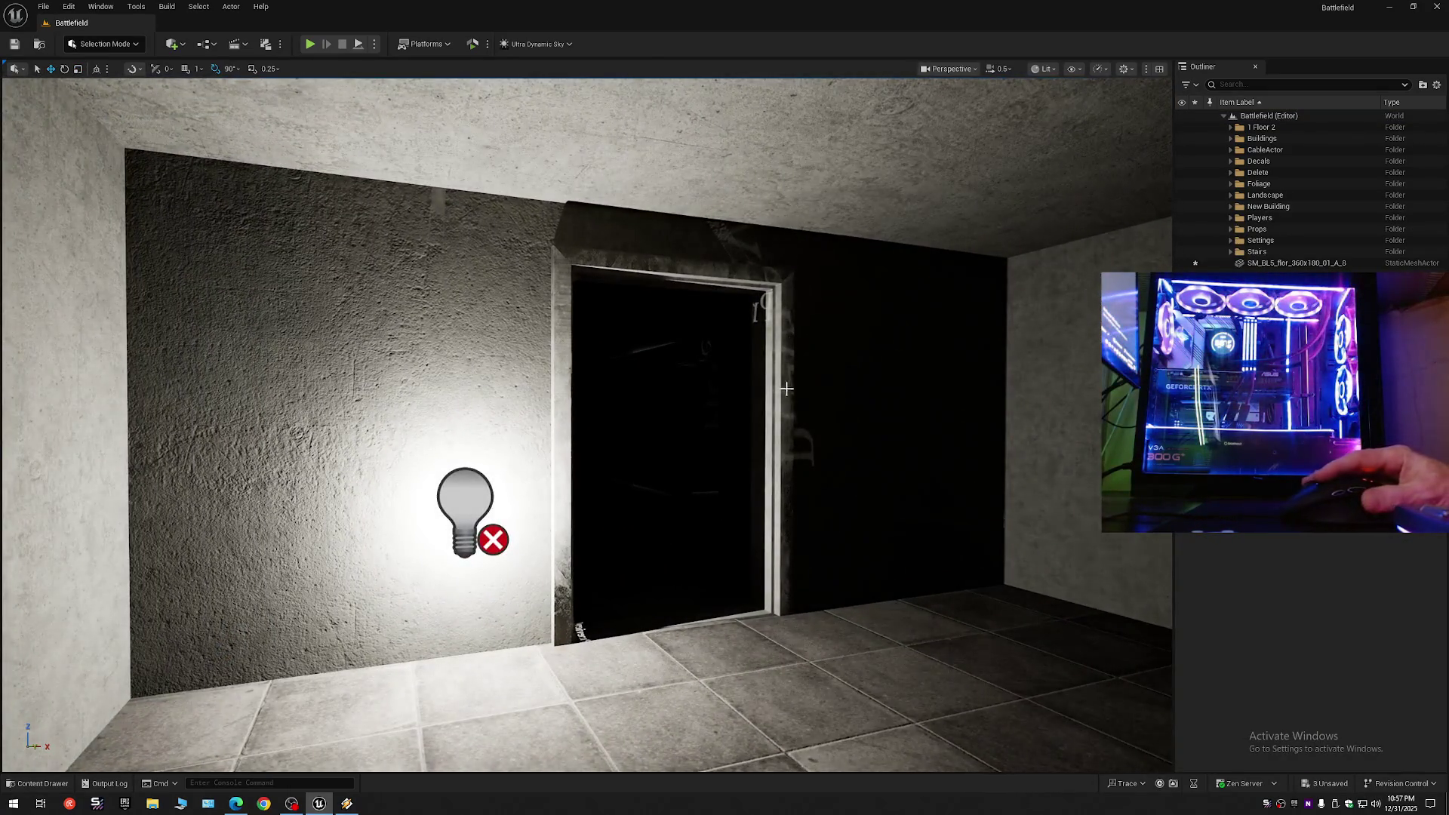
left_click(465, 501)
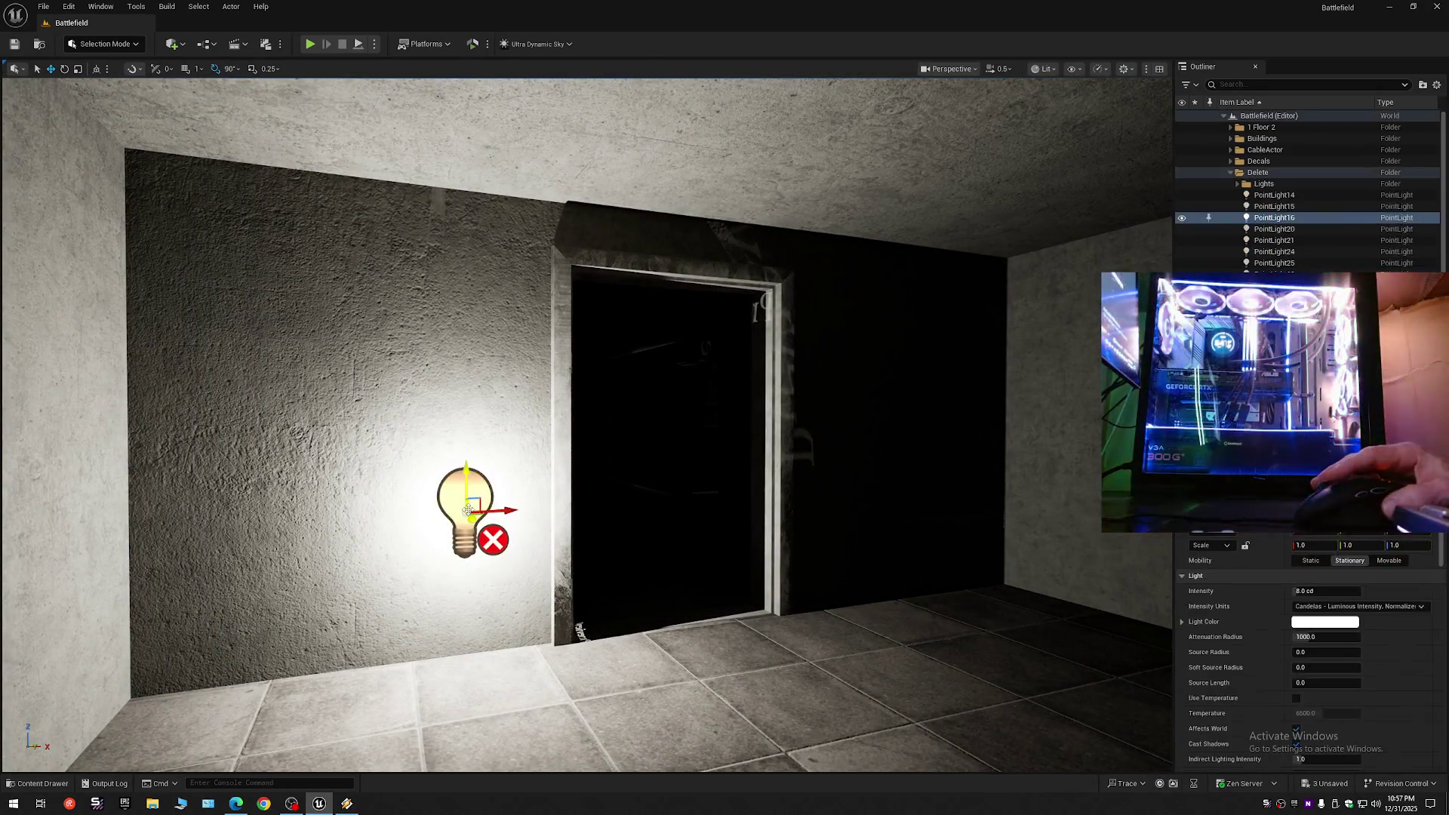
left_click(1382, 562)
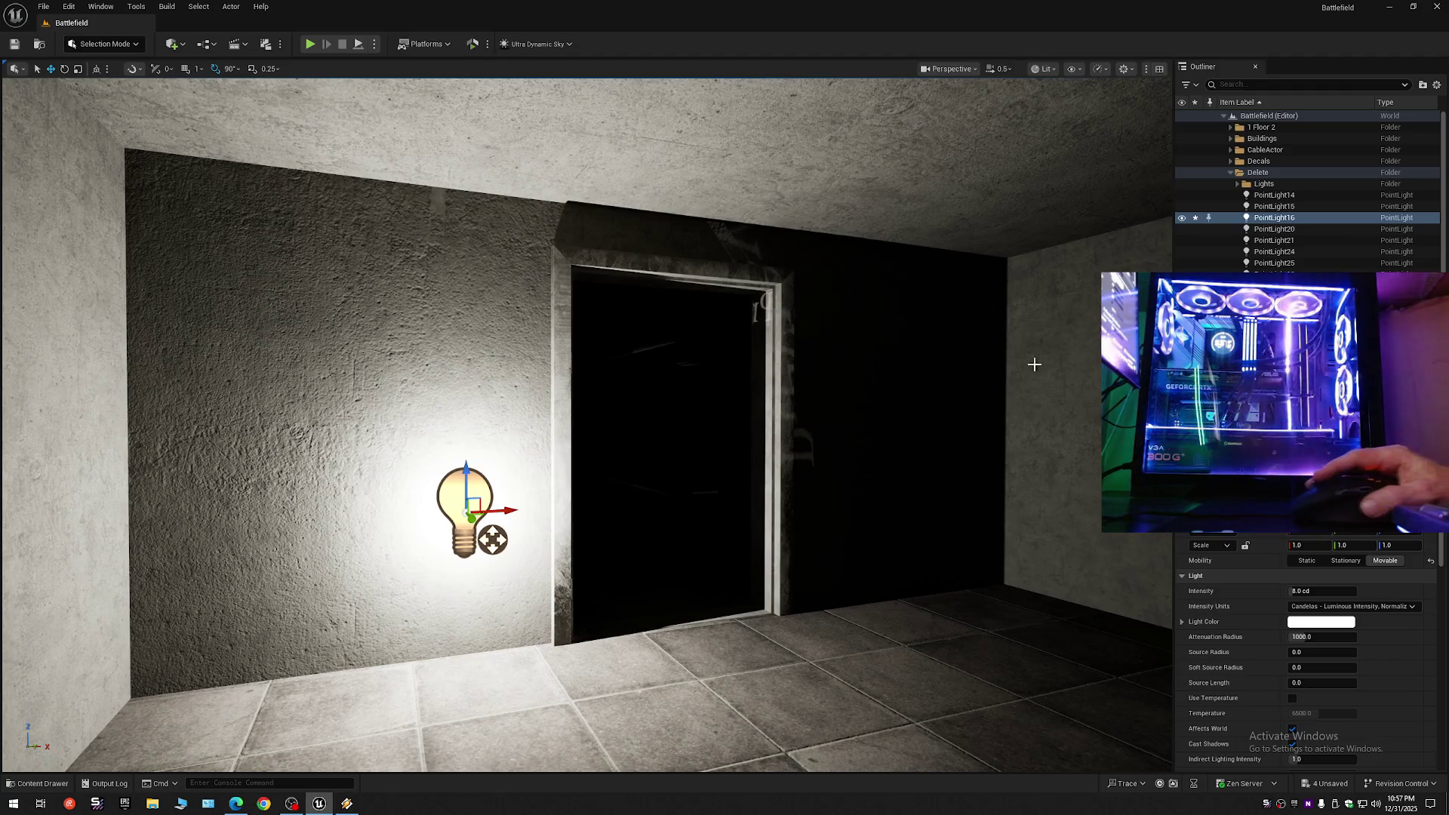
left_click(1255, 198)
key("ctrl+a")
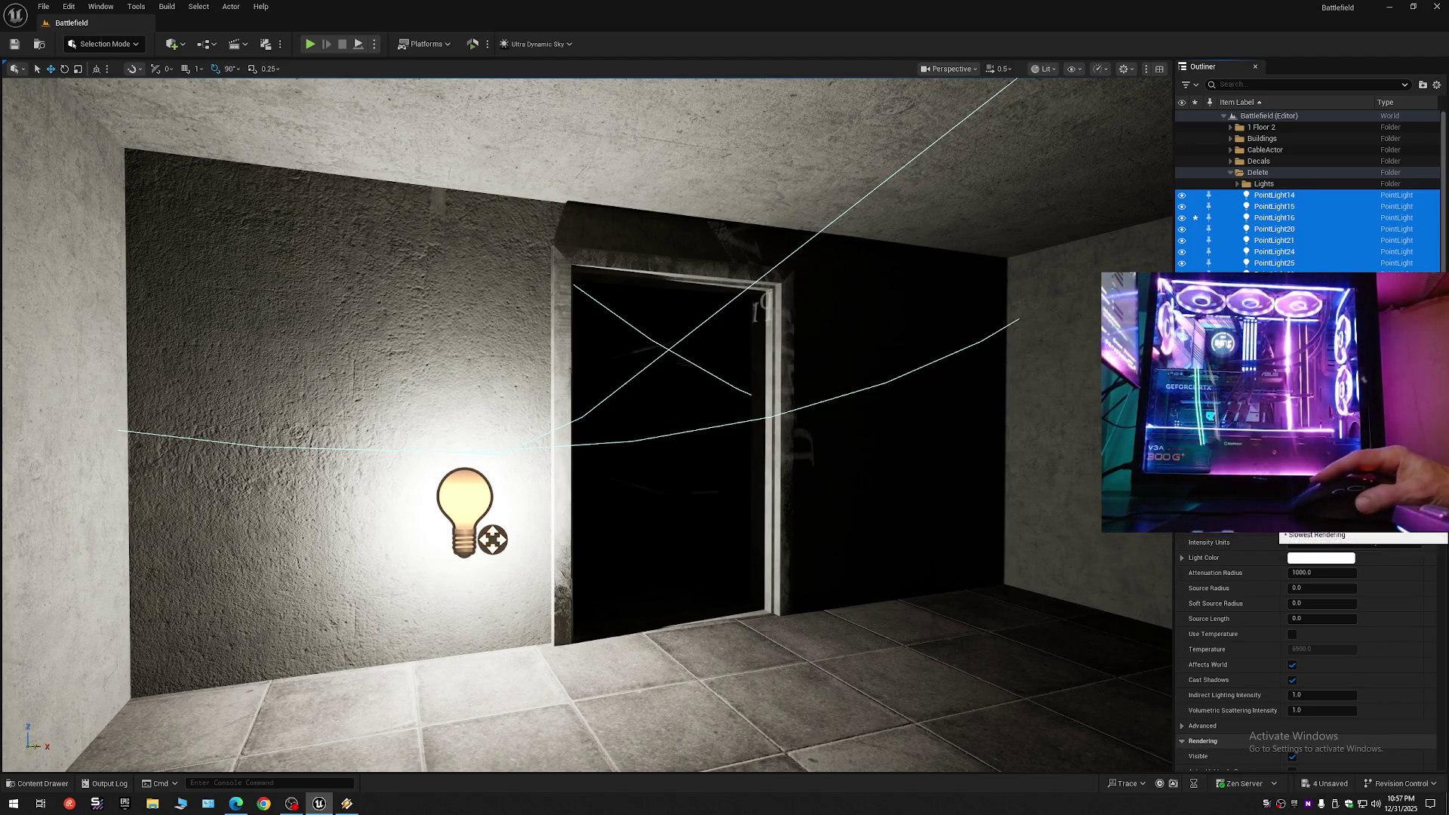
left_click(1194, 217)
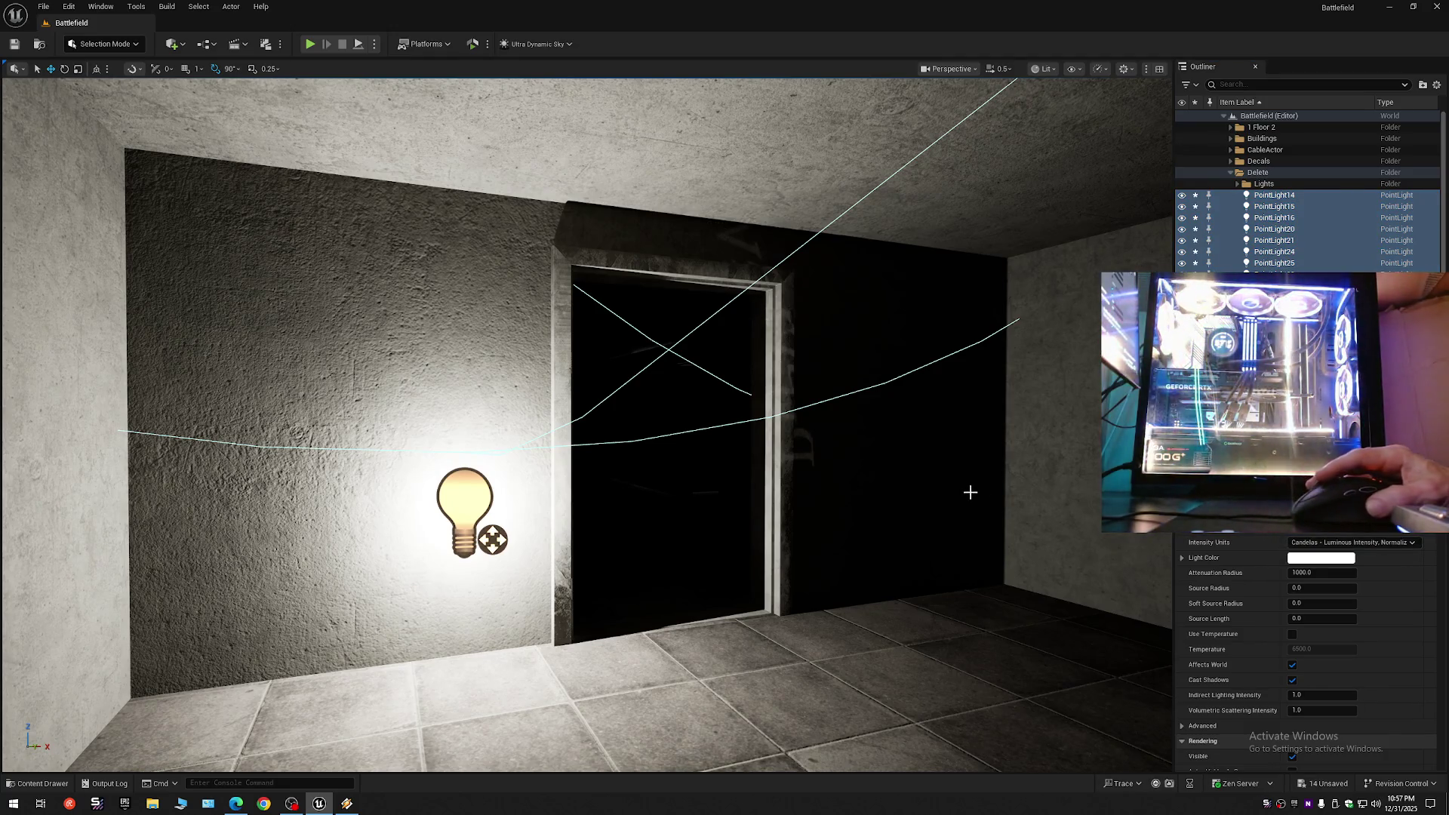
Step: Select every point light in the Lights folder and view the lit room through the doorway
left_click(1426, 195)
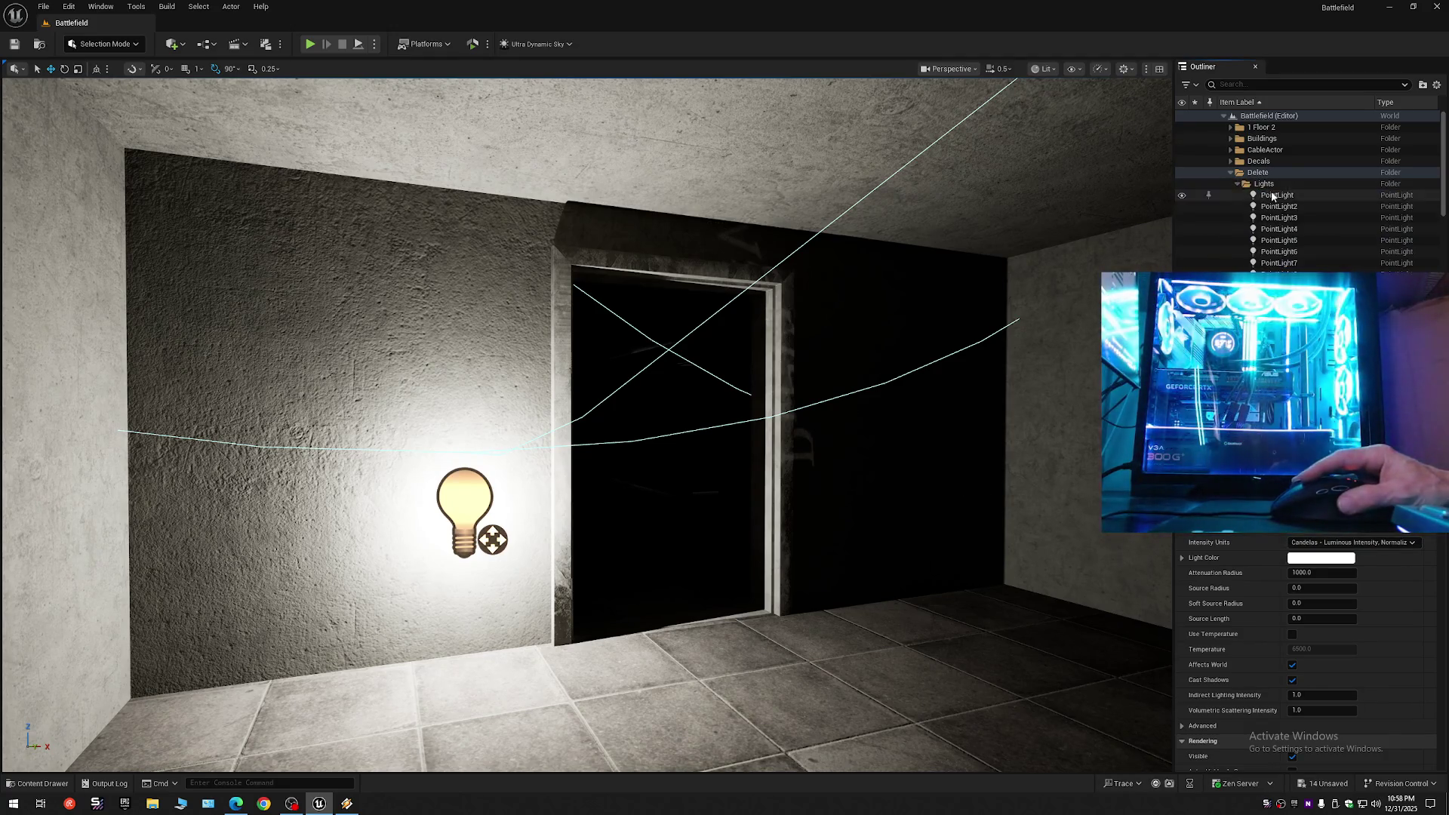
scroll(1426, 176, "down", 15)
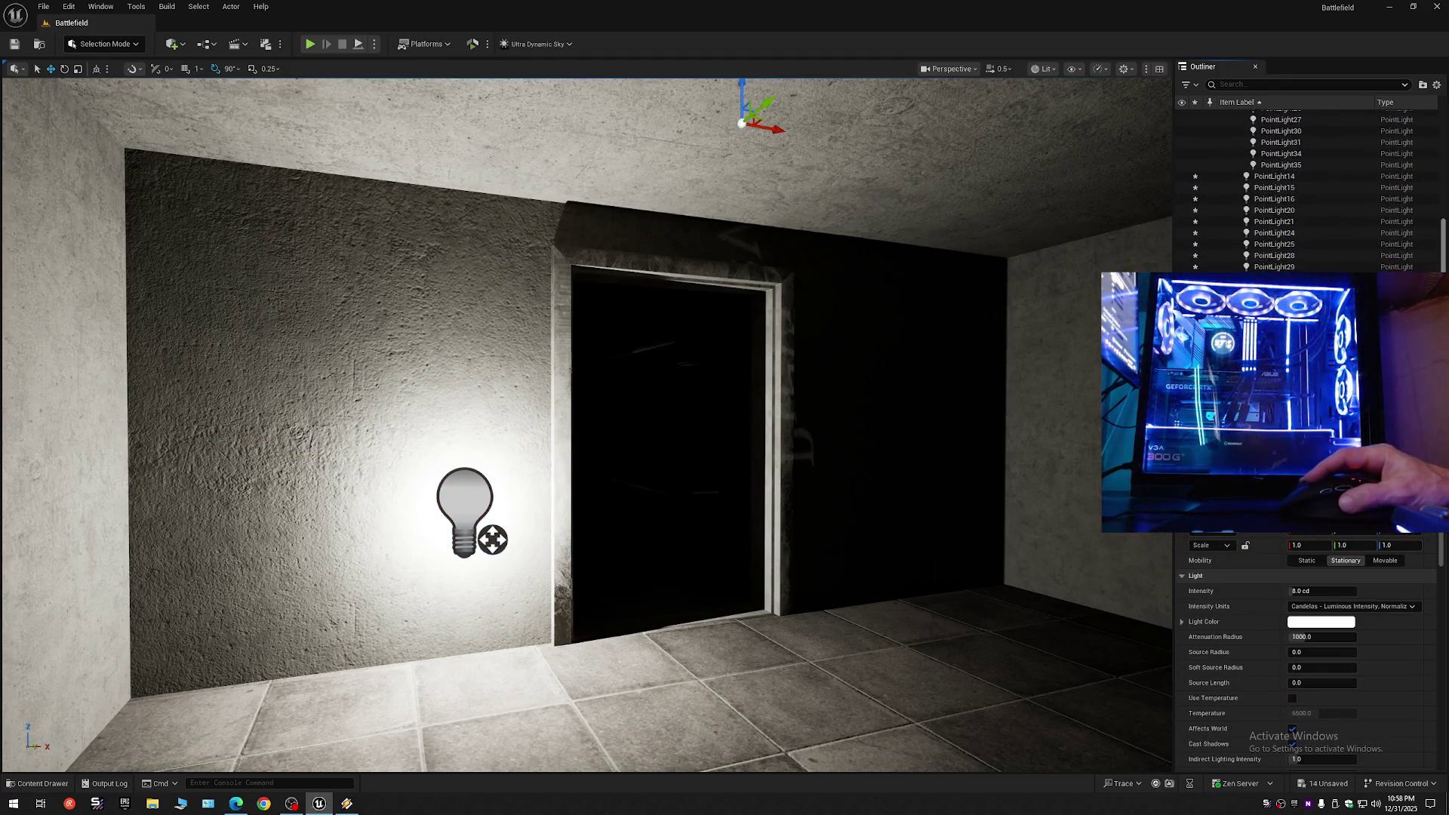
key("ctrl+a")
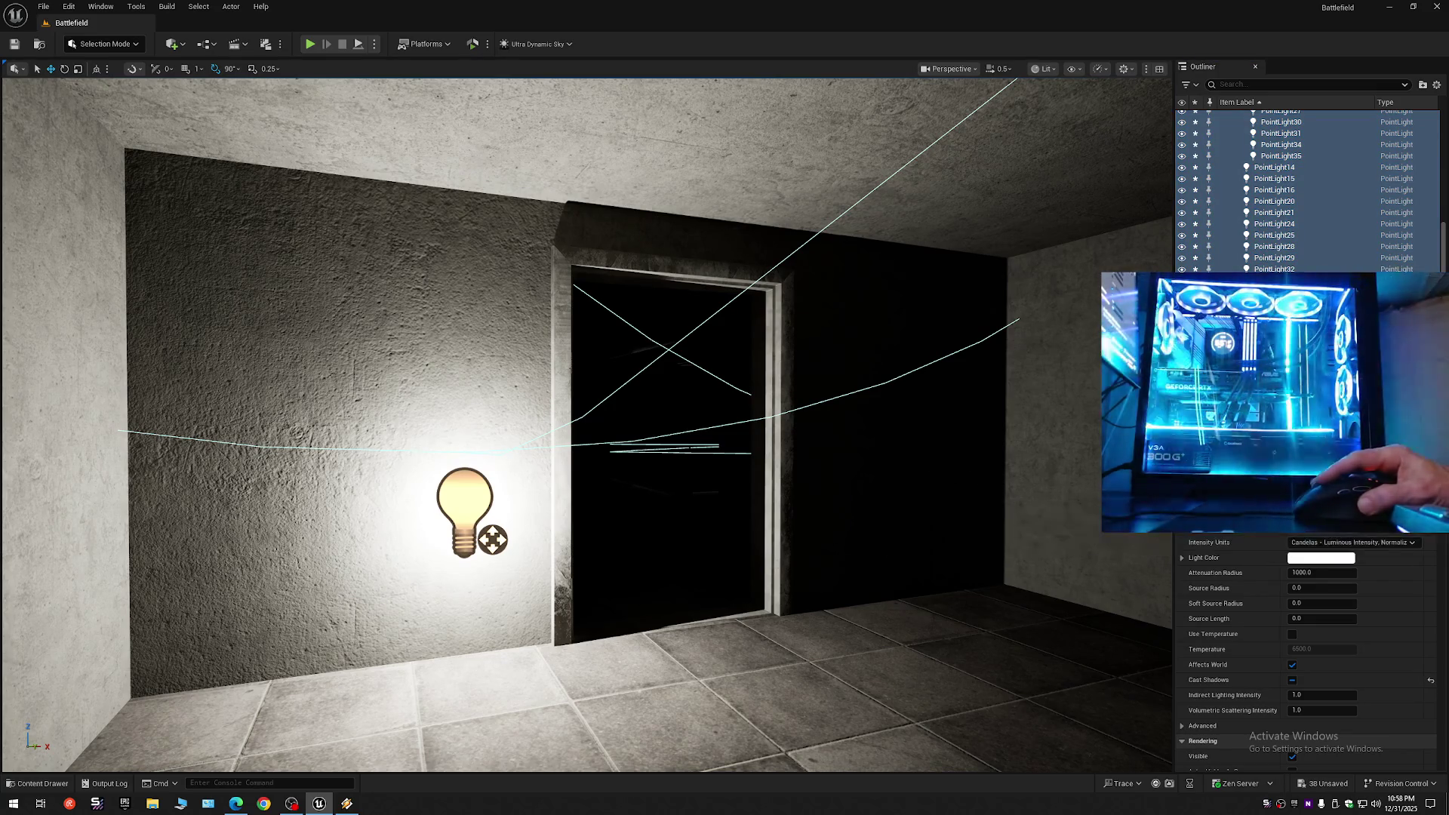
mouse_move(587, 453)
left_mouse_down()
mouse_move(596, 362)
mouse_move(529, 354)
mouse_move(437, 377)
mouse_move(505, 377)
left_mouse_up()
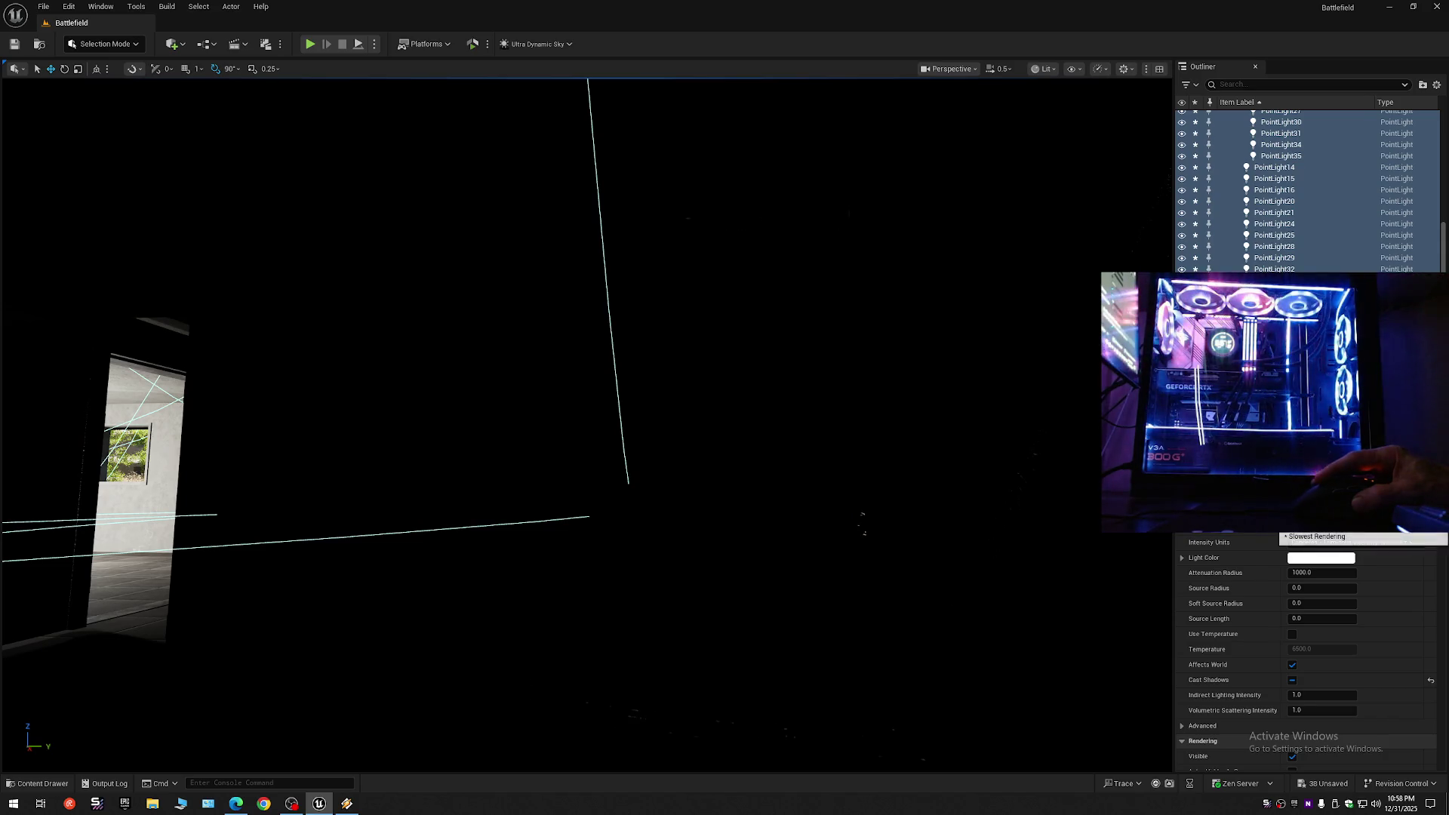
scroll(1320, 189, "up", 10)
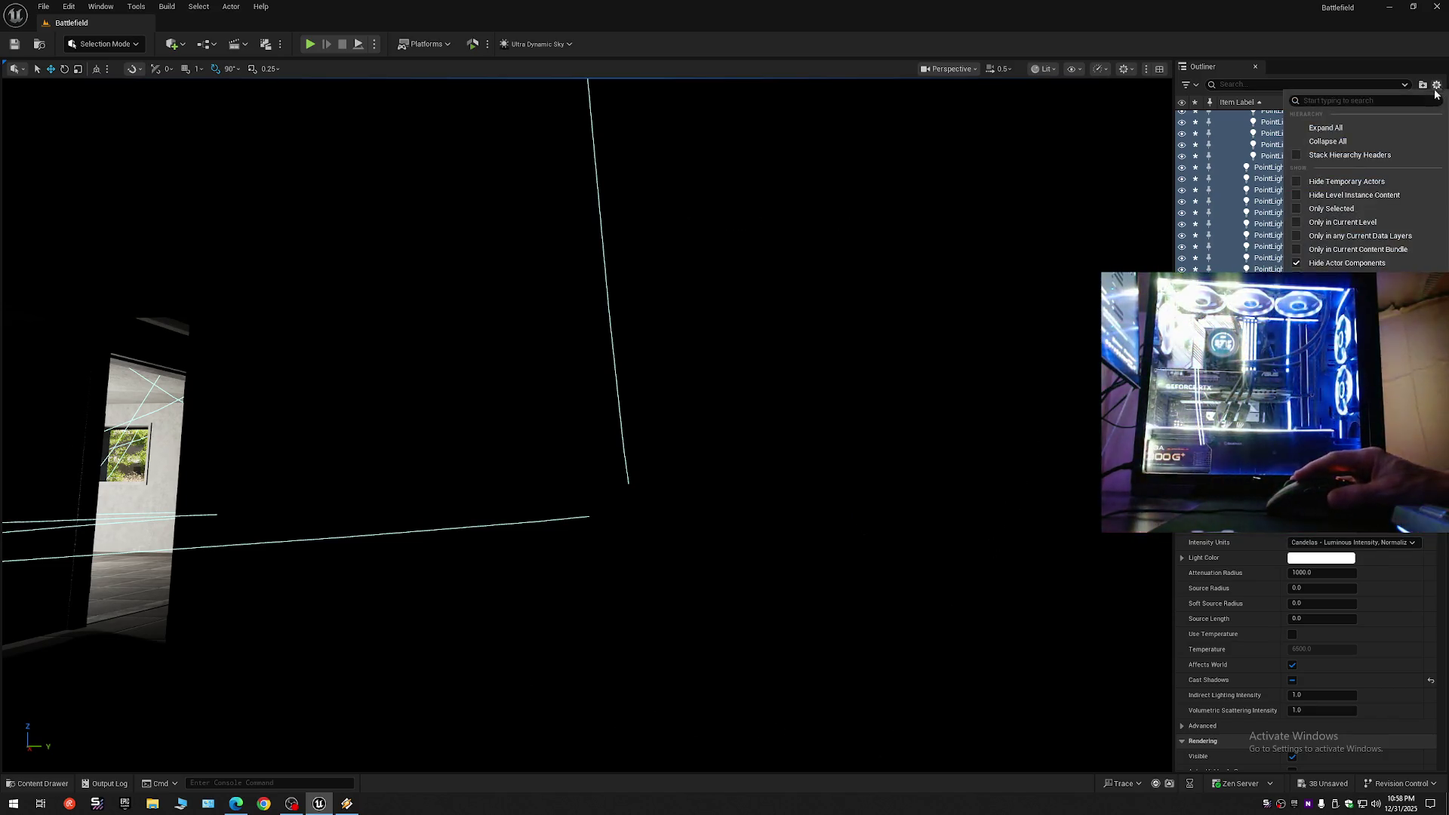
Step: Fly out of the building and rise for an aerial view of the village
left_click(1223, 115)
left_click(1223, 115)
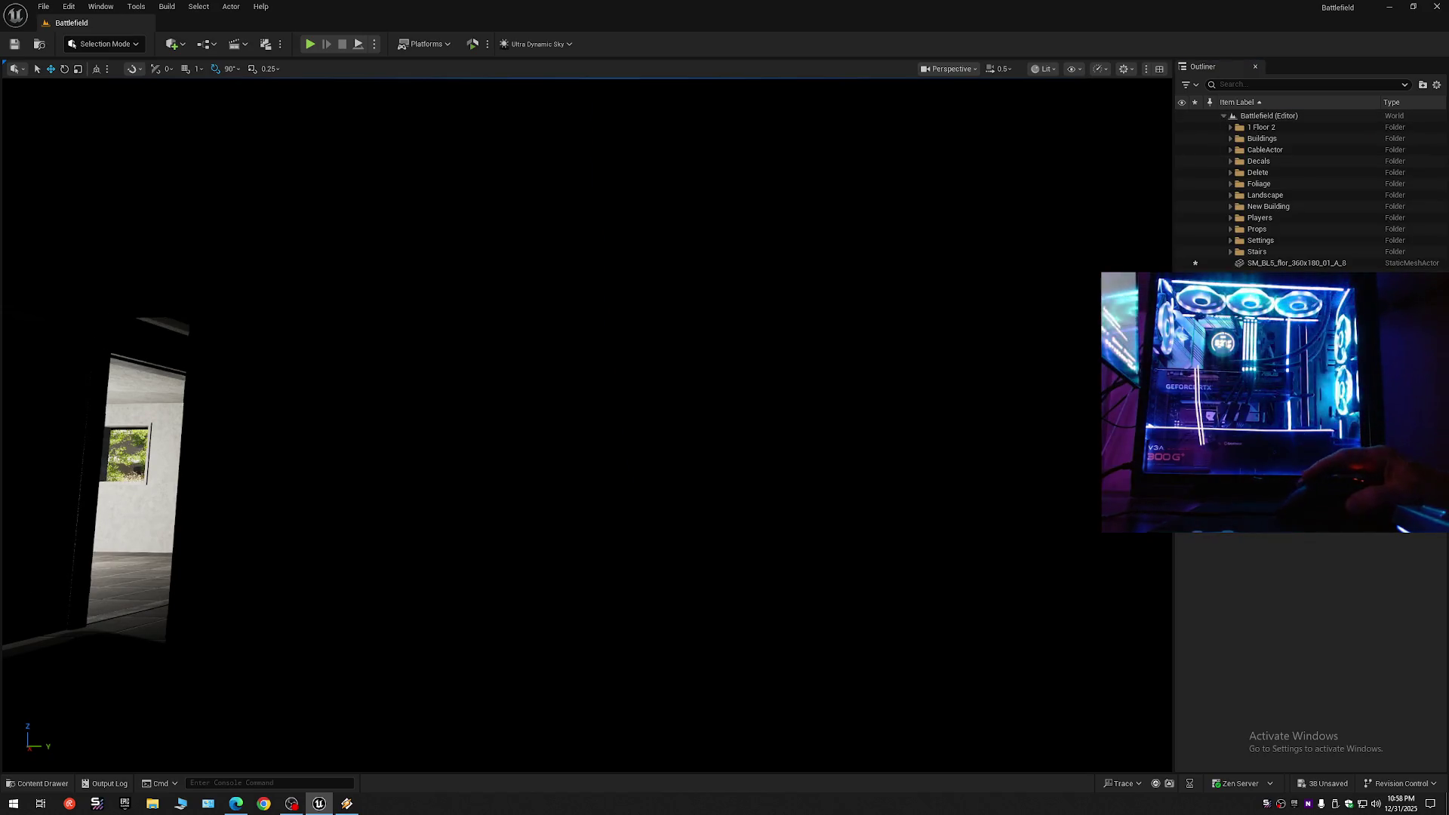
key("w")
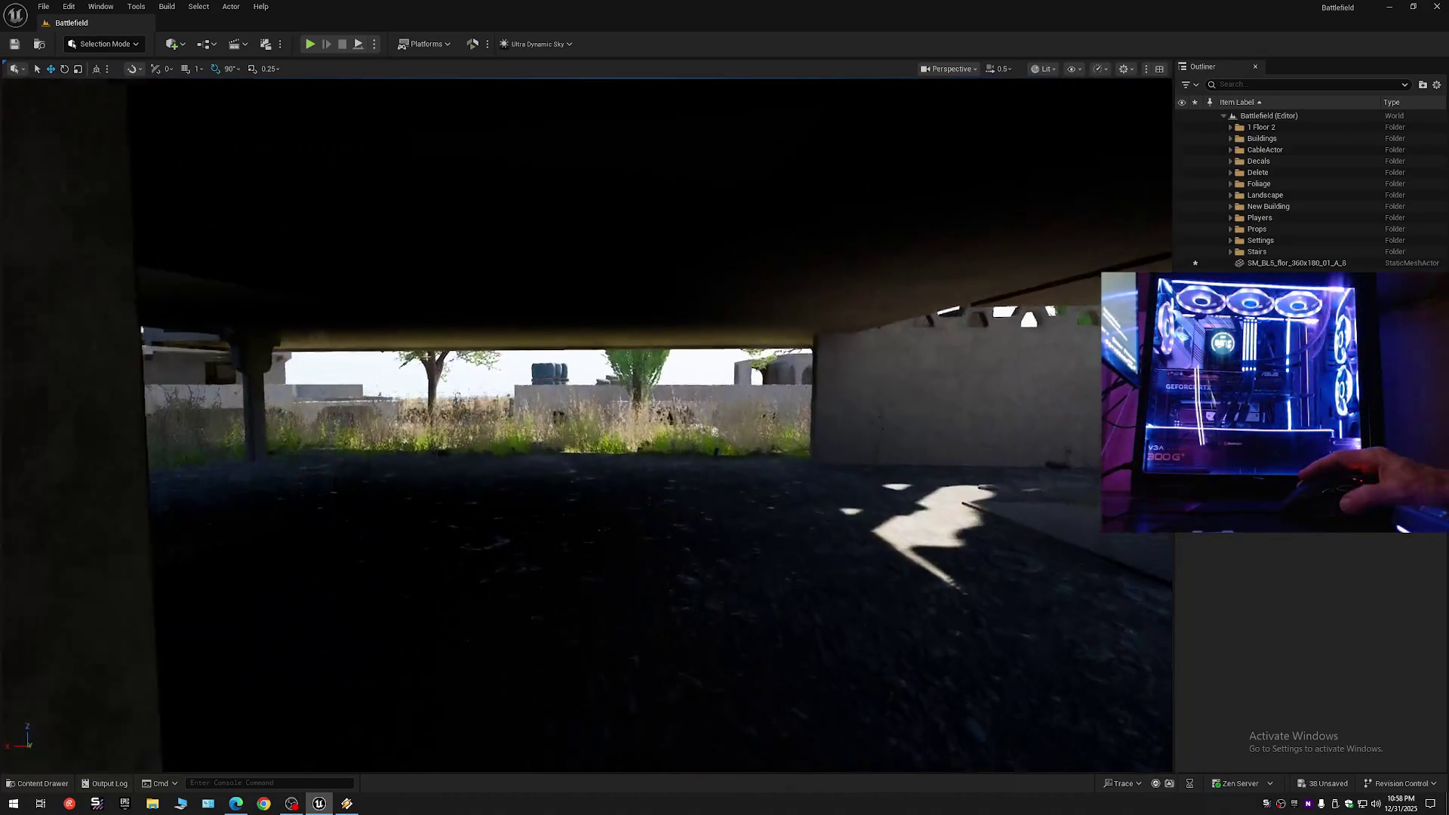
key("w")
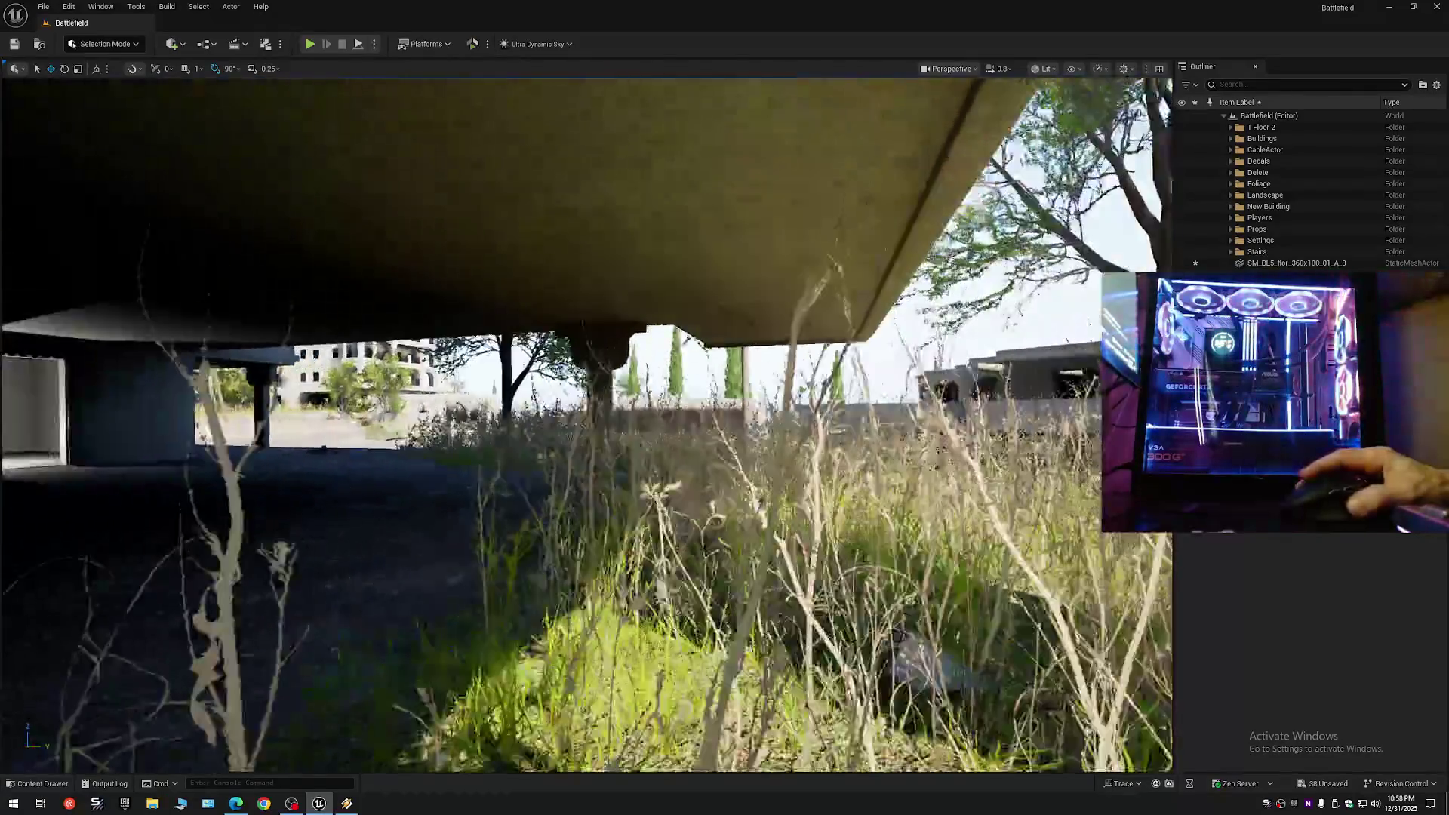
scroll(459, 422, "up", 1)
key("e")
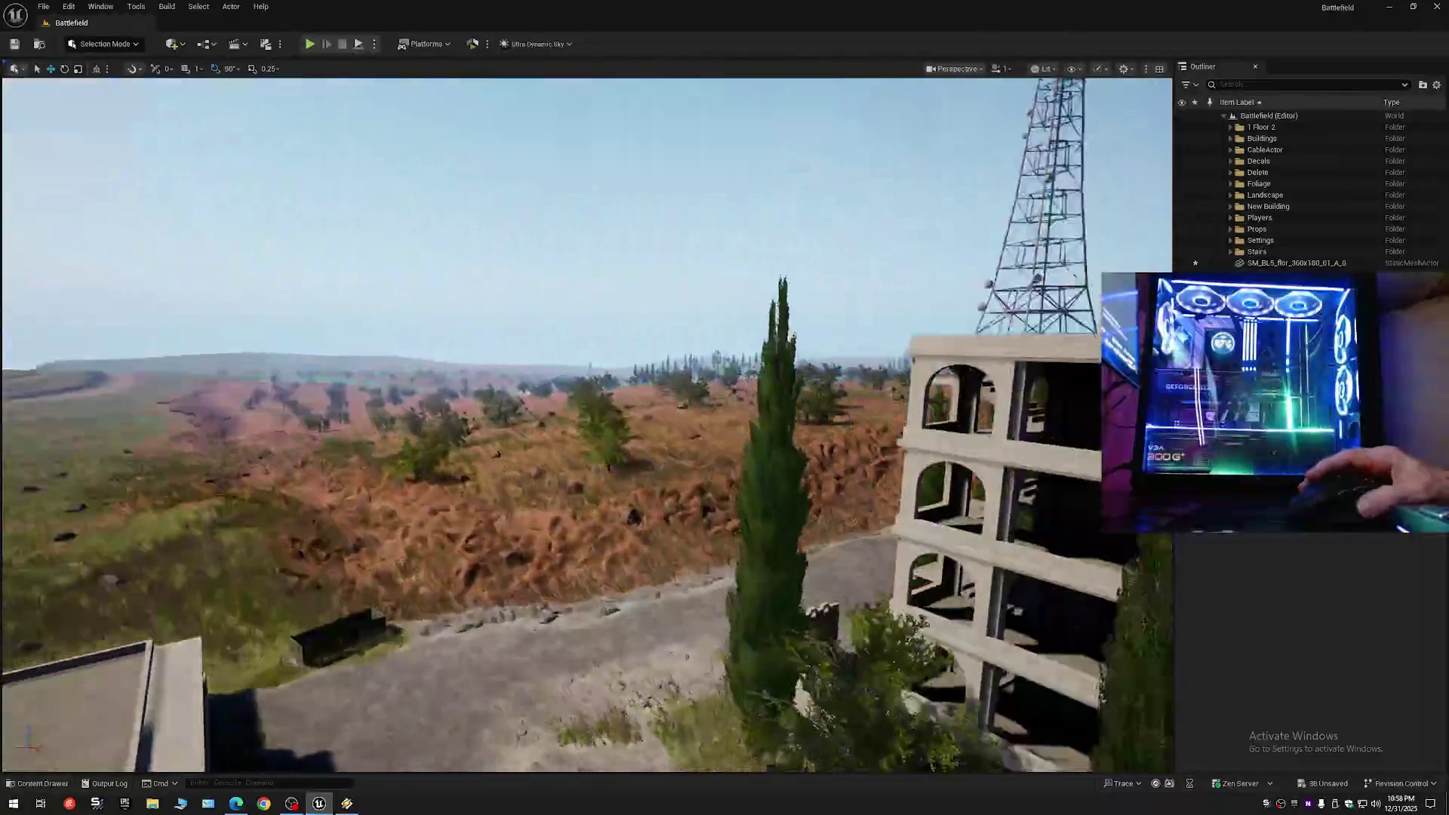
scroll(610, 522, "up", 1)
key("e")
scroll(610, 522, "up", 1)
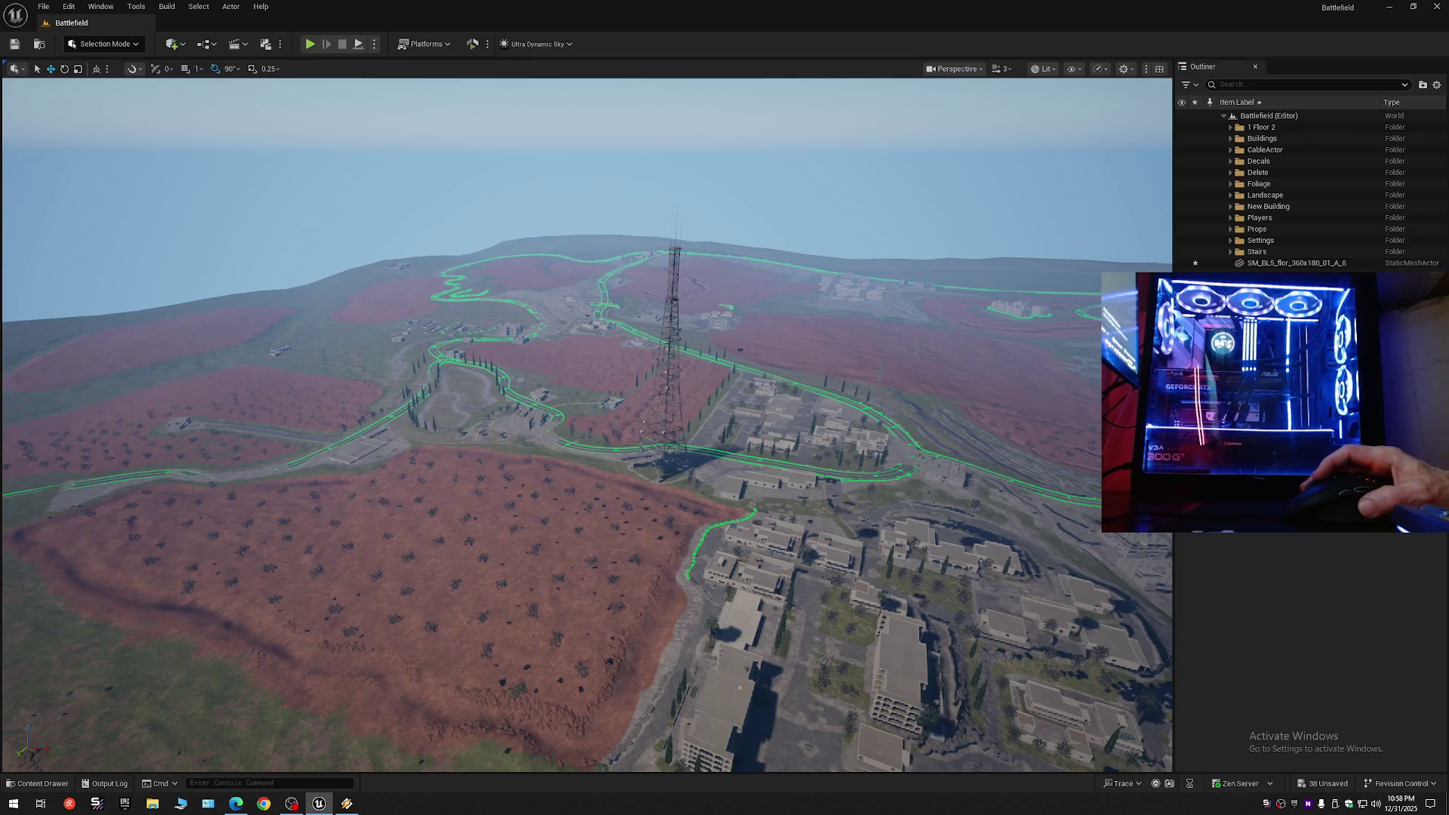
Step: Descend toward the tall ruined building and open the Performance and Scalability options
key("q")
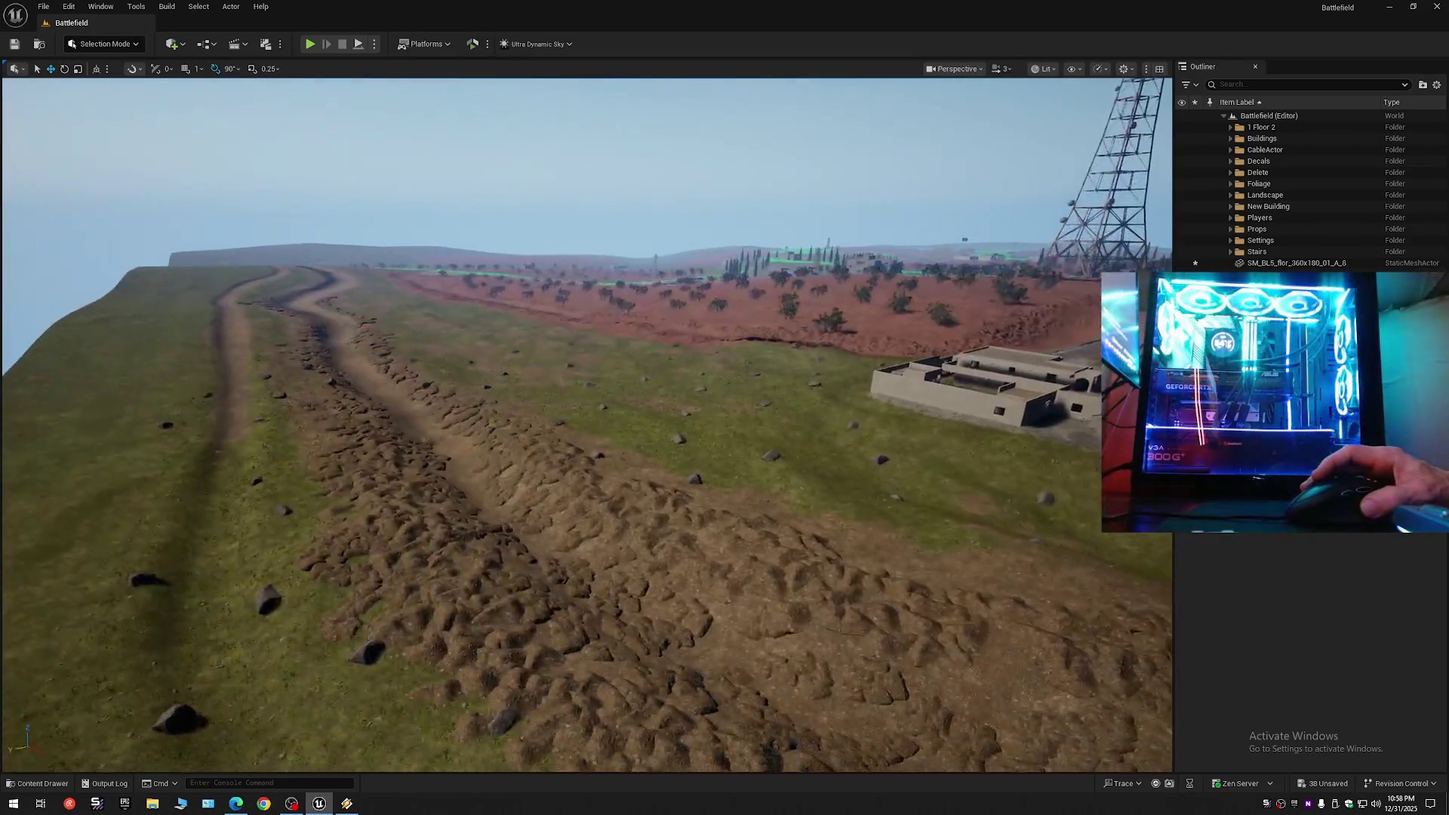
scroll(609, 523, "down", 2)
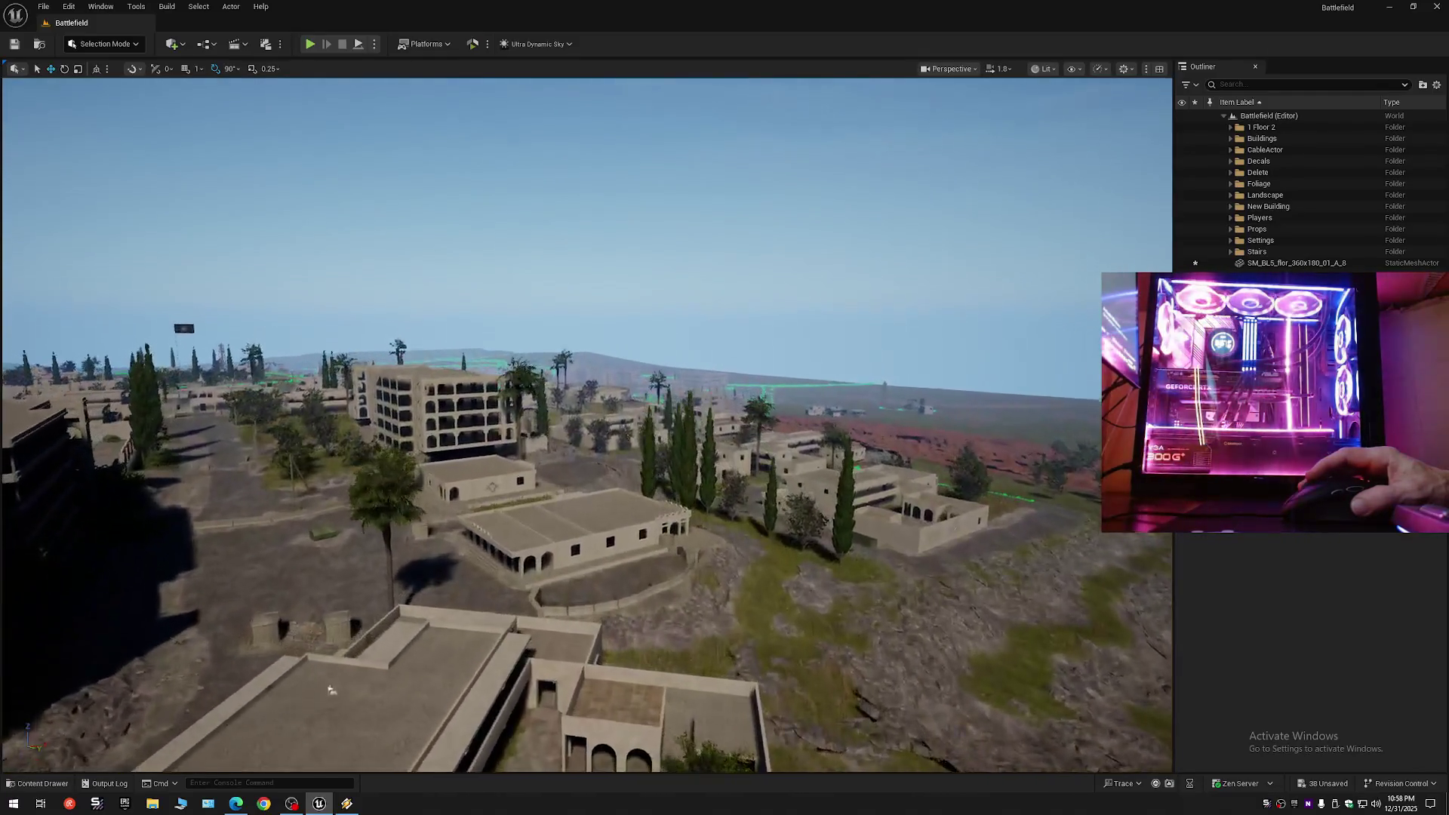
left_click_drag(337, 690, 682, 257)
scroll(683, 258, "down", 1)
left_click(1098, 68)
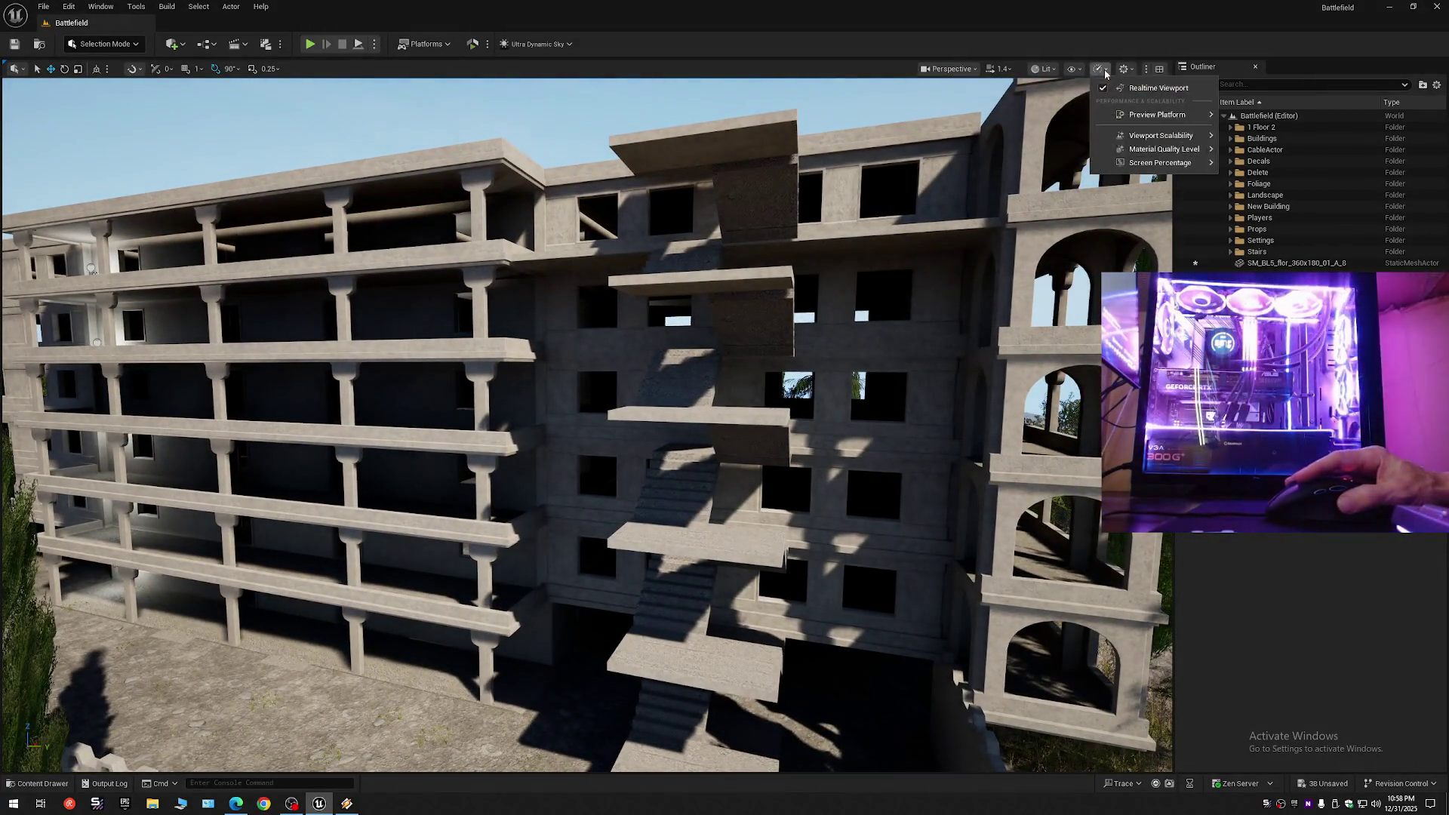
Step: Choose Low for Viewport Scalability Shadows, then fly onto the arched balcony
mouse_move(1129, 137)
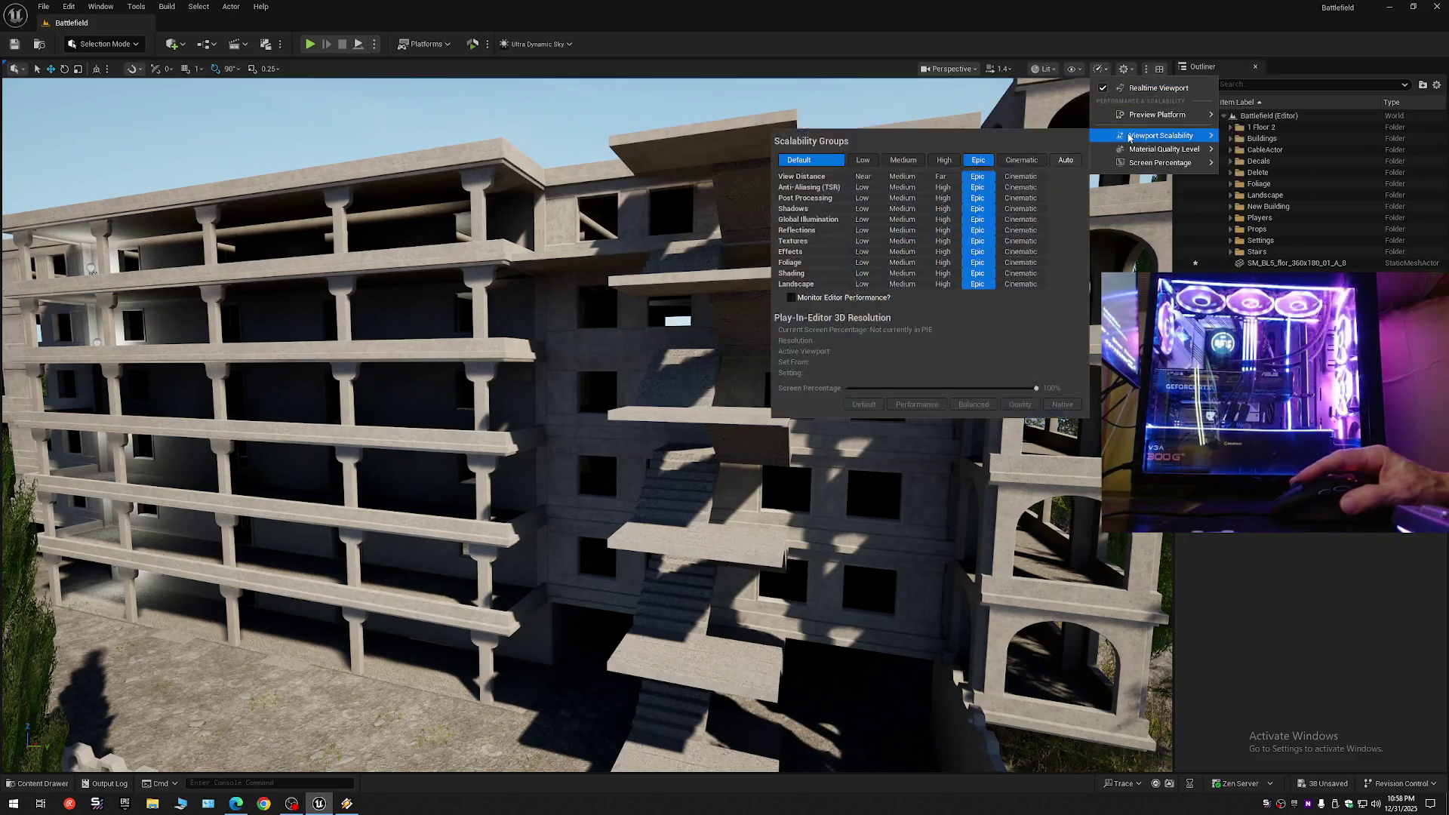
left_click(861, 209)
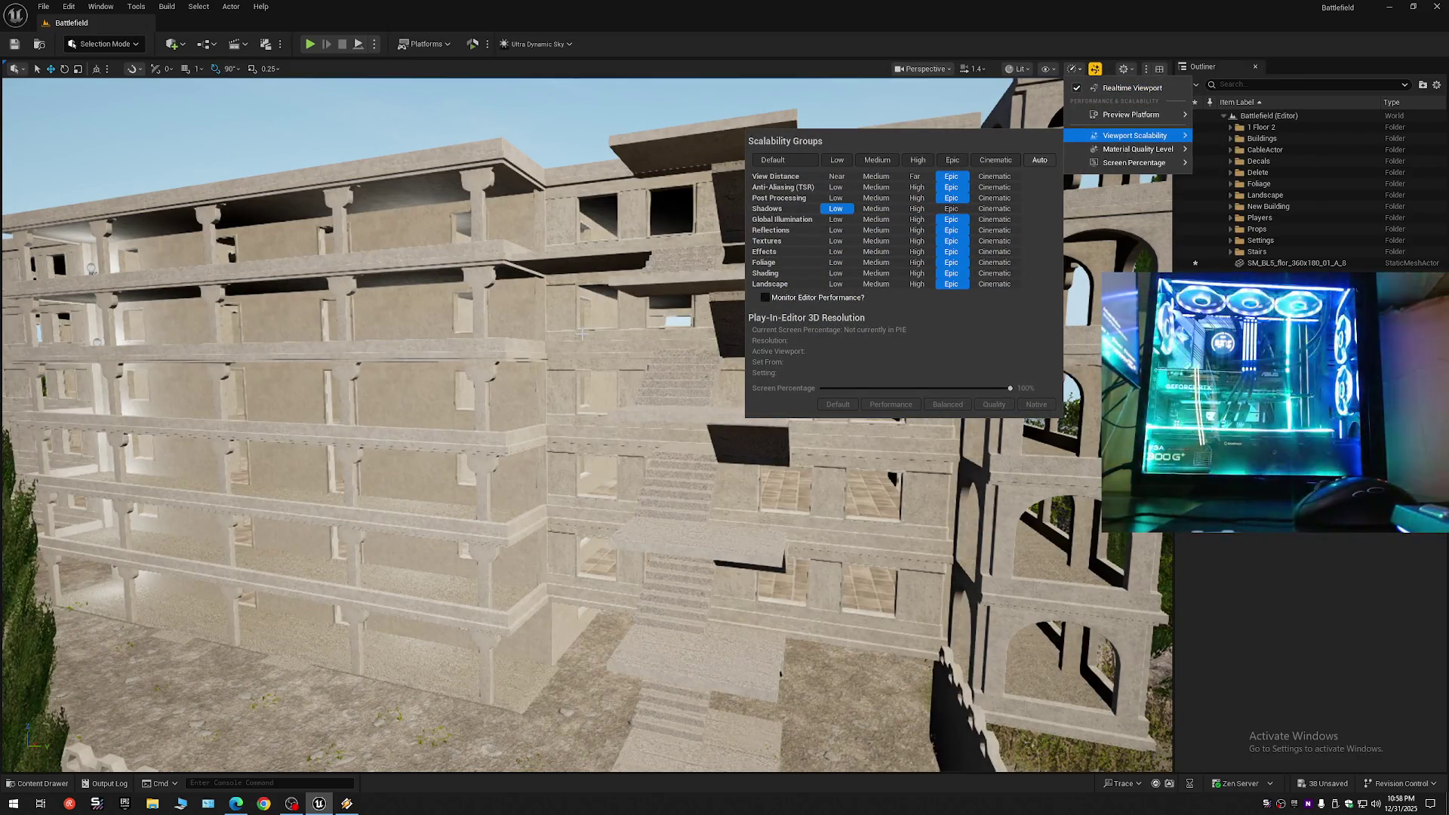
key("w")
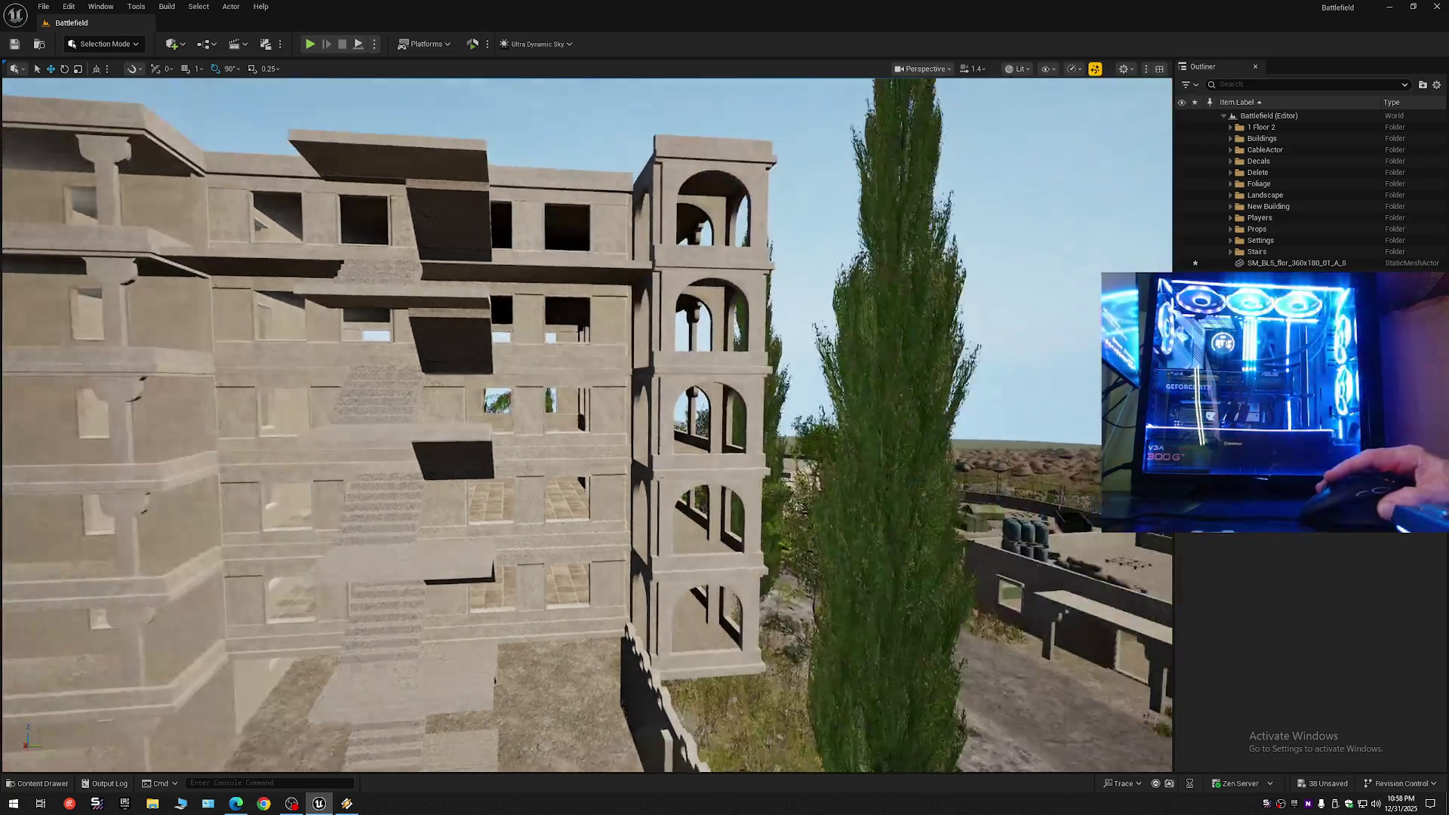
key("w")
scroll(586, 422, "down", 2)
Step: Lower the floor slab beside the stairs along Z
key("w")
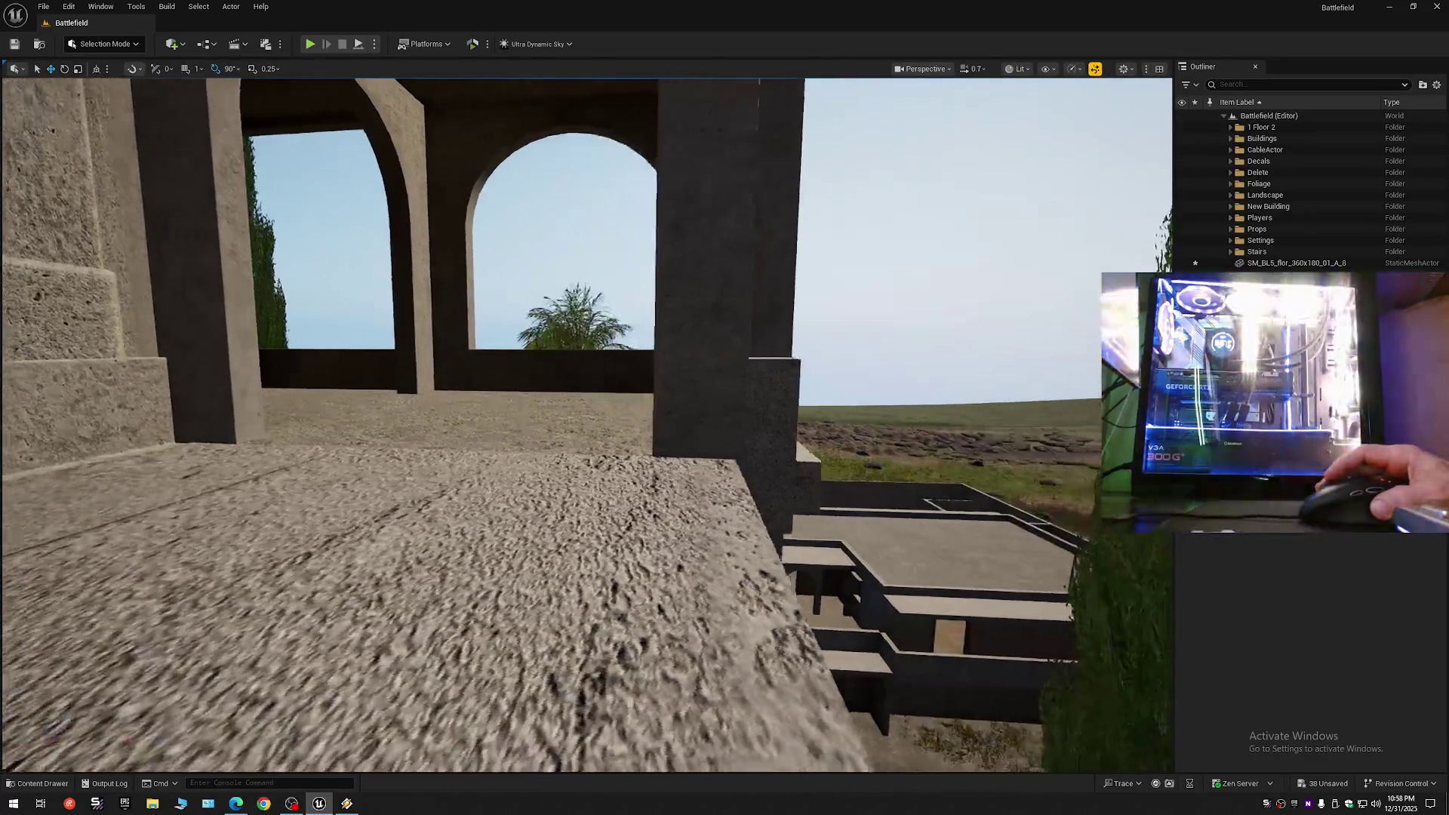
scroll(586, 423, "down", 1)
mouse_move(587, 425)
left_mouse_down()
mouse_move(526, 395)
mouse_move(609, 394)
left_mouse_up()
left_click(610, 435)
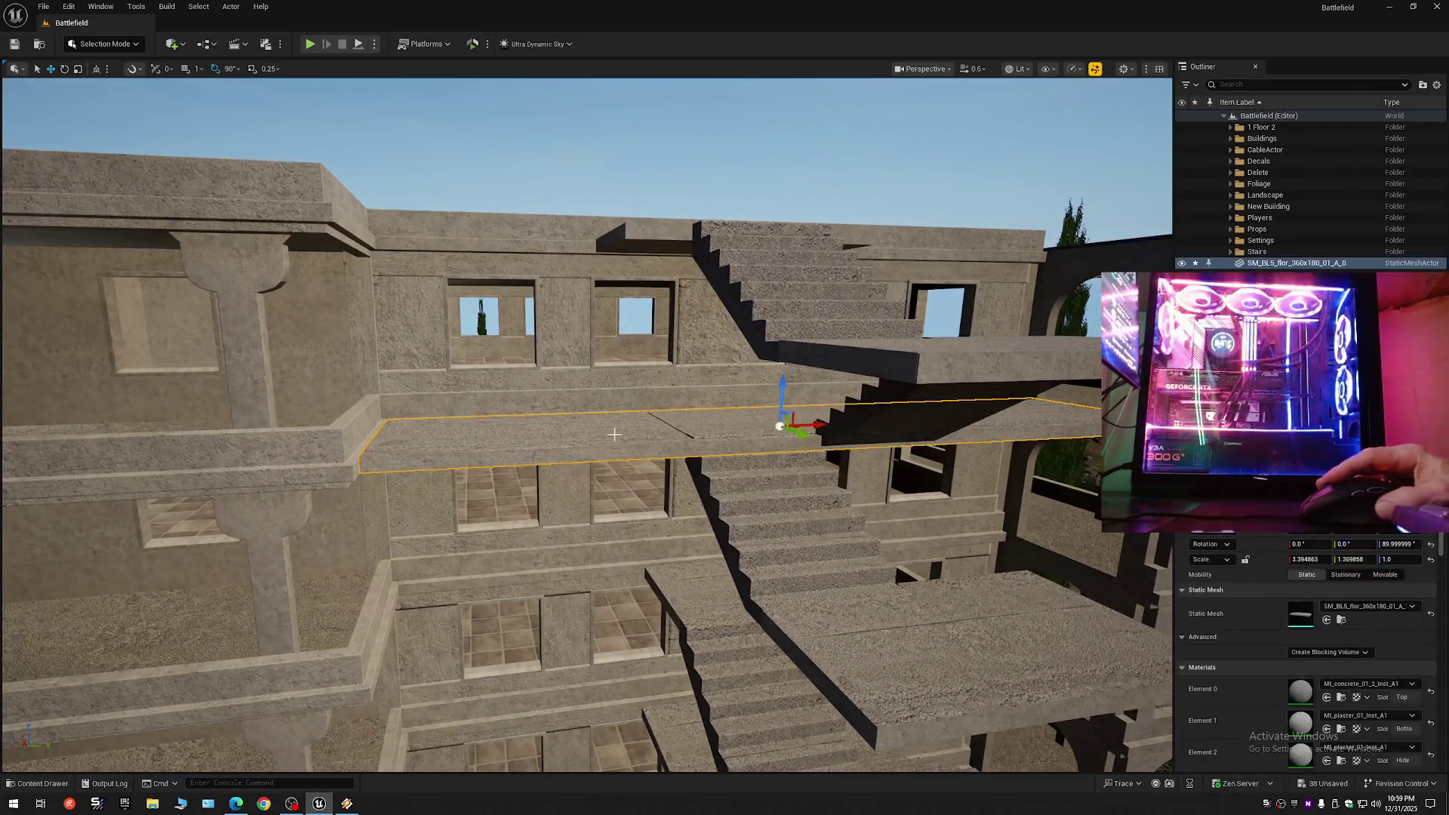
left_click_drag(782, 392, 782, 515)
Step: Delete two extra floor slabs near the stairs, temporarily hiding the long upper slab
left_click_drag(650, 552, 643, 534)
left_click(642, 533)
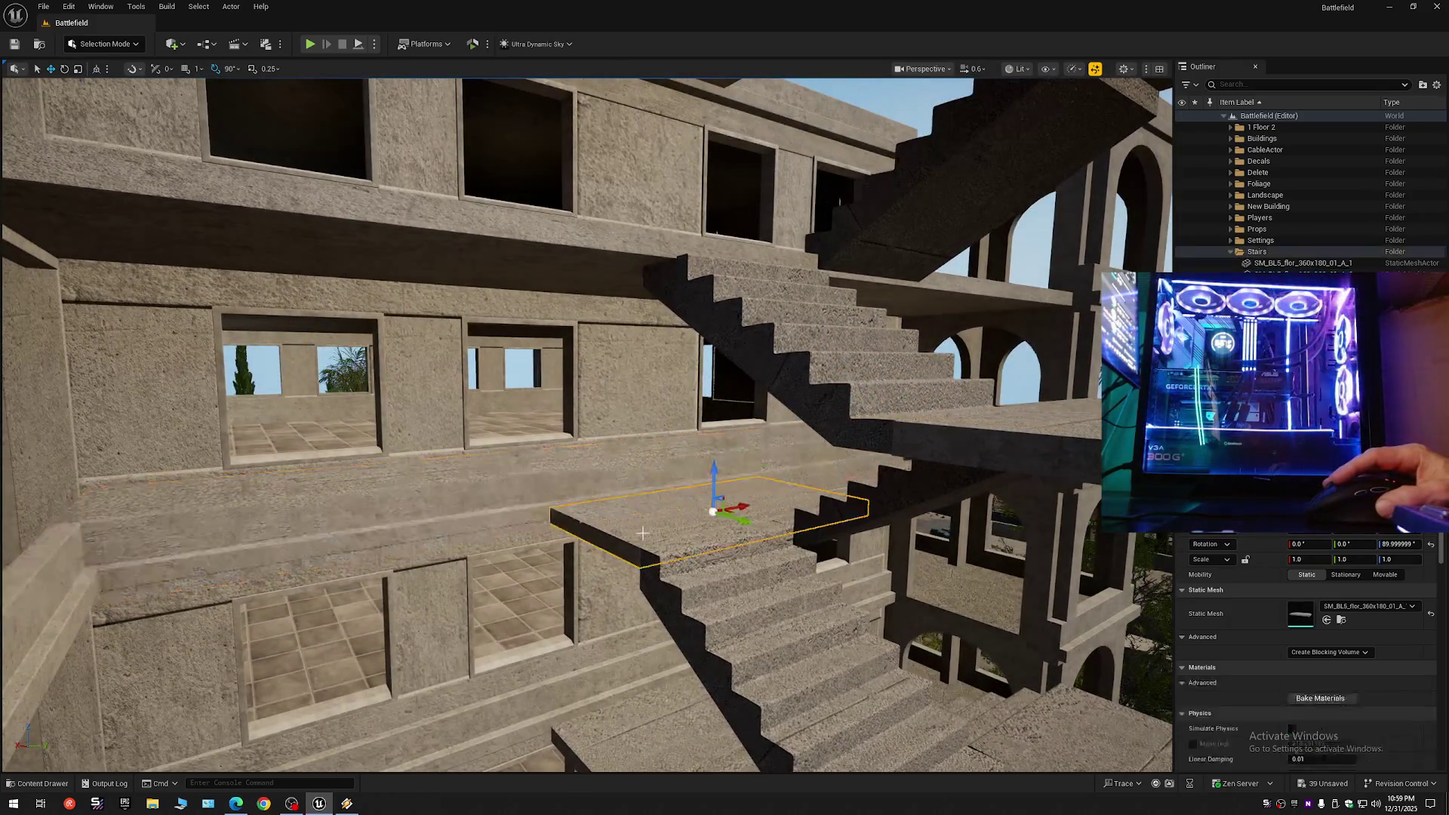
key("Delete")
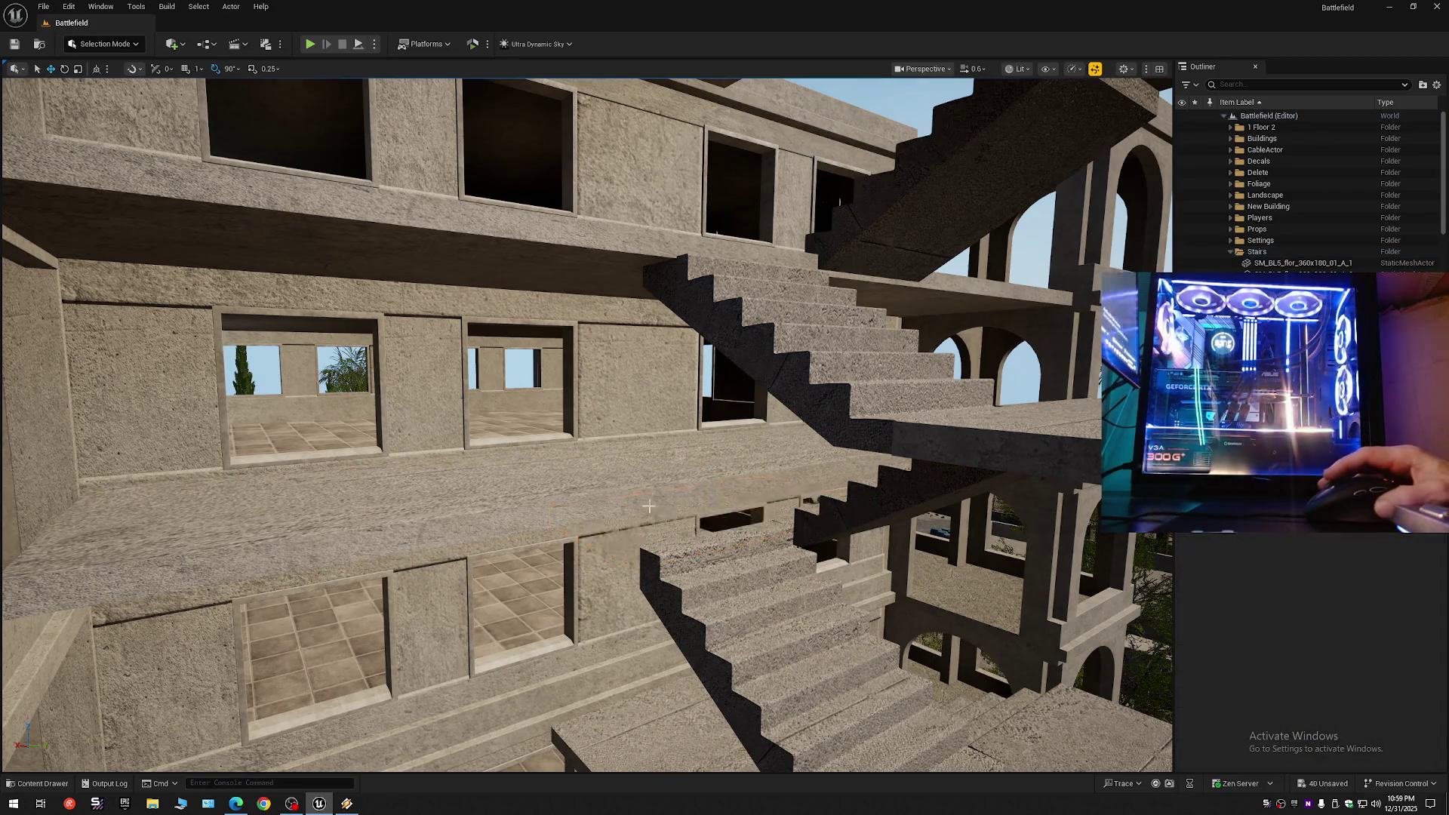
left_click(438, 240)
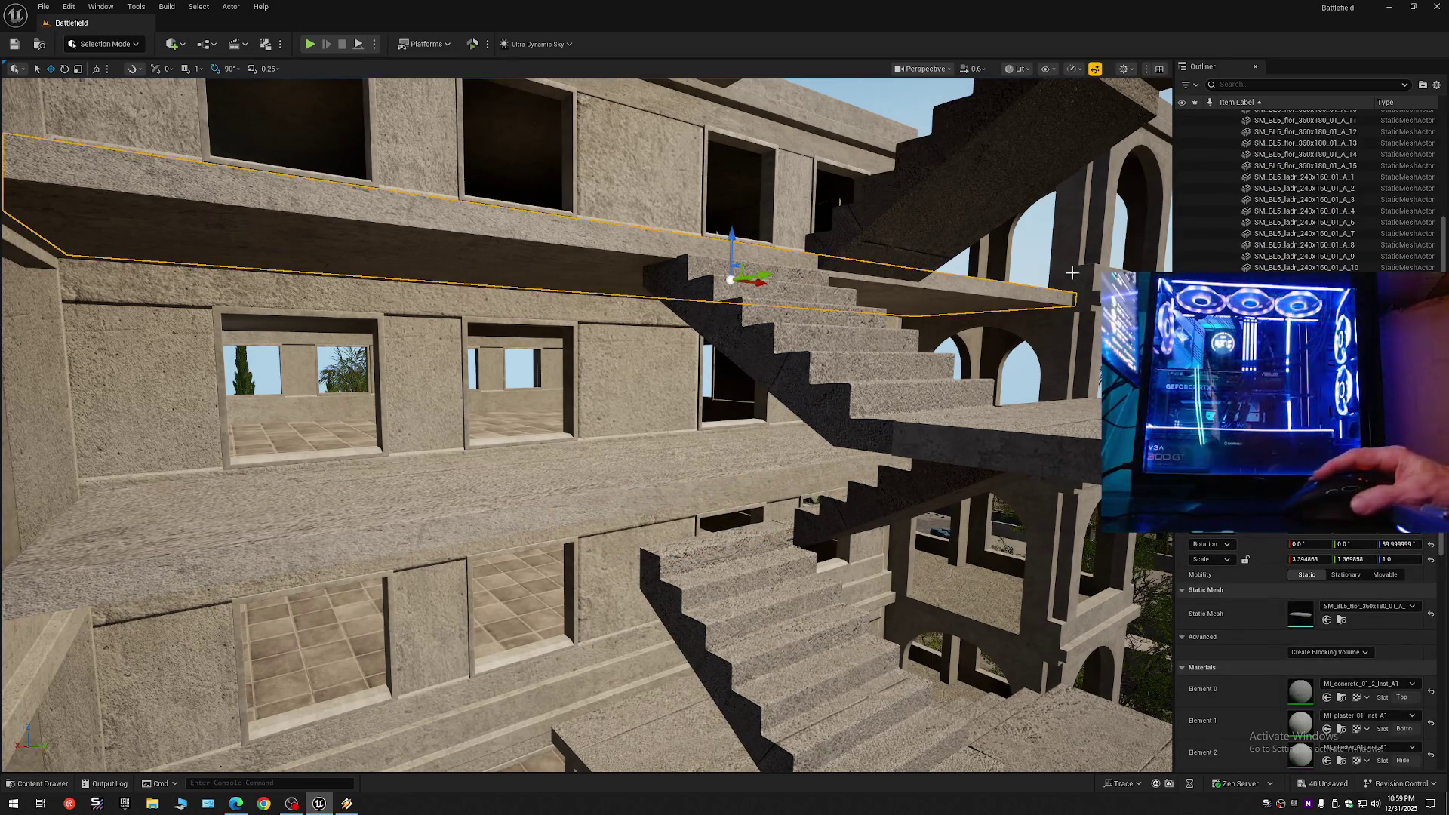
key("h")
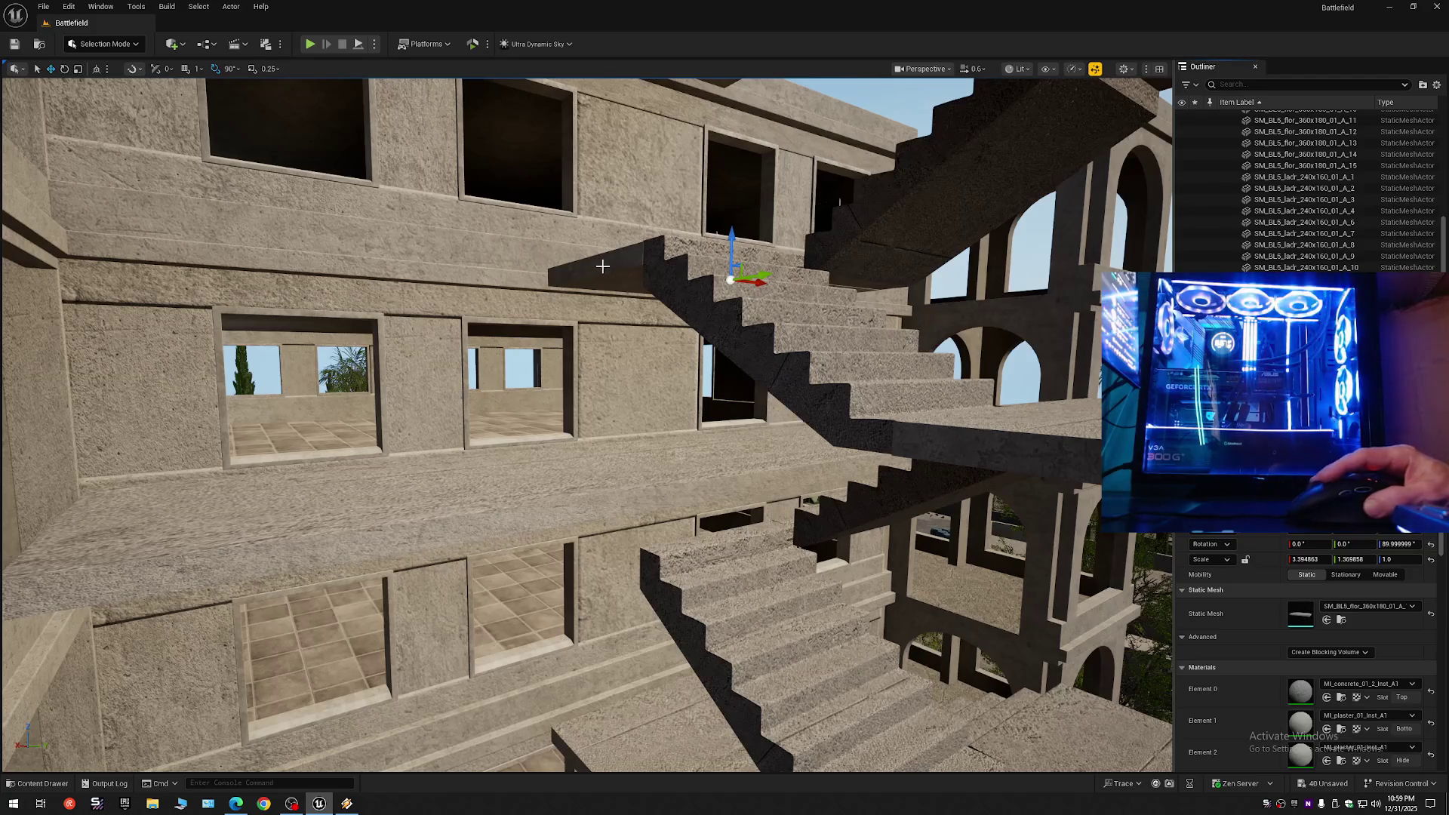
left_click(605, 273)
key("Delete")
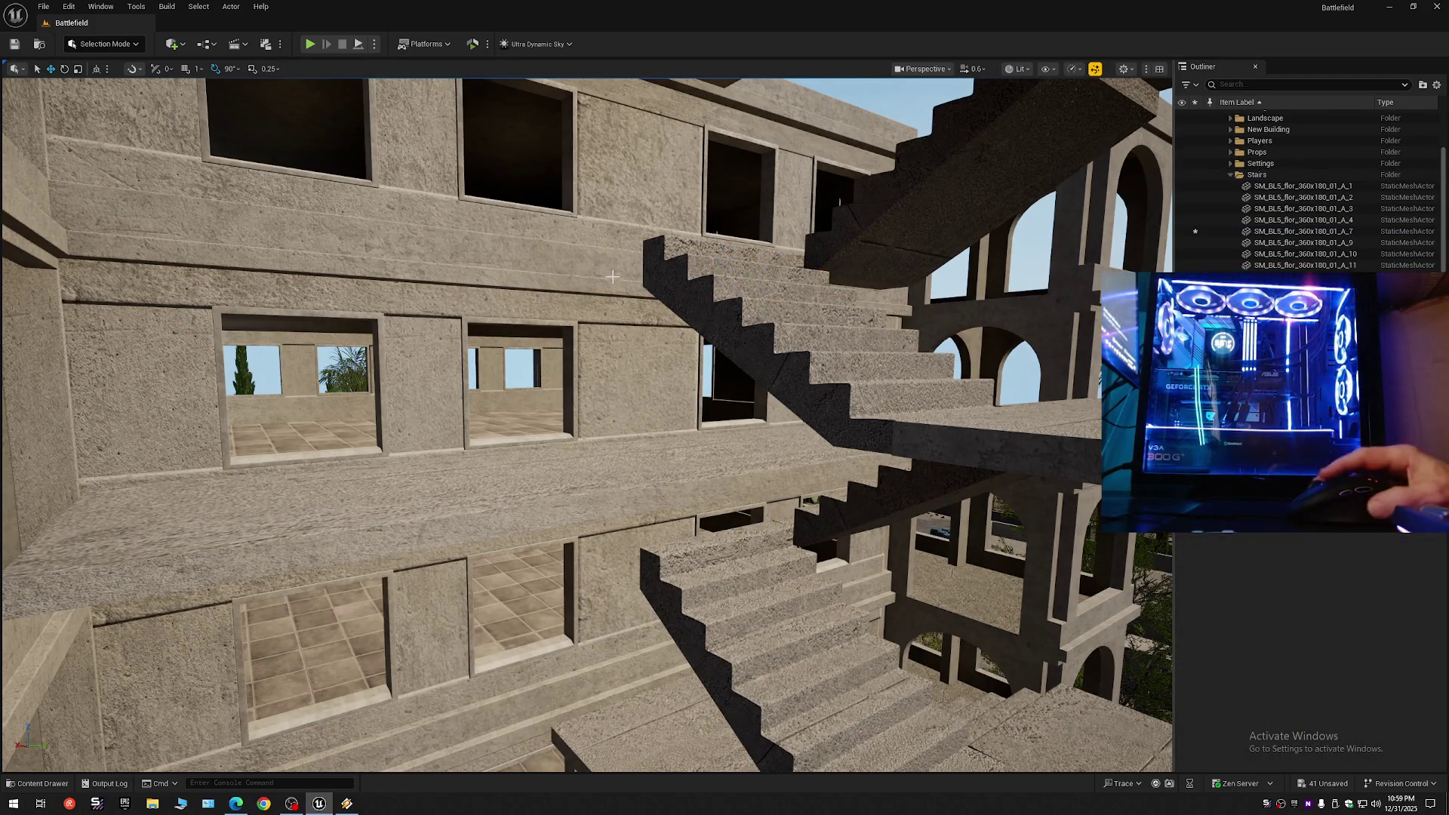
Step: Collapse the Outliner to top-level folders and frame the selected slab
left_click(1436, 85)
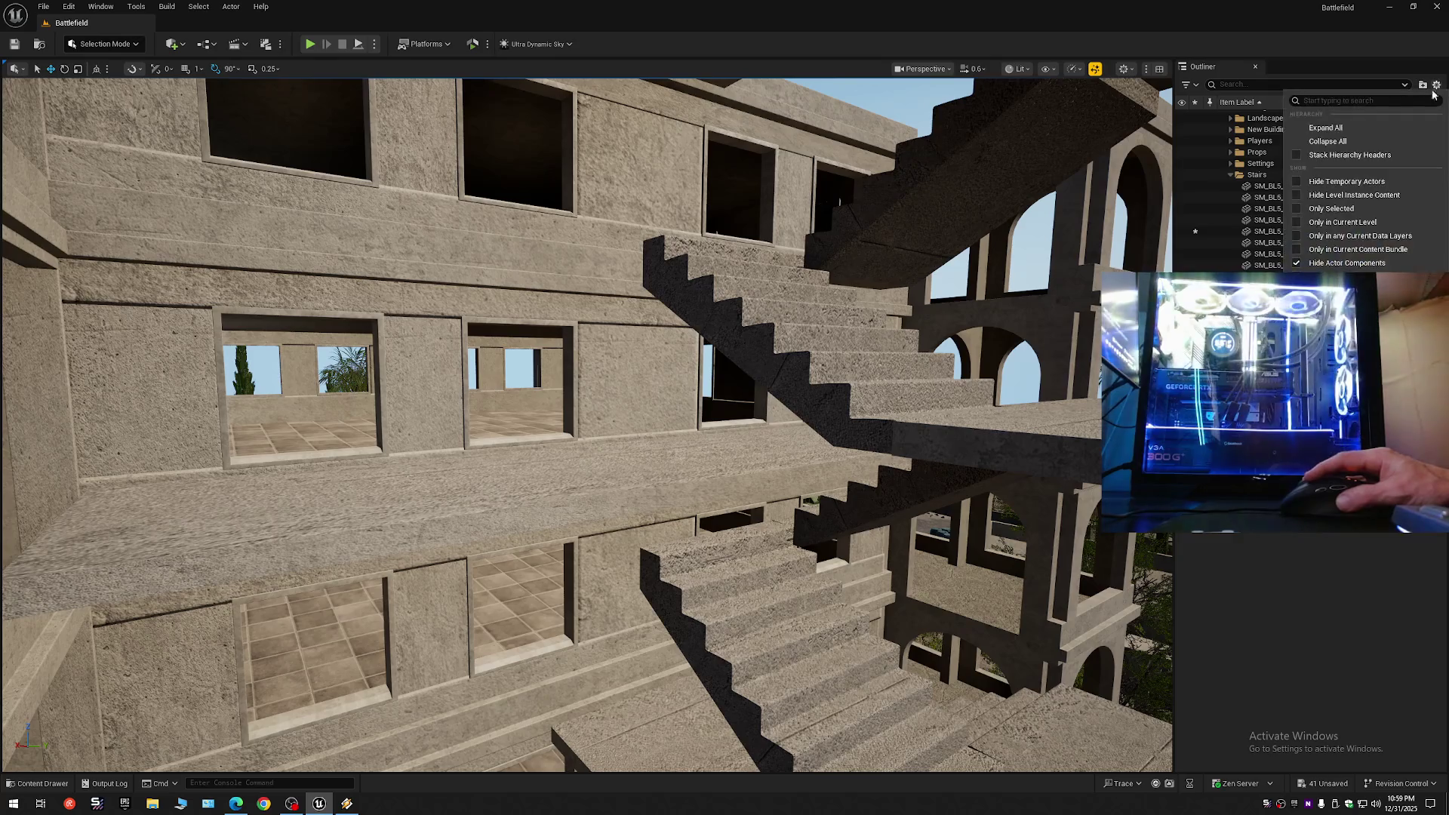
left_click(1348, 144)
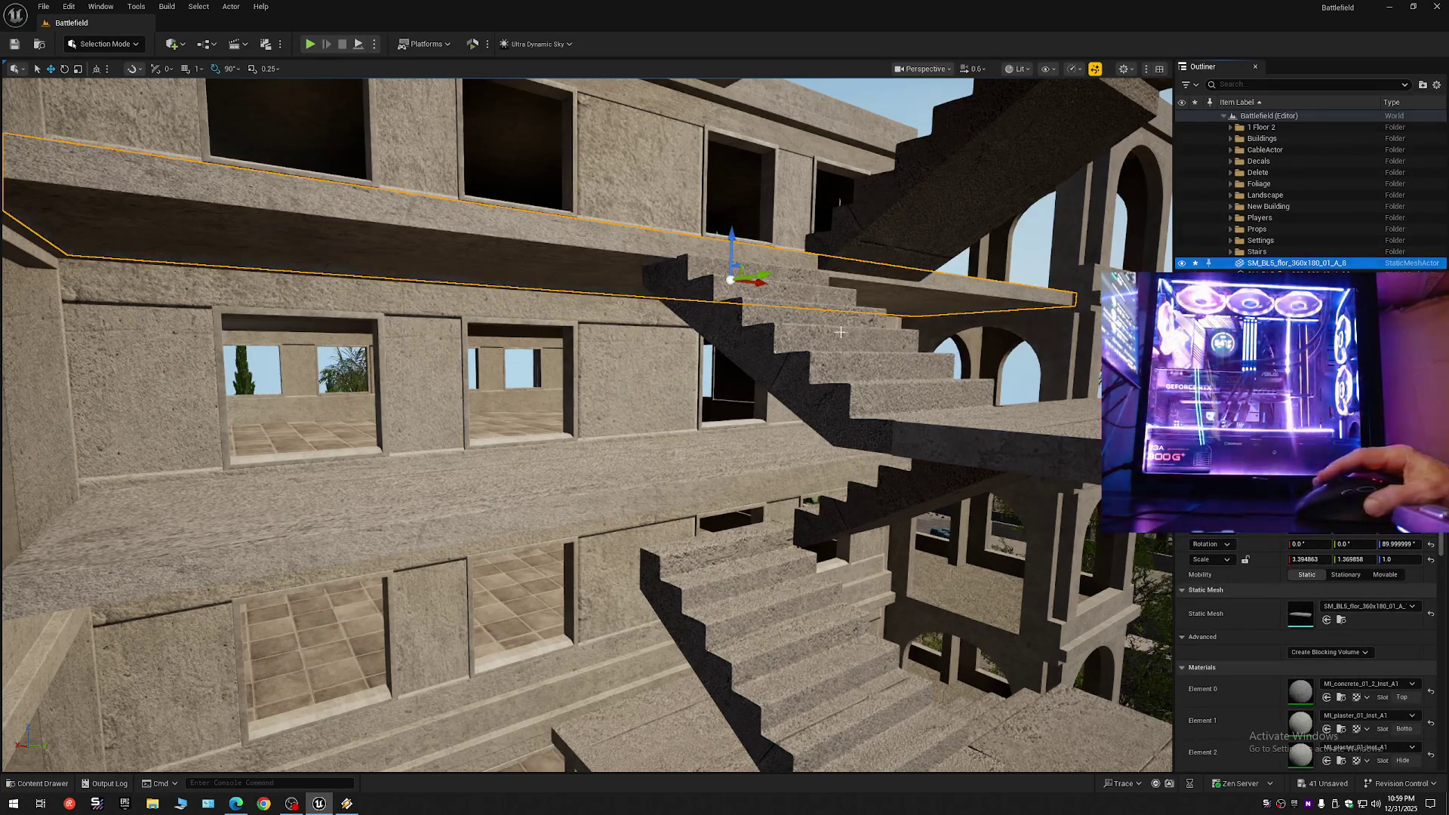
key("f")
scroll(727, 339, "down", 2)
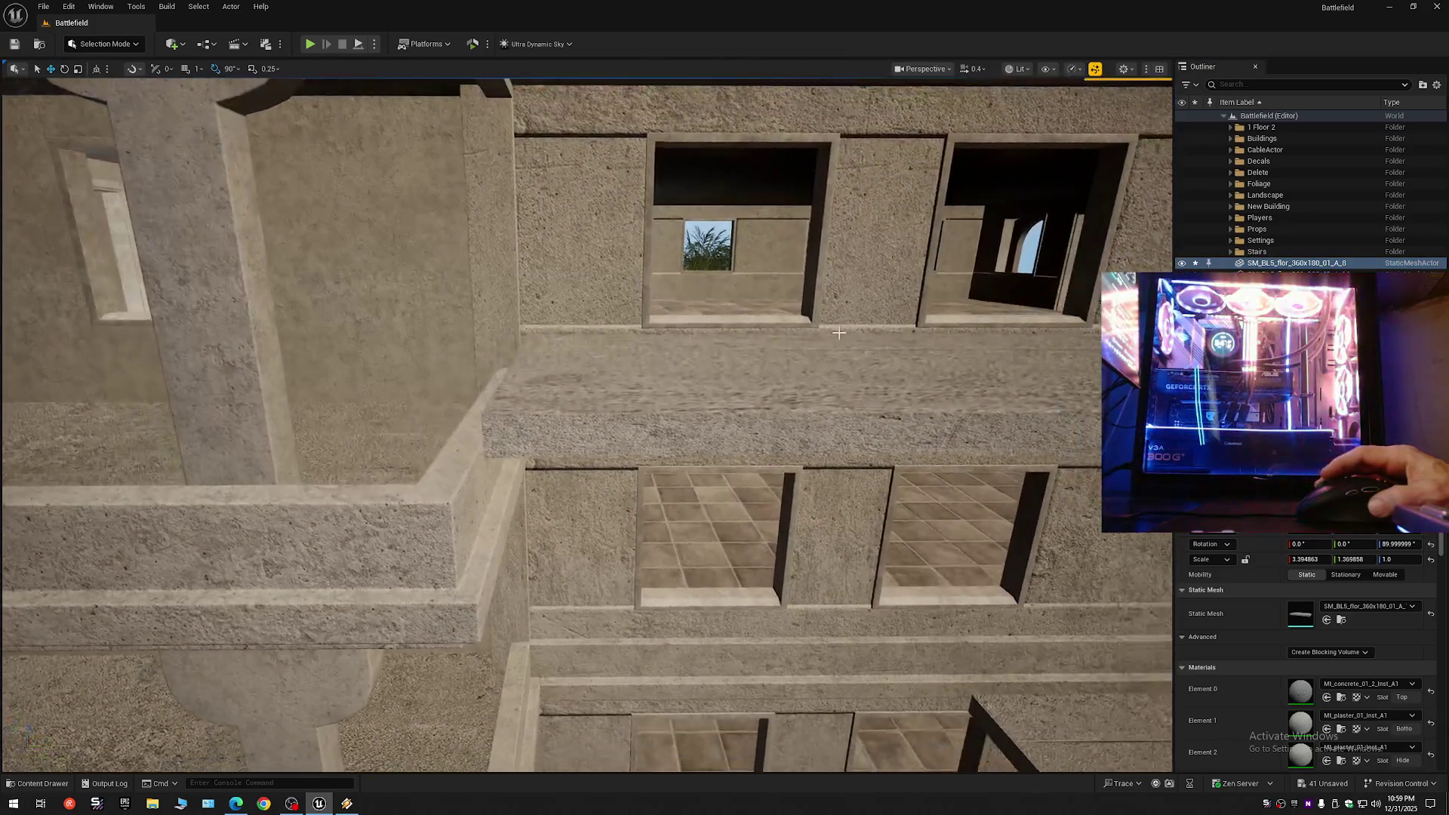
Step: Frame the long SM_BLS_flor_360x180_01_A_0 slab and drag it down along Z
left_click(724, 356)
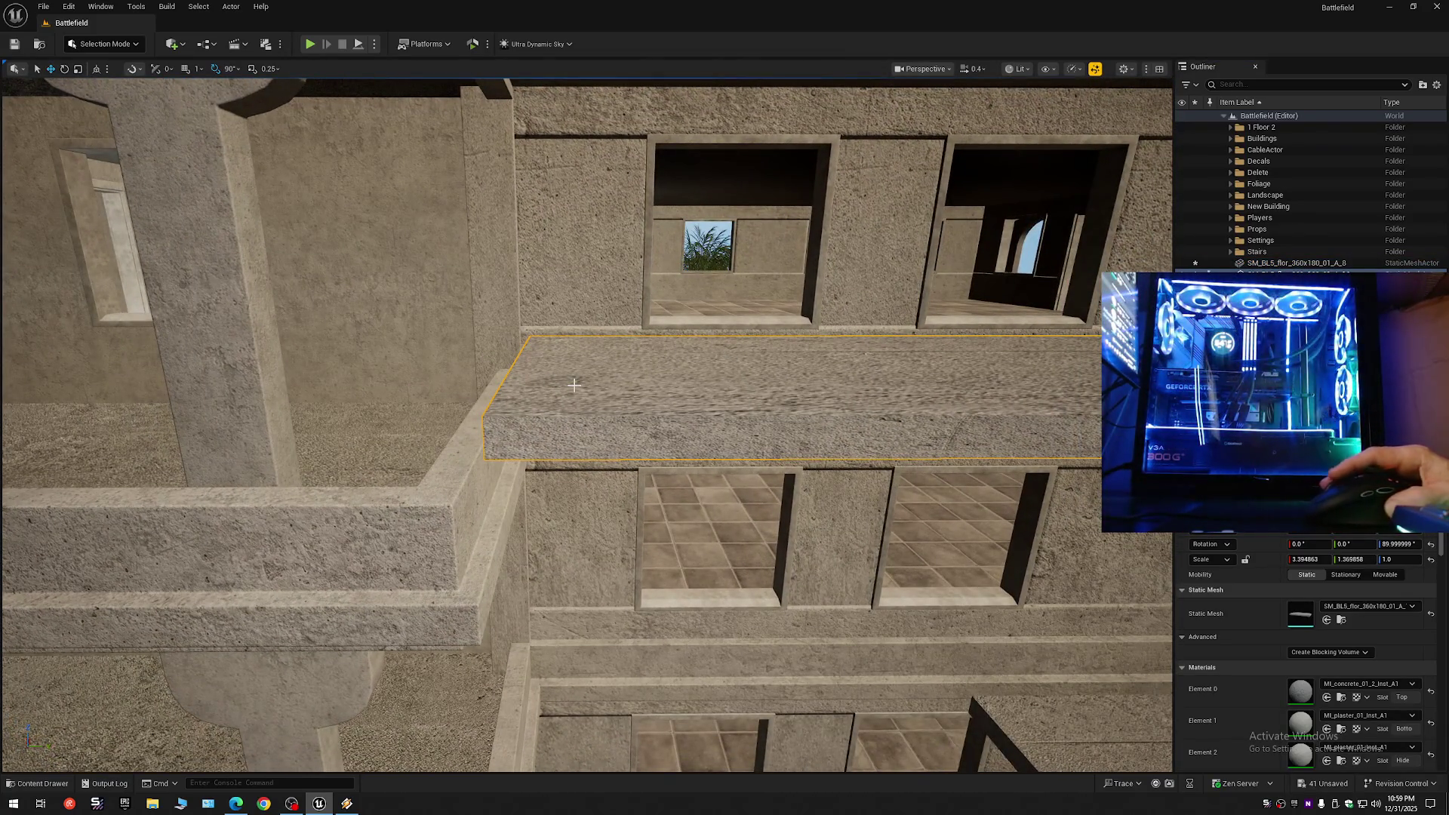
key("f")
left_click_drag(858, 292, 862, 364)
mouse_move(732, 381)
left_mouse_down()
mouse_move(656, 377)
mouse_move(731, 380)
left_mouse_up()
scroll(657, 377, "down", 4)
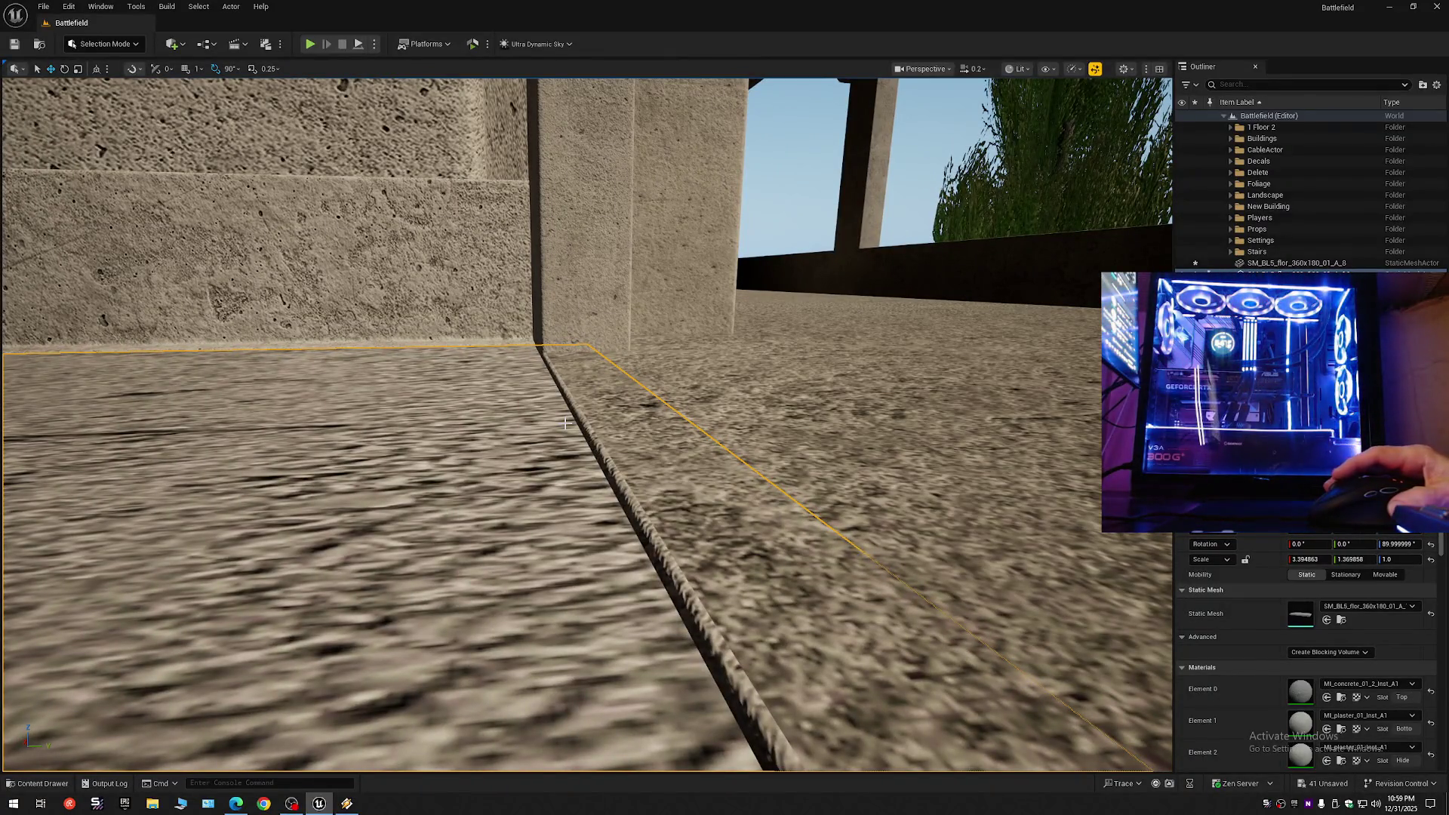
Step: Set the slab's pivot to its edge, check it up close, and reselect it
middle_click(565, 423)
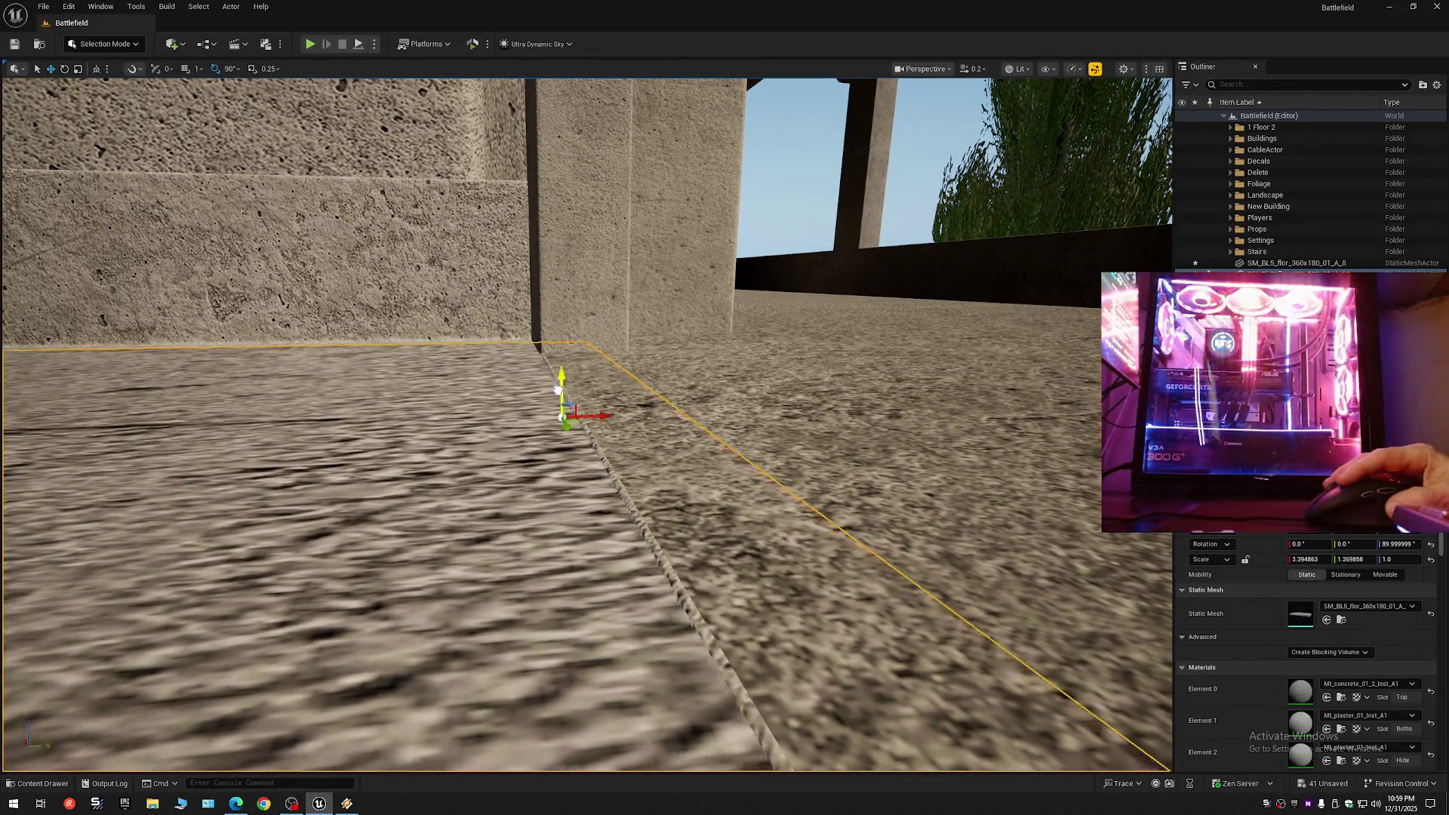
mouse_move(557, 389)
left_mouse_down()
mouse_move(565, 377)
mouse_move(578, 468)
mouse_move(650, 434)
mouse_move(661, 455)
left_mouse_up()
scroll(567, 393, "up", 2)
scroll(575, 453, "down", 1)
scroll(652, 437, "down", 1)
scroll(658, 449, "down", 1)
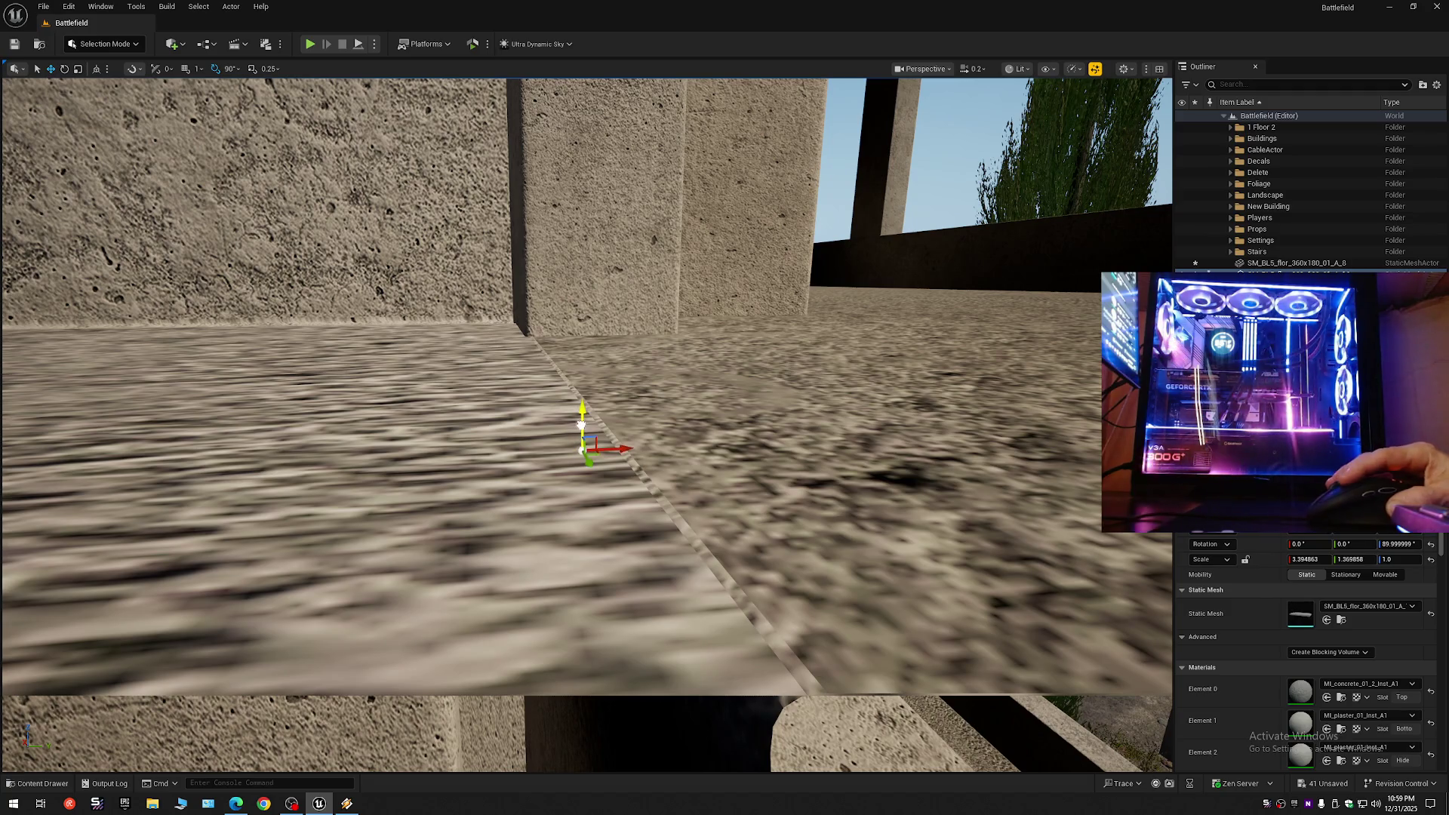
left_click(577, 357)
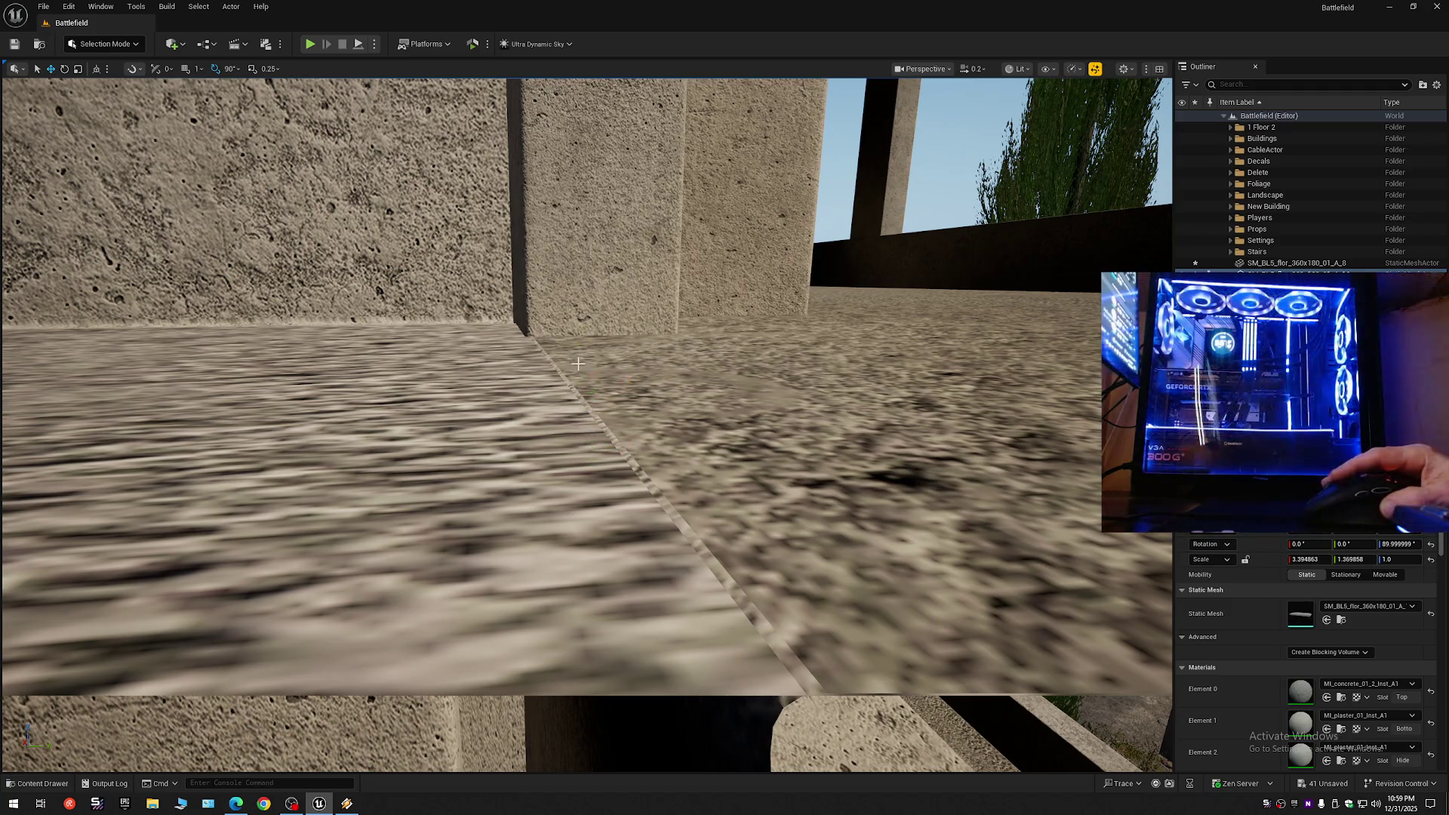
left_click(569, 449)
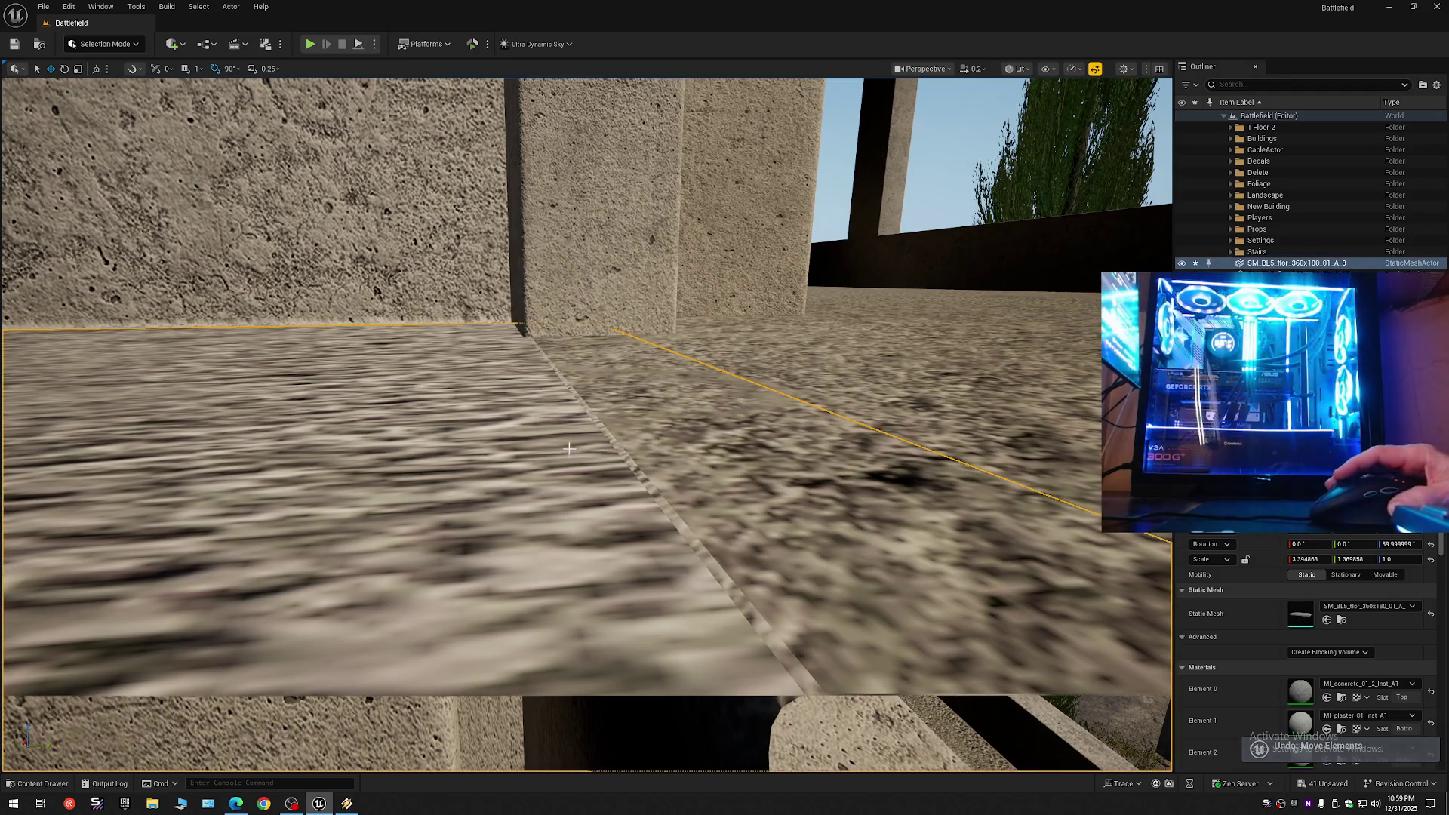
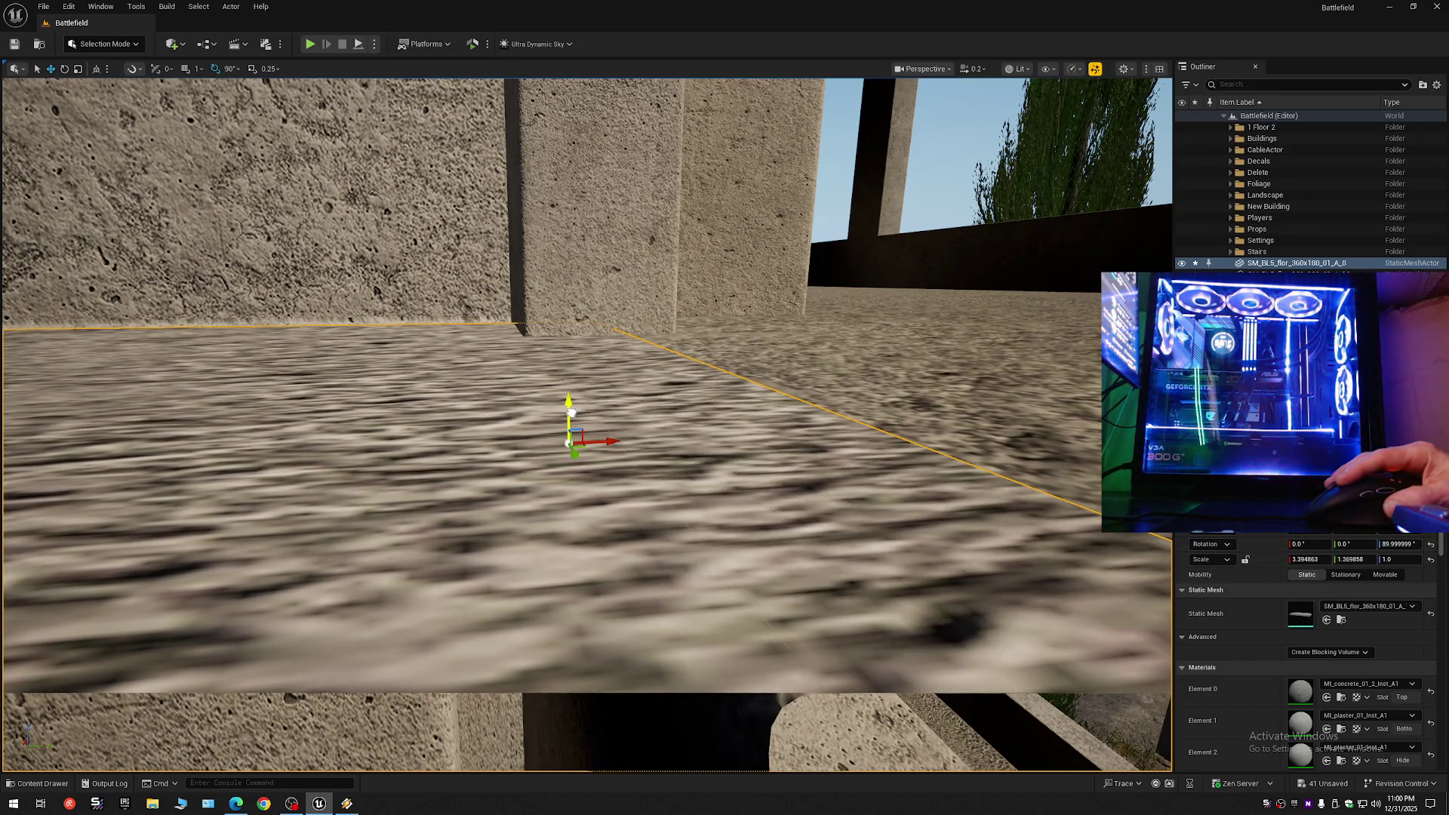
Step: Pull back to the building facade and duplicate the selected concrete floor slab with Ctrl+D
left_click_drag(670, 501, 670, 501)
scroll(670, 502, "up", 2)
scroll(670, 501, "up", 1)
left_click_drag(585, 384, 585, 384)
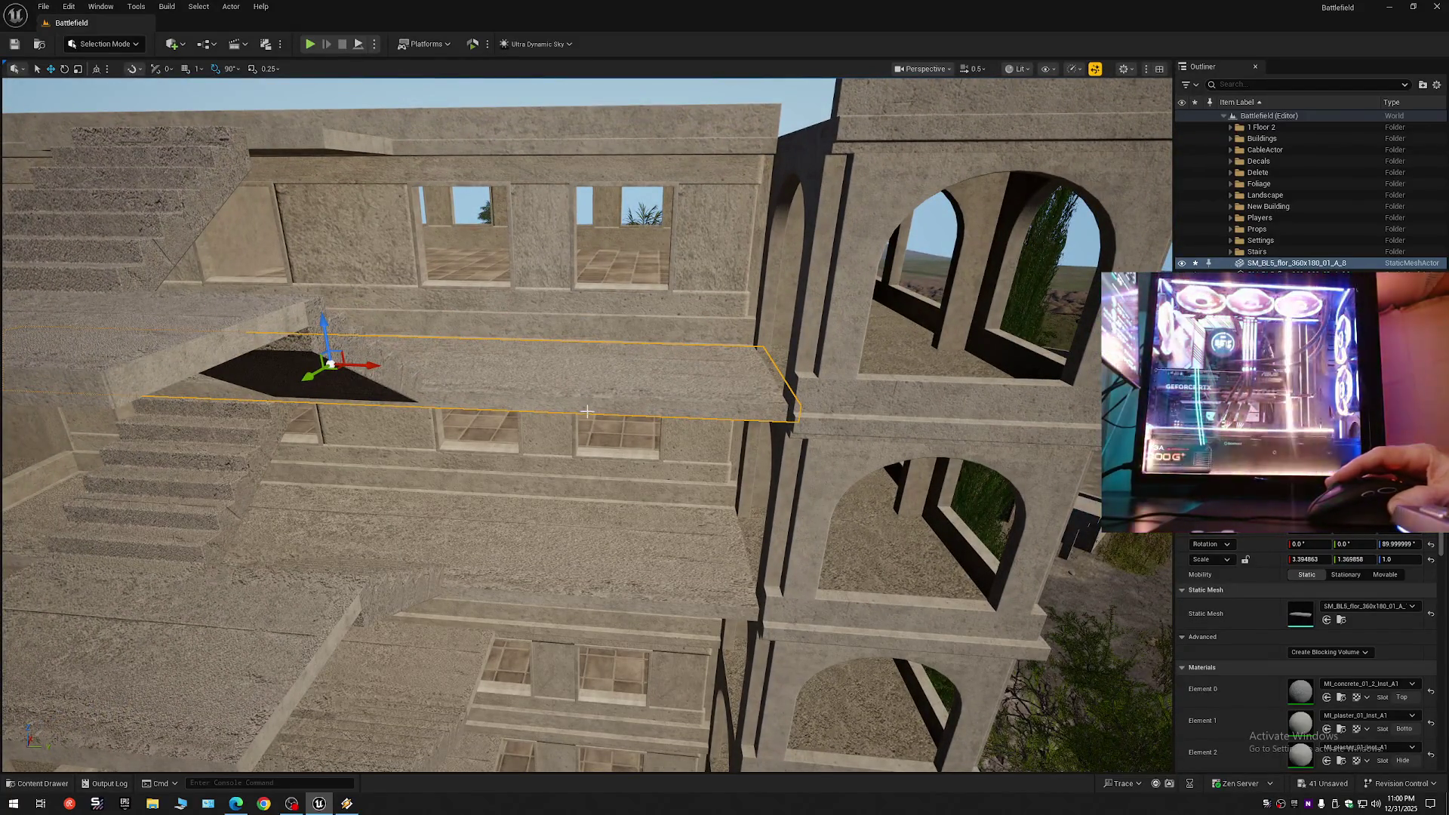
key("ctrl+d")
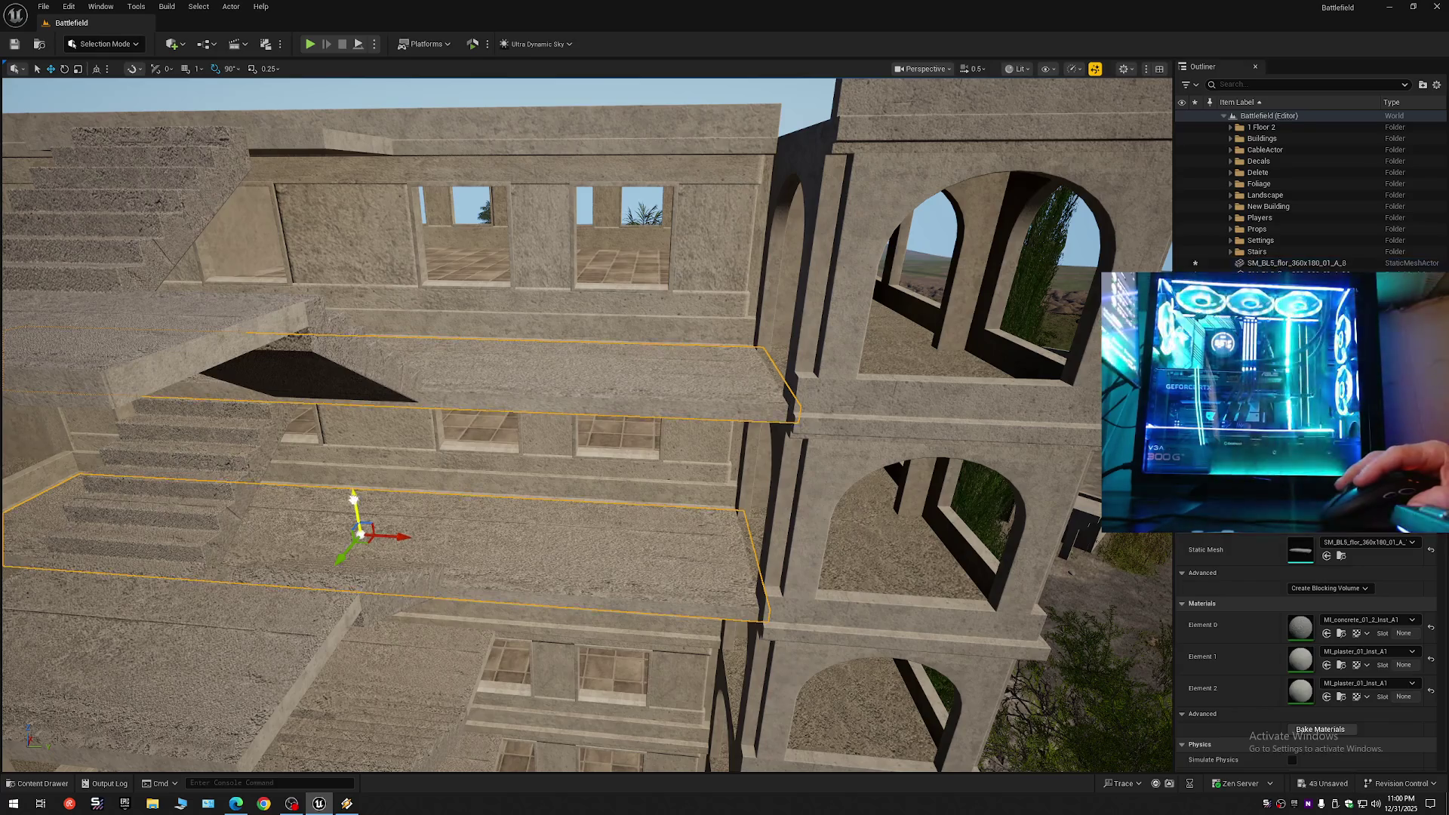
Step: Lower the duplicated slab along Z down to the lower storey's floor level
left_click_drag(584, 383, 585, 384)
scroll(585, 383, "up", 1)
left_click_drag(264, 600, 264, 600)
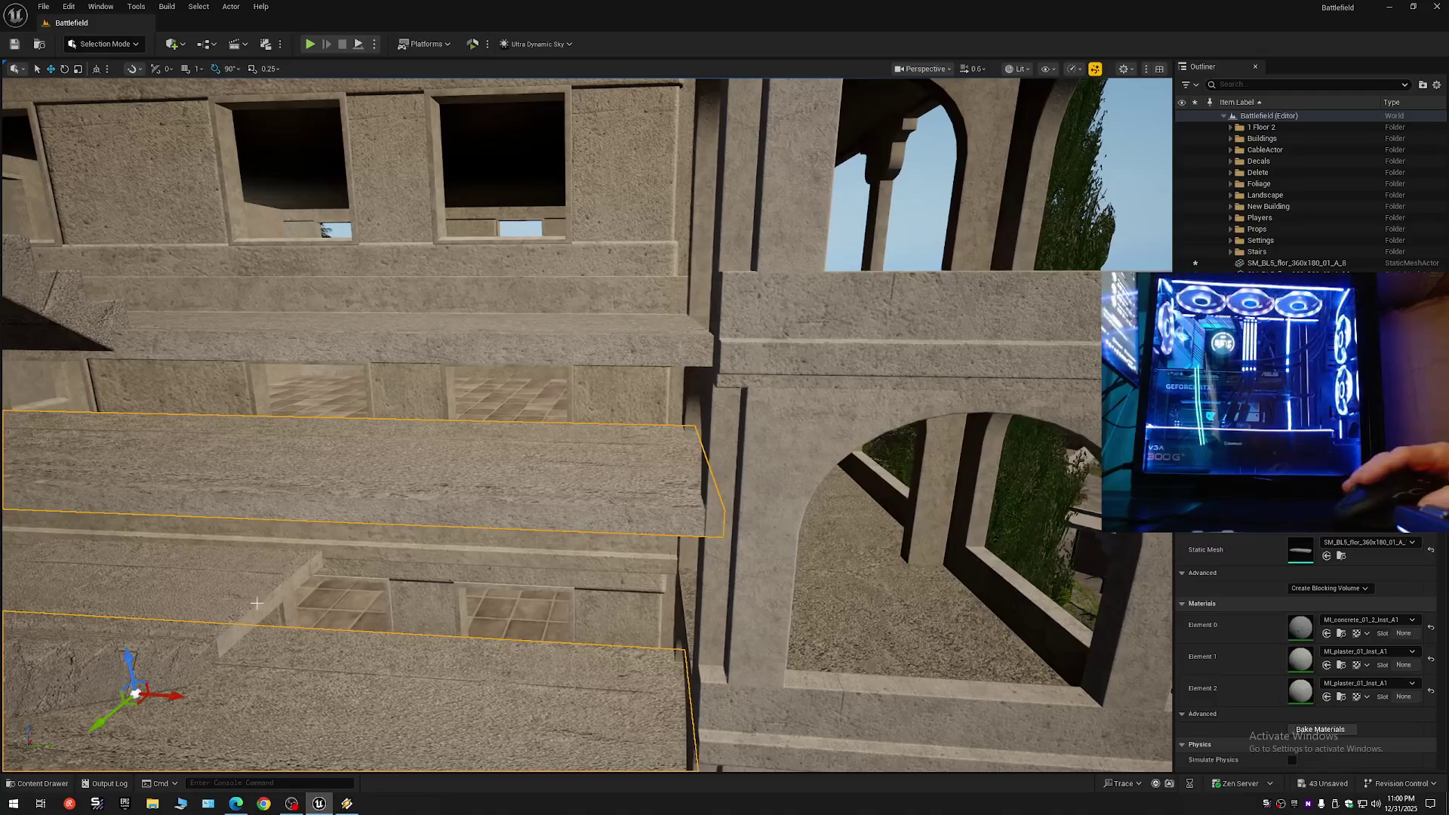
left_click_drag(151, 764, 151, 764)
scroll(151, 764, "down", 2)
scroll(151, 765, "down", 1)
left_click_drag(550, 592, 550, 591)
left_click_drag(578, 514, 578, 514)
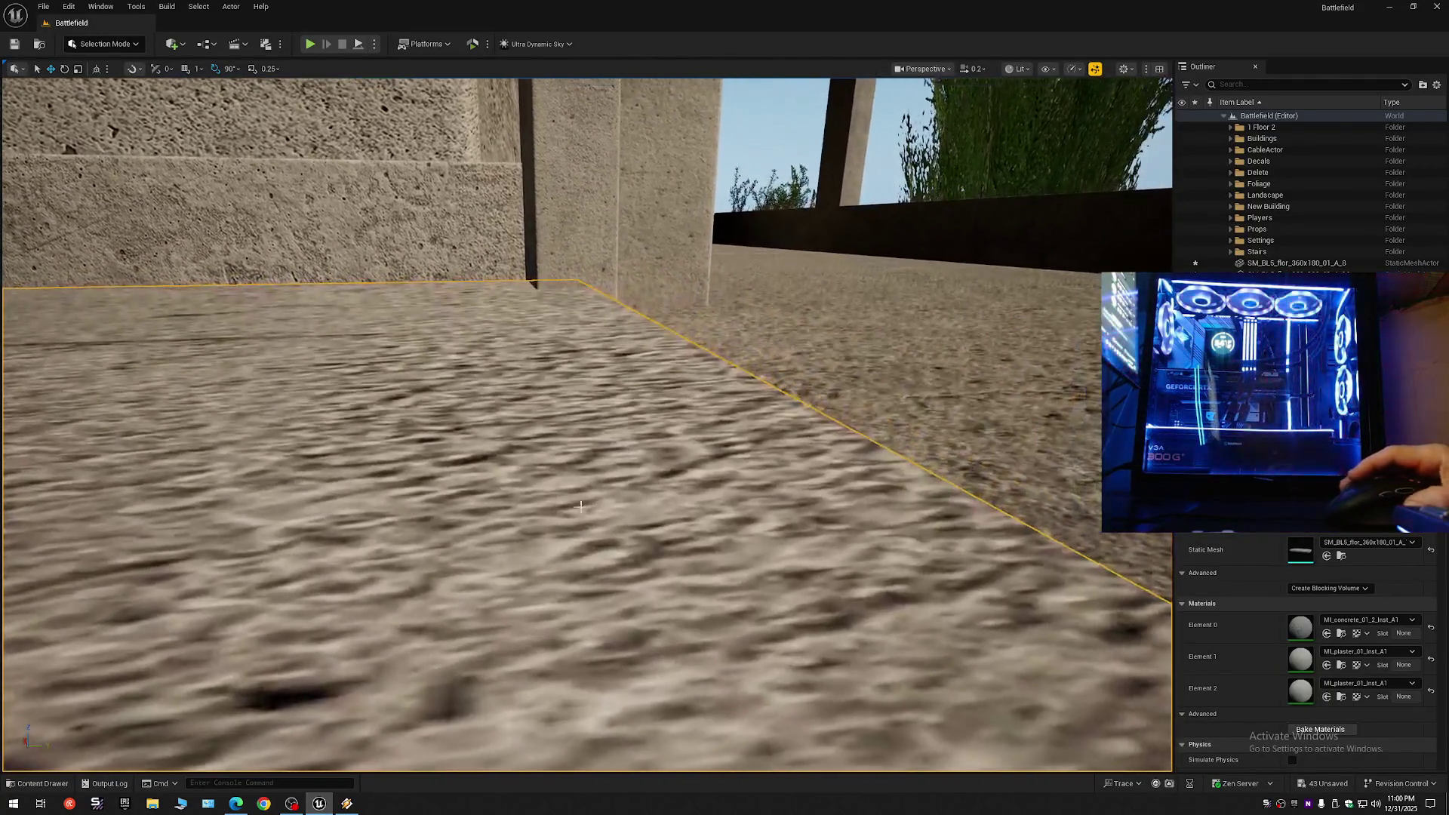
left_click_drag(586, 379, 585, 440)
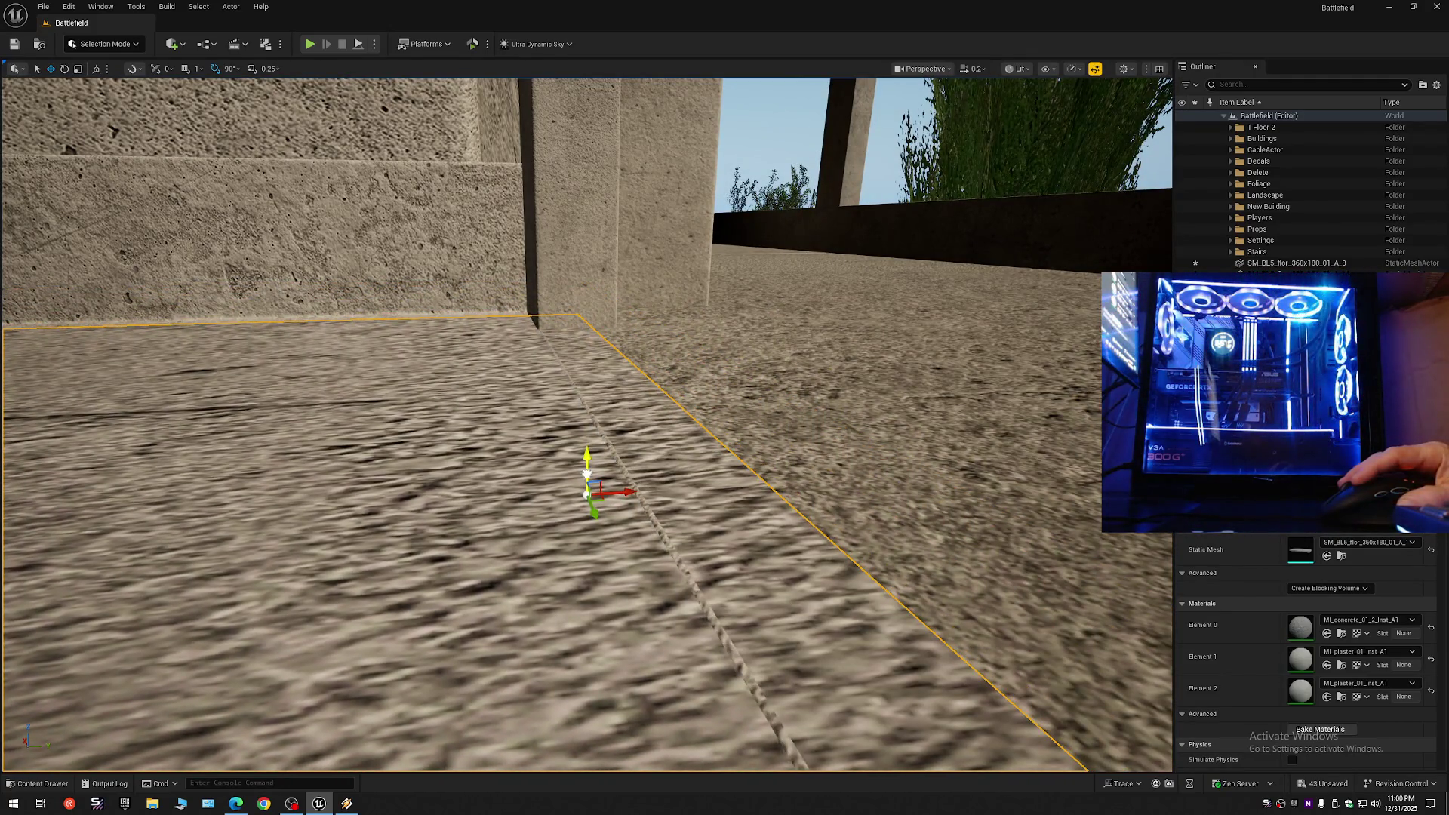
mouse_move(589, 473)
left_mouse_down()
mouse_move(589, 491)
mouse_move(590, 477)
left_mouse_up()
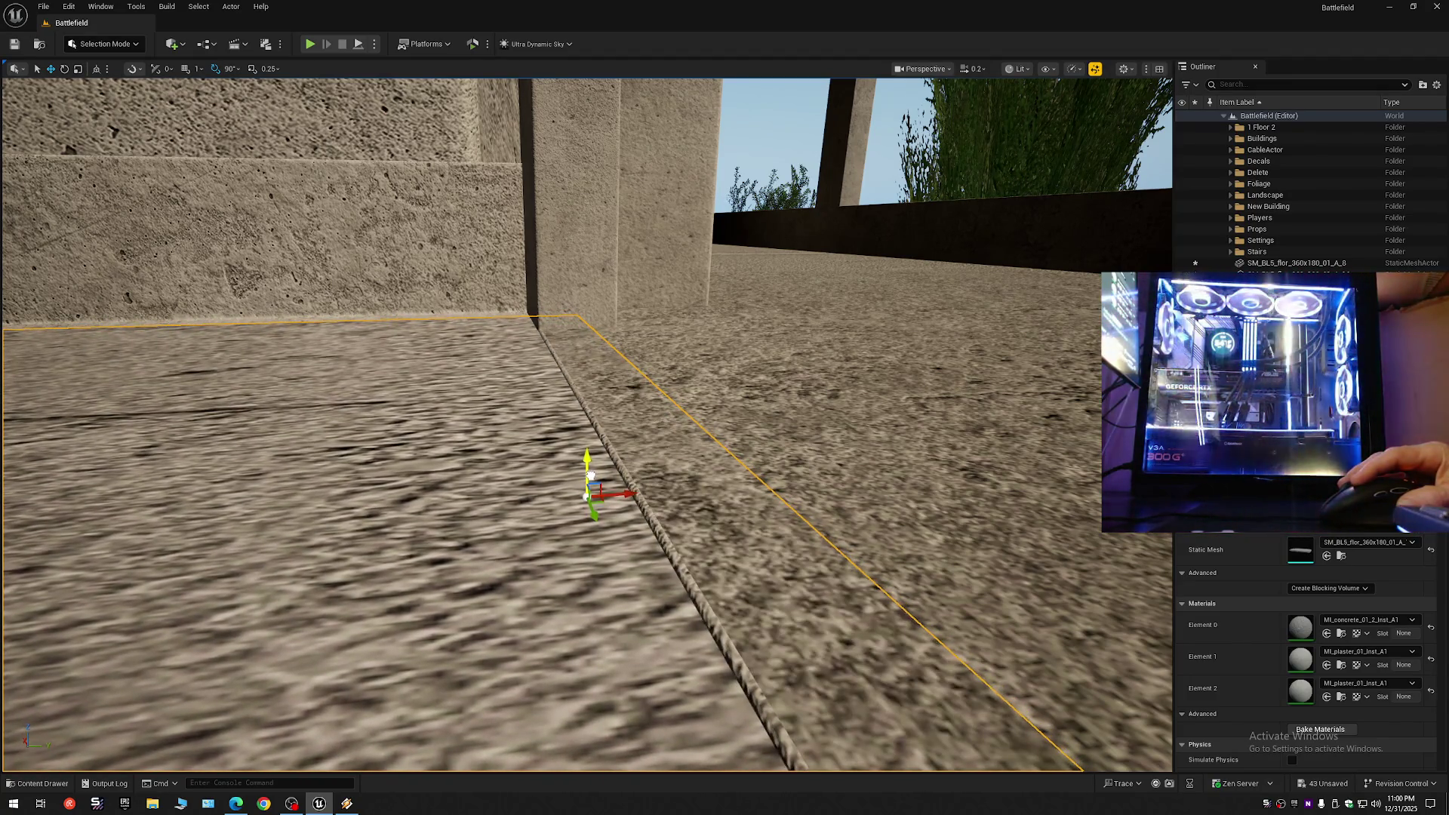
Step: Fly along the floor to check the copied slab's edge against the wall
scroll(589, 475, "down", 1)
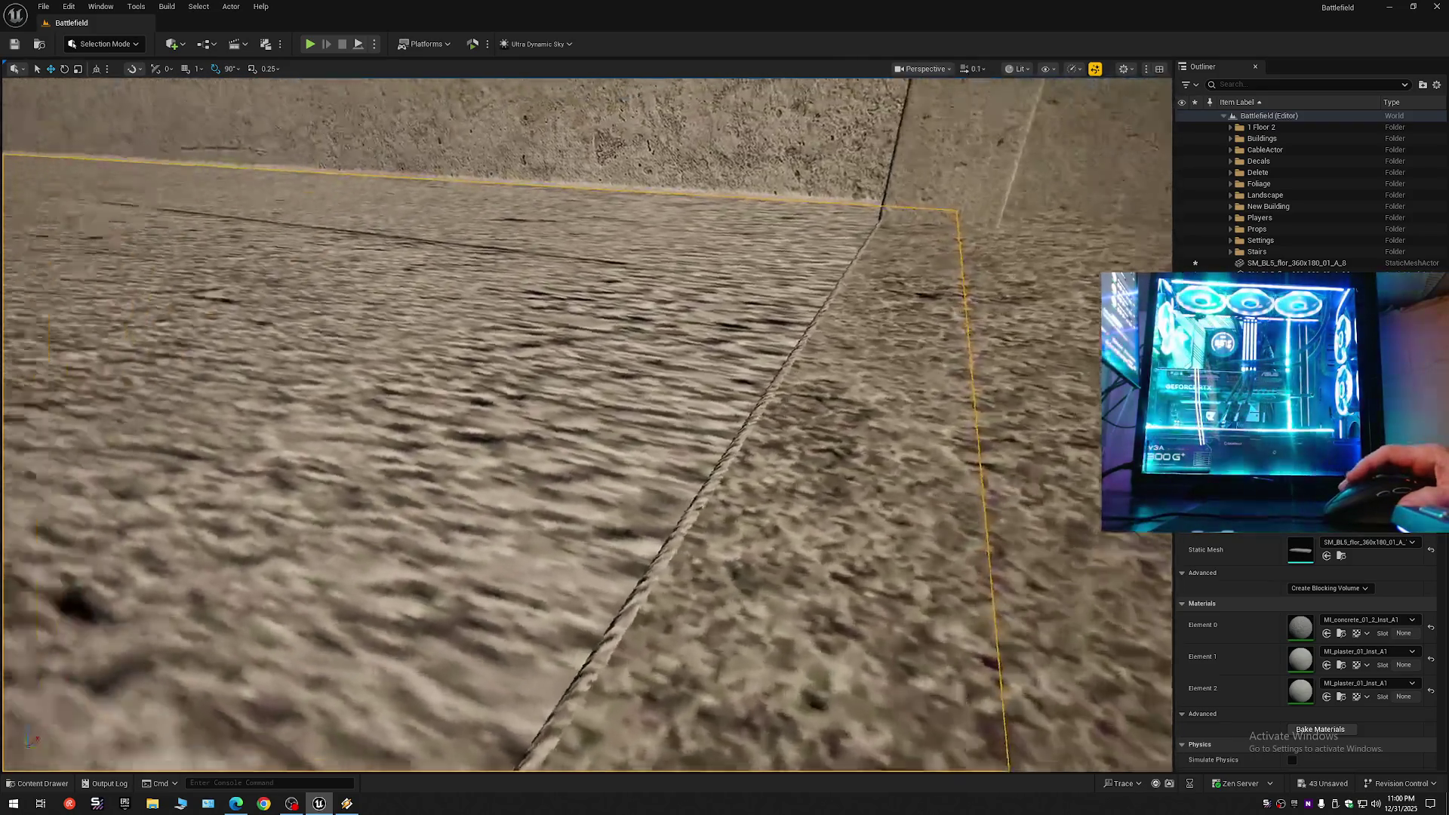
scroll(380, 579, "up", 1)
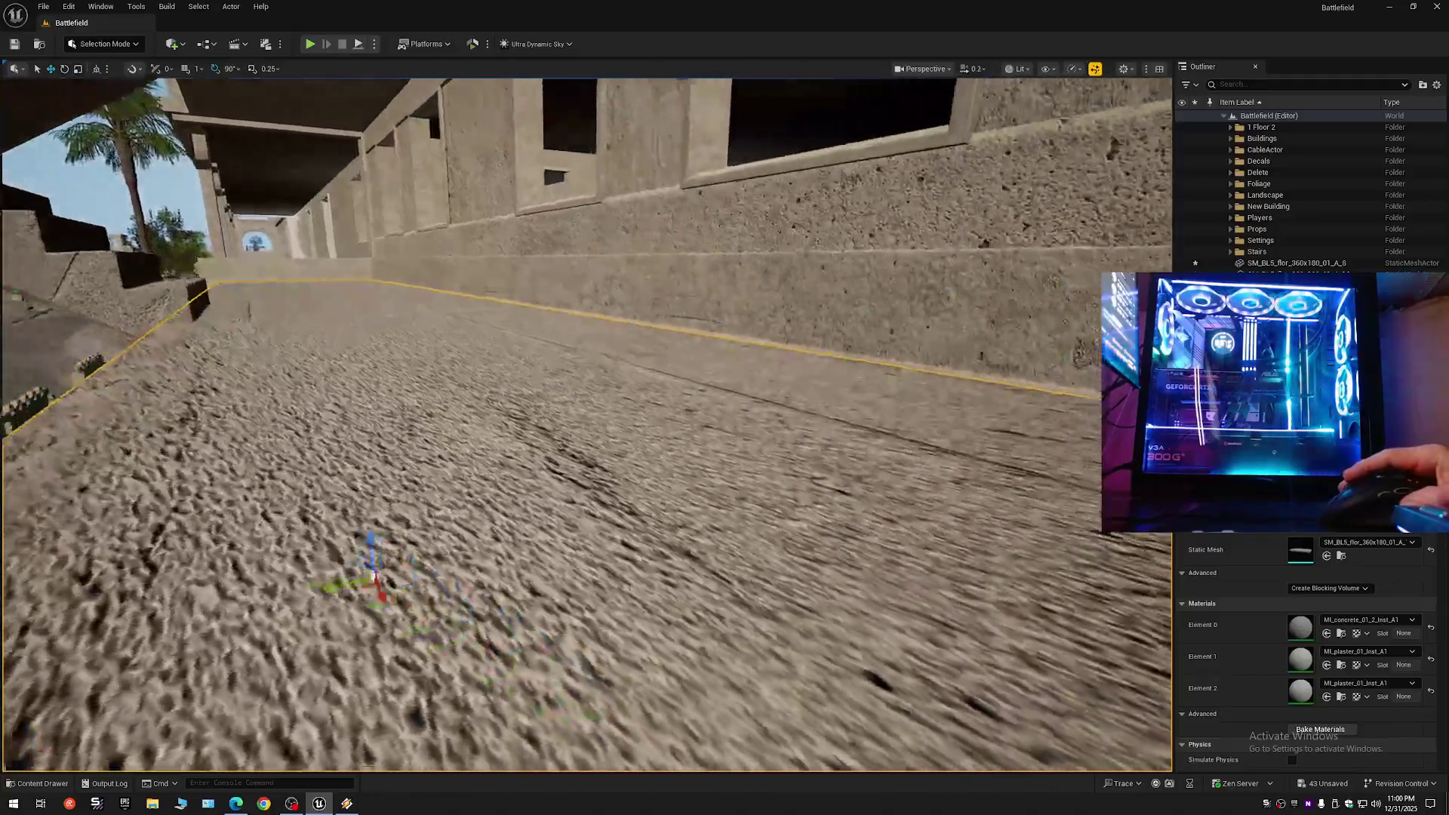
scroll(379, 579, "up", 1)
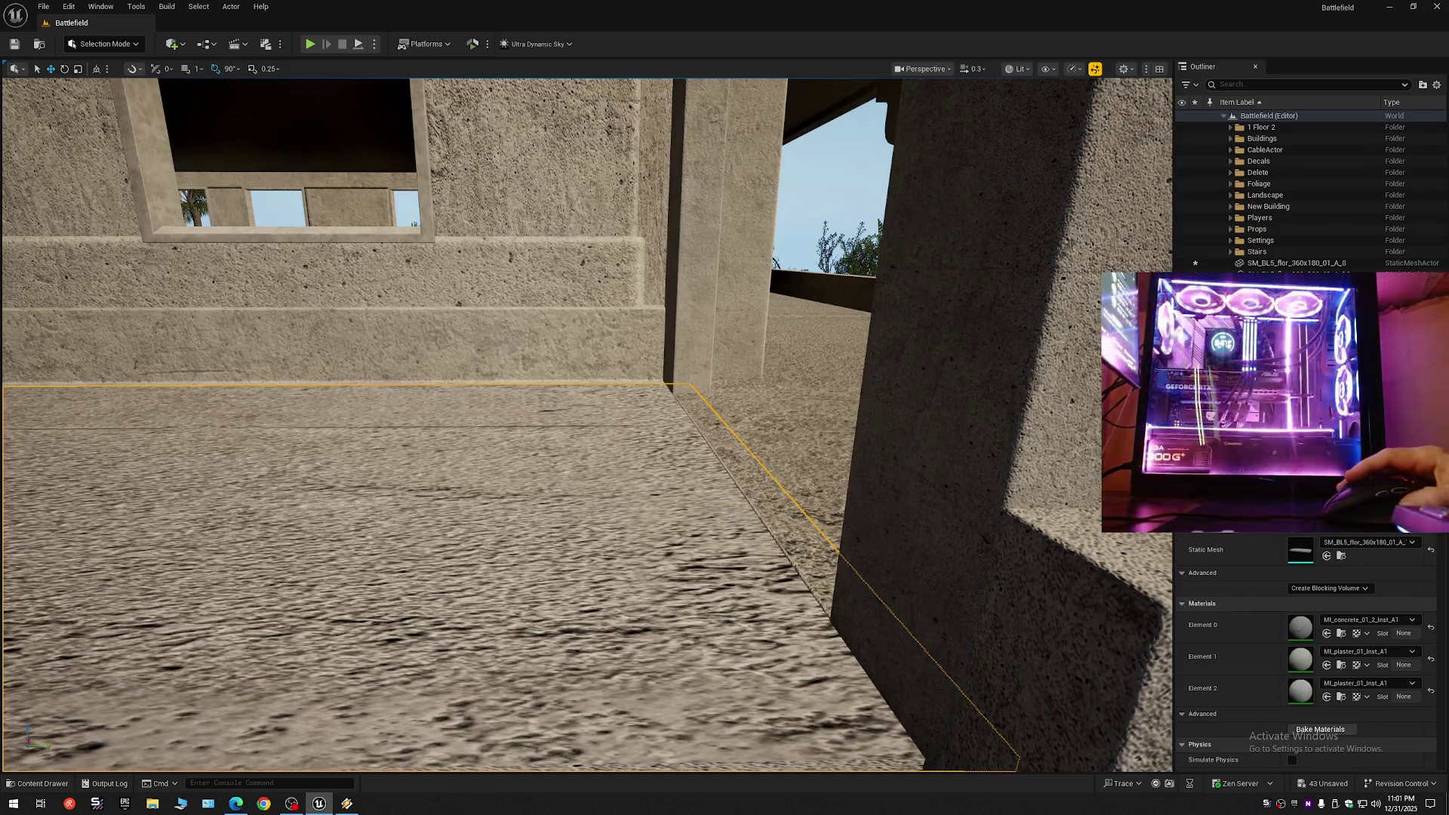
key("w")
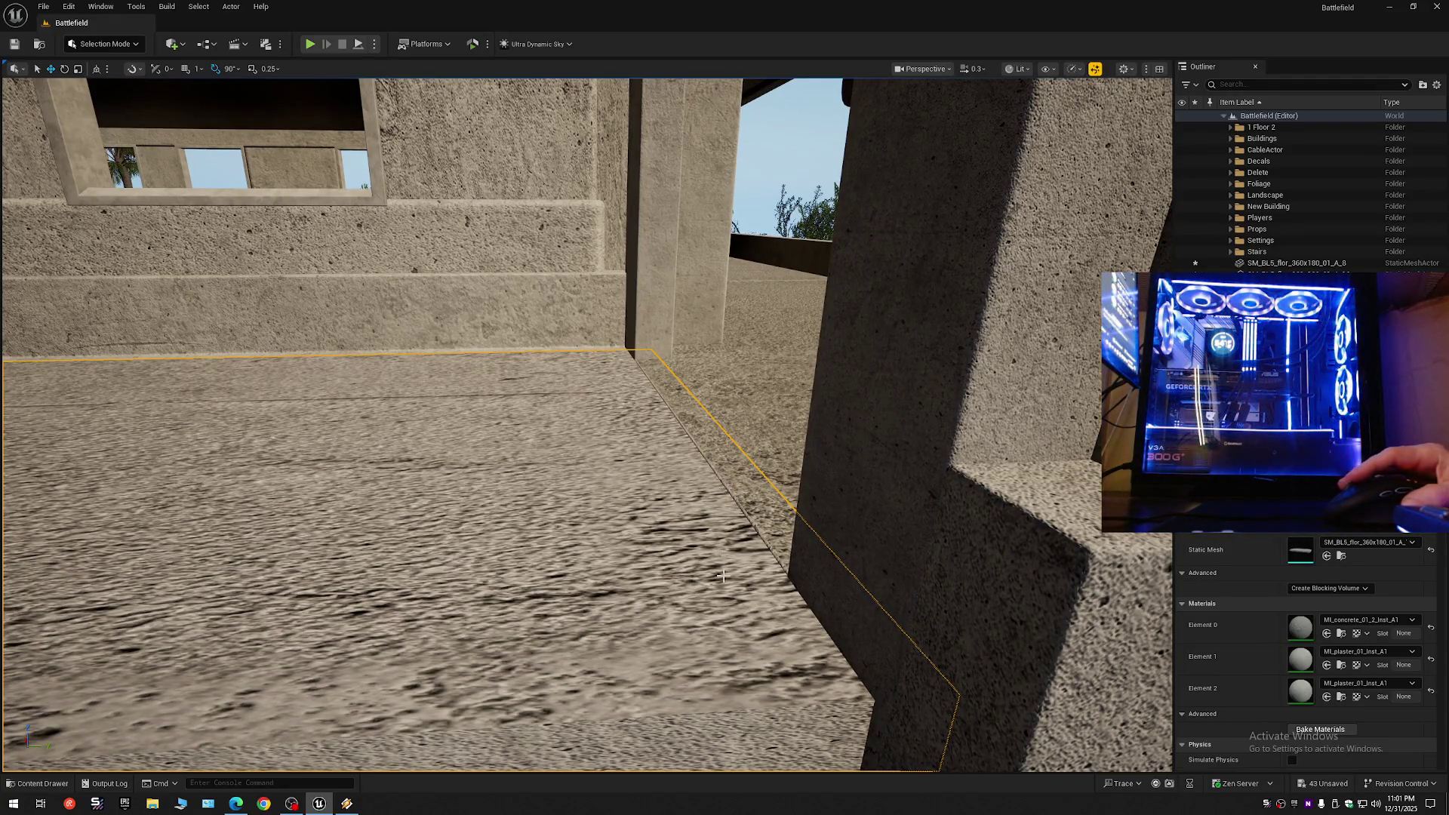
scroll(725, 530, "down", 2)
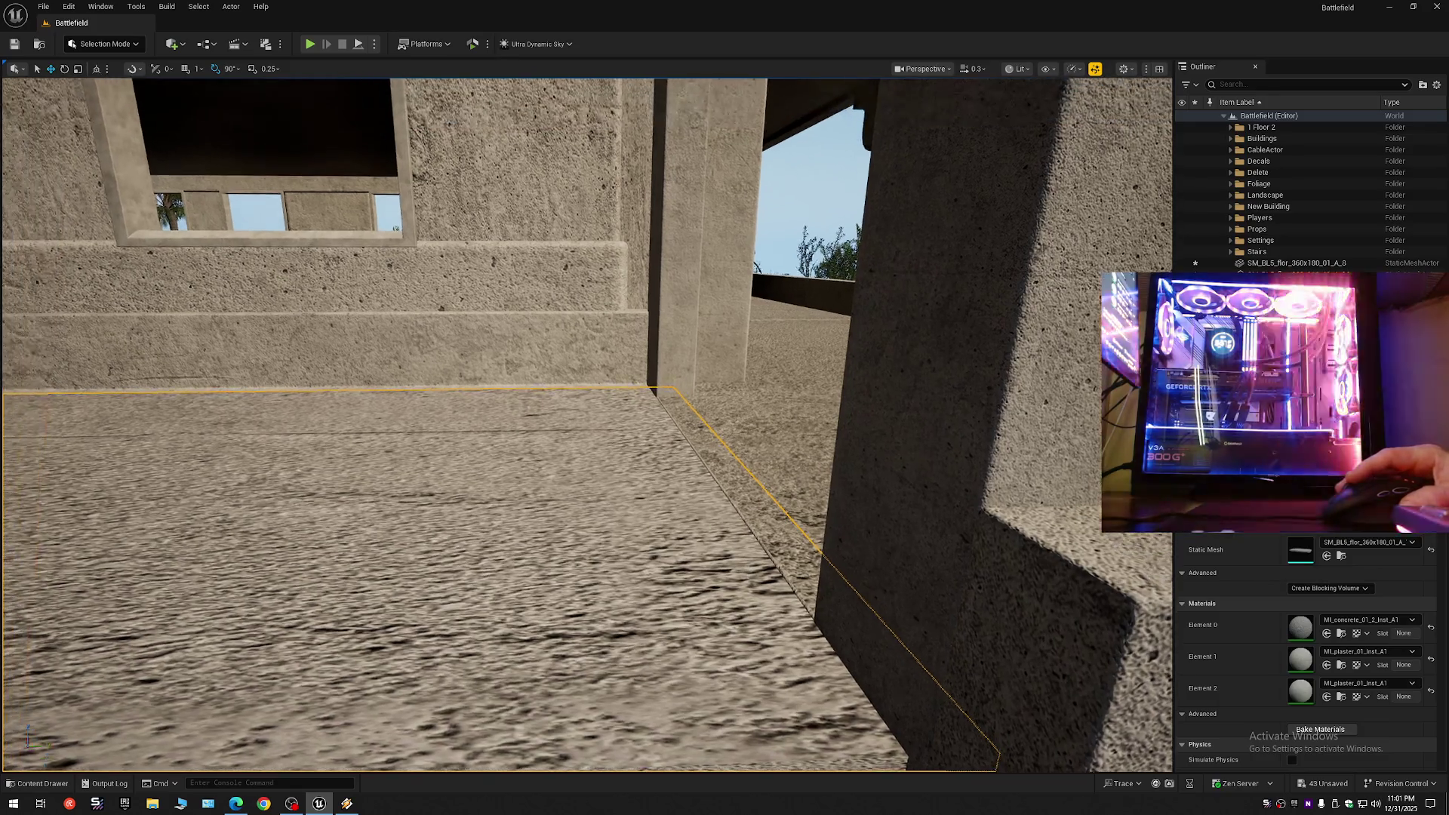
key("w")
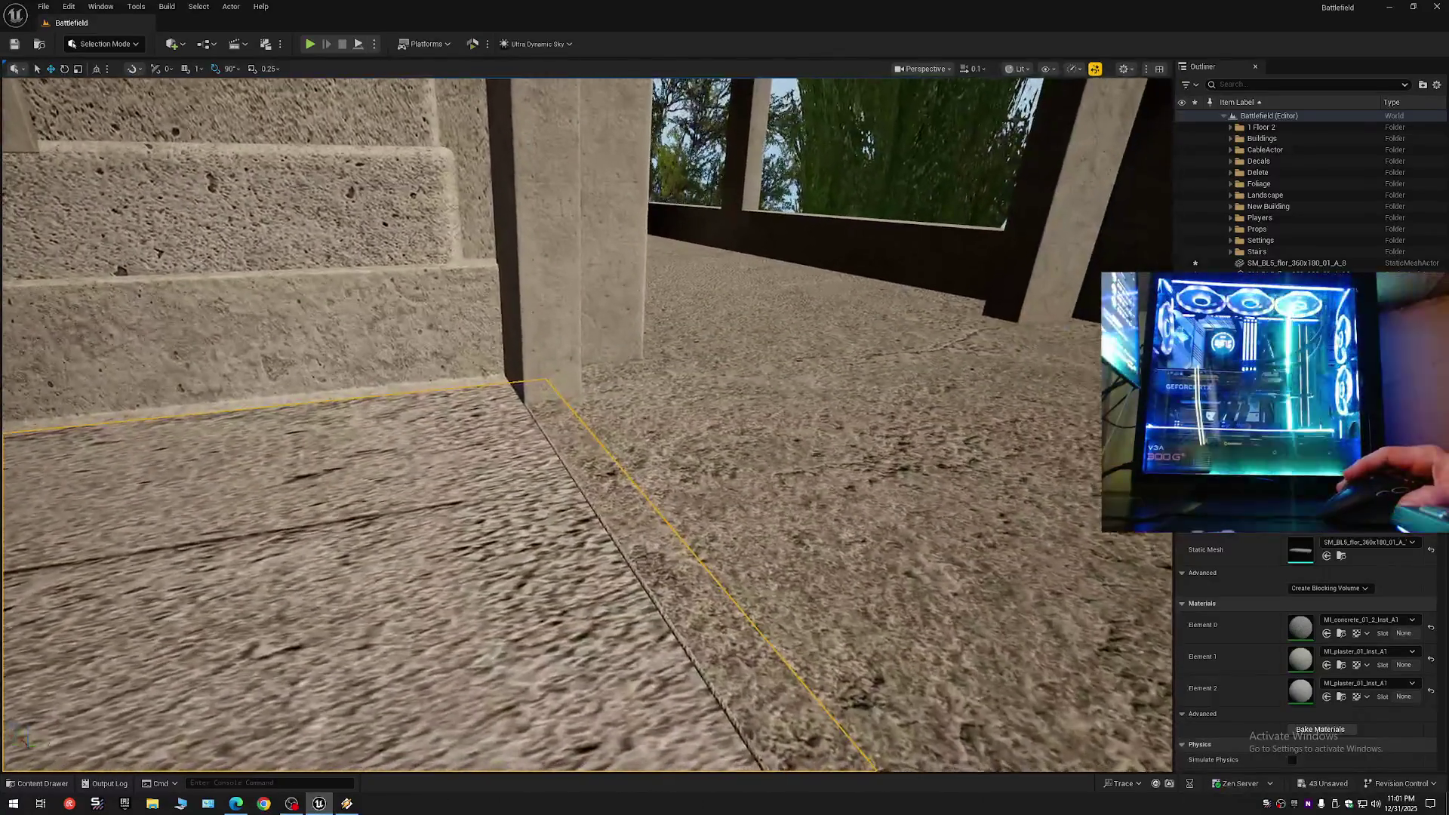
scroll(587, 425, "up", 1)
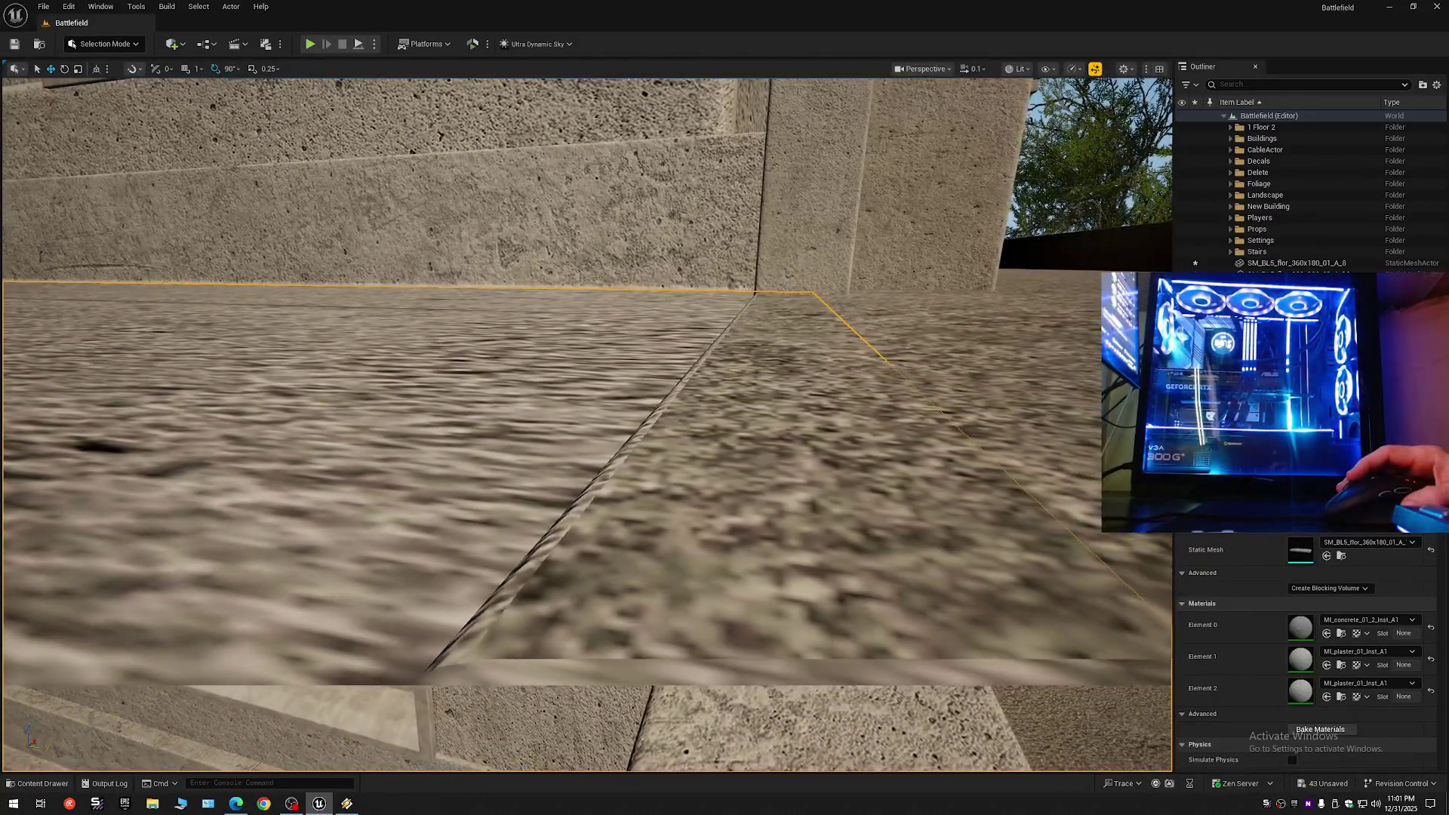
key("w")
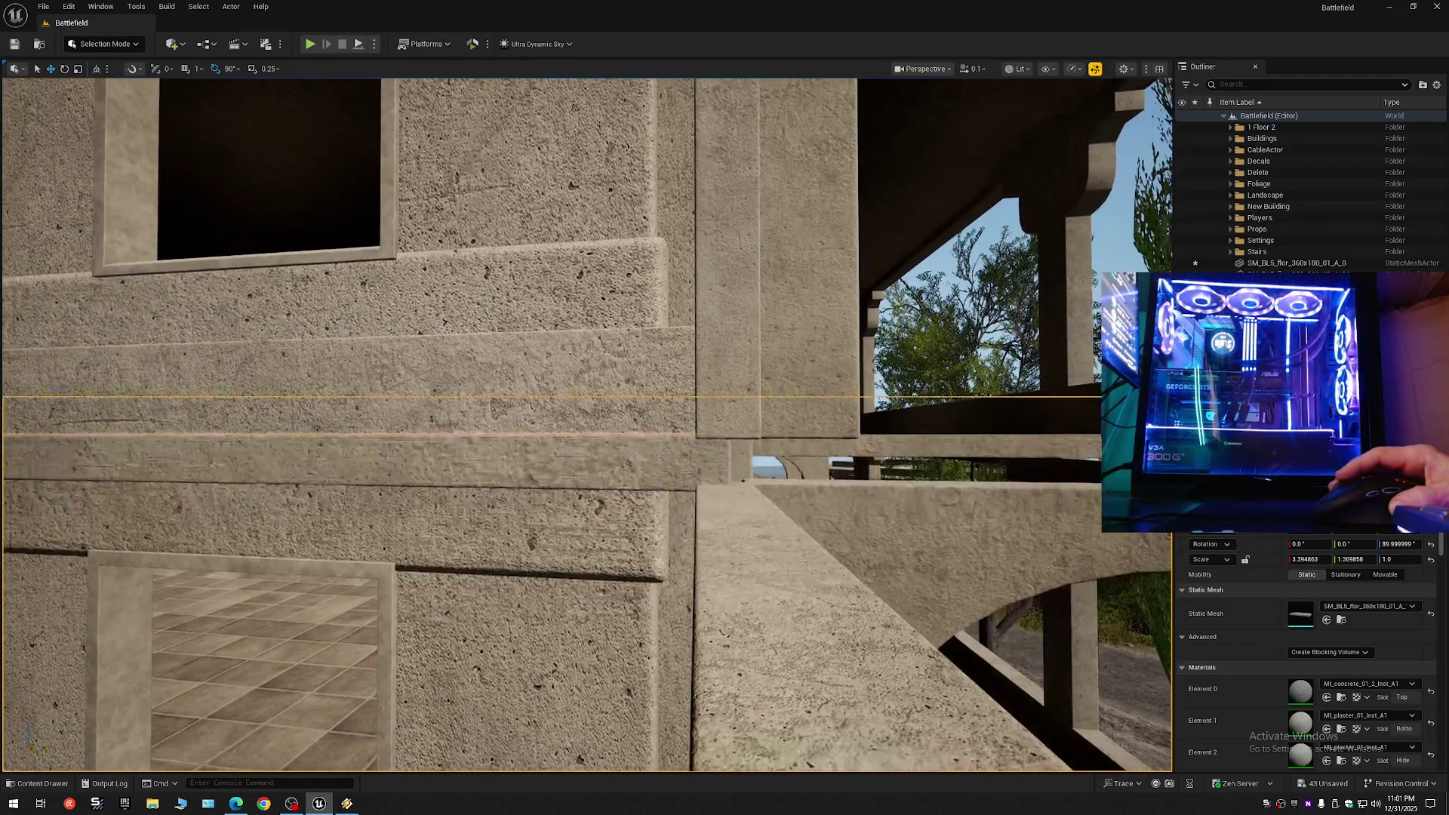
Step: Slide the slab sideways along Y until it meets the adjoining floor at the wall
scroll(586, 423, "up", 3)
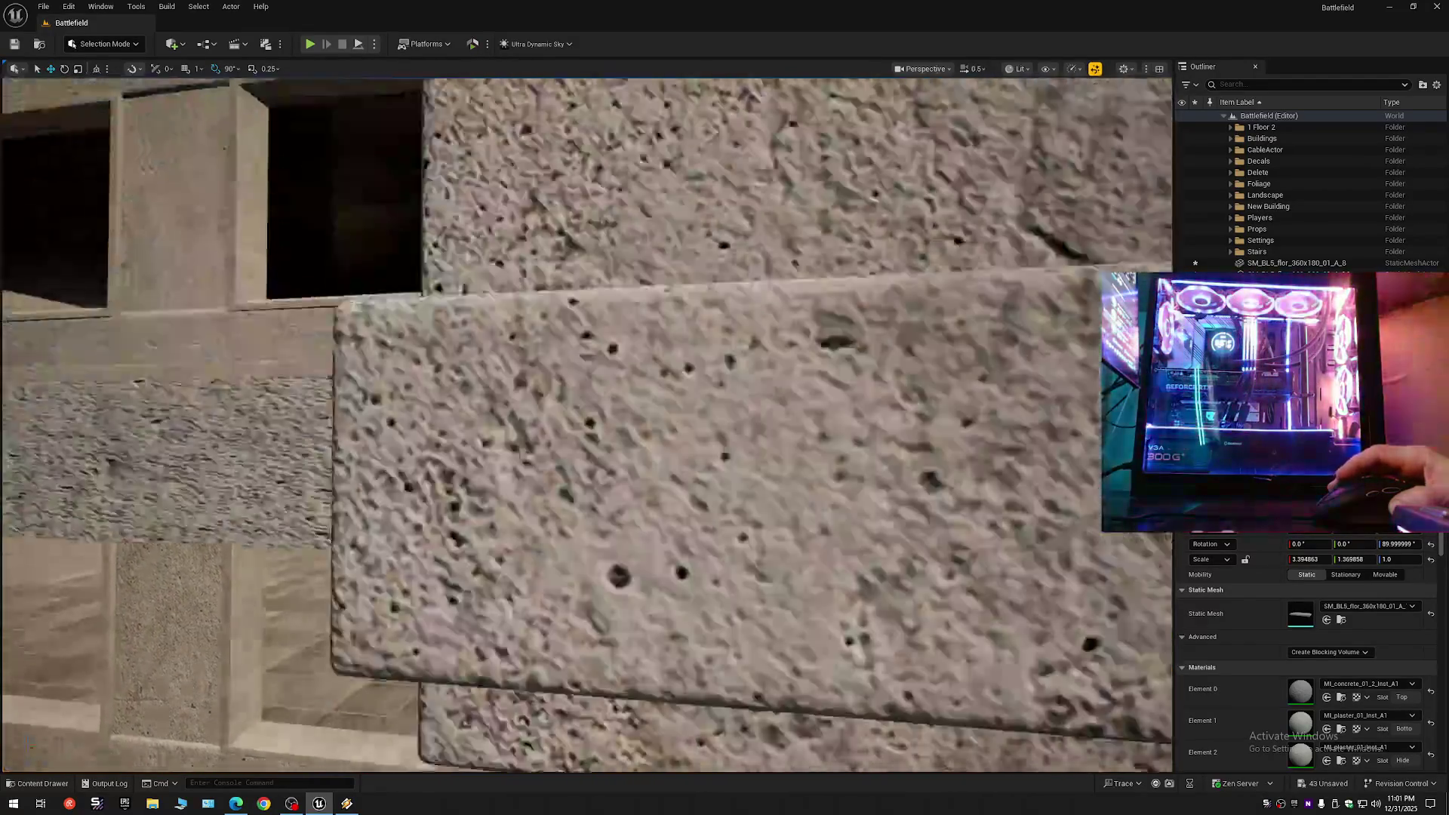
scroll(586, 423, "down", 3)
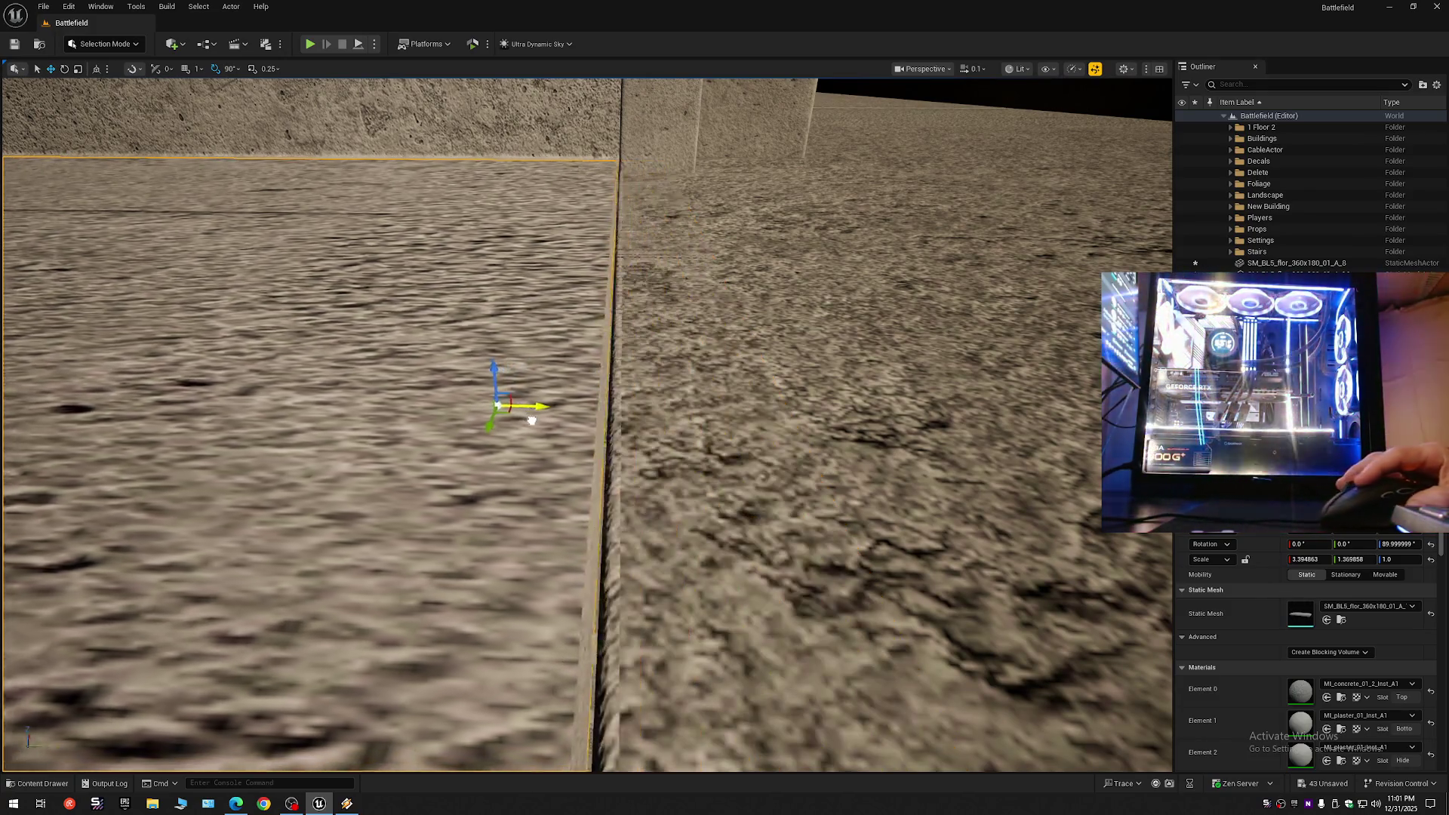
left_click_drag(532, 421, 548, 422)
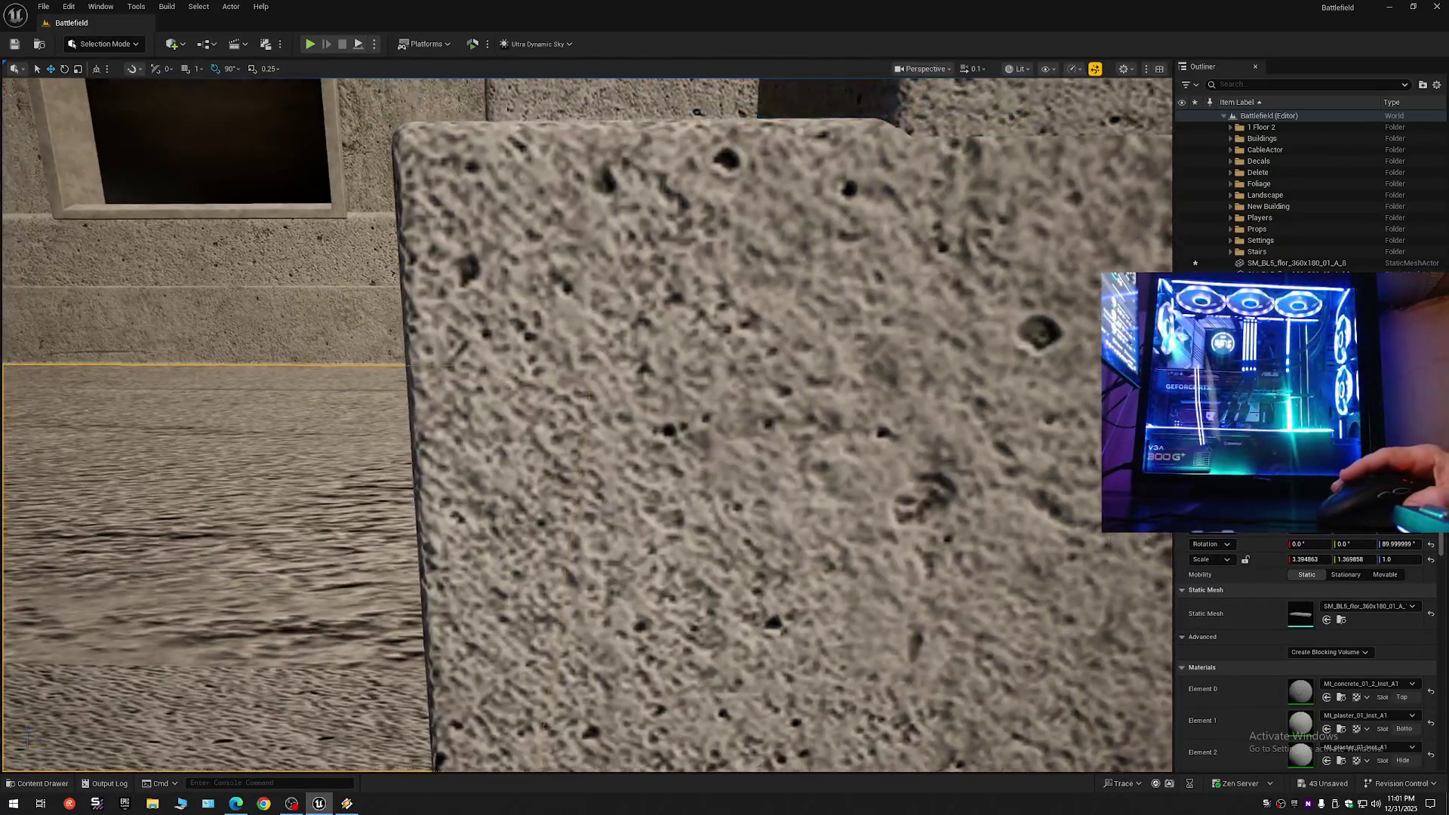
scroll(587, 425, "up", 1)
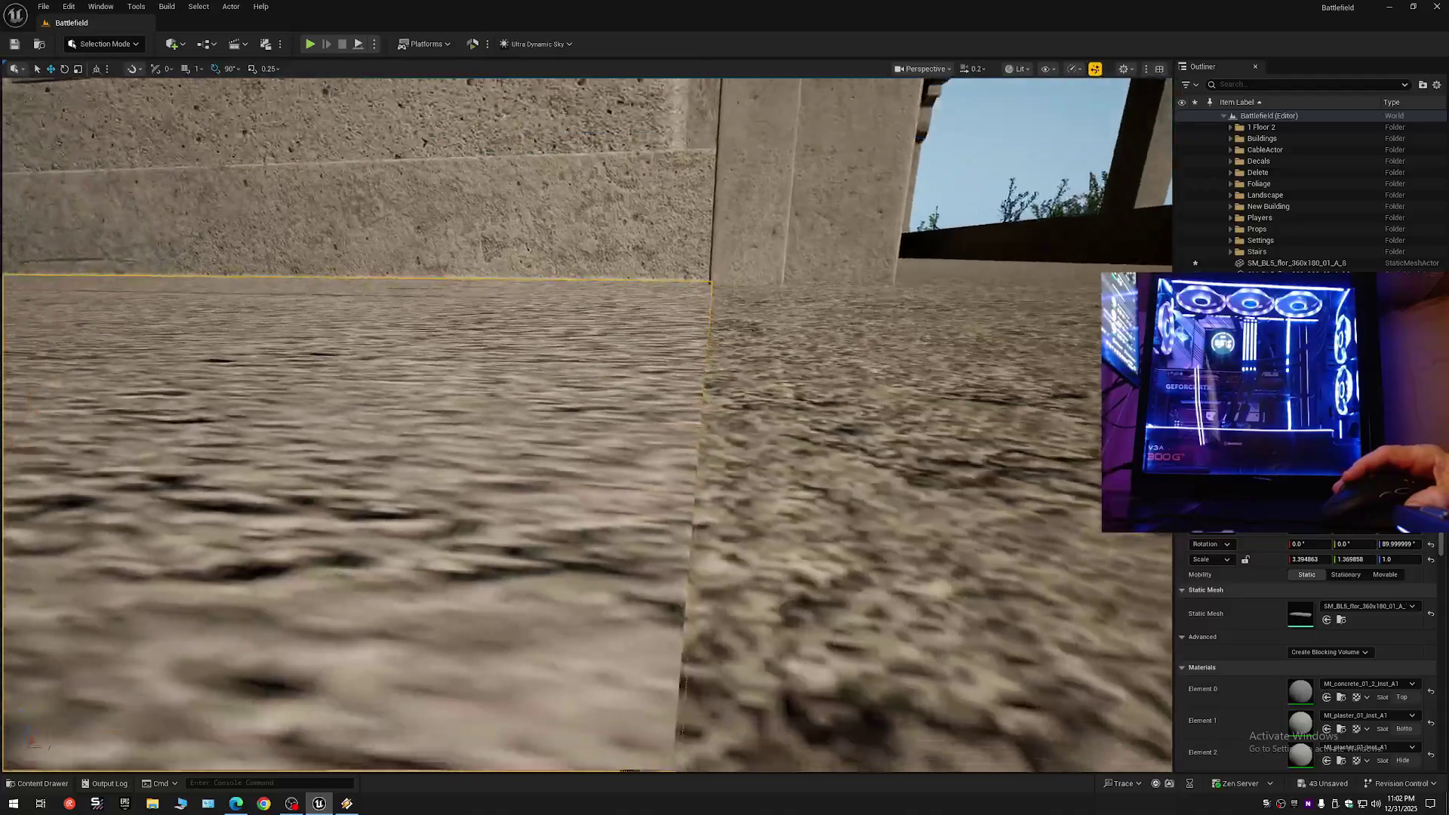
scroll(504, 428, "down", 1)
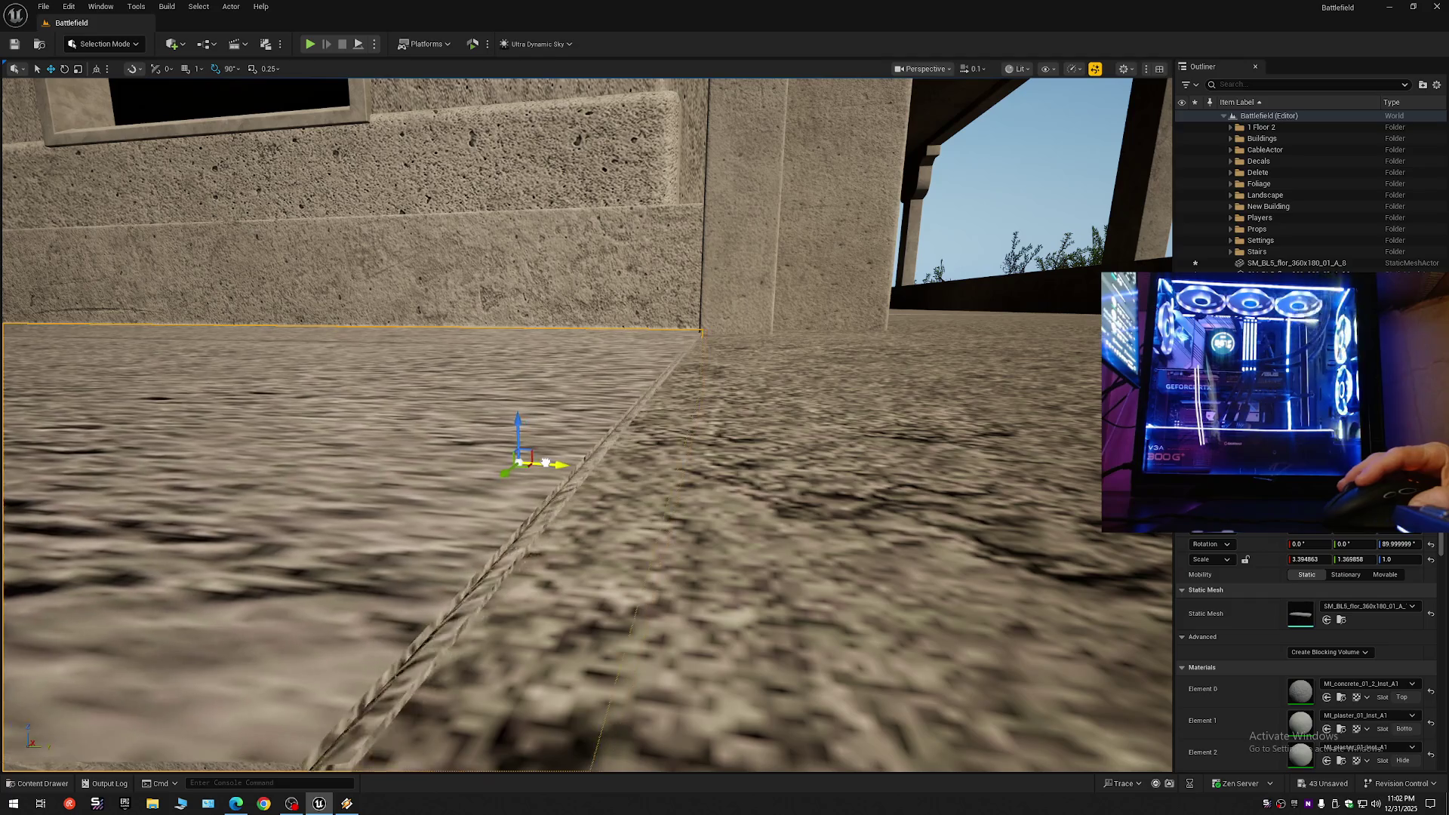
left_click_drag(558, 465, 558, 464)
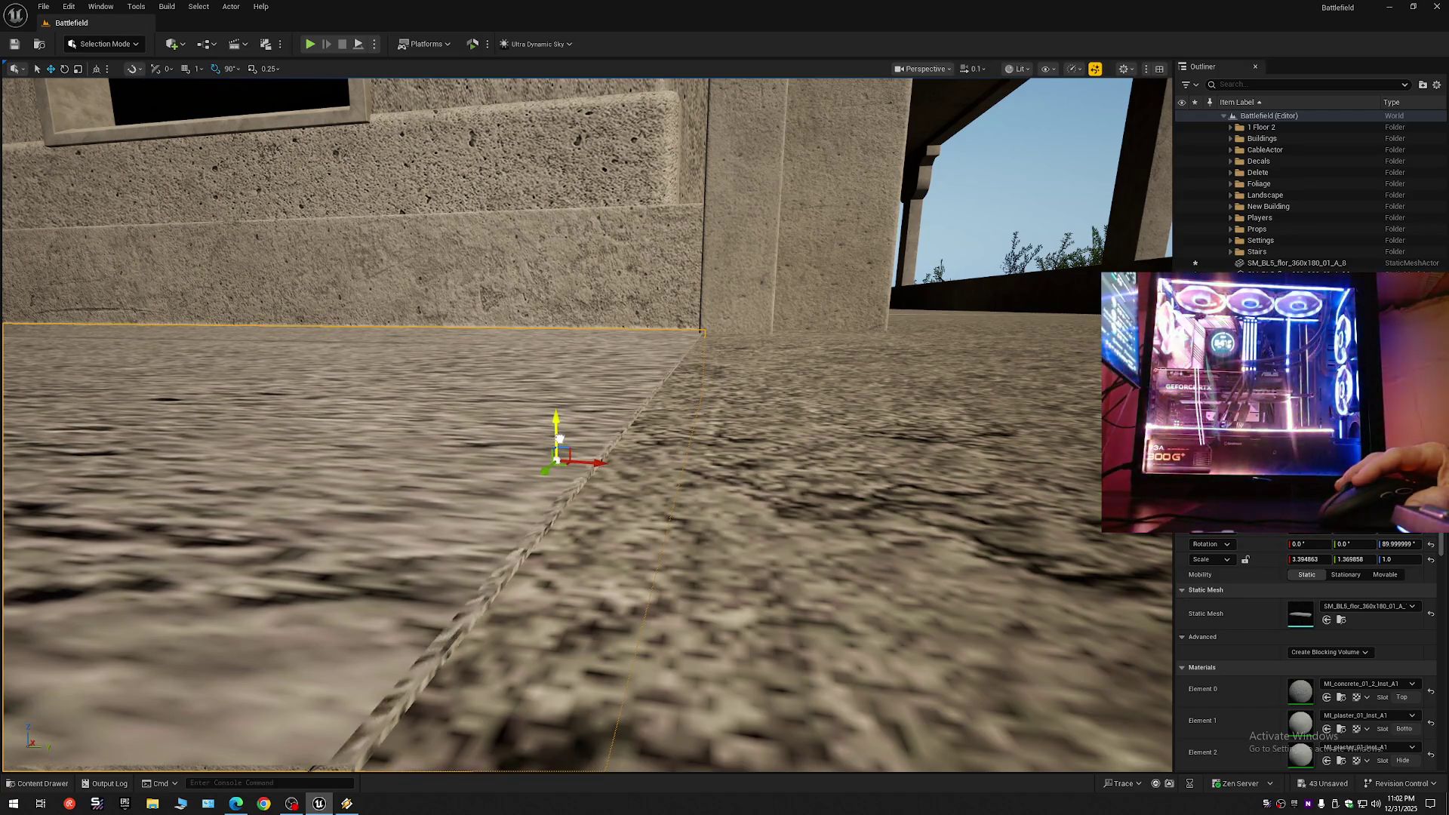
Step: Inspect the slab's fit against the stairs and pillars from close up
mouse_move(559, 438)
left_mouse_down()
mouse_move(393, 445)
mouse_move(494, 407)
mouse_move(407, 422)
left_mouse_up()
scroll(483, 404, "up", 2)
scroll(430, 414, "down", 3)
scroll(415, 420, "up", 2)
left_click_drag(708, 489, 707, 489)
scroll(707, 489, "up", 2)
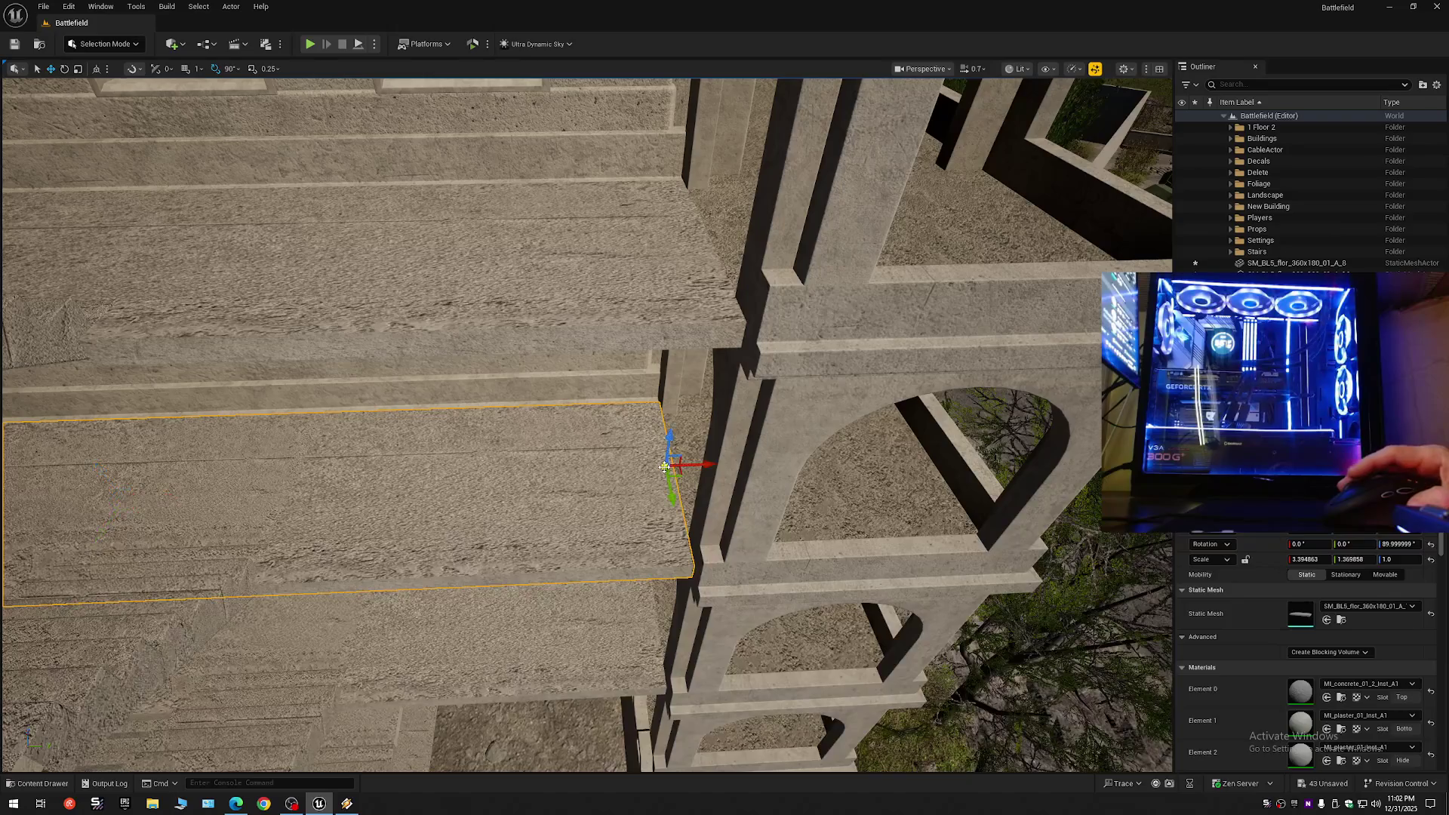
scroll(586, 423, "up", 1)
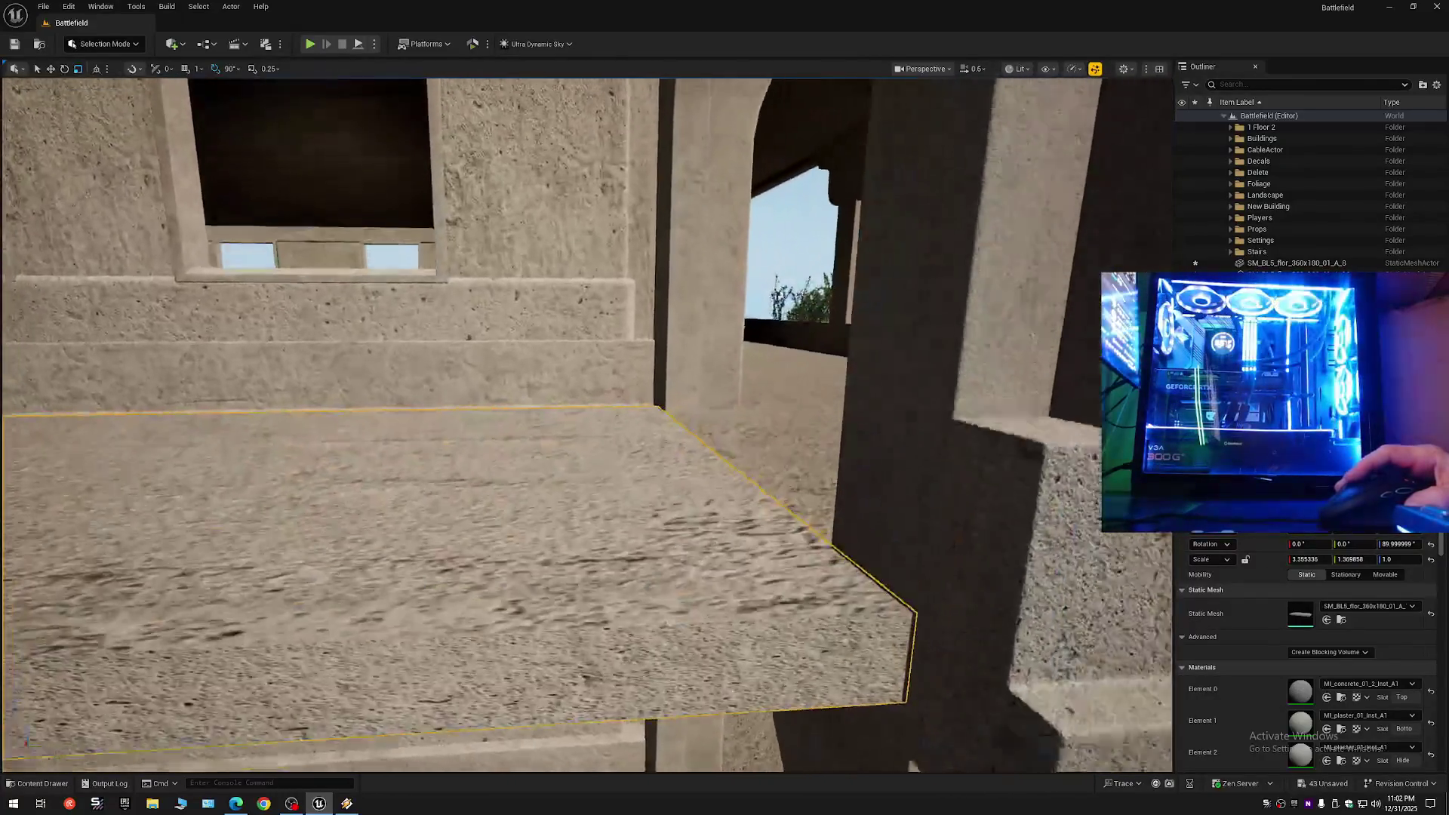
scroll(587, 423, "down", 2)
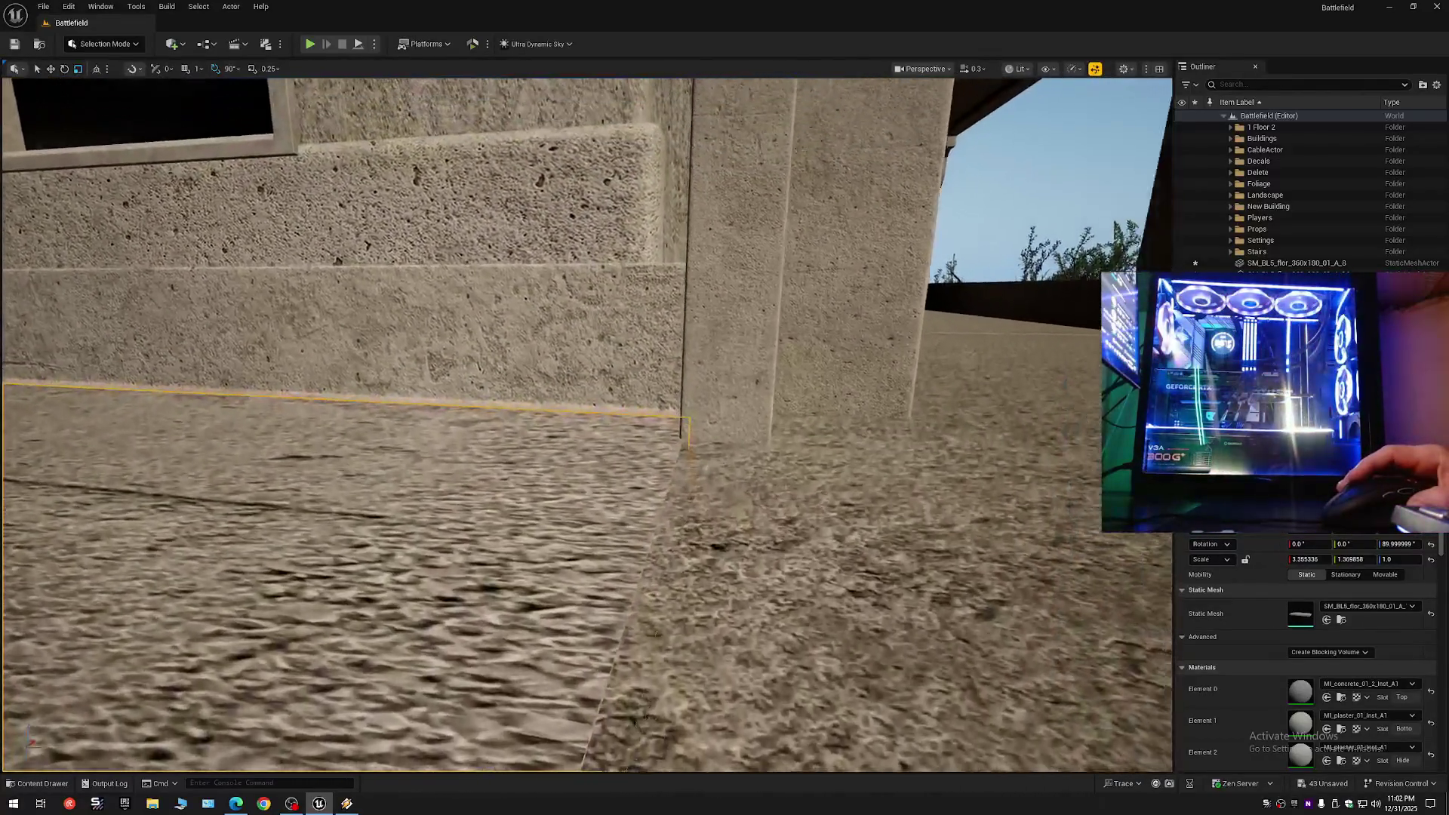
scroll(587, 422, "down", 2)
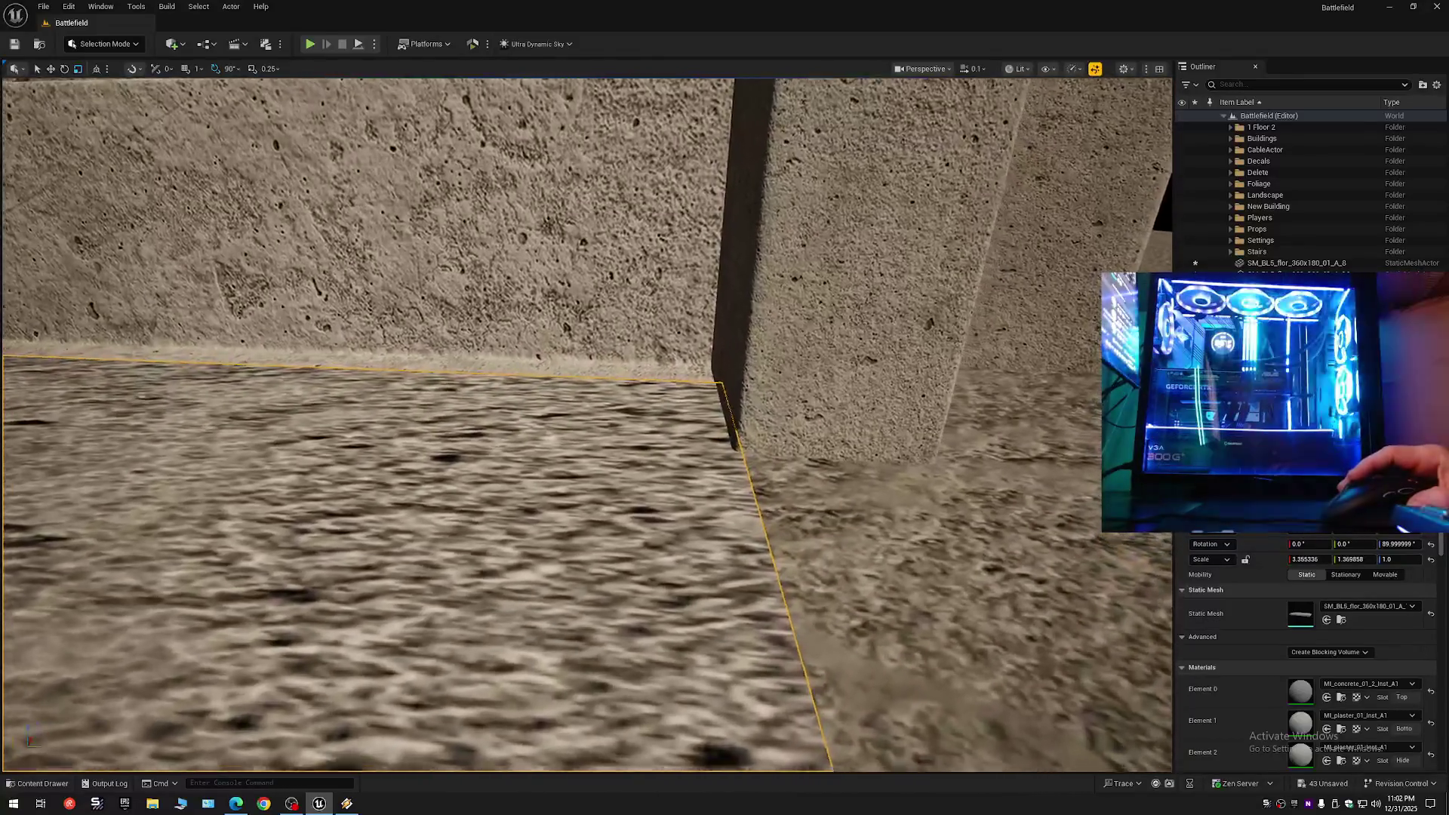
Step: Stretch the slab longer toward the left to an X scale of 3.504388
left_click_drag(644, 474, 677, 479)
scroll(676, 479, "up", 5)
scroll(677, 480, "down", 3)
left_click_drag(706, 527, 707, 526)
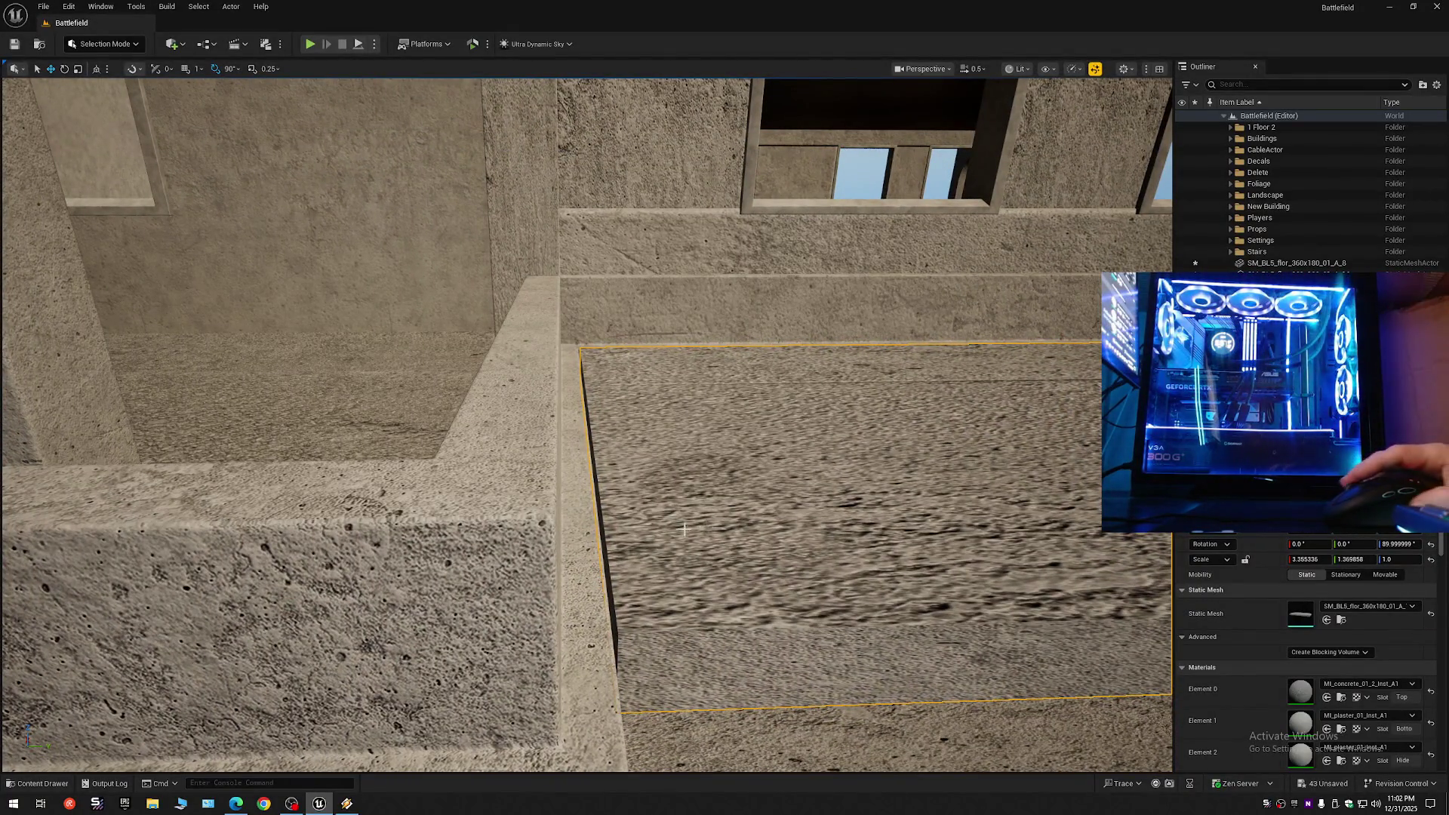
left_click_drag(852, 543, 882, 531)
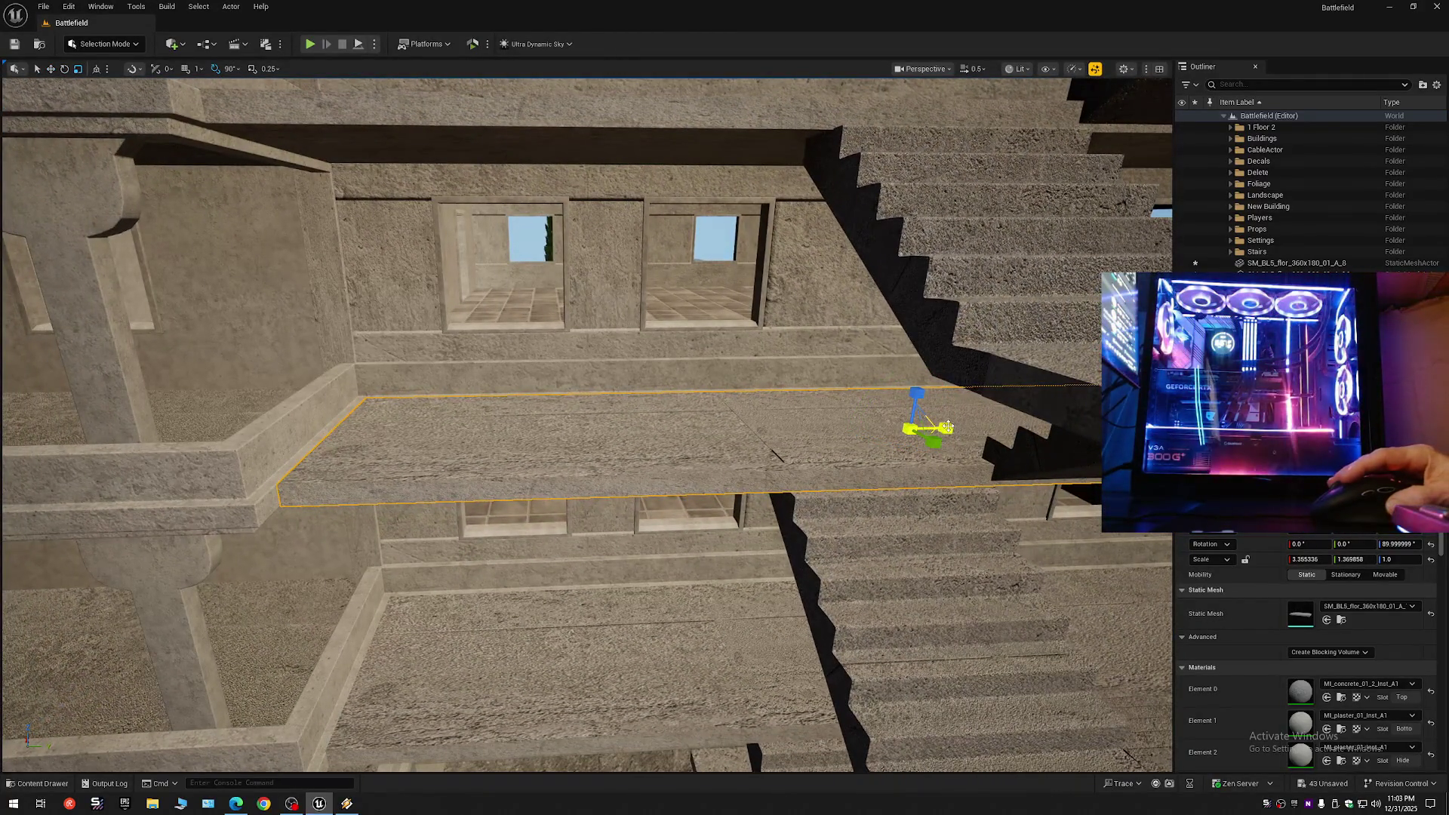
left_click_drag(948, 427, 949, 429)
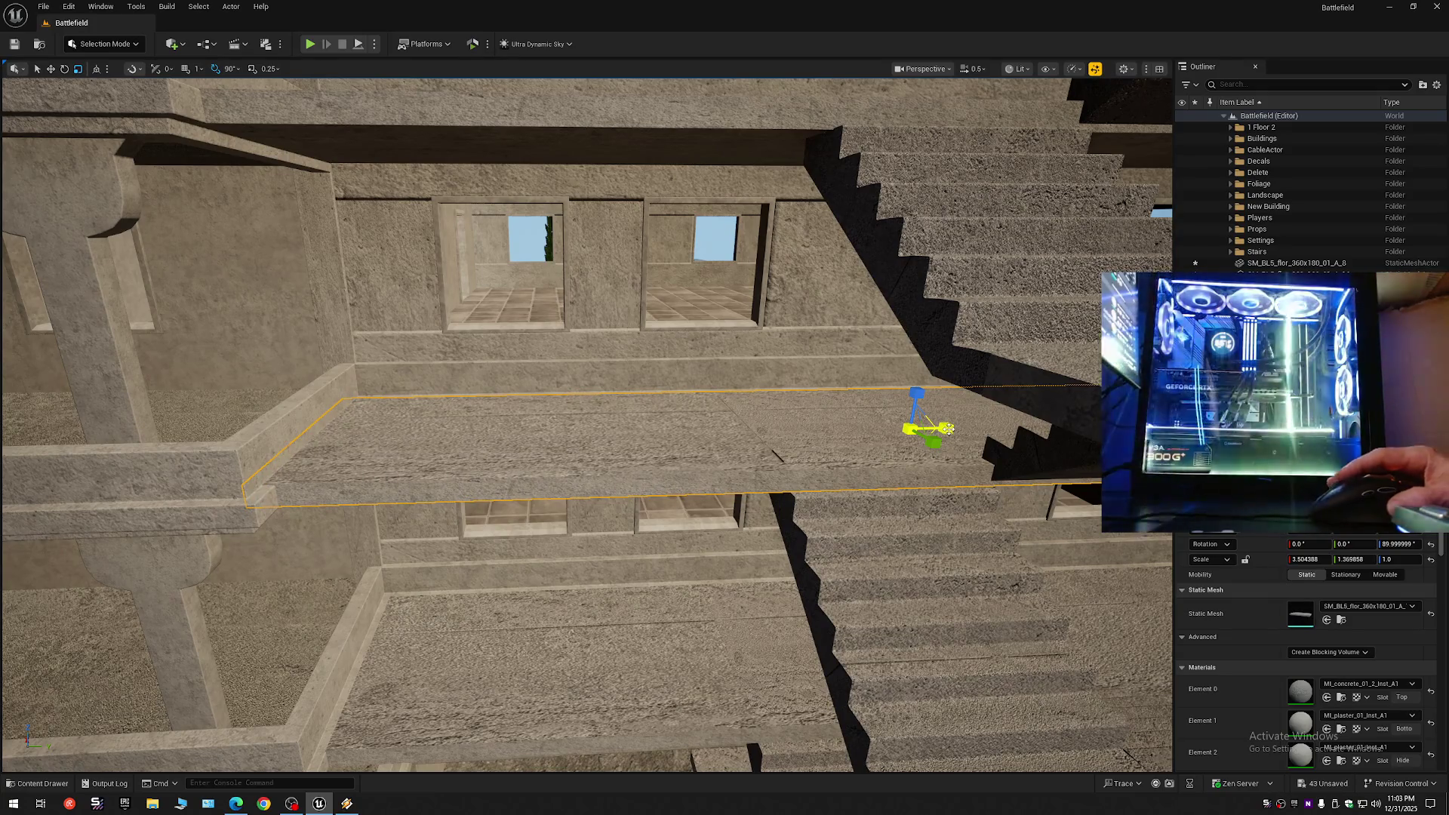
Step: Undo the stretch and retype the slab's Scale X value in the Details panel
key("ctrl+z")
left_click(1320, 559)
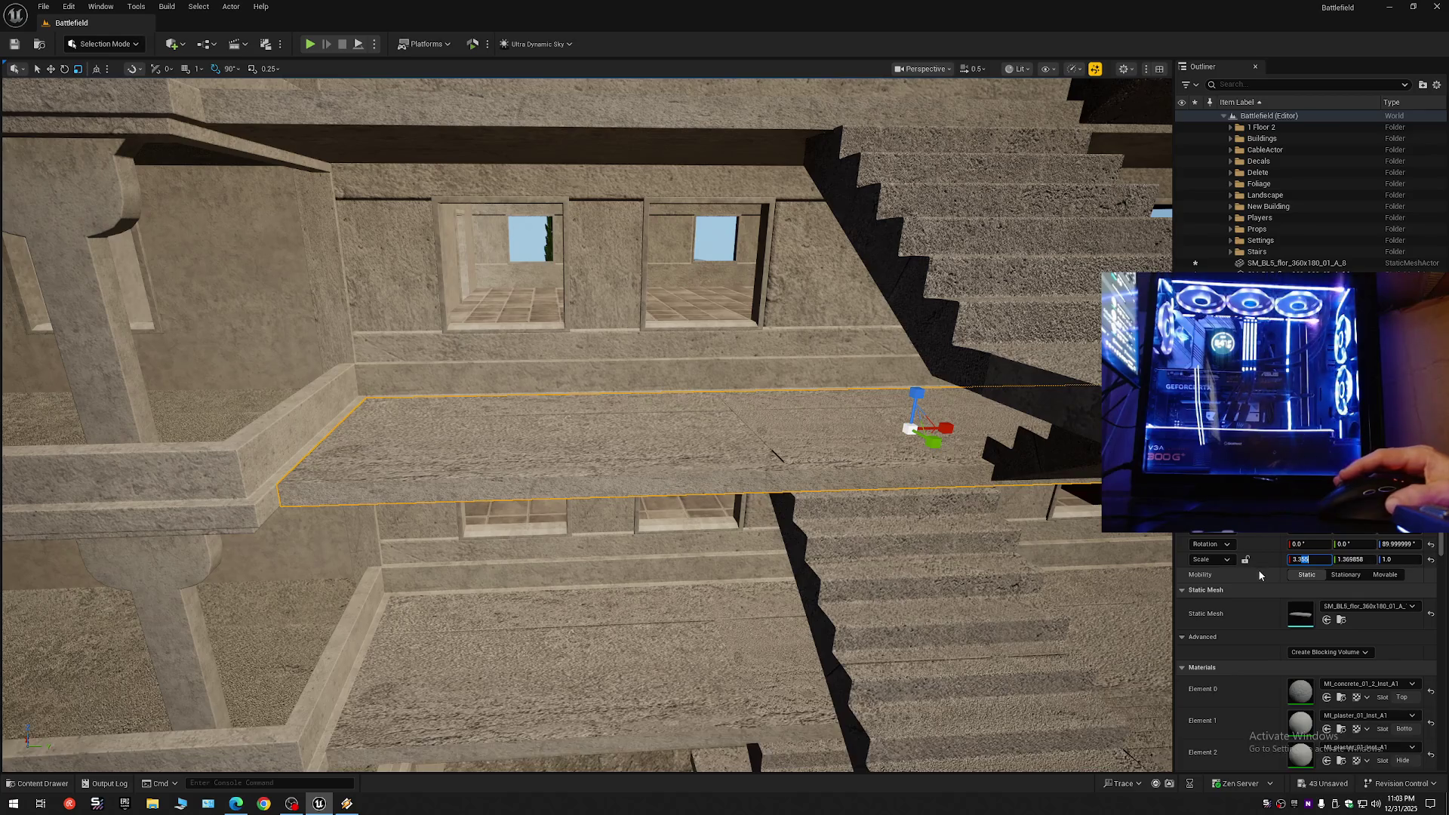
type("39")
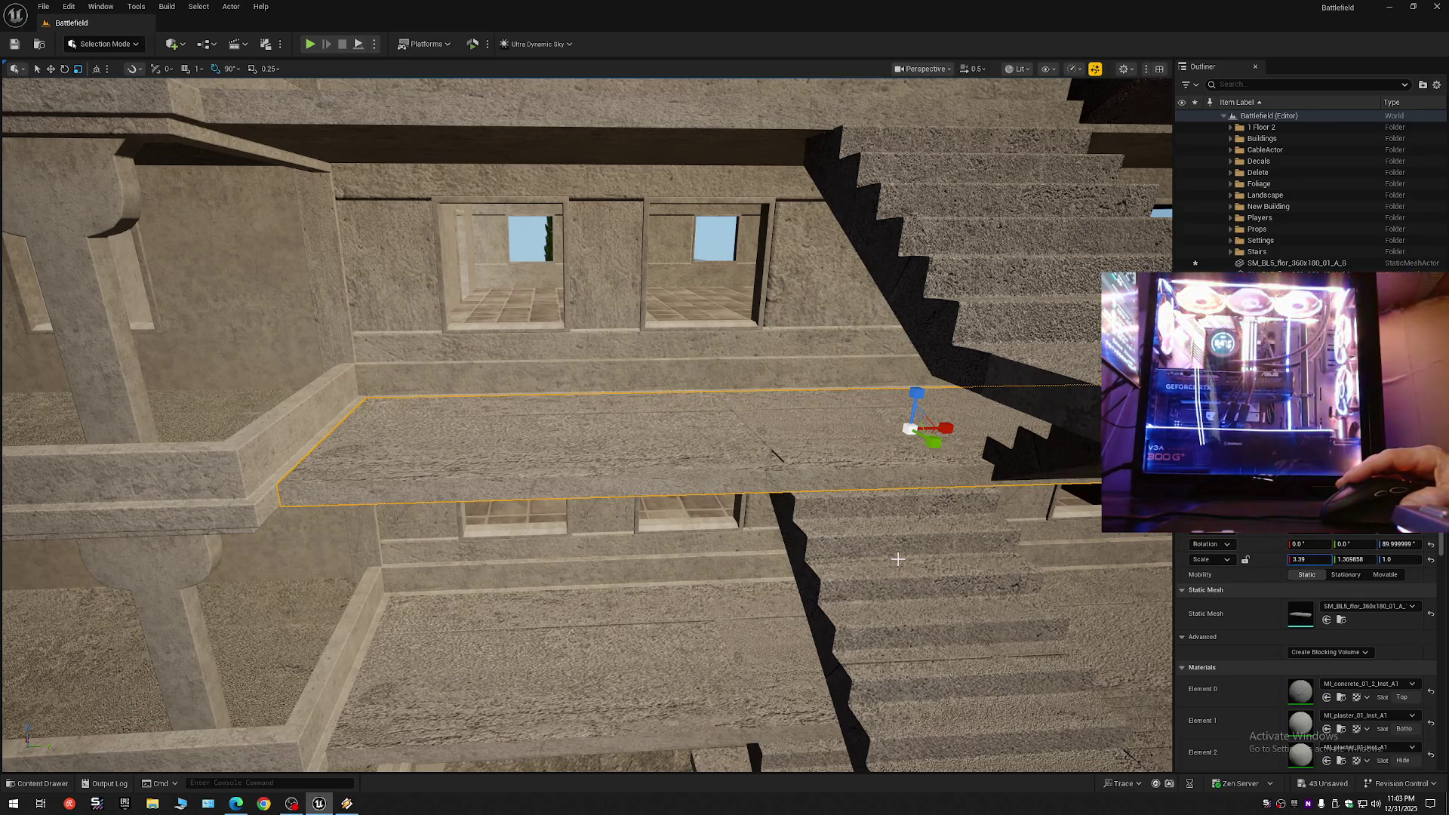
key("Return")
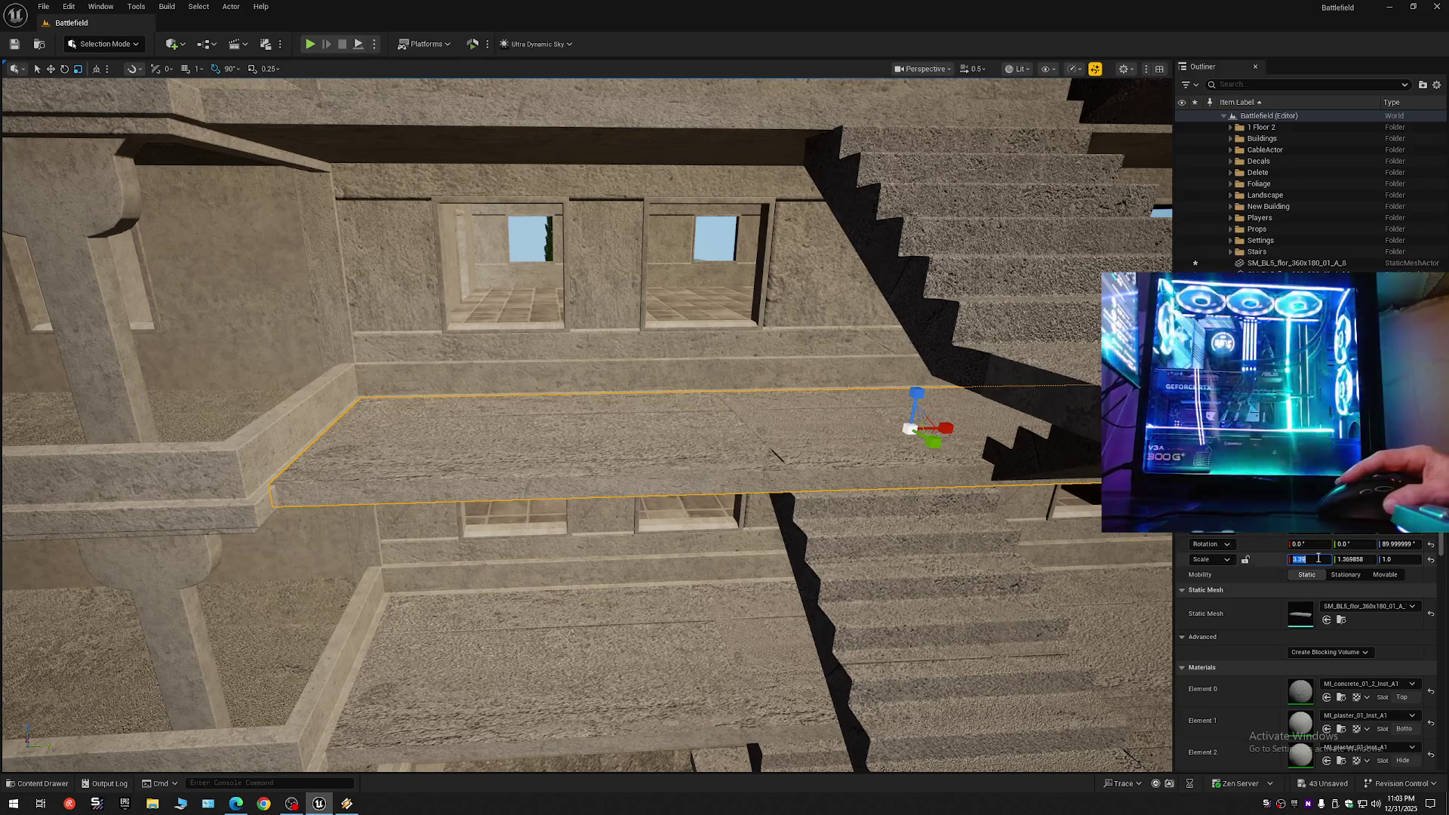
left_click(1303, 560)
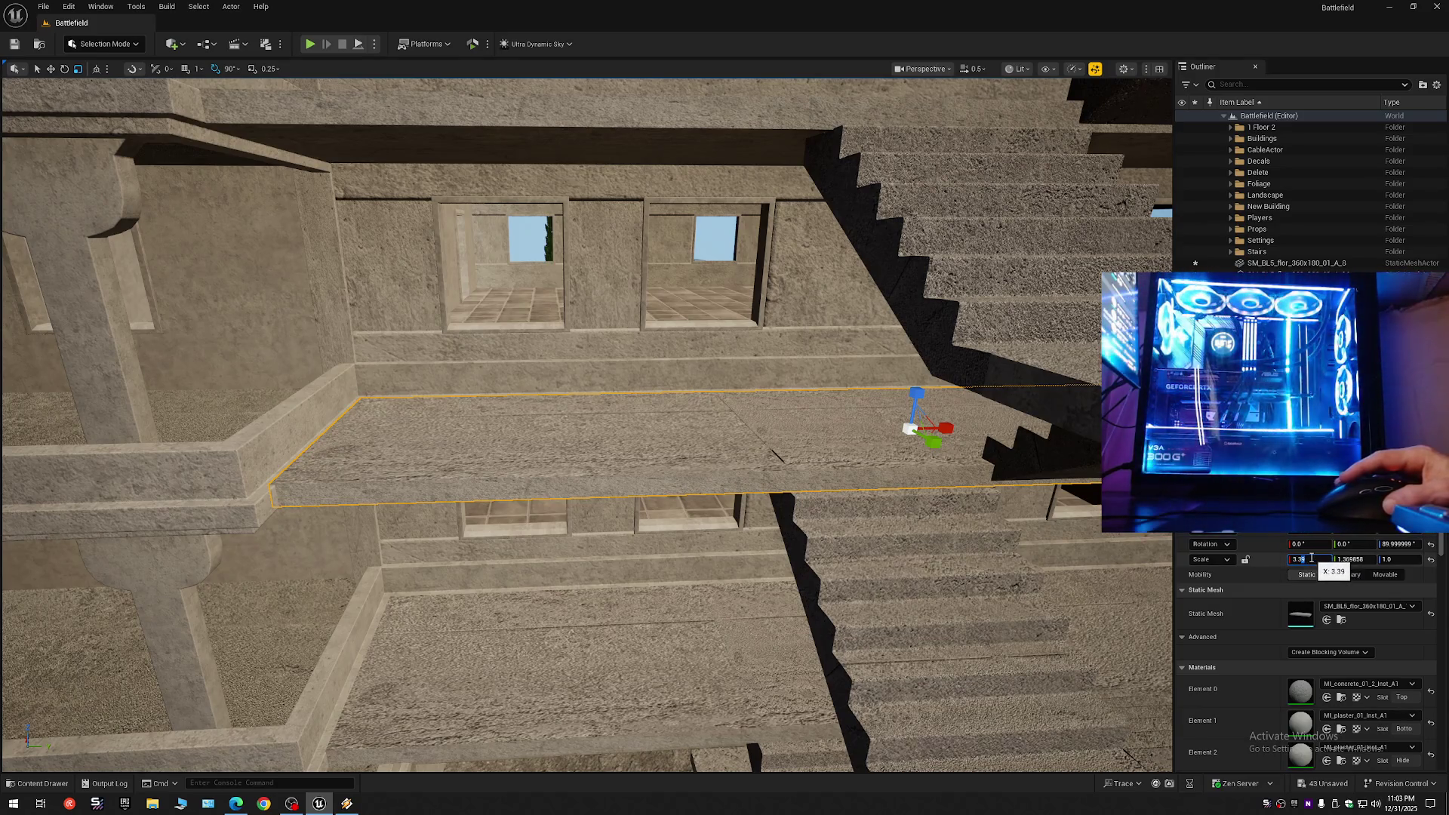
key("BackSpace")
type("6")
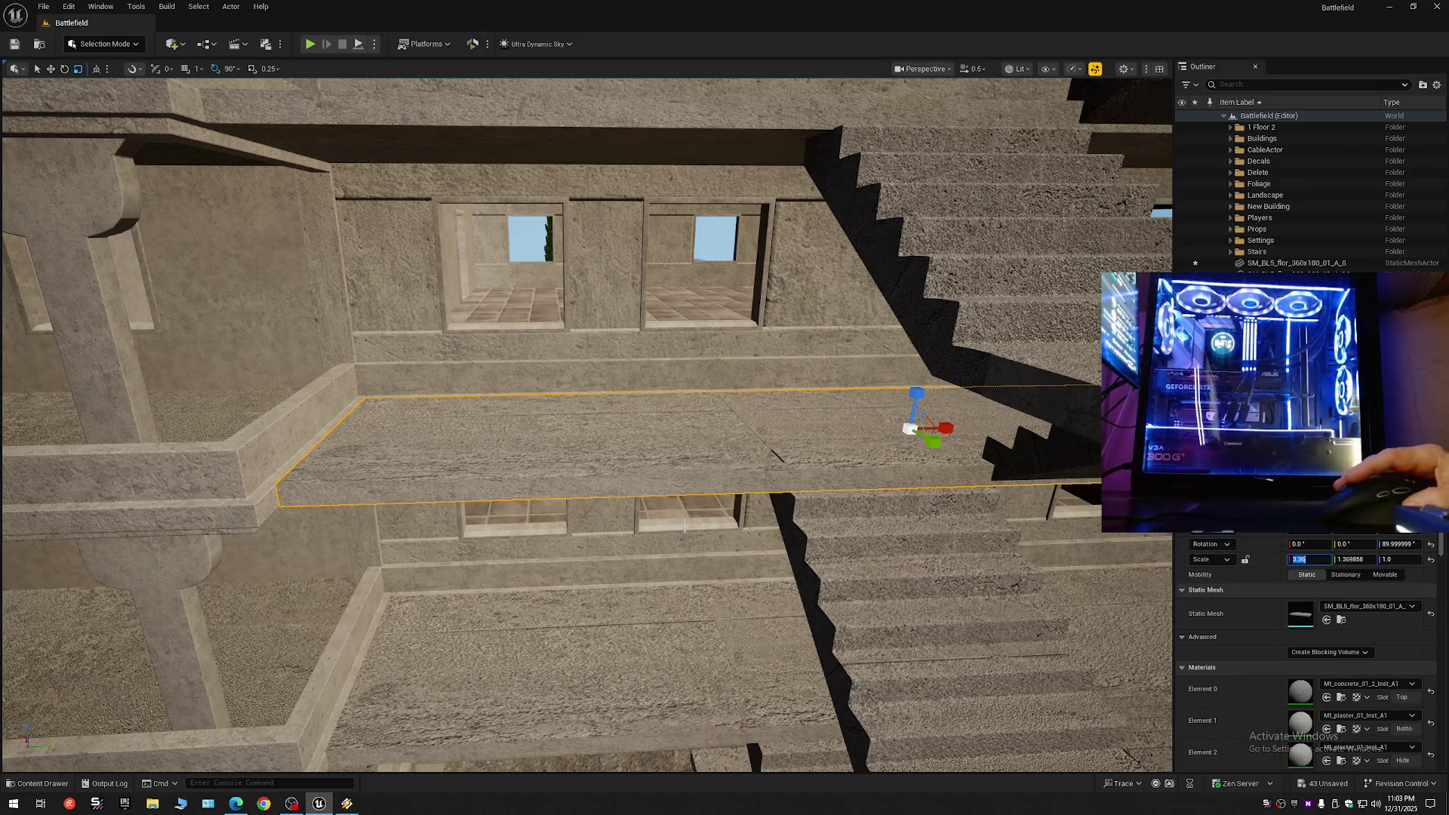
scroll(685, 526, "down", 2)
key("w")
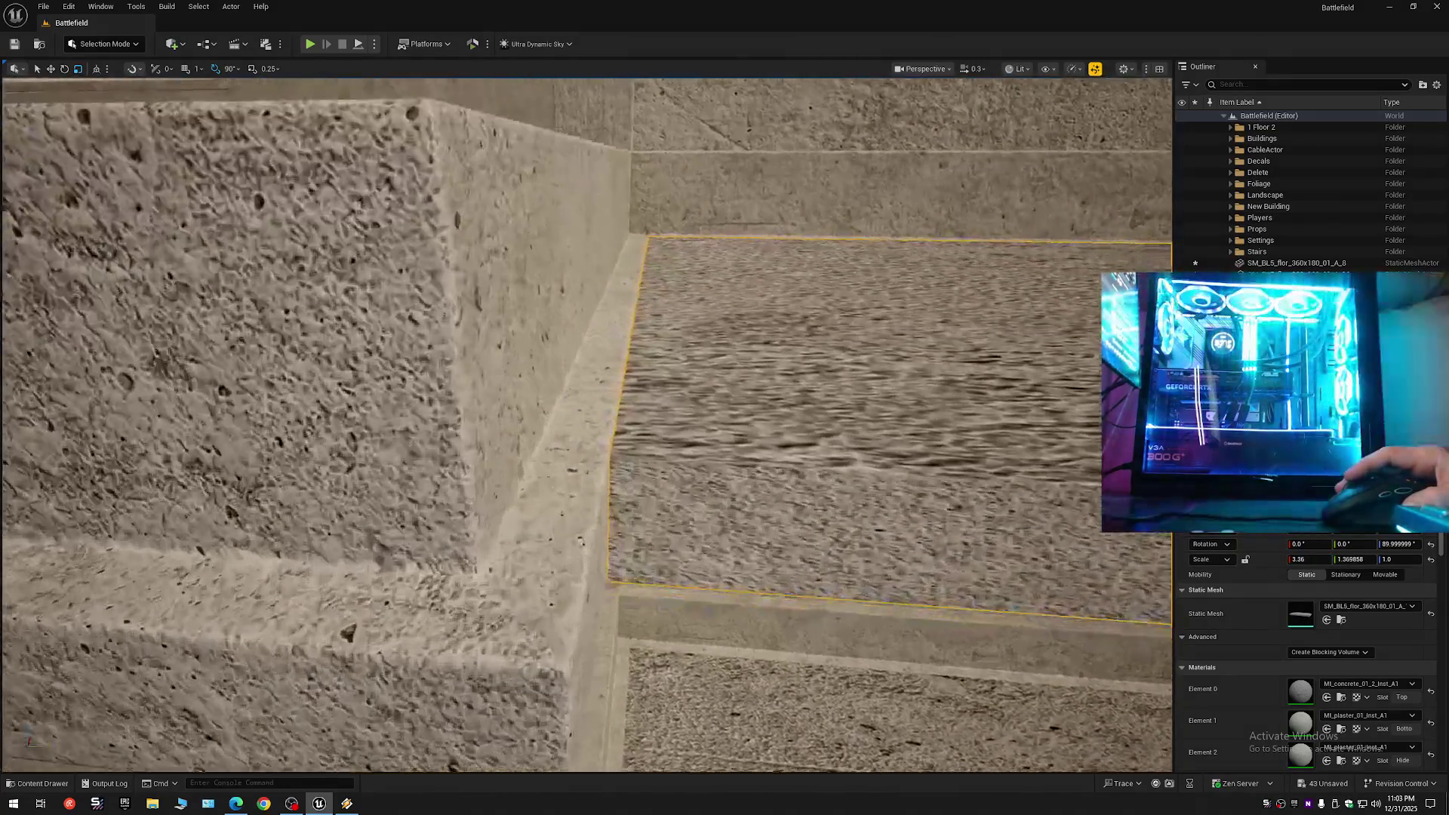
Step: Fly up to the pillar corner to check where the slab joins it
scroll(586, 425, "down", 1)
scroll(587, 425, "up", 1)
key("w")
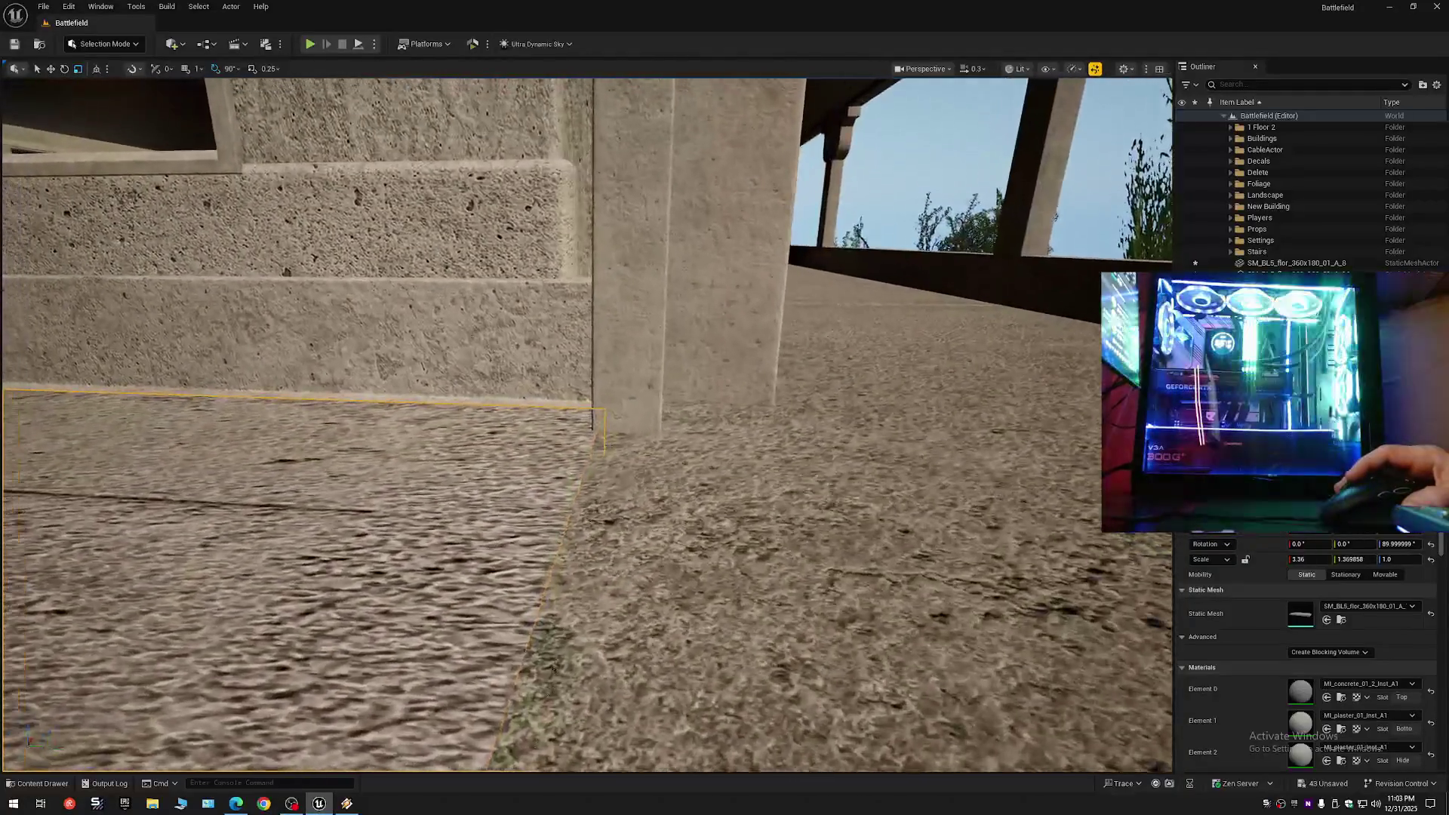
key("w")
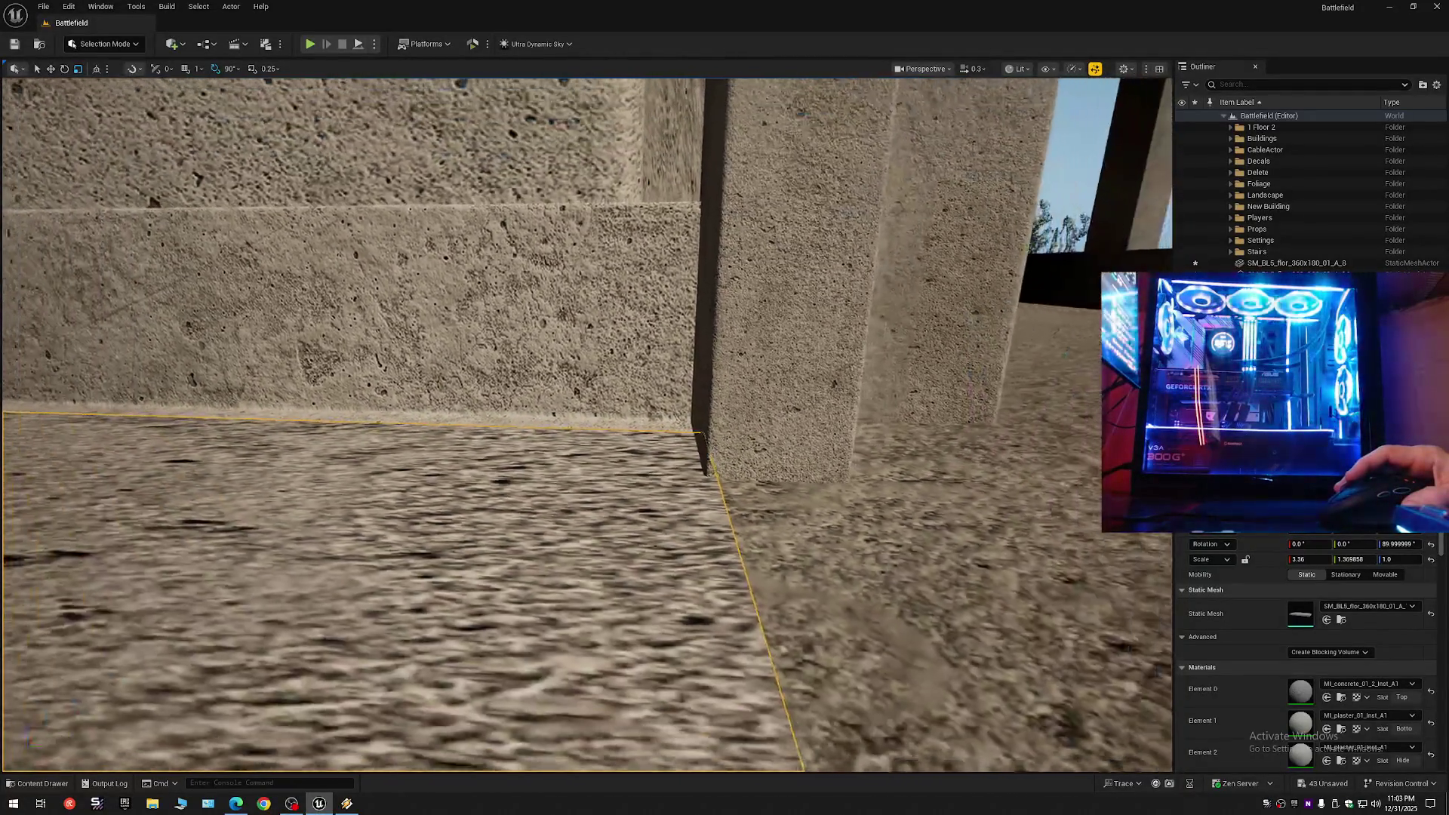
key("w")
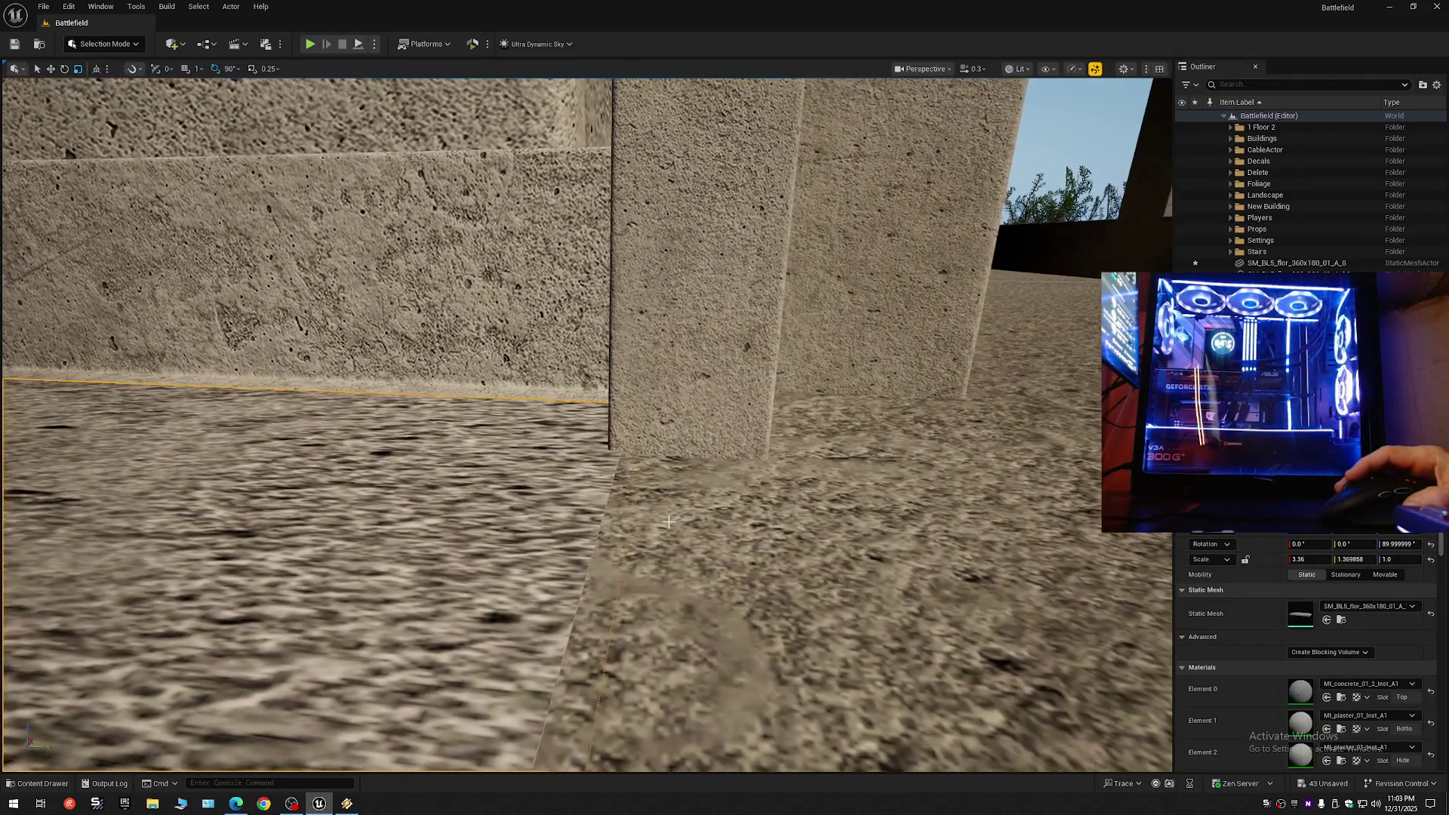
Step: Try Scale X values 3.365 and 3.359, settling on 3.362
left_click(1314, 562)
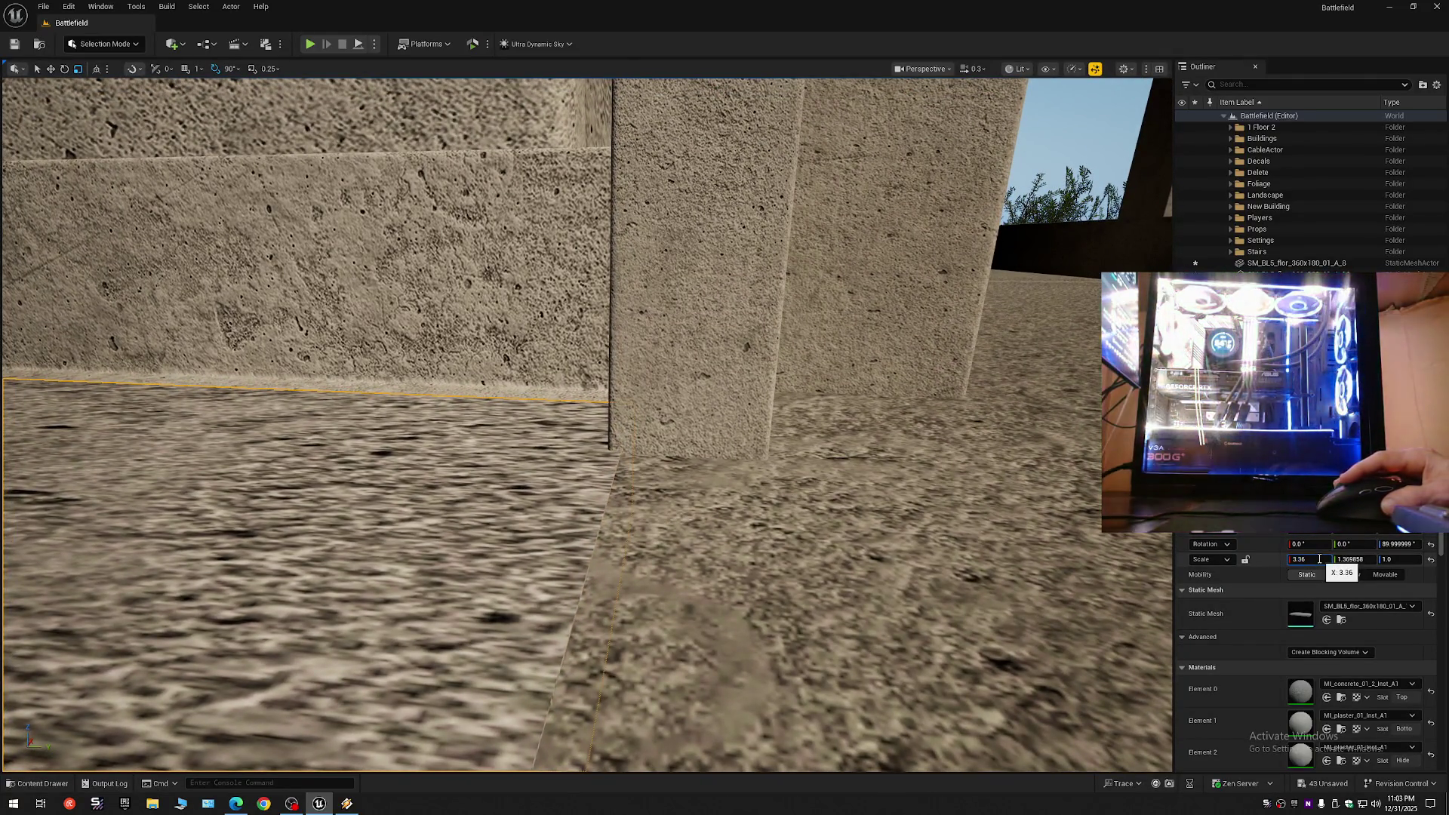
double_click(1319, 559)
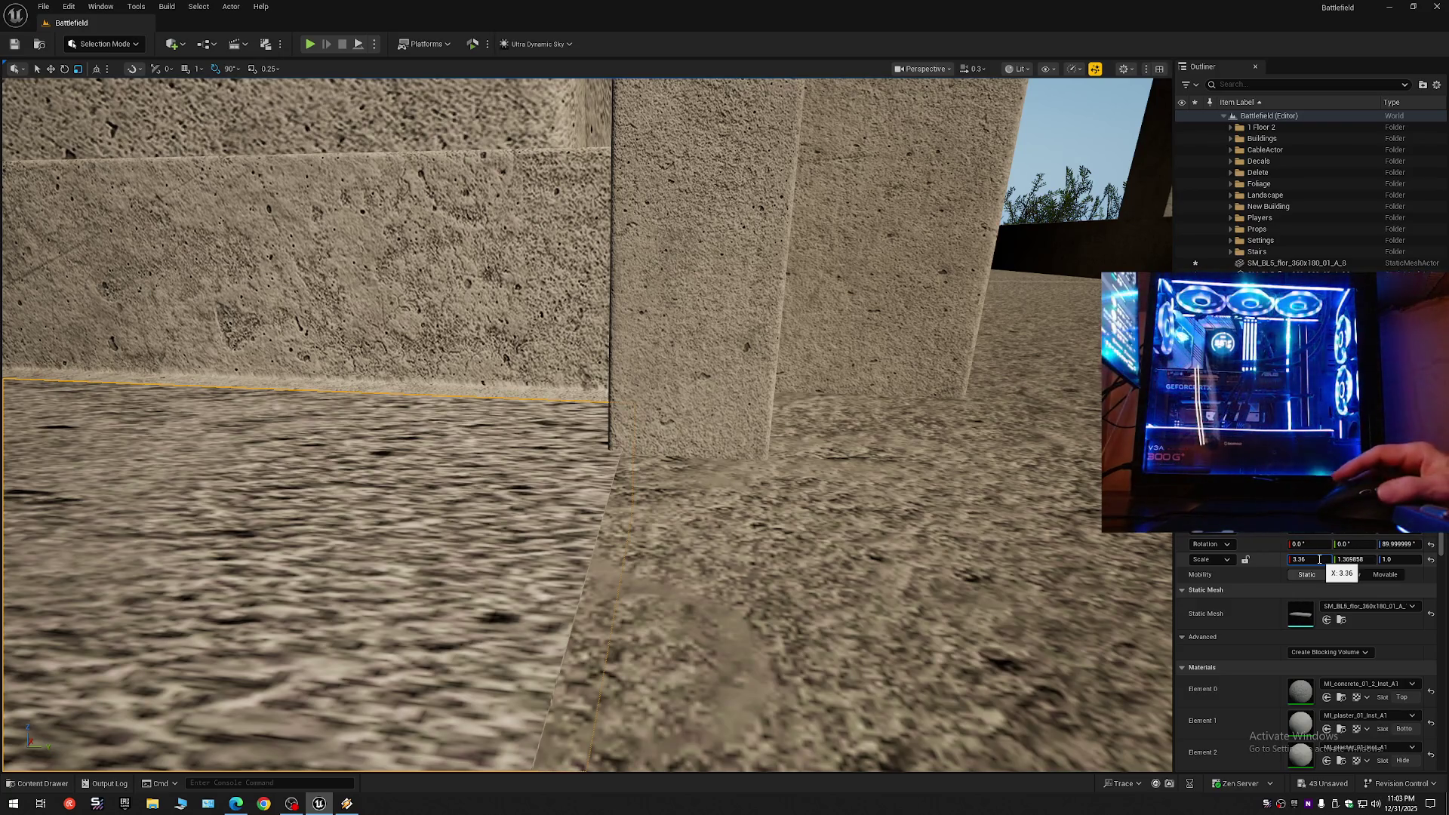
type("3.365")
key("Return")
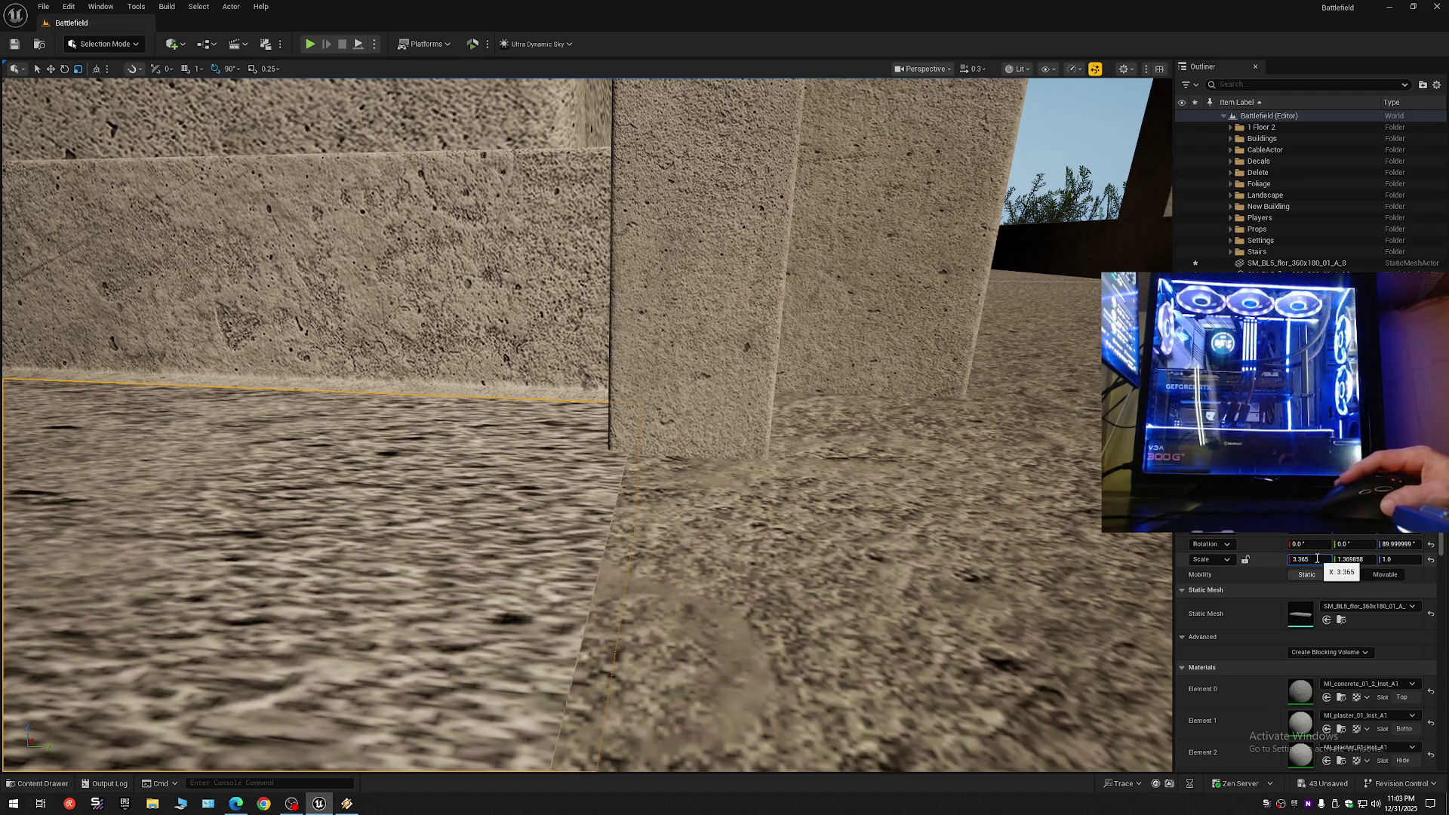
key("BackSpace")
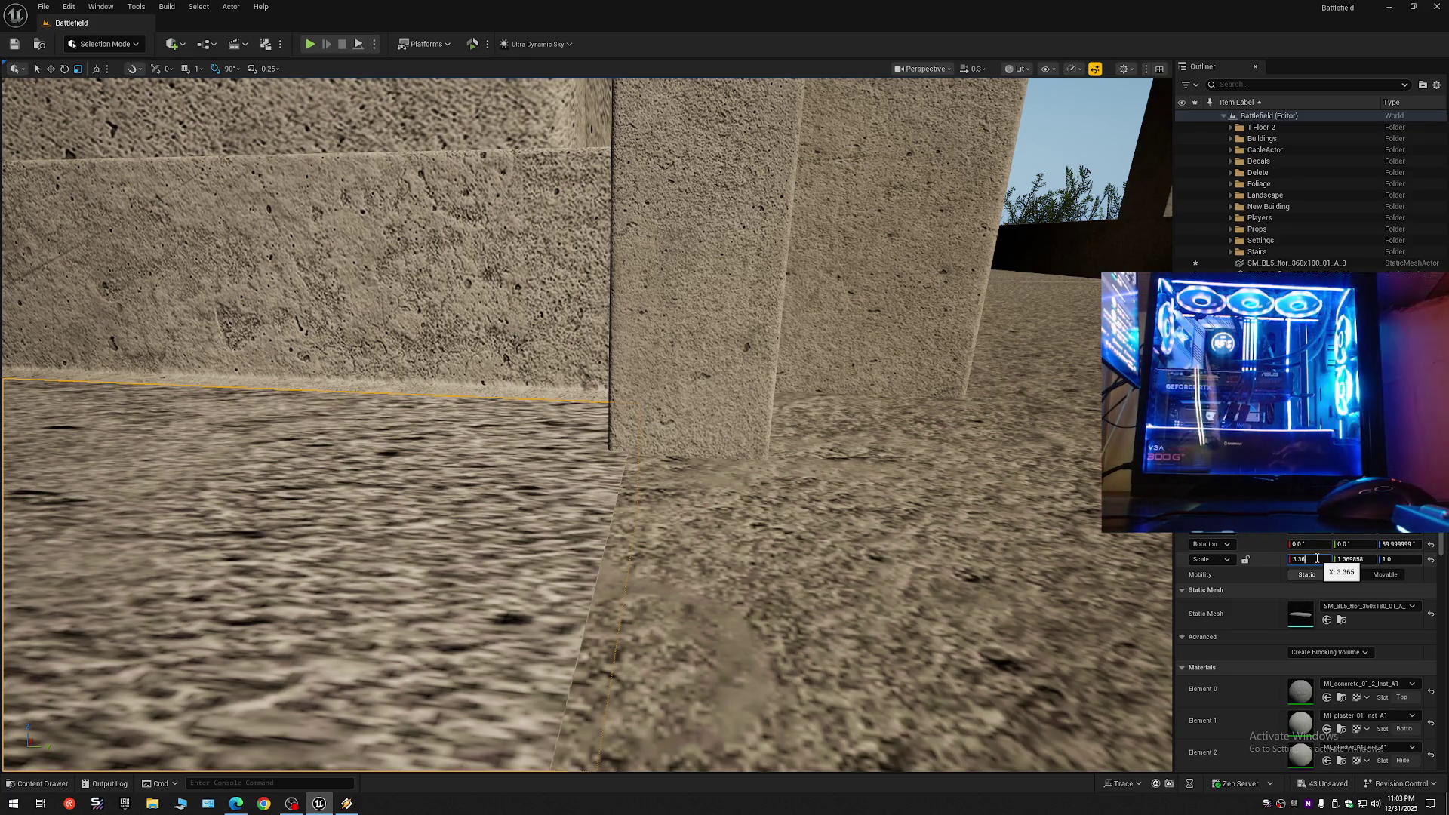
key("BackSpace")
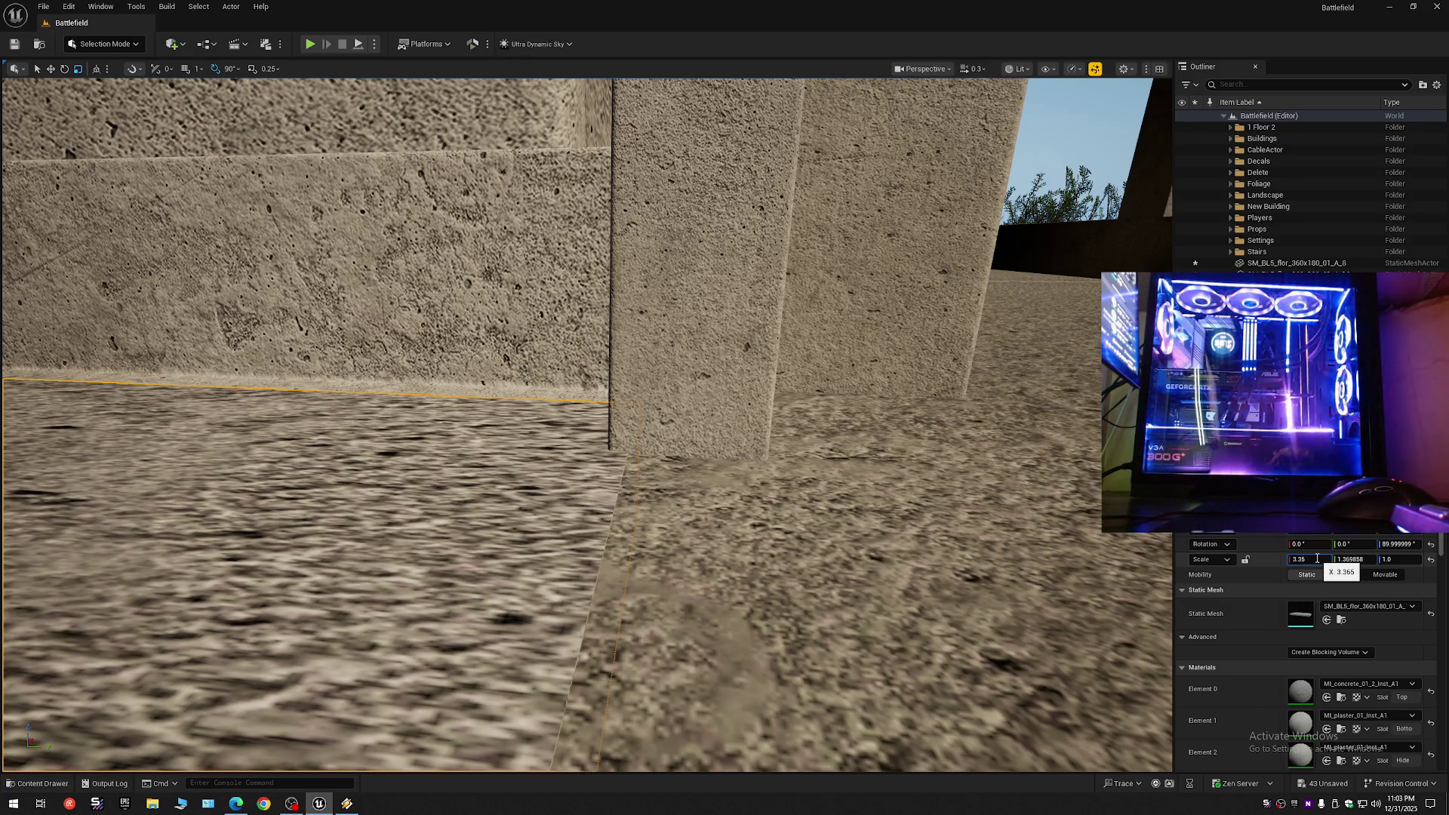
type("9")
key("Return")
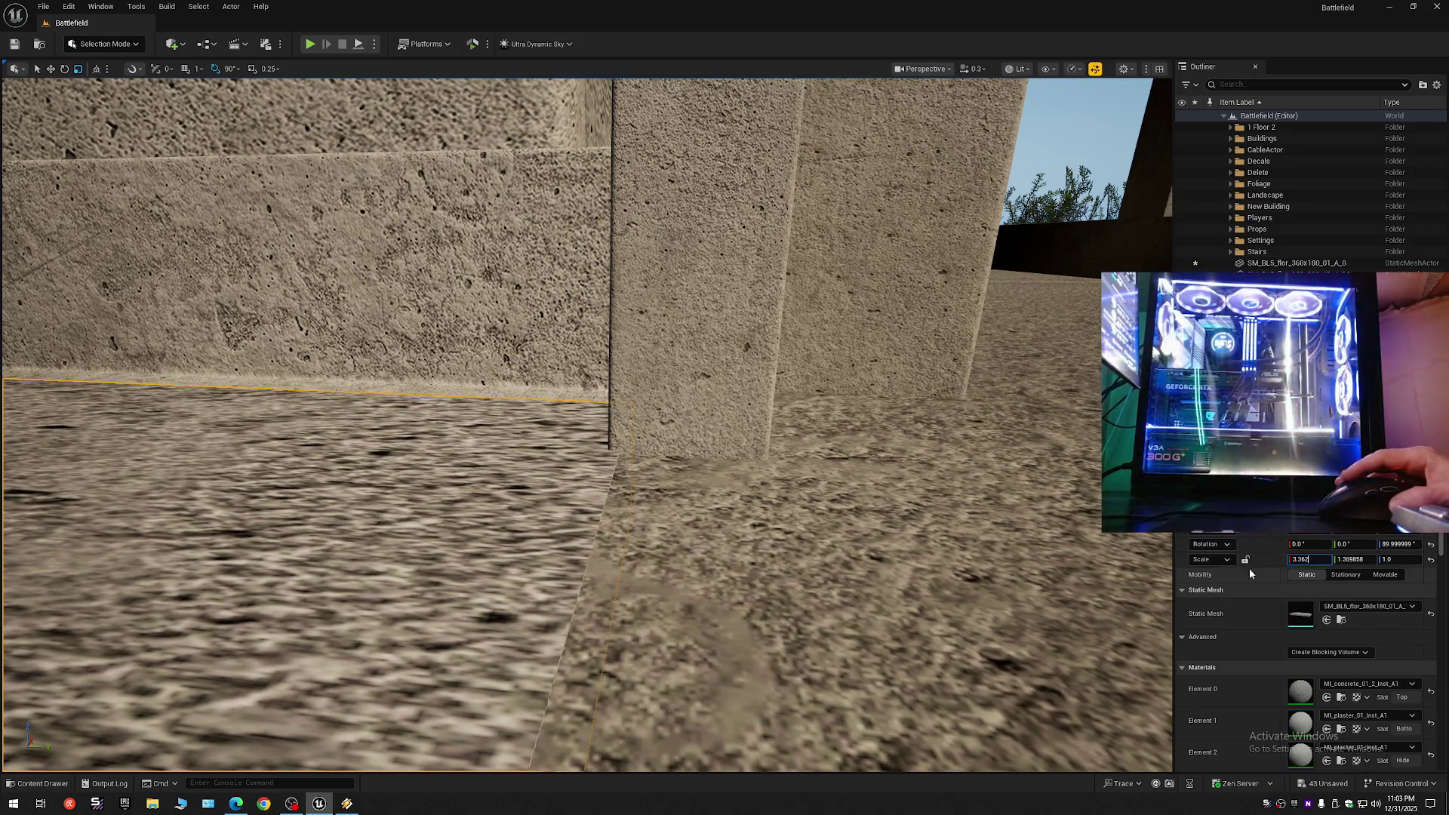
type("2")
key("Return")
Step: Move along the slab edge to confirm it meets the pillar corner cleanly
scroll(904, 556, "up", 5)
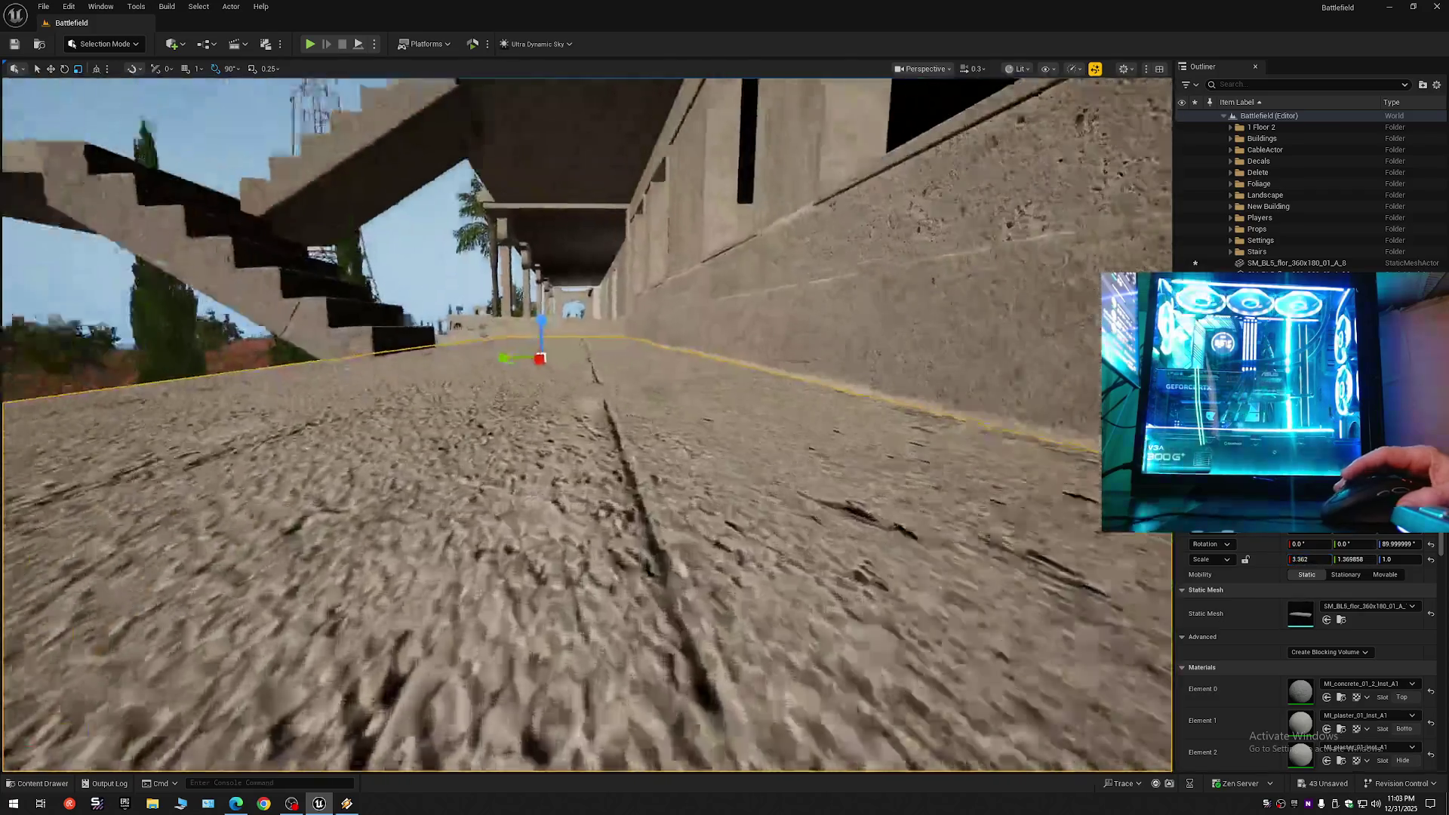
scroll(586, 424, "down", 5)
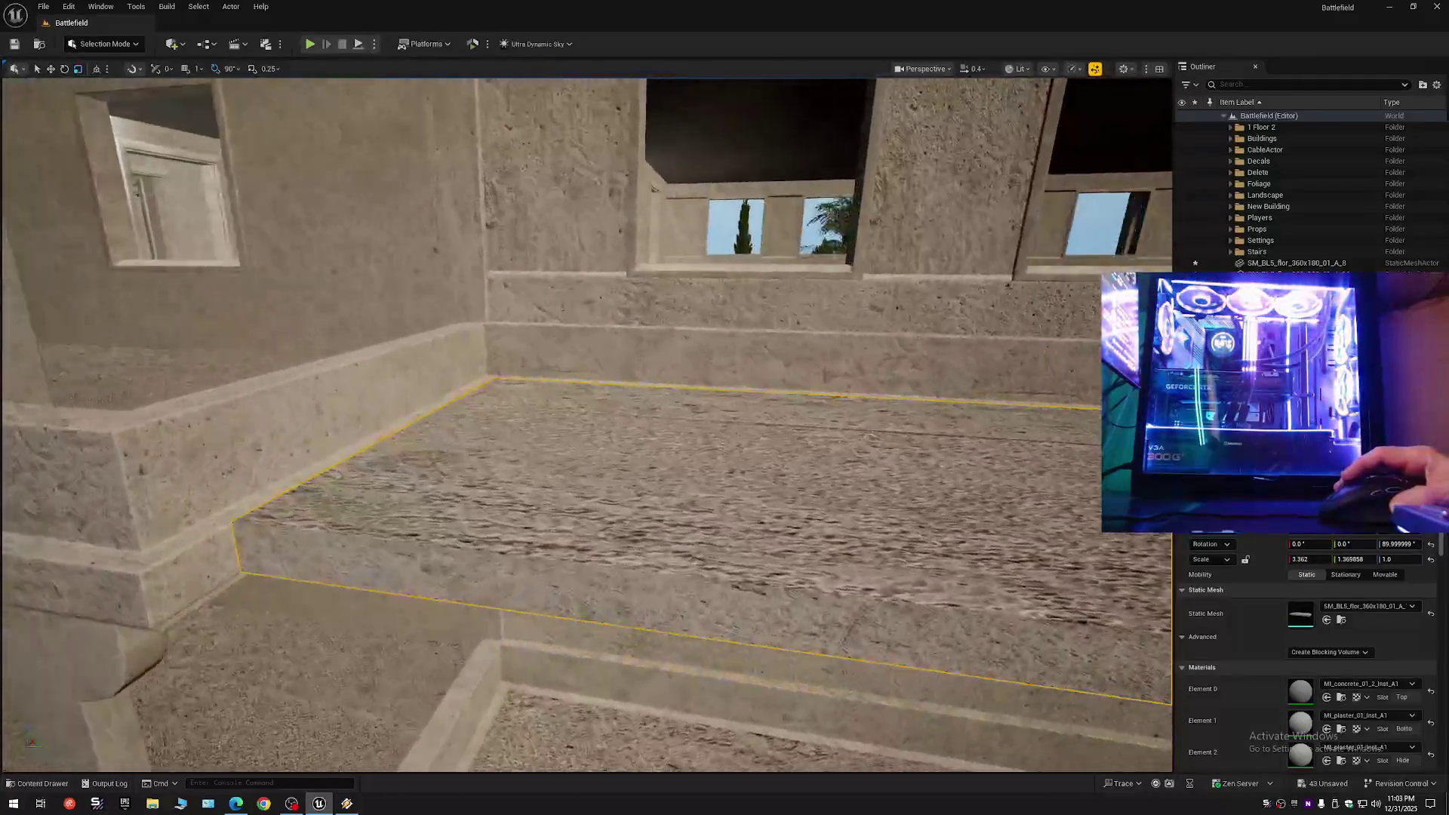
scroll(587, 424, "down", 2)
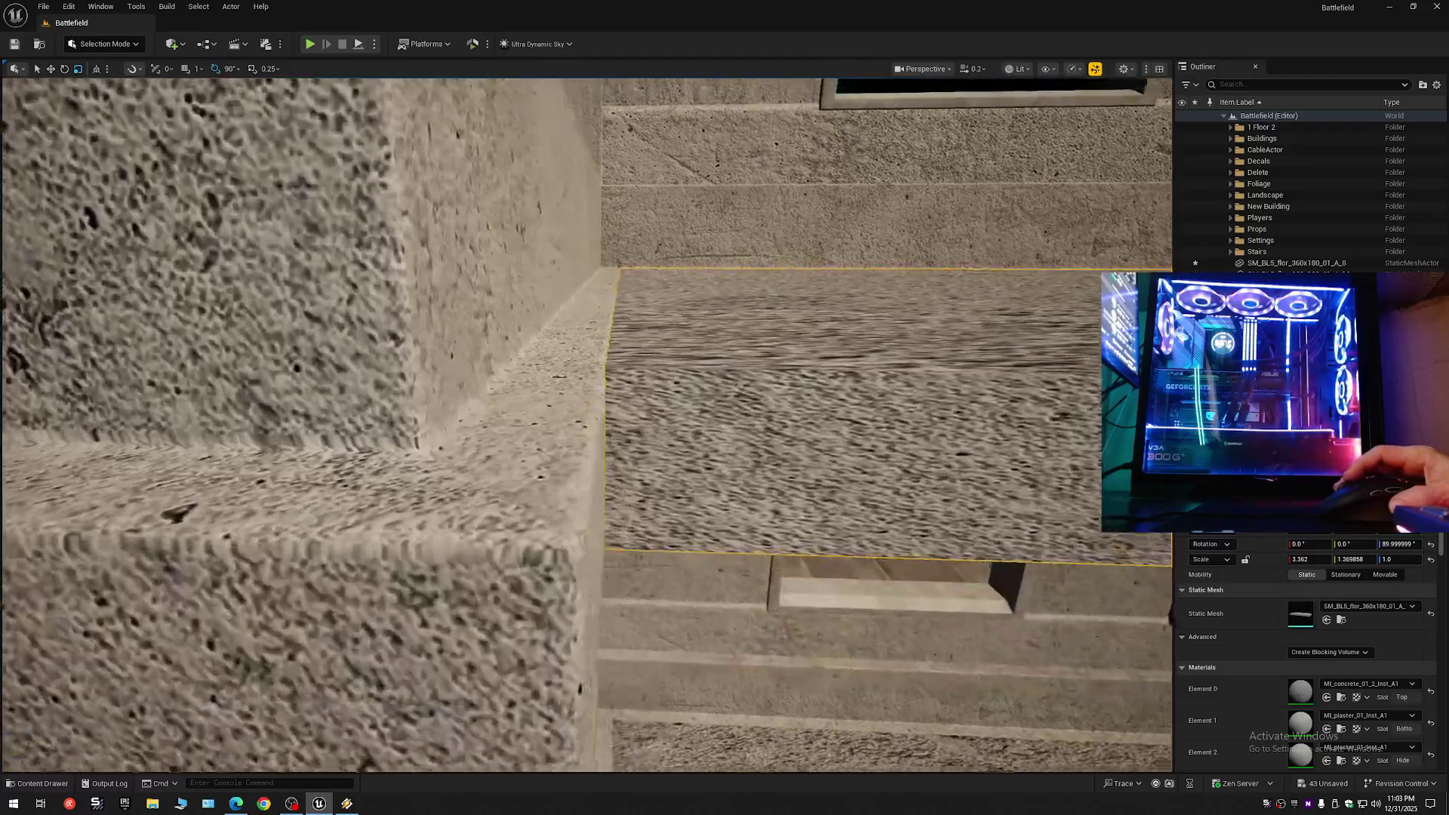
key("a")
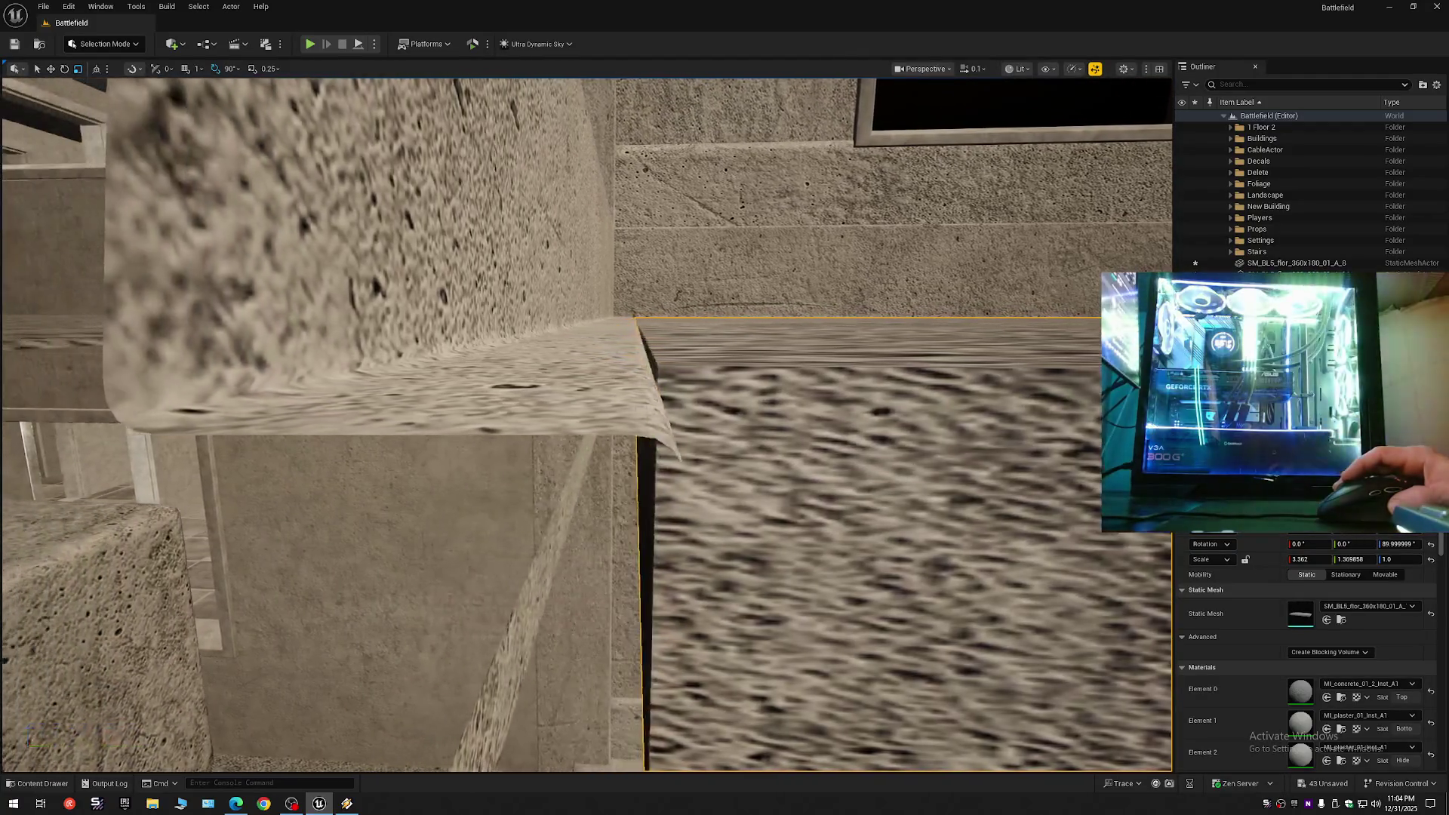
key("w")
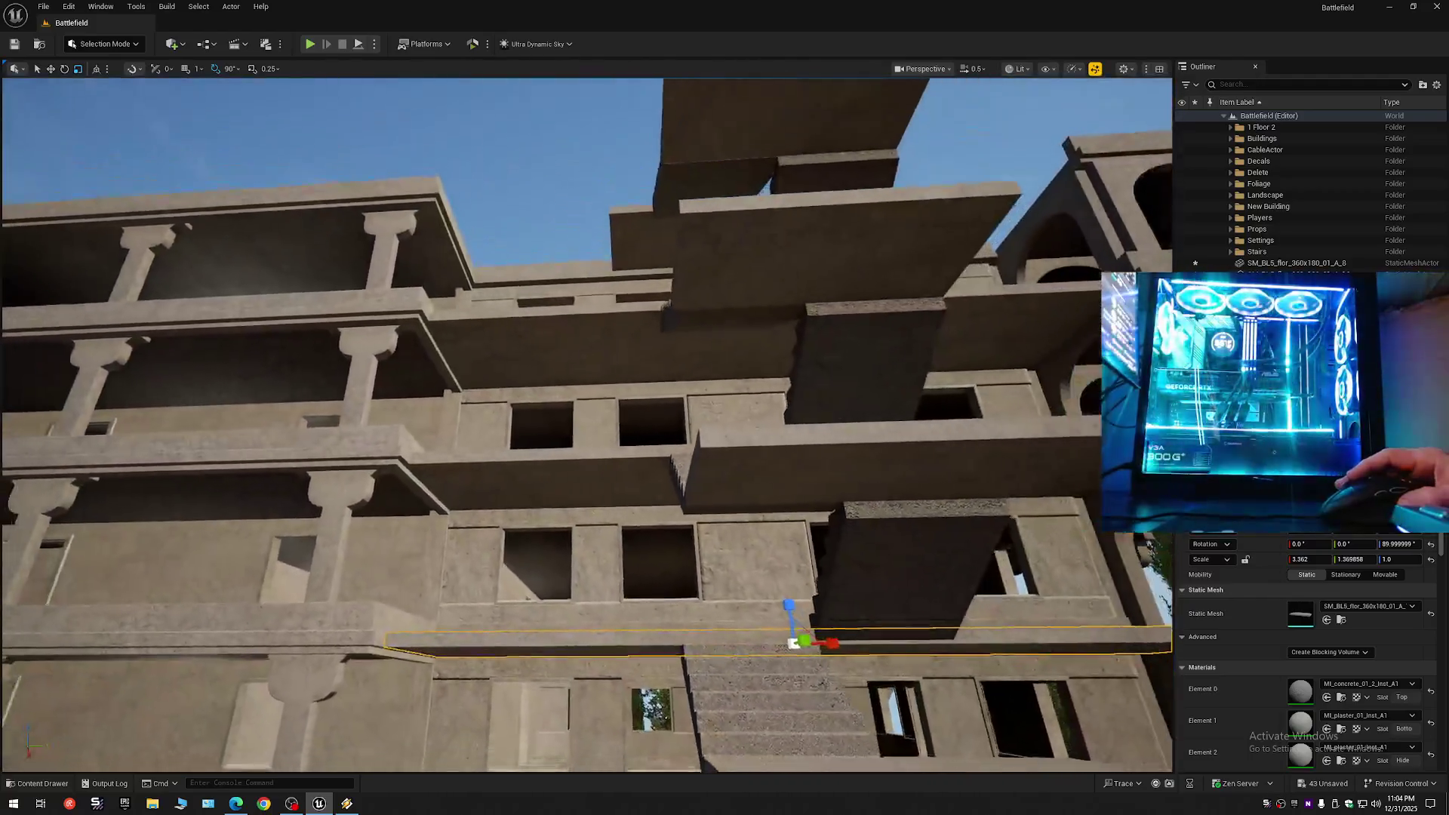
left_click_drag(698, 482, 697, 718)
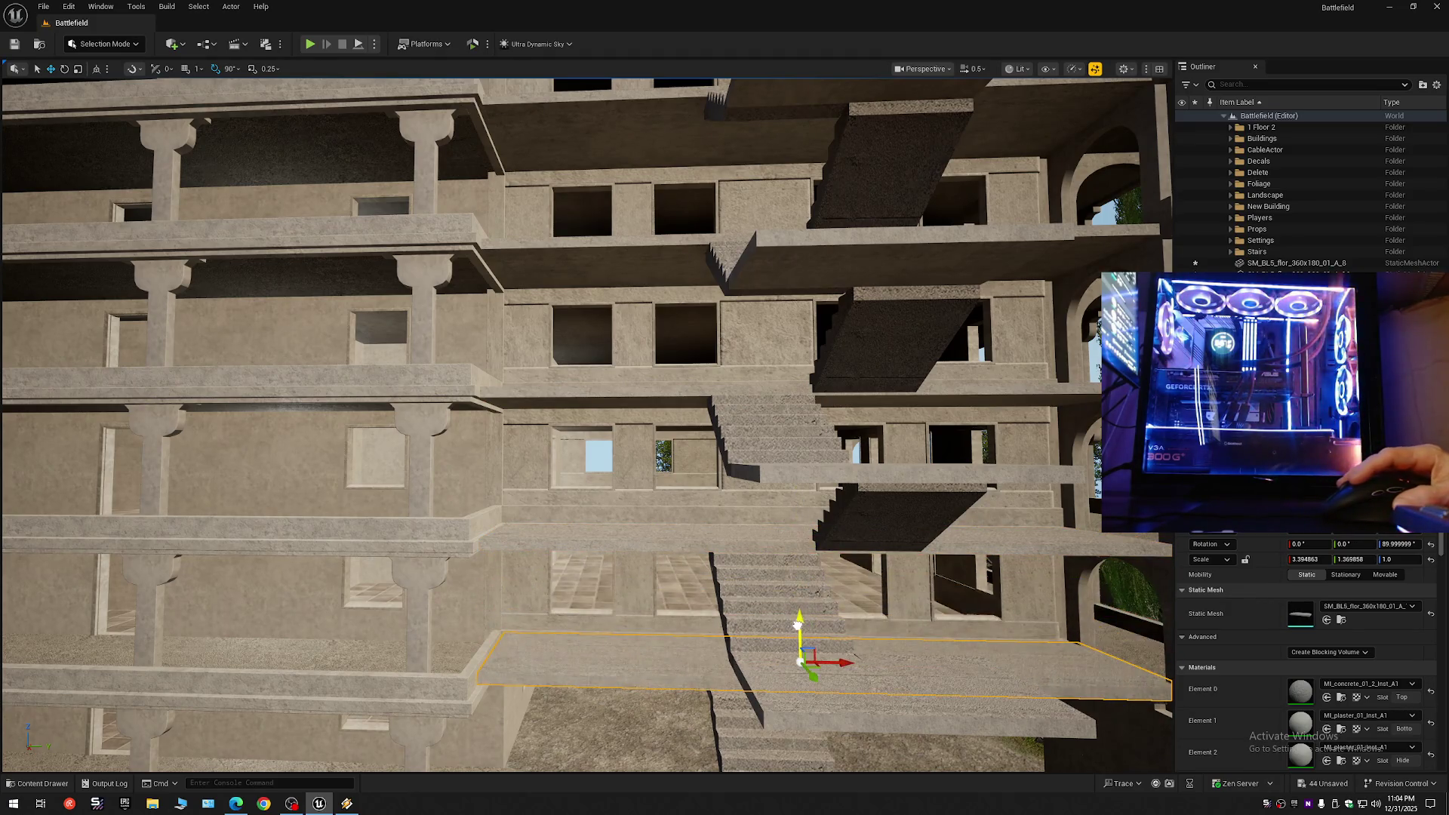
key("w")
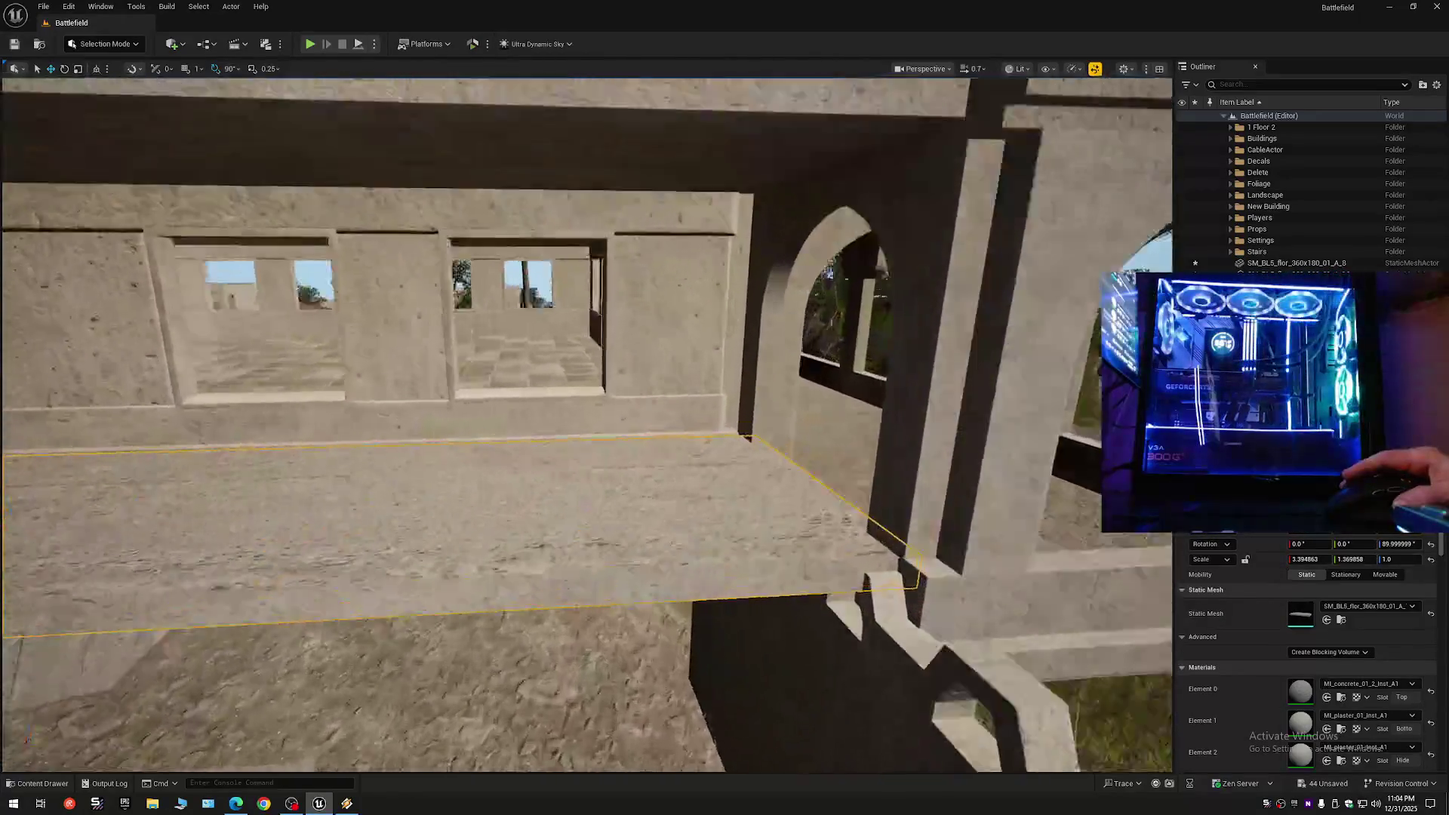
key("s")
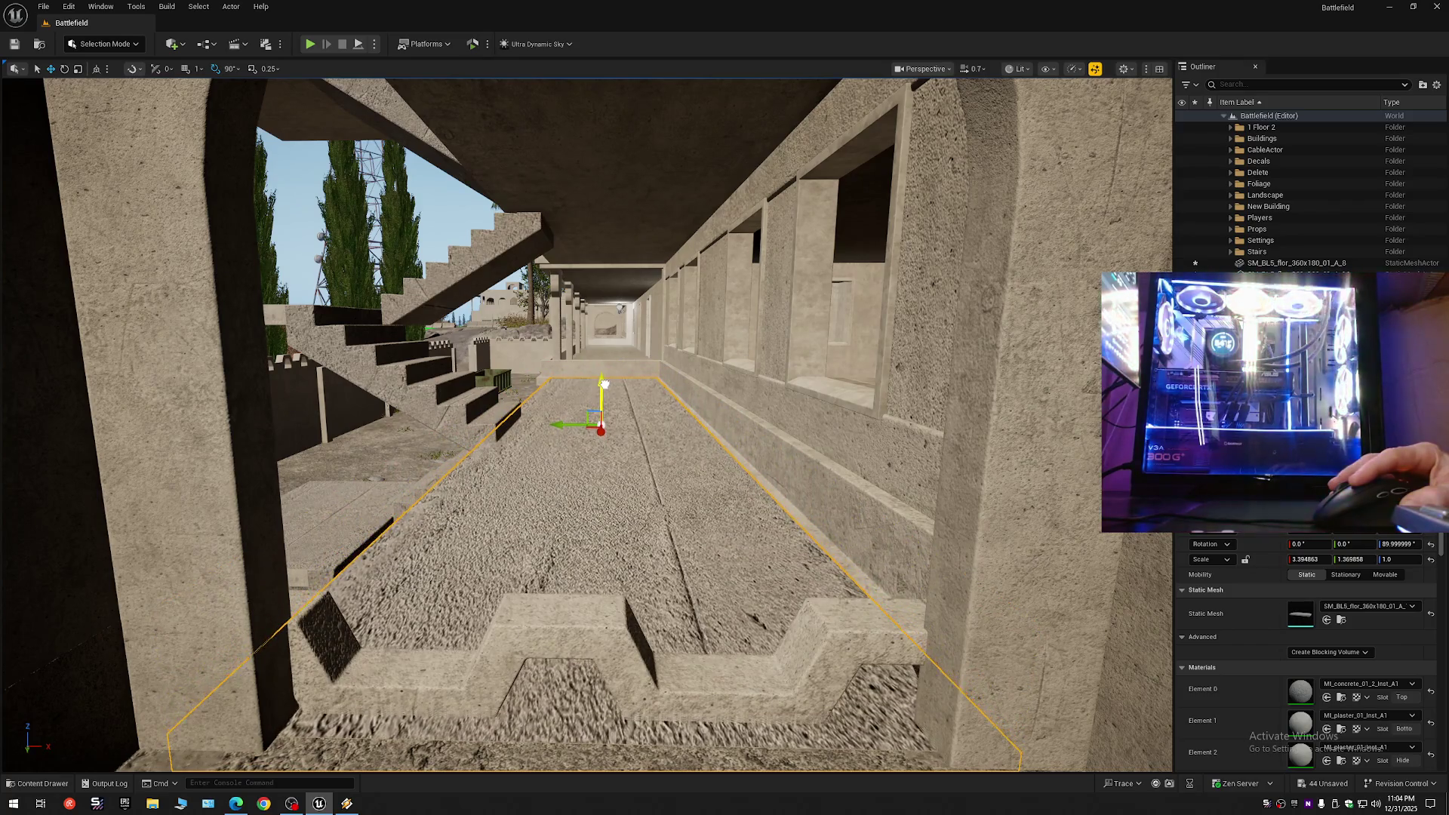
key("w")
scroll(627, 479, "down", 5)
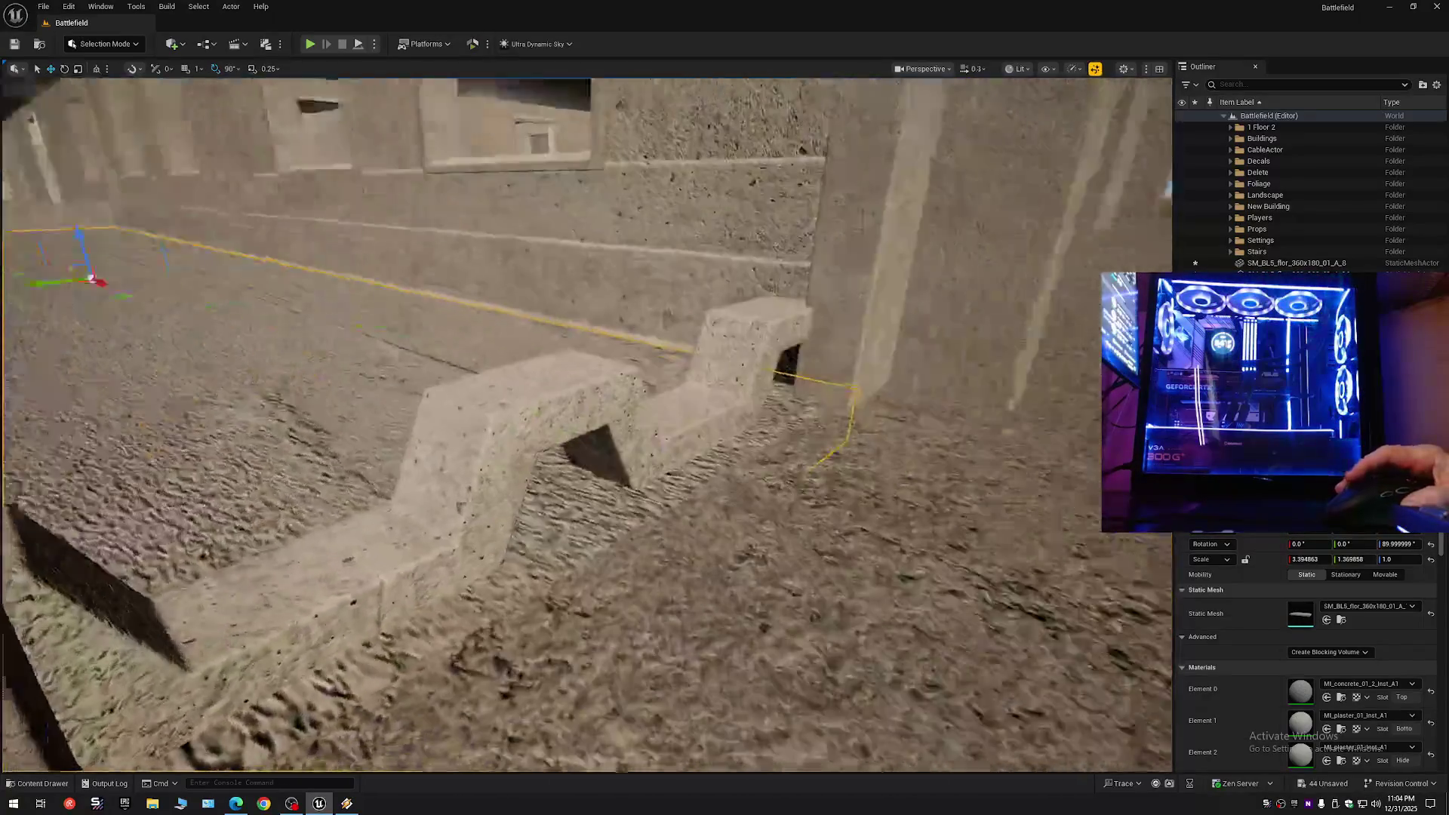
key("w")
scroll(587, 426, "down", 1)
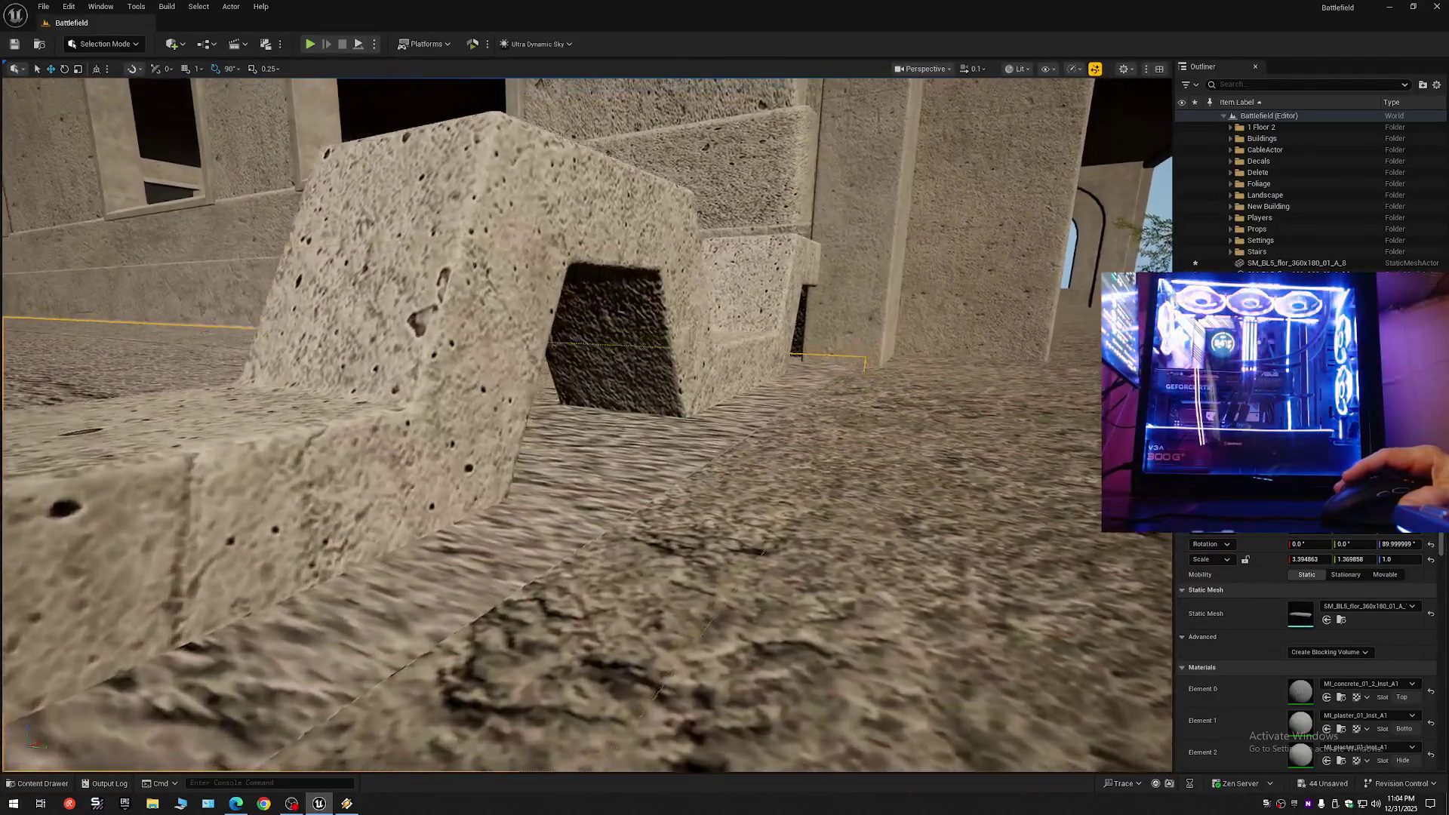
key("w")
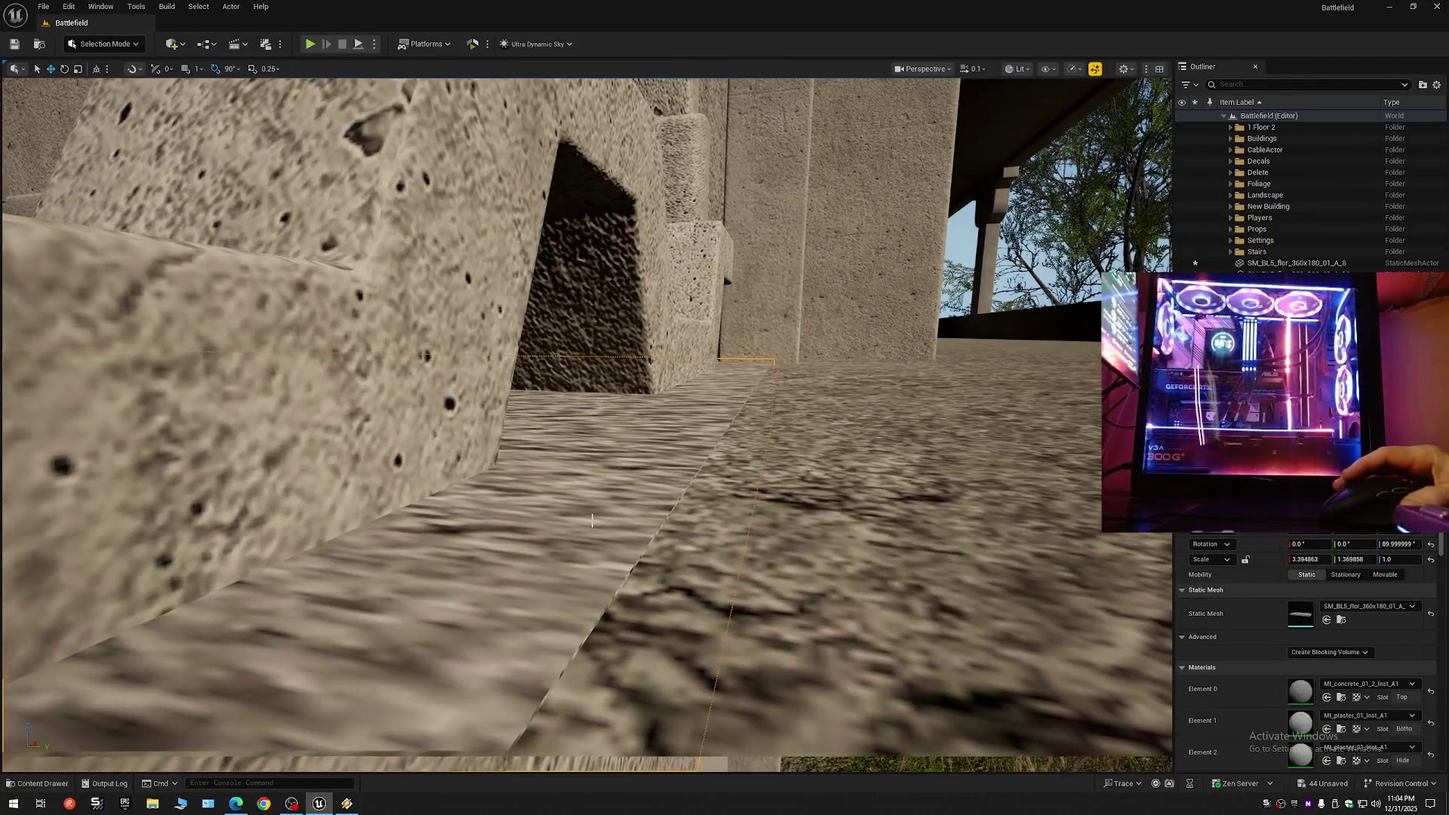
key("w")
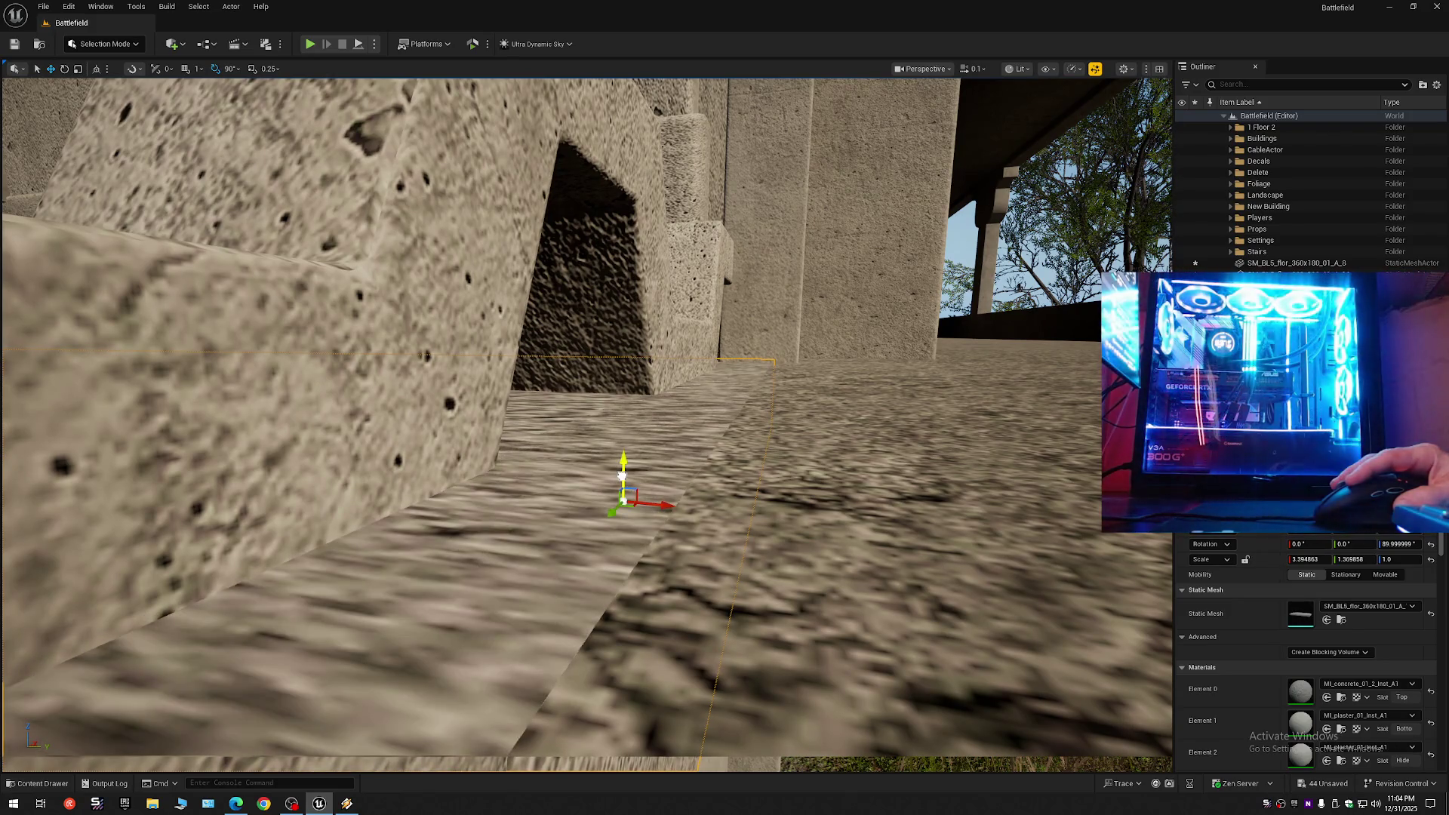
mouse_move(701, 521)
left_mouse_down()
mouse_move(686, 520)
mouse_move(700, 521)
left_mouse_up()
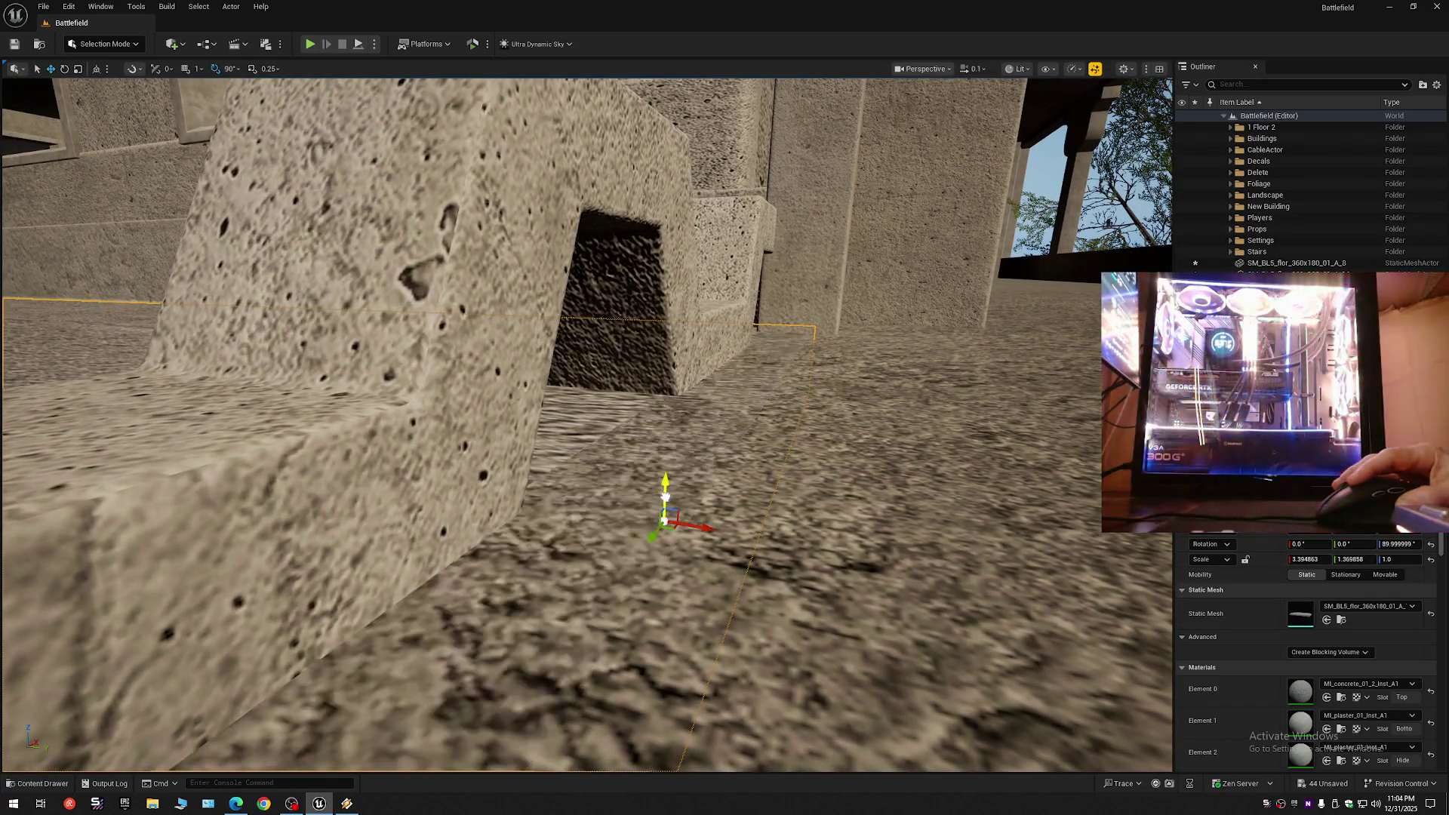
left_click(69, 272)
left_click_drag(69, 272, 128, 272)
scroll(585, 423, "up", 2)
mouse_move(585, 422)
left_mouse_down()
mouse_move(585, 453)
mouse_move(607, 419)
mouse_move(641, 124)
mouse_move(911, 427)
left_mouse_up()
Step: Collapse the Outliner folders and delete three stray floor slab pieces under the stairs
left_click(1436, 86)
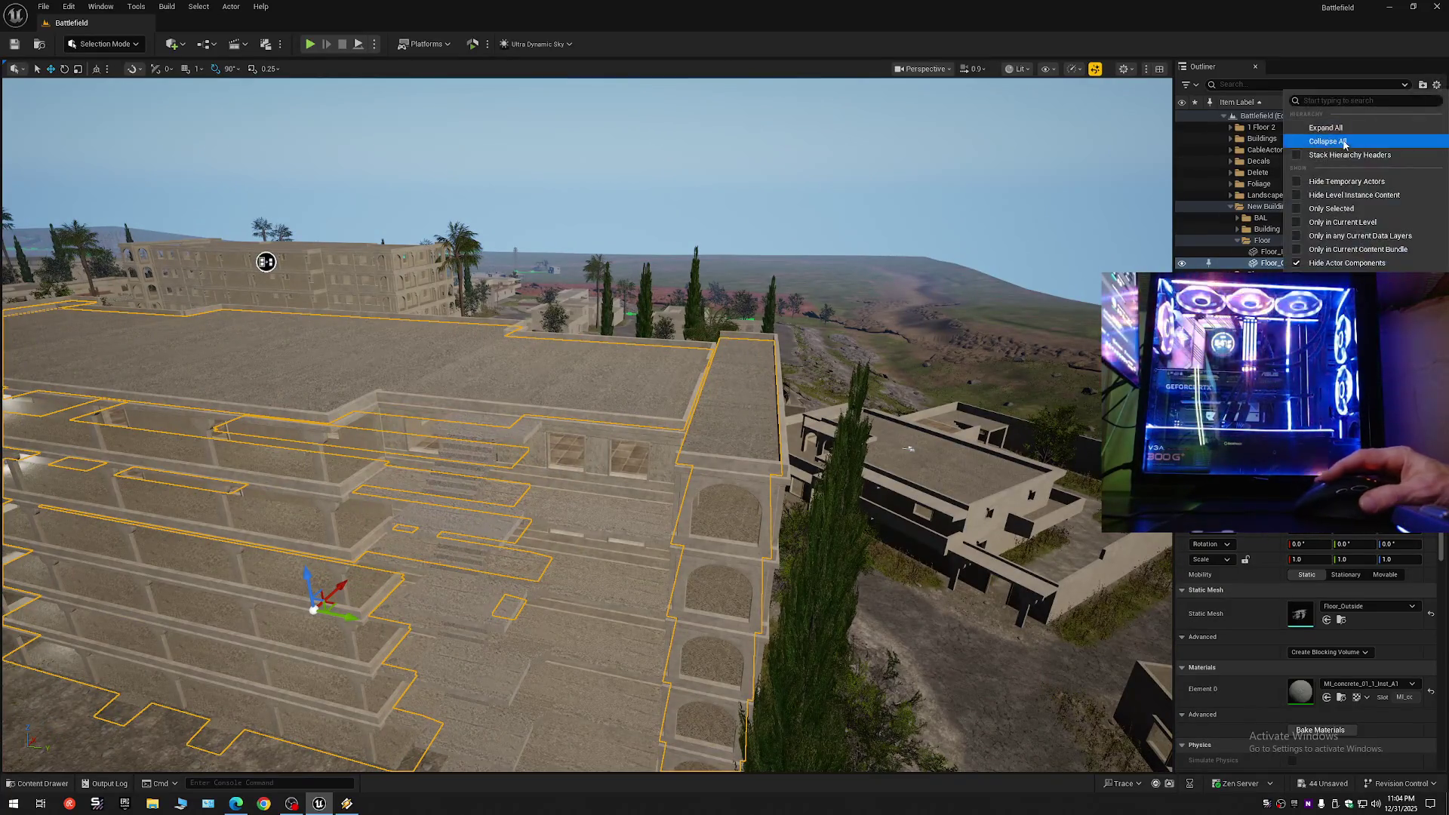
left_click(1260, 142)
mouse_move(892, 305)
left_mouse_down()
mouse_move(876, 231)
mouse_move(854, 285)
mouse_move(837, 204)
mouse_move(649, 423)
mouse_move(662, 423)
mouse_move(655, 347)
left_mouse_up()
left_click(657, 430)
key("Delete")
left_click(618, 455)
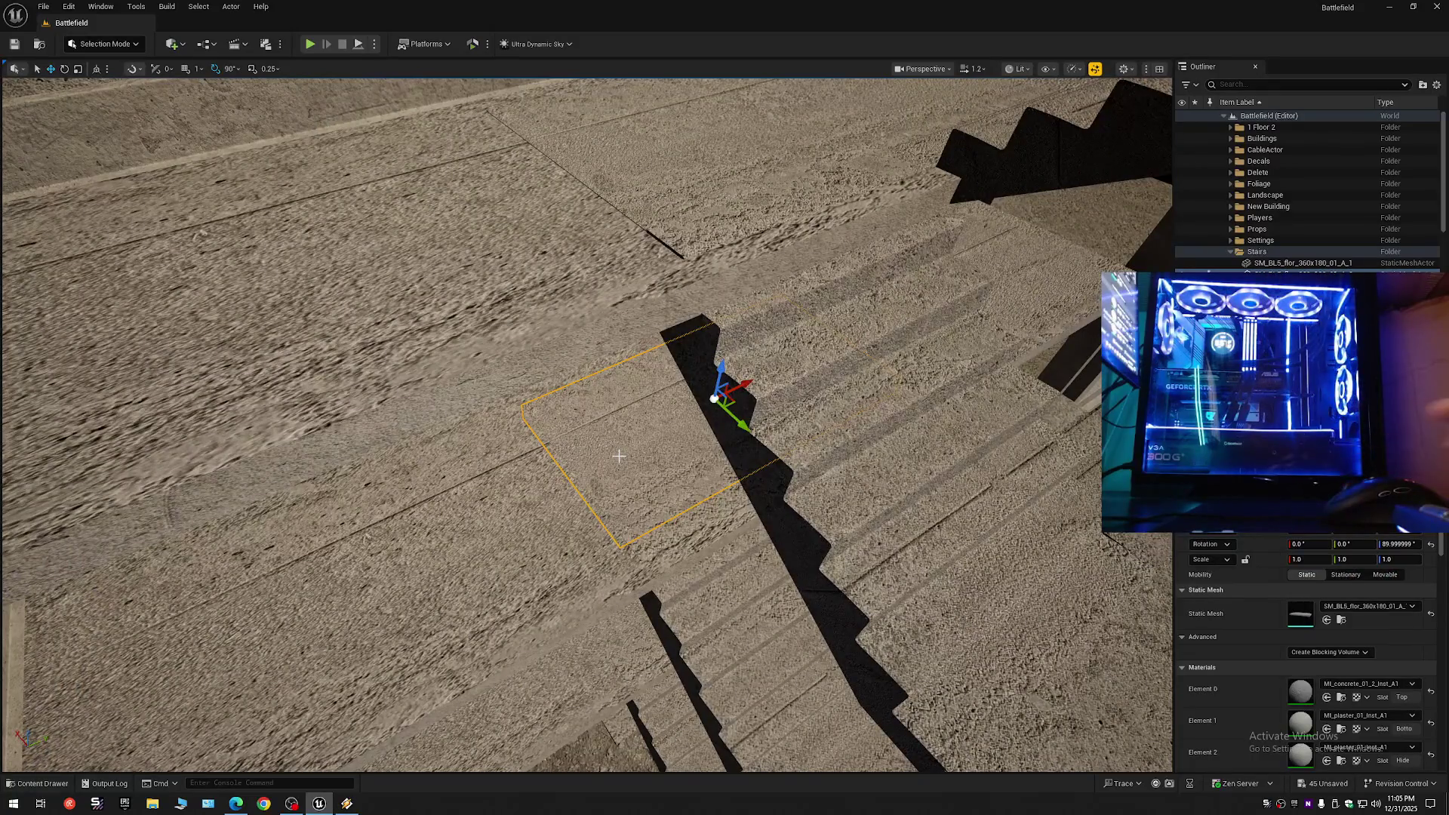
key("Delete")
left_click(686, 194)
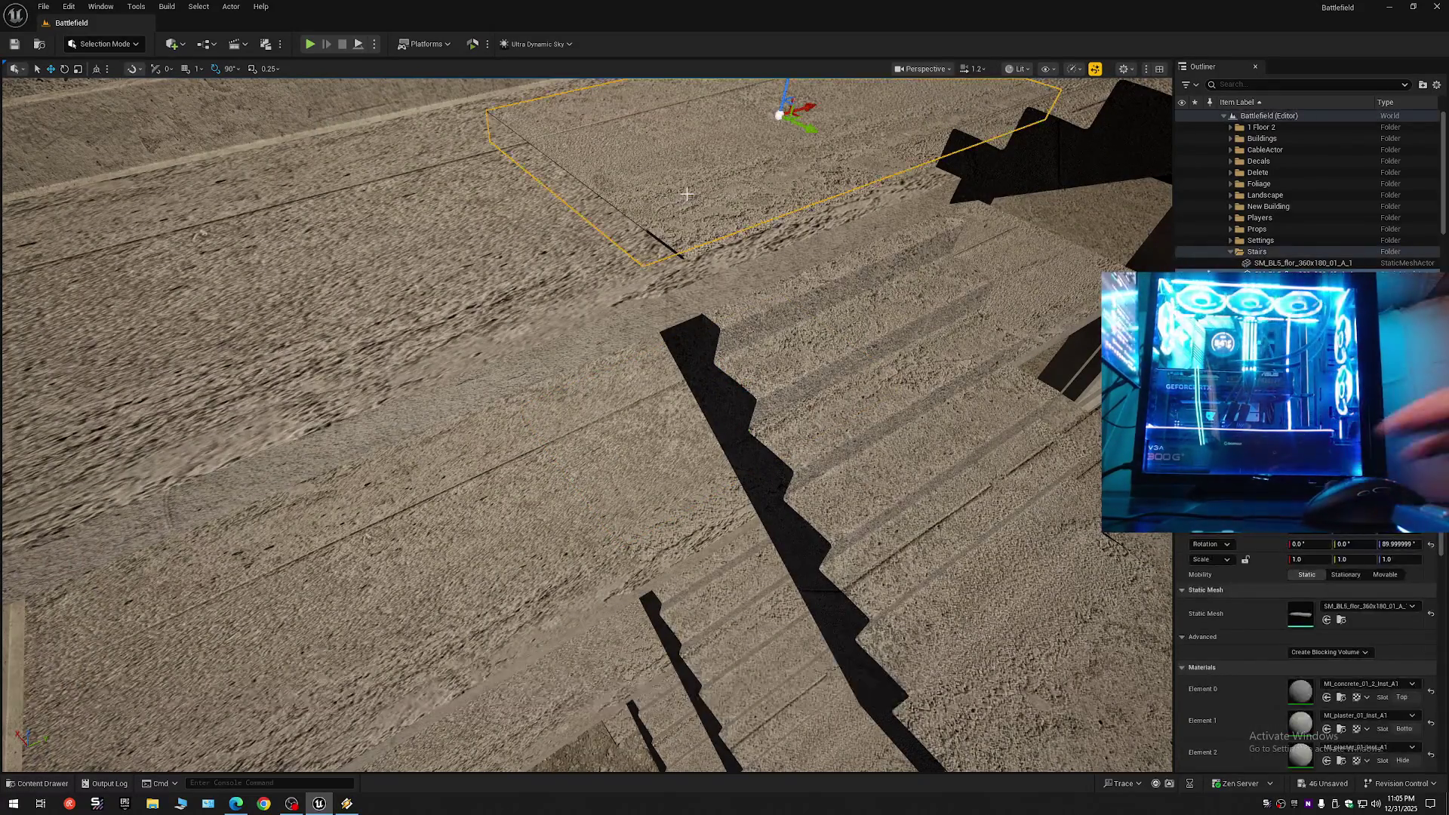
key("Delete")
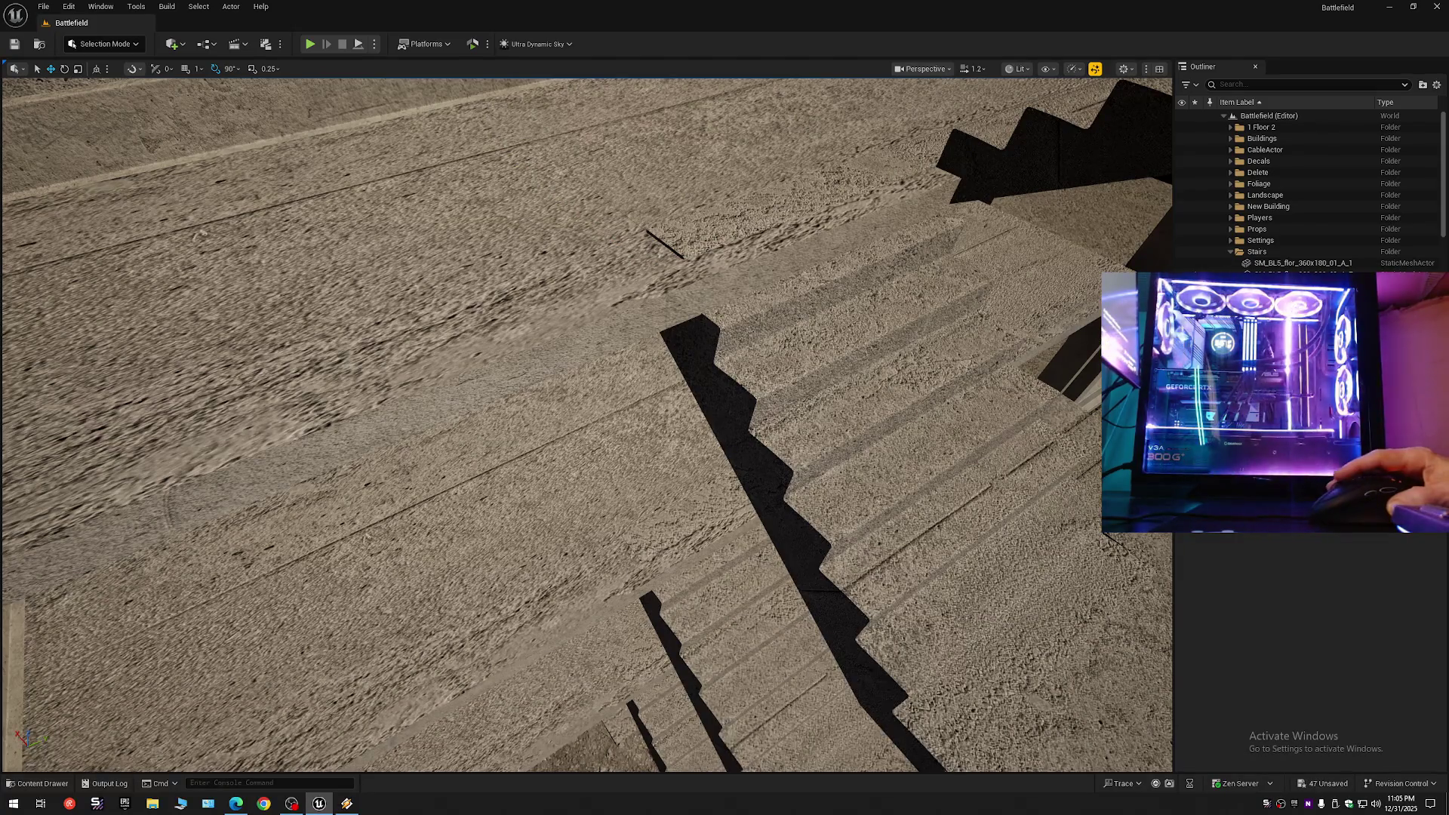
Step: Select the stair landing floor slabs in the Outliner's actor list
scroll(586, 425, "up", 2)
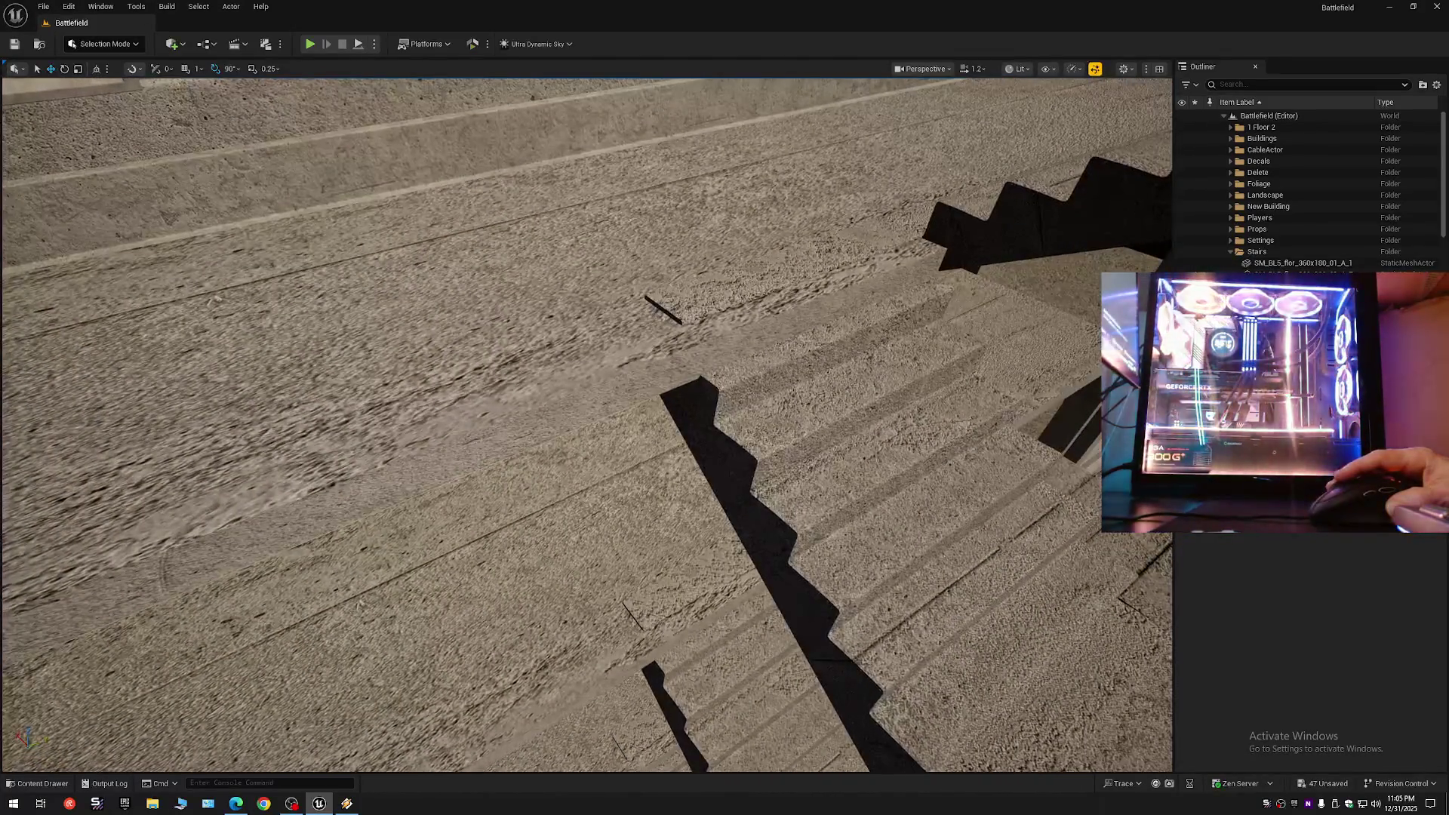
scroll(700, 297, "down", 5)
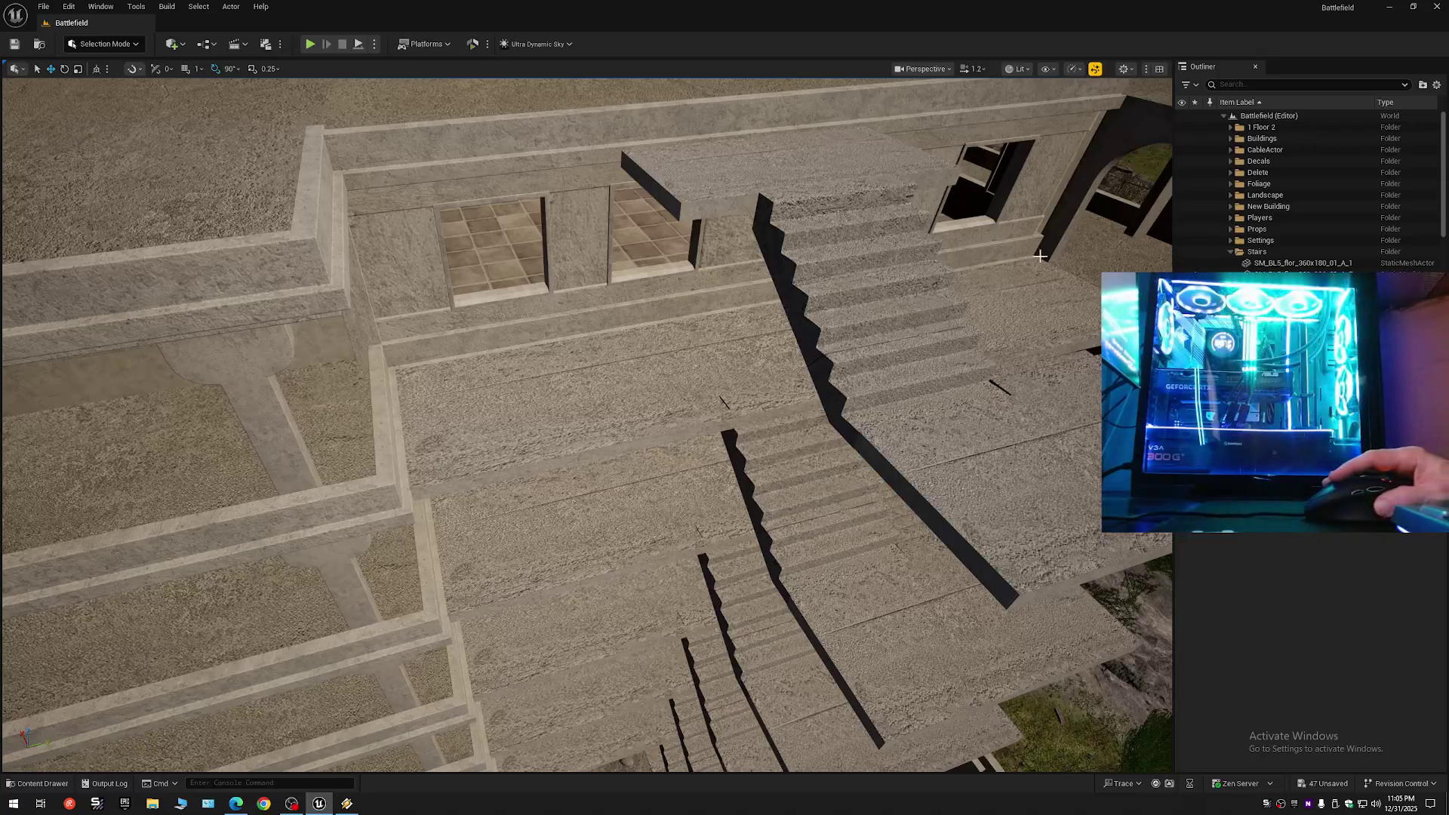
left_click(1274, 262)
scroll(1283, 226, "down", 5)
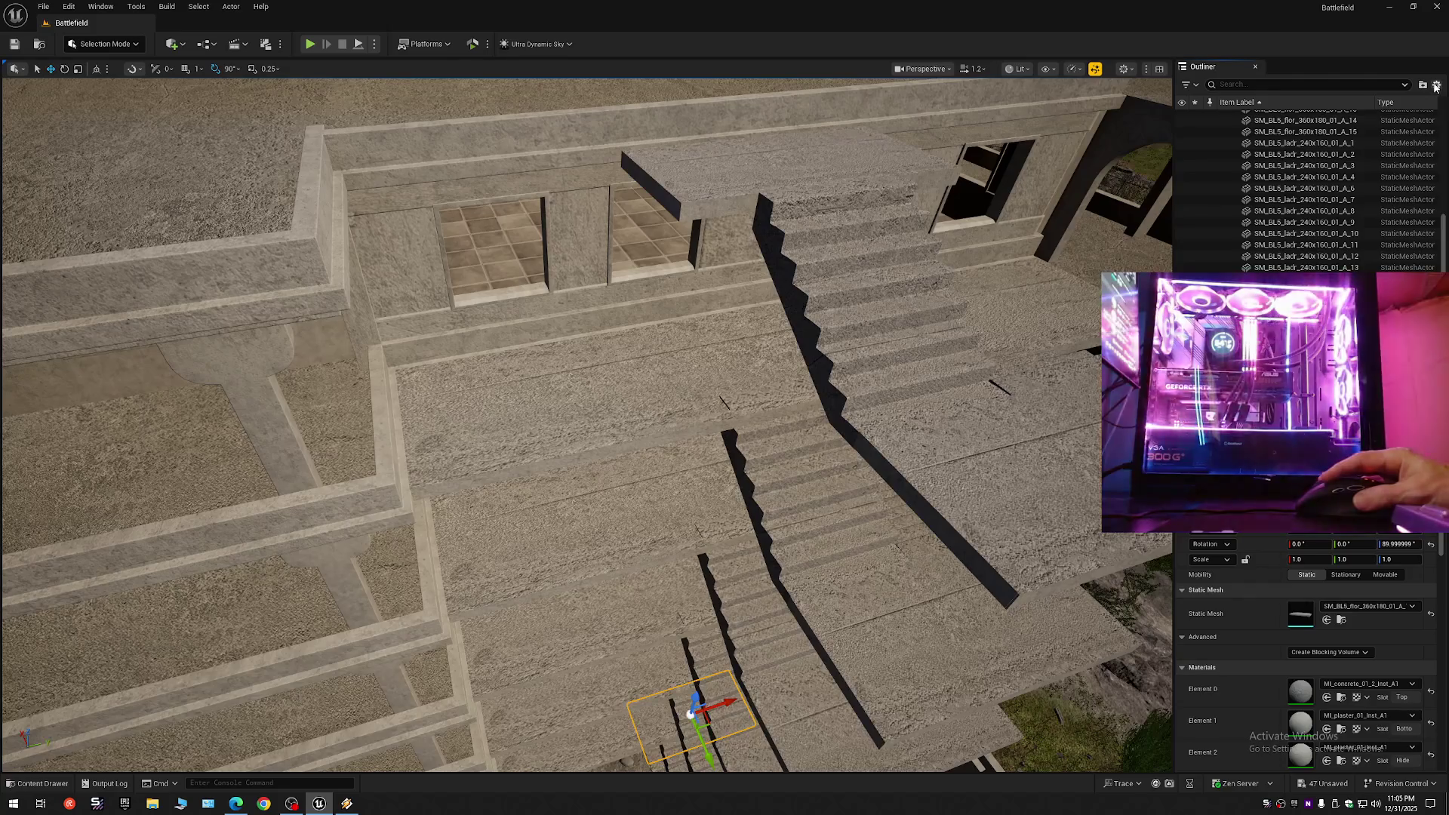
scroll(1320, 189, "up", 10)
left_click(1220, 115)
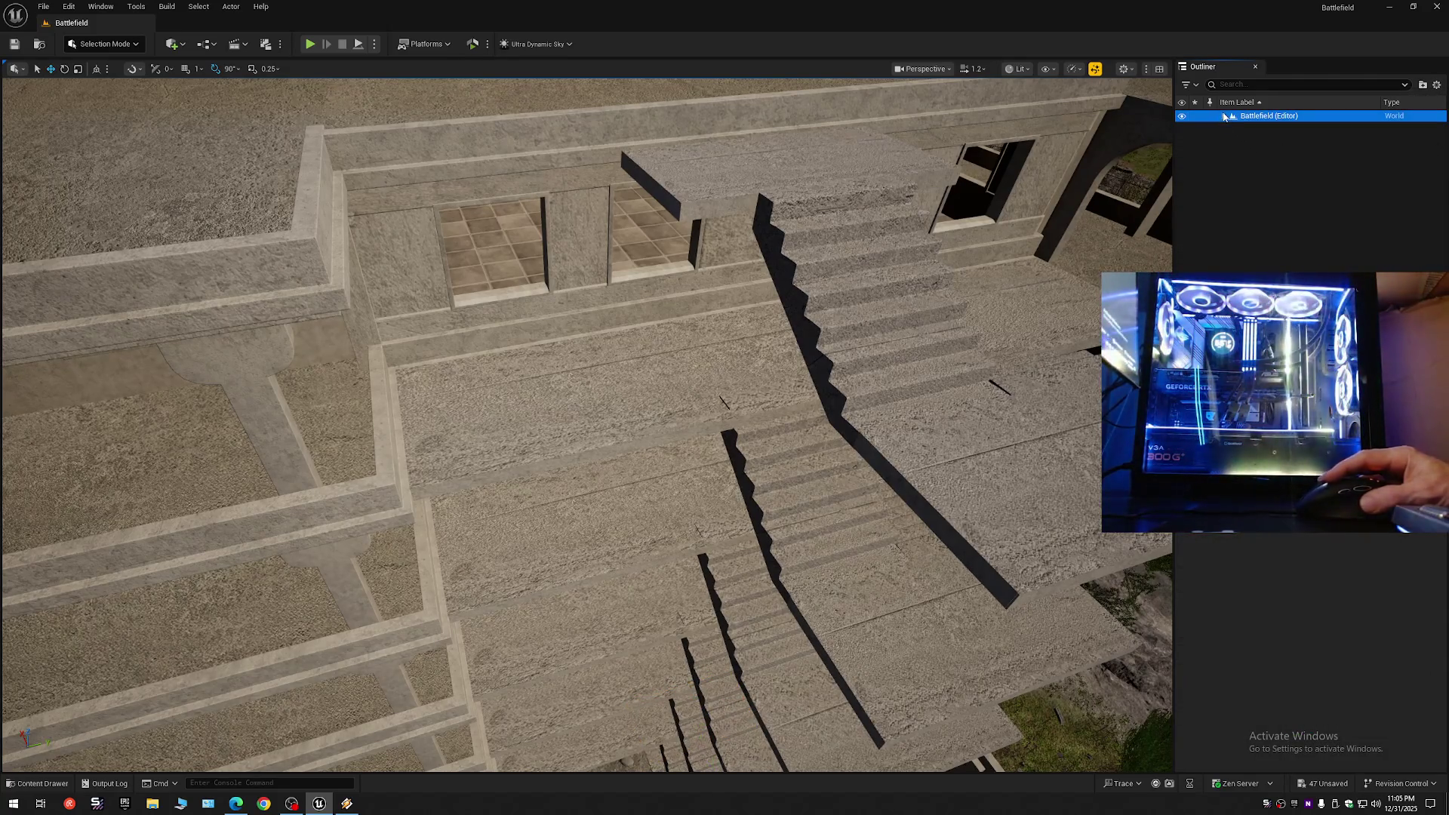
left_click(1224, 115)
left_click(1282, 262)
left_click(1283, 308, "shift")
scroll(722, 400, "down", 5)
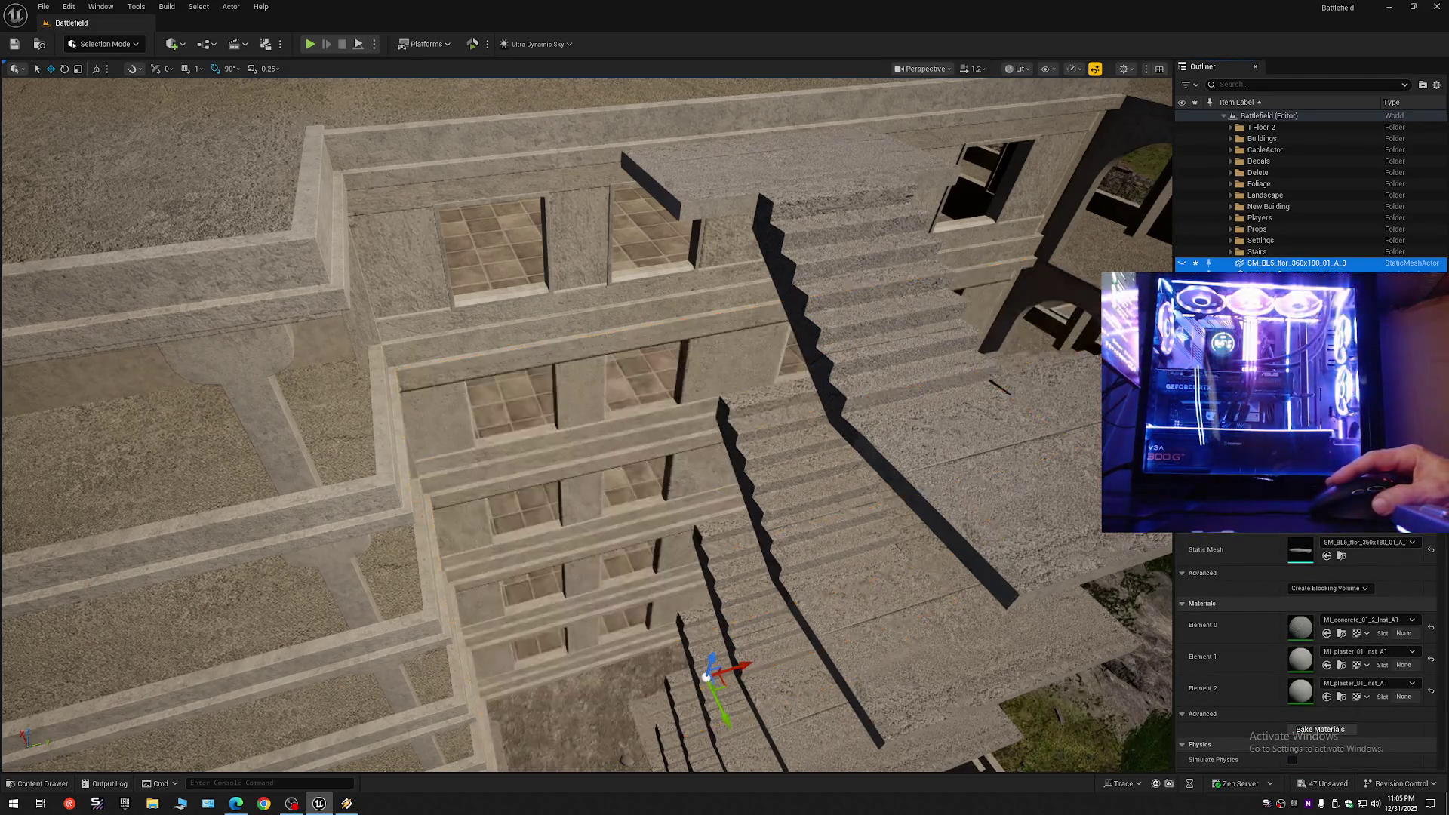
scroll(587, 424, "down", 10)
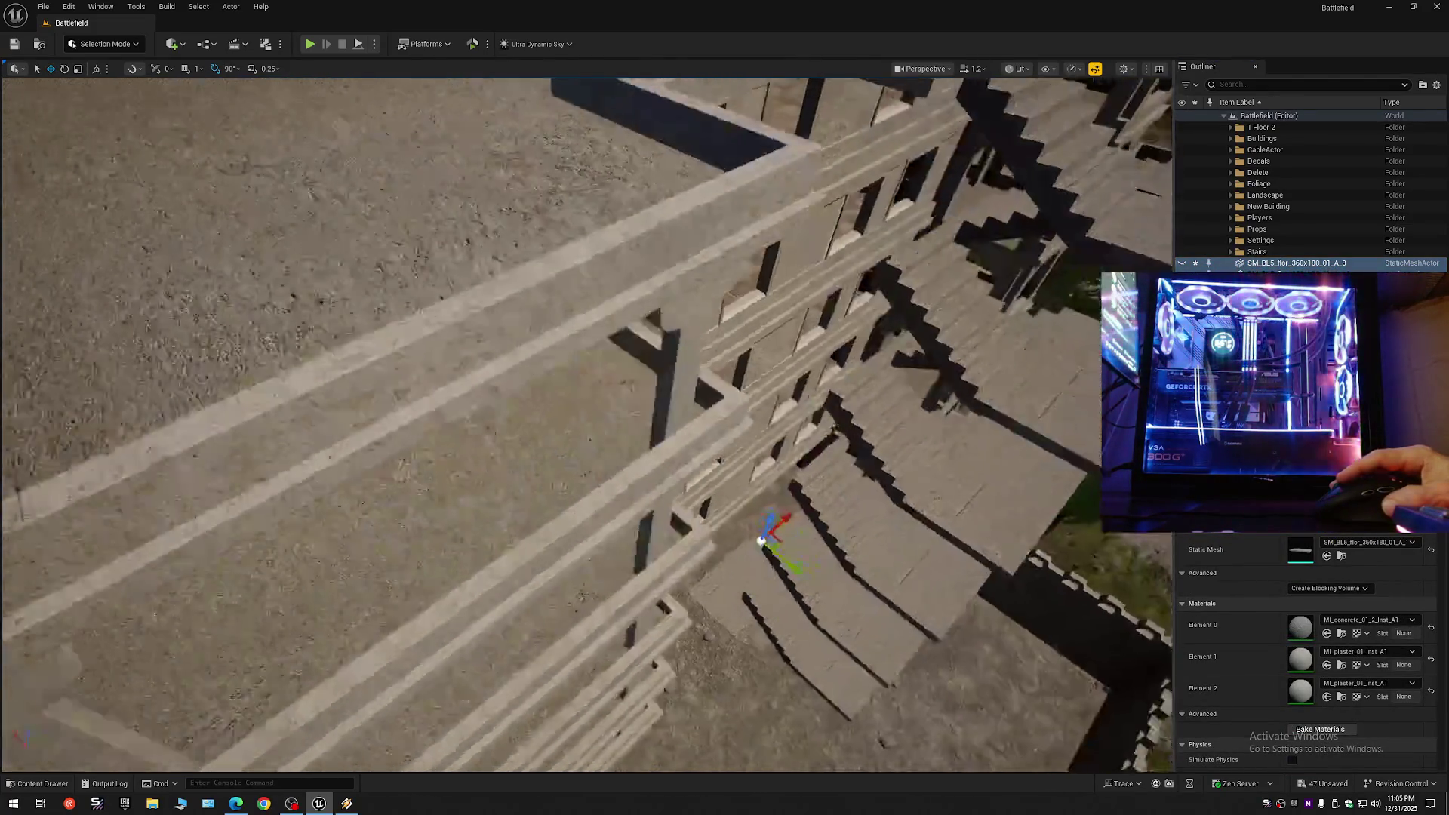
scroll(663, 389, "down", 5)
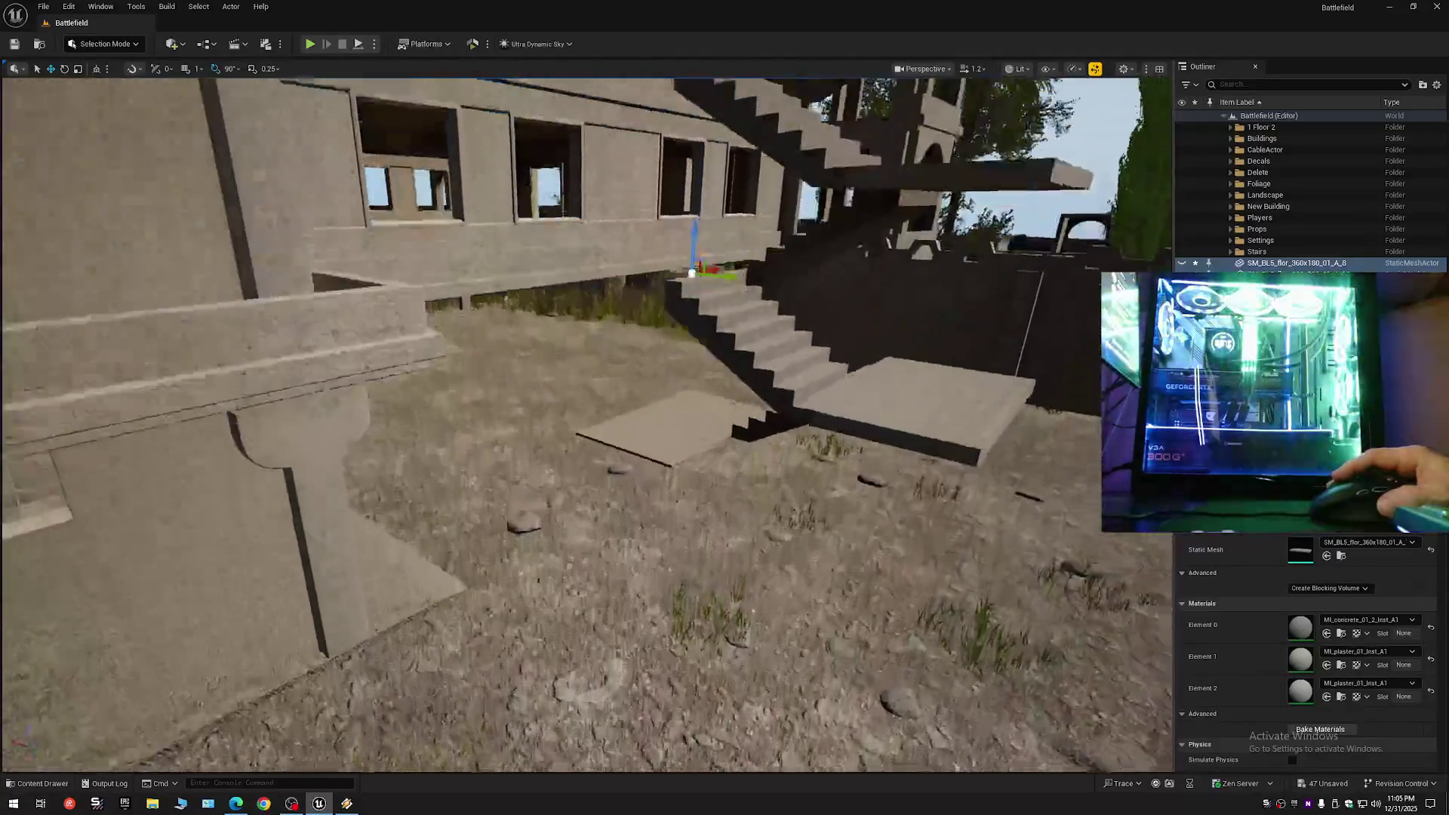
Step: Delete the small stray slab on the ground at the foot of the stairs
left_click(663, 390)
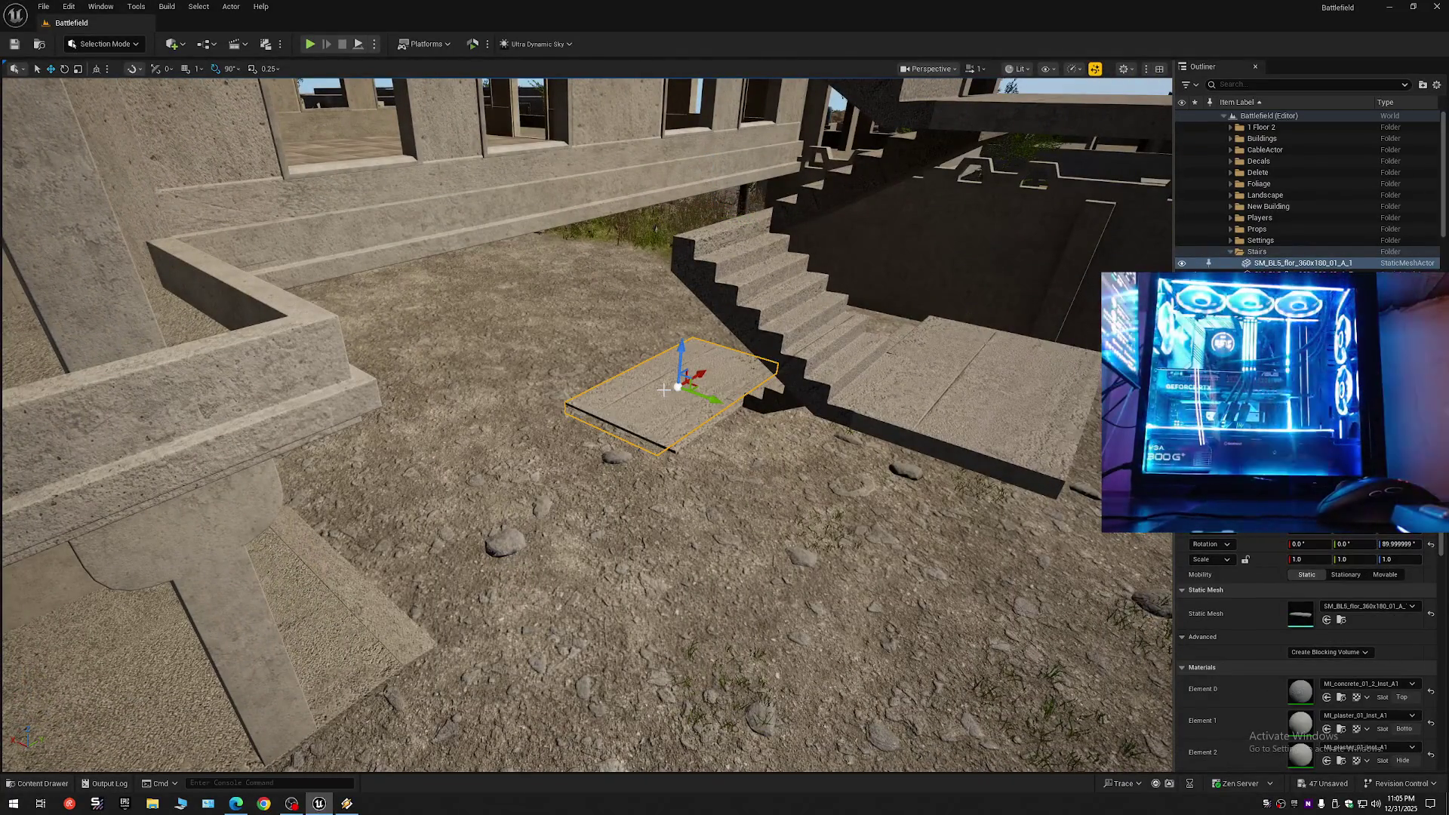
key("Delete")
scroll(654, 406, "down", 10)
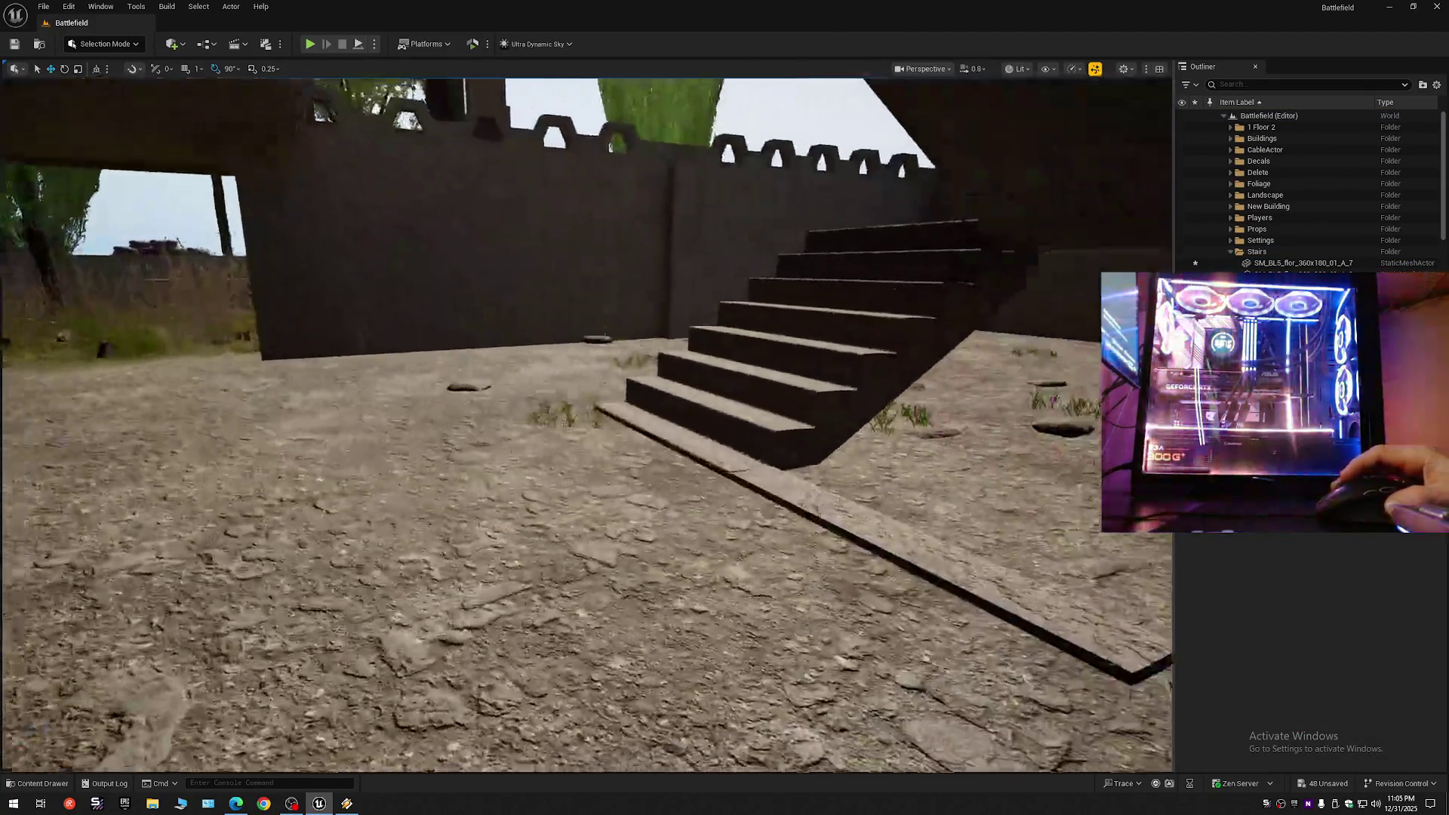
left_click_drag(653, 406, 596, 455)
Step: Select the staircase buried below ground, frame it with F, and delete it
left_click(753, 485)
key("f")
mouse_move(722, 451)
left_mouse_down()
mouse_move(668, 454)
mouse_move(755, 446)
mouse_move(701, 446)
left_mouse_up()
key("Delete")
scroll(679, 453, "down", 1)
scroll(735, 447, "down", 1)
scroll(743, 448, "up", 2)
scroll(710, 449, "up", 1)
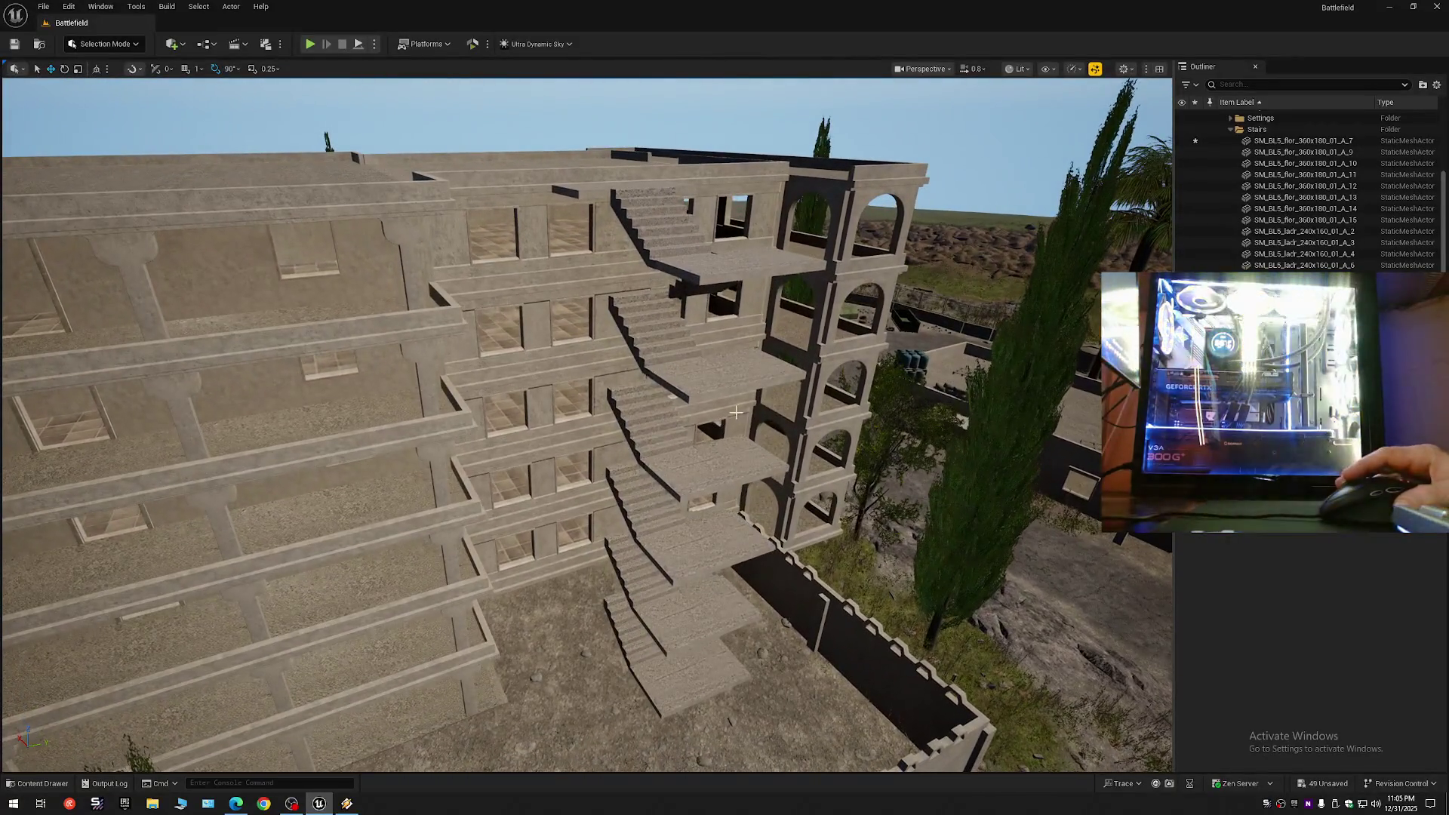
Step: Collapse the Outliner to top-level folders and review the five stair landing slabs
left_click(1436, 85)
left_click(1328, 141)
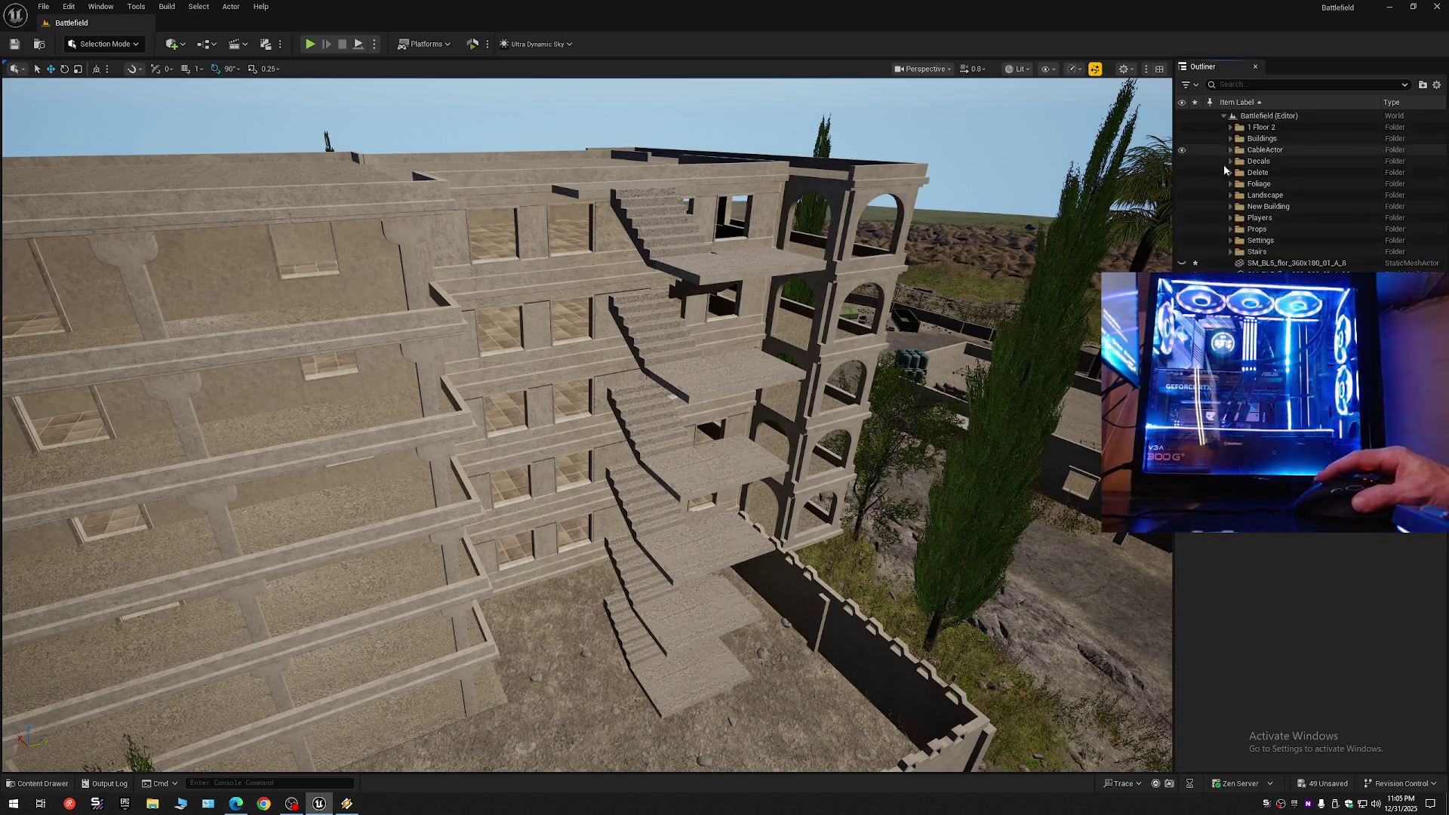
left_click(1282, 308, "shift")
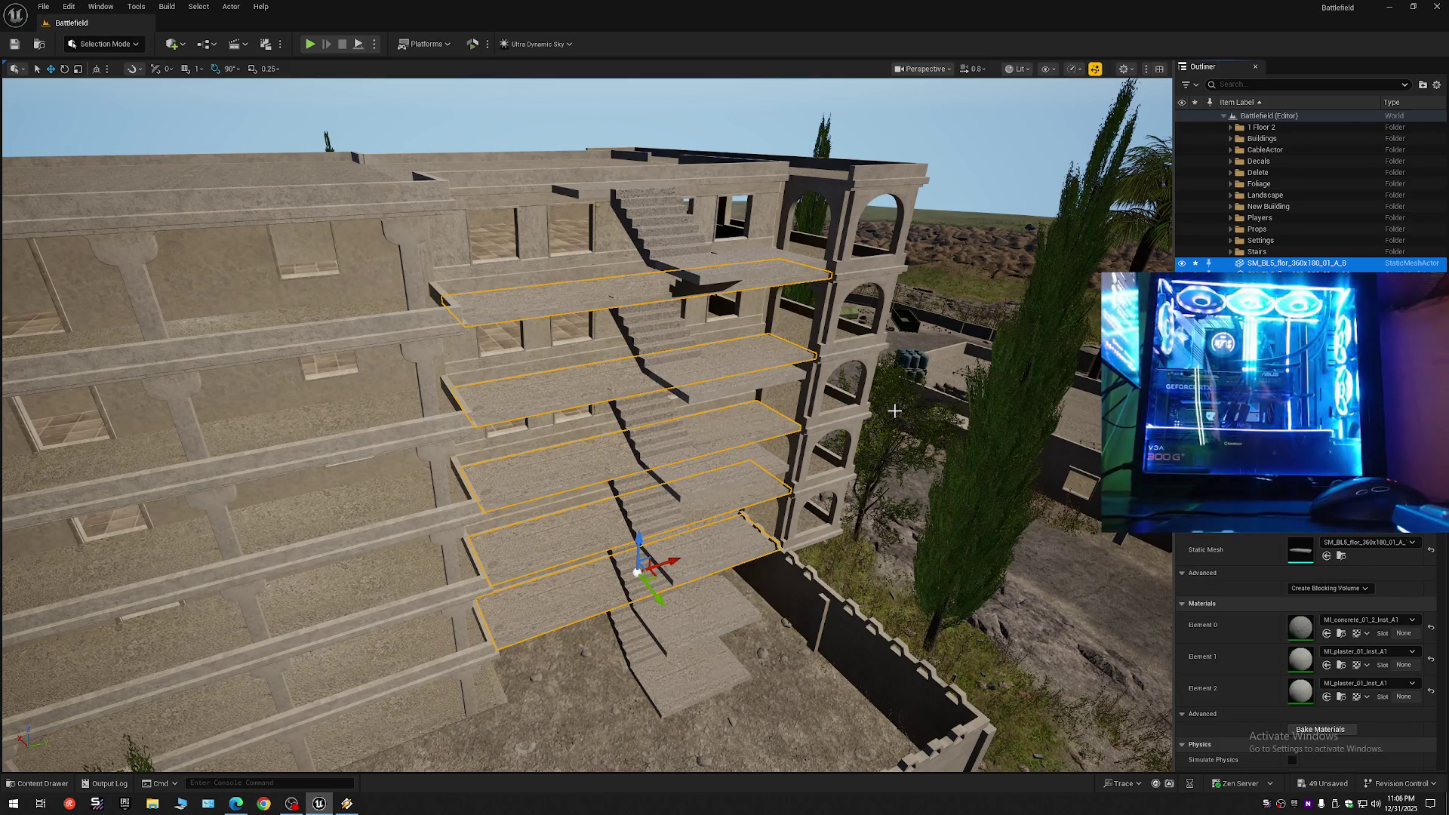
left_click_drag(702, 491, 711, 436)
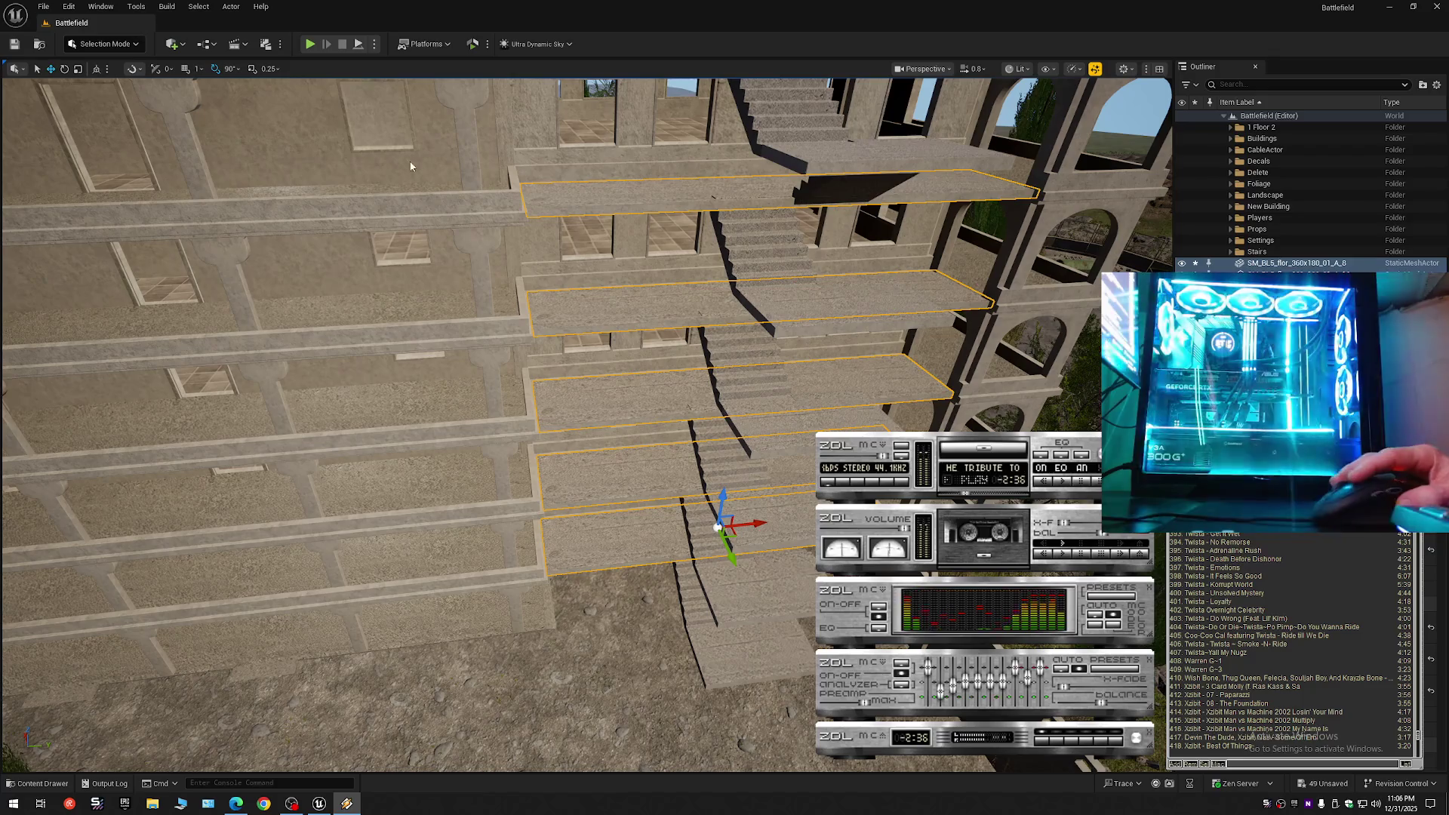
left_click(318, 803)
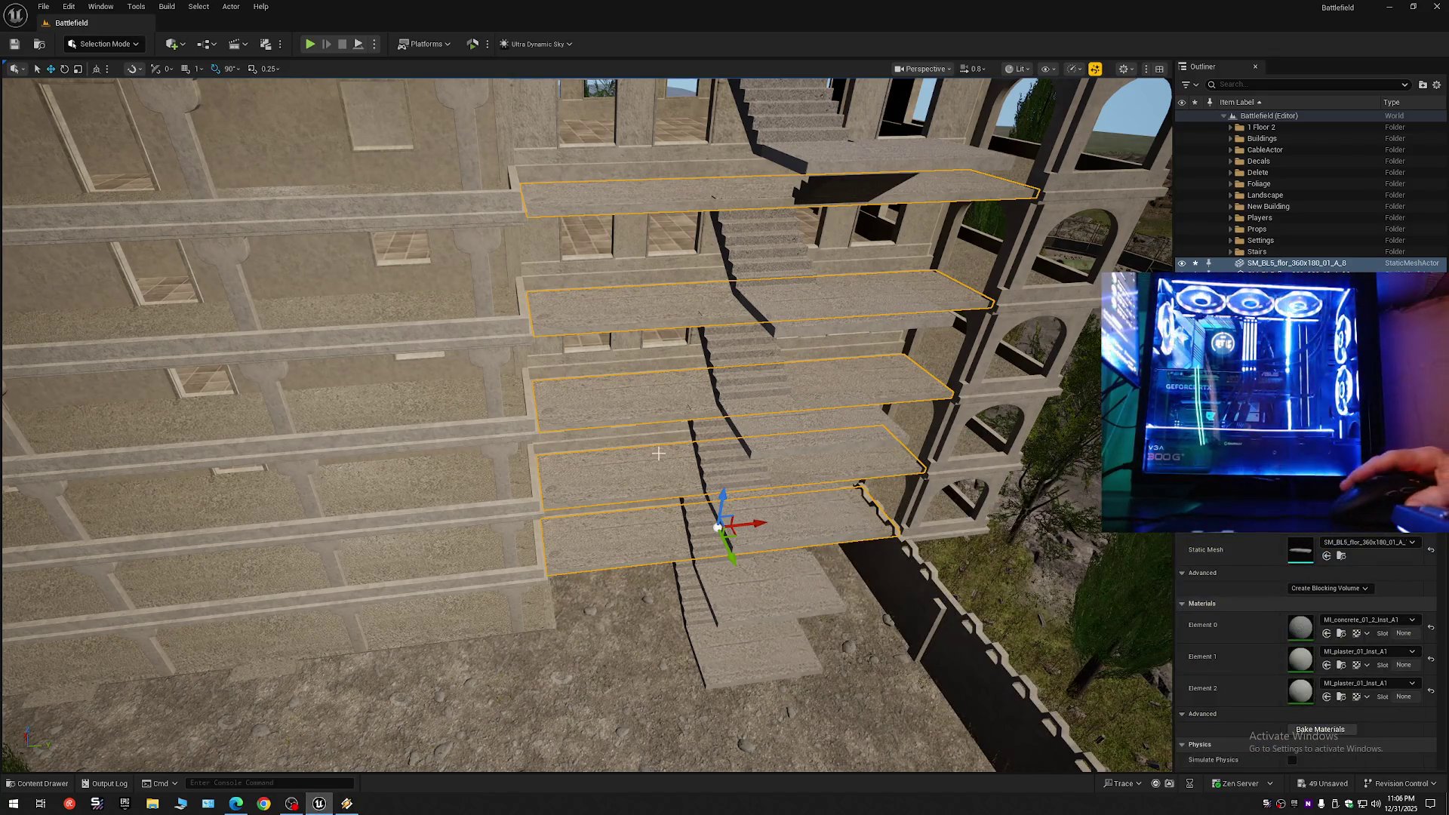
left_click(1436, 84)
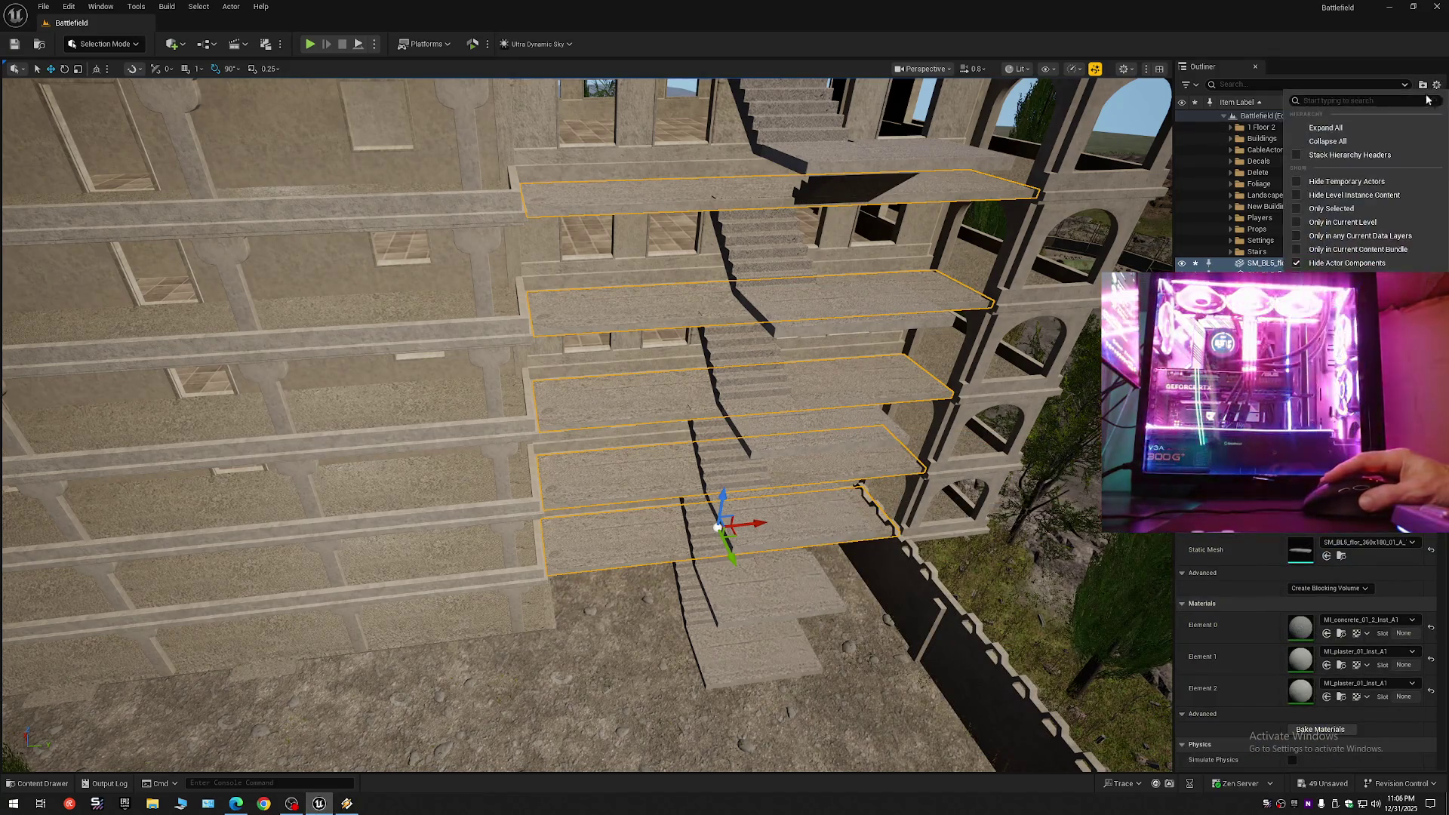
left_click(1327, 142)
left_click(1224, 116)
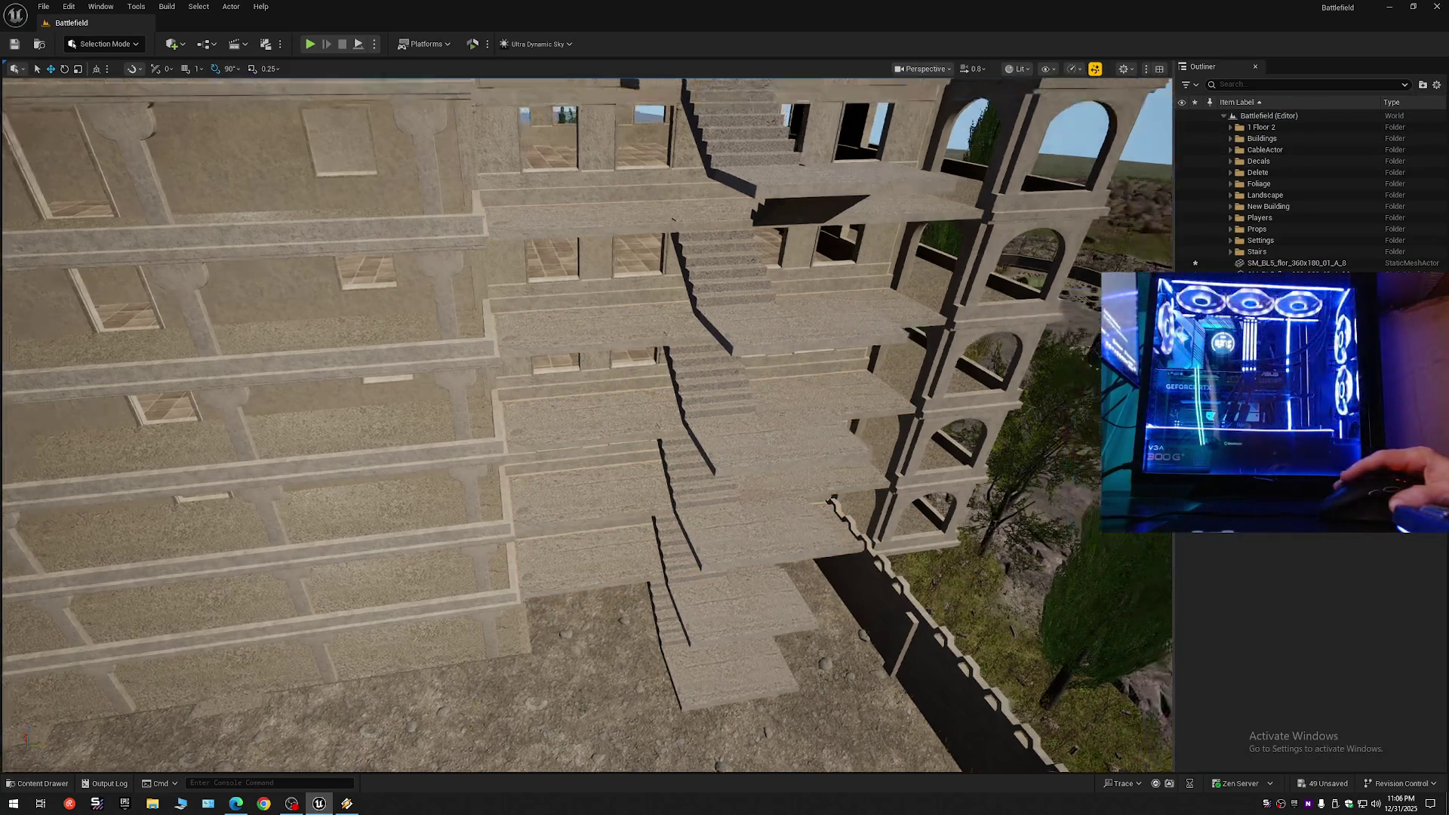
scroll(587, 425, "down", 1)
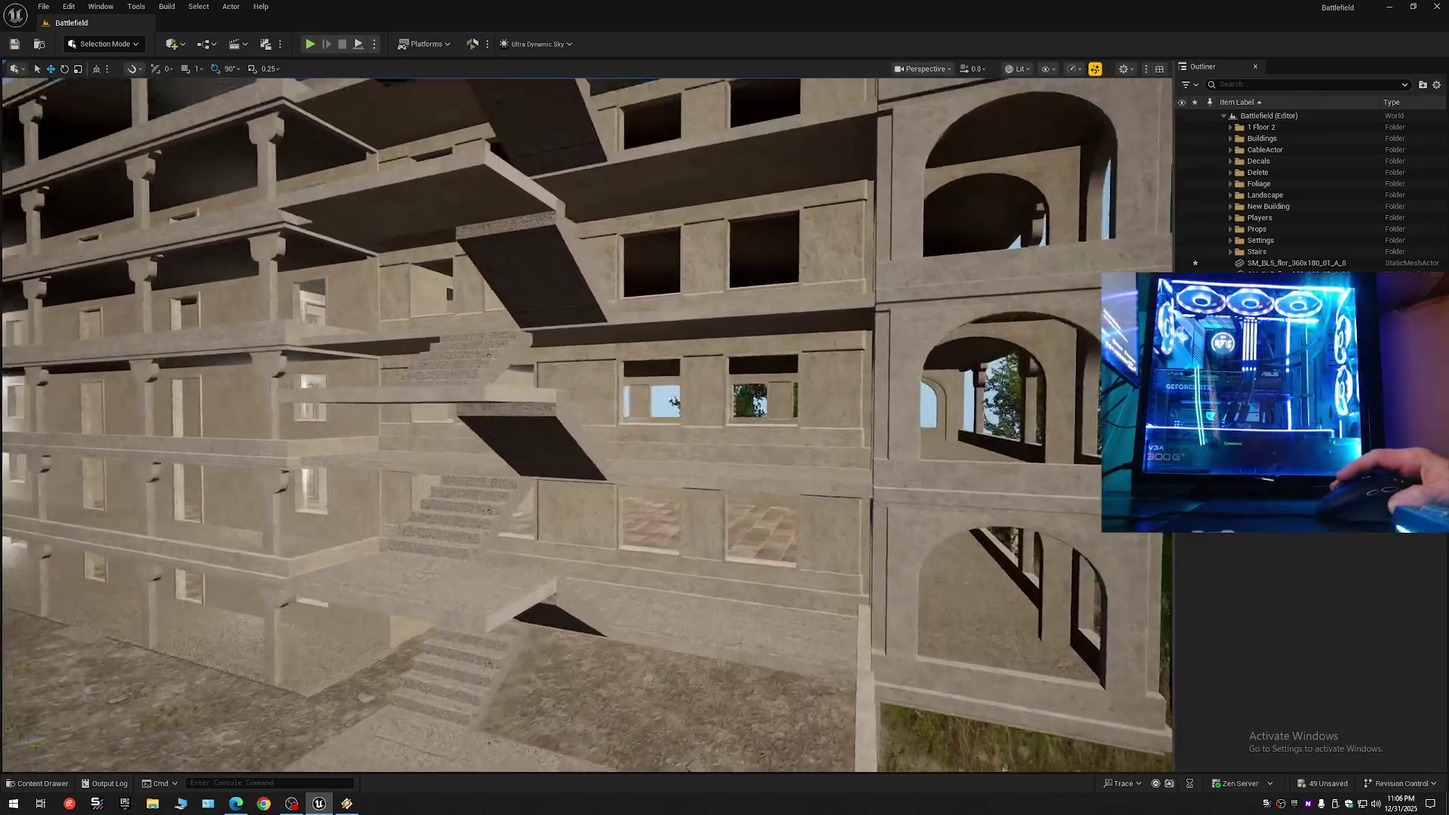
scroll(587, 424, "down", 1)
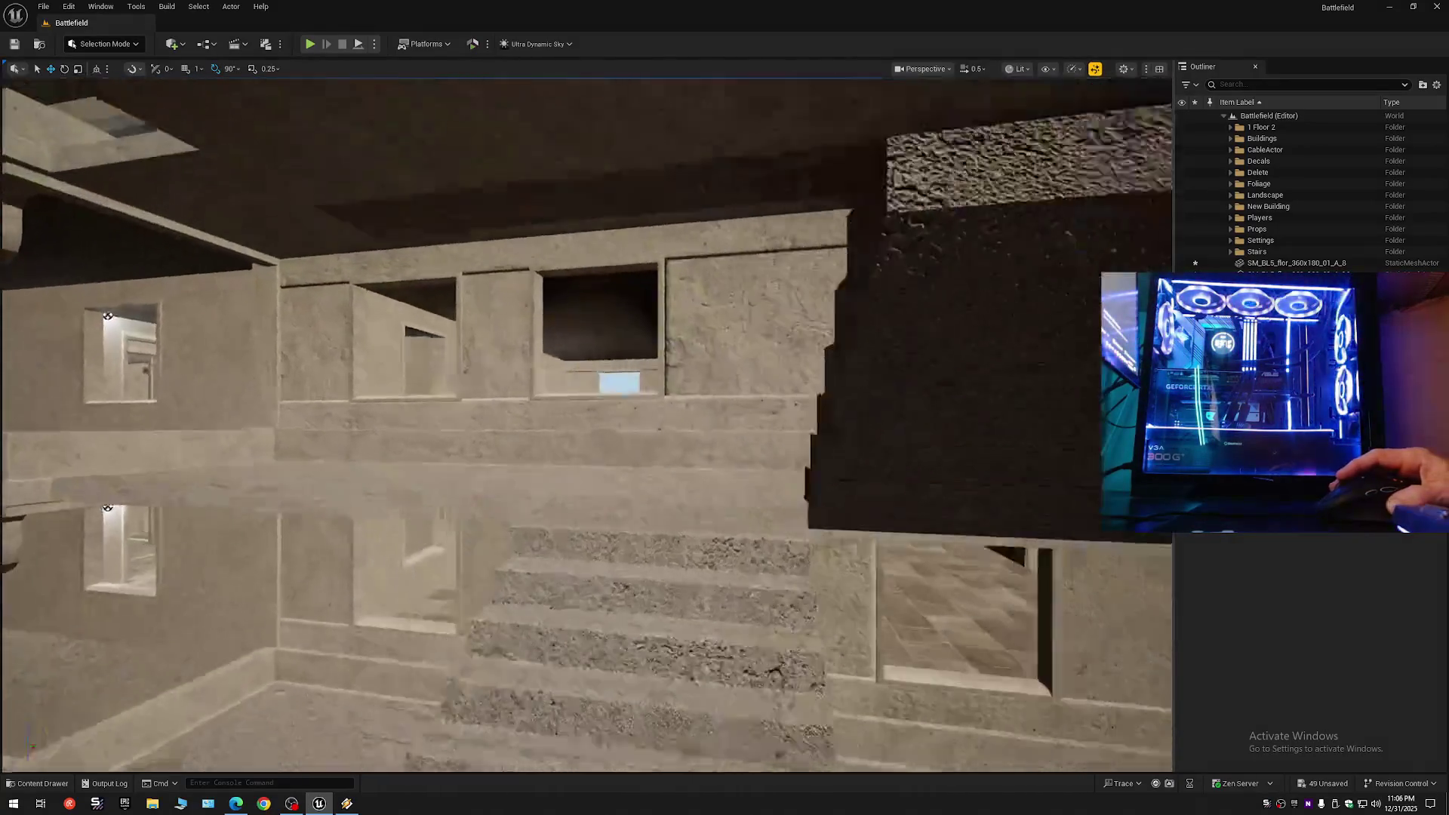
scroll(587, 425, "down", 1)
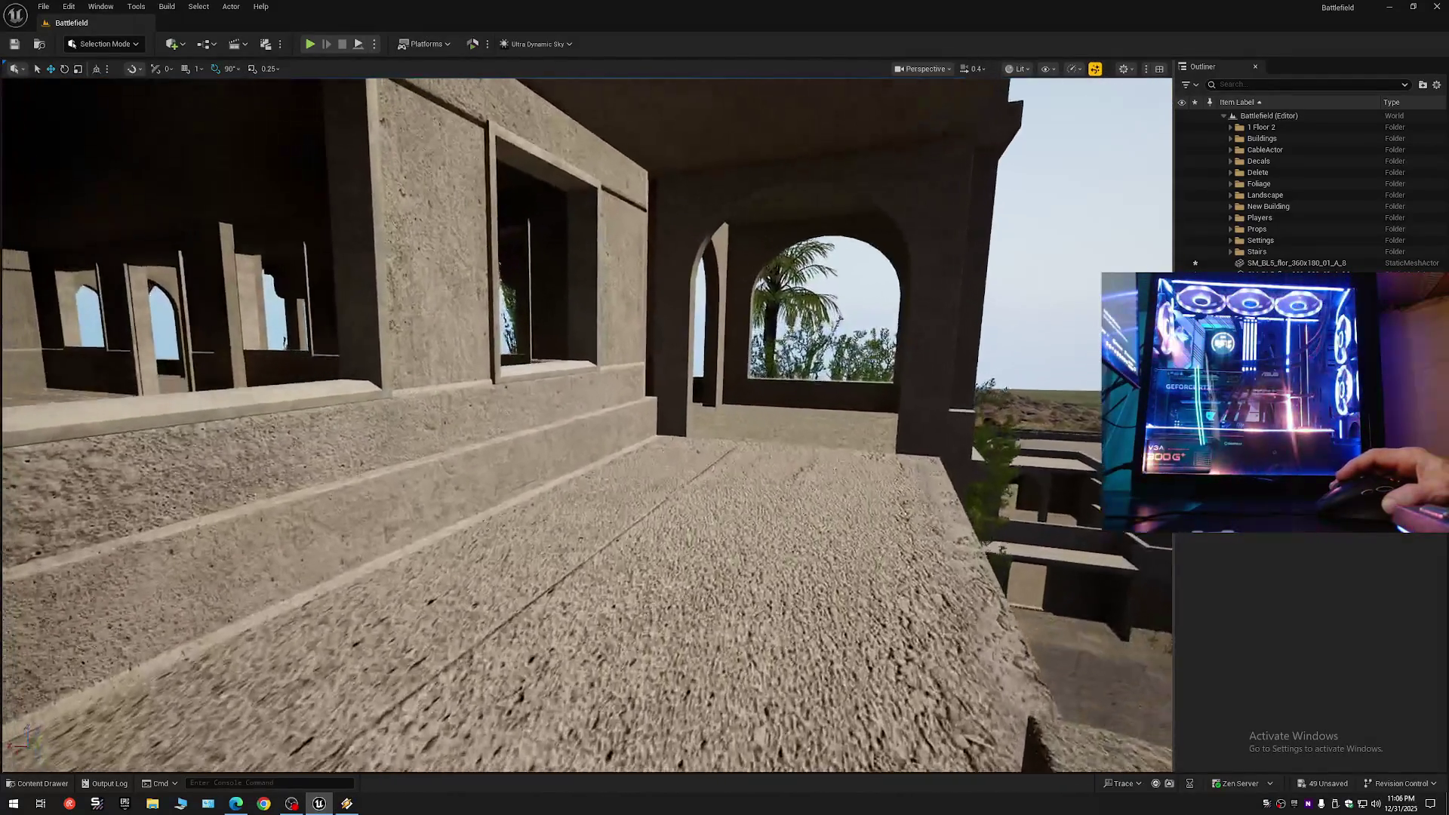
scroll(587, 424, "up", 2)
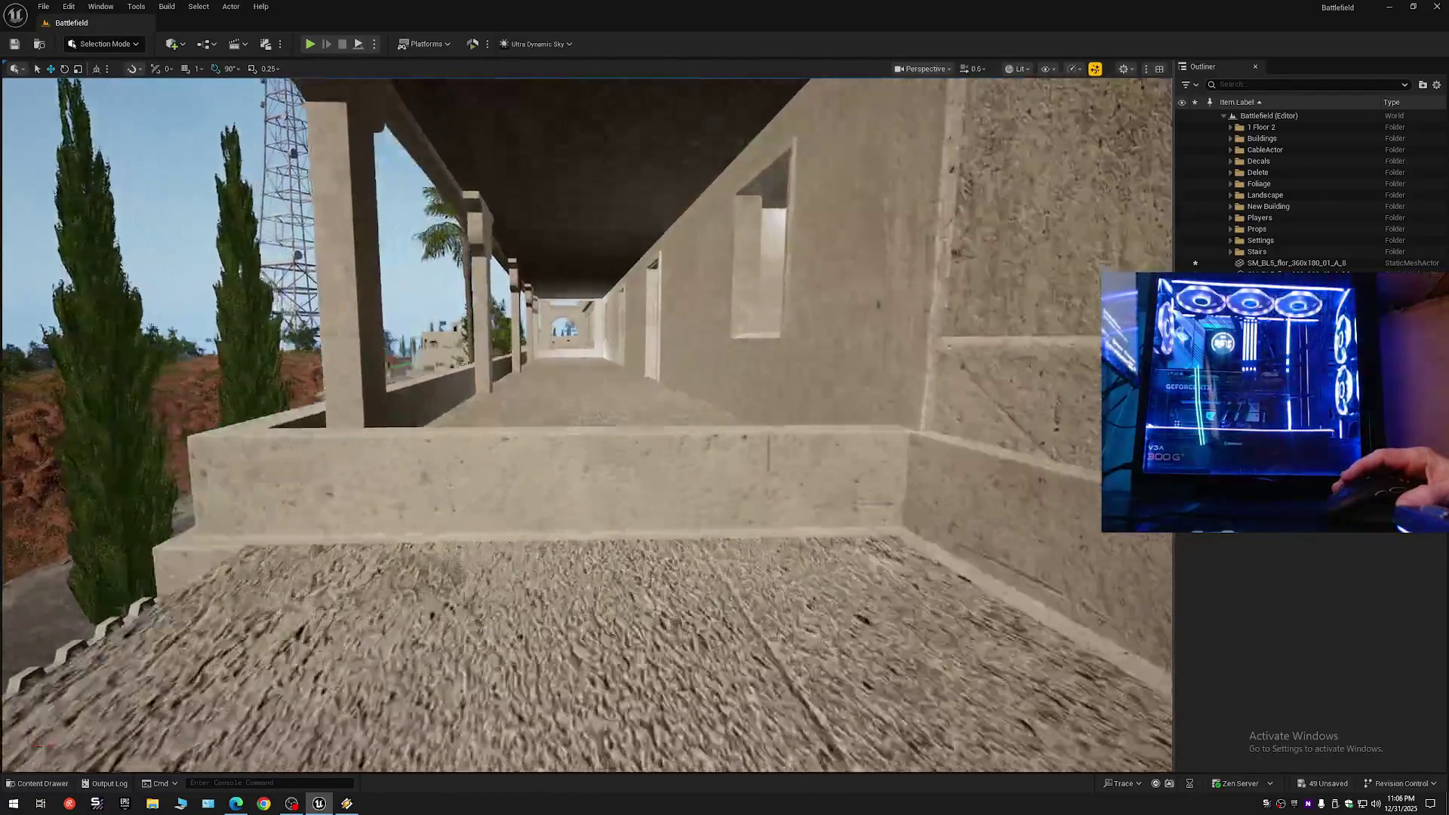
key("w")
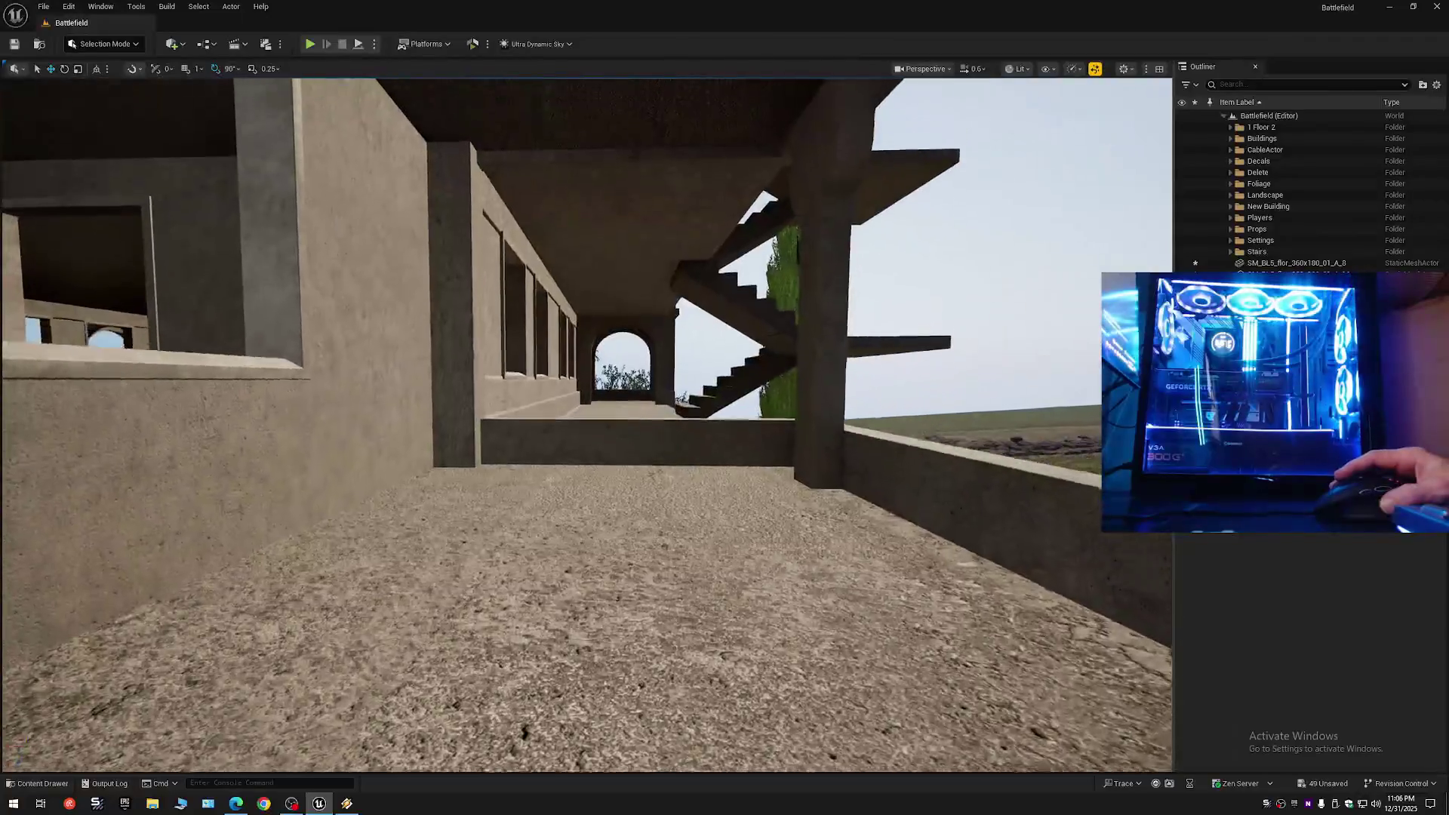
key("w")
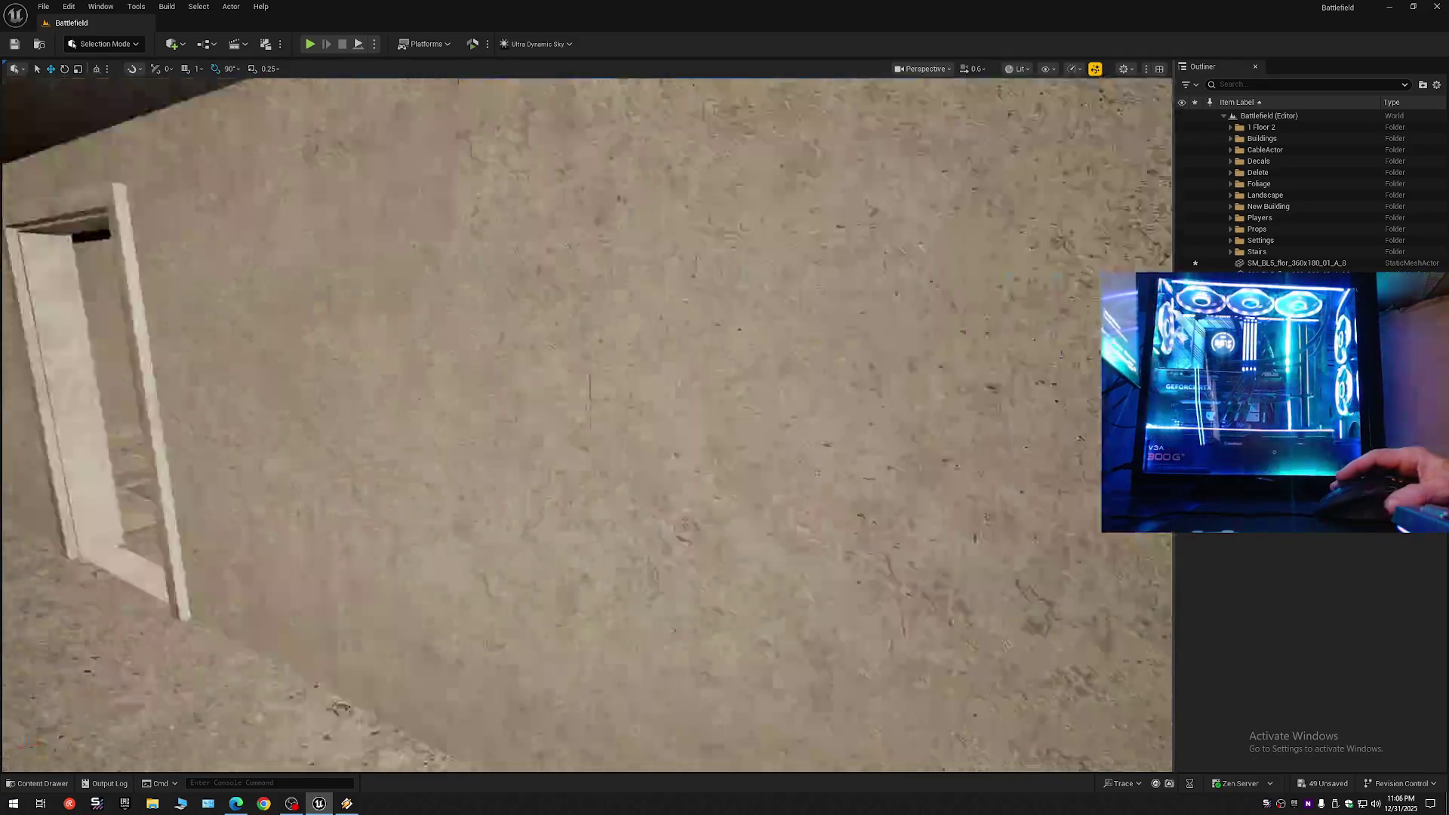
key("s")
scroll(586, 423, "up", 1)
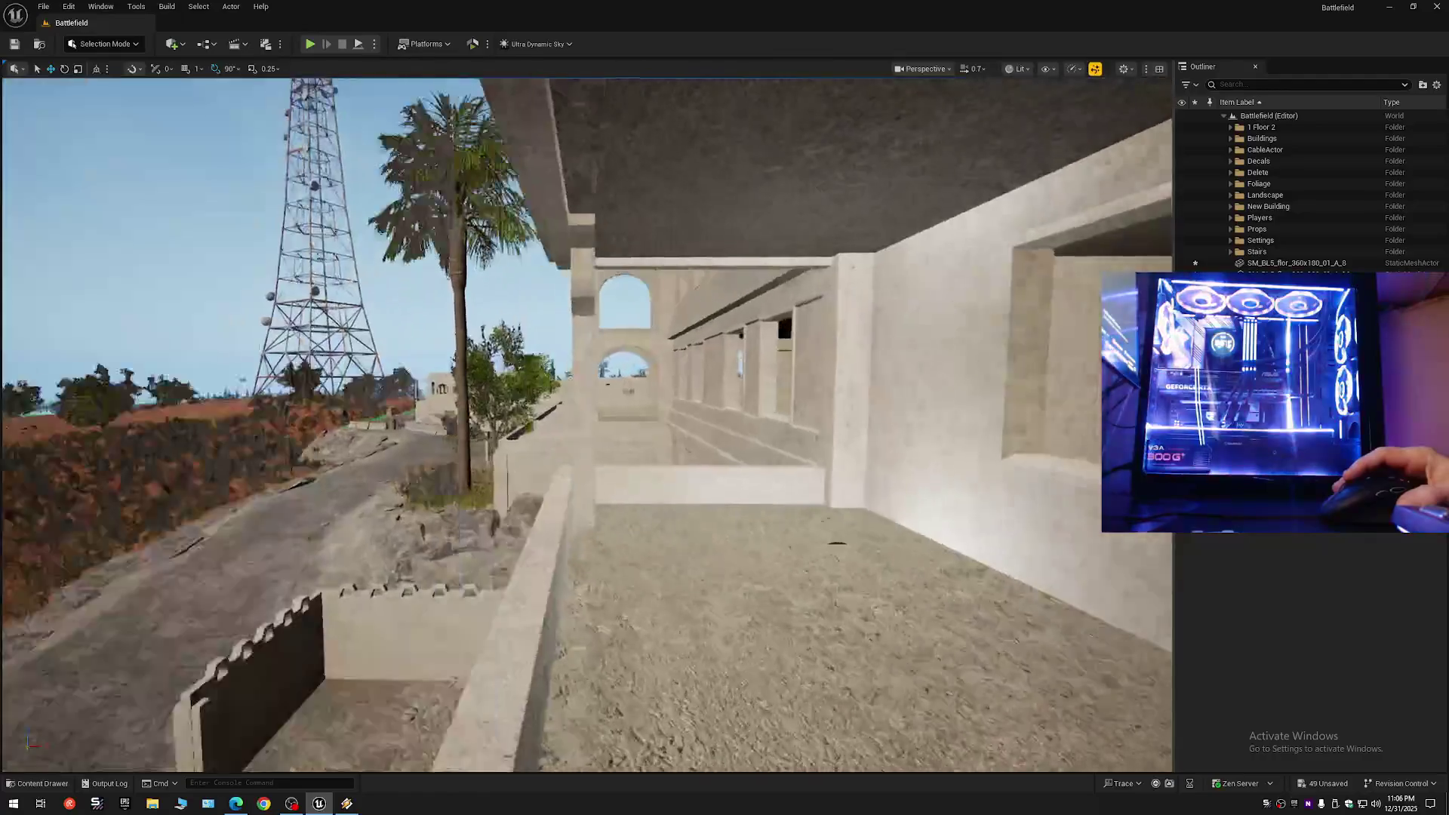
key("s")
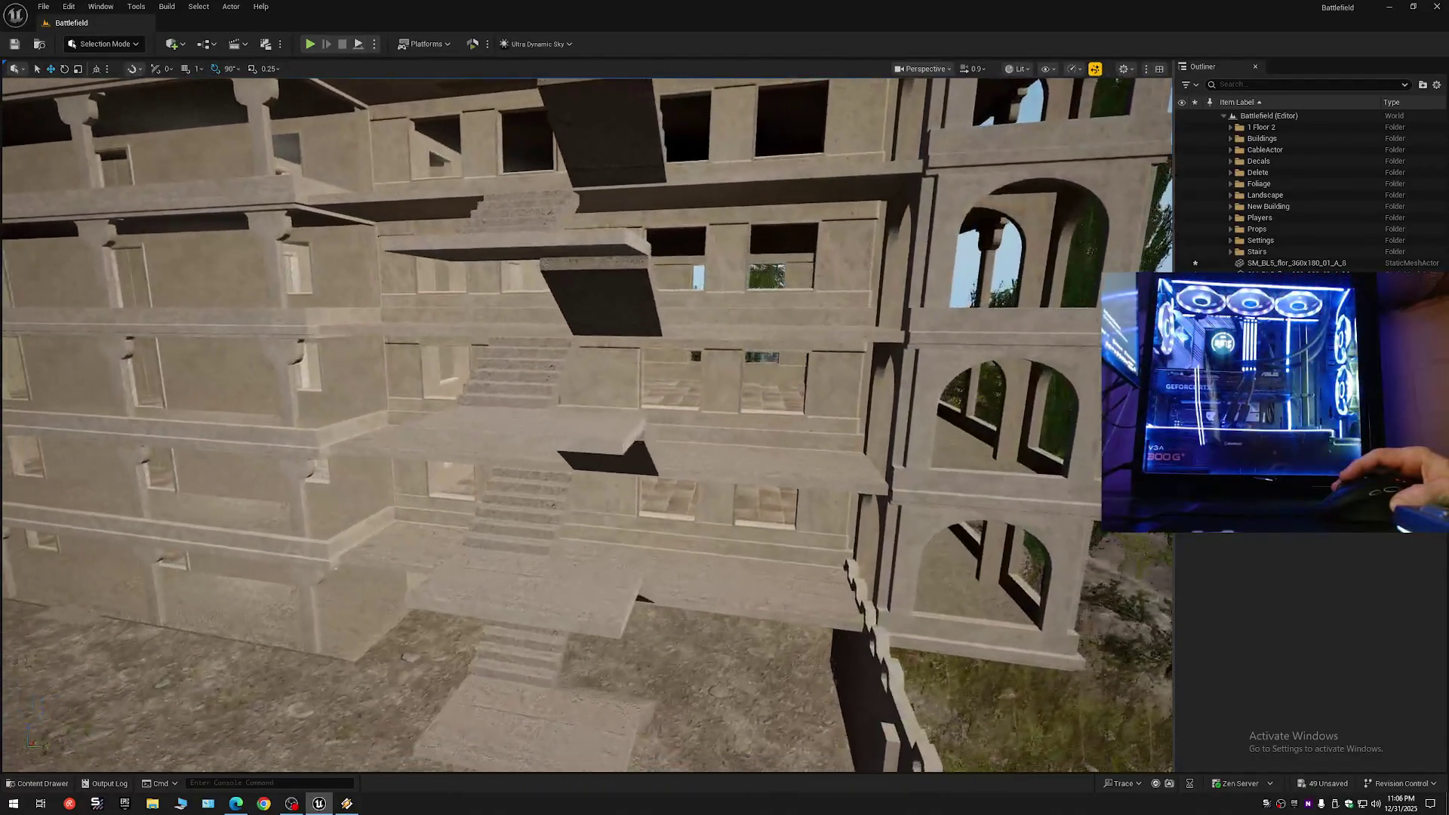
key("w")
scroll(586, 422, "down", 2)
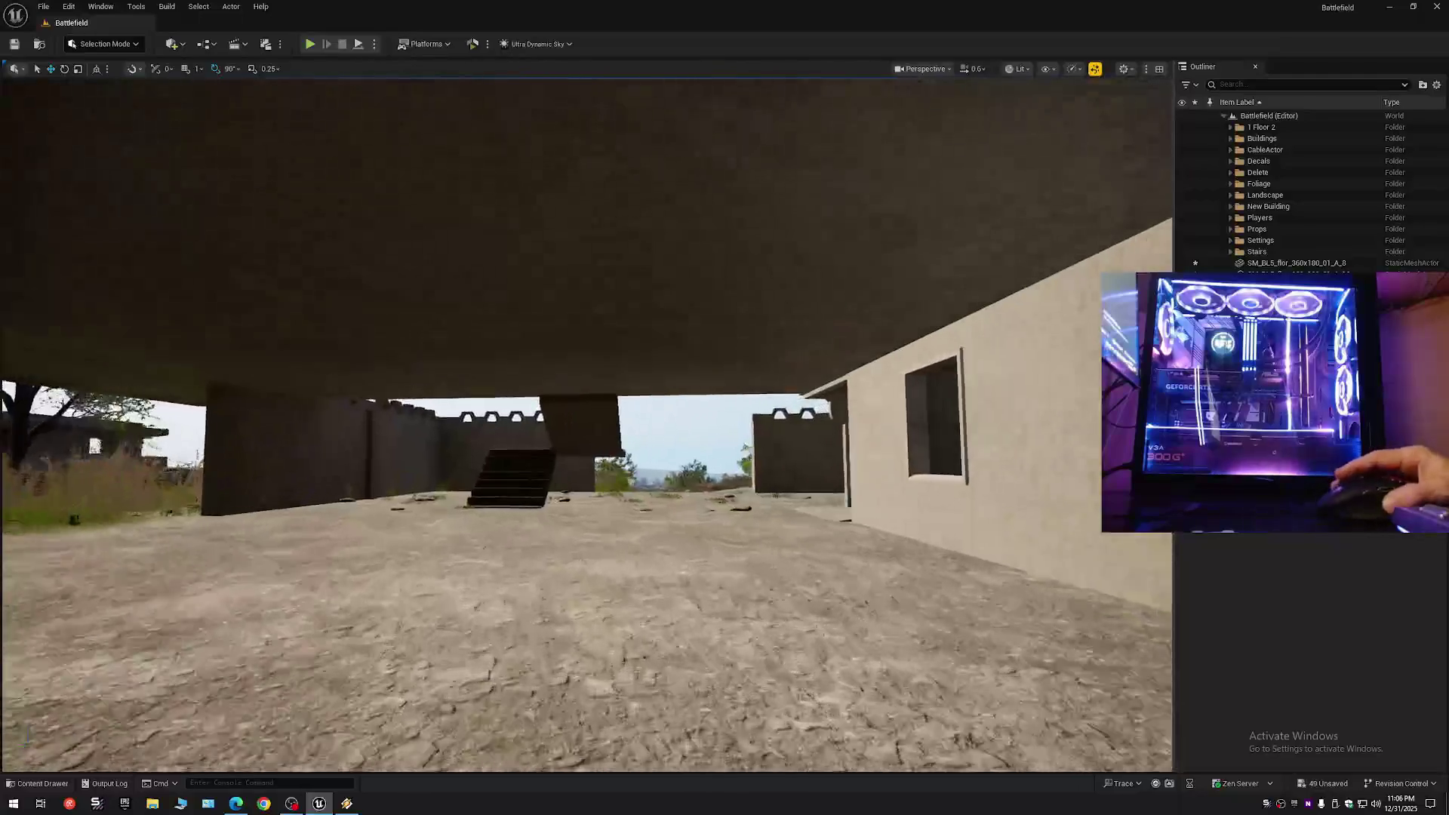
key("s")
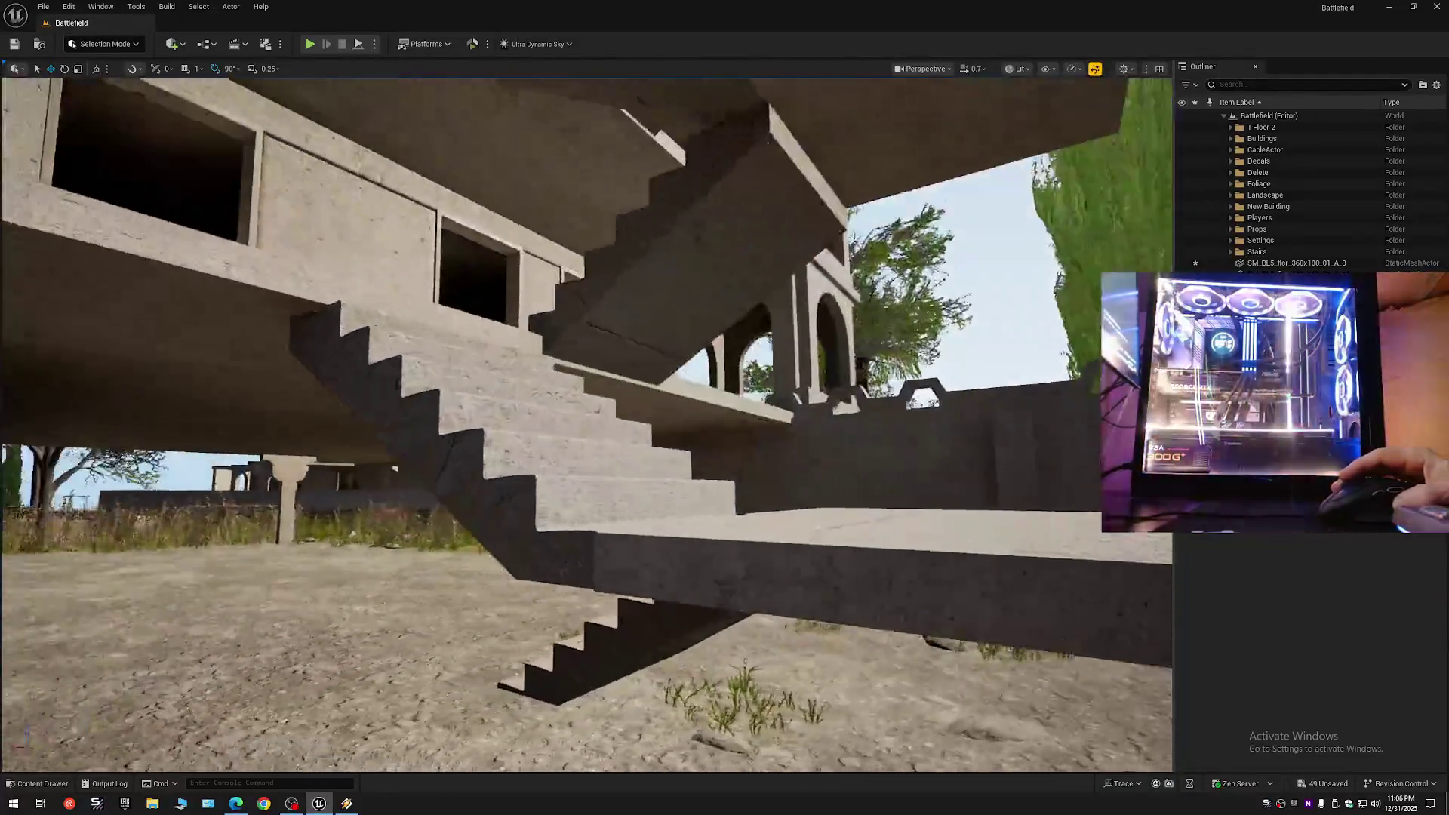
key("w")
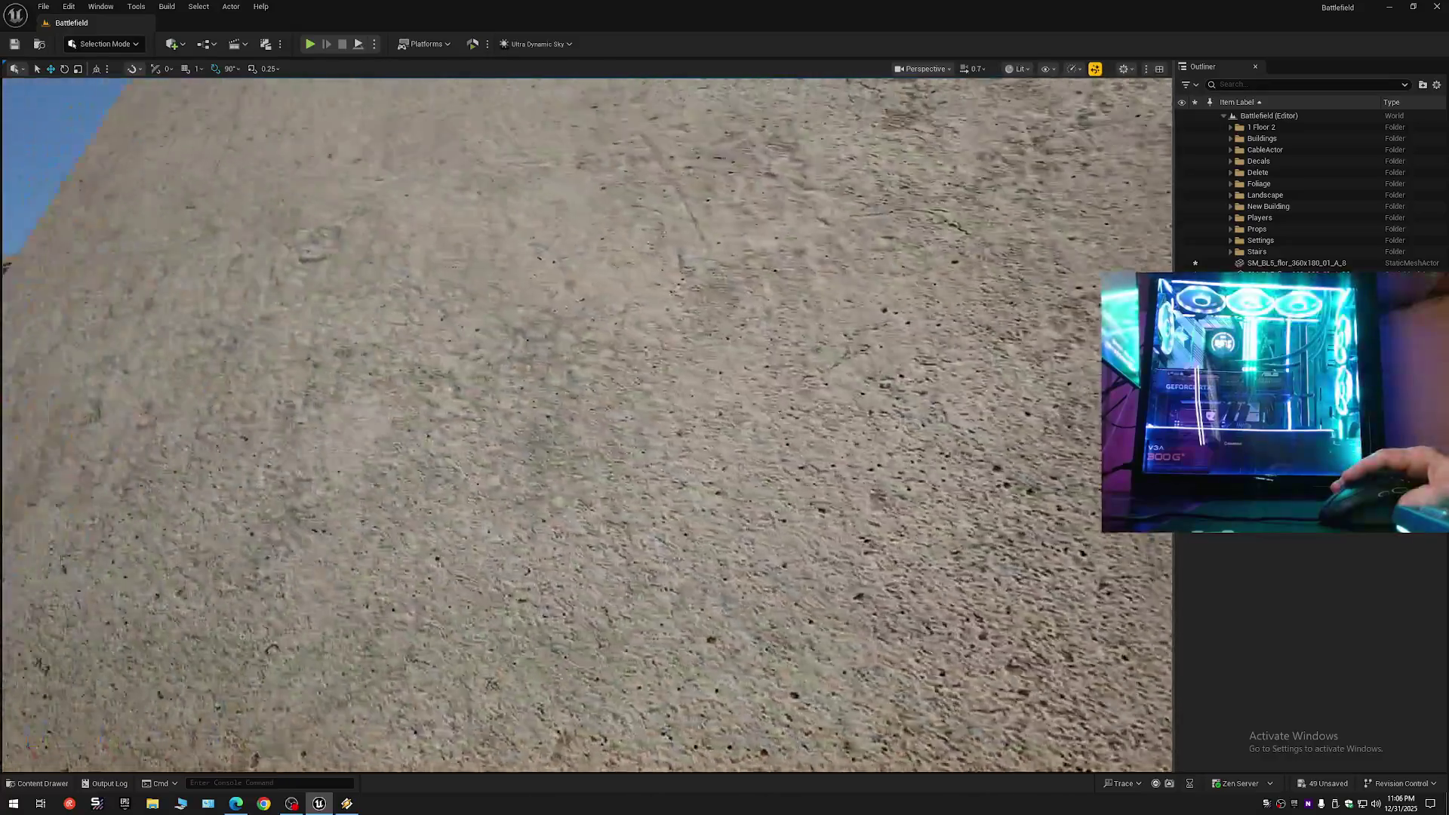
scroll(587, 422, "up", 2)
key("a")
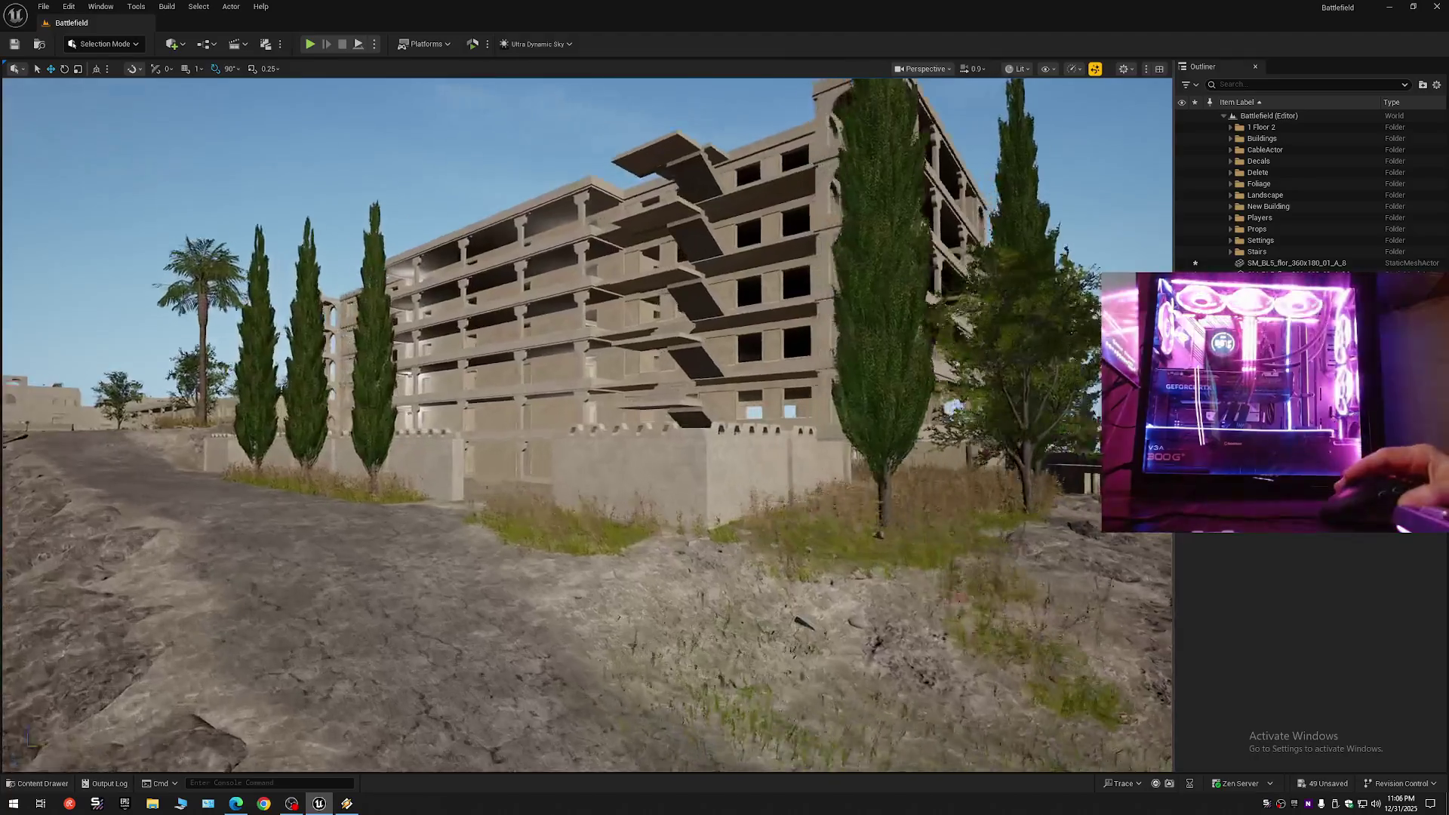
key("w")
key("w")
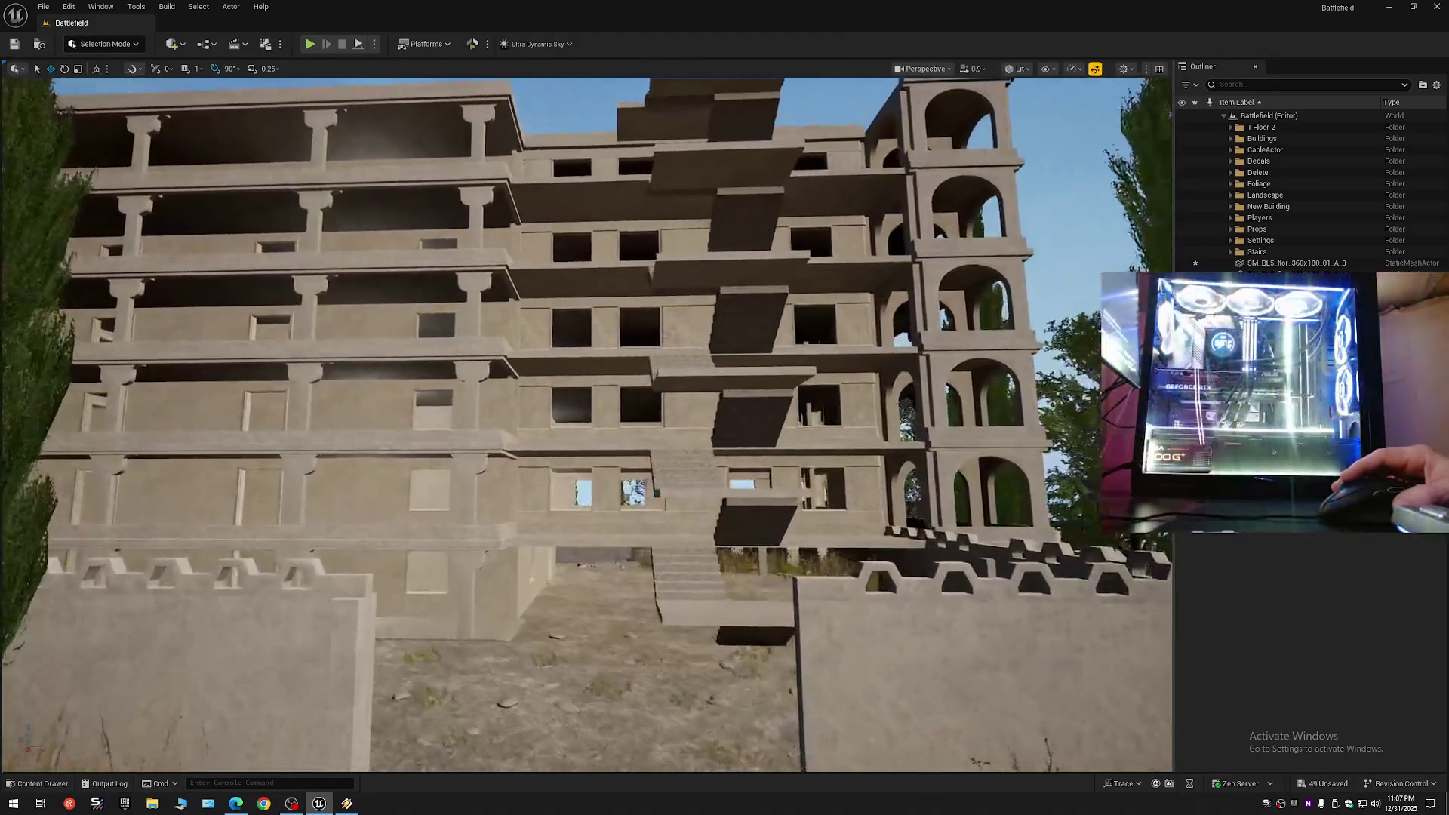
key("d")
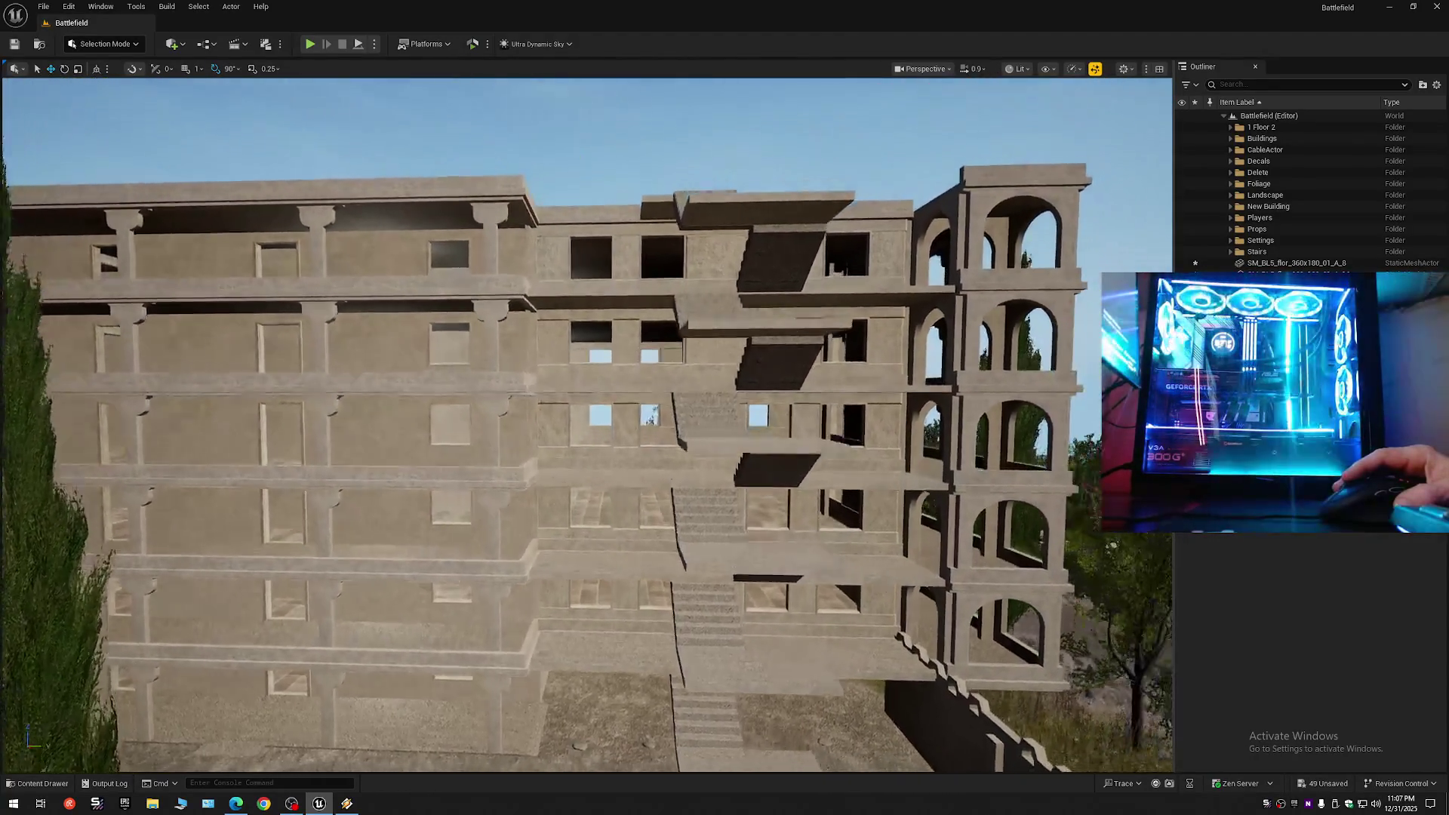
key("d")
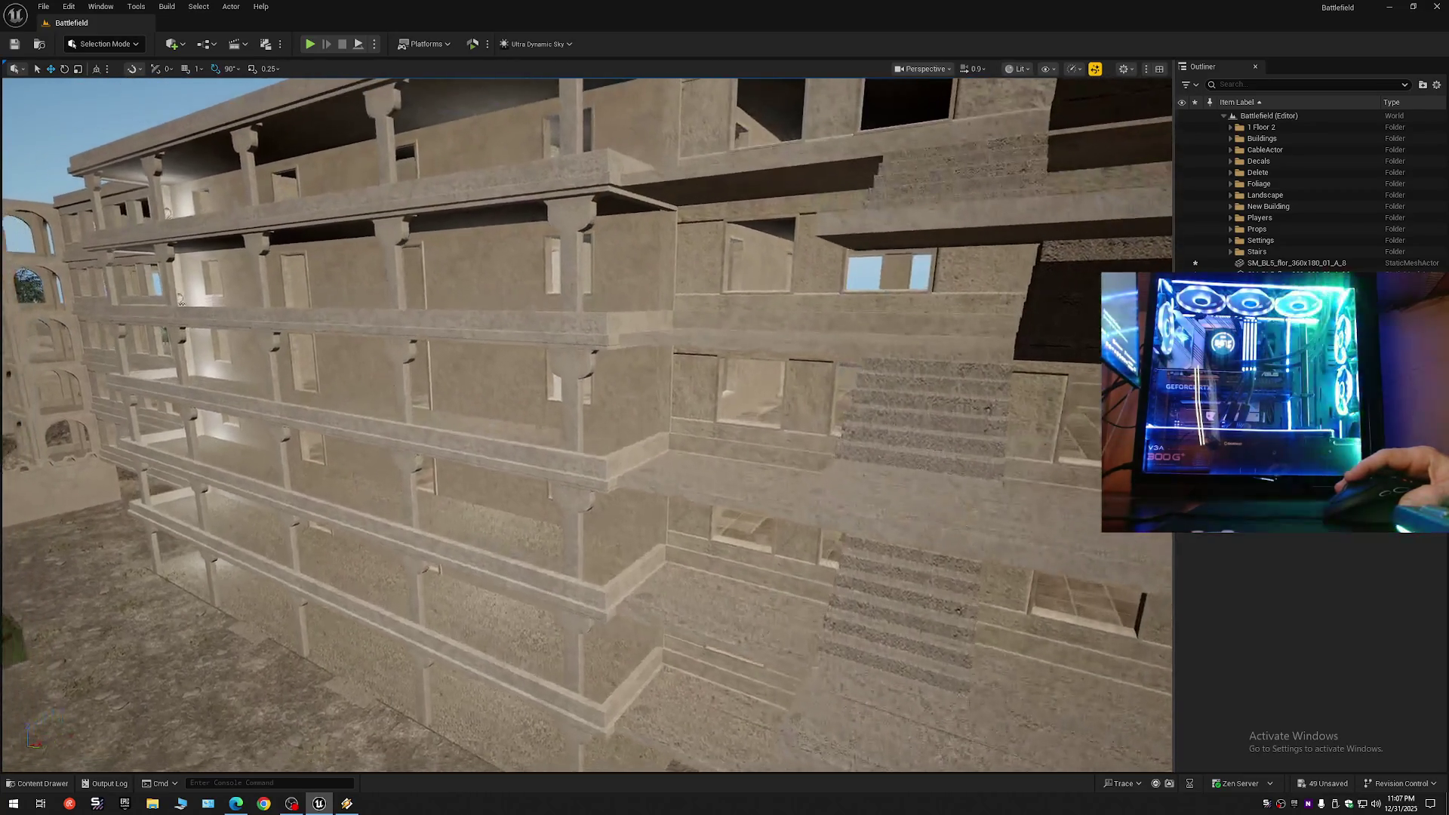
key("w")
scroll(587, 423, "down", 1)
key("a")
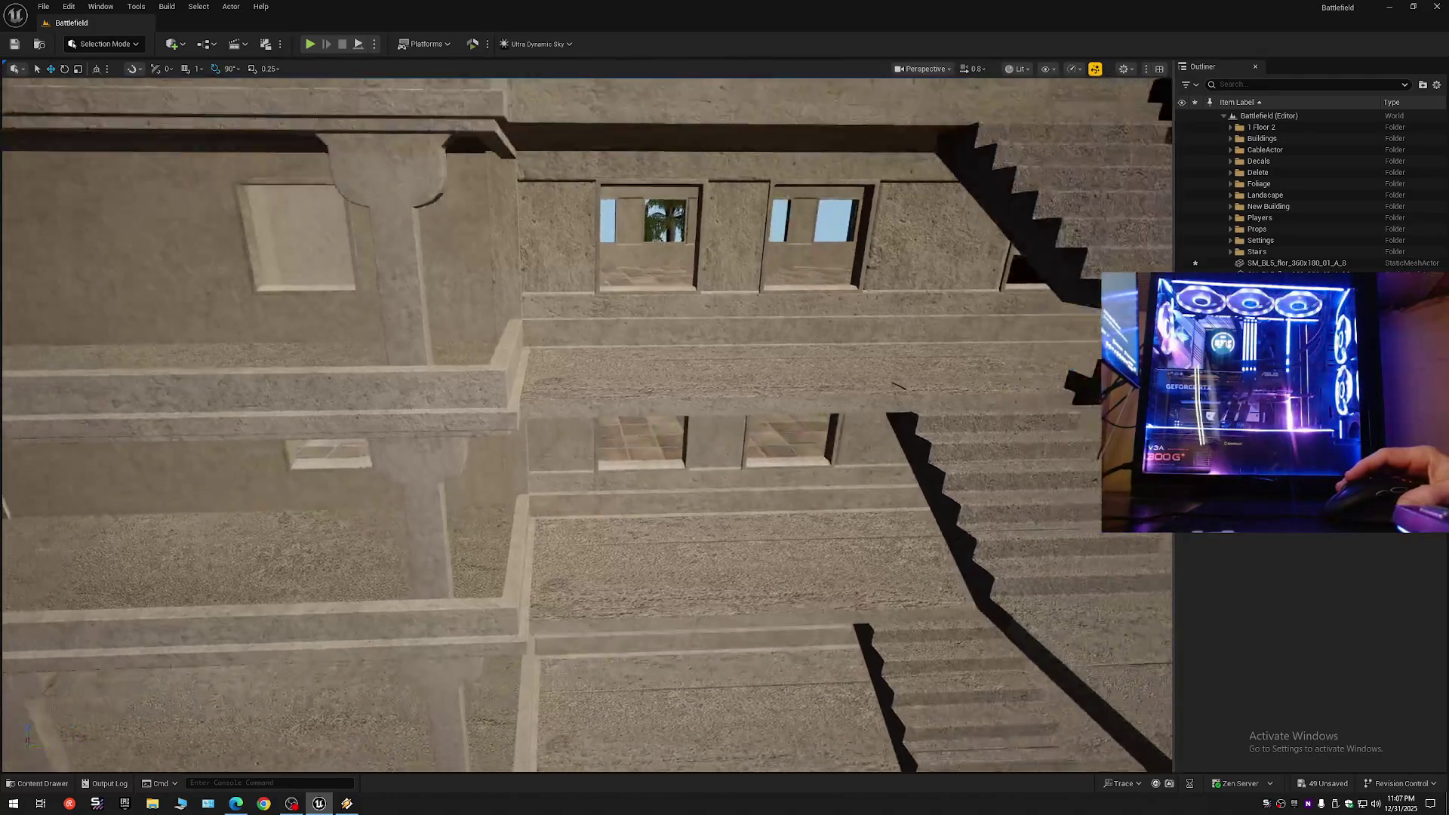
scroll(587, 423, "down", 1)
key("w")
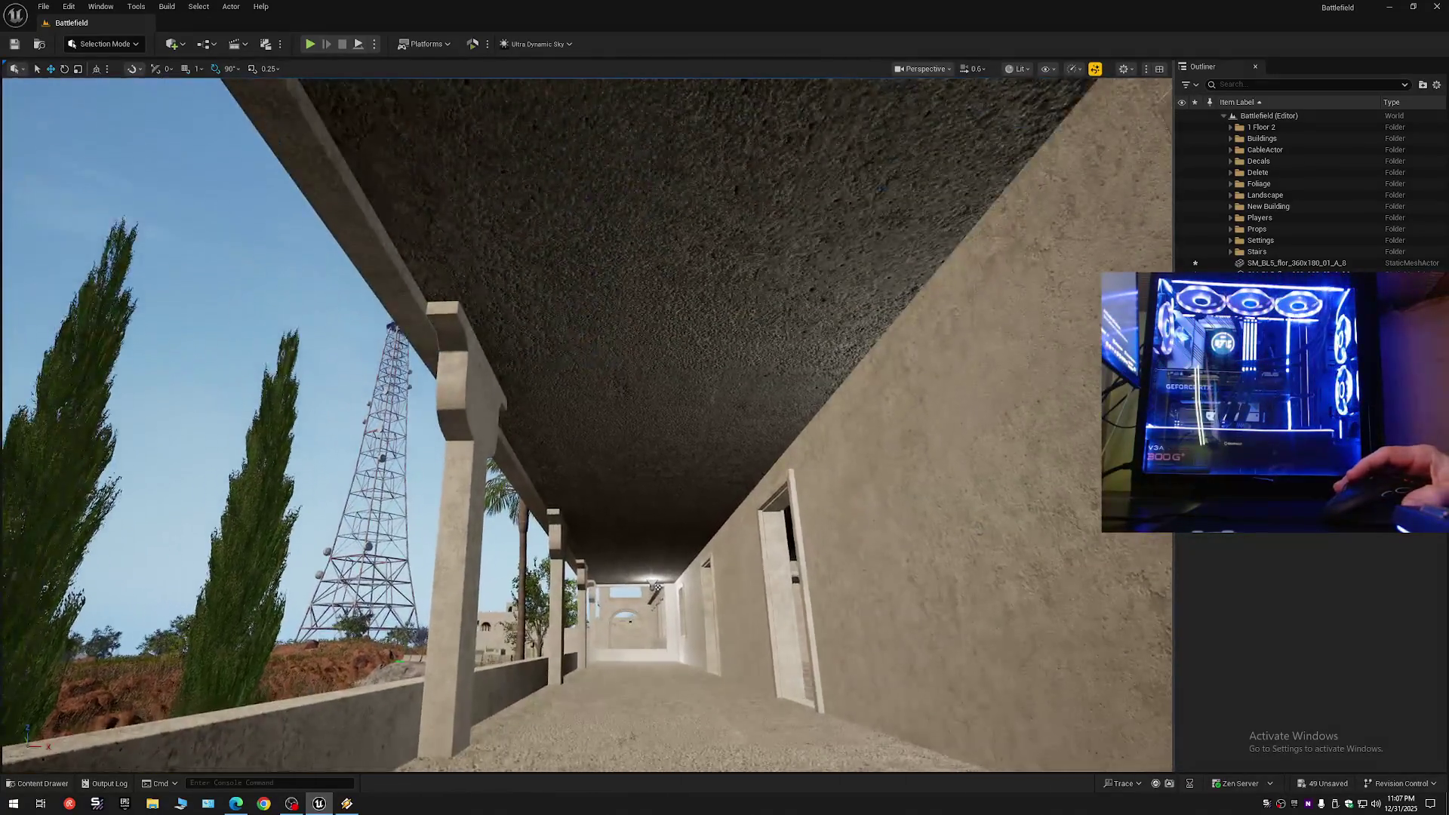
key("a")
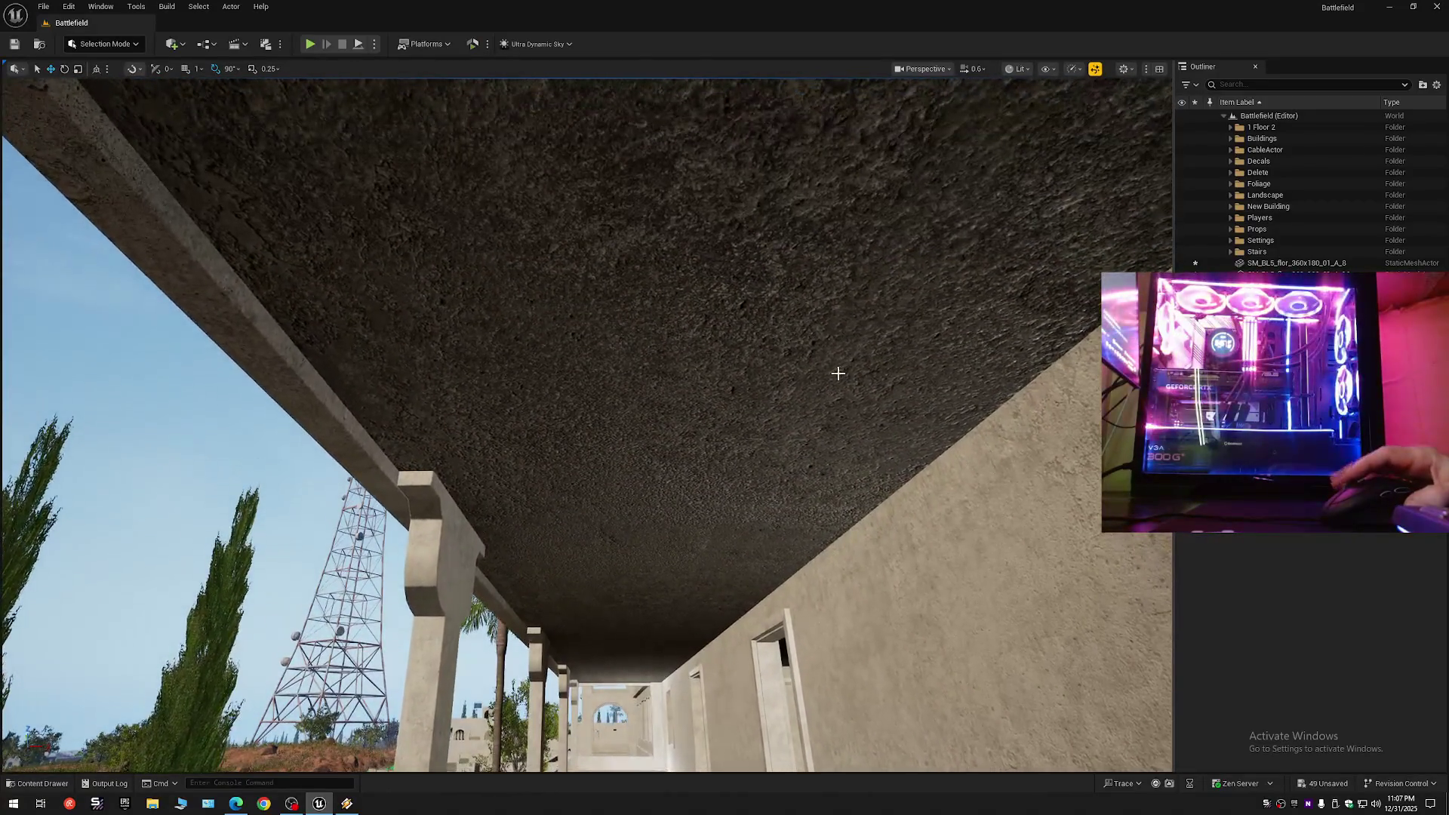
left_click(732, 396)
key("f")
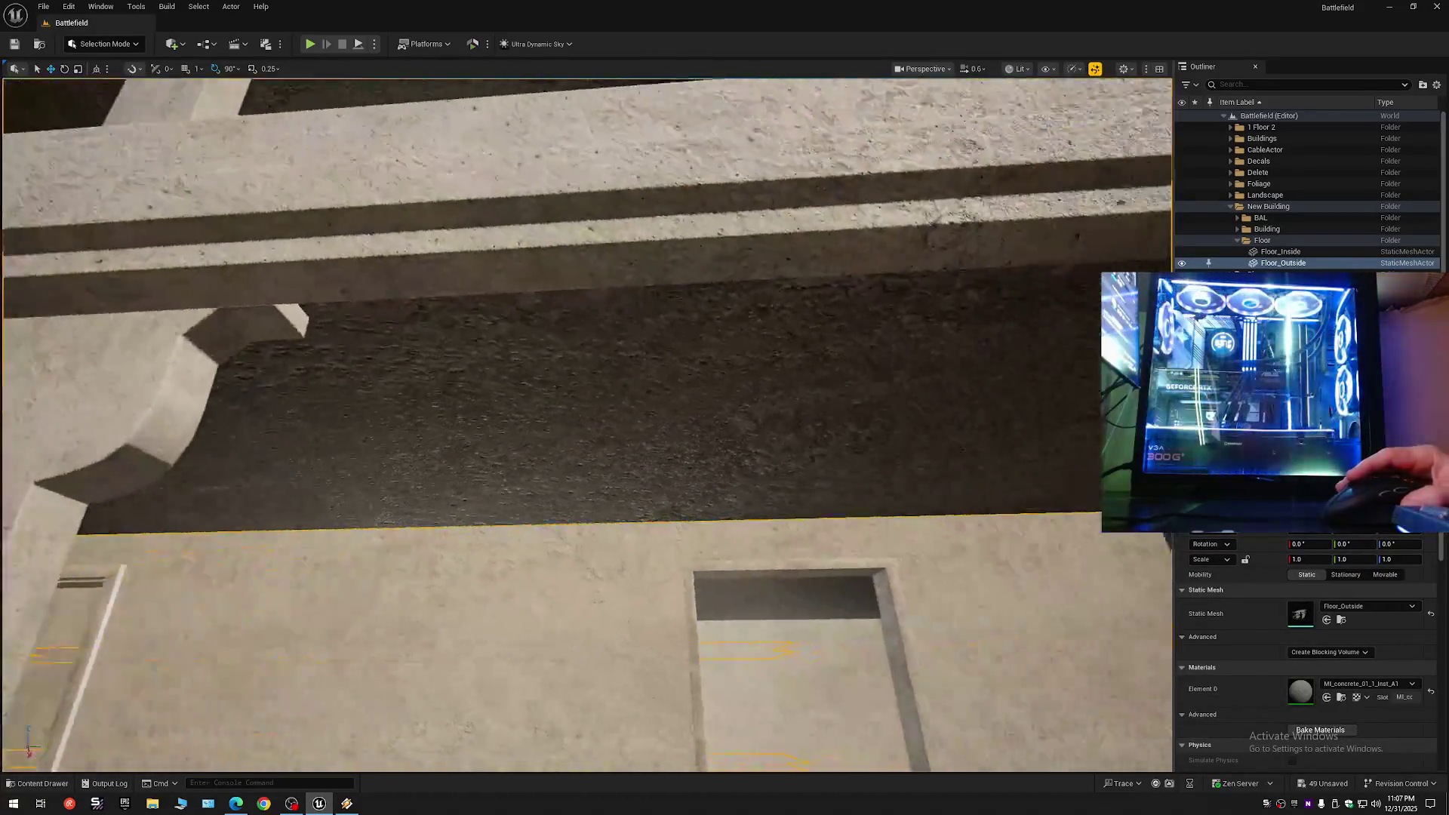
key("d")
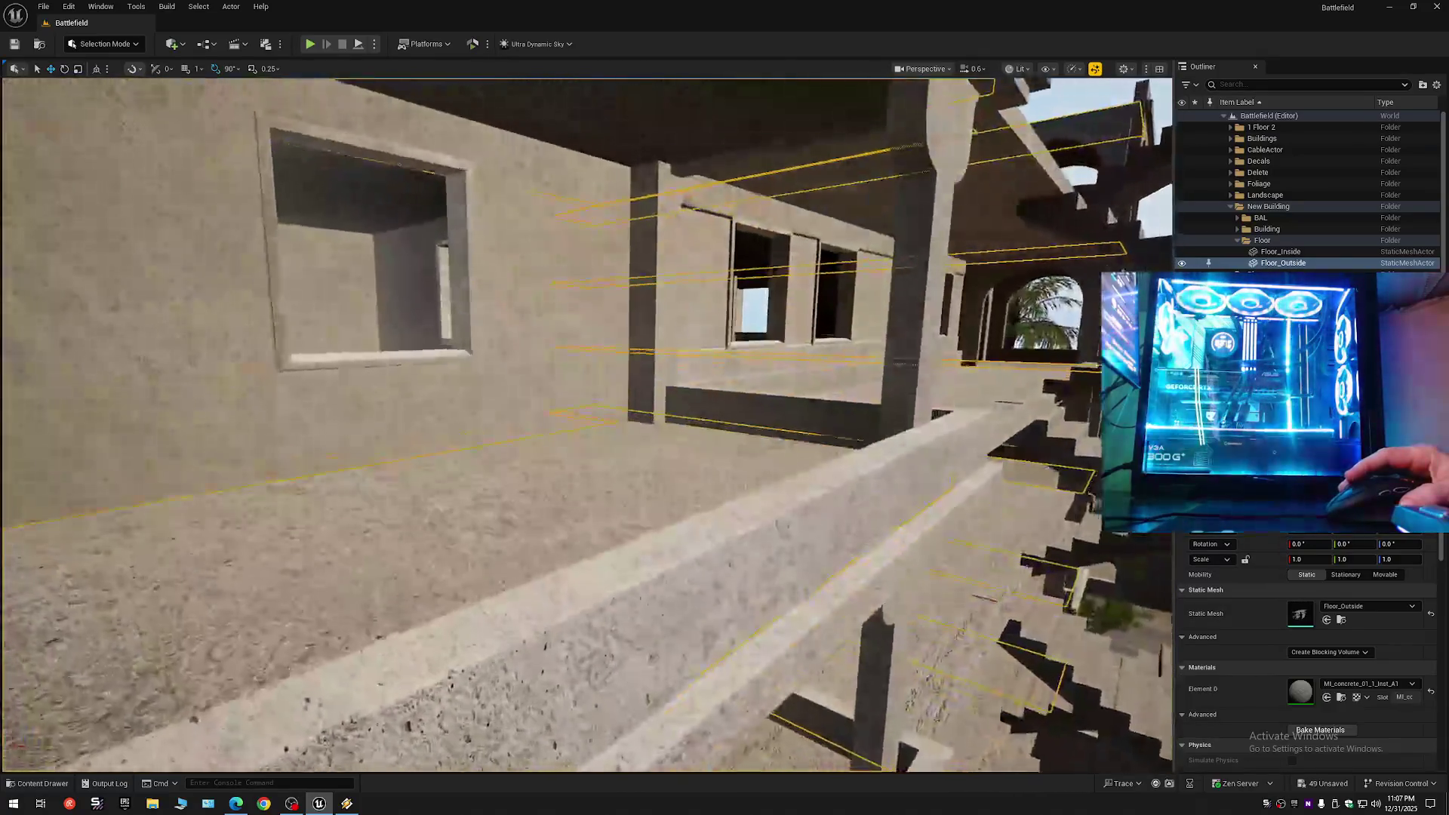
key("s")
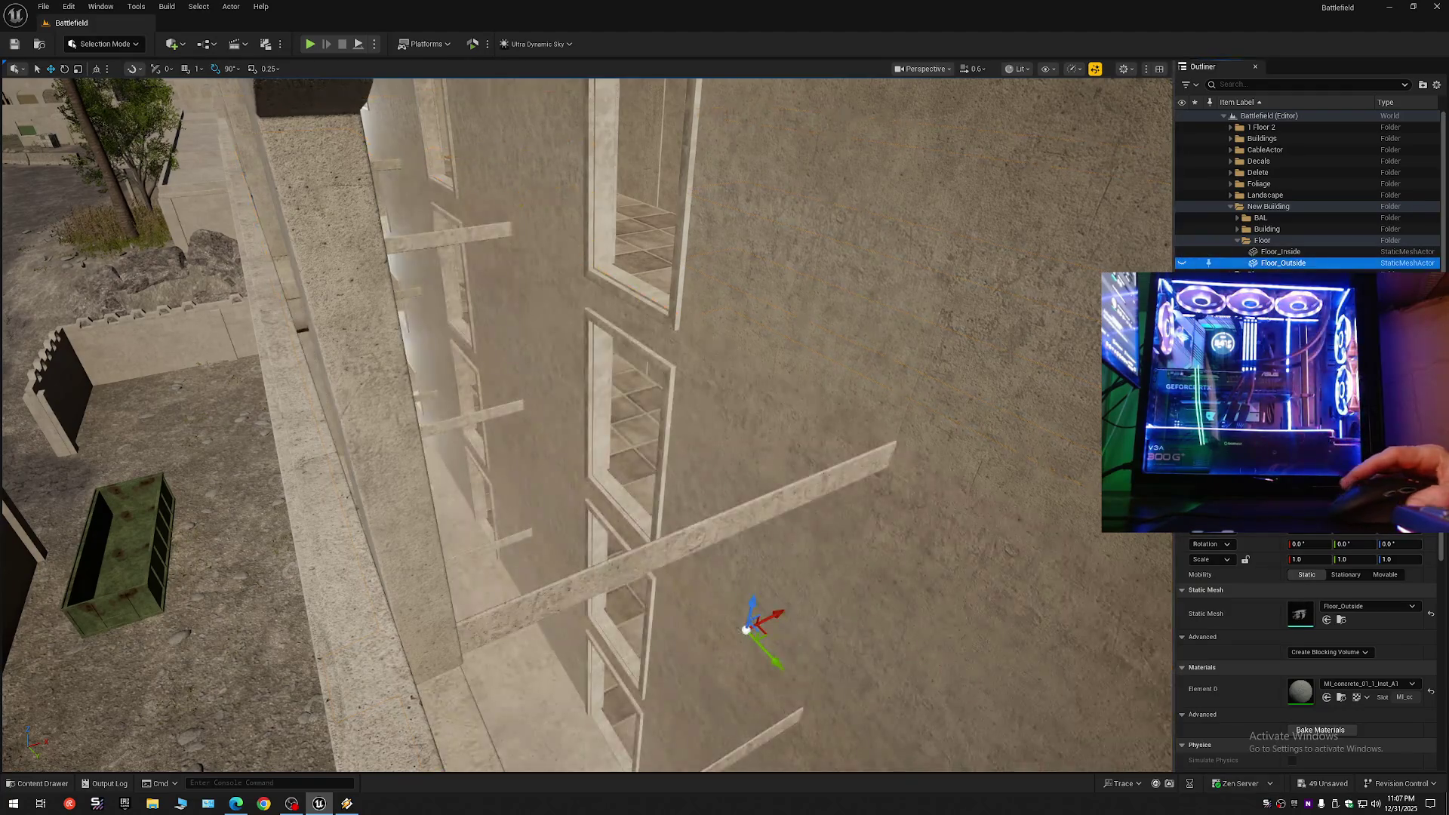
key("w")
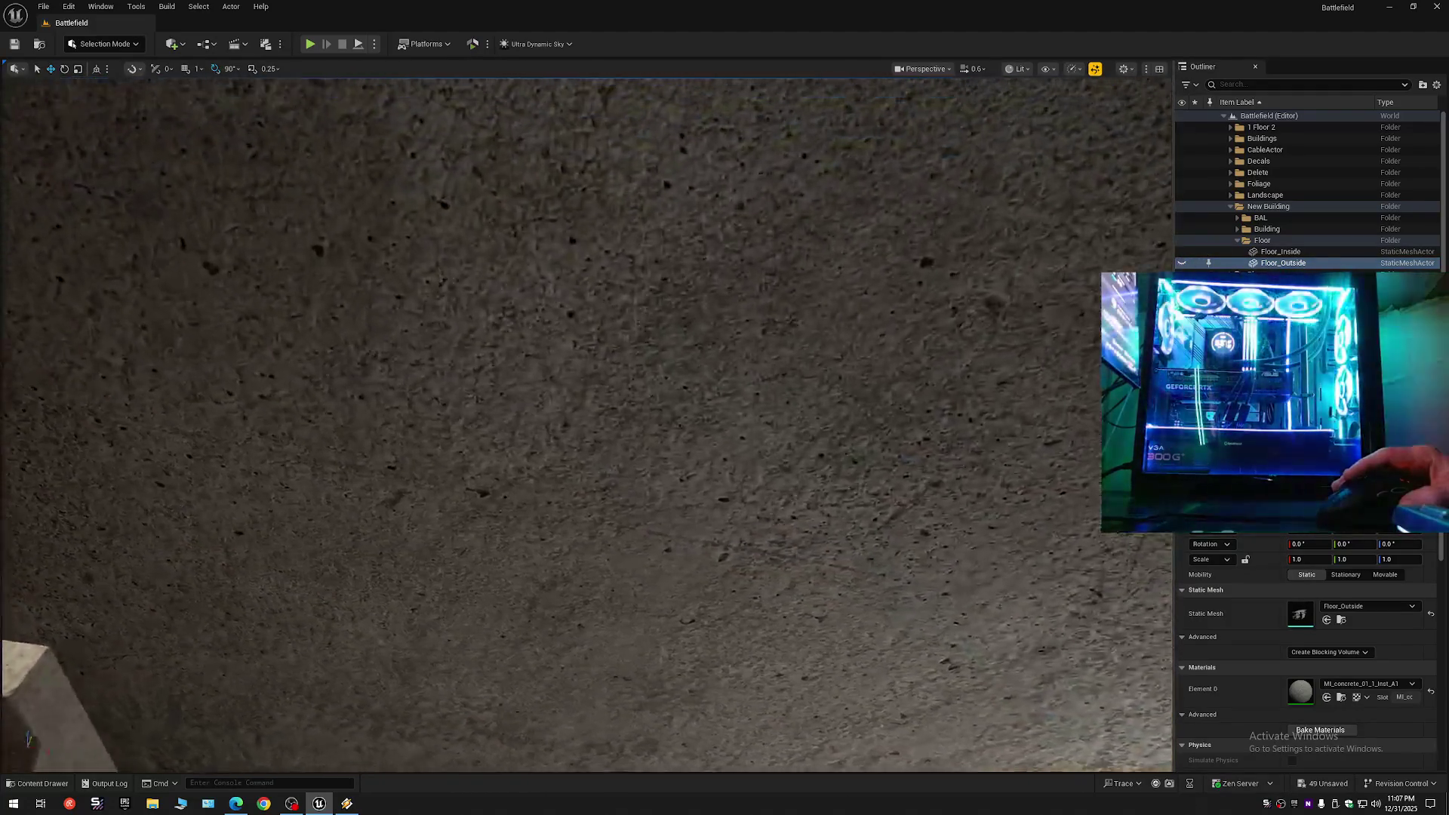
key("s")
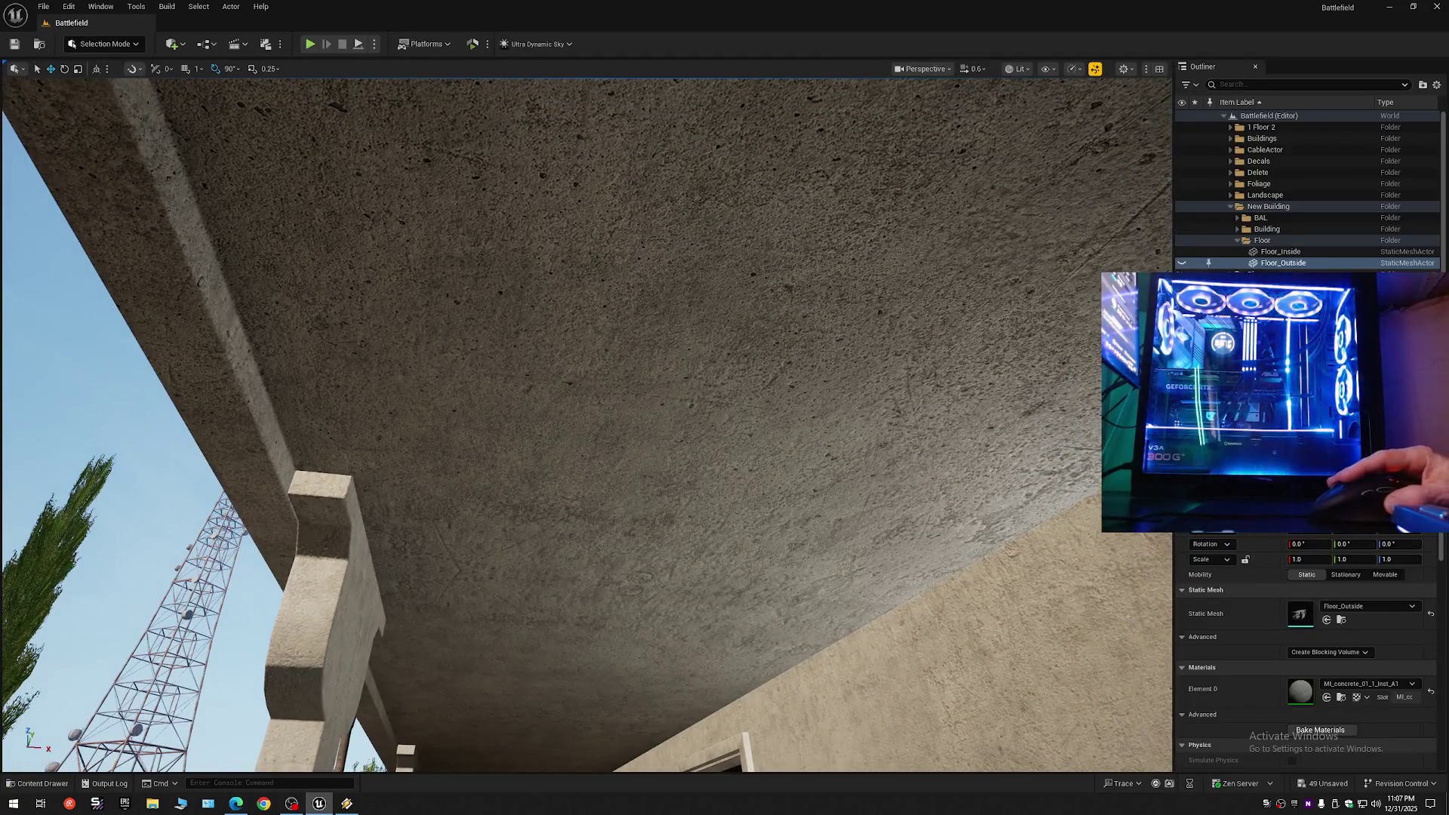
left_click(1181, 264)
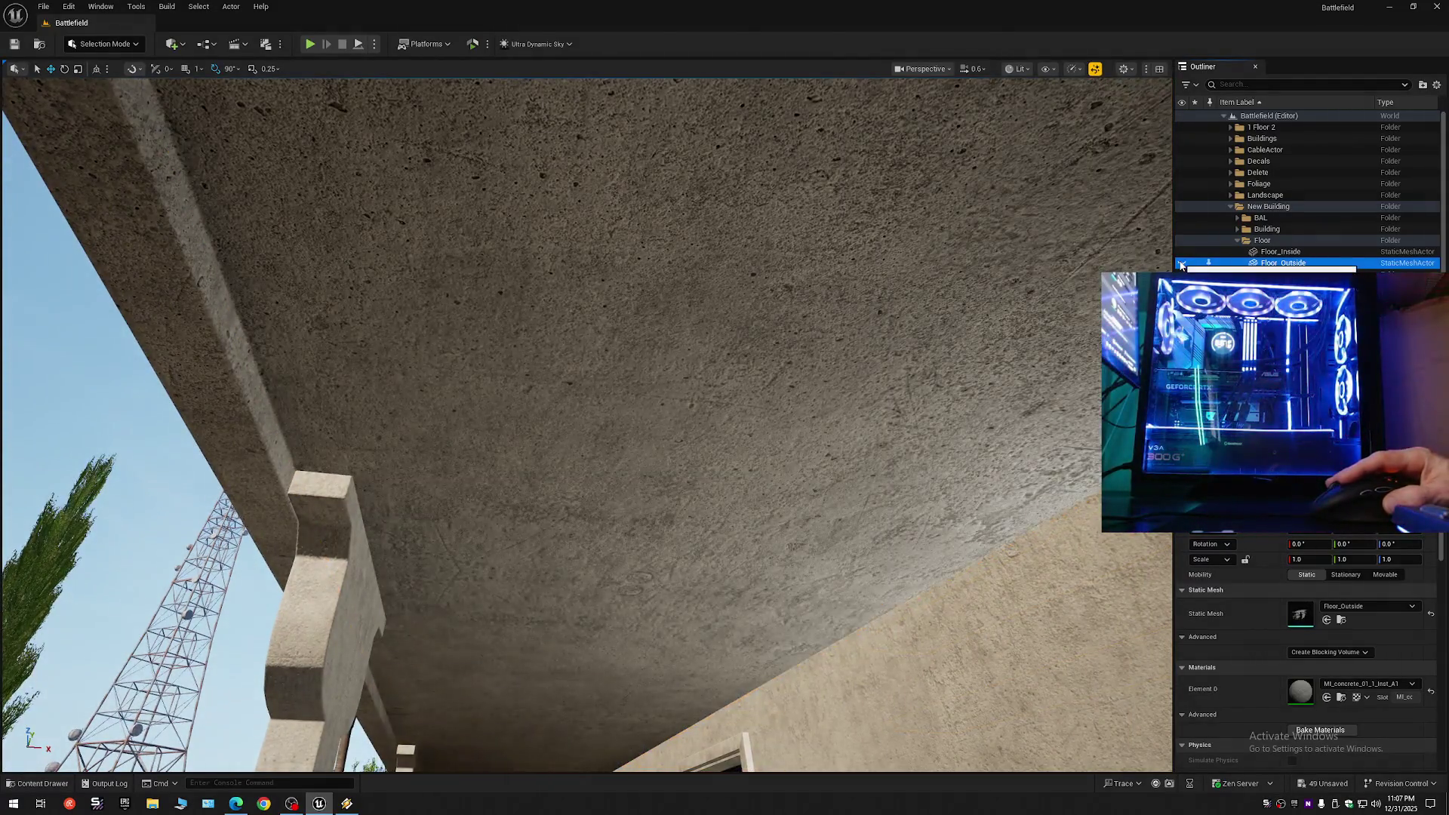
left_click(1182, 264)
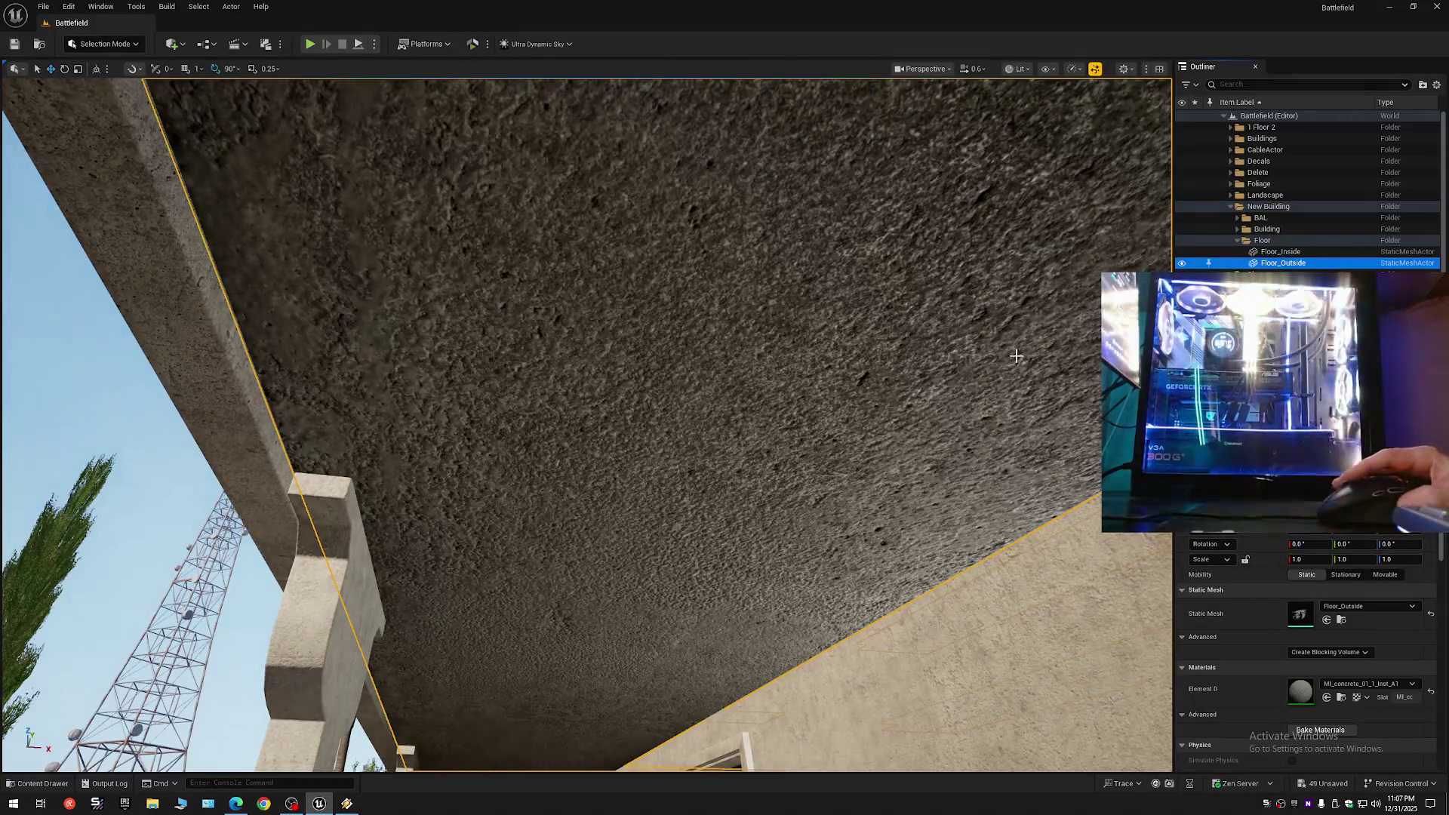
key("s")
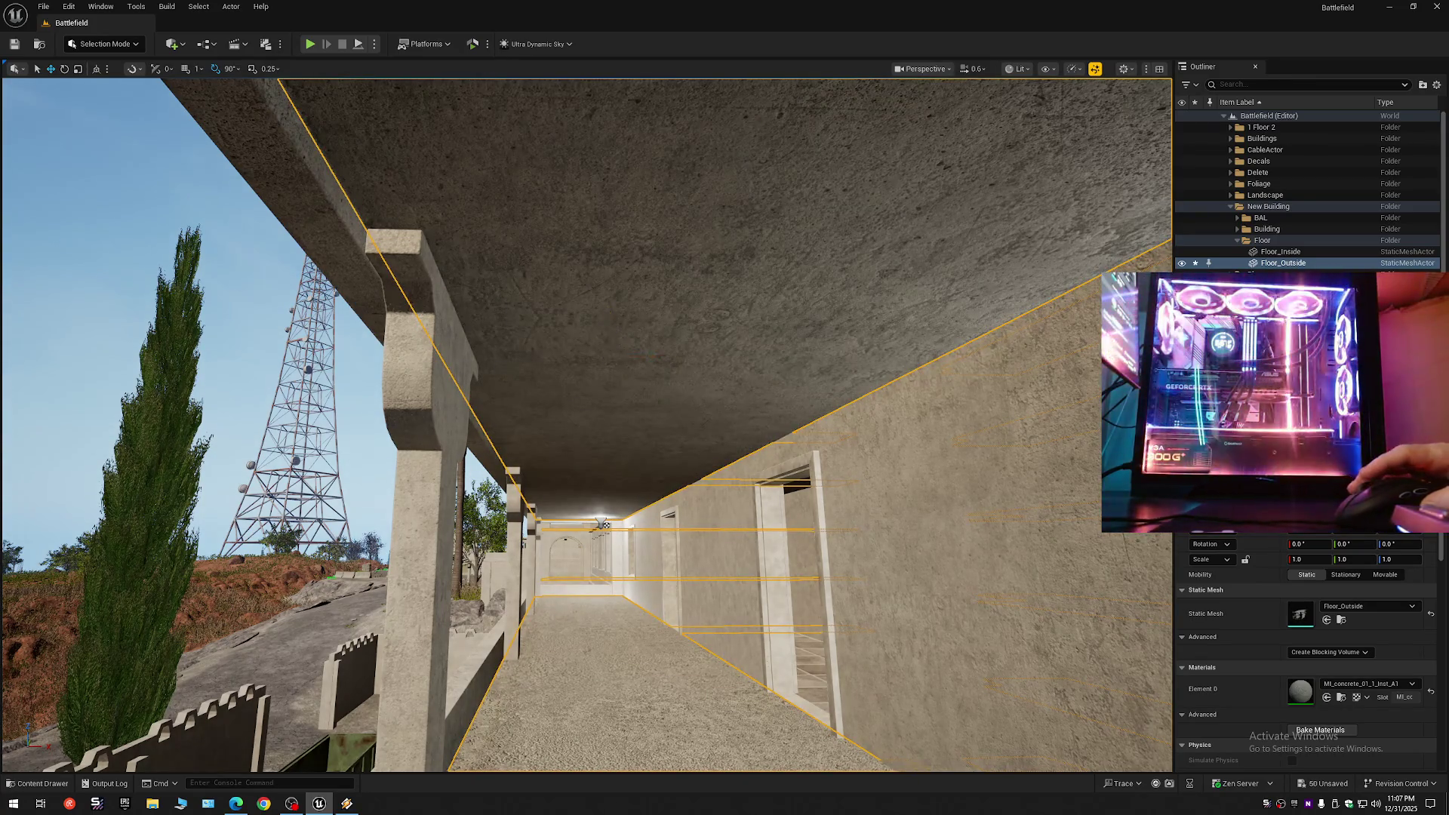
key("a")
key("w")
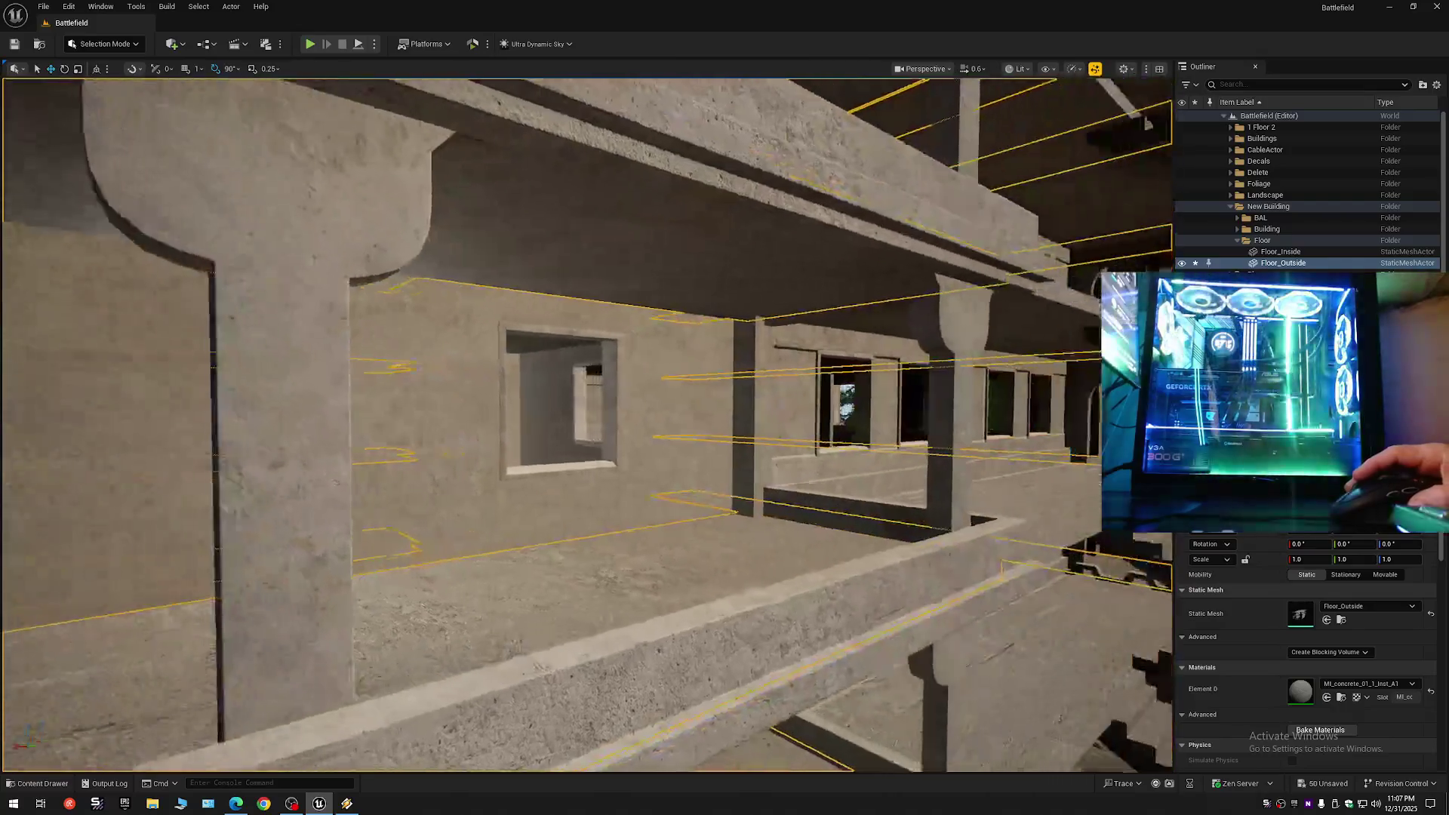
key("w")
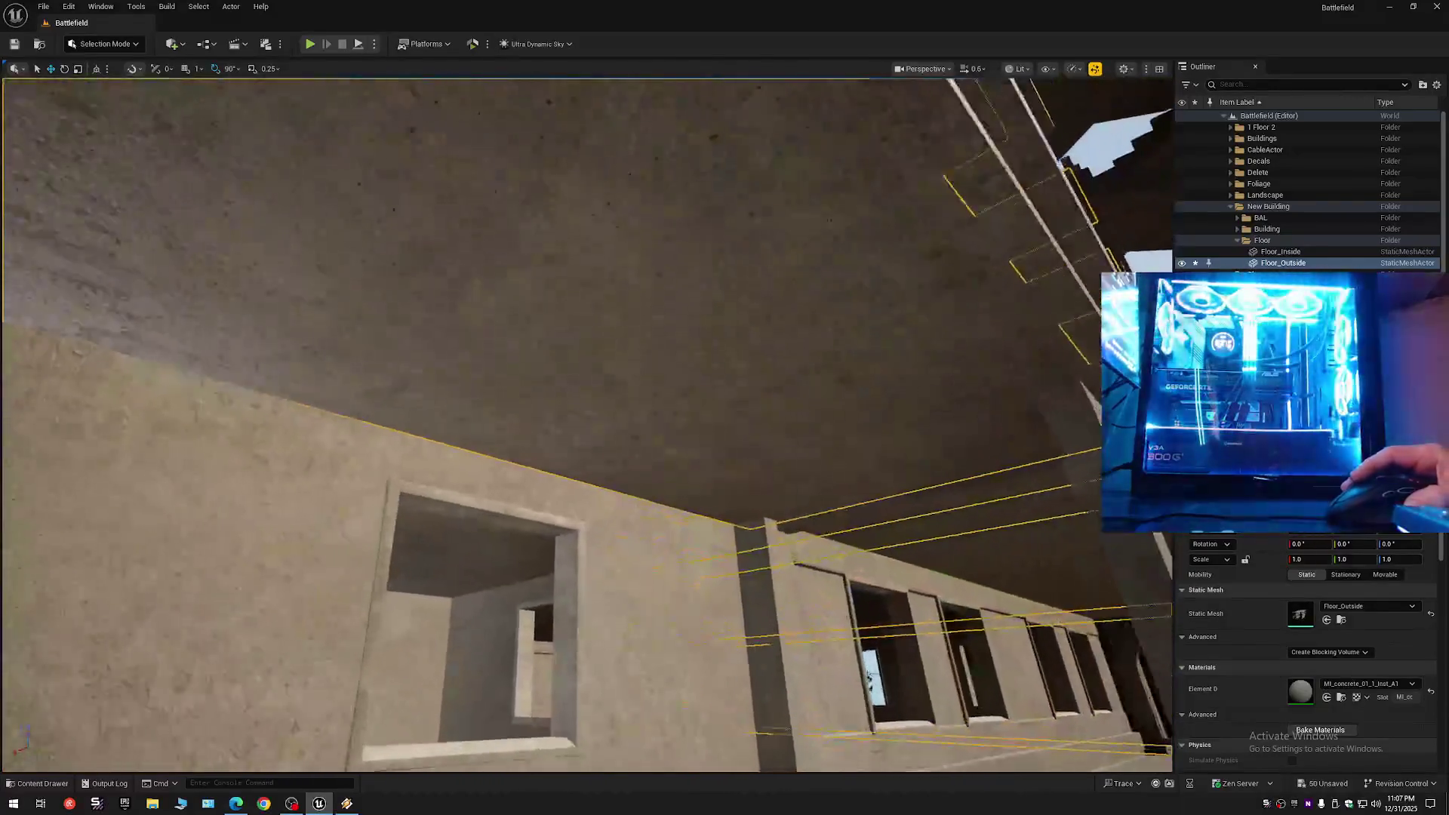
key("s")
key("w")
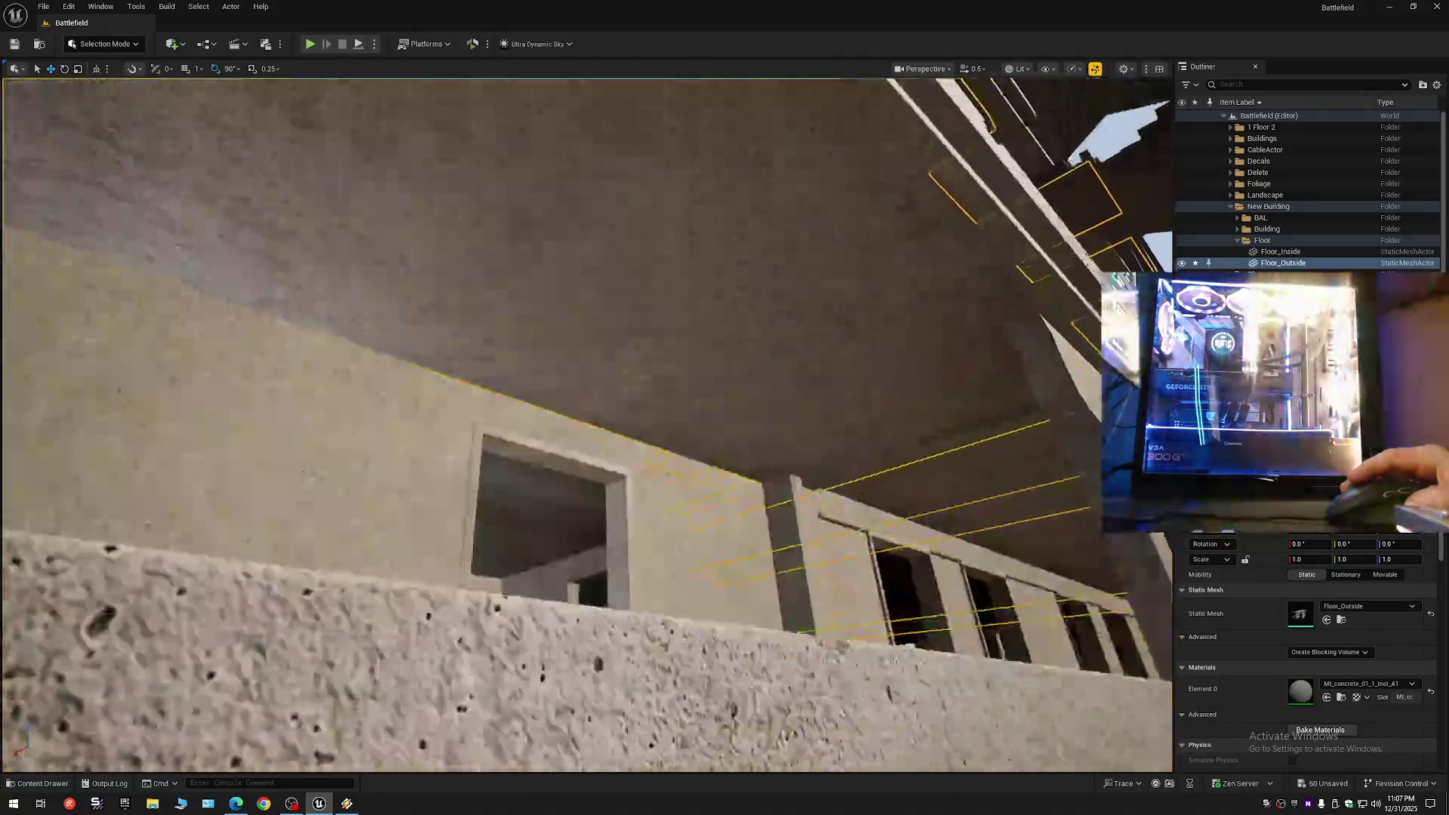
key("s")
key("w")
key("s")
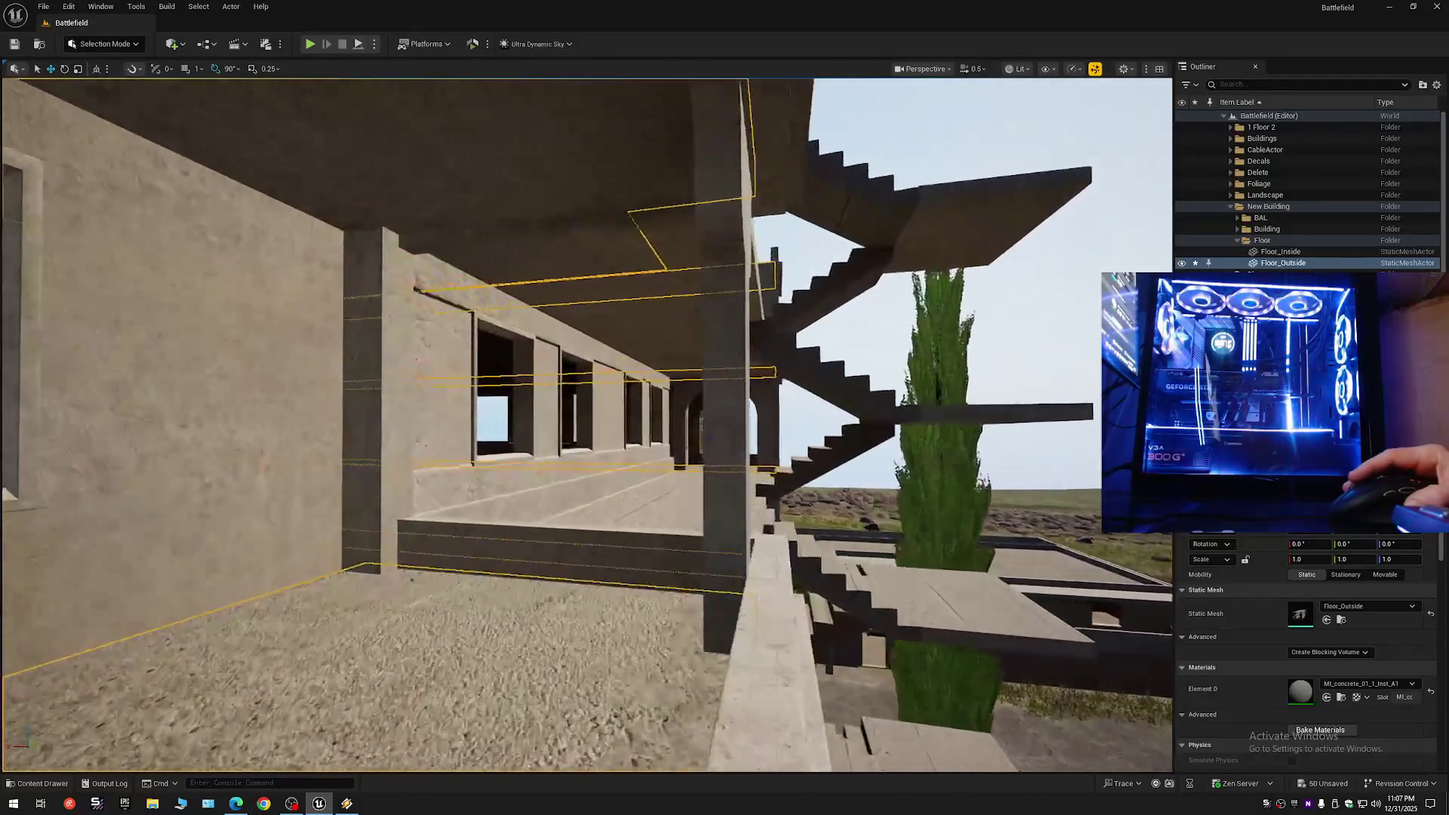
key("w")
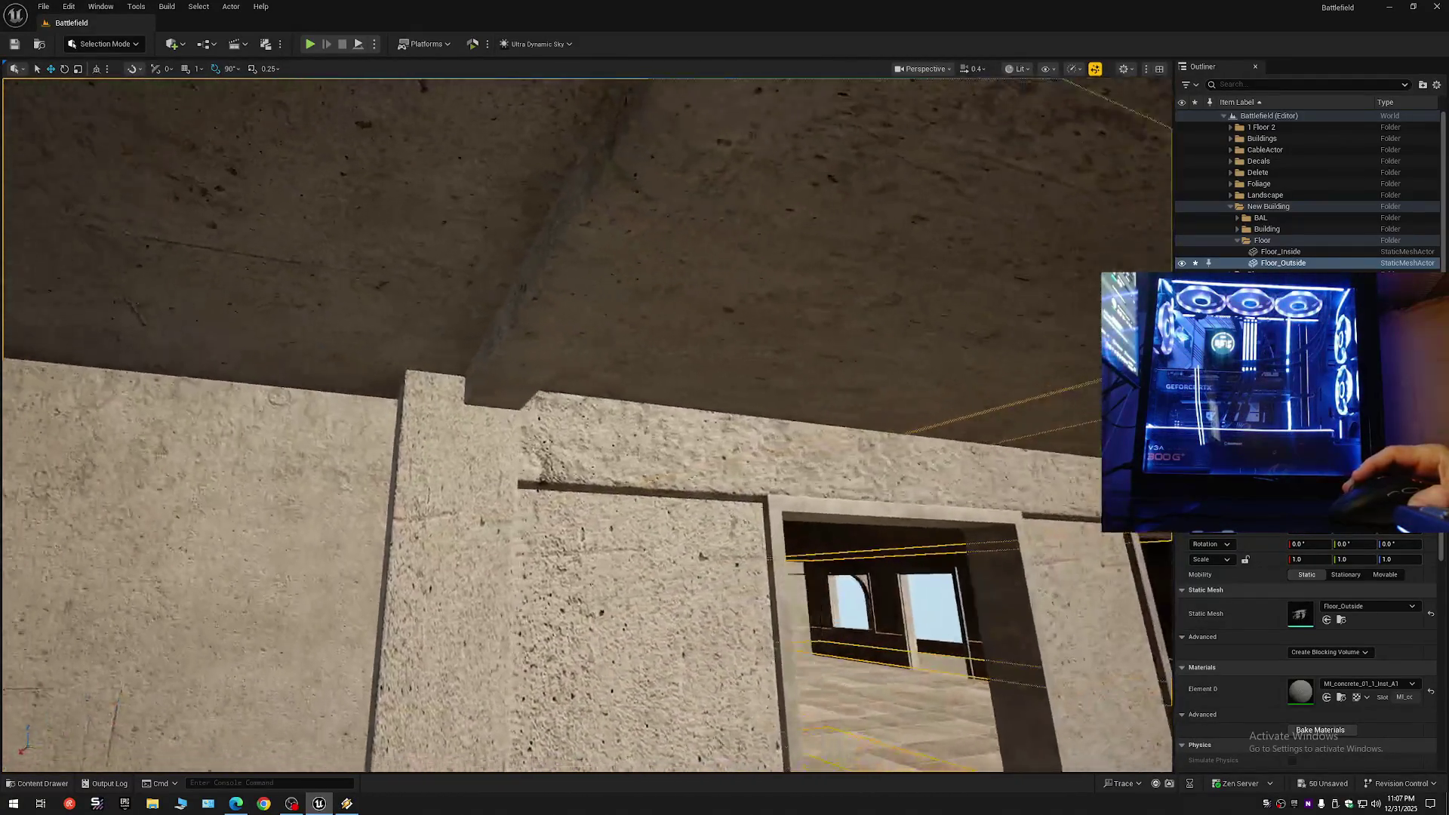
key("w")
scroll(586, 424, "up", 1)
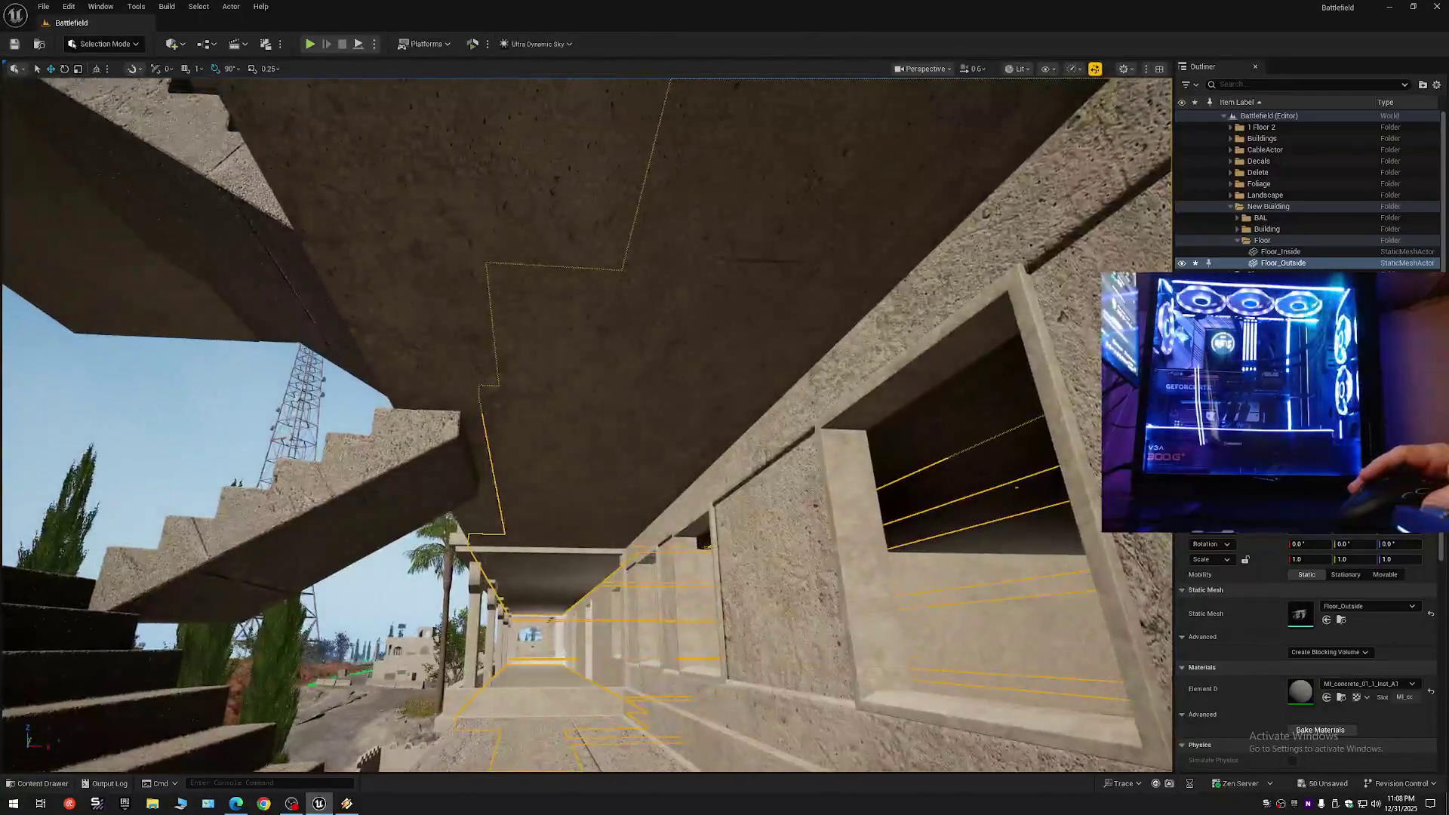
key("w")
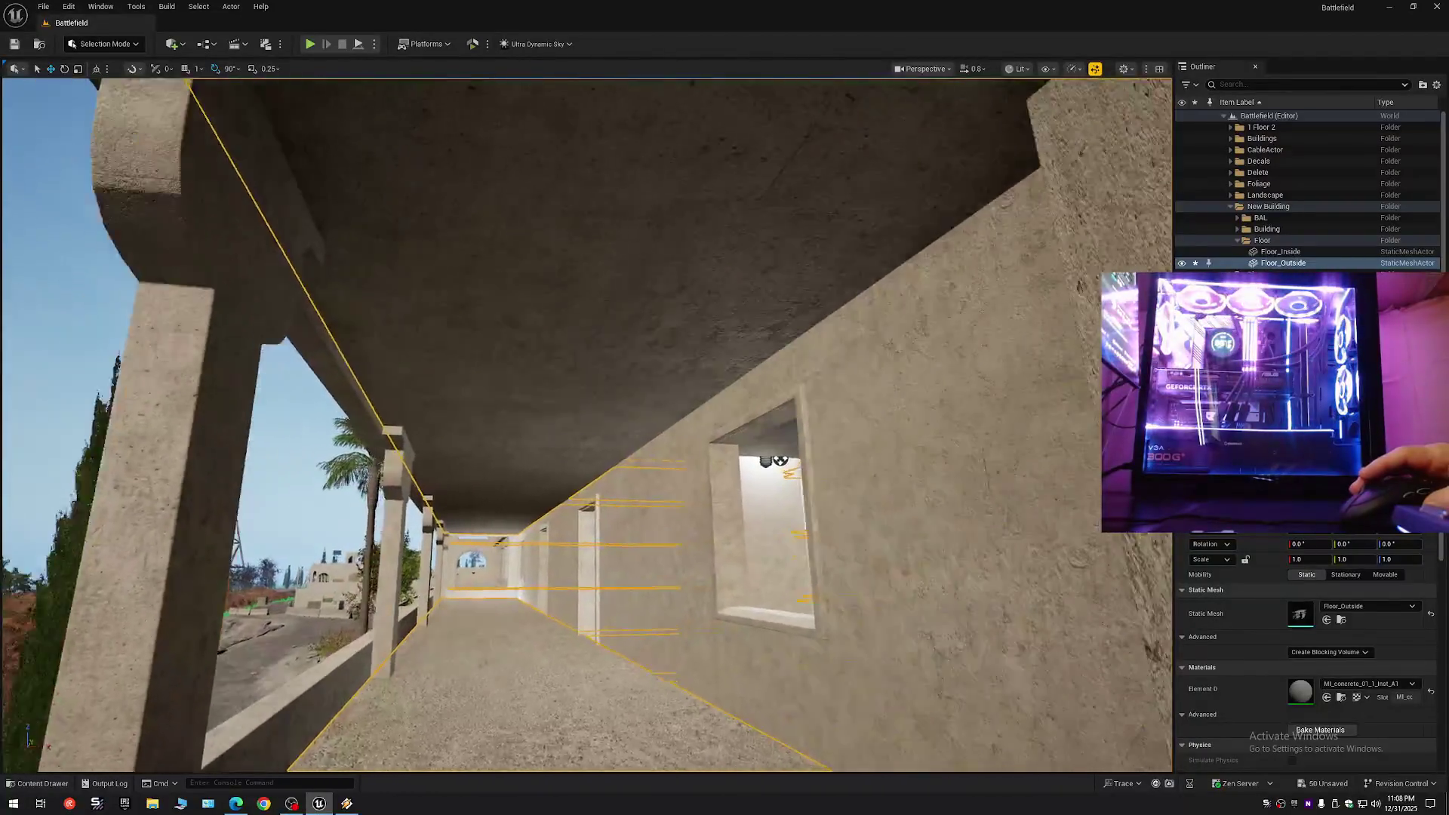
key("a")
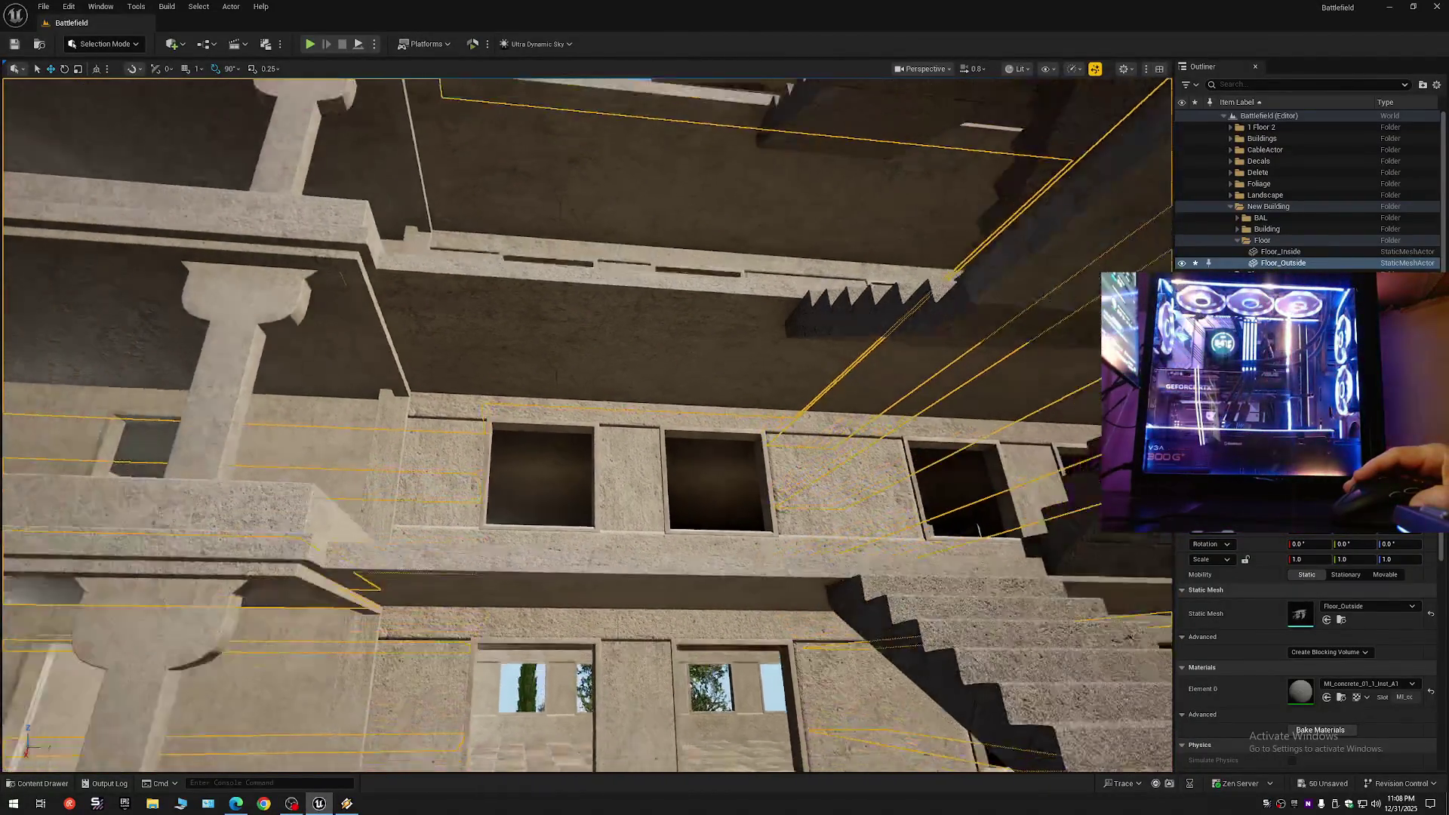
key("s")
scroll(586, 424, "up", 1)
key("w")
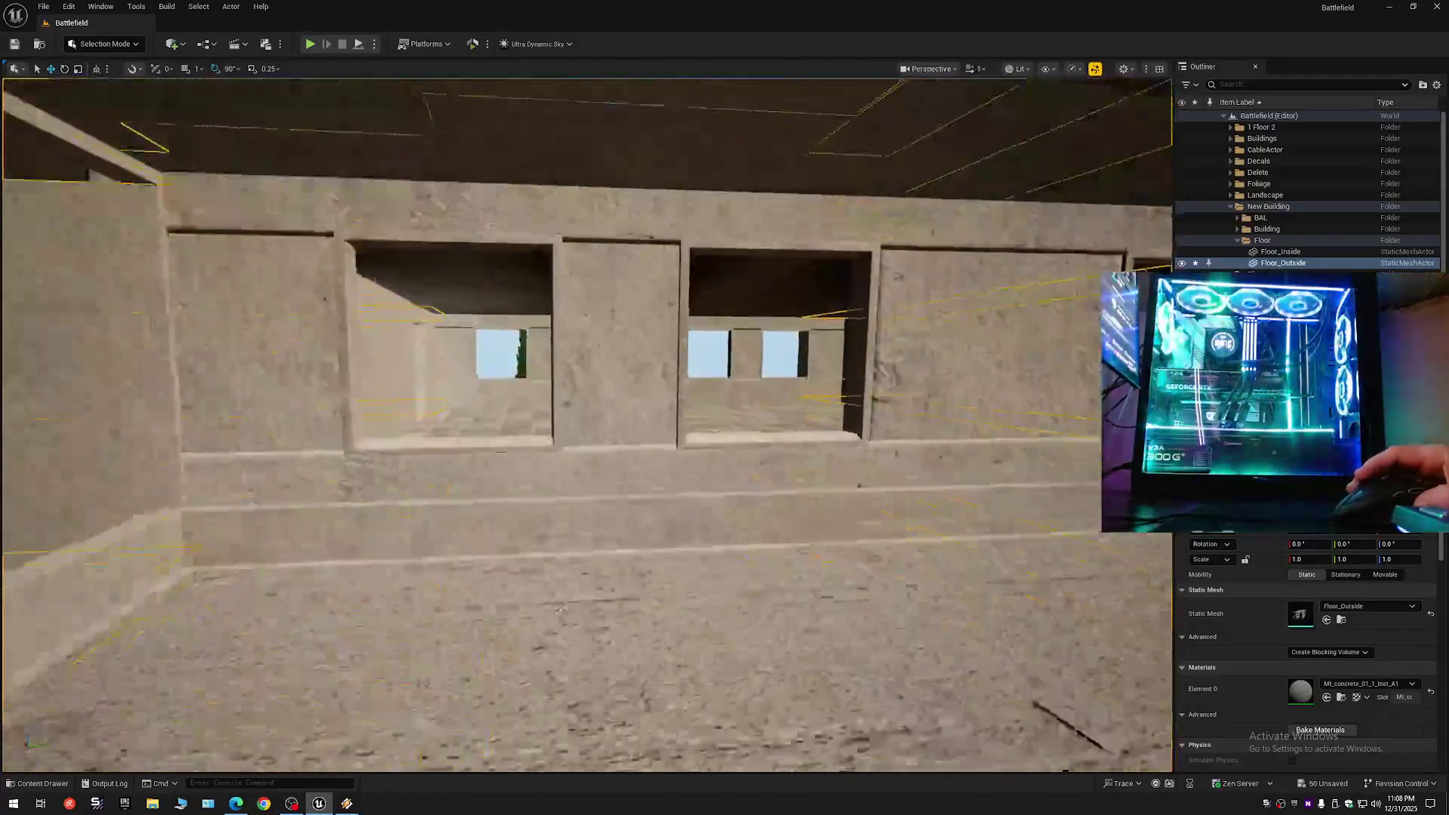
key("w")
scroll(586, 424, "down", 1)
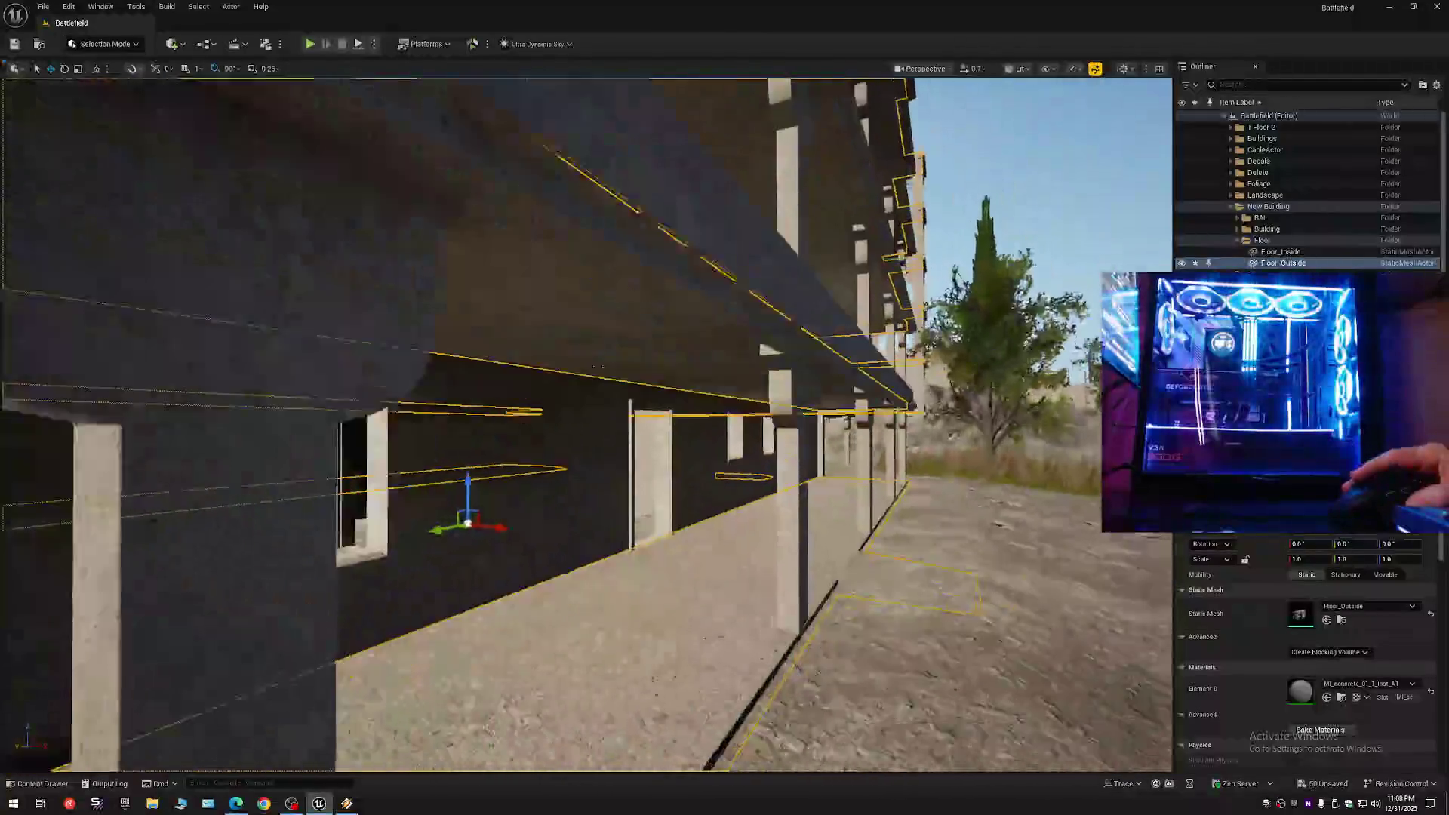
key("w")
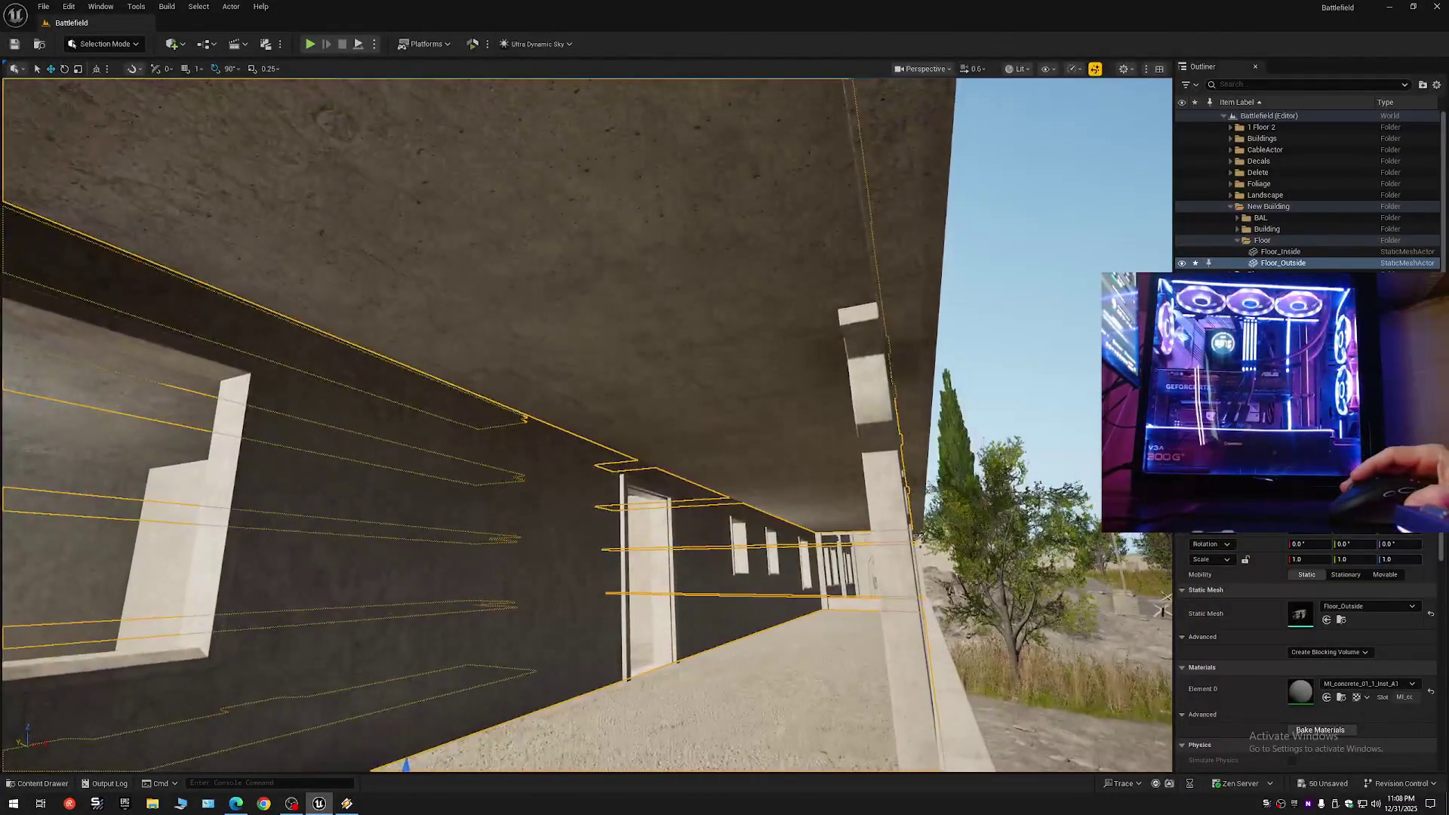
key("w")
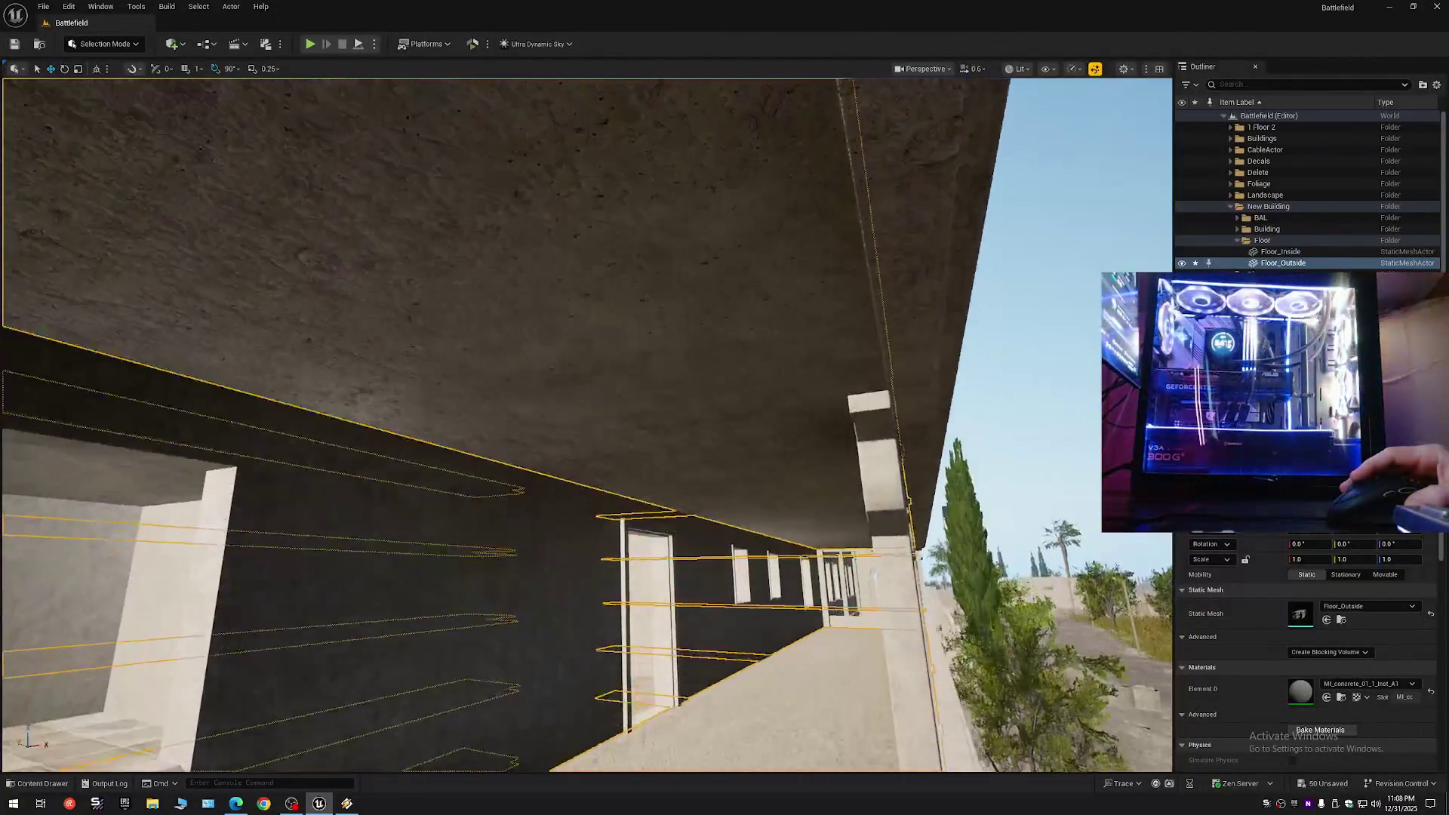
key("w")
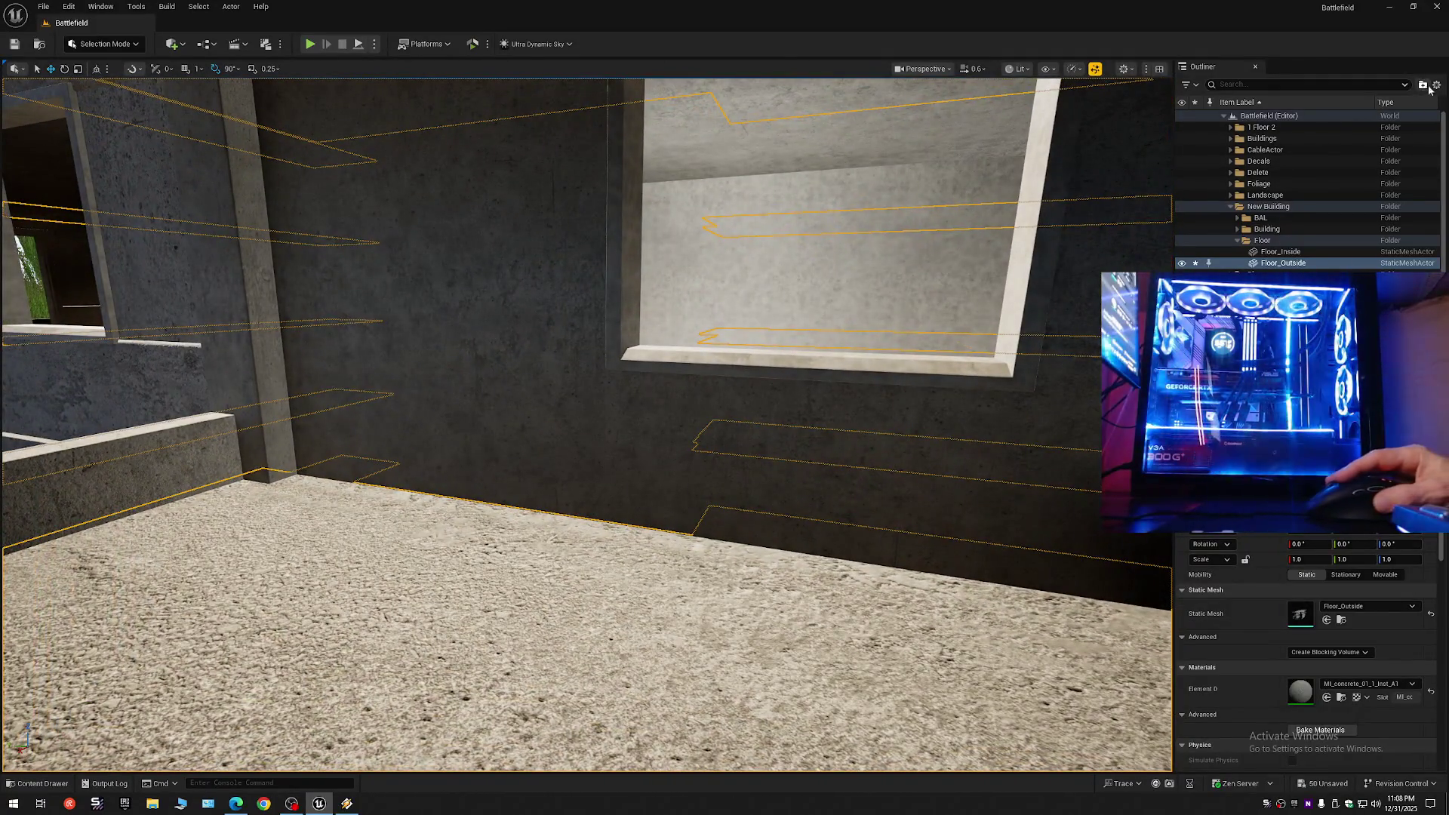
right_click(1283, 82)
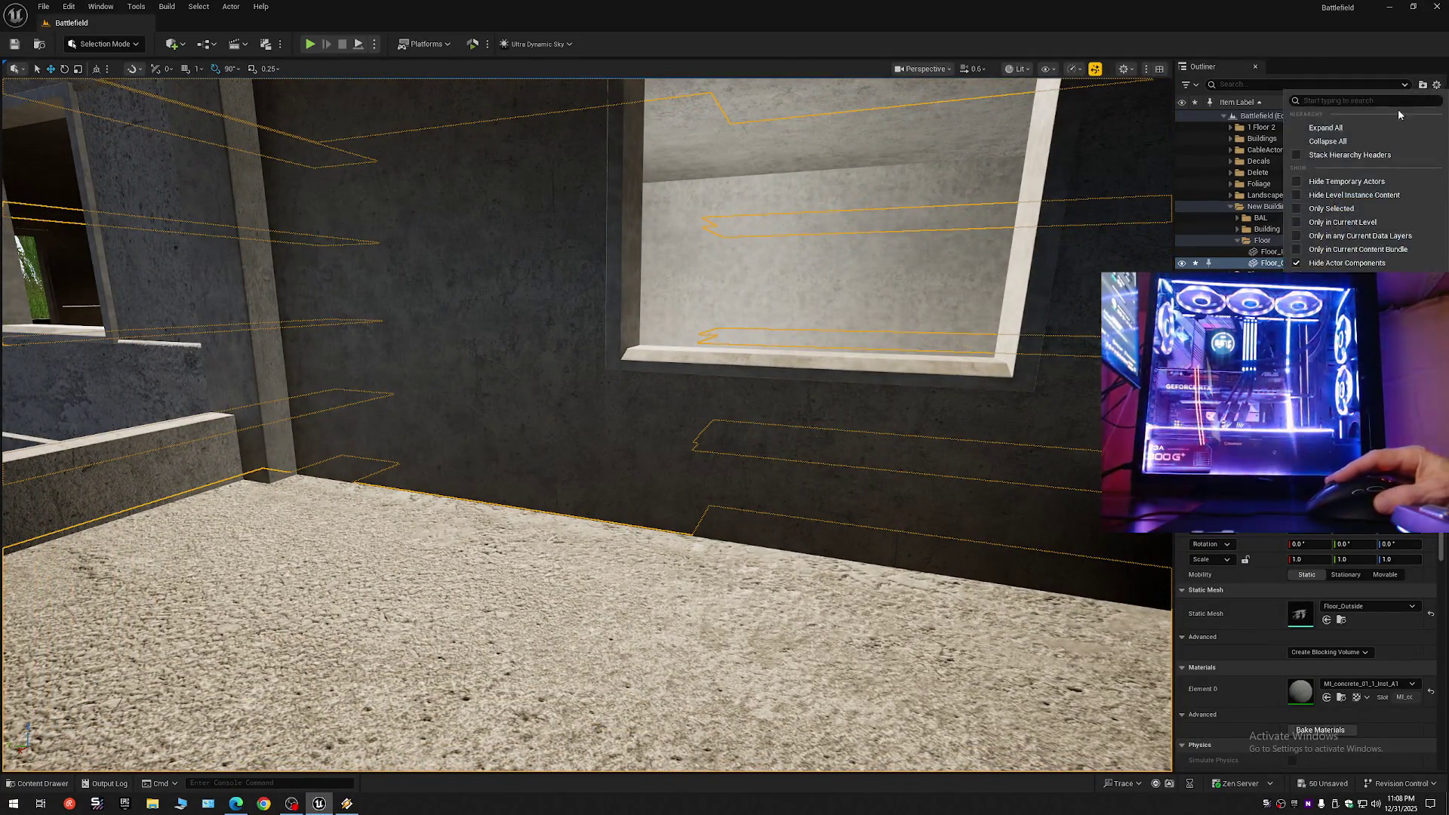
left_click(1321, 139)
left_click(1223, 115)
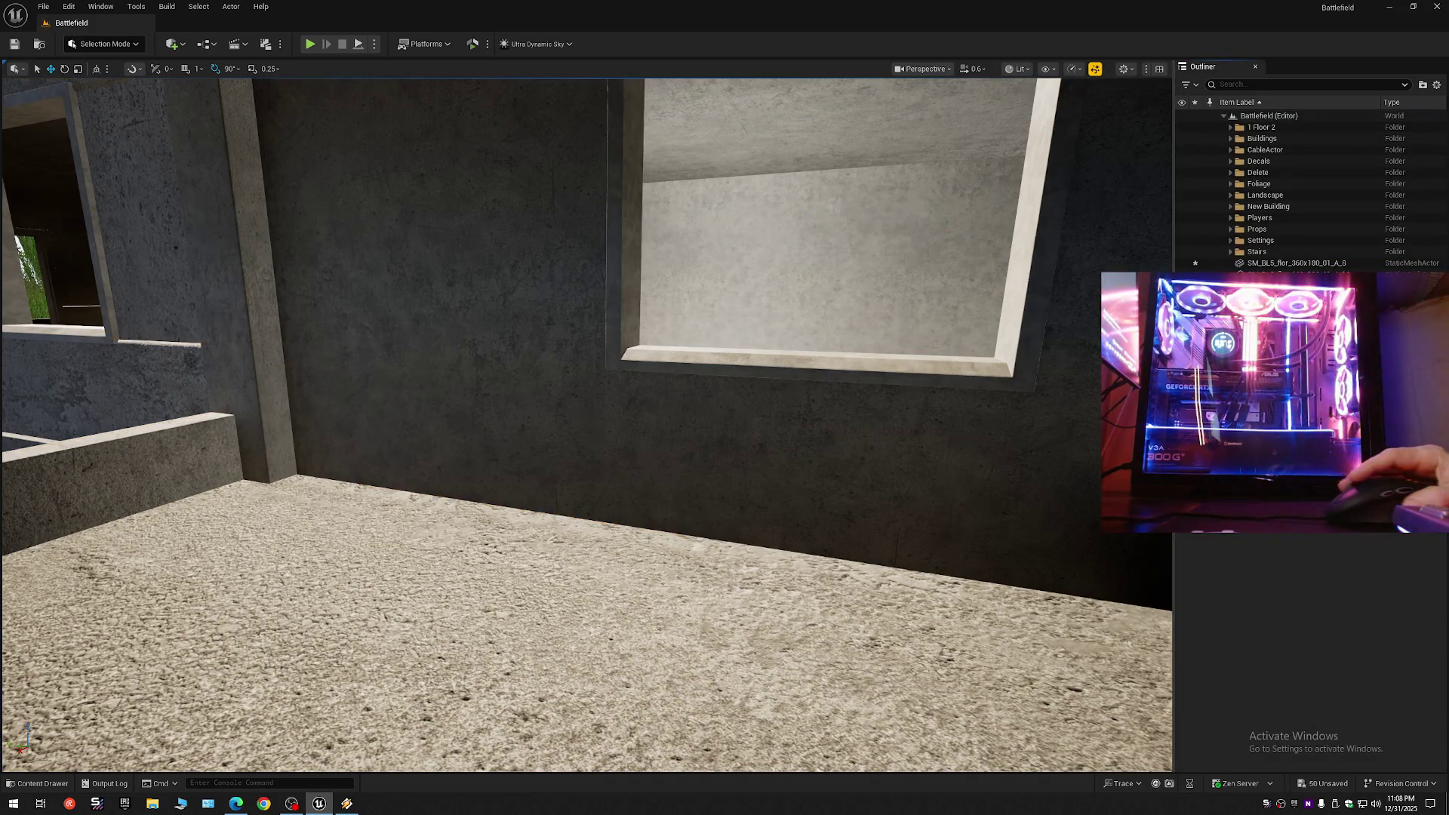
key("w")
scroll(586, 422, "down", 1)
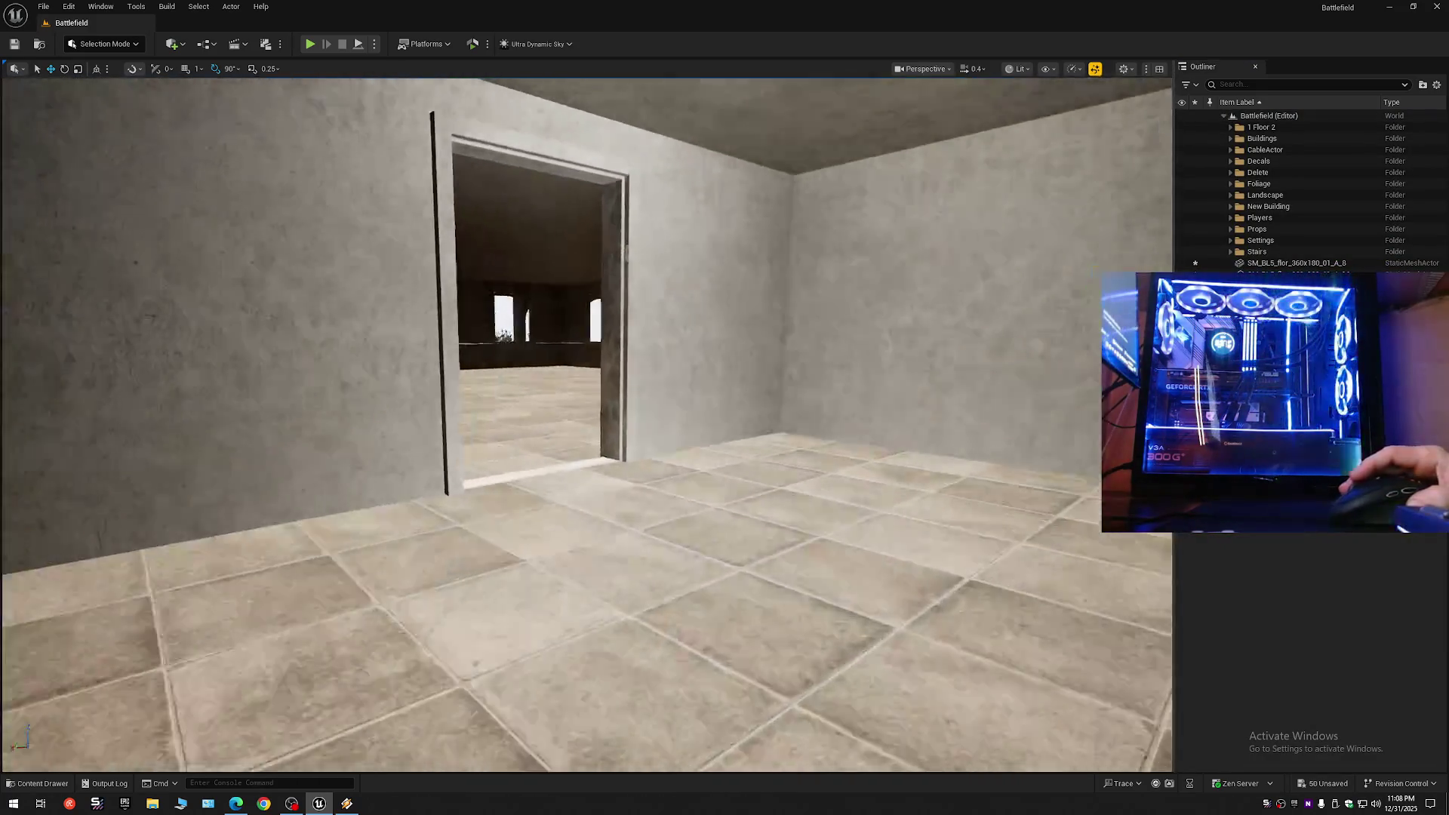
key("w")
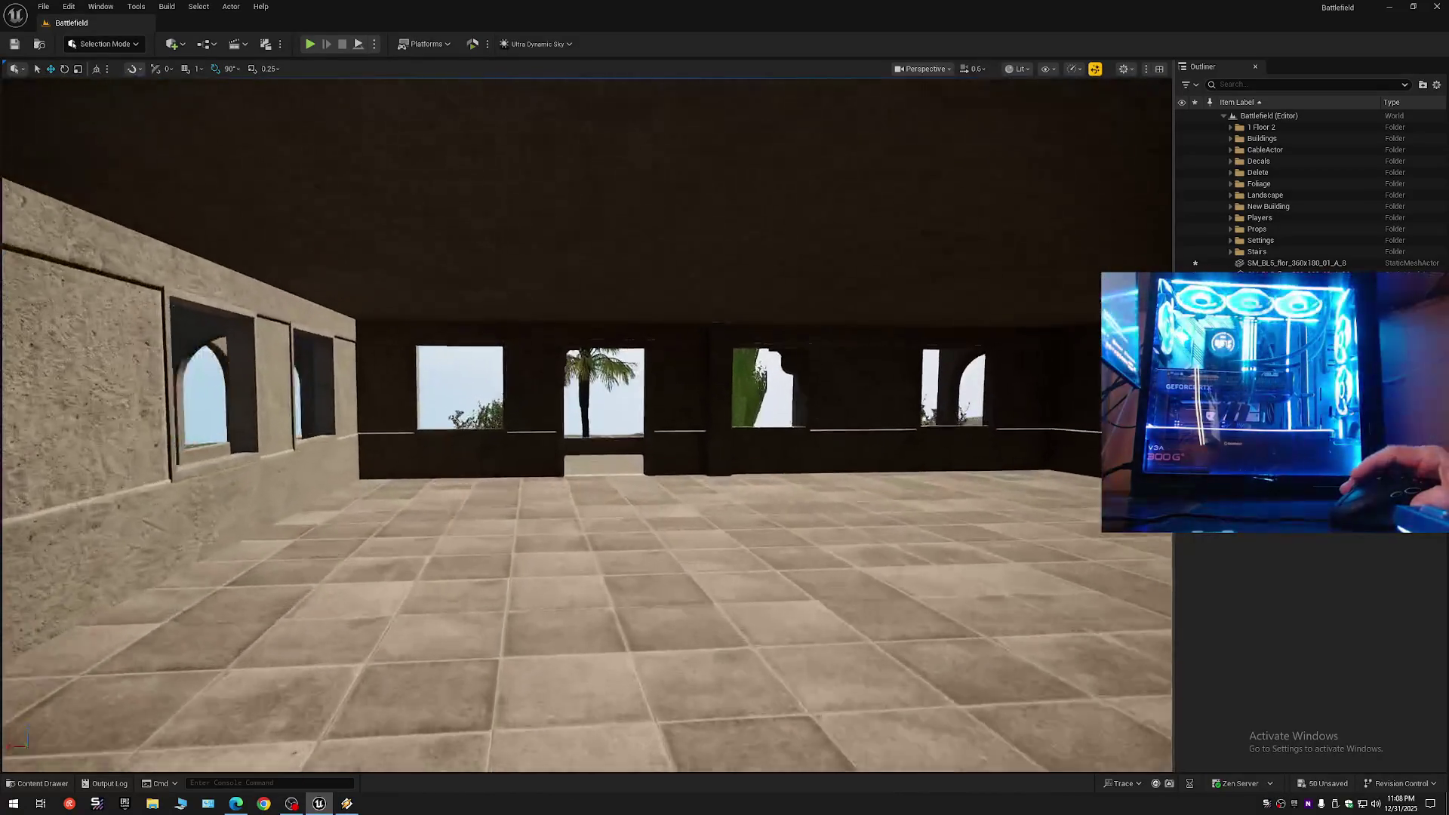
scroll(586, 423, "up", 1)
key("w")
scroll(586, 423, "down", 3)
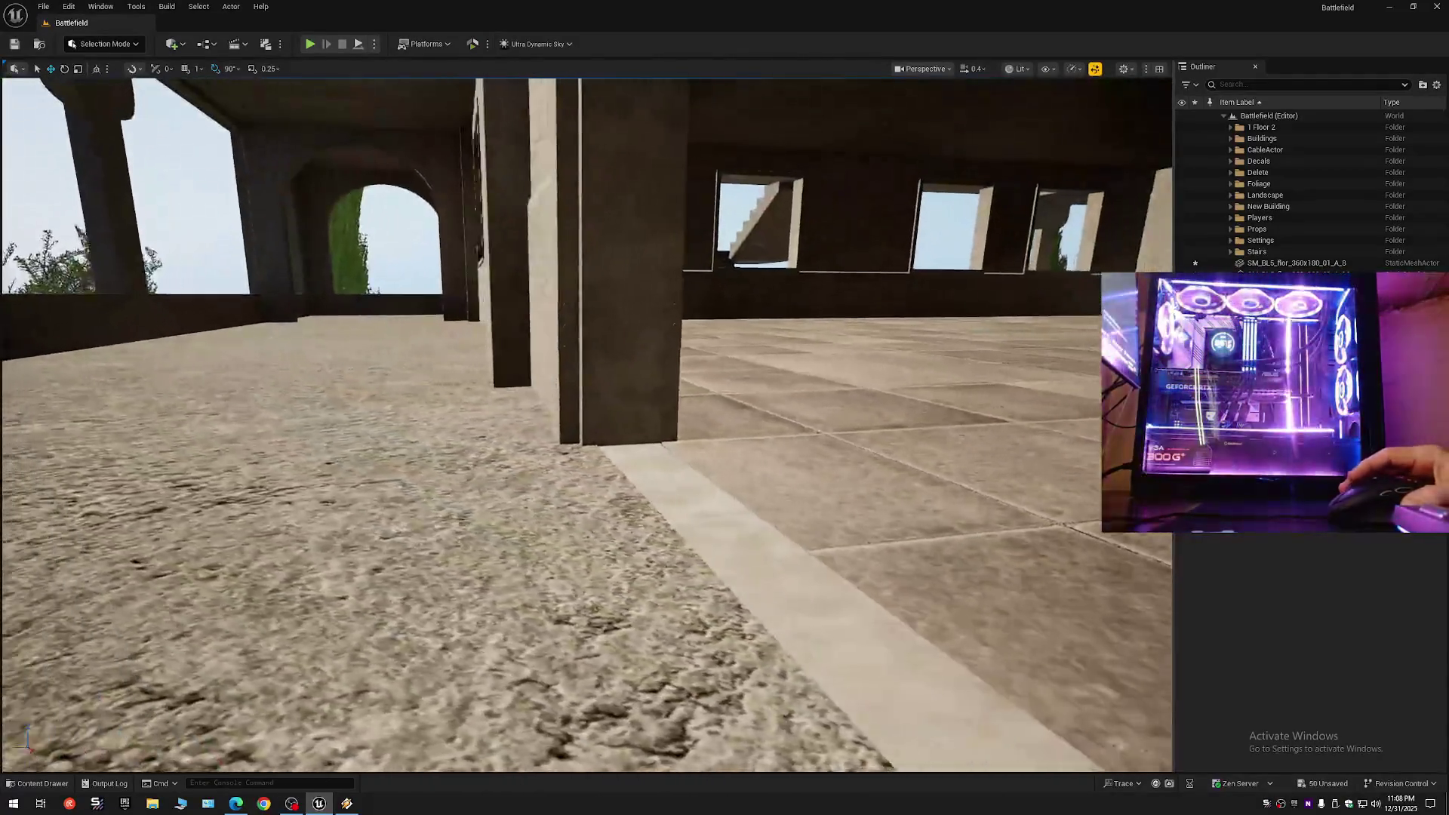
key("w")
scroll(586, 423, "down", 1)
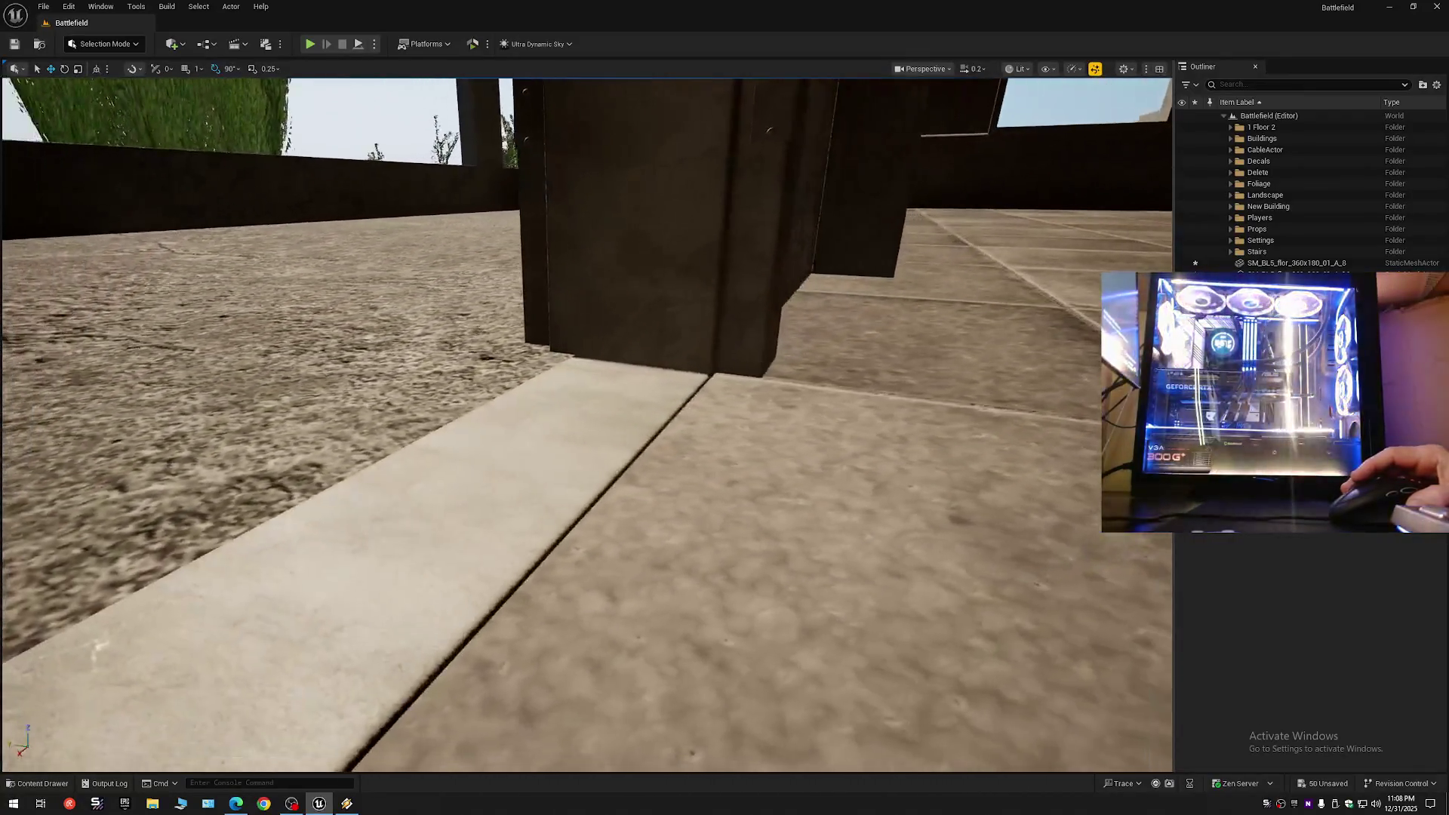
key("s")
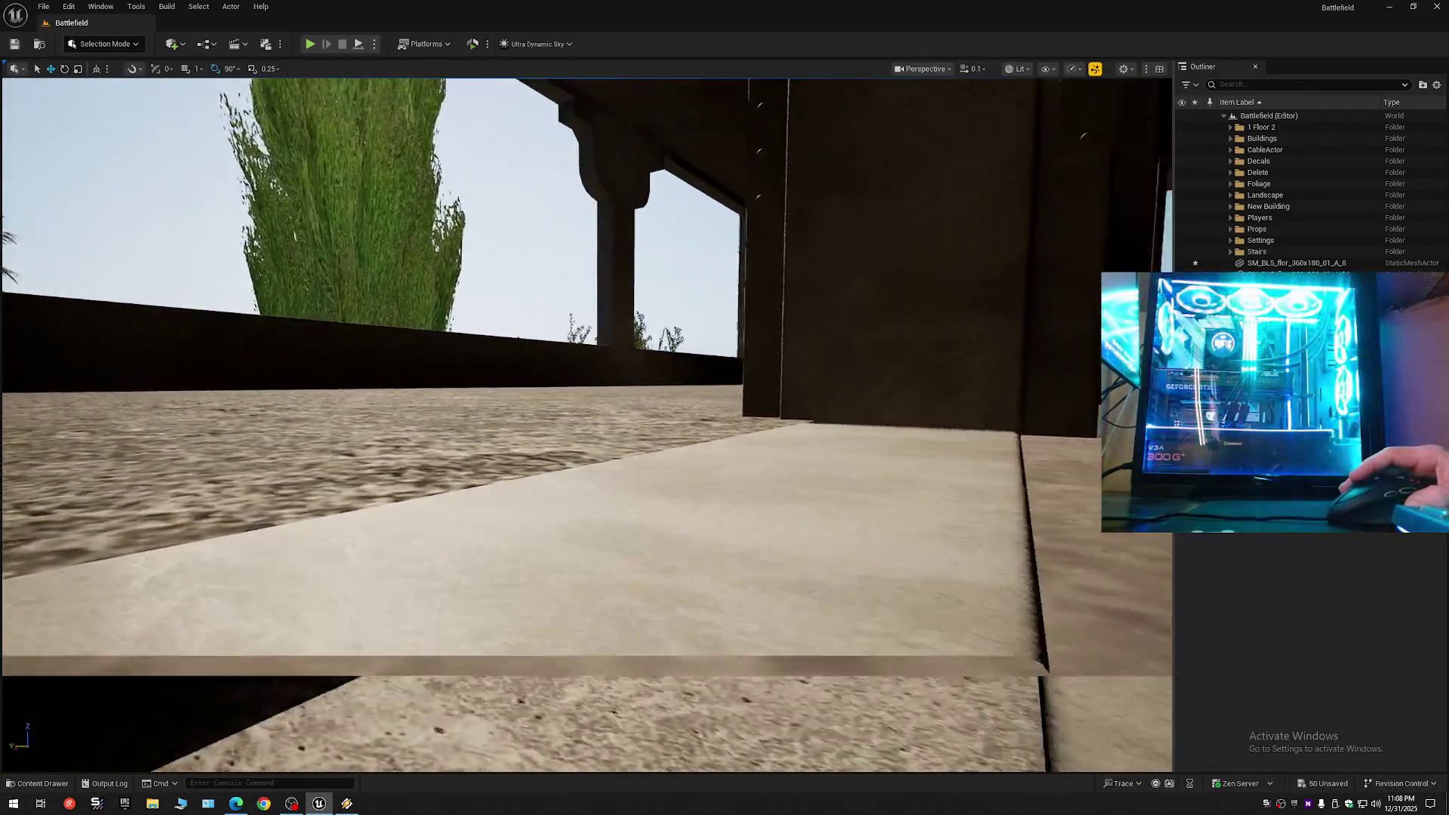
key("a")
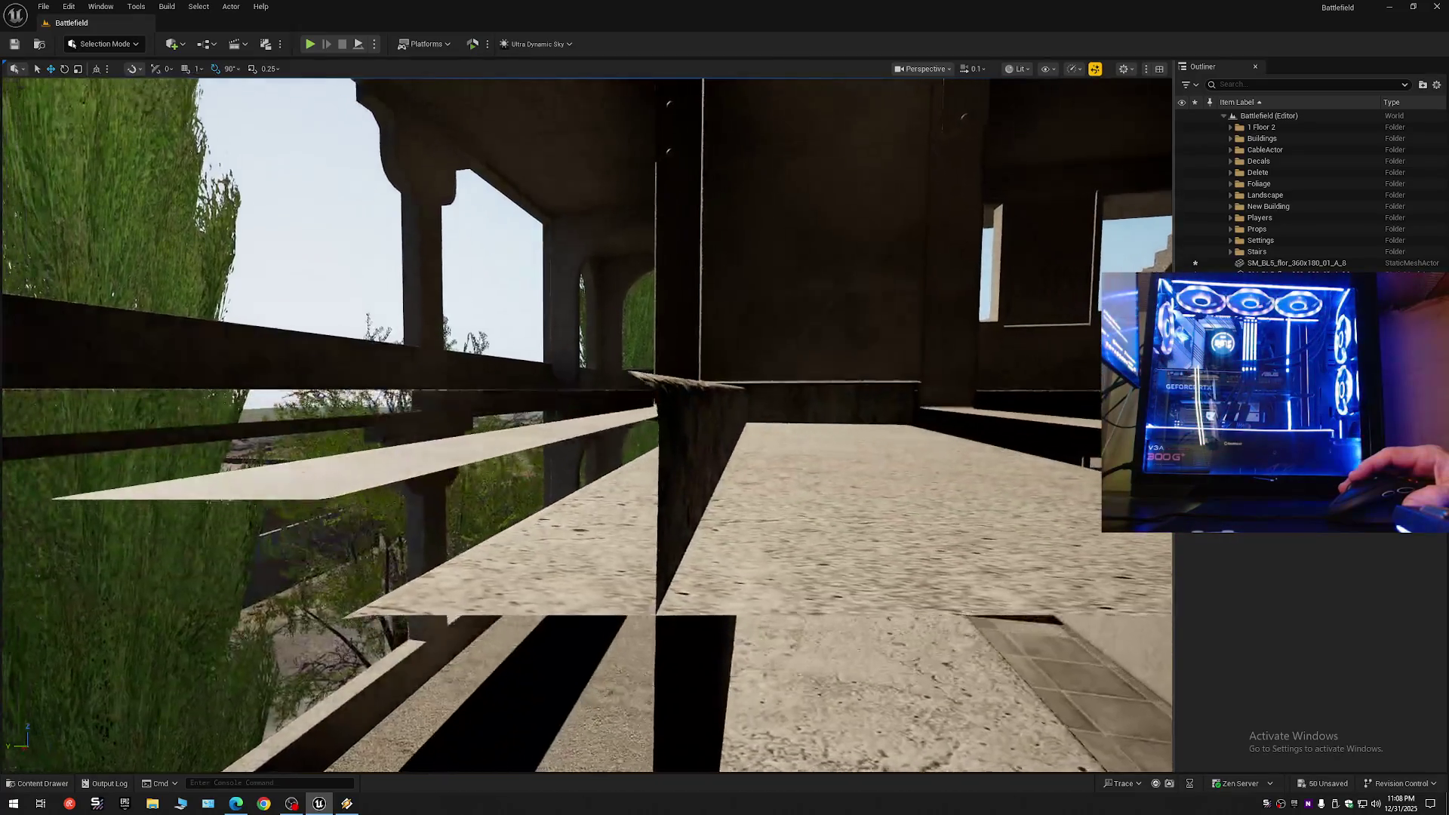
key("a")
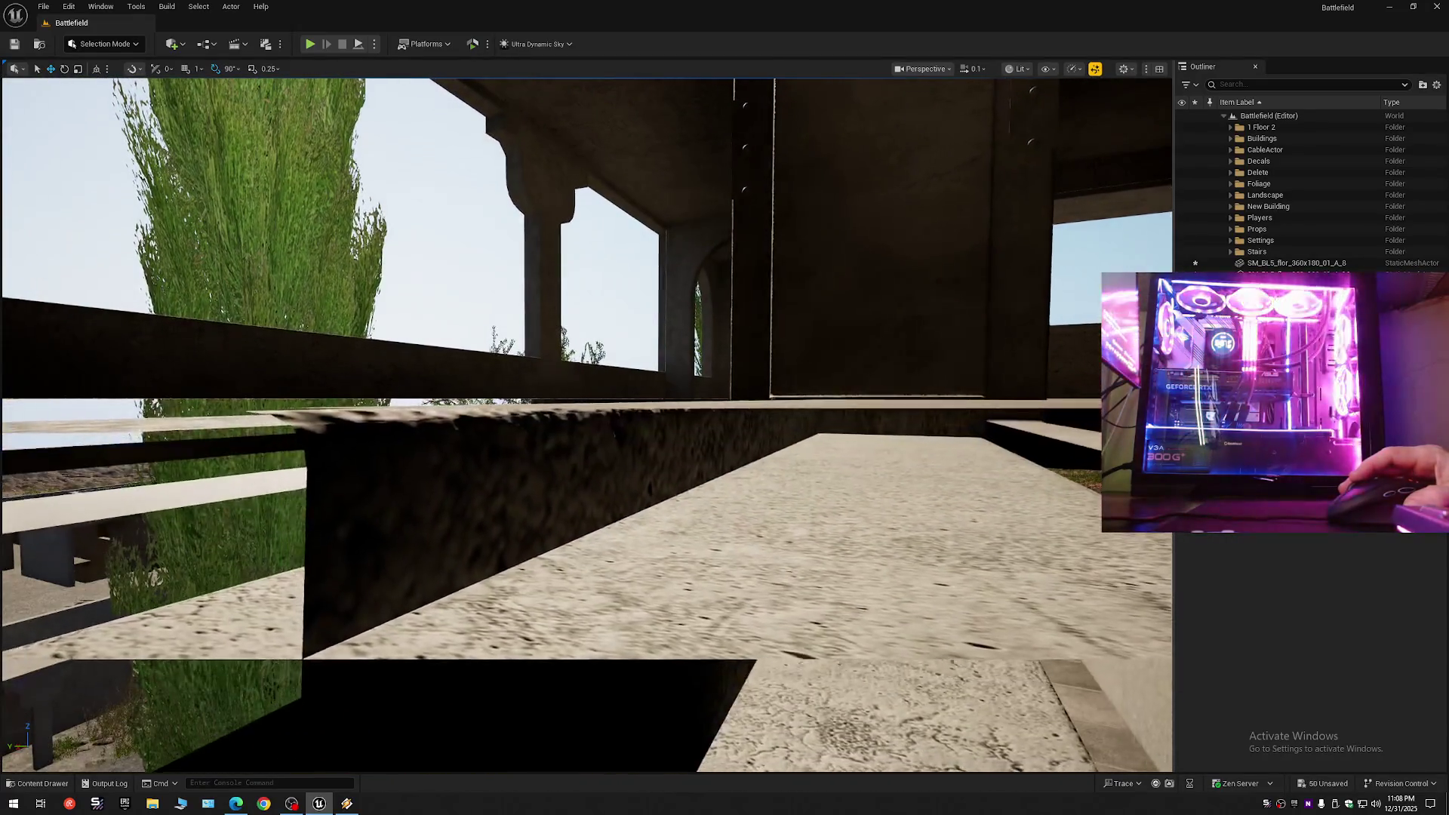
key("e")
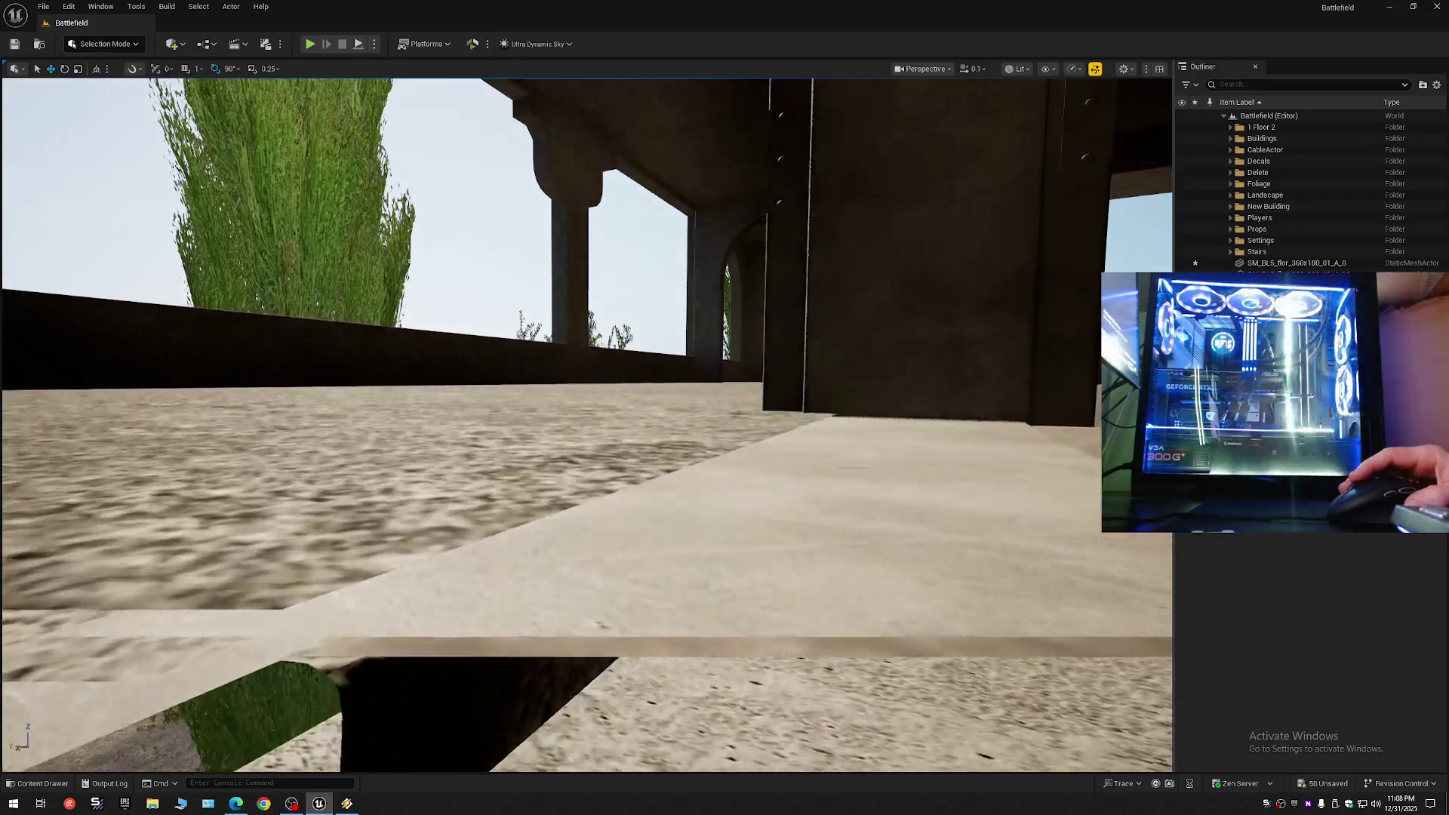
key("e")
scroll(1031, 323, "up", 2)
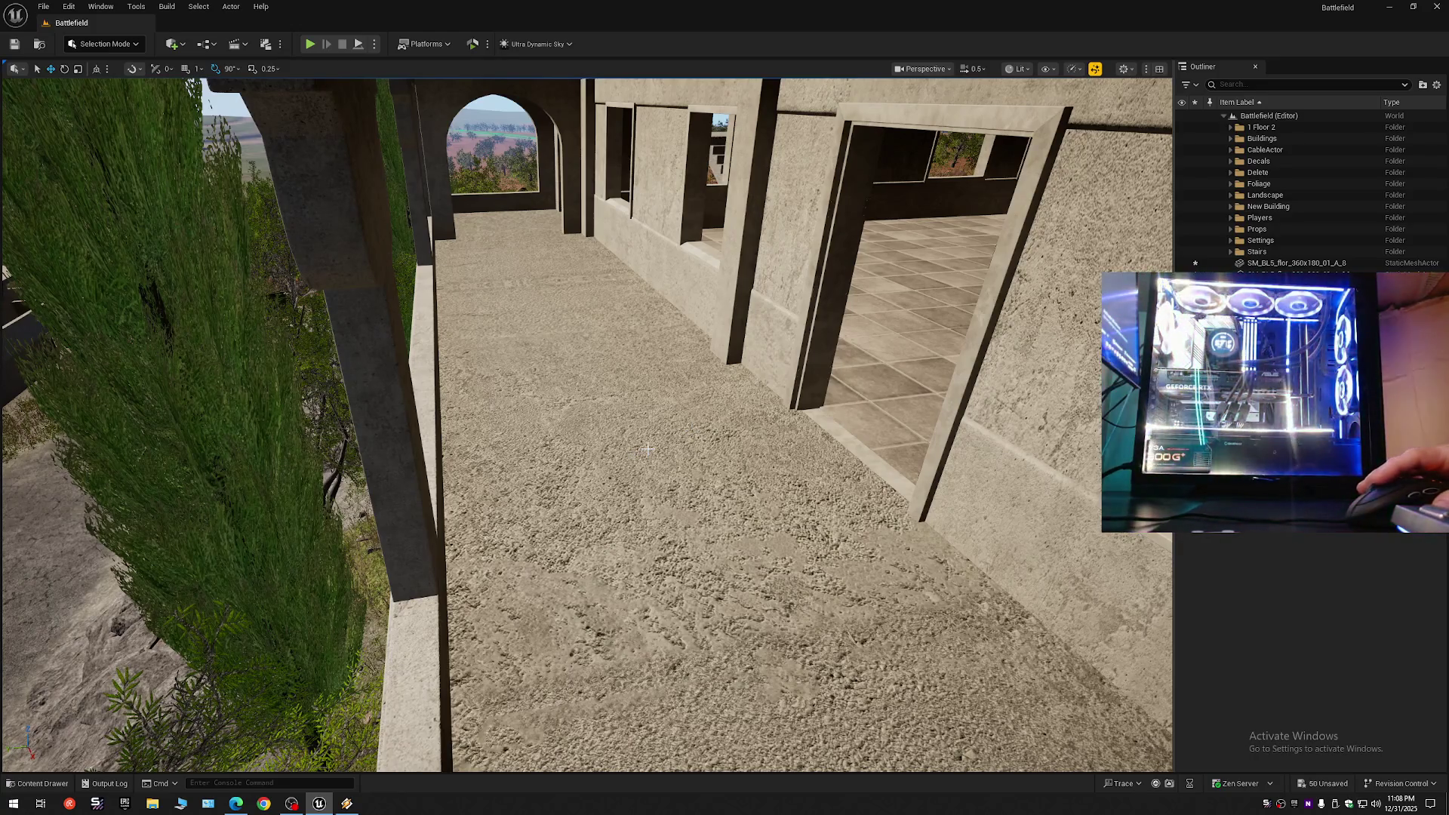
mouse_move(659, 432)
left_mouse_down()
mouse_move(687, 355)
mouse_move(747, 301)
mouse_move(717, 478)
left_mouse_up()
left_click(717, 478)
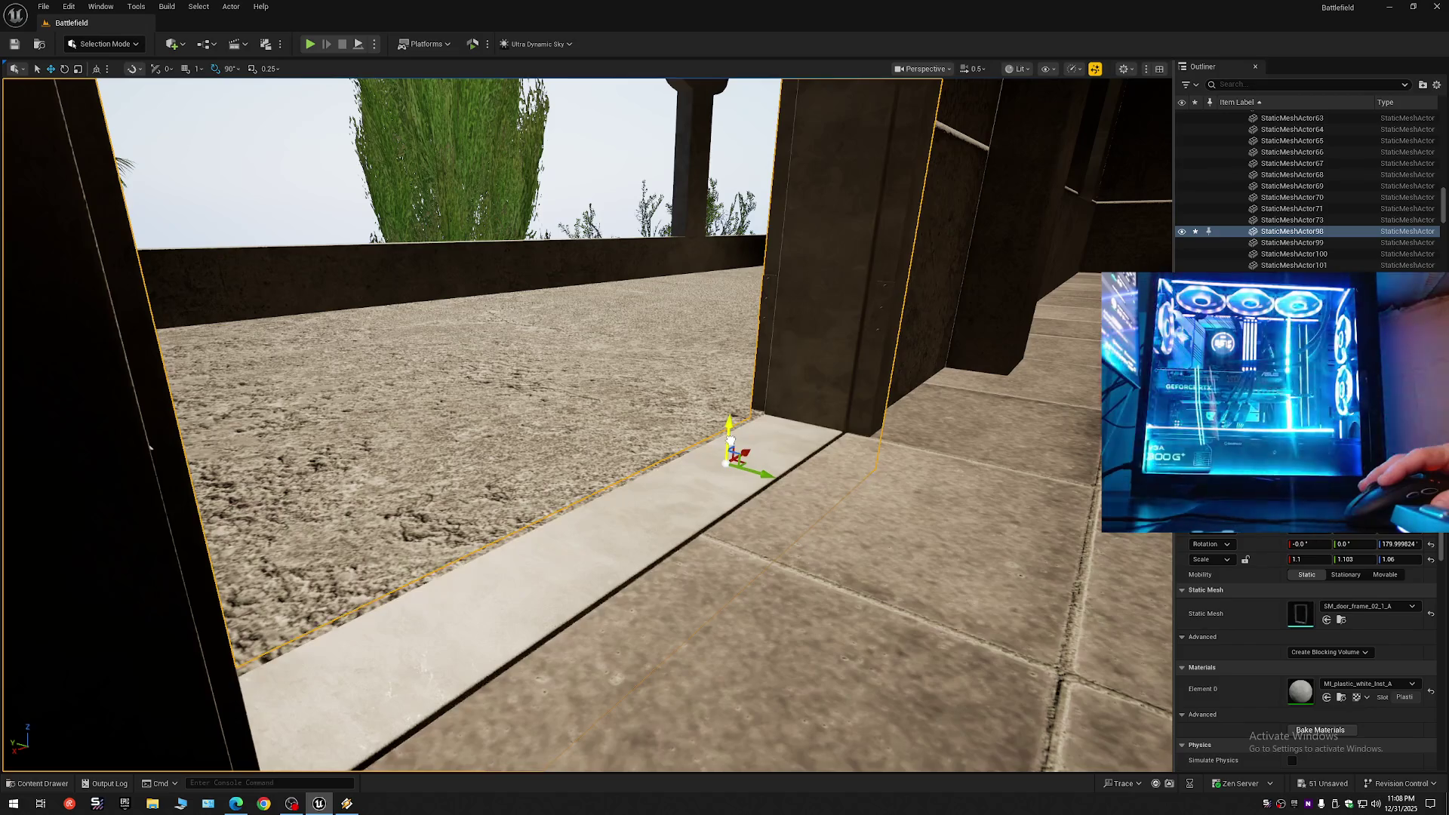
key("f")
key("w")
scroll(573, 207, "down", 1)
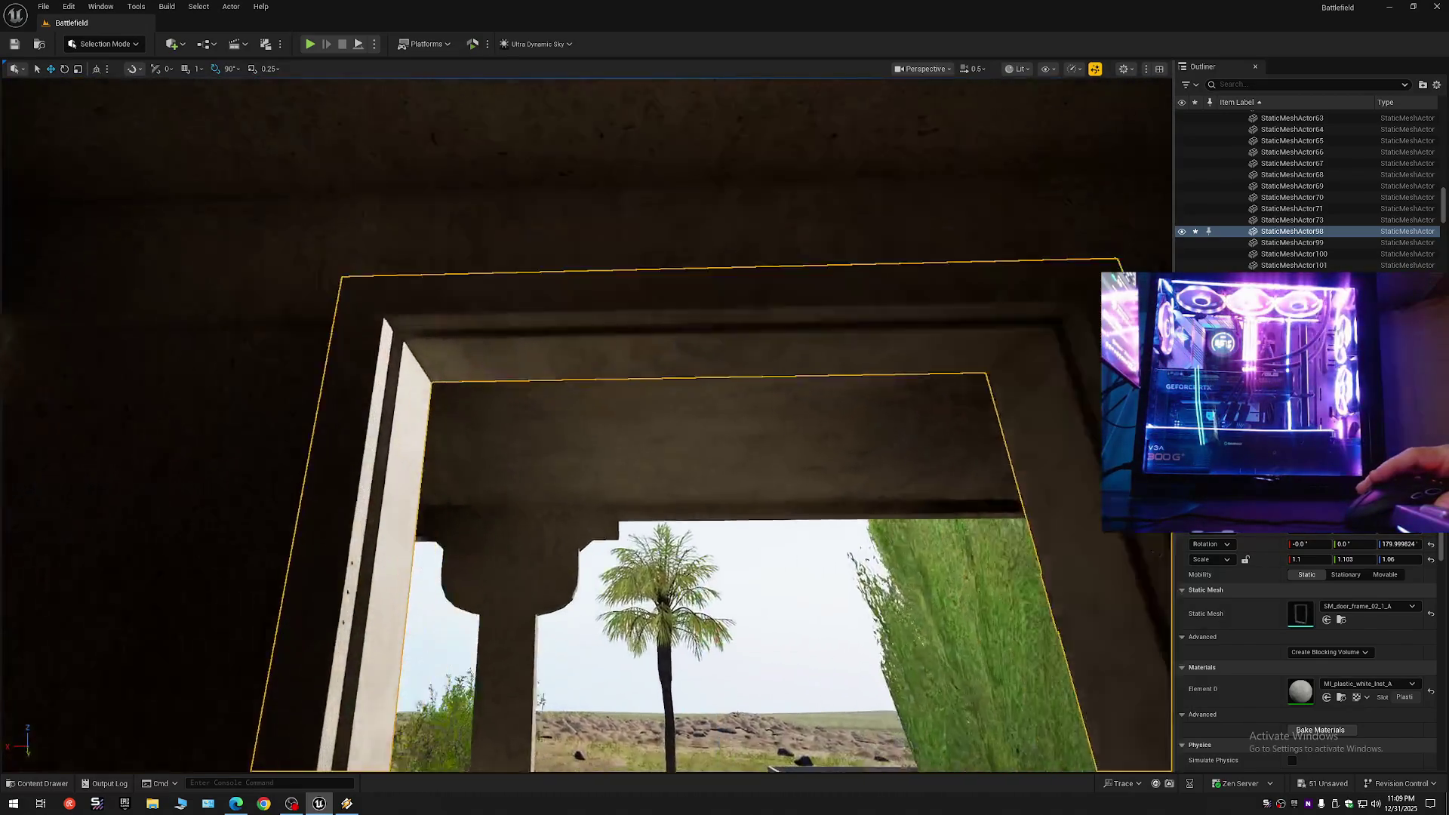
scroll(587, 425, "down", 2)
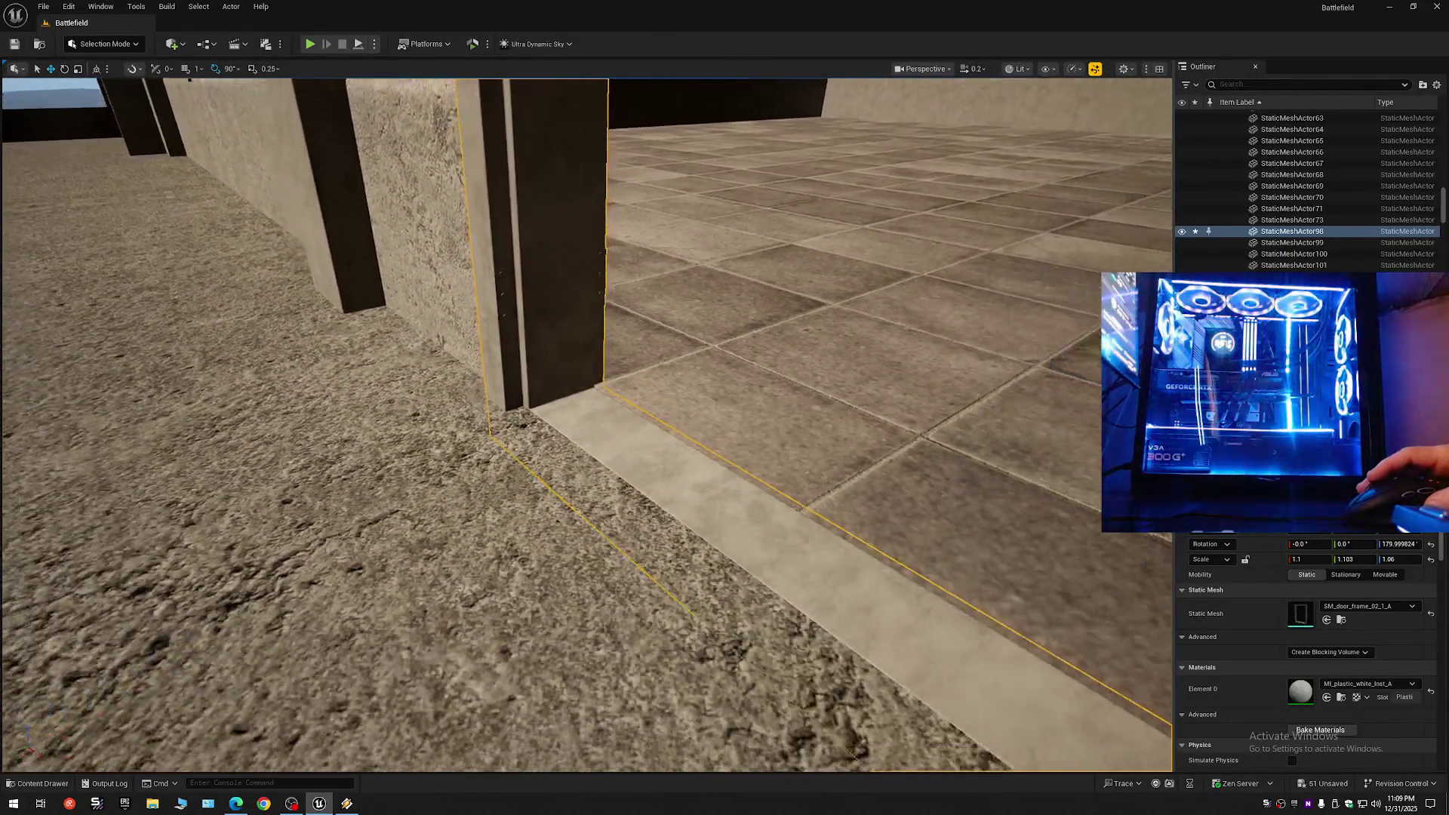
scroll(586, 426, "down", 1)
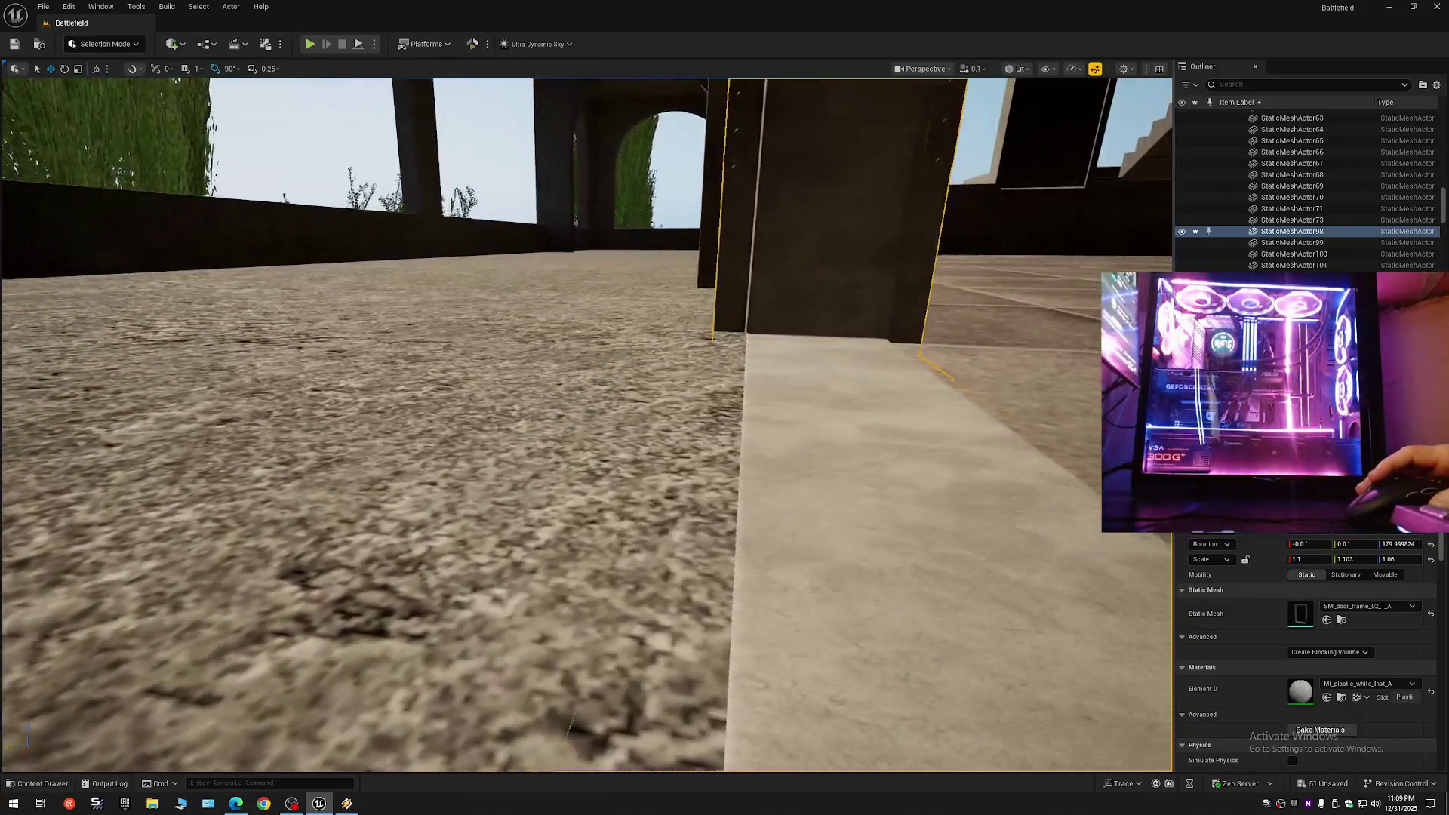
key("s")
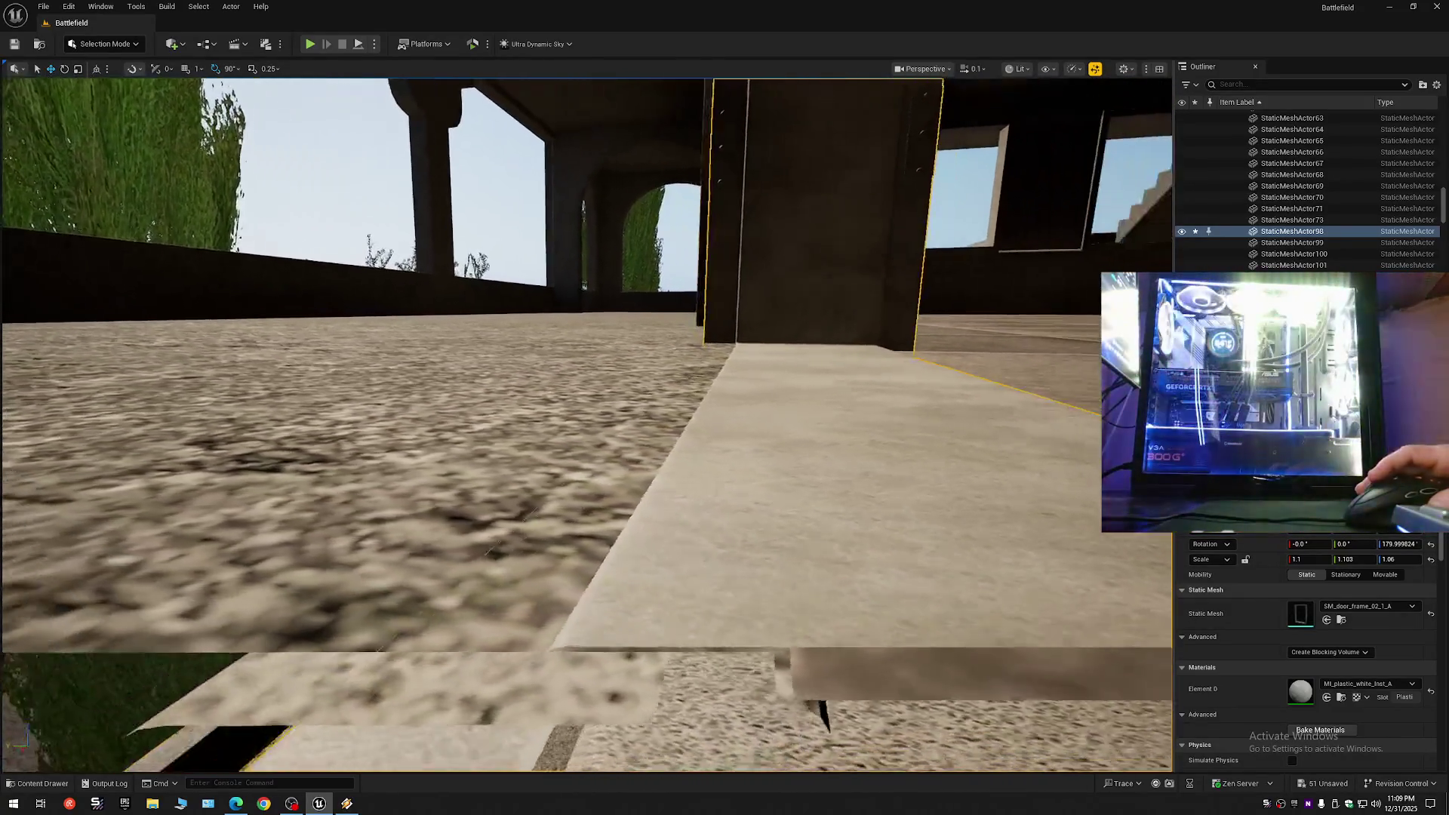
key("s")
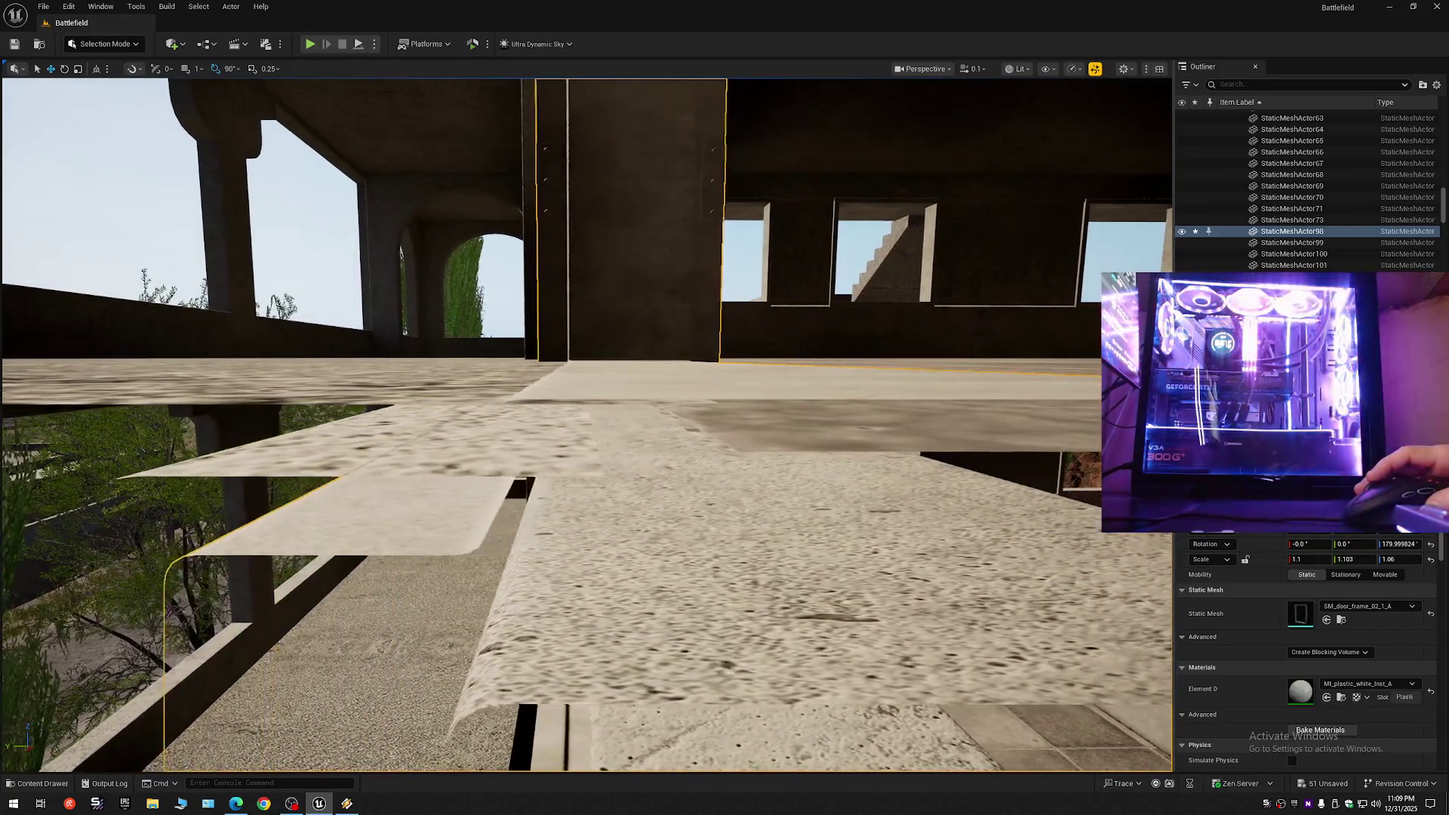
mouse_move(585, 426)
left_mouse_down()
mouse_move(800, 426)
mouse_move(671, 425)
mouse_move(664, 392)
mouse_move(565, 479)
left_mouse_up()
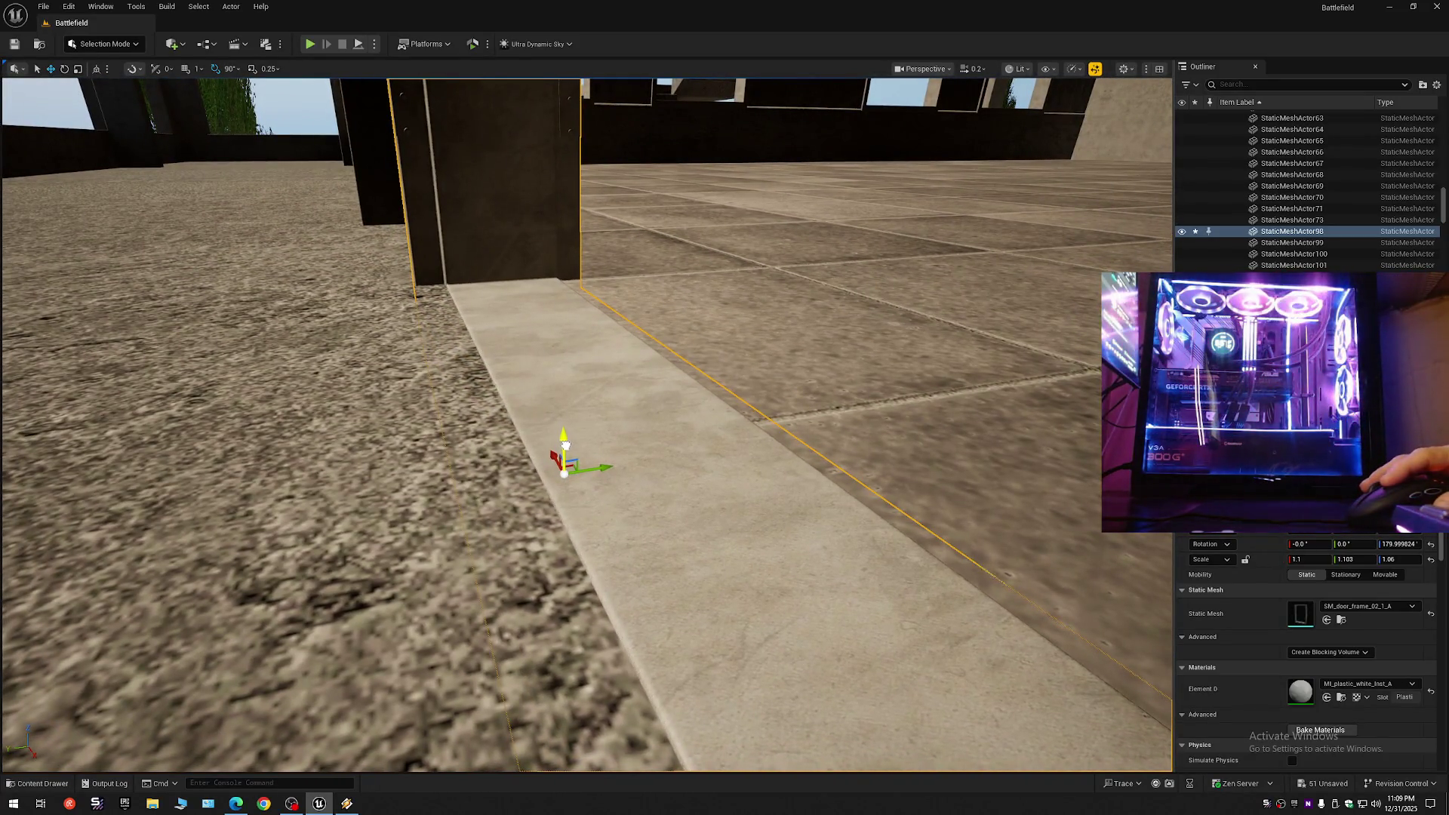
mouse_move(565, 445)
left_mouse_down()
mouse_move(694, 433)
mouse_move(724, 362)
mouse_move(740, 422)
mouse_move(755, 423)
mouse_move(717, 347)
mouse_move(566, 420)
left_mouse_up()
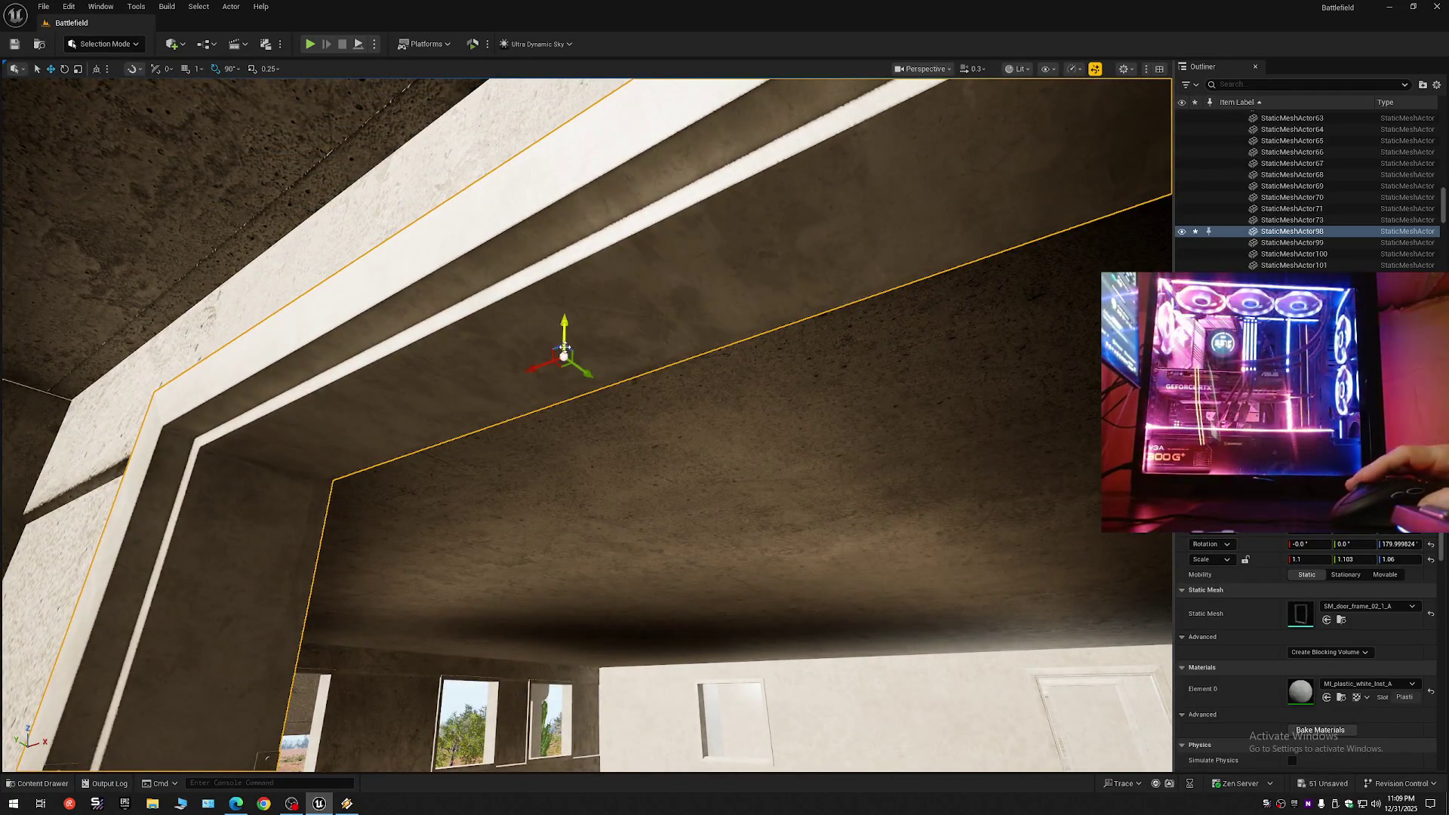
mouse_move(564, 348)
left_mouse_down()
mouse_move(584, 257)
mouse_move(585, 324)
left_mouse_up()
key("f")
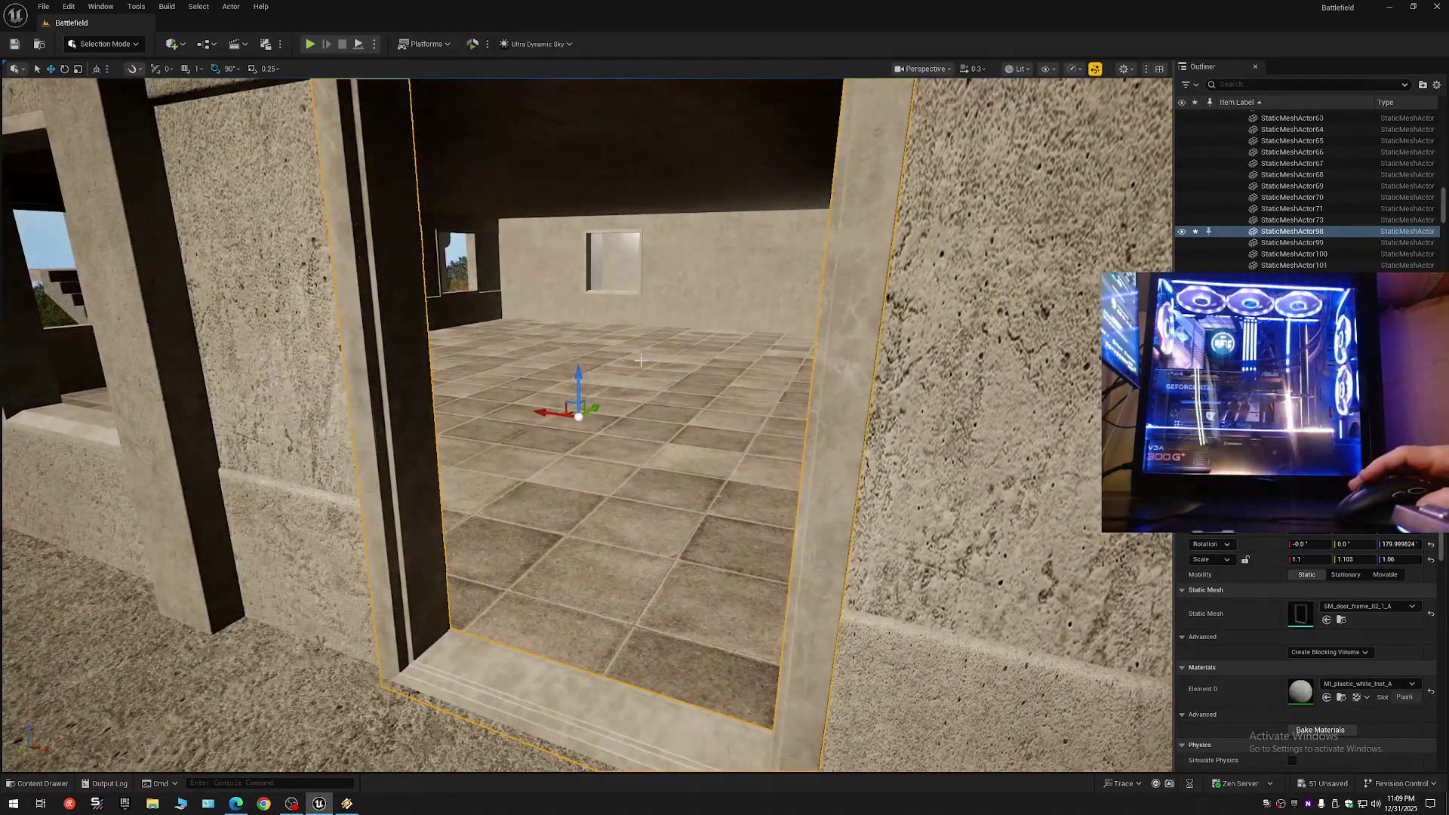
key("ctrl+z")
left_click_drag(640, 361, 640, 317)
left_click_drag(593, 371, 592, 325)
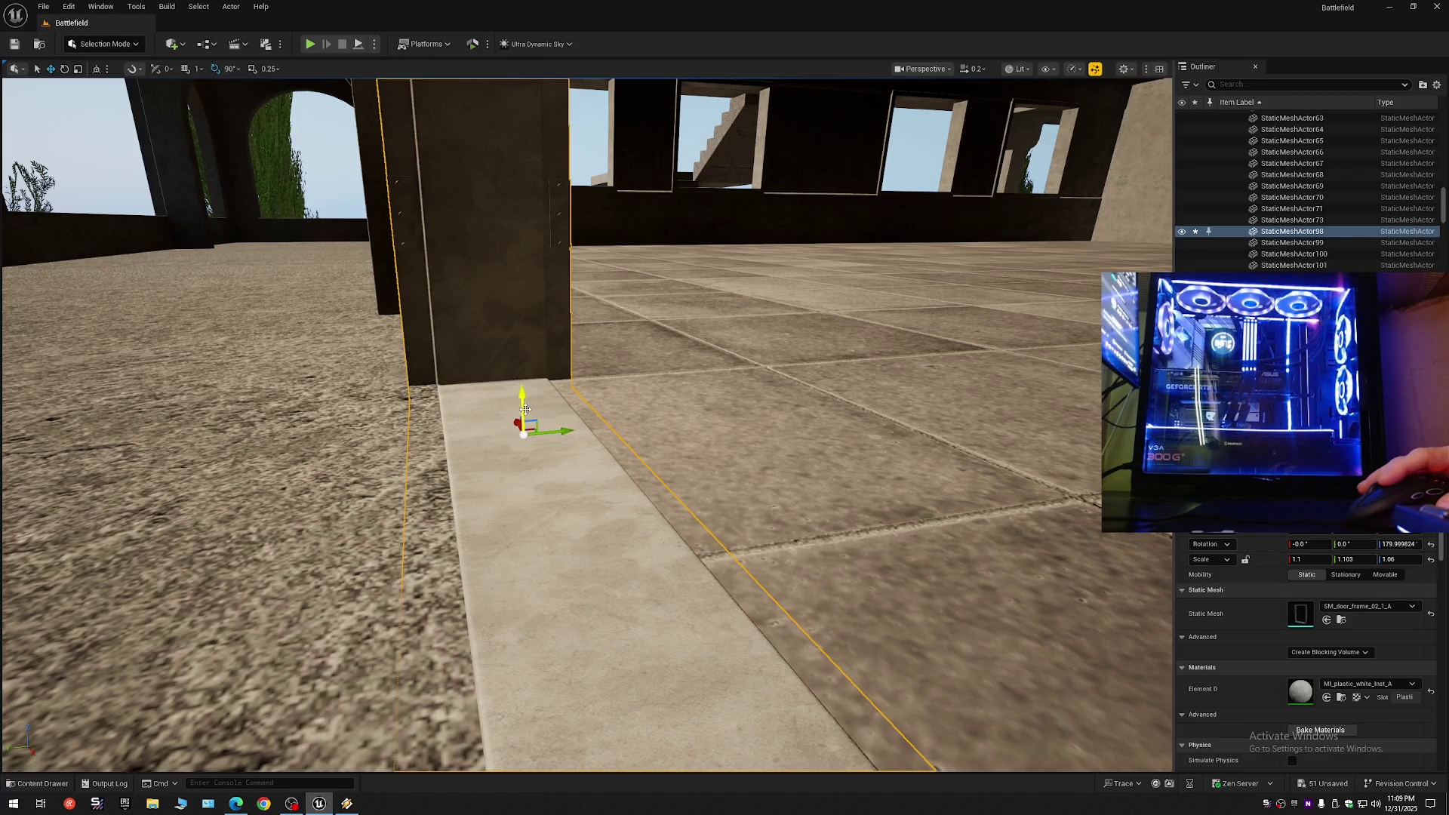
mouse_move(525, 406)
left_mouse_down()
mouse_move(513, 462)
mouse_move(506, 430)
left_mouse_up()
scroll(520, 400, "up", 2)
scroll(520, 445, "up", 2)
mouse_move(444, 630)
left_mouse_down()
mouse_move(422, 604)
mouse_move(446, 634)
mouse_move(551, 564)
left_mouse_up()
left_click_drag(640, 456, 653, 379)
scroll(640, 445, "down", 2)
scroll(645, 407, "down", 2)
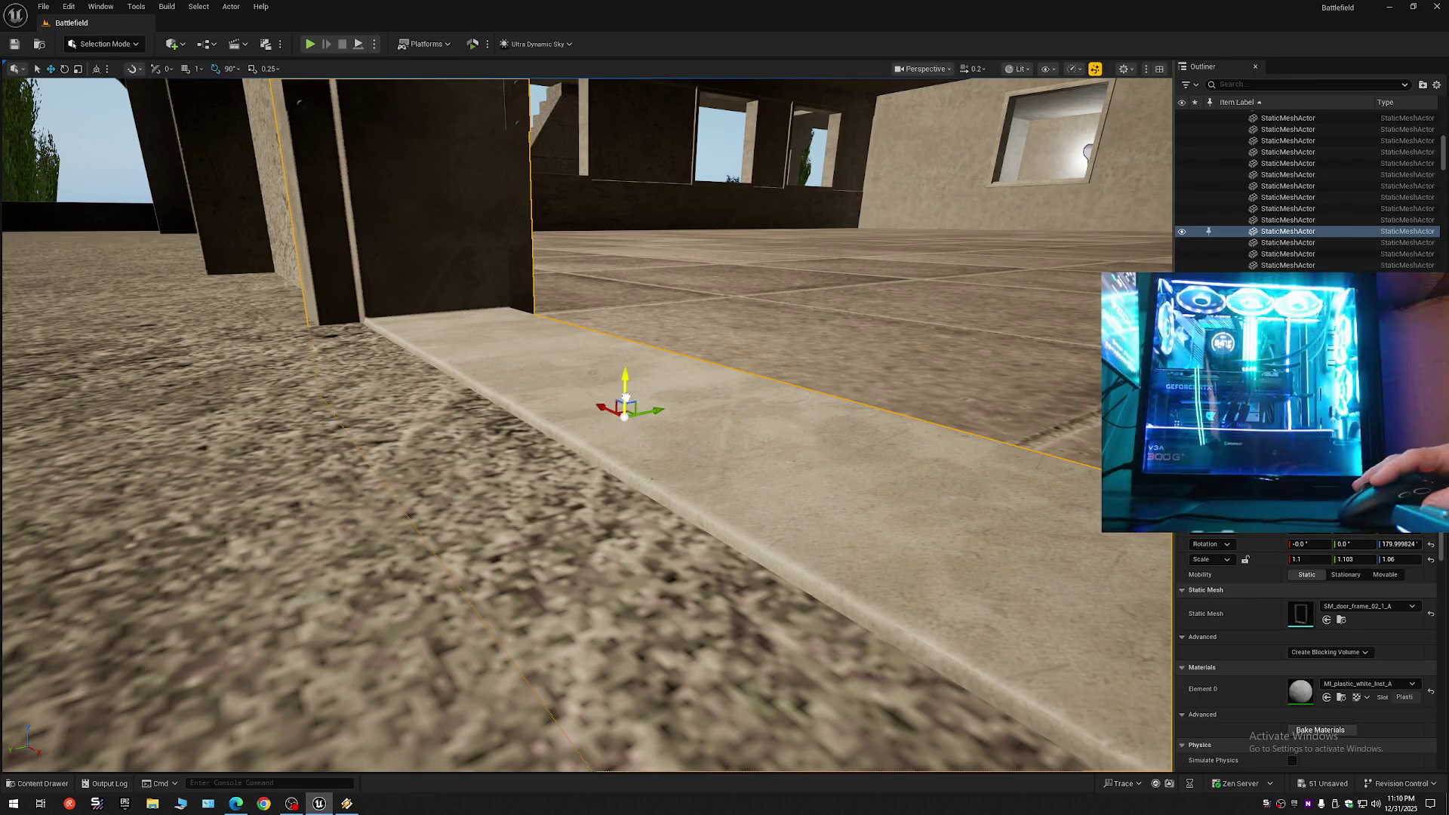
mouse_move(700, 425)
left_mouse_down()
mouse_move(702, 362)
mouse_move(702, 423)
left_mouse_up()
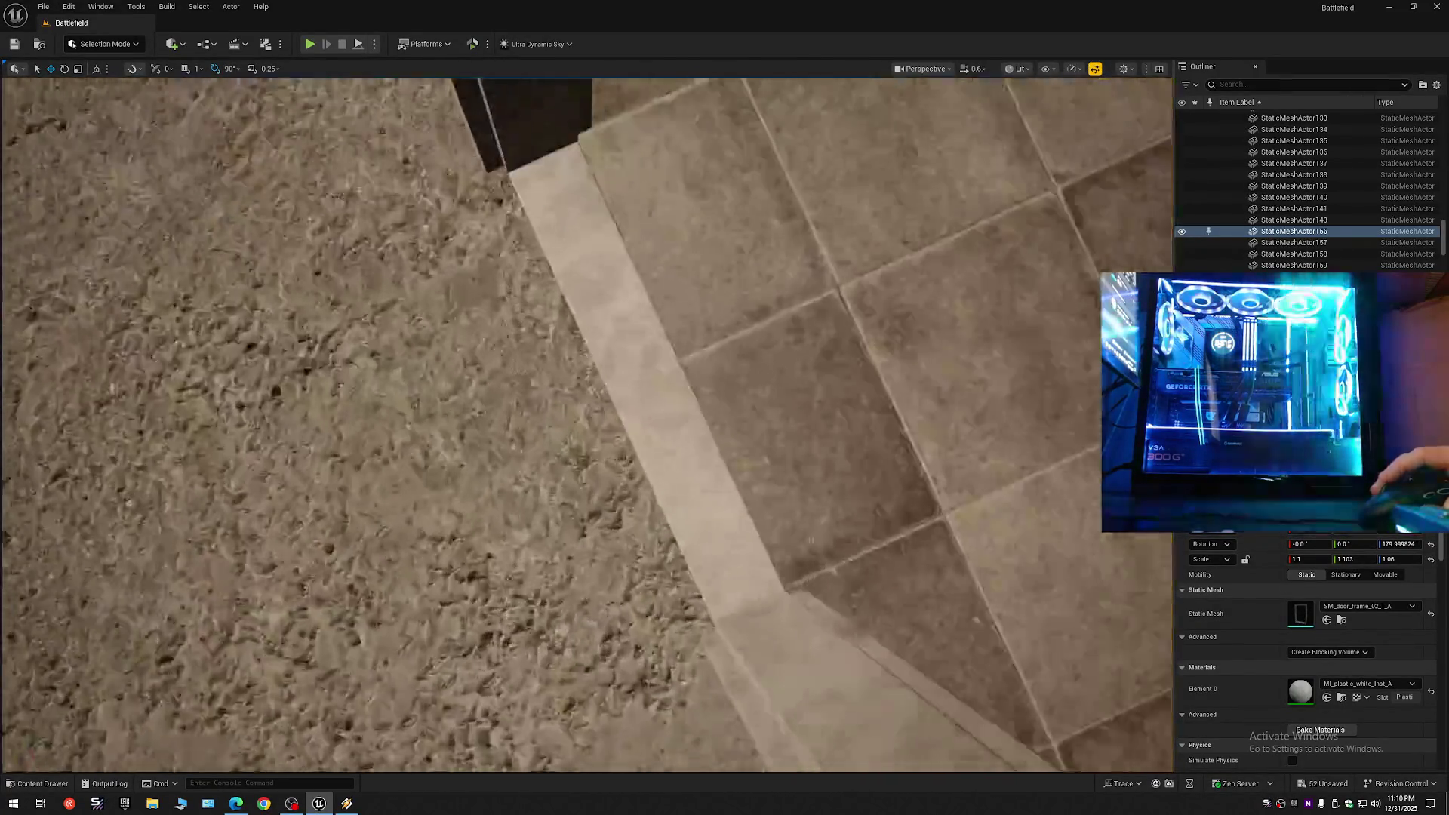
Step: Move in beside the concrete slab and select this doorway's door frame
left_click_drag(702, 423, 679, 438)
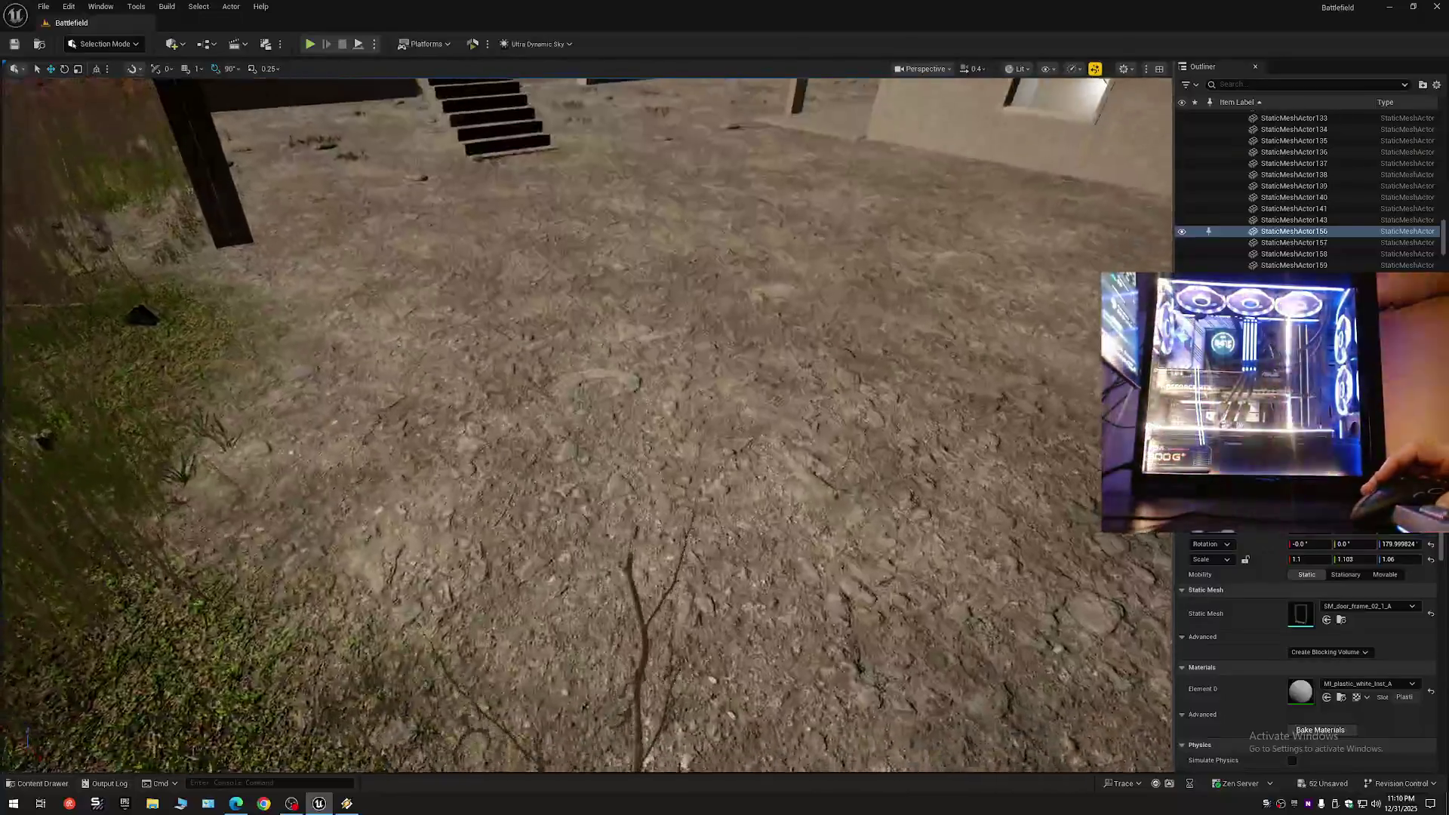
left_click_drag(679, 438, 664, 453)
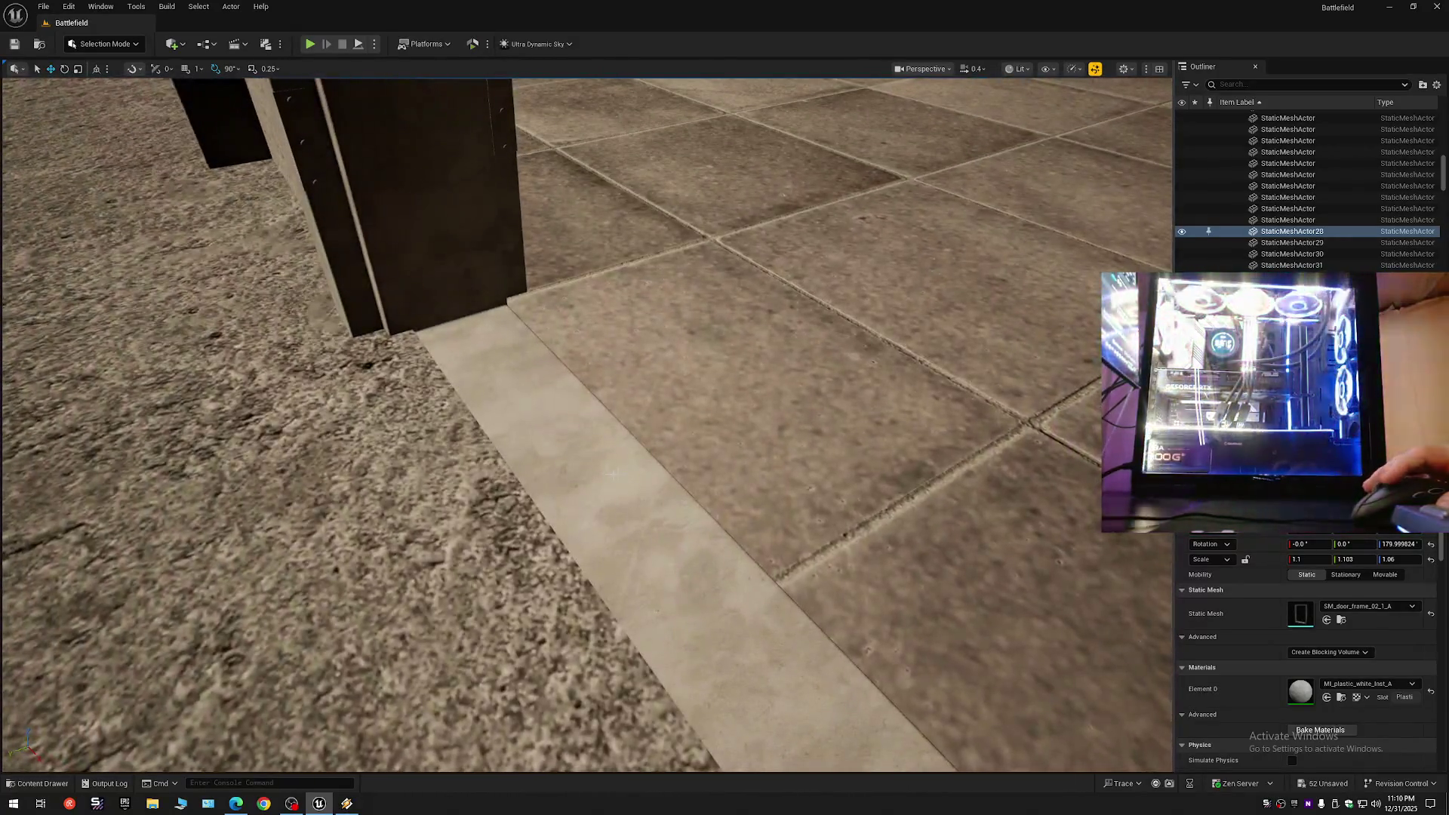
left_click(612, 474)
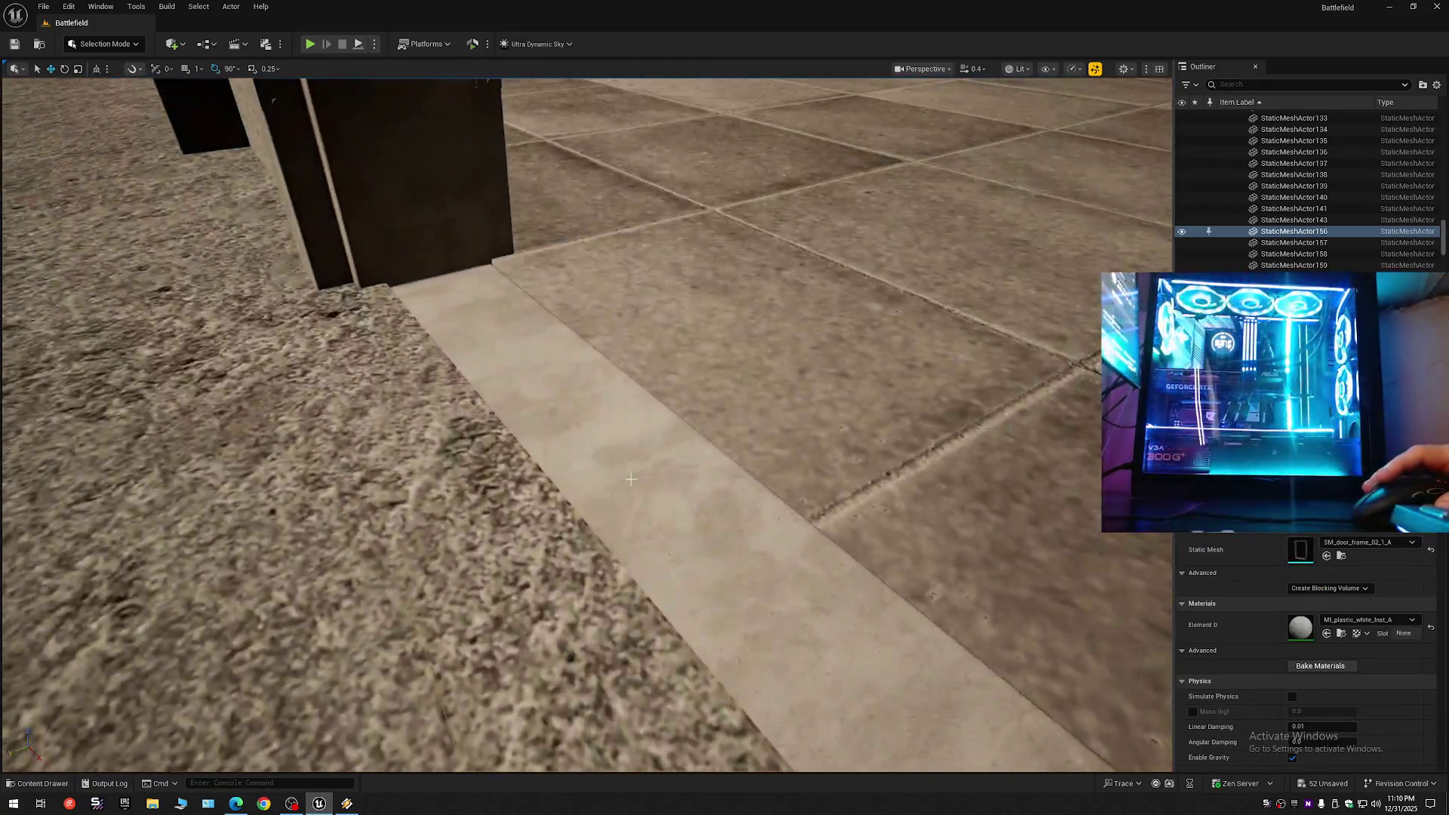
left_click(607, 475)
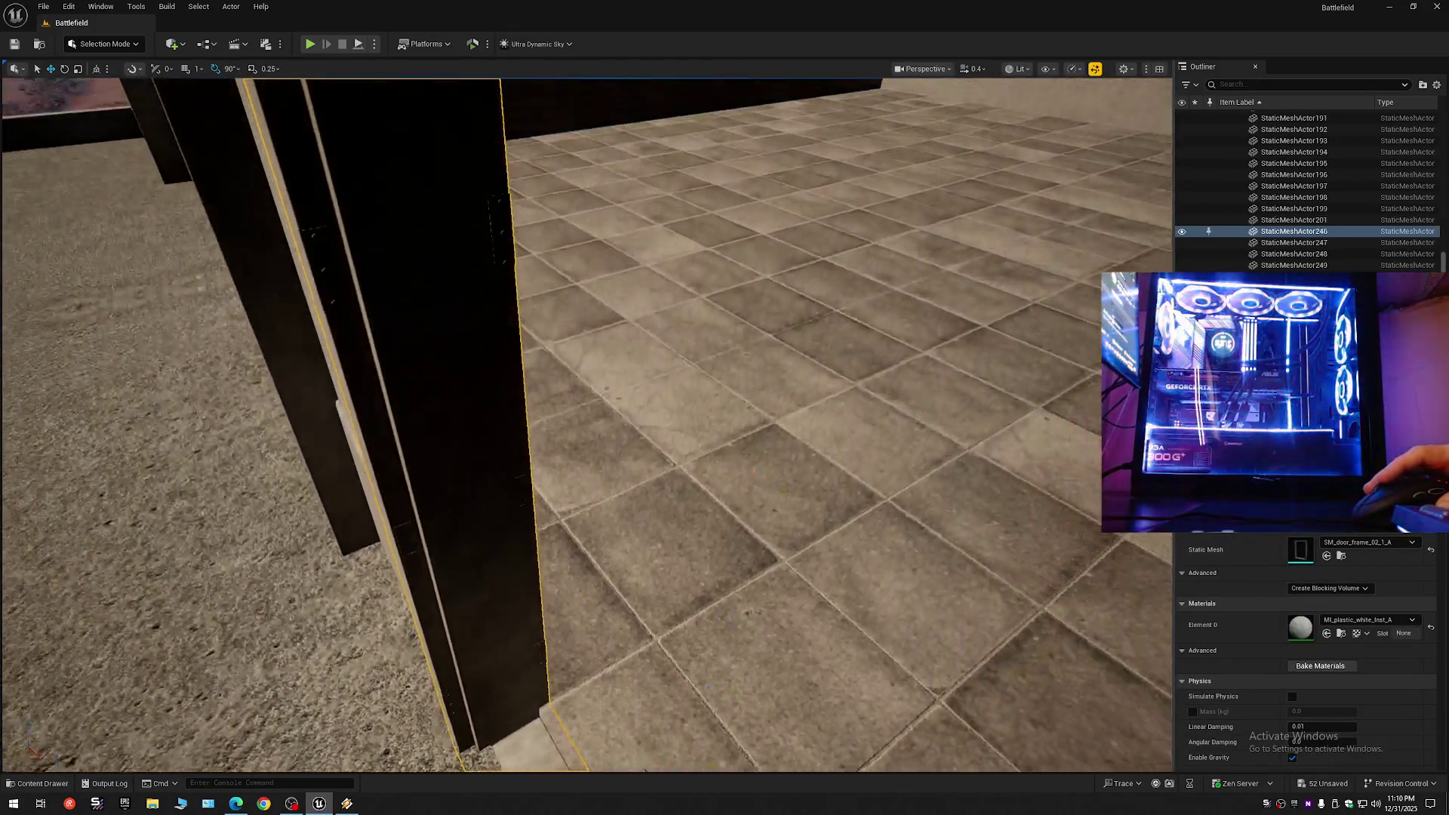
mouse_move(607, 475)
left_mouse_down()
mouse_move(607, 422)
mouse_move(536, 532)
mouse_move(601, 468)
left_mouse_up()
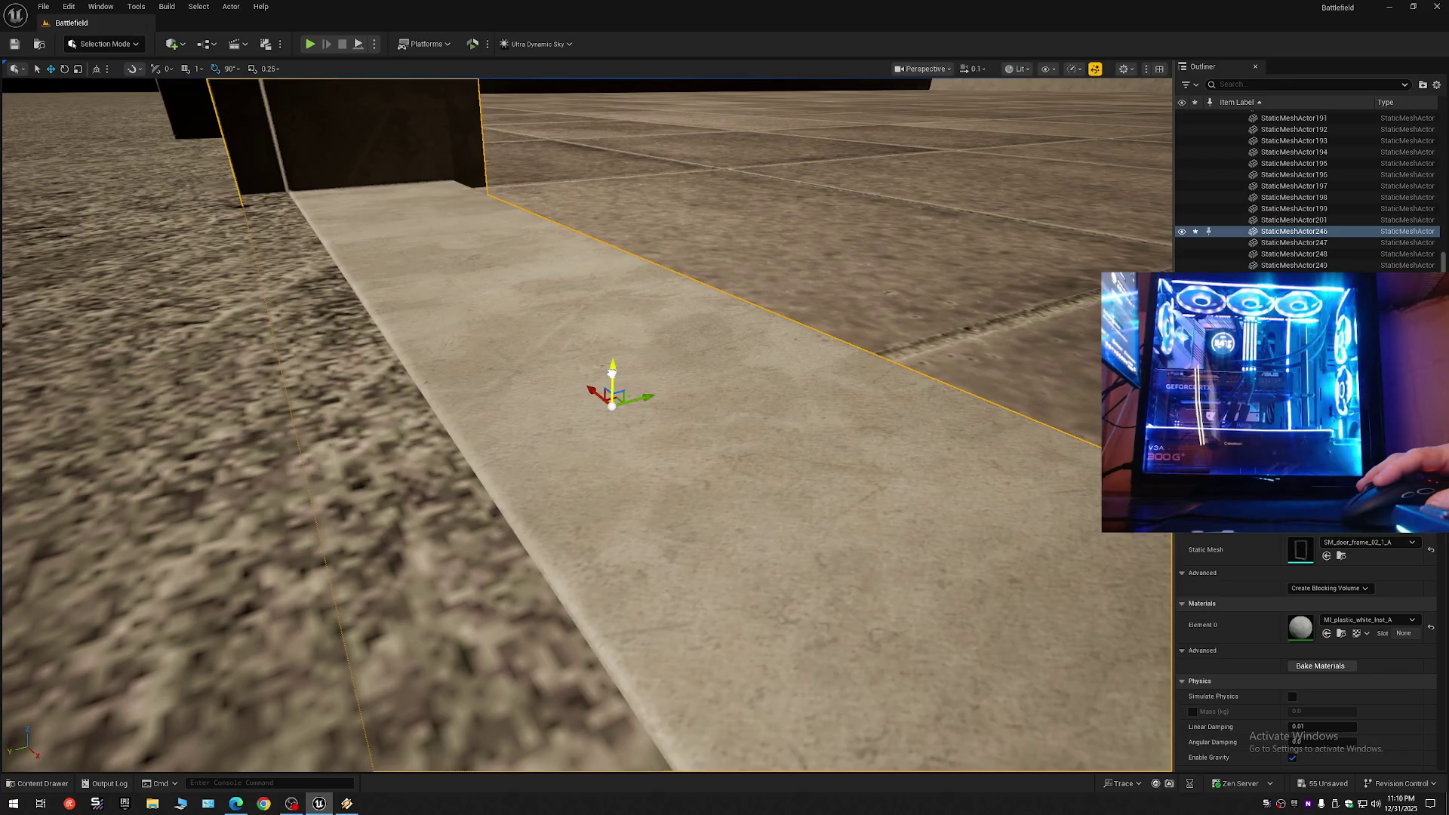
Step: Inspect the ledge and frame top, then select the door frame at the doorway's base
mouse_move(612, 370)
left_mouse_down()
mouse_move(460, 385)
mouse_move(453, 445)
mouse_move(452, 423)
mouse_move(528, 385)
mouse_move(716, 408)
left_mouse_up()
scroll(460, 408, "up", 1)
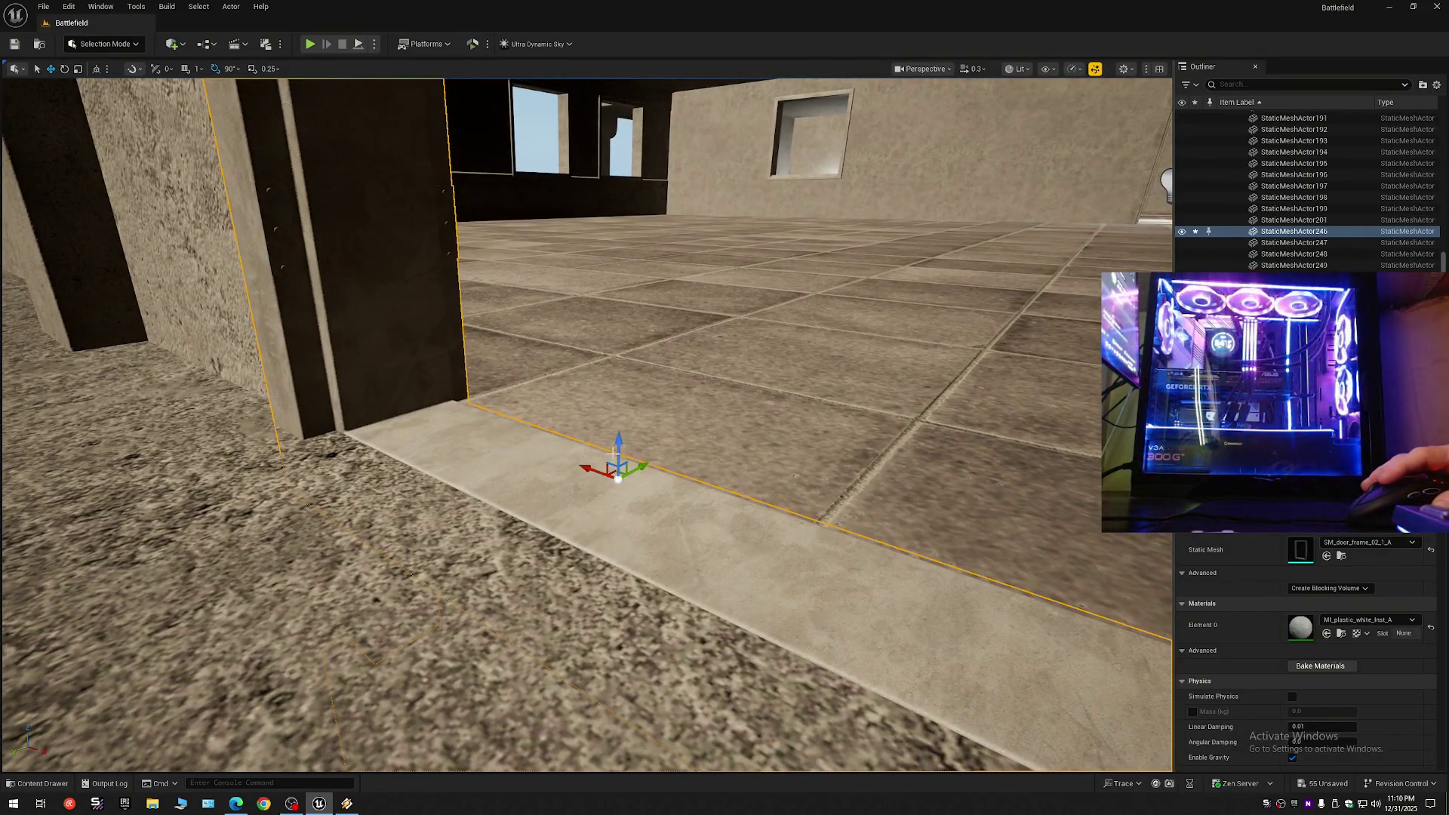
mouse_move(717, 407)
left_mouse_down()
mouse_move(716, 332)
mouse_move(740, 301)
mouse_move(739, 362)
mouse_move(762, 392)
mouse_move(754, 377)
mouse_move(754, 468)
mouse_move(755, 332)
mouse_move(754, 407)
mouse_move(800, 407)
mouse_move(830, 377)
mouse_move(830, 392)
mouse_move(815, 355)
mouse_move(762, 362)
mouse_move(784, 317)
mouse_move(808, 310)
mouse_move(815, 324)
mouse_move(800, 295)
mouse_move(784, 310)
mouse_move(742, 279)
mouse_move(735, 303)
left_mouse_up()
scroll(724, 317, "up", 1)
scroll(815, 354, "up", 3)
scroll(770, 347, "down", 1)
scroll(785, 317, "down", 2)
scroll(807, 316, "down", 1)
scroll(792, 302, "up", 2)
scroll(762, 291, "up", 2)
key("g")
left_click(654, 488)
left_click_drag(654, 489, 660, 457)
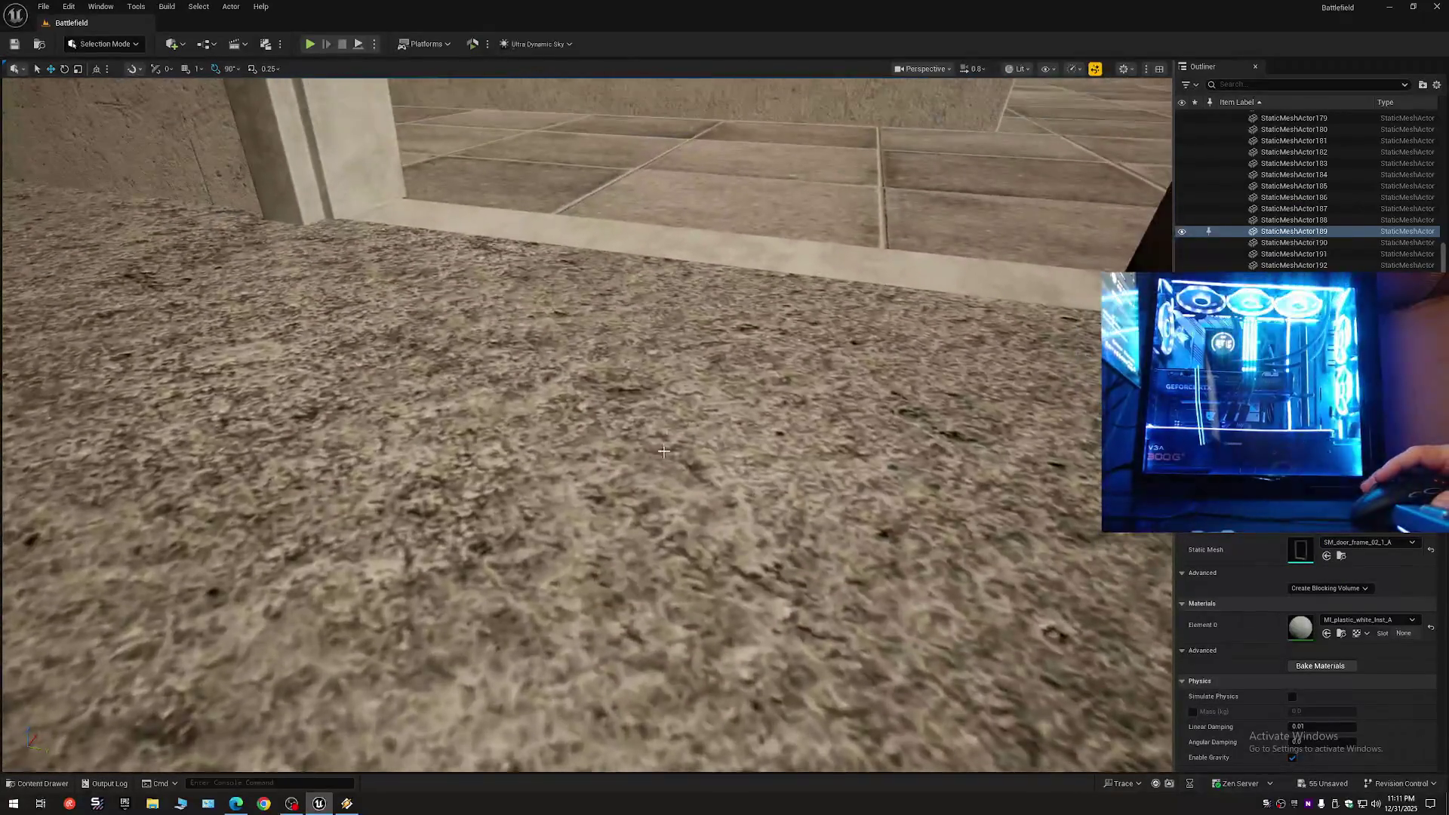
left_click(635, 242)
left_click_drag(635, 241, 649, 227)
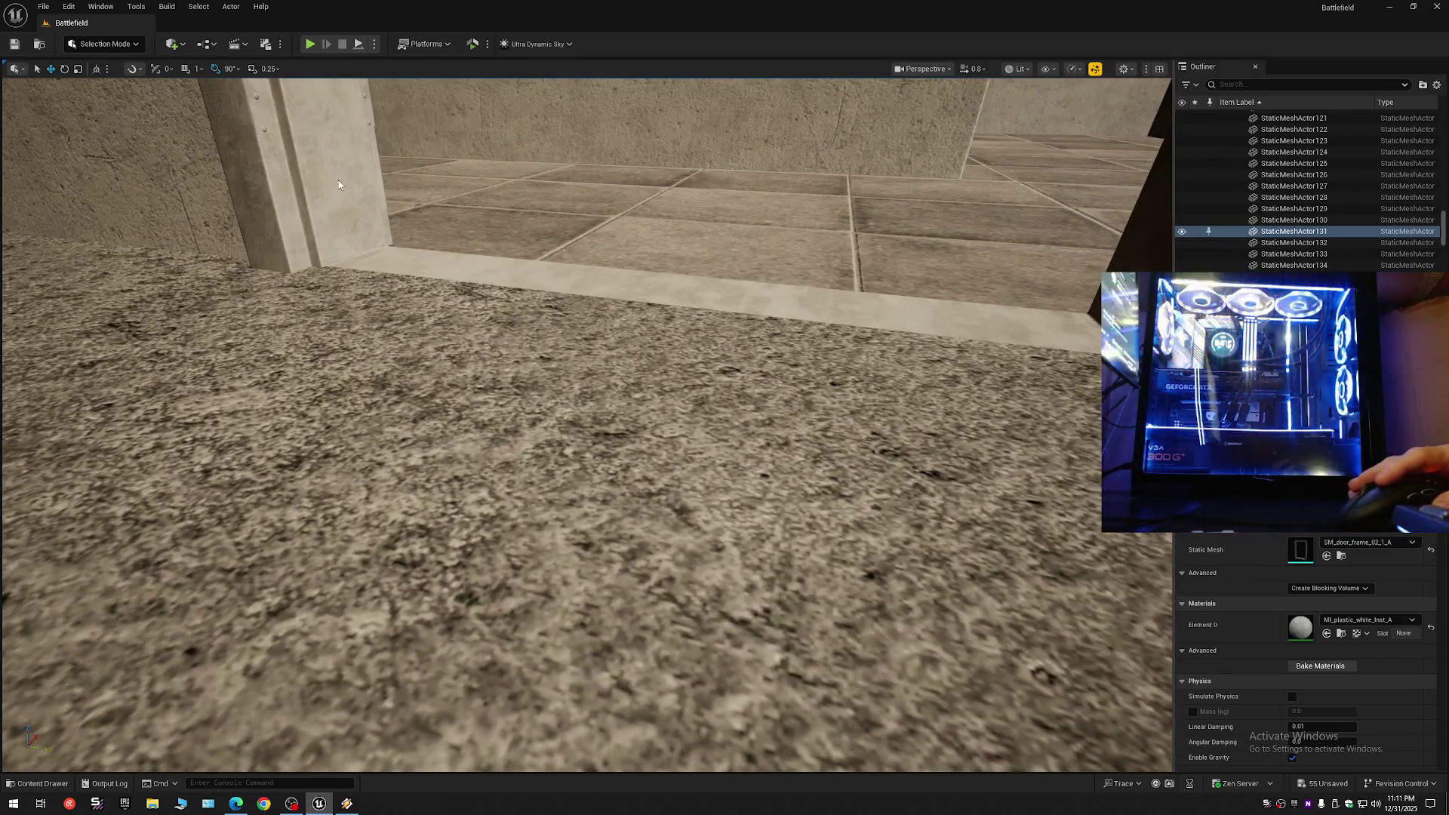
left_click_drag(514, 330, 432, 317)
left_click_drag(471, 400, 471, 405)
left_click(470, 405, "ctrl")
scroll(471, 405, "down", 2)
left_click(470, 405)
left_click_drag(557, 496, 557, 496)
left_click(482, 420, "ctrl")
left_click_drag(482, 420, 482, 420)
left_click_drag(527, 483, 527, 483)
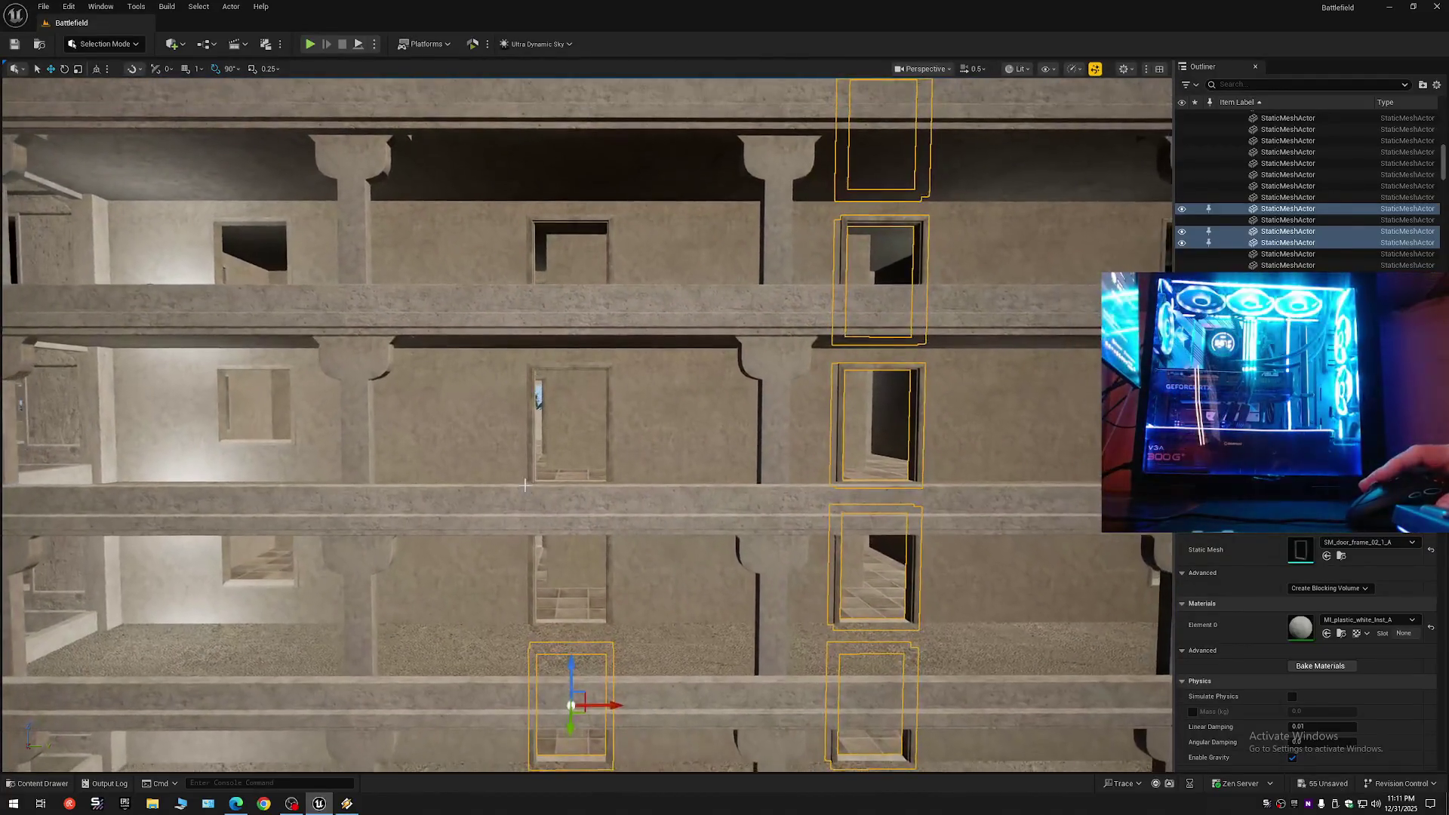
left_click(531, 580)
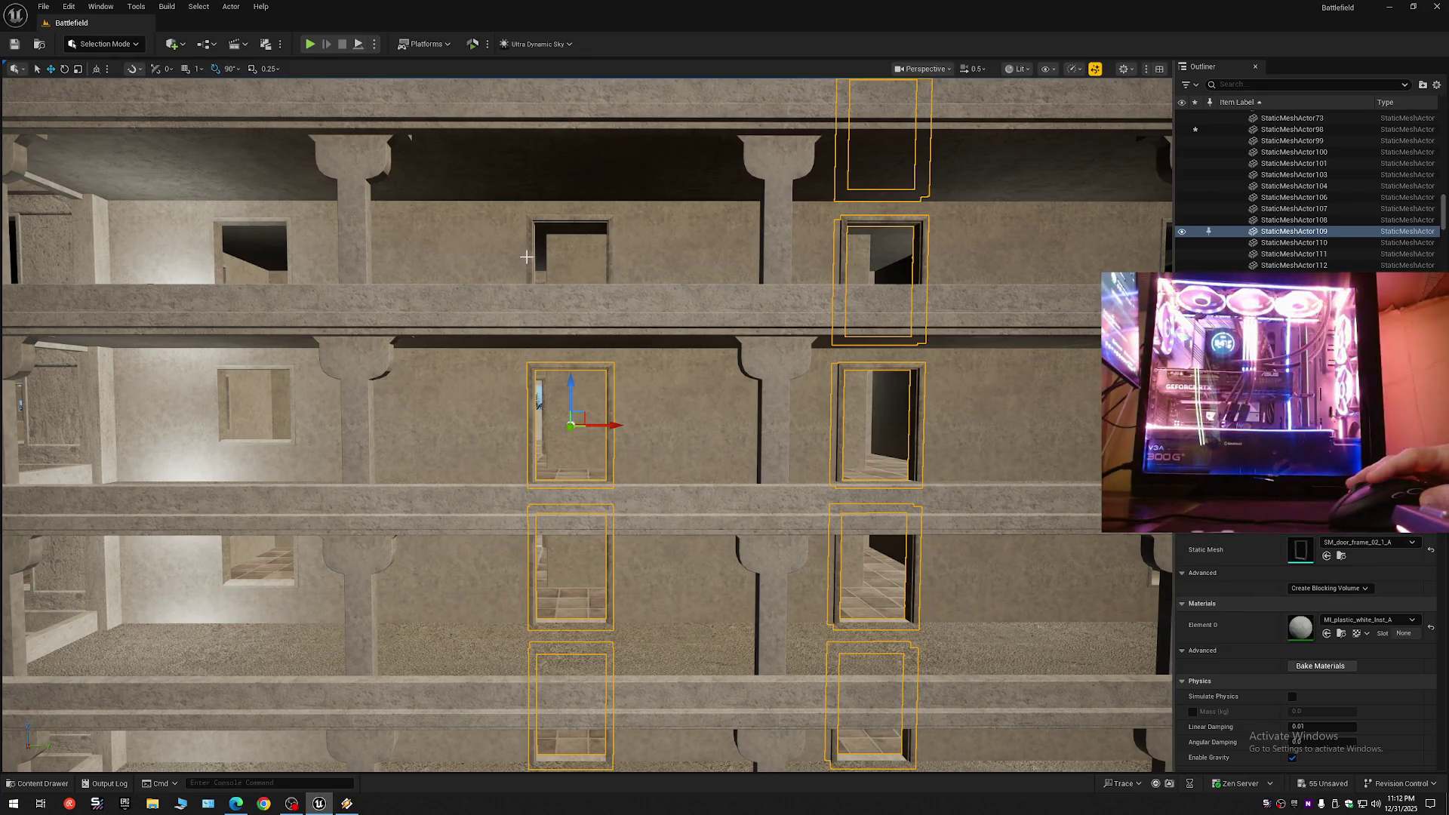
left_click_drag(527, 315, 527, 314)
left_click_drag(551, 416, 566, 437)
scroll(566, 438, "down", 1)
scroll(639, 164, "down", 3)
left_click_drag(640, 164, 640, 164)
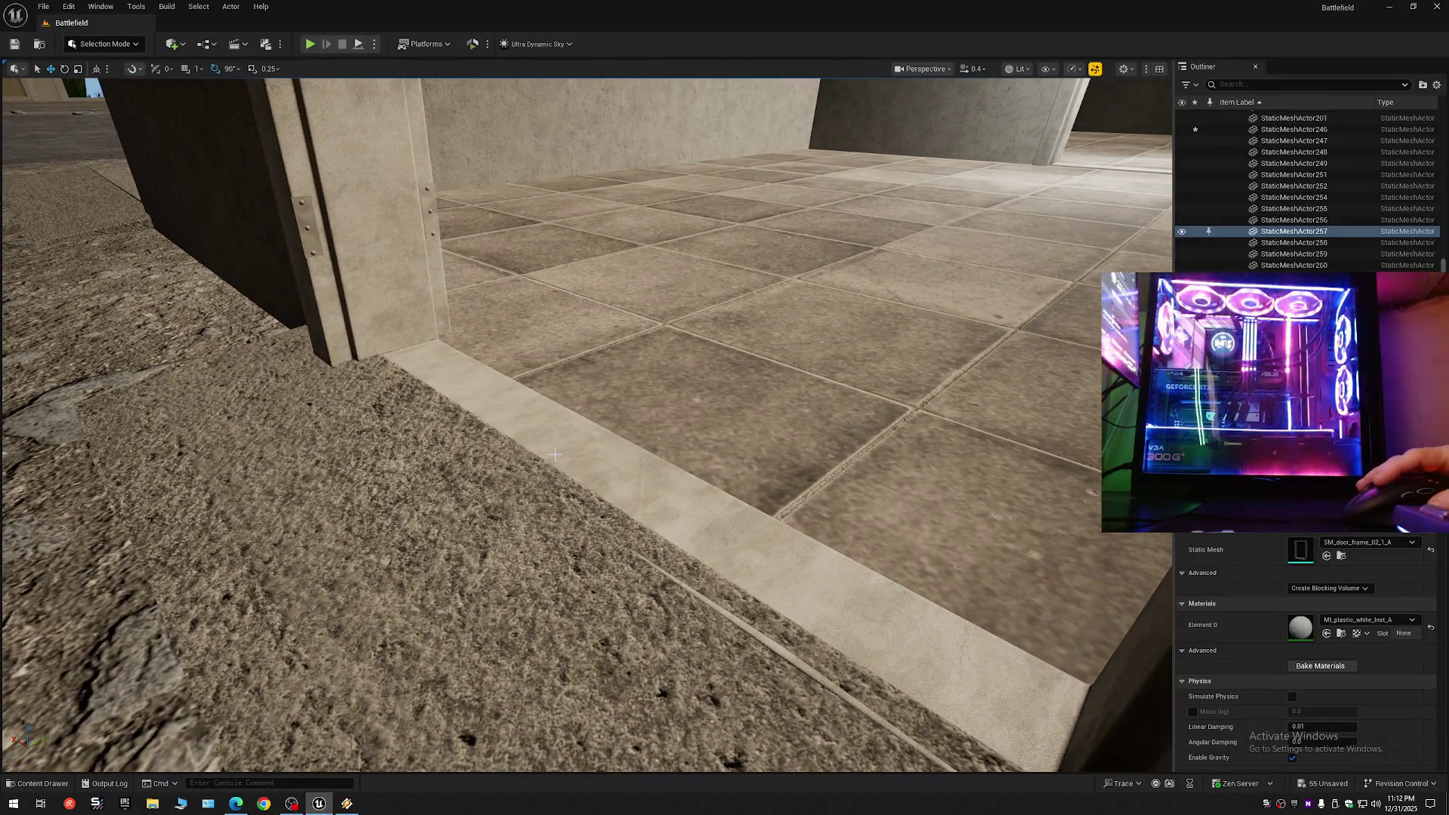
scroll(553, 454, "up", 1)
left_click_drag(553, 453, 850, 351)
scroll(849, 351, "up", 2)
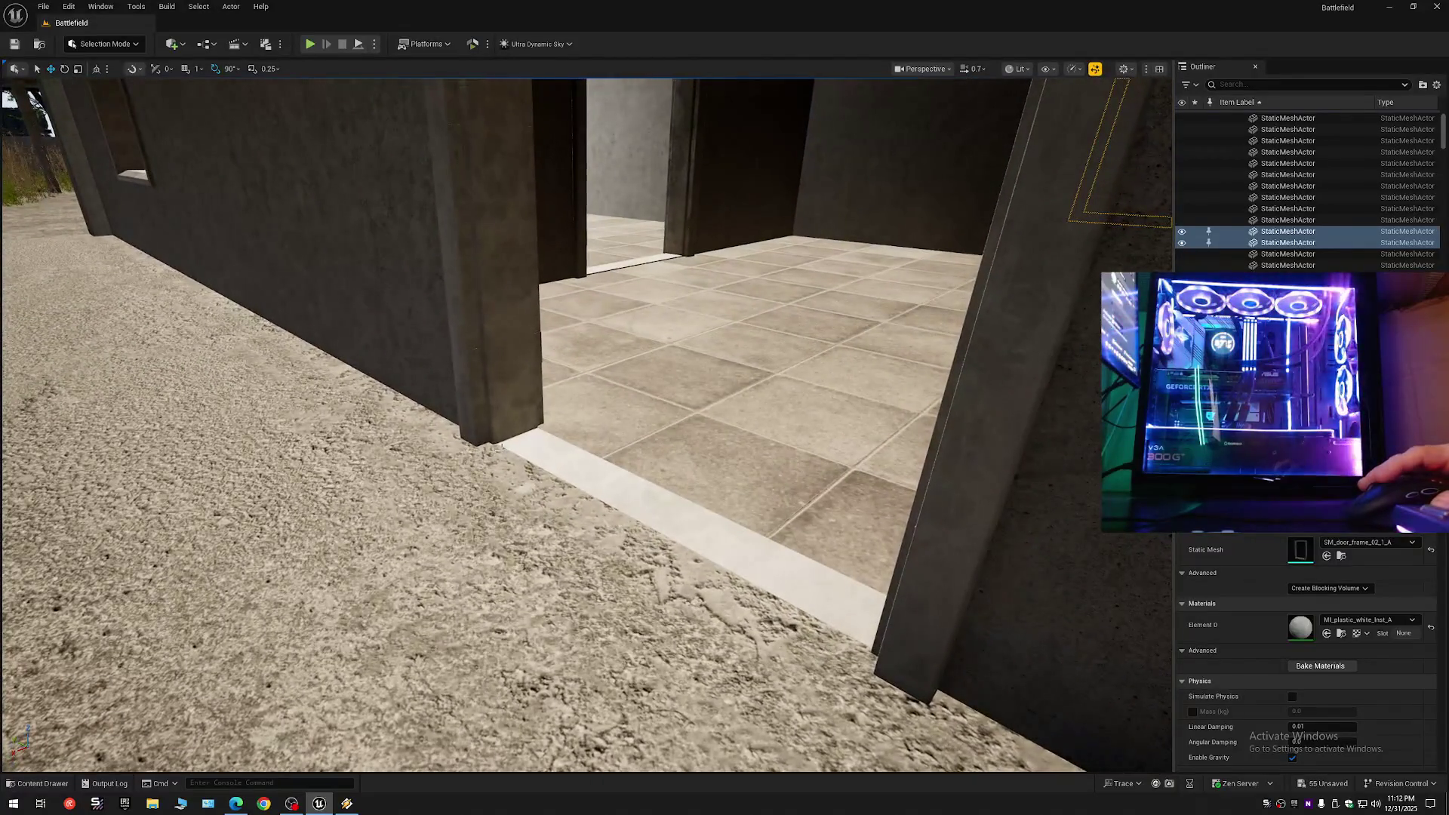
left_click_drag(539, 462, 538, 461)
Step: Inspect the door frame in the tiled ground-floor doorway, undoing an accidental selection
key("w")
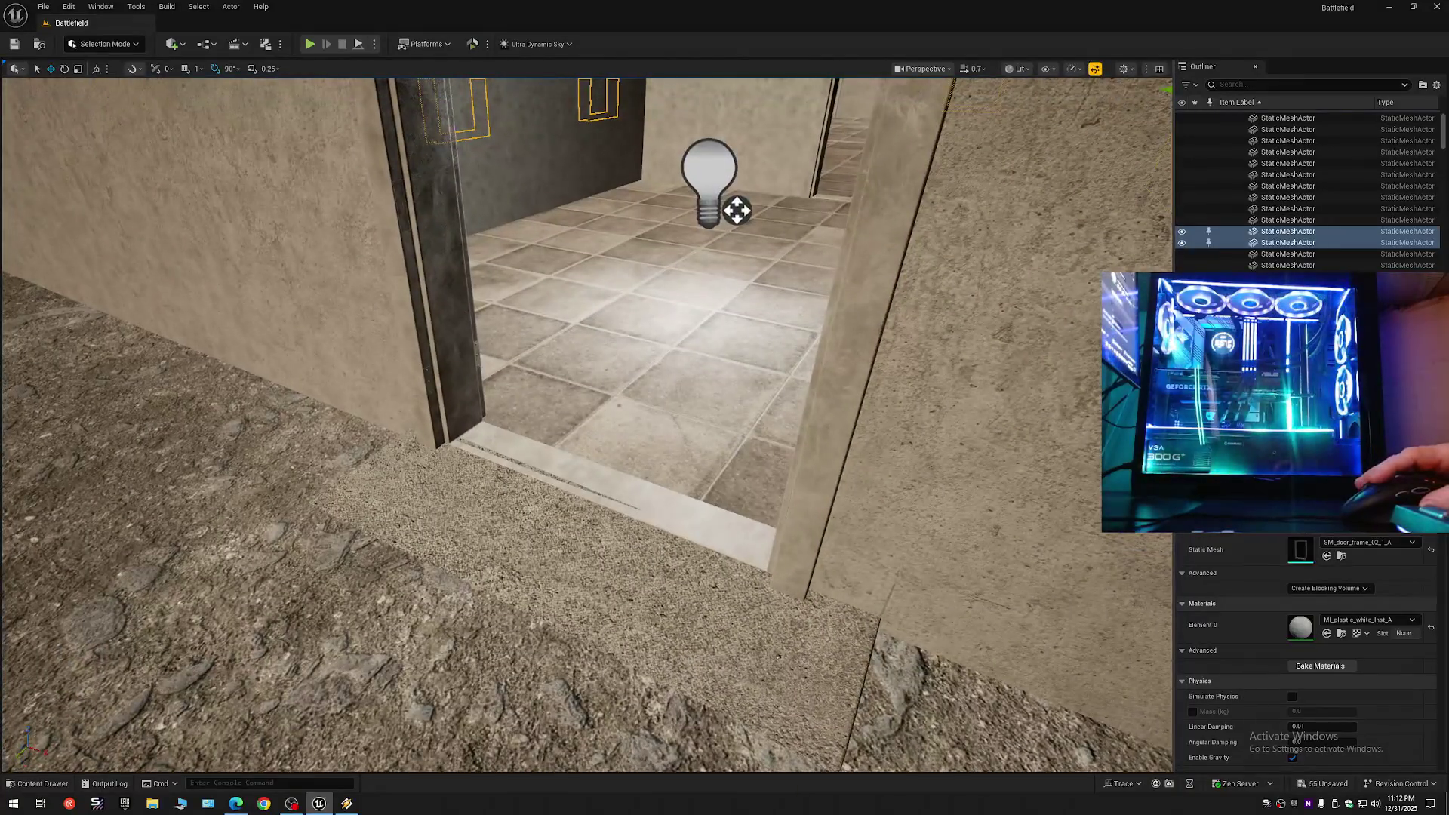
key("s")
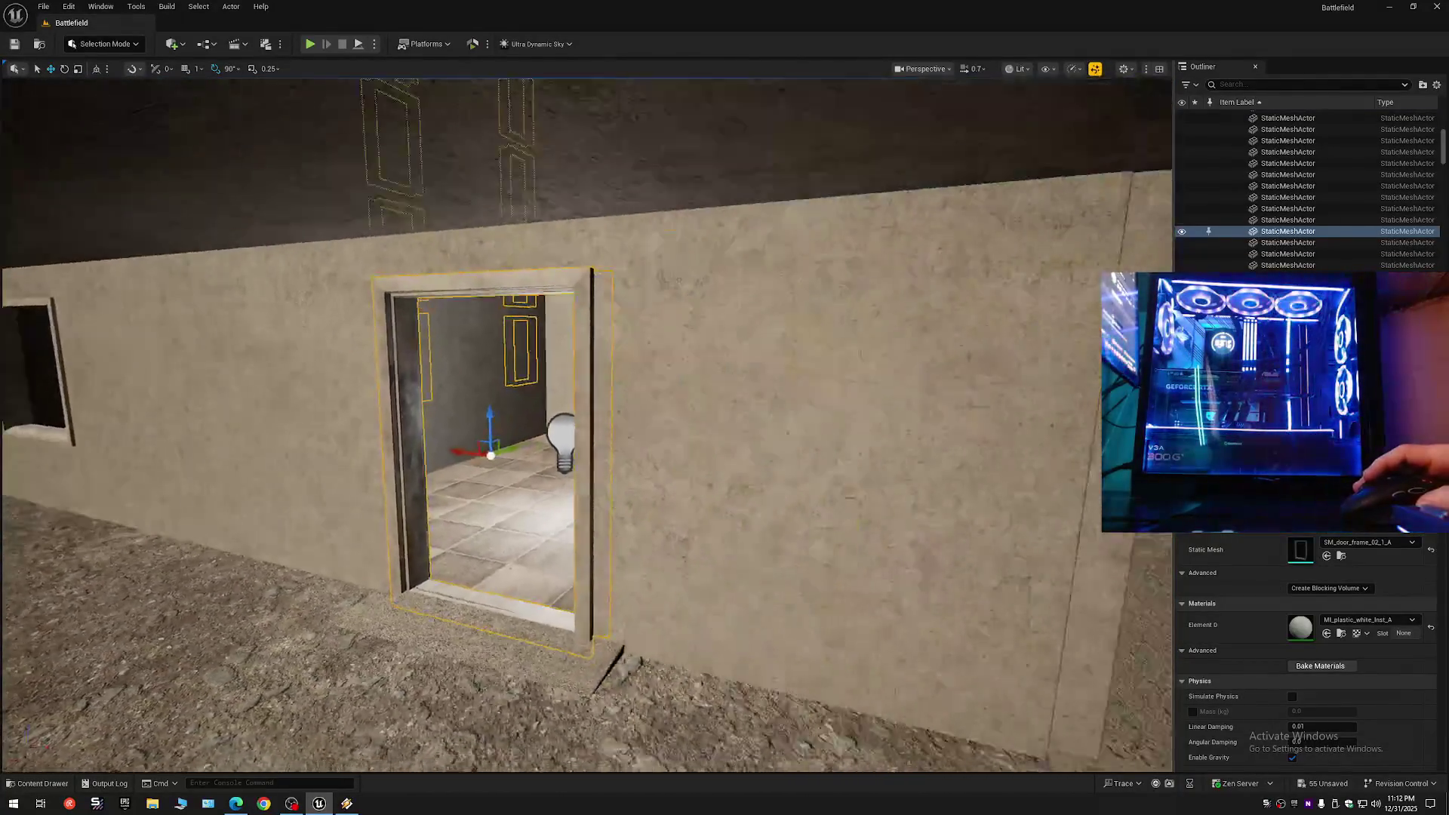
key("w")
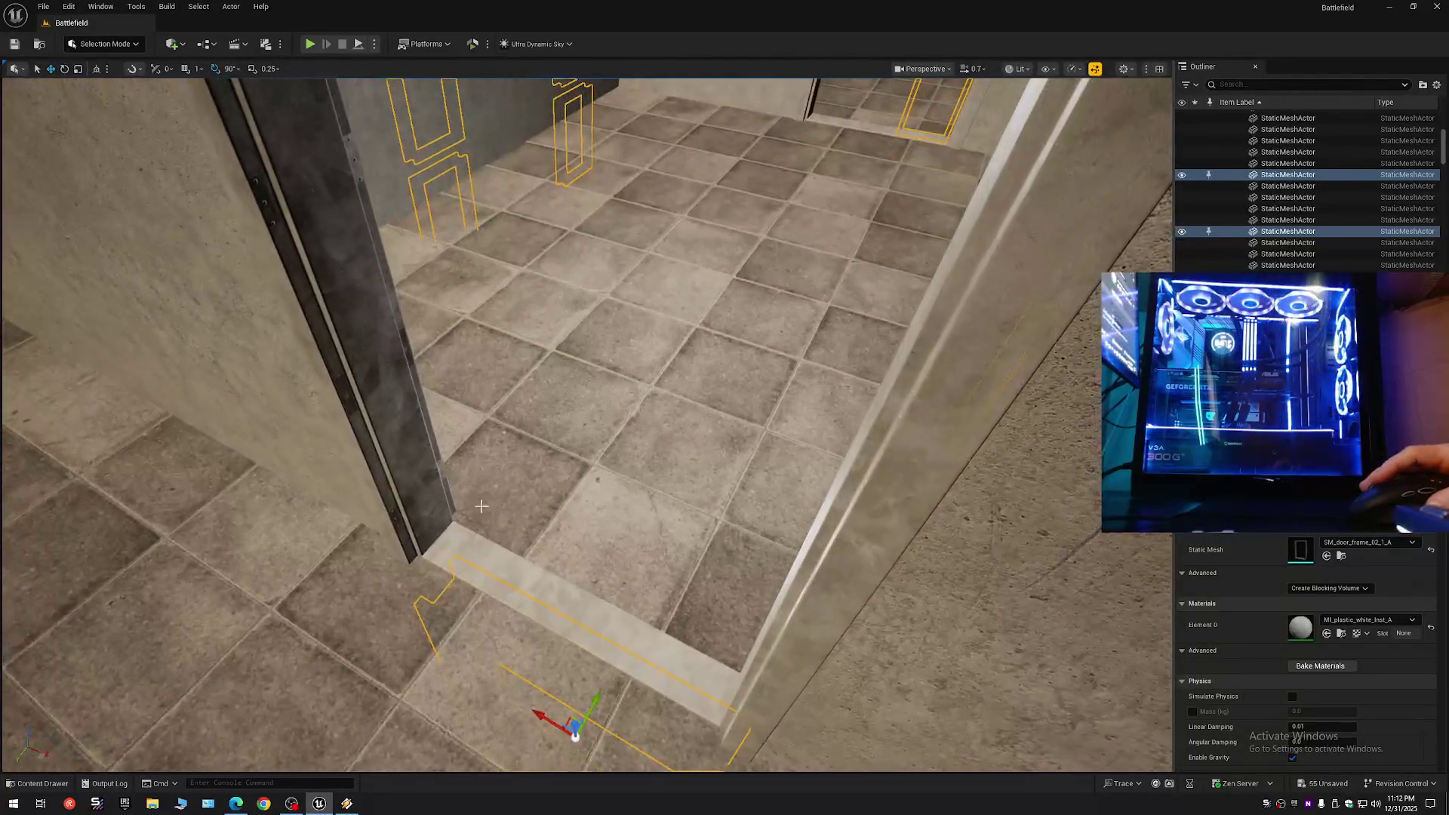
left_click(472, 545)
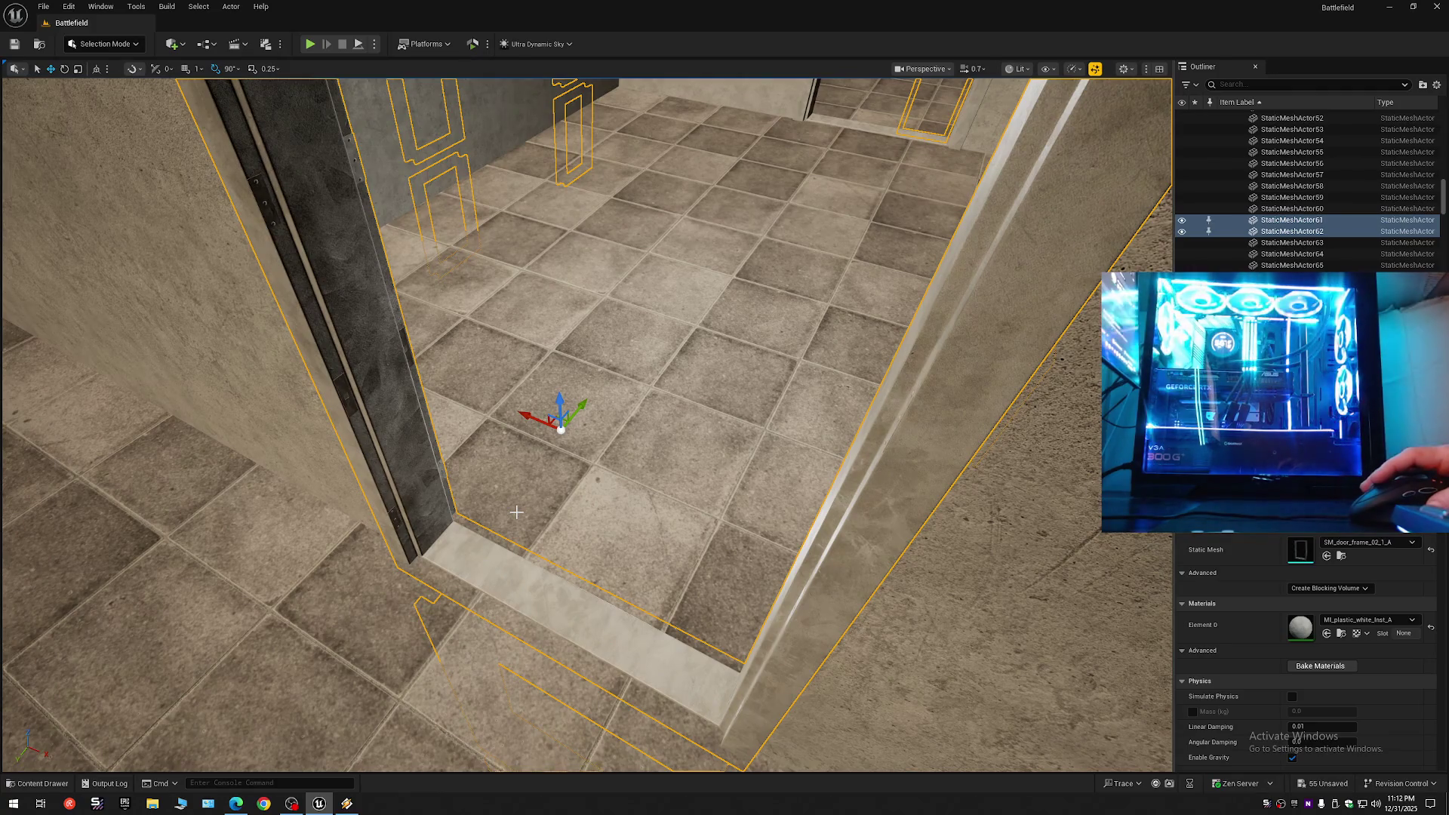
key("ctrl+z")
key("w")
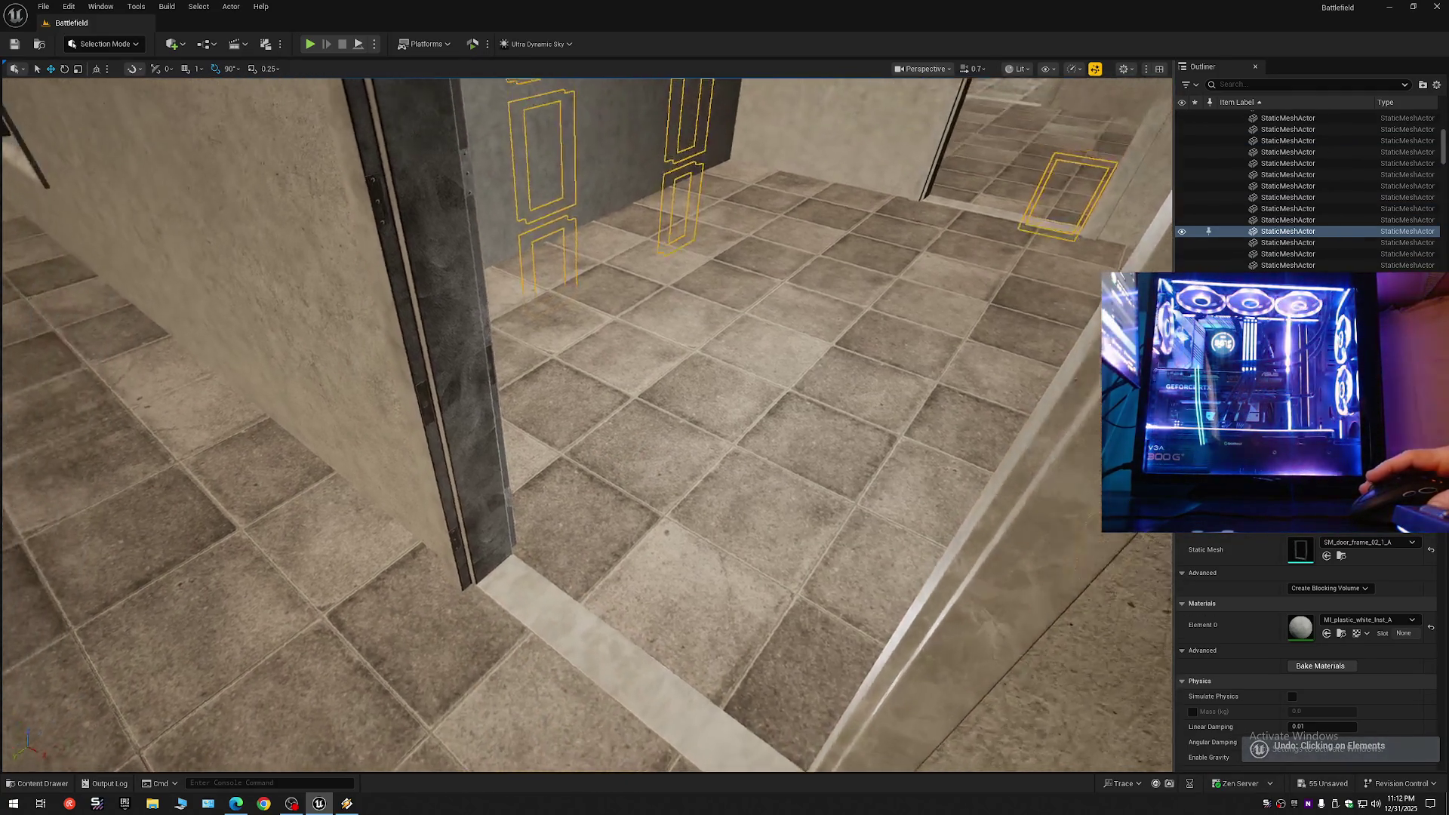
key("w")
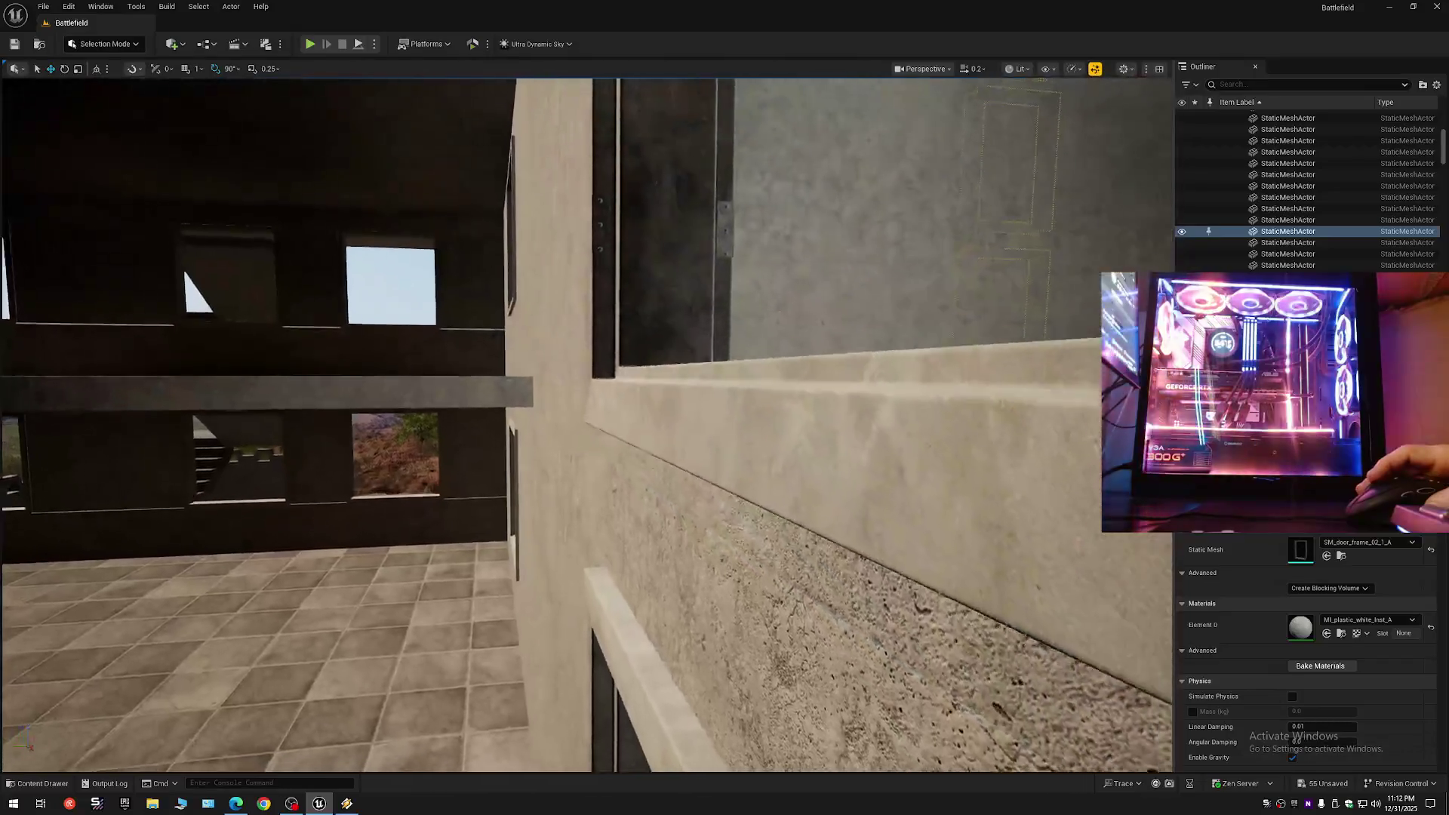
key("w")
scroll(587, 424, "up", 1)
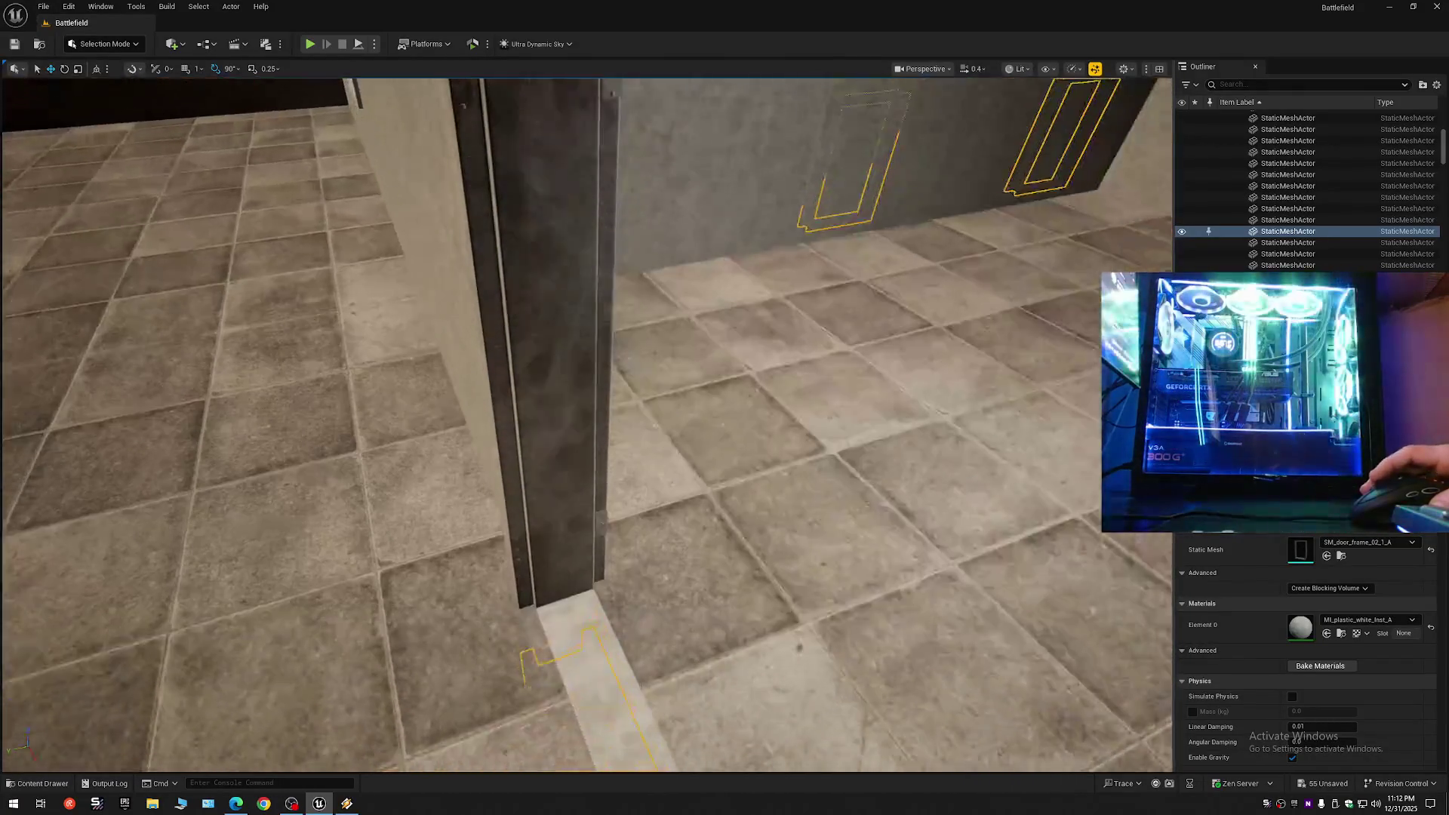
Step: Select the door frames in the dark wall and the lower doorway
key("s")
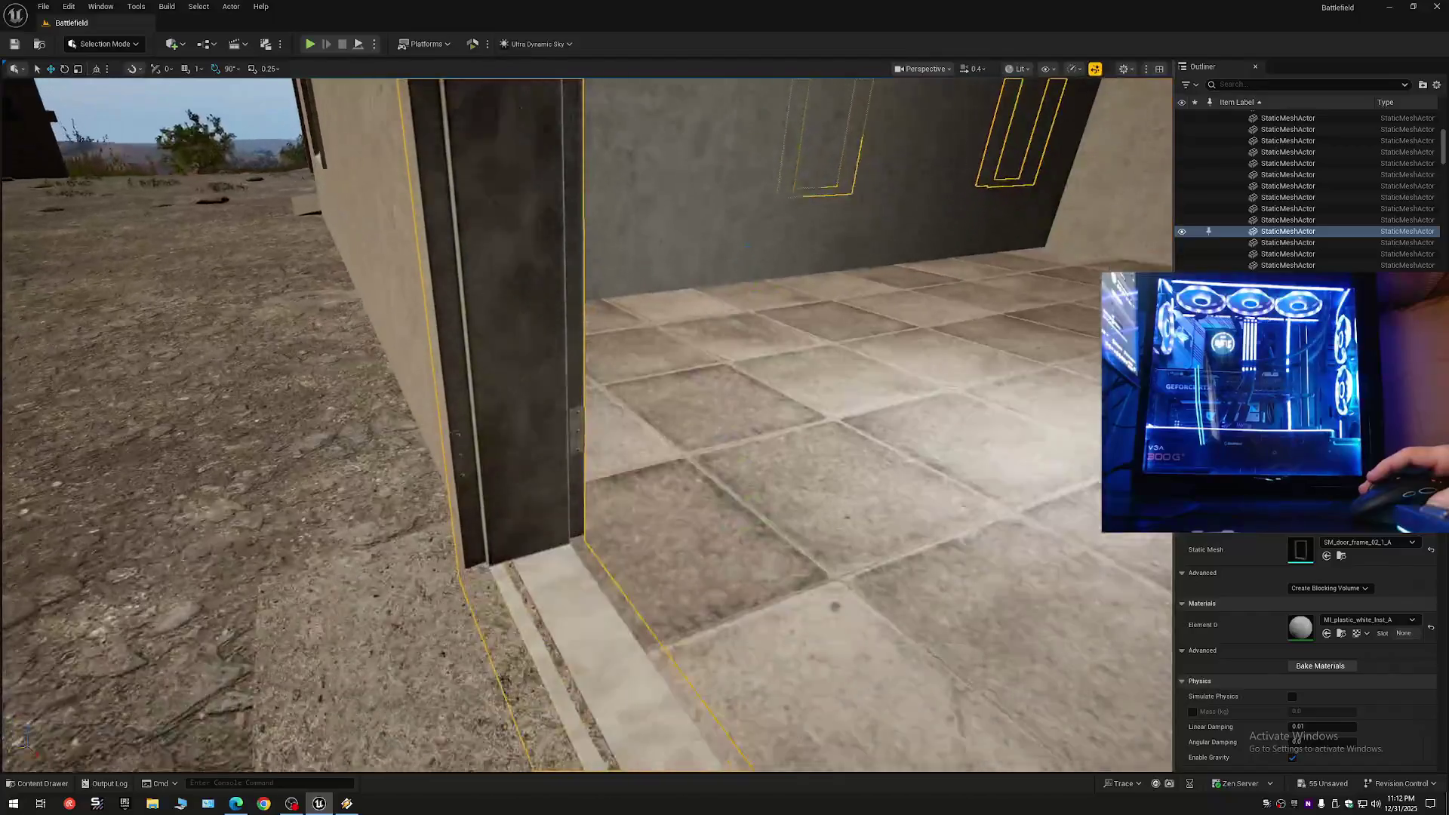
key("s")
scroll(587, 424, "up", 1)
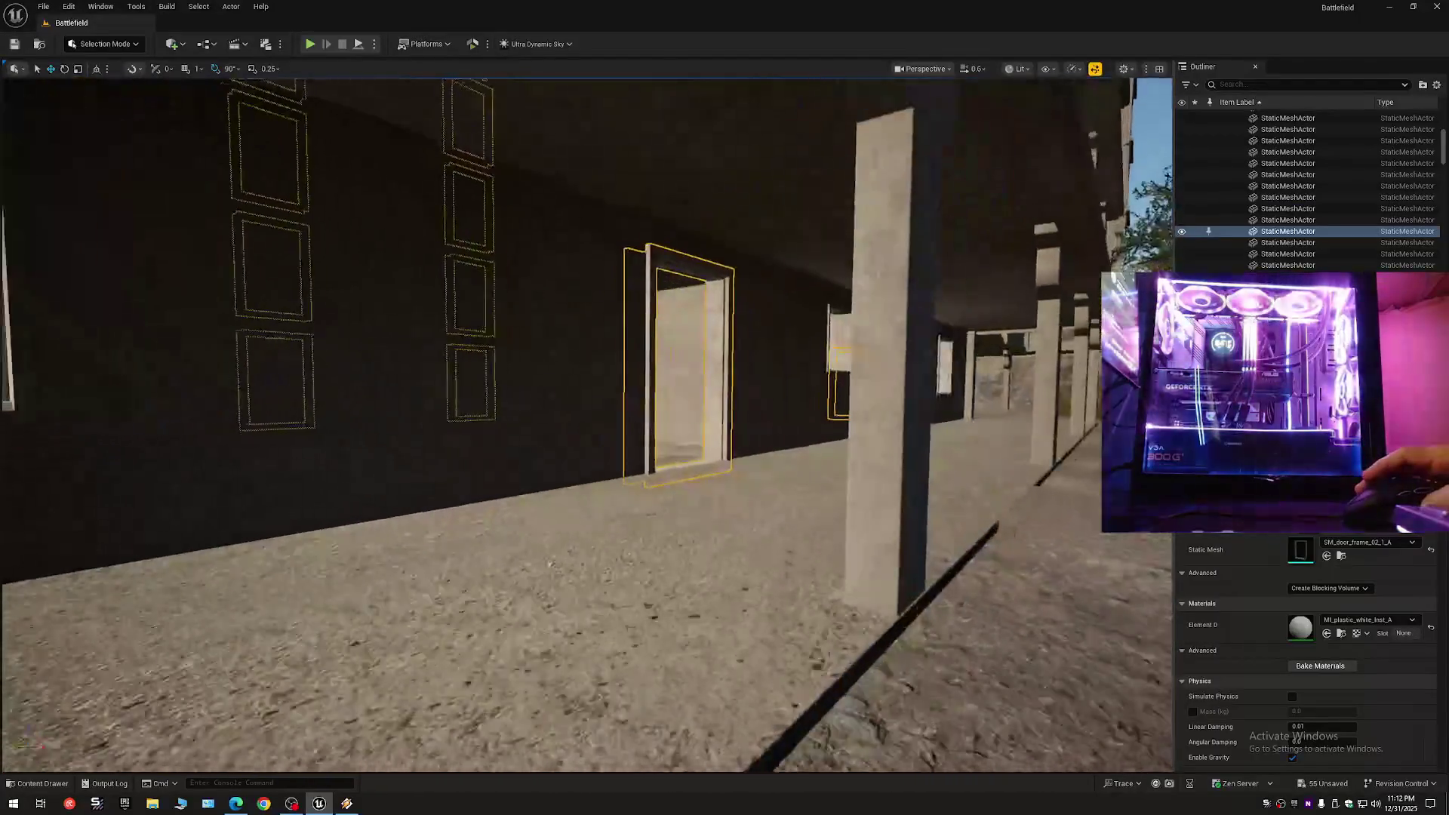
key("w")
scroll(587, 424, "down", 1)
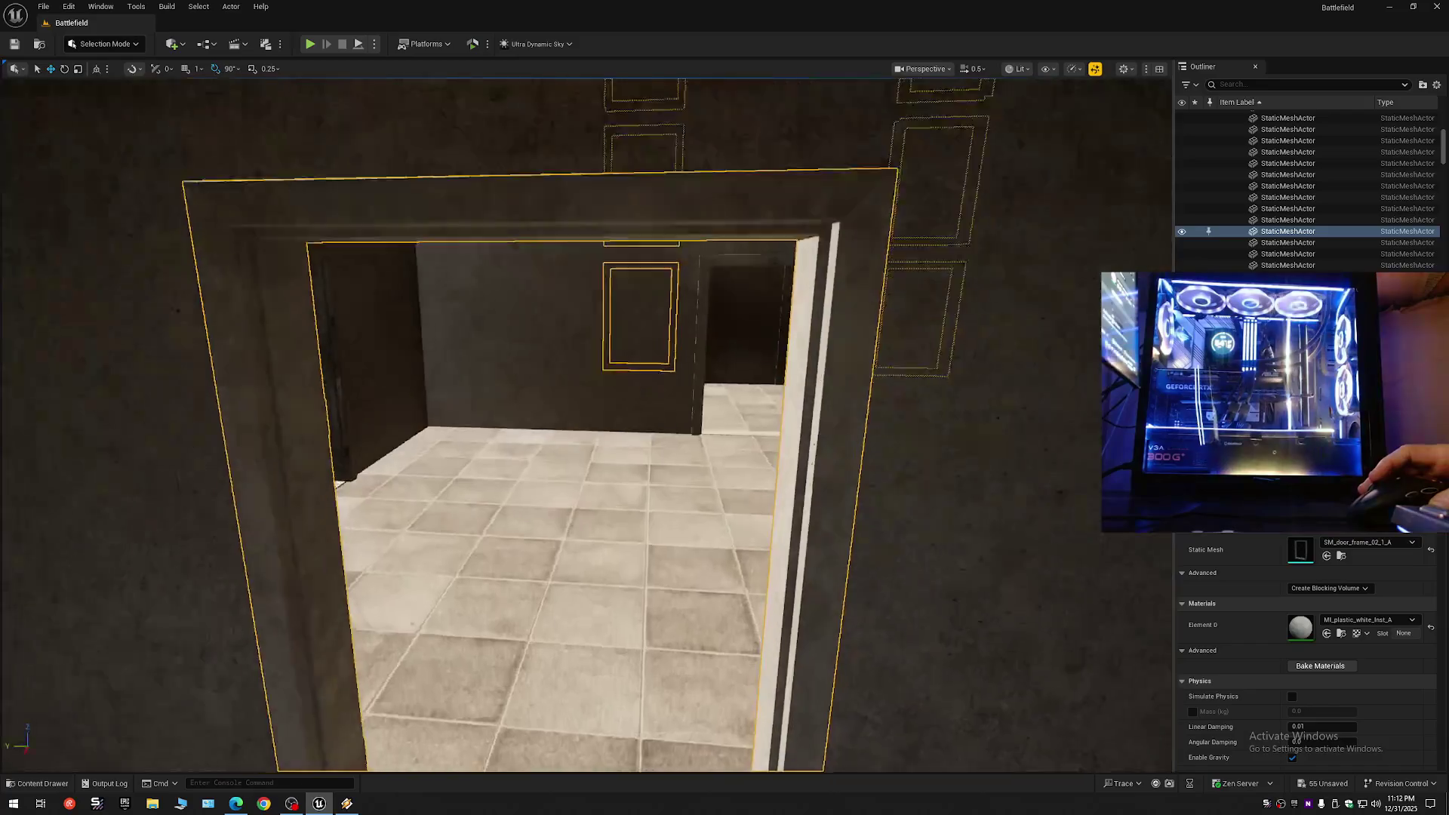
key("a")
left_click(351, 401, "ctrl")
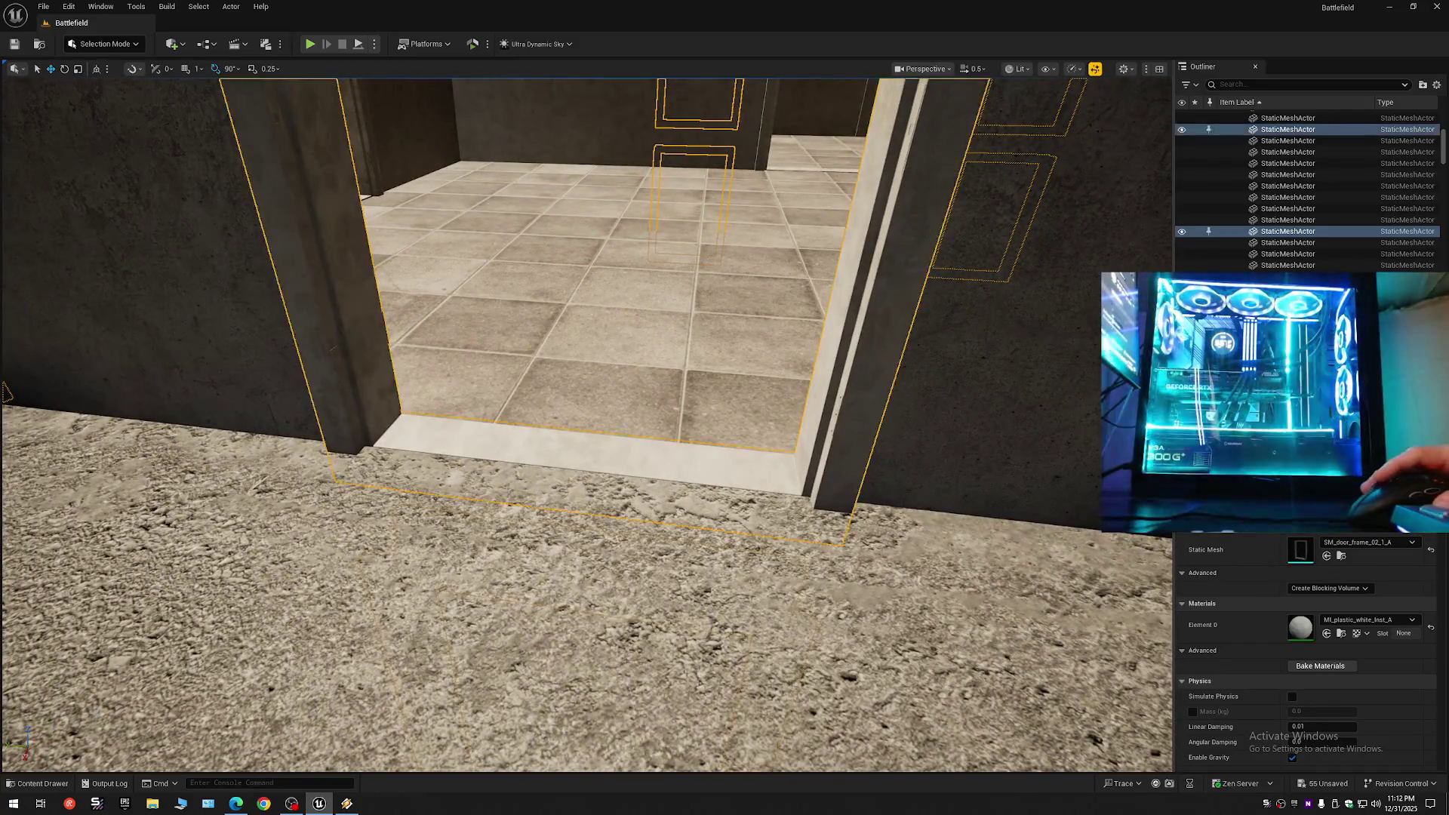
key("s")
scroll(351, 402, "up", 2)
key("s")
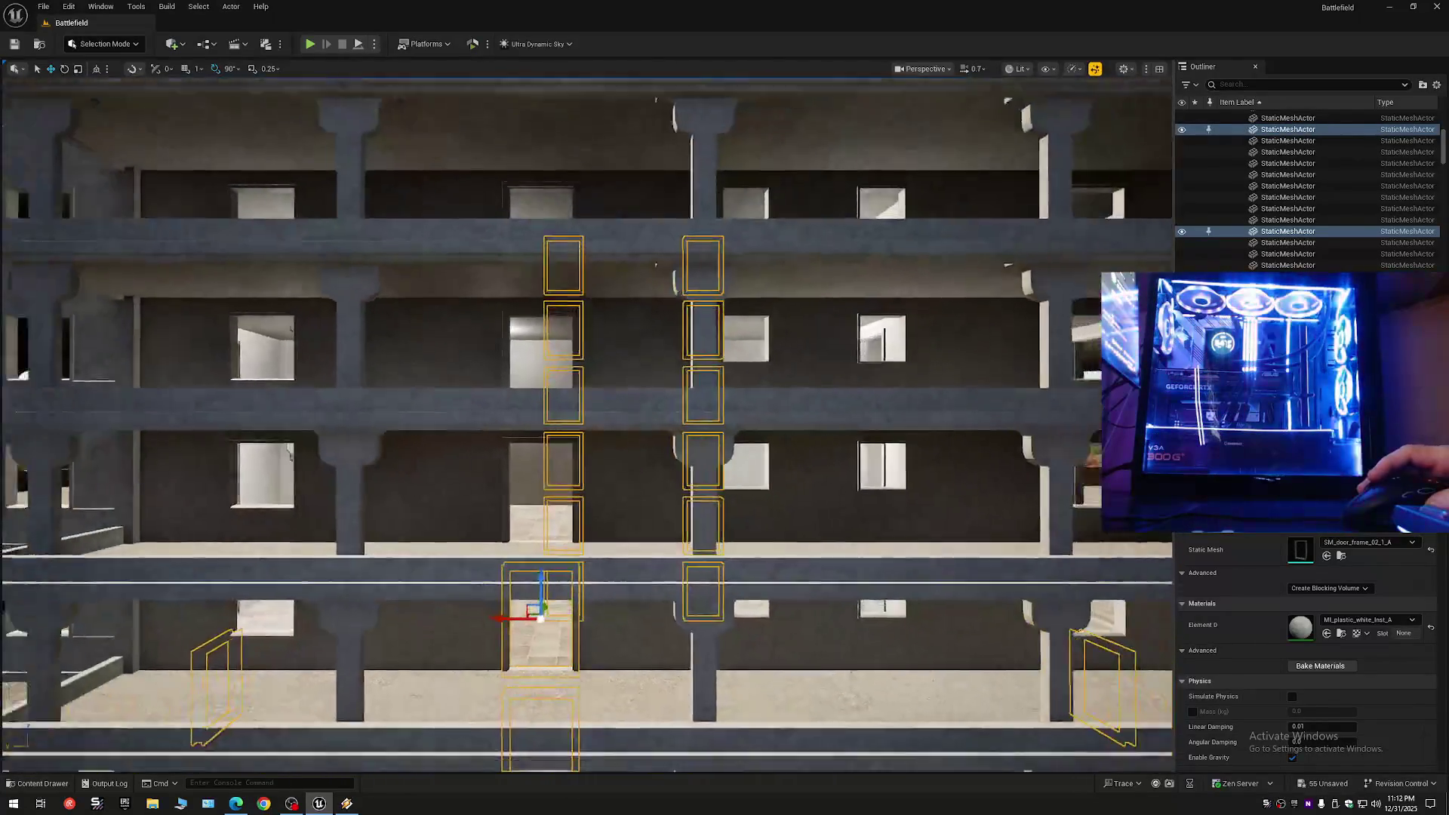
left_click(512, 443, "ctrl")
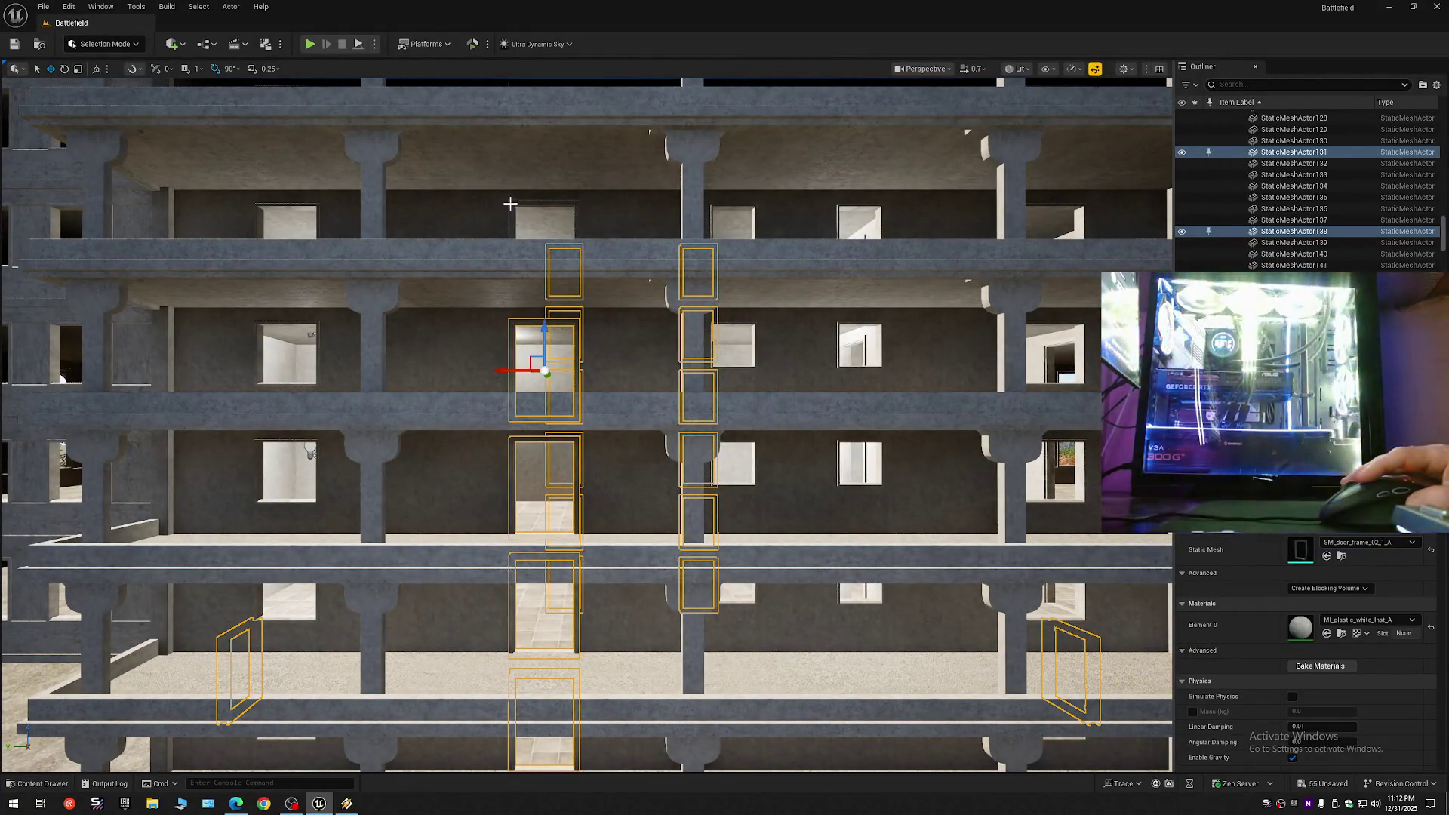
Step: Stack trial copies of the selected door frames up two more storeys
key("e")
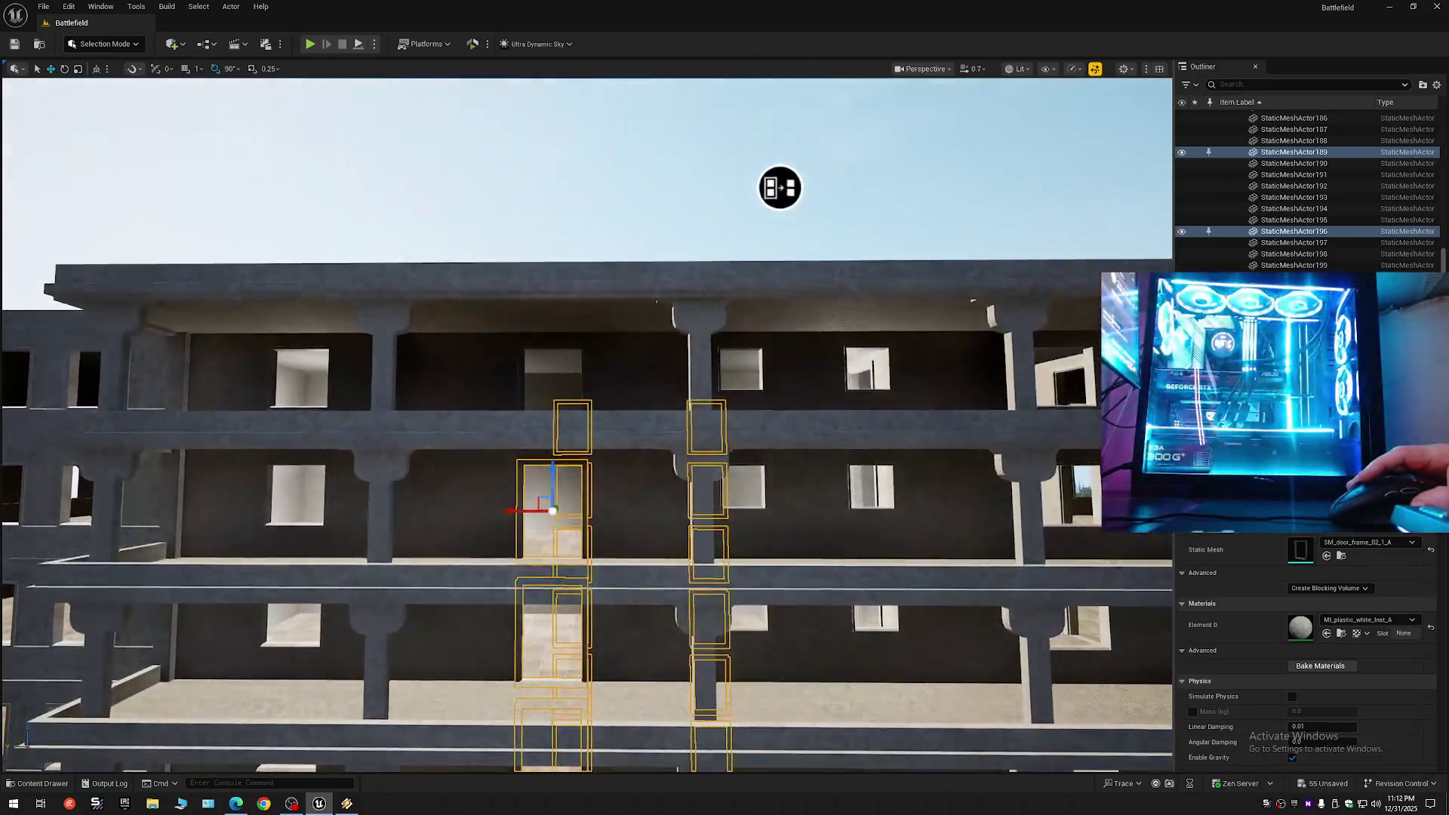
key("w")
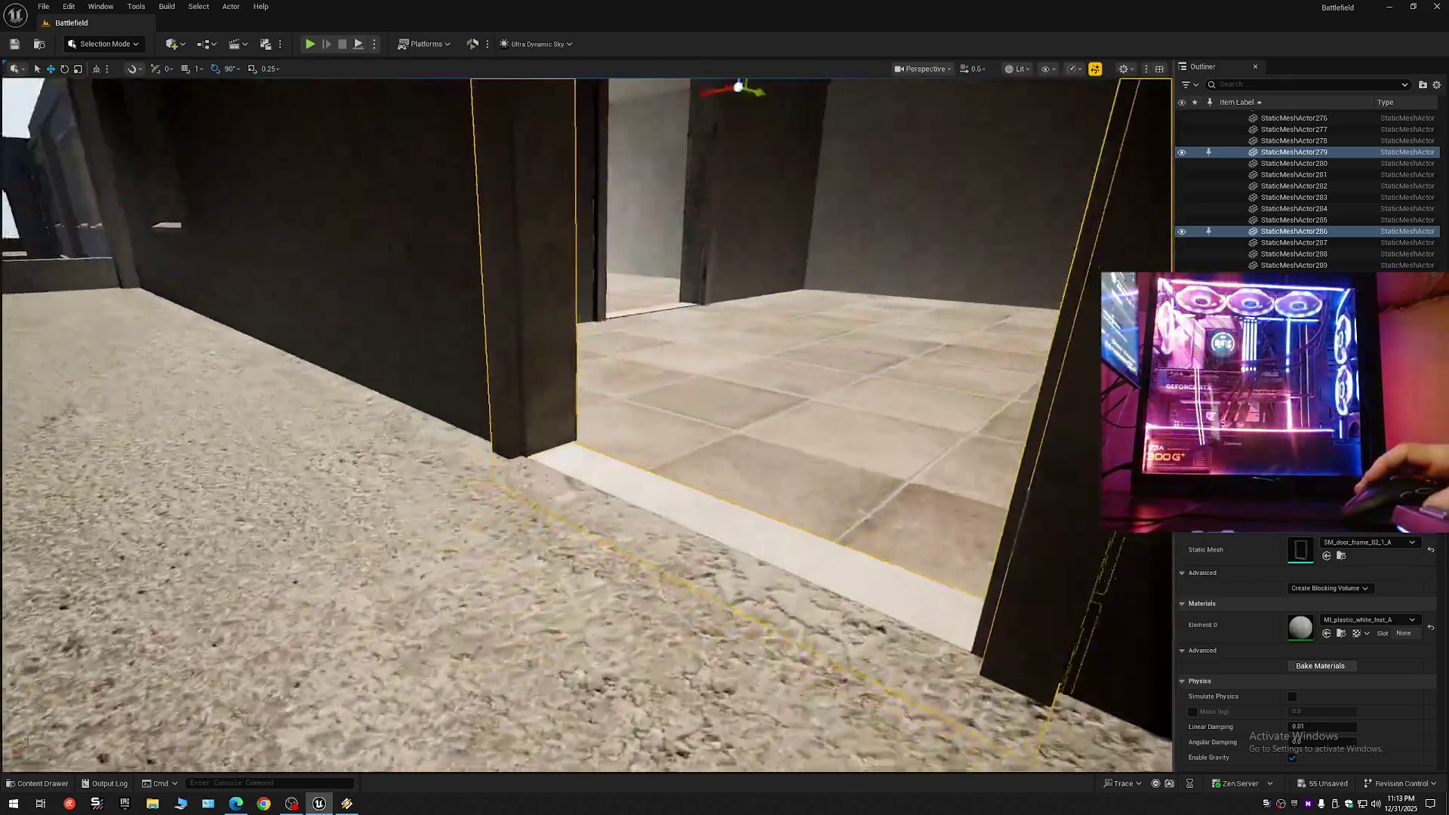
left_click_drag(586, 423, 619, 400)
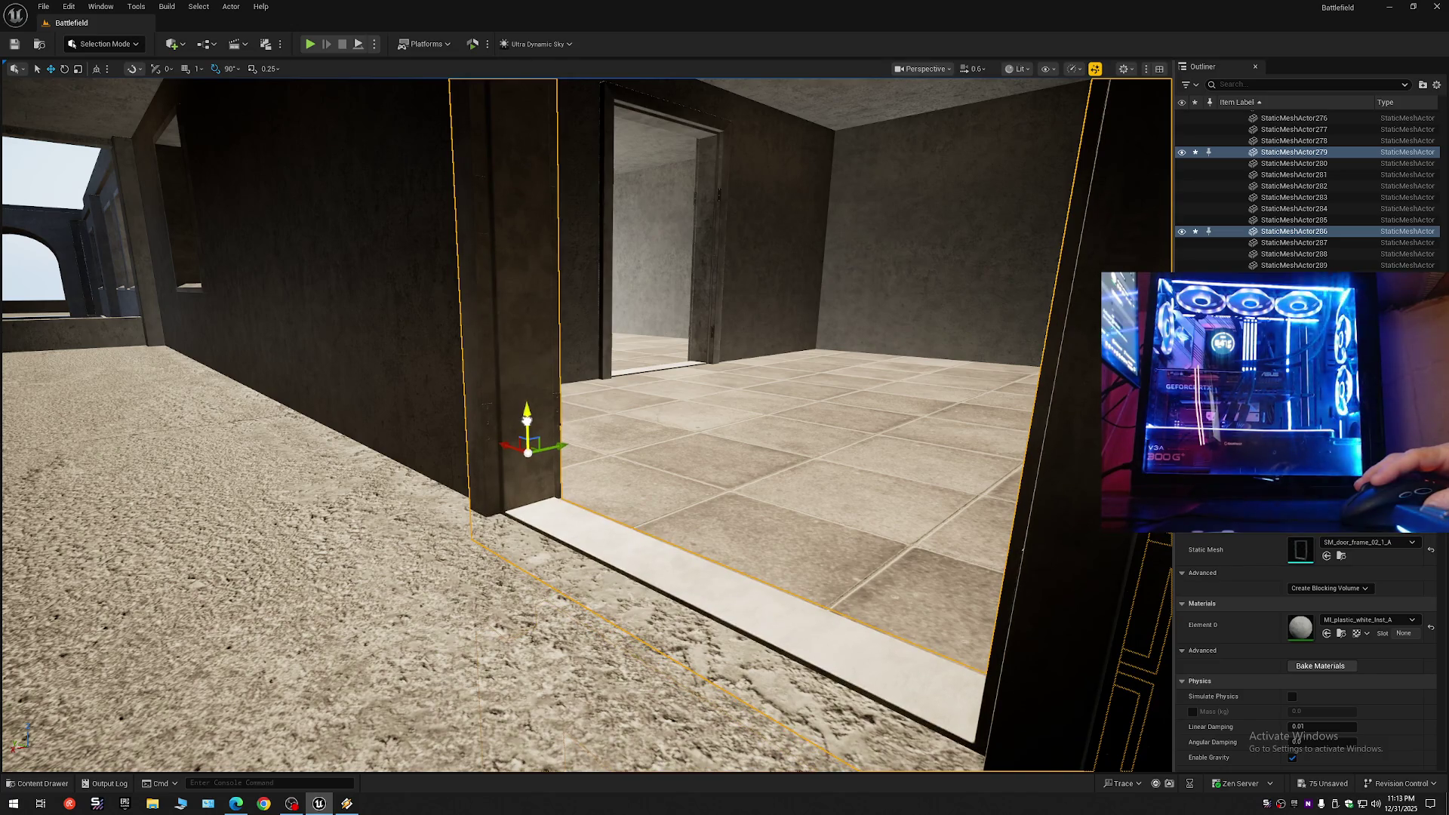
scroll(513, 453, "down", 2)
mouse_move(527, 430)
left_mouse_down()
mouse_move(494, 460)
mouse_move(460, 441)
mouse_move(467, 430)
mouse_move(438, 434)
mouse_move(444, 447)
mouse_move(430, 438)
mouse_move(438, 453)
mouse_move(452, 399)
mouse_move(449, 422)
mouse_move(462, 421)
left_mouse_up()
Step: Undo the door frame copies and moves, keeping only the ground-floor doorway frame
key("ctrl+z")
left_click_drag(597, 510, 607, 502)
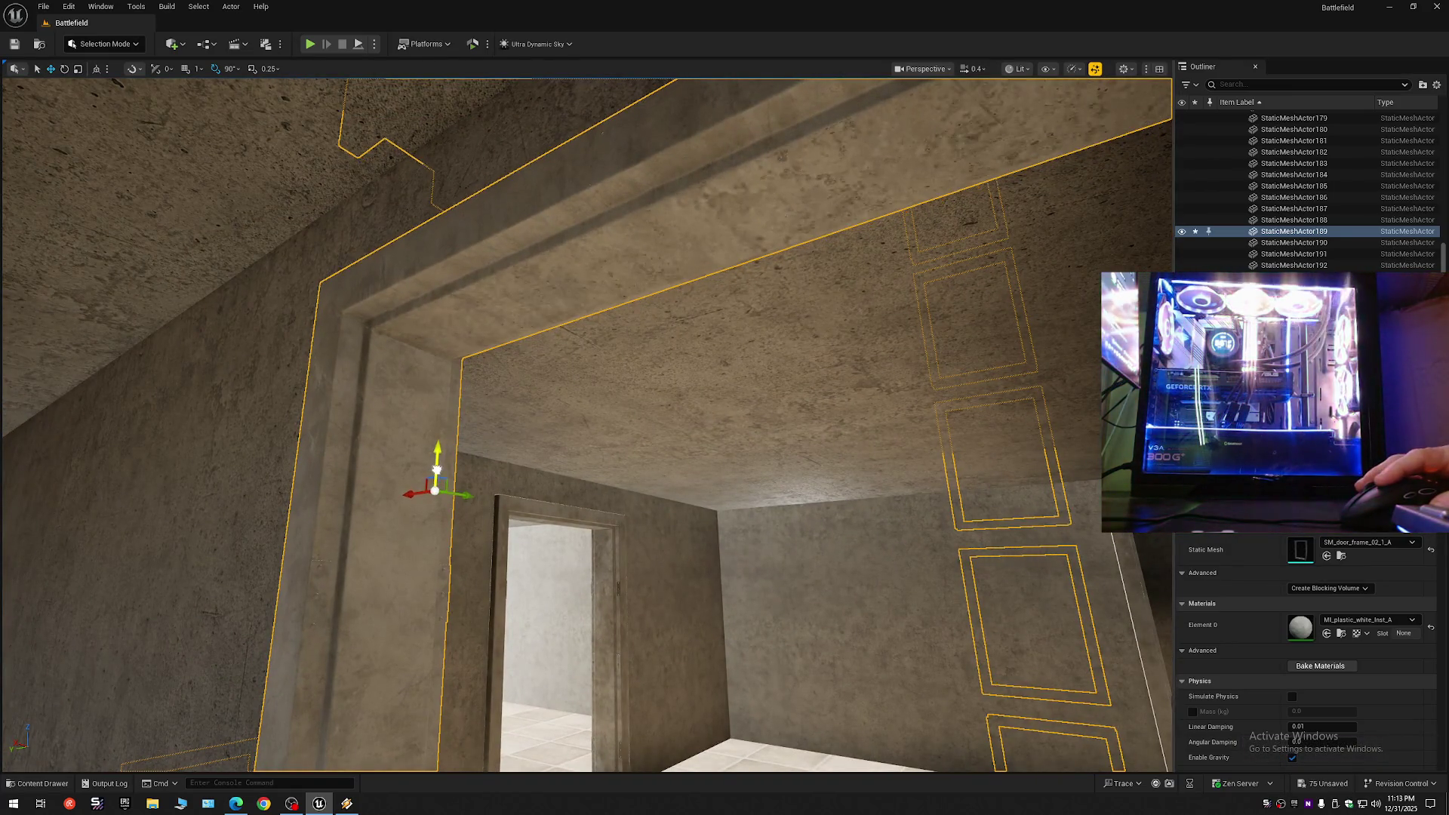
mouse_move(436, 474)
left_mouse_down()
mouse_move(416, 509)
mouse_move(589, 508)
mouse_move(521, 542)
left_mouse_up()
key("ctrl+z")
scroll(482, 508, "up", 1)
scroll(513, 508, "down", 2)
scroll(573, 508, "up", 2)
left_click(522, 472)
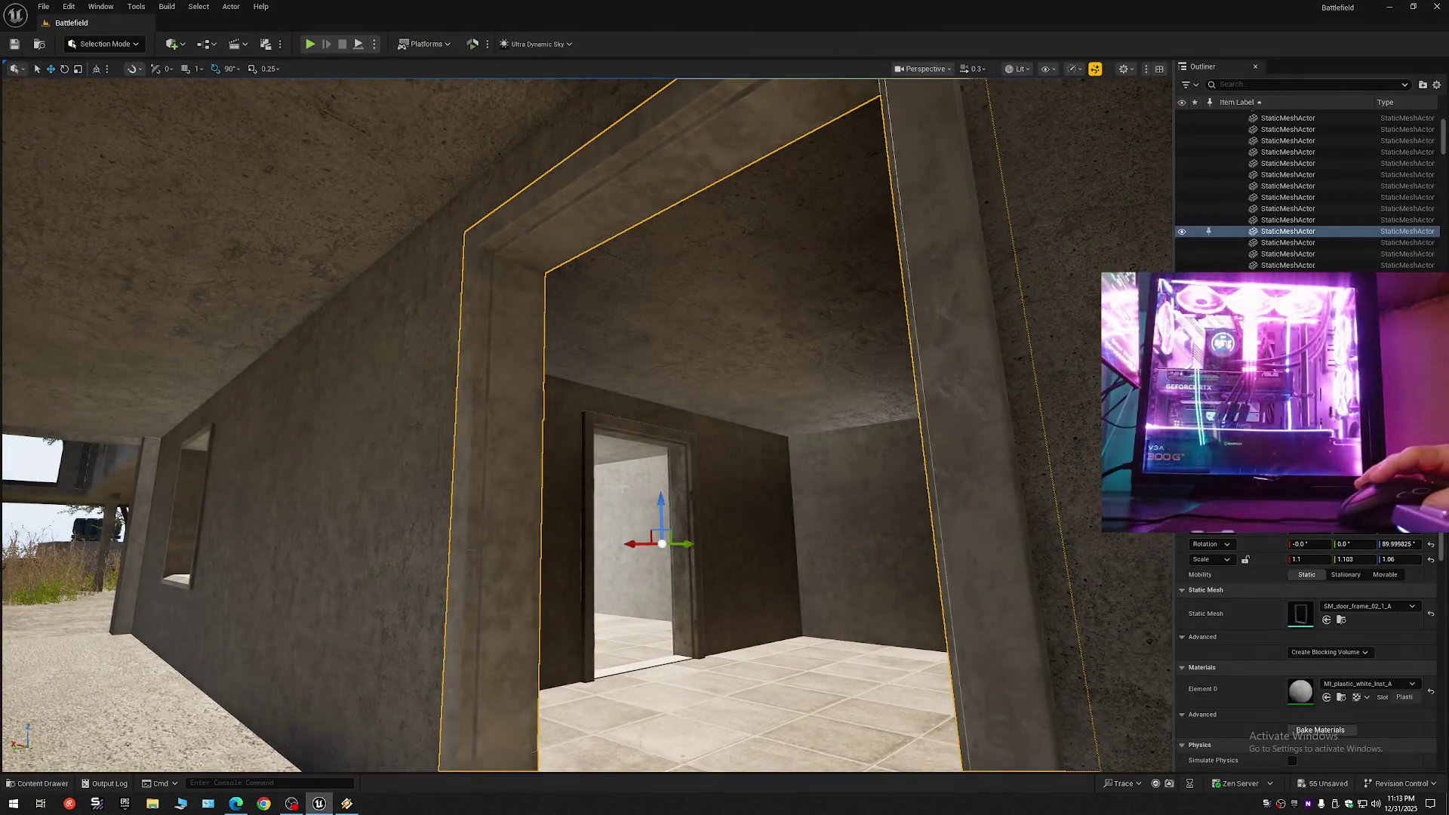
key("ctrl+z")
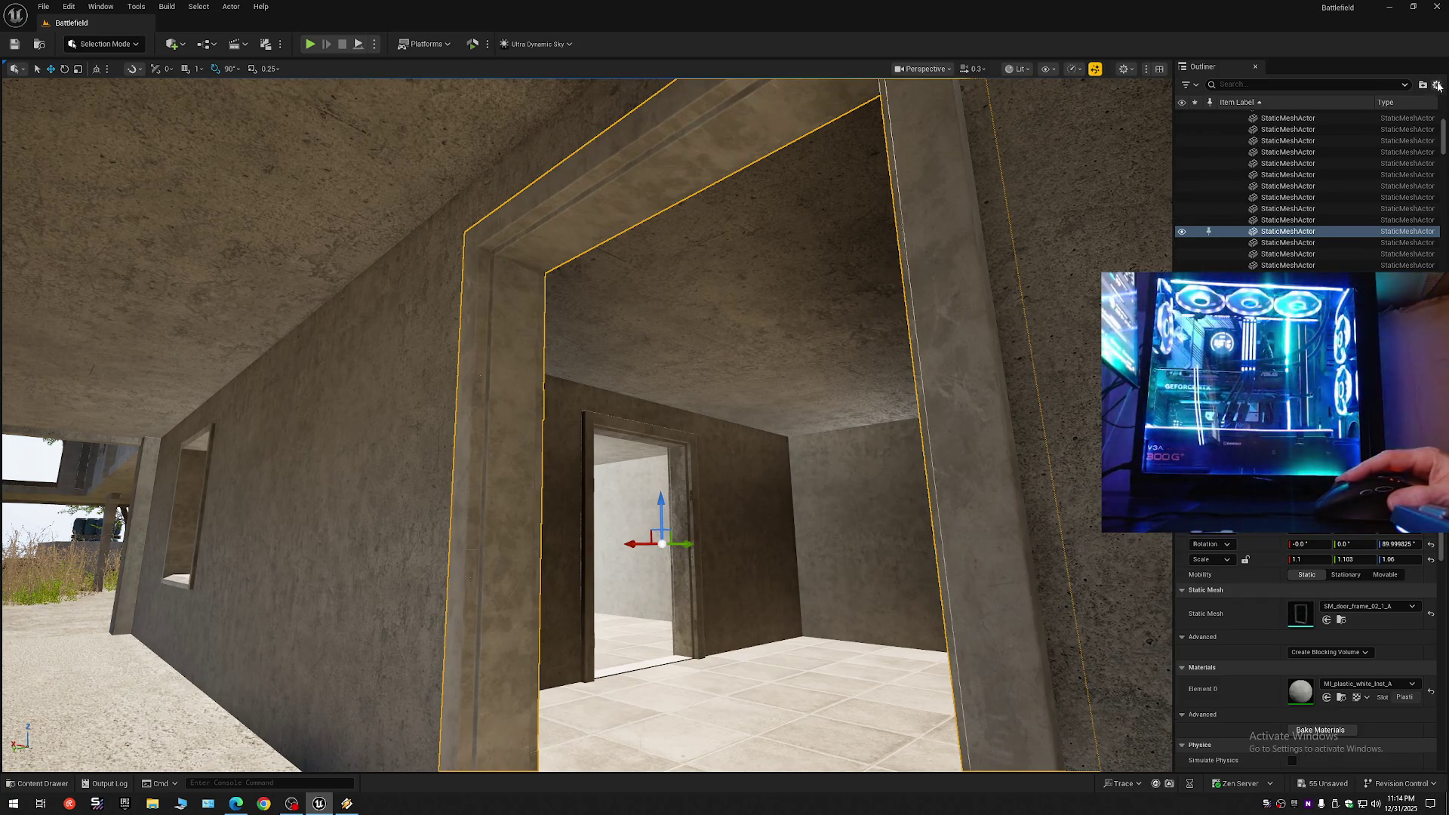
left_click(1437, 85)
Step: Collapse the Outliner, expand Battlefield, and fly to the stone building's doorway
left_click(1305, 140)
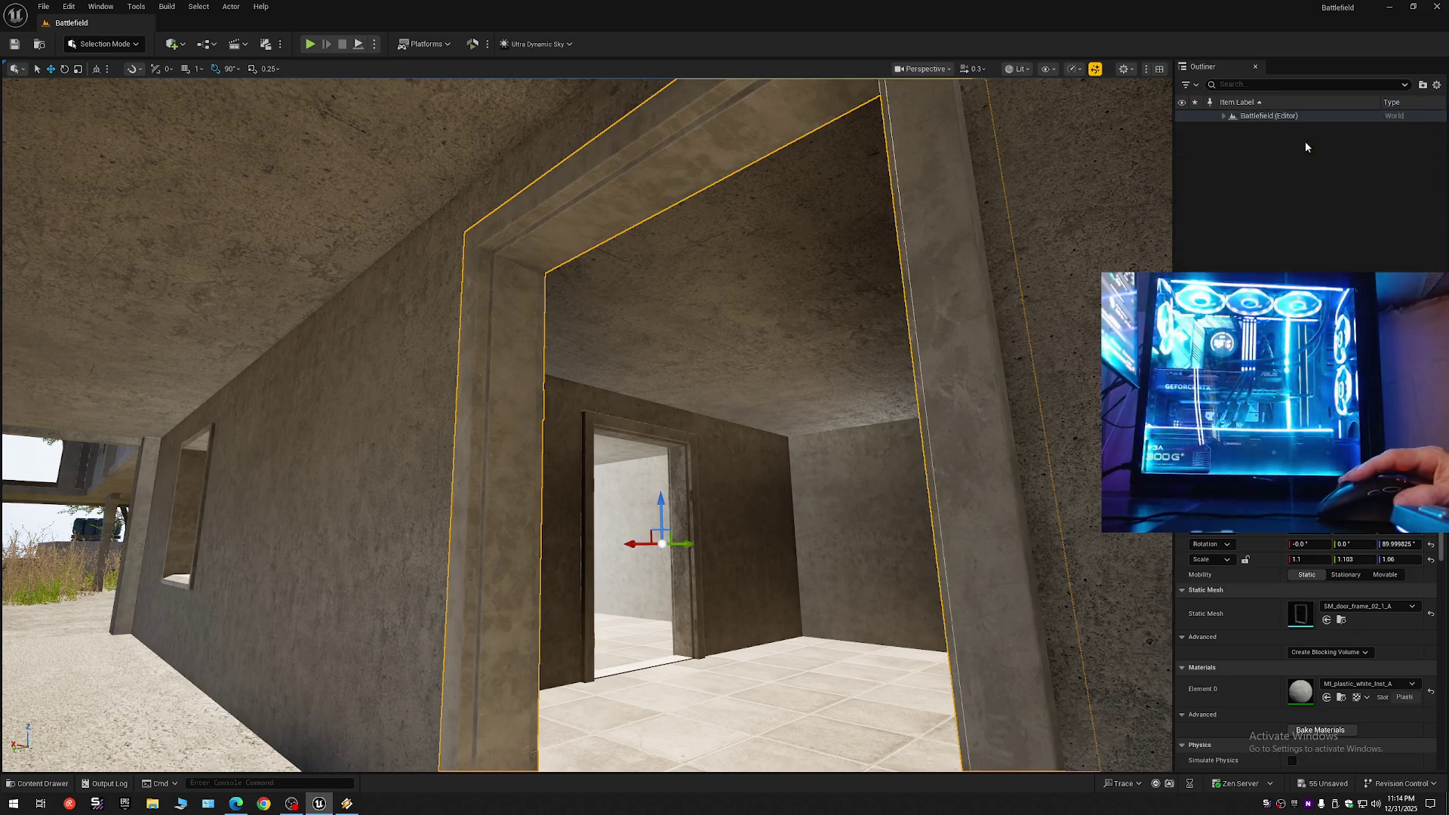
left_click(1224, 116)
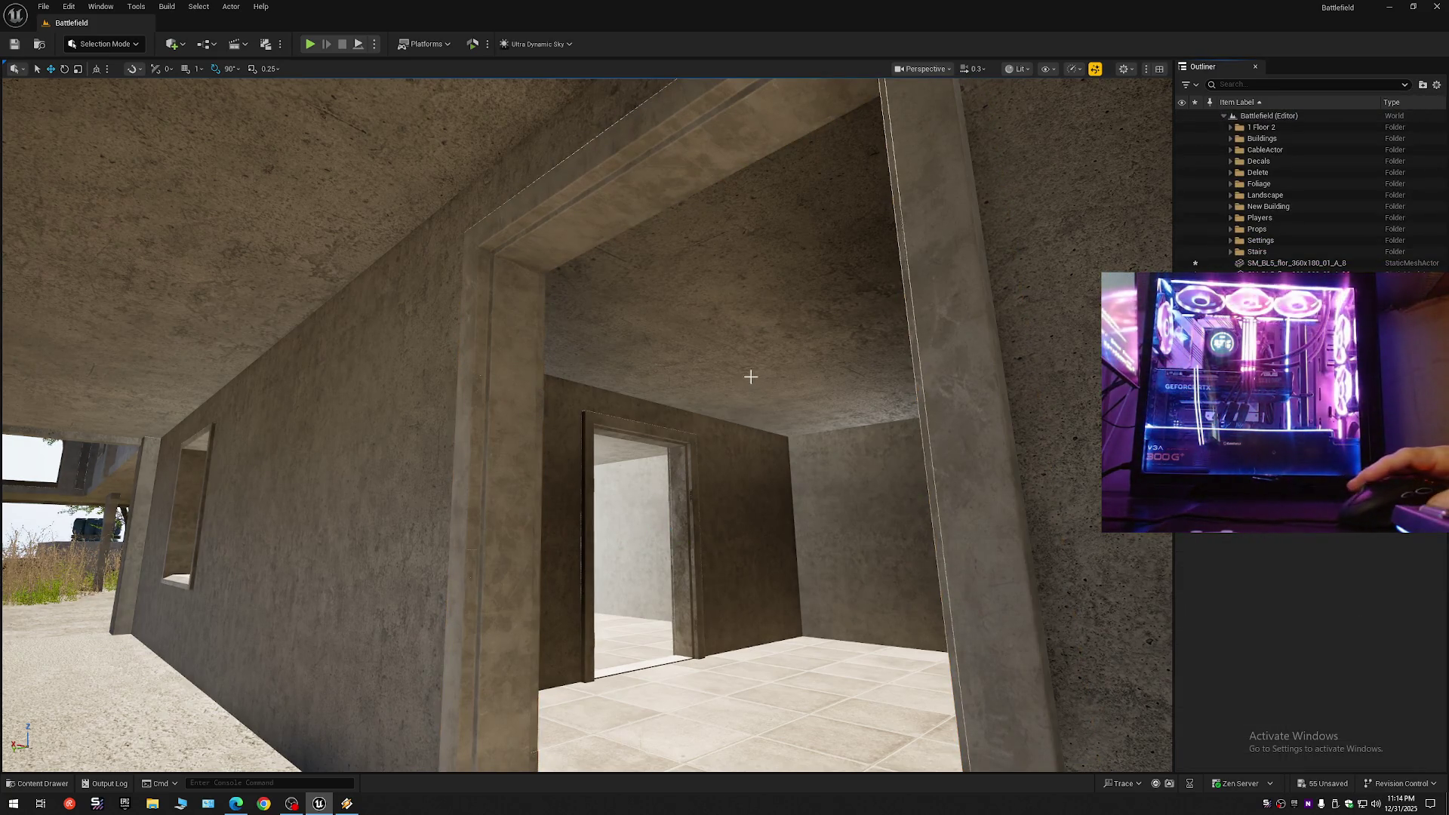
left_click_drag(711, 402, 354, 400)
scroll(596, 400, "down", 1)
scroll(535, 400, "down", 1)
scroll(475, 400, "down", 2)
scroll(377, 400, "up", 2)
left_click_drag(692, 431, 692, 431)
Step: Select the facade door frame and undo the latest selections and door frame move
left_click(692, 431)
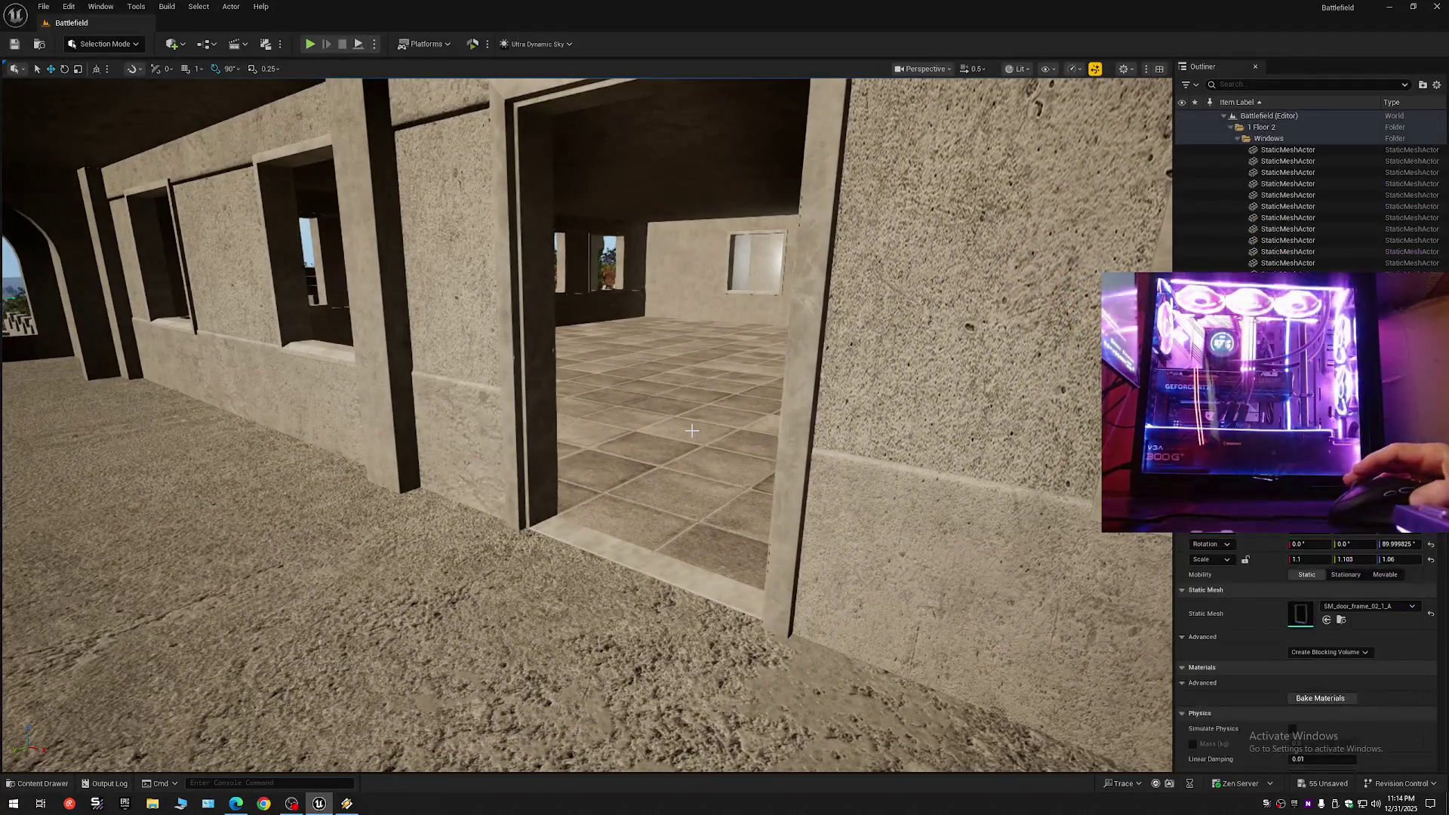
key("ctrl+z")
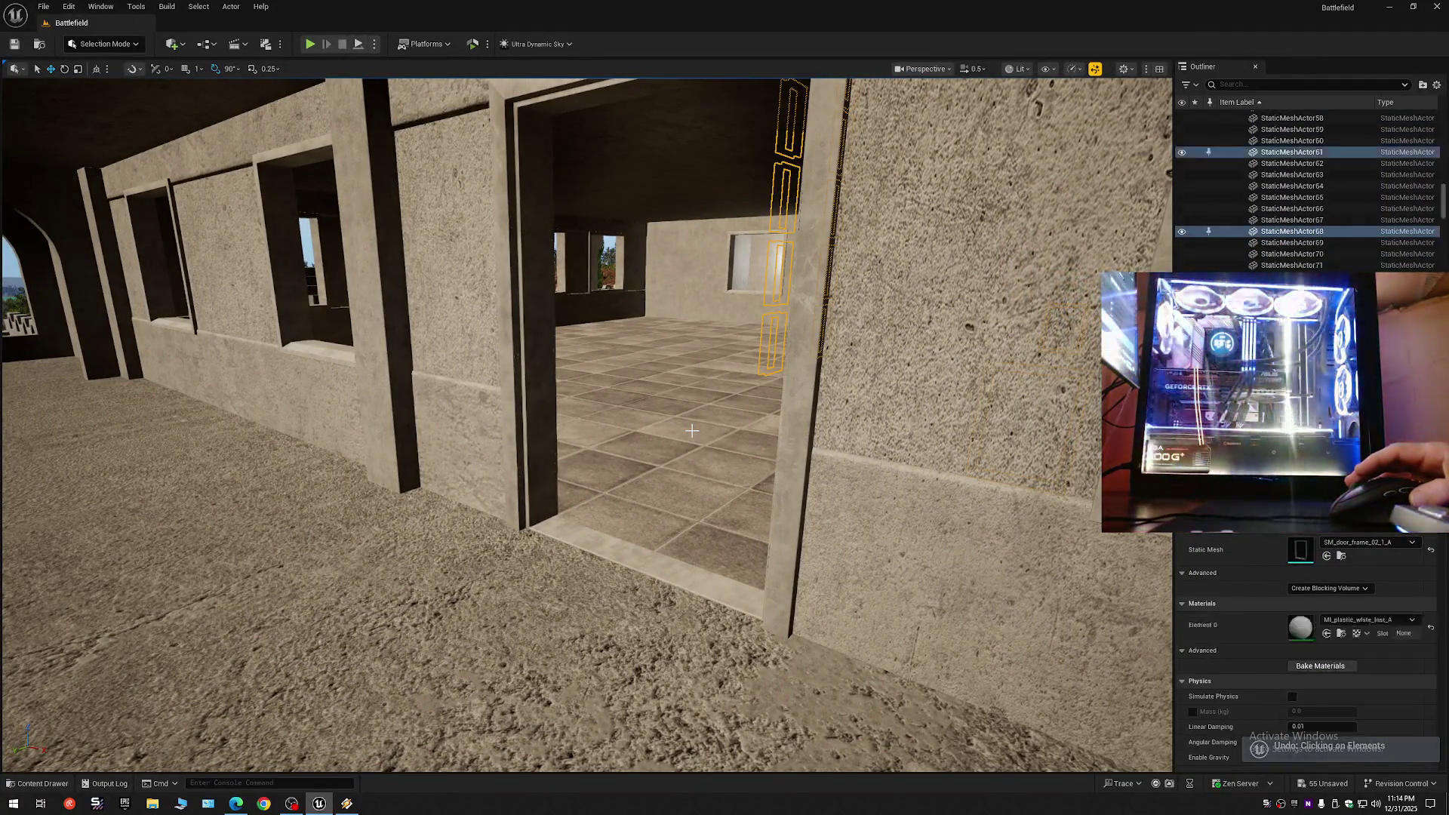
key("ctrl+z")
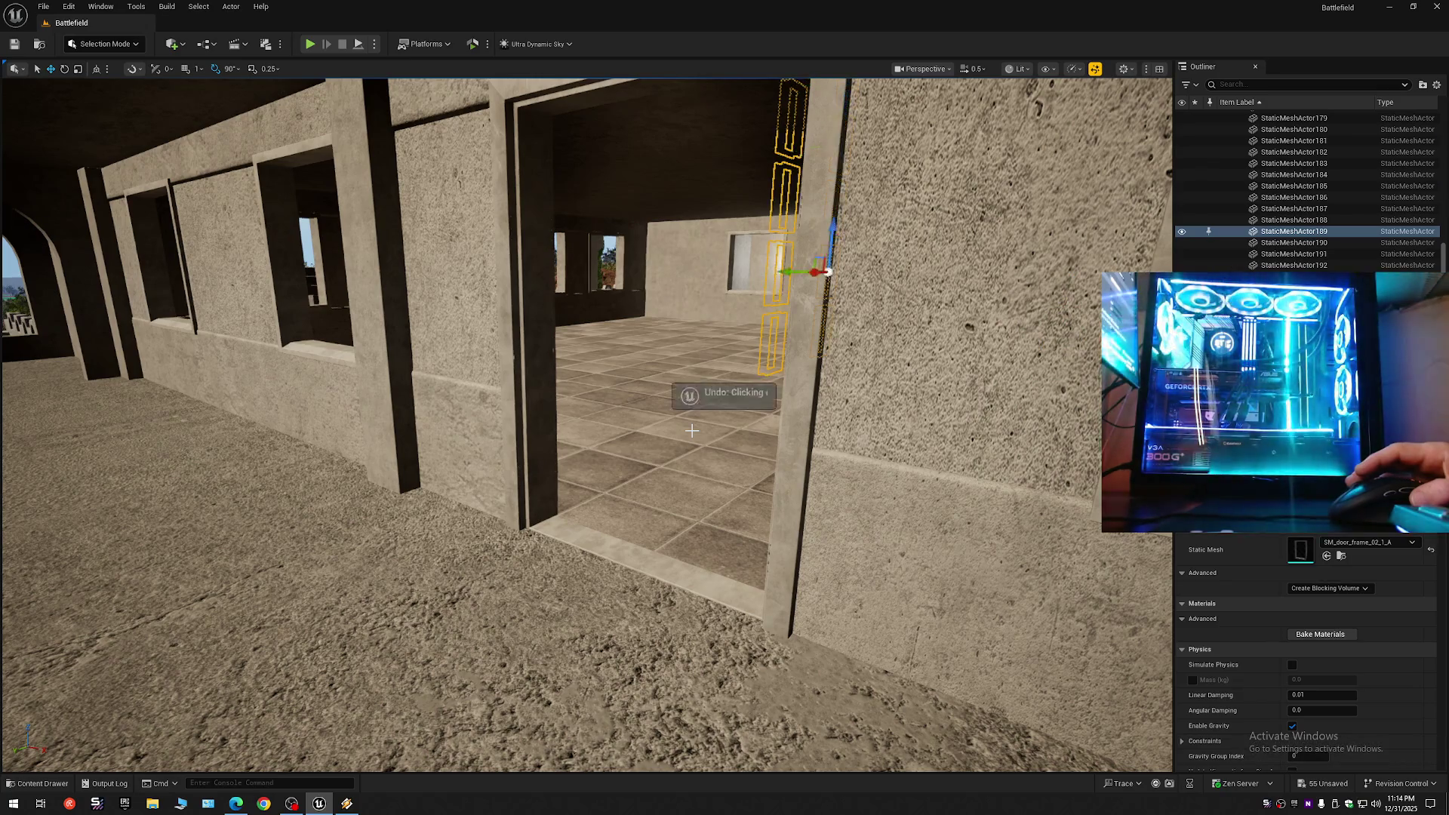
key("ctrl+z")
left_click_drag(692, 431, 692, 431)
left_click_drag(824, 115, 825, 116)
key("ctrl+z")
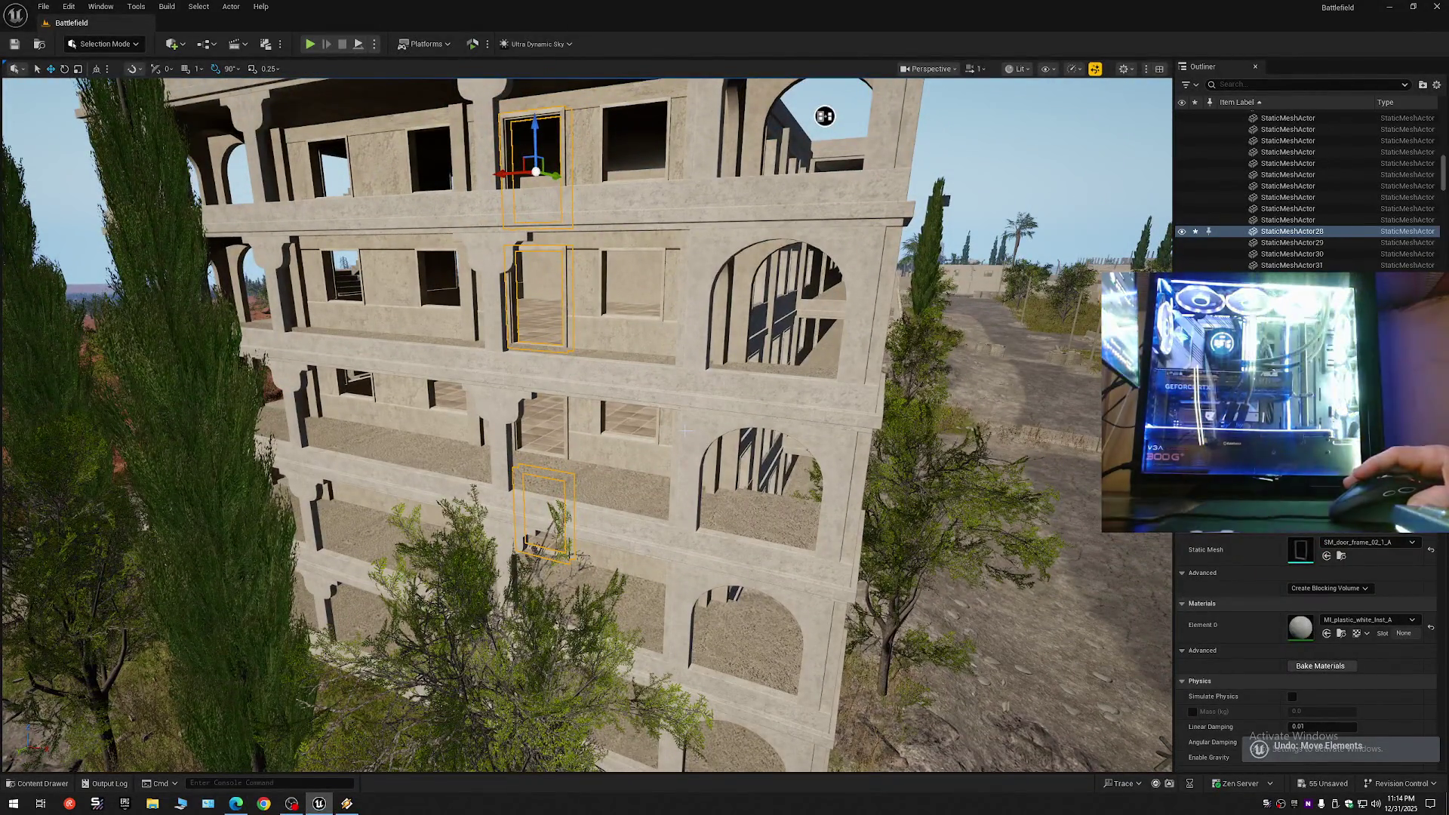
Step: Undo the stacked door frame copies and the frame's last move, back onto its sill
key("ctrl+z")
key("ctrl+z")
key("ctrl+z")
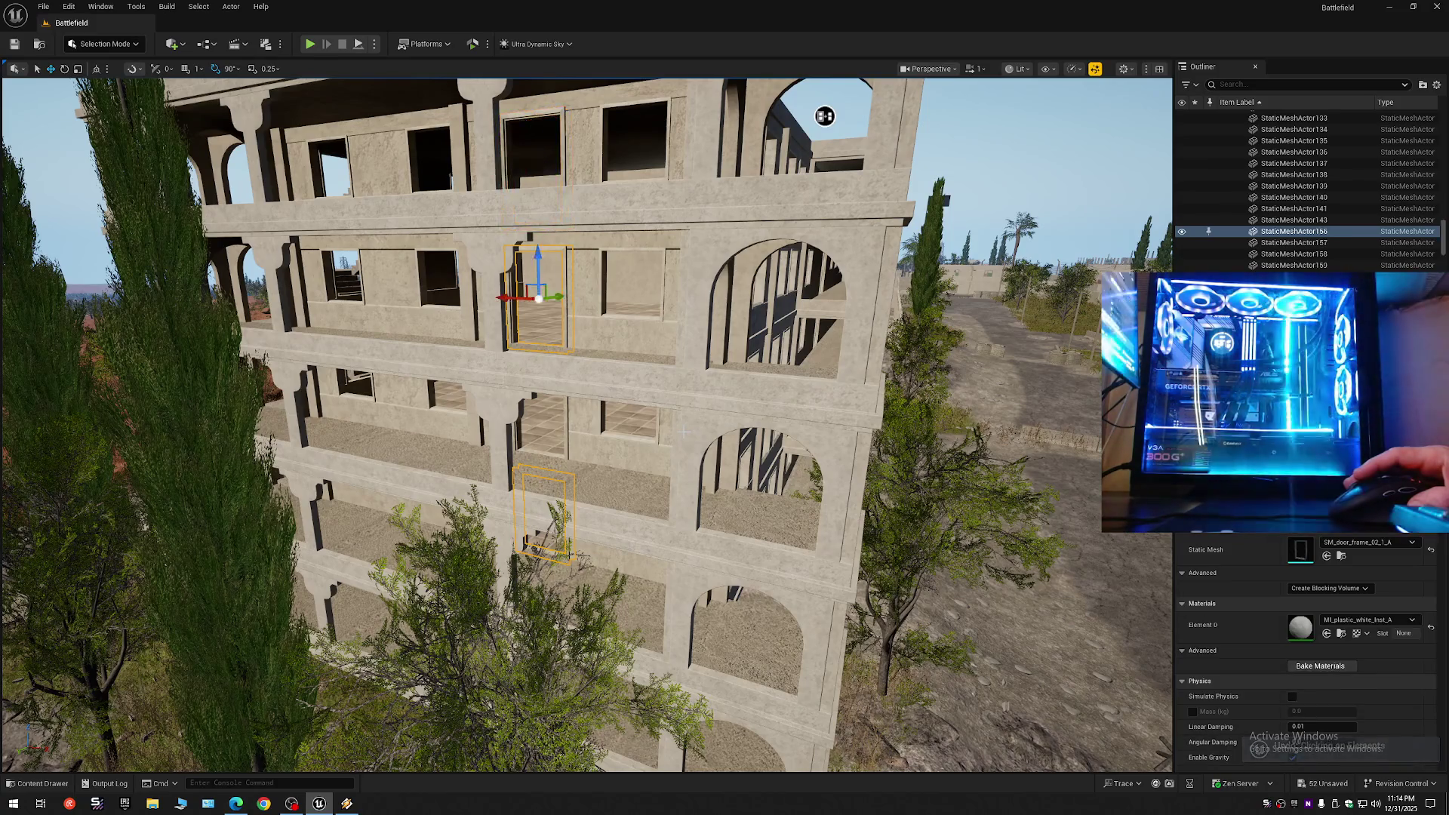
key("ctrl+z")
key("ctrl+z")
key("ctrl+z")
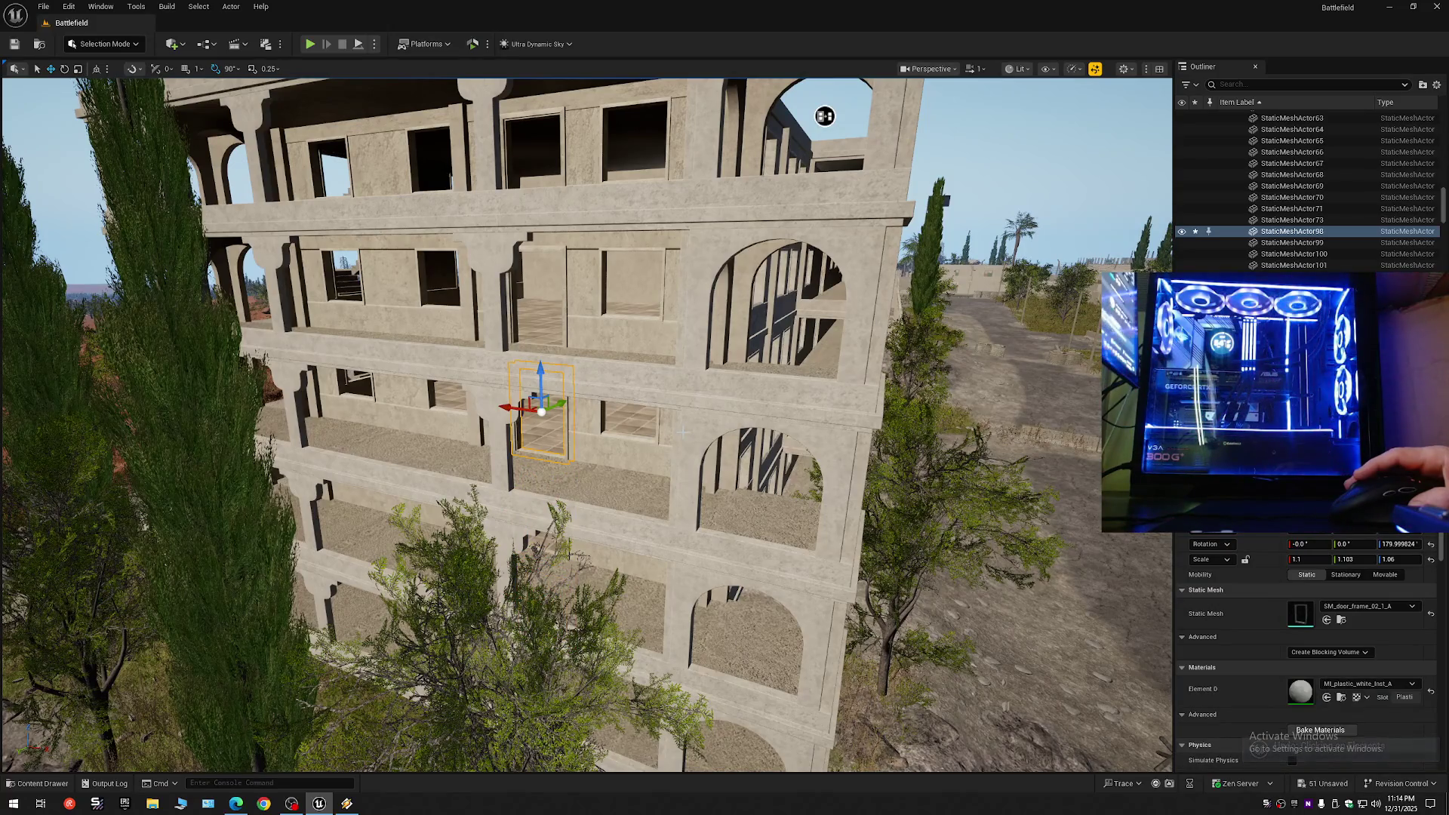
scroll(824, 115, "down", 2)
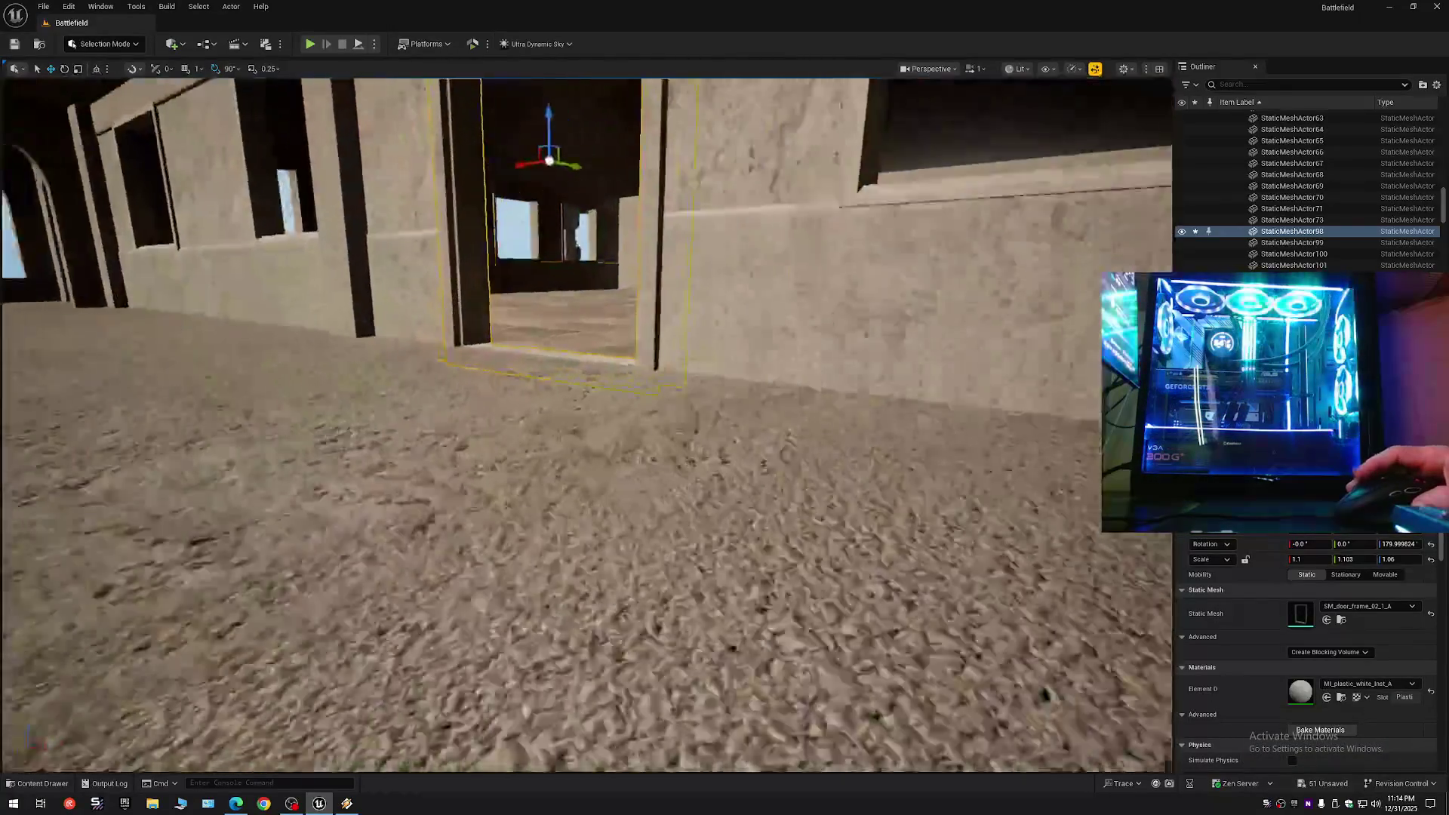
scroll(587, 425, "down", 2)
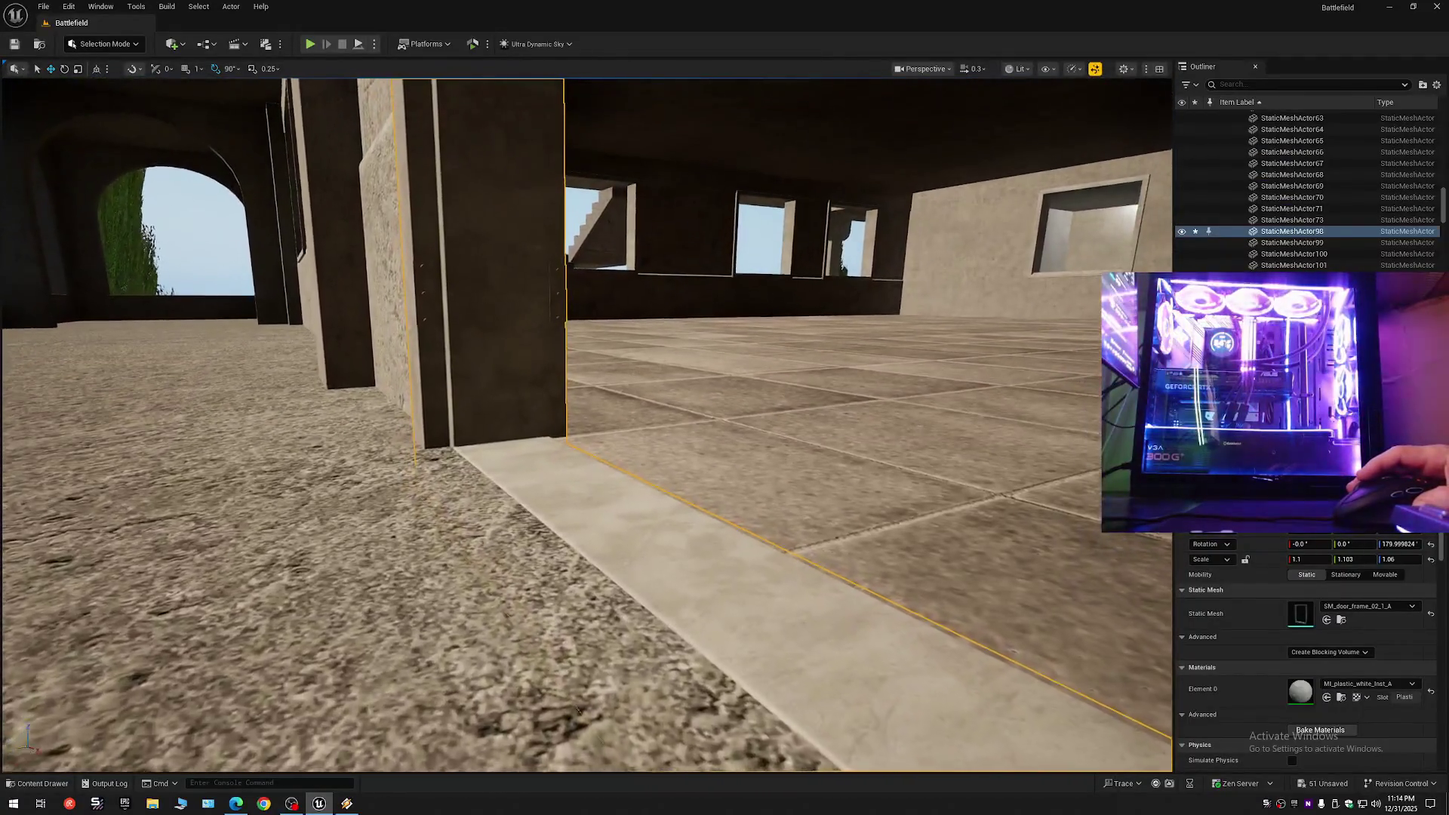
left_click_drag(639, 456, 639, 456)
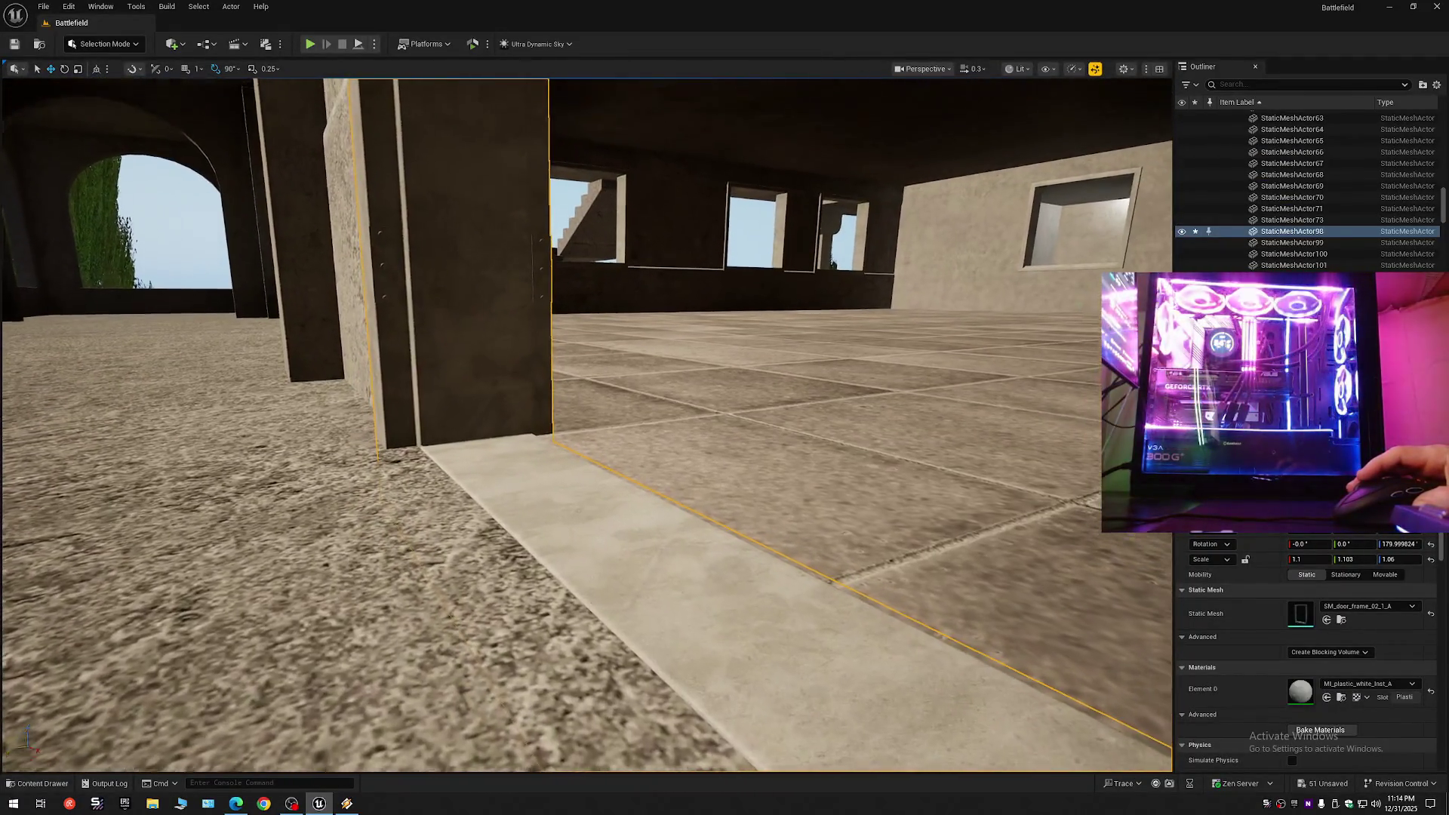
key("ctrl+z")
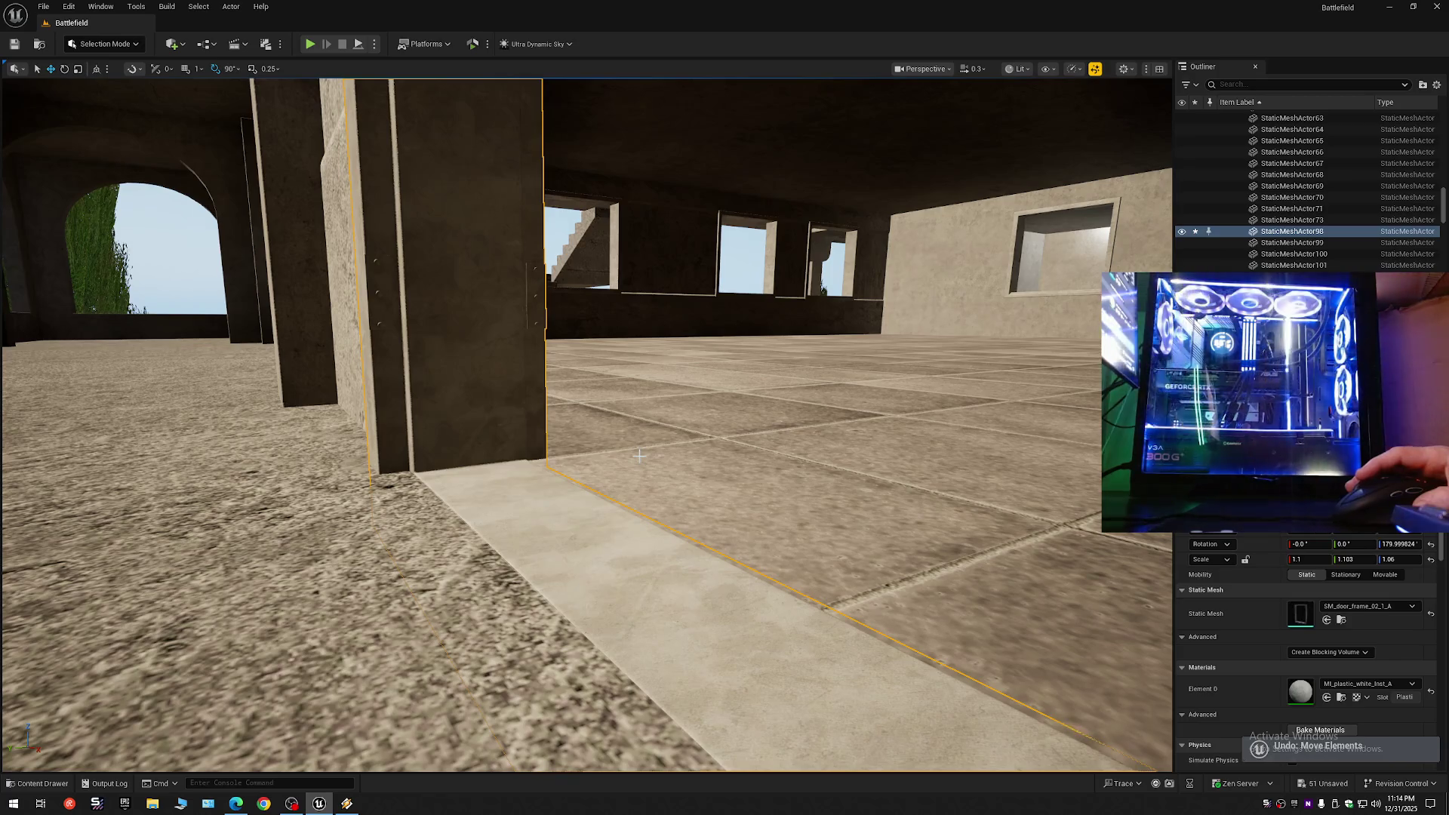
mouse_move(639, 455)
left_mouse_down()
mouse_move(603, 452)
mouse_move(649, 452)
mouse_move(615, 521)
left_mouse_up()
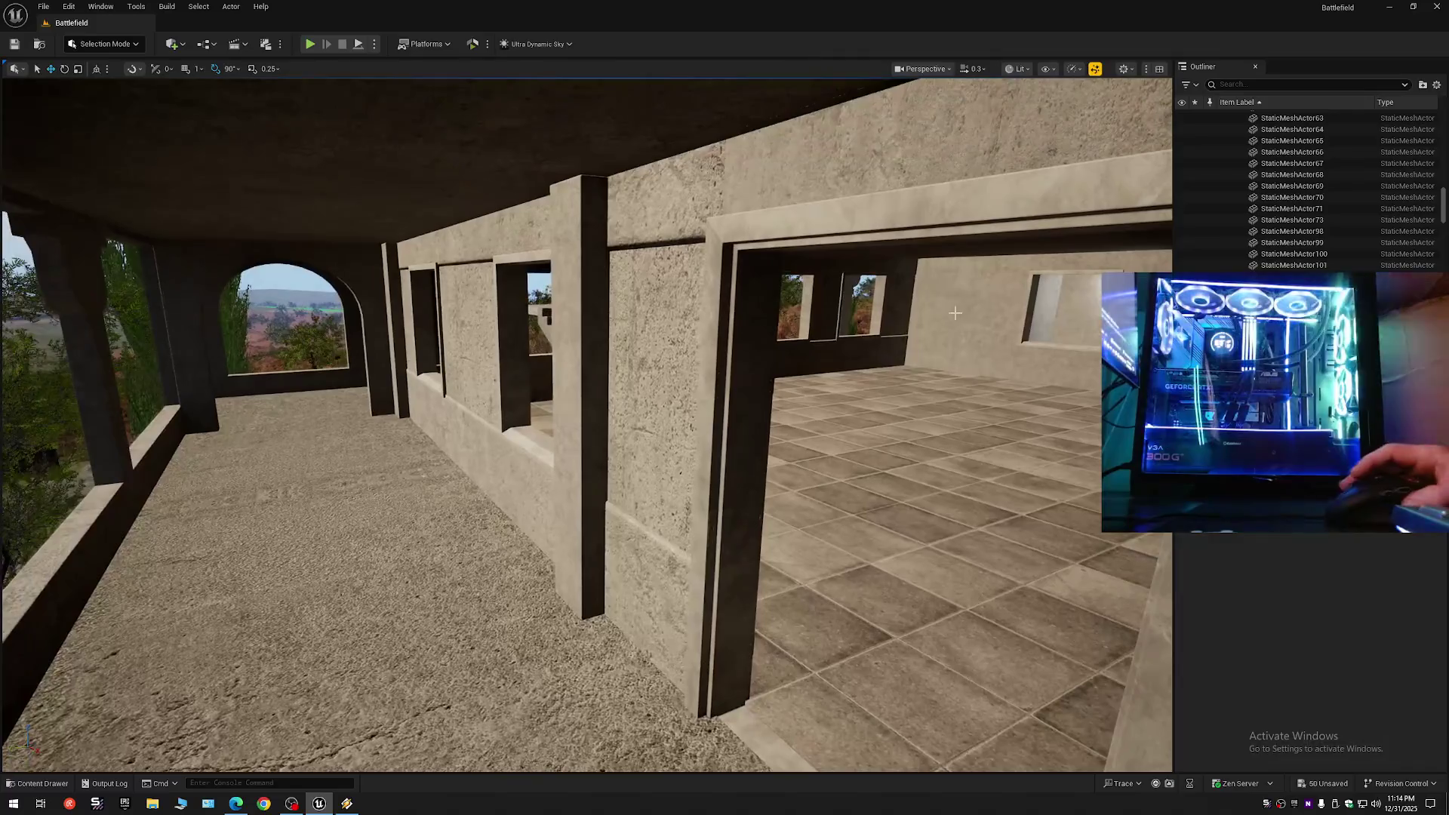
left_click(1437, 86)
Step: Collapse the scene tree, fly along the balcony and road, and select the Floor_Outside slabs
left_click(1341, 141)
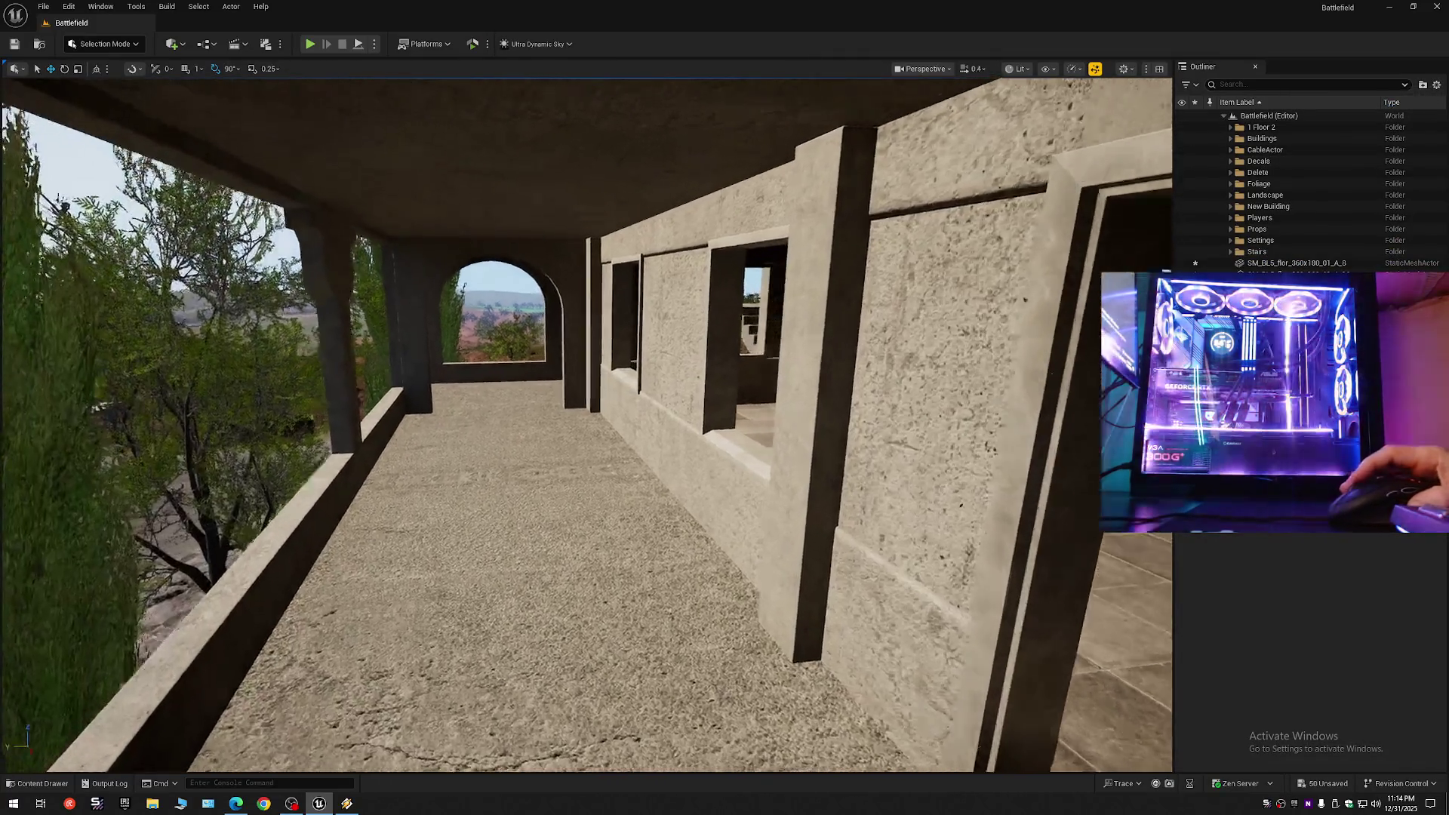
scroll(615, 528, "up", 1)
mouse_move(615, 521)
left_mouse_down()
mouse_move(615, 543)
mouse_move(528, 513)
mouse_move(513, 476)
mouse_move(483, 479)
mouse_move(596, 458)
mouse_move(573, 460)
mouse_move(328, 197)
left_mouse_up()
scroll(581, 462, "up", 1)
scroll(452, 324, "up", 2)
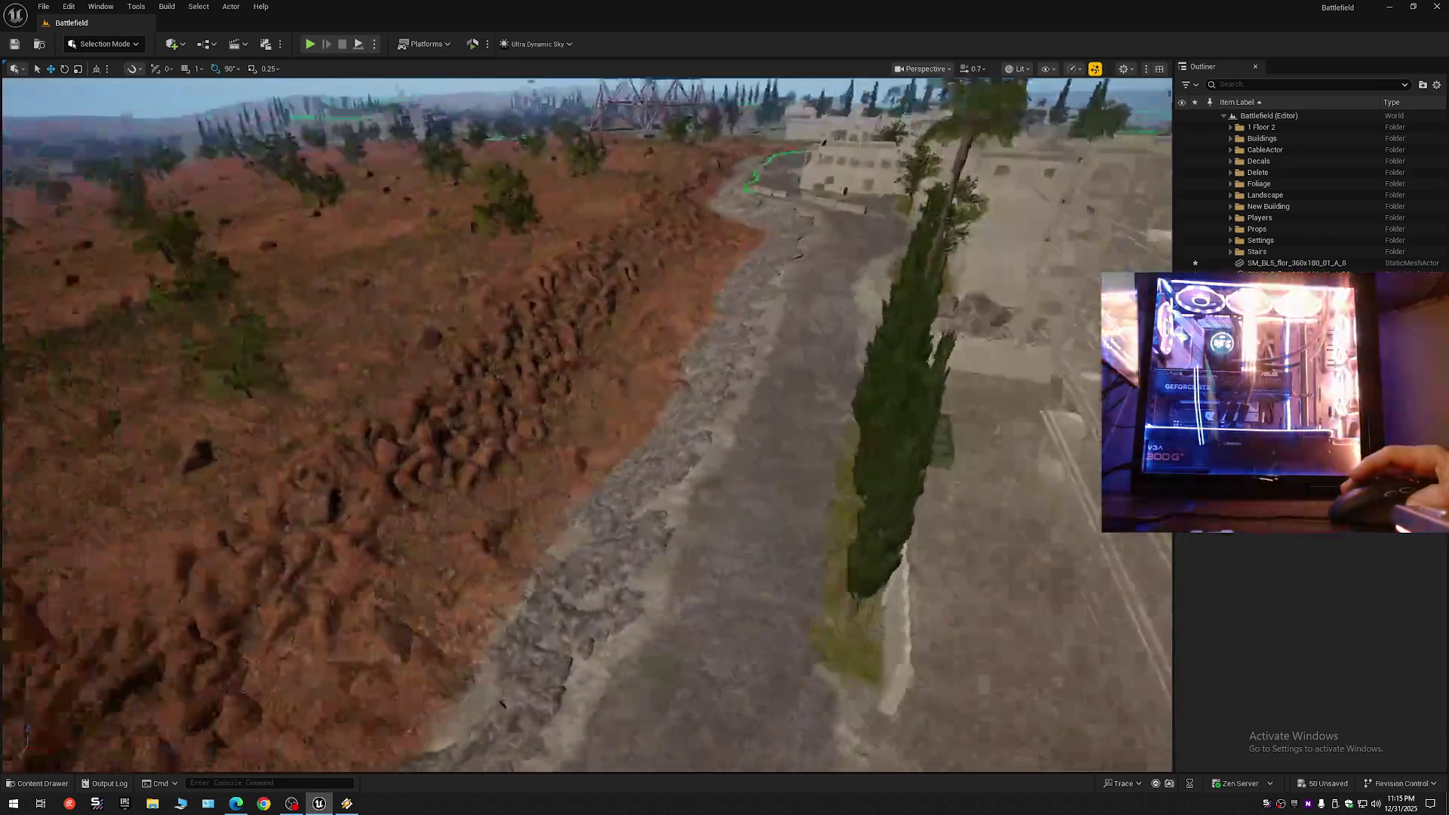
mouse_move(327, 197)
left_mouse_down()
mouse_move(354, 192)
mouse_move(340, 174)
mouse_move(305, 193)
mouse_move(532, 113)
left_mouse_up()
scroll(325, 194, "up", 1)
scroll(323, 186, "down", 1)
scroll(416, 151, "up", 2)
left_click(619, 413)
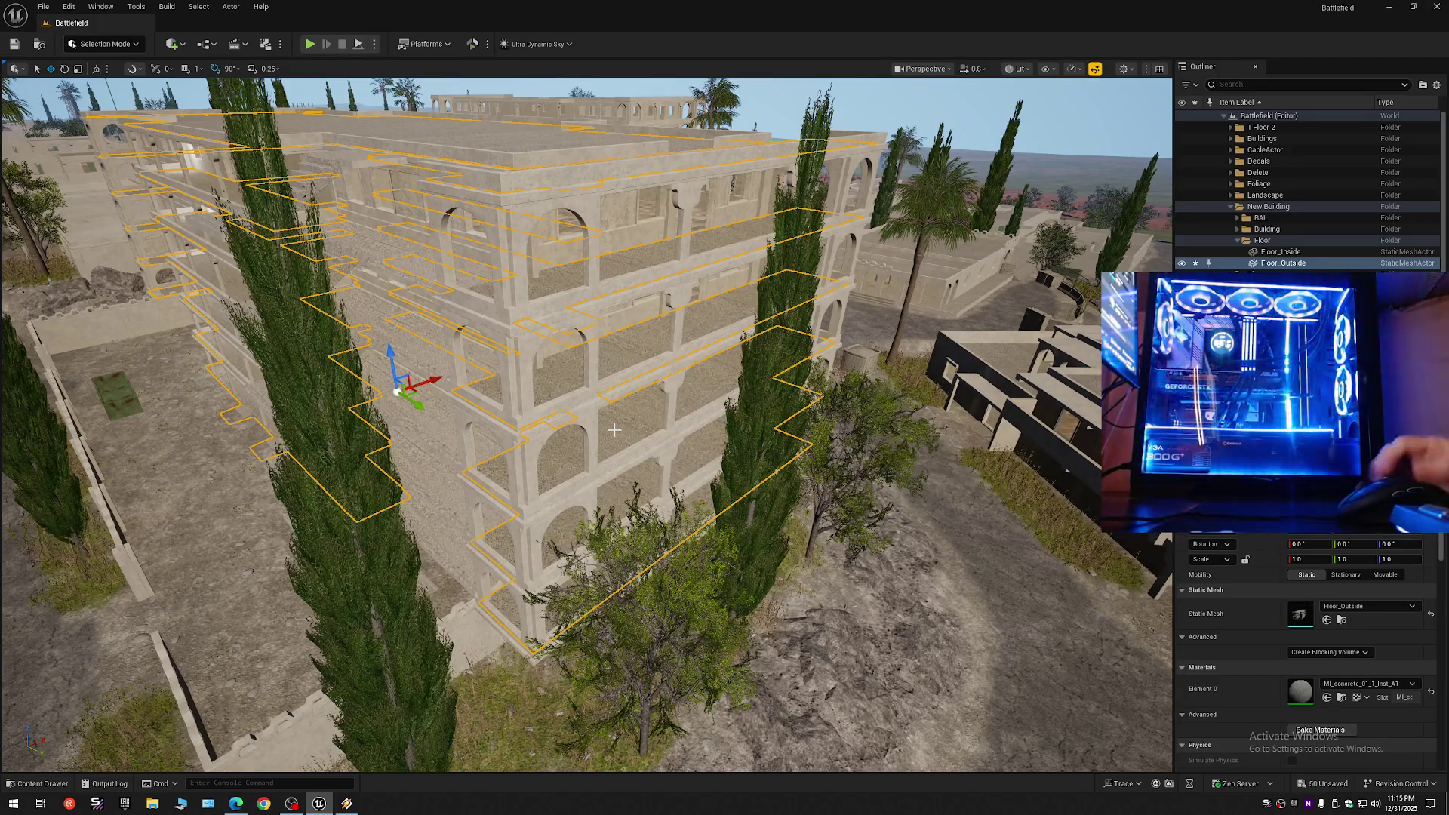
Step: Collapse the Outliner again and re-expand the Battlefield level's folders
left_click(1436, 85)
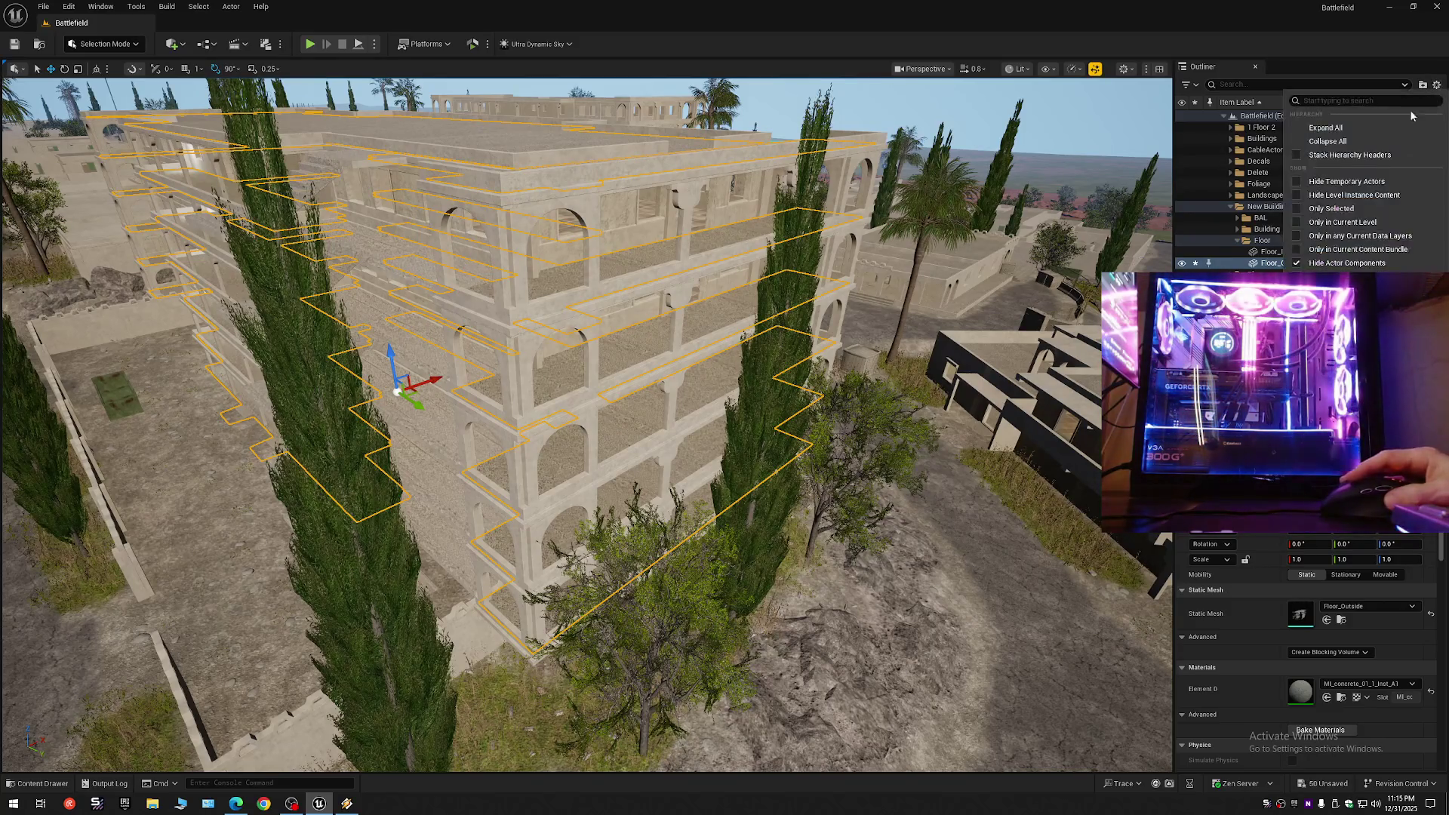
left_click(1305, 141)
left_click(1224, 116)
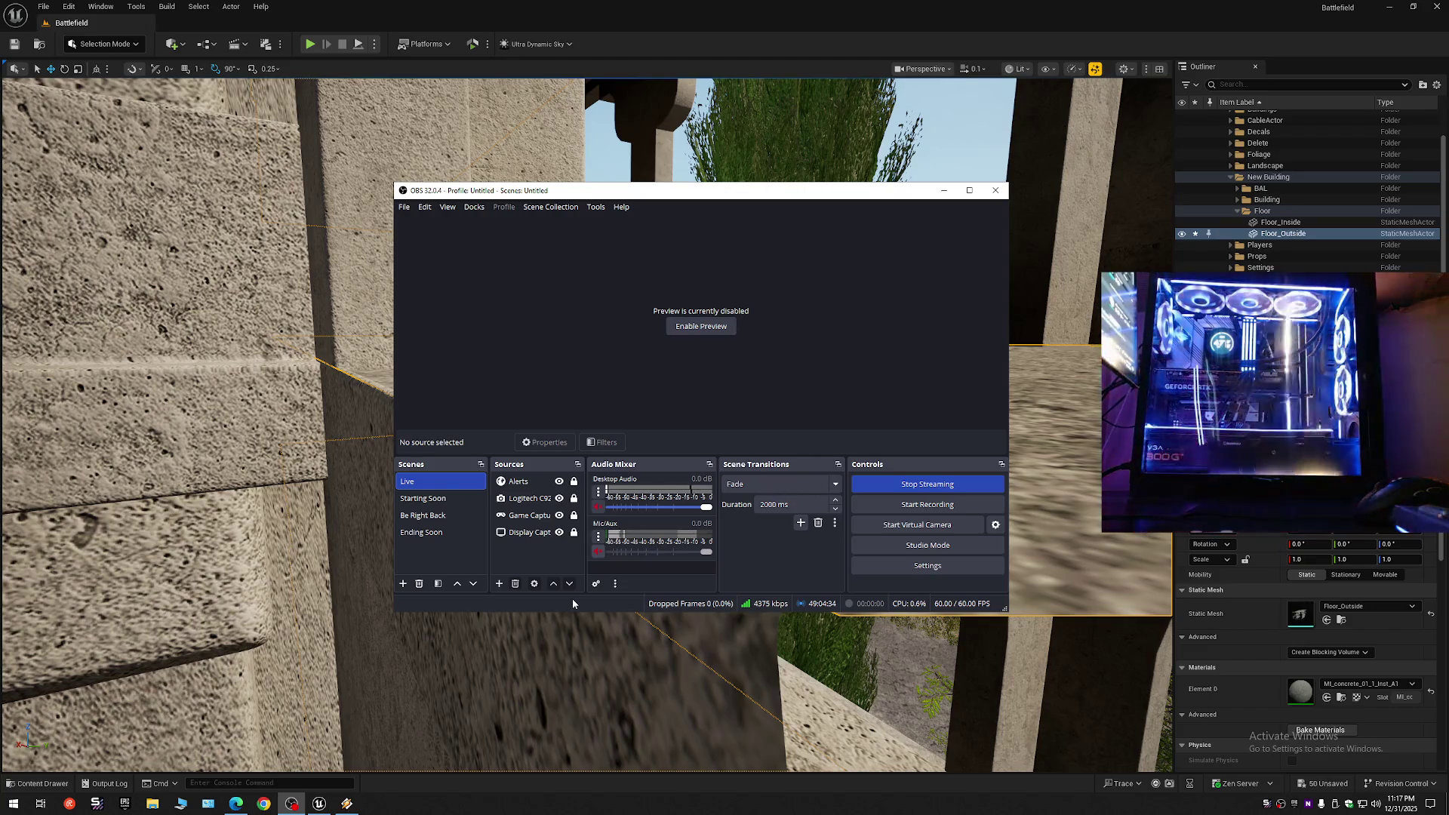
Step: Toggle the Mic/Aux mute in OBS Studio while the Live scene keeps streaming
left_click(597, 551)
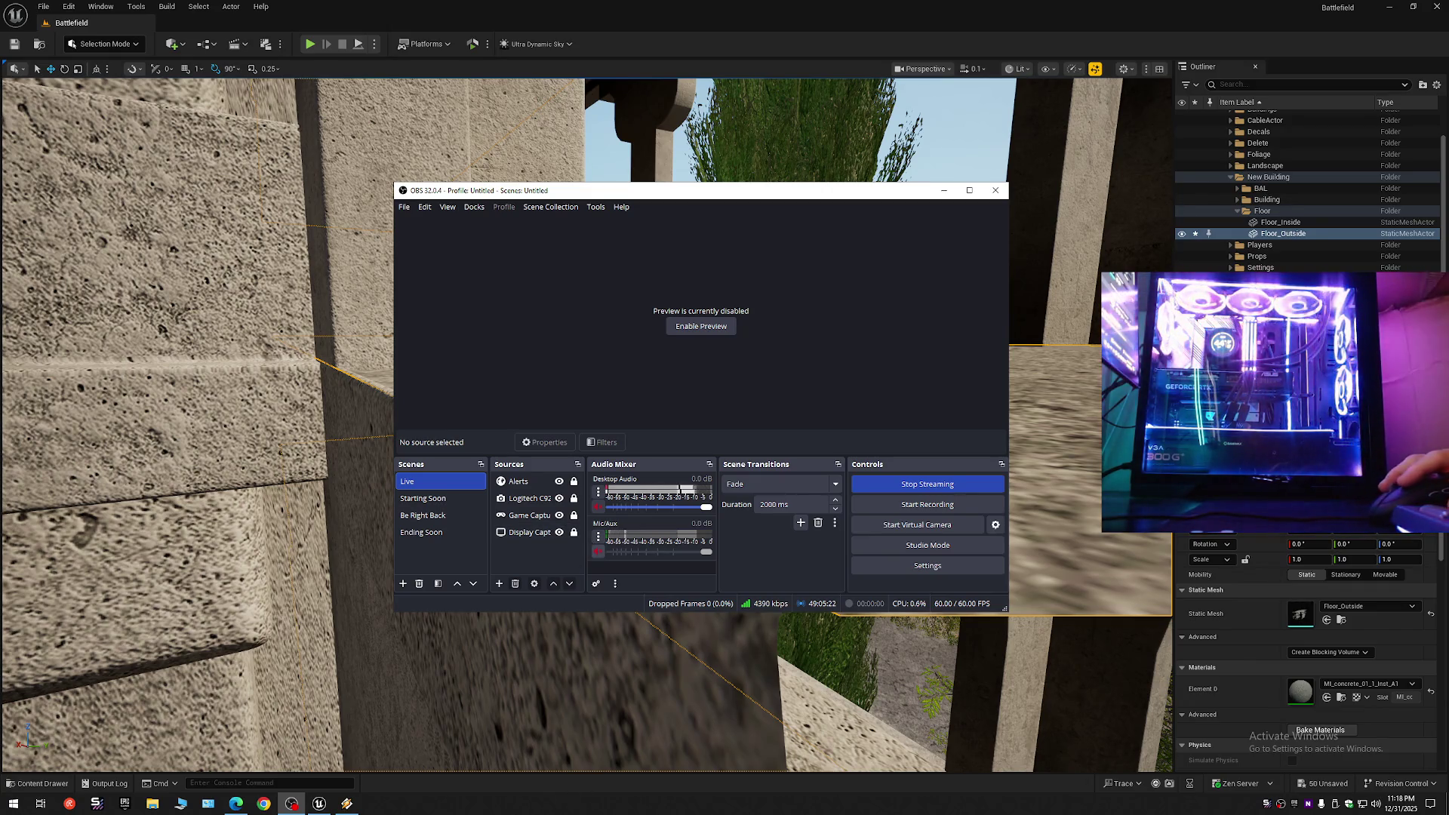
left_click(433, 811)
Step: Back in Unreal, raise the Floor_Outside slab upward on Z, then deselect it
left_click(320, 805)
mouse_move(786, 513)
left_mouse_down()
mouse_move(672, 522)
mouse_move(770, 517)
left_mouse_up()
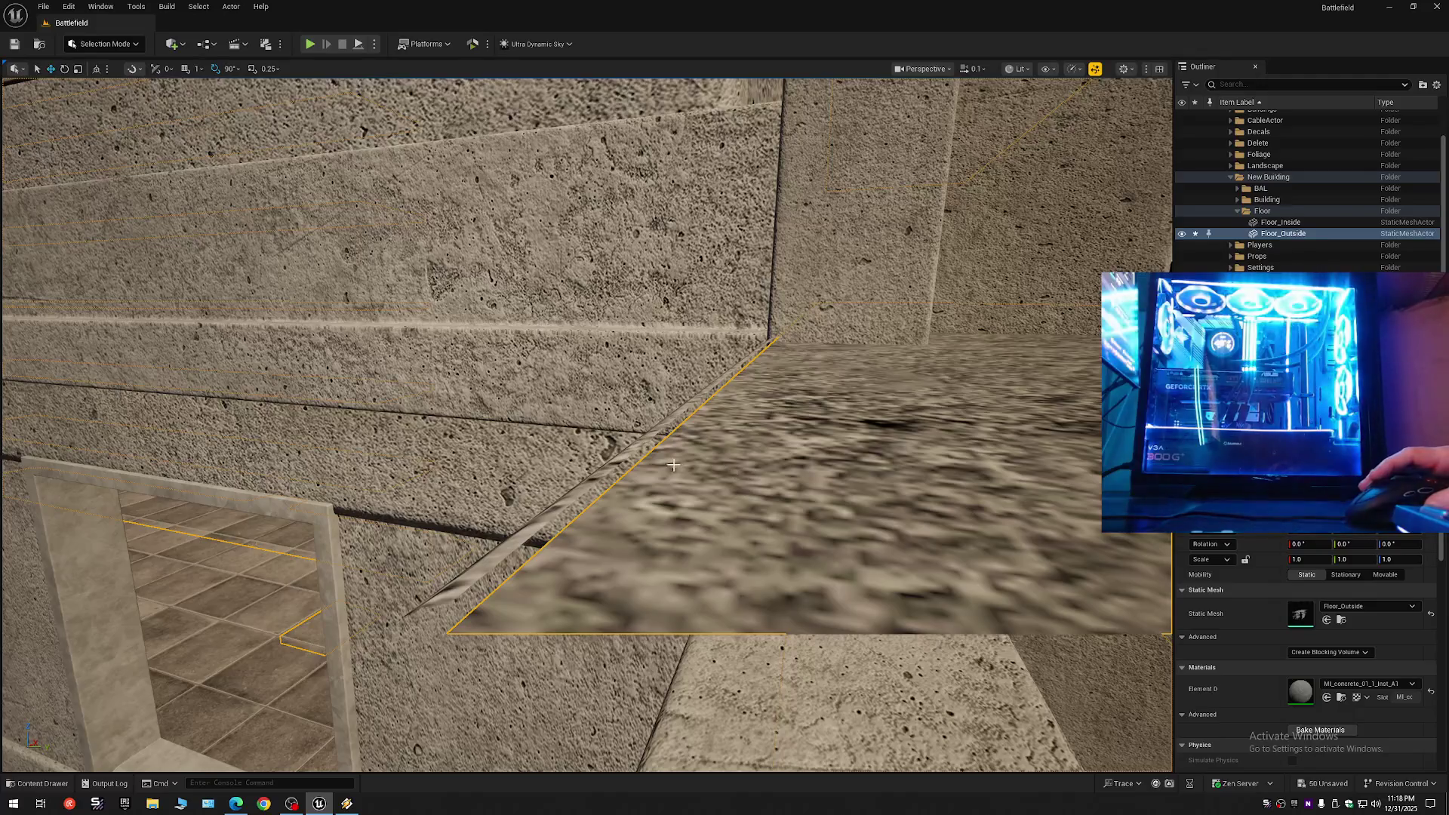
left_click_drag(666, 436, 668, 421)
mouse_move(703, 472)
left_mouse_down()
mouse_move(688, 409)
mouse_move(686, 473)
left_mouse_up()
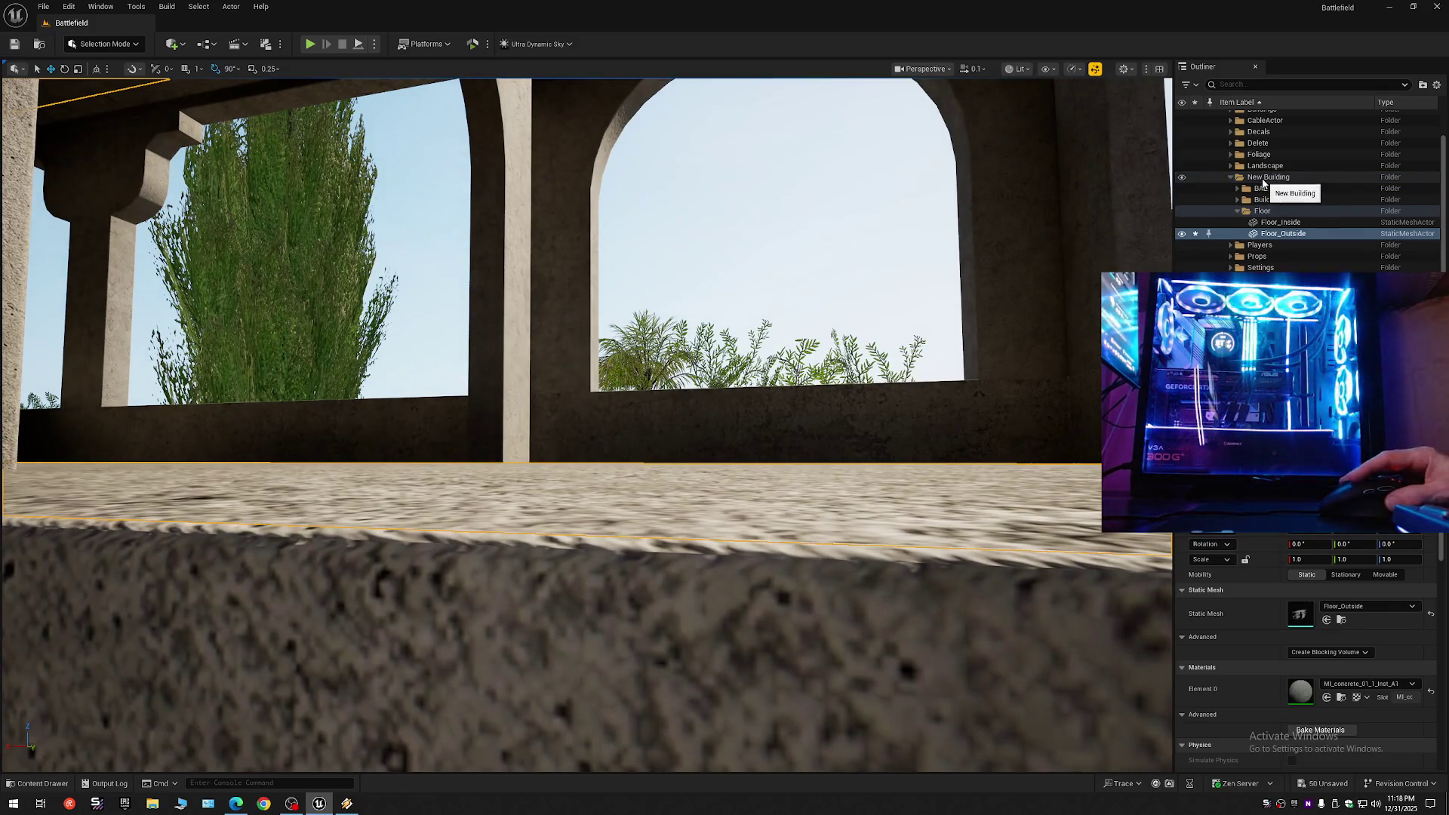
left_click(1263, 179)
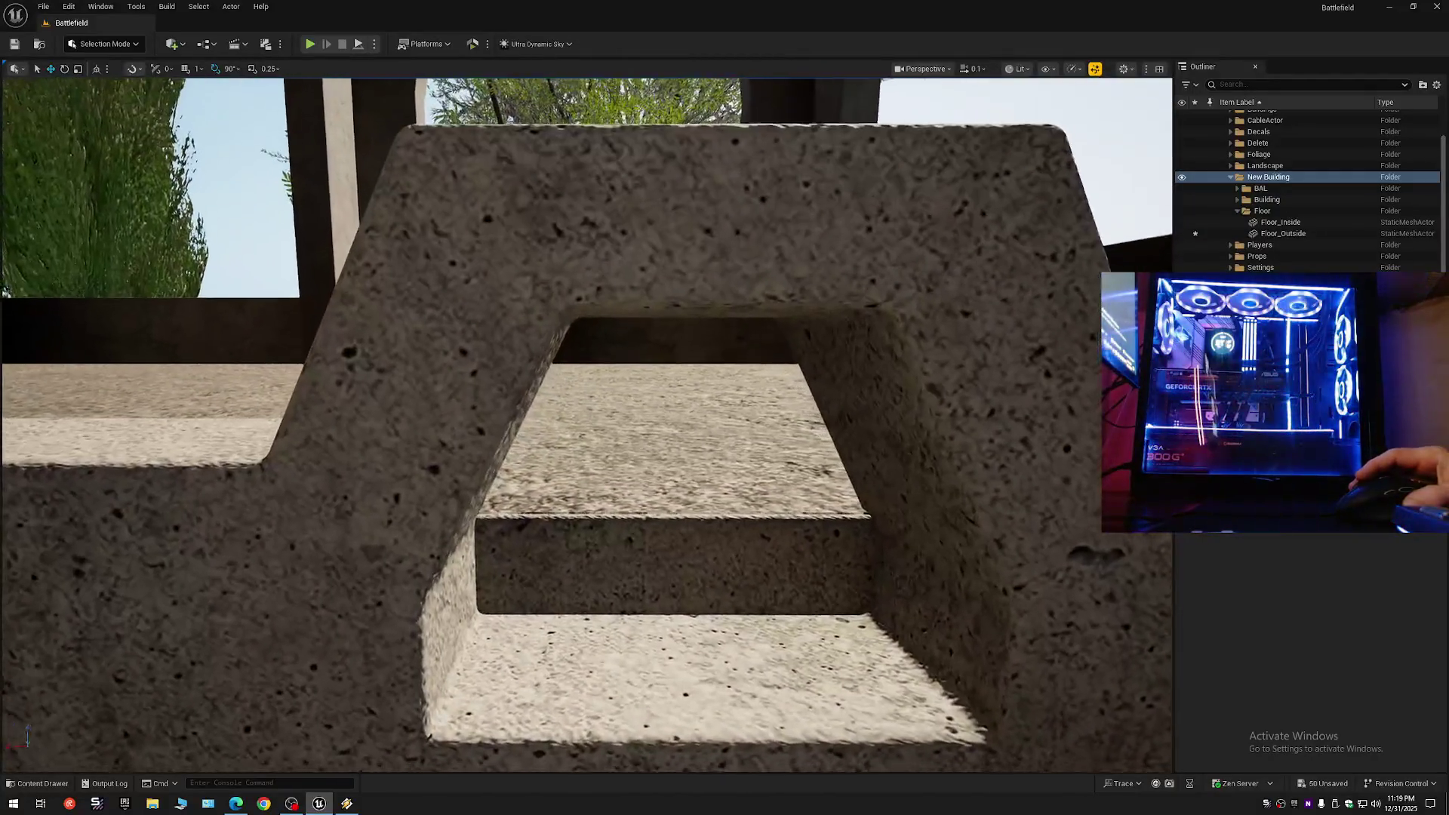
Step: Fly around the arches to check the slab sits level with the concrete ledge
key("w")
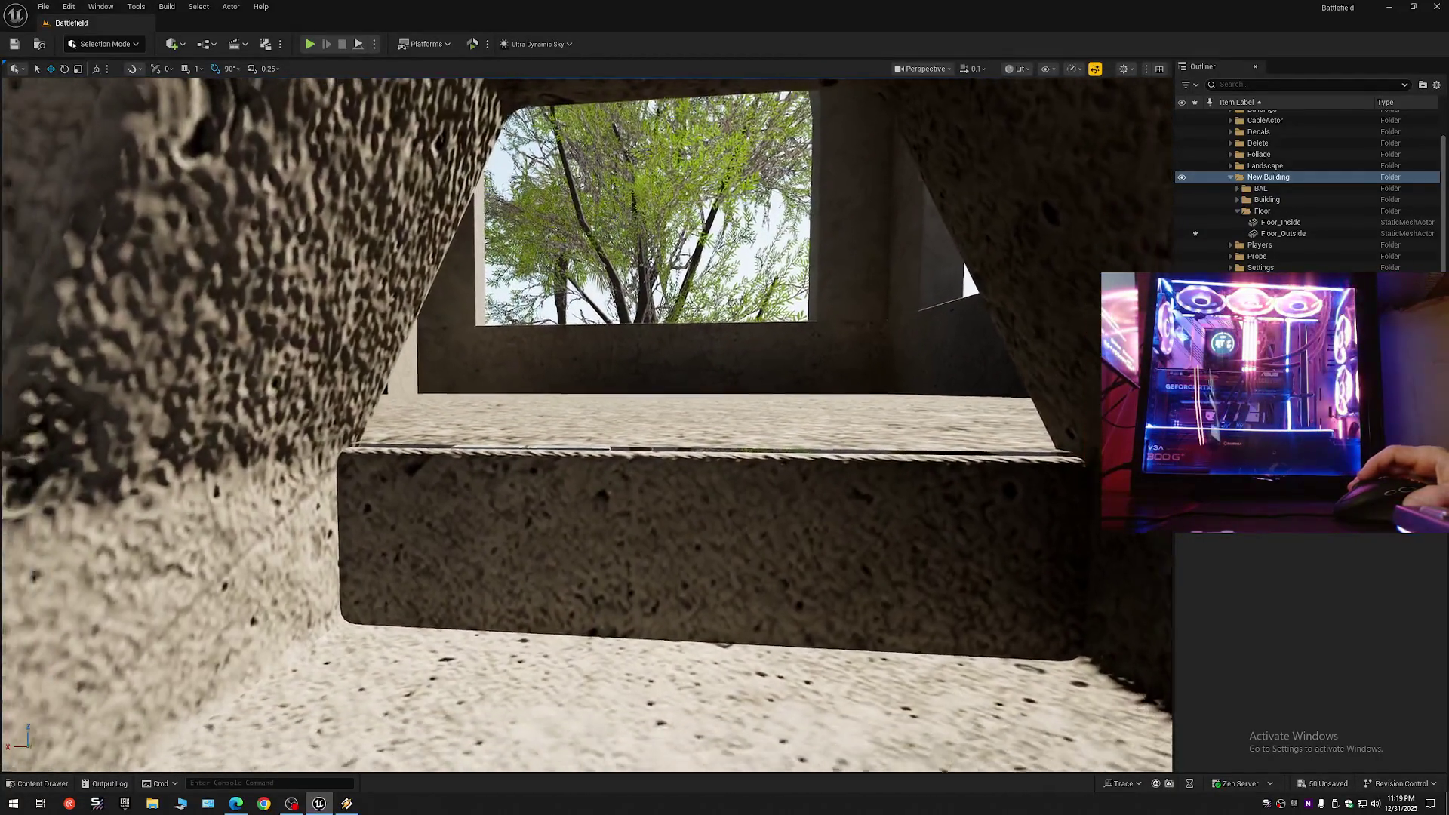
scroll(586, 423, "up", 3)
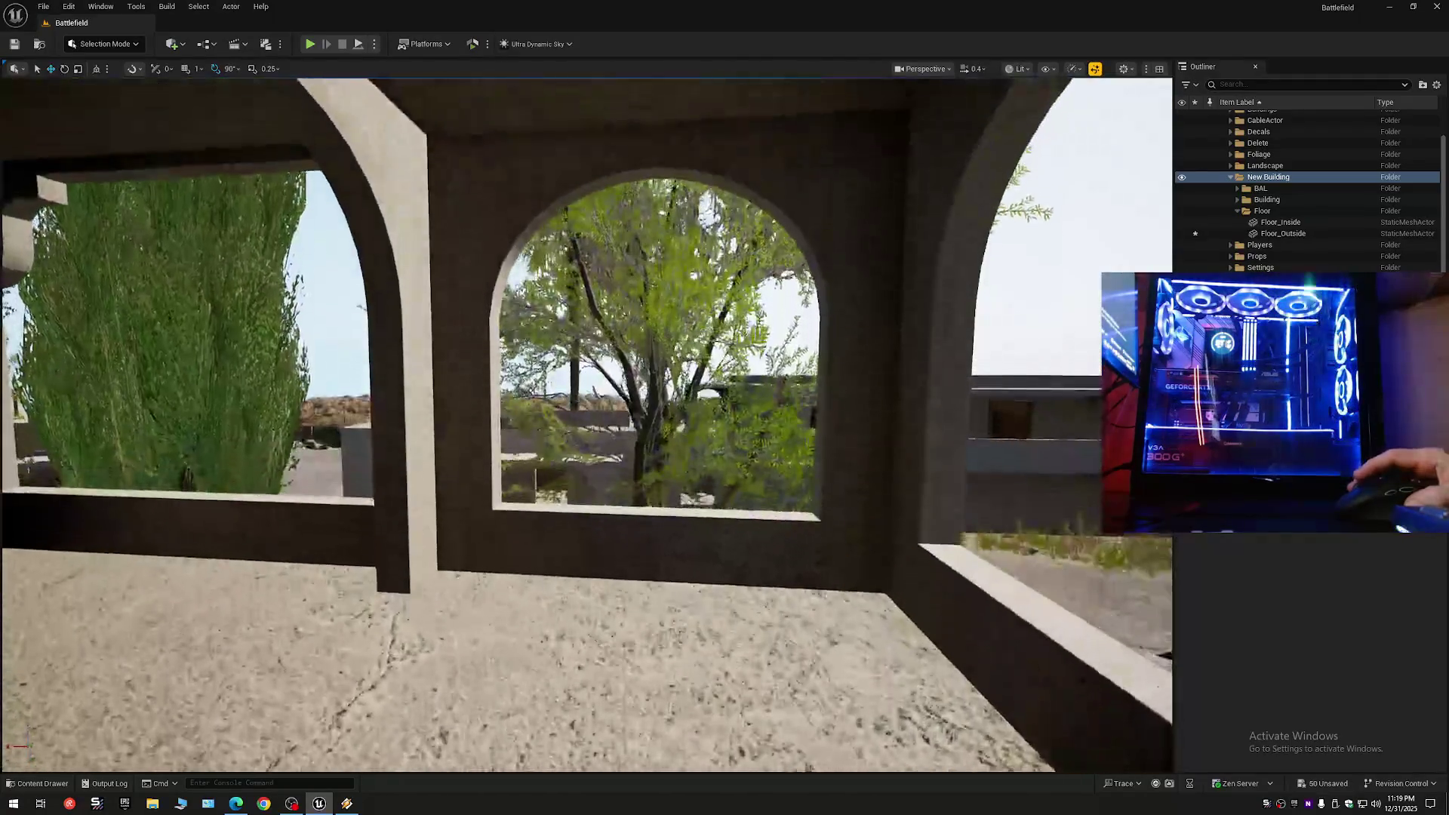
key("w")
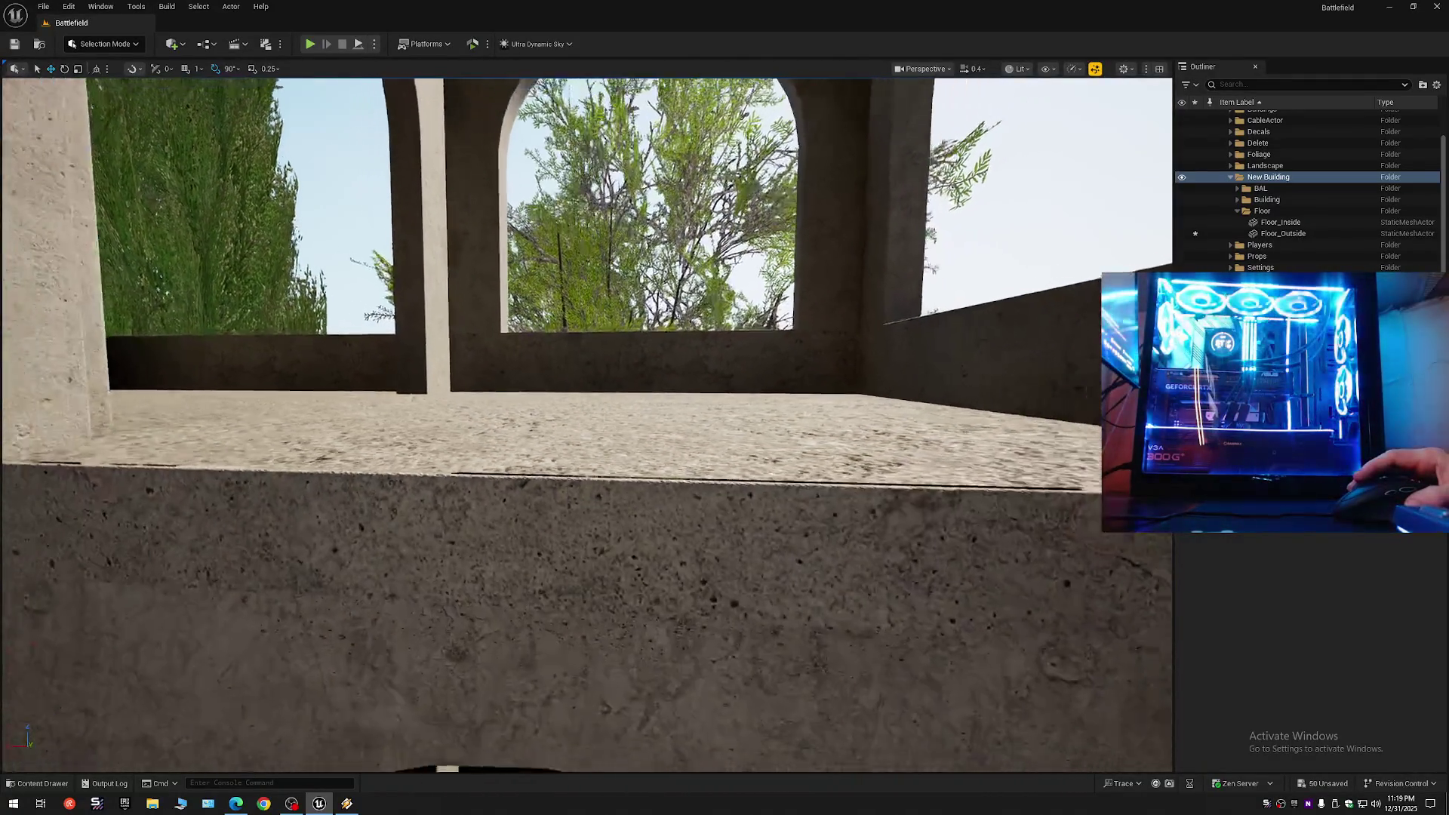
key("w")
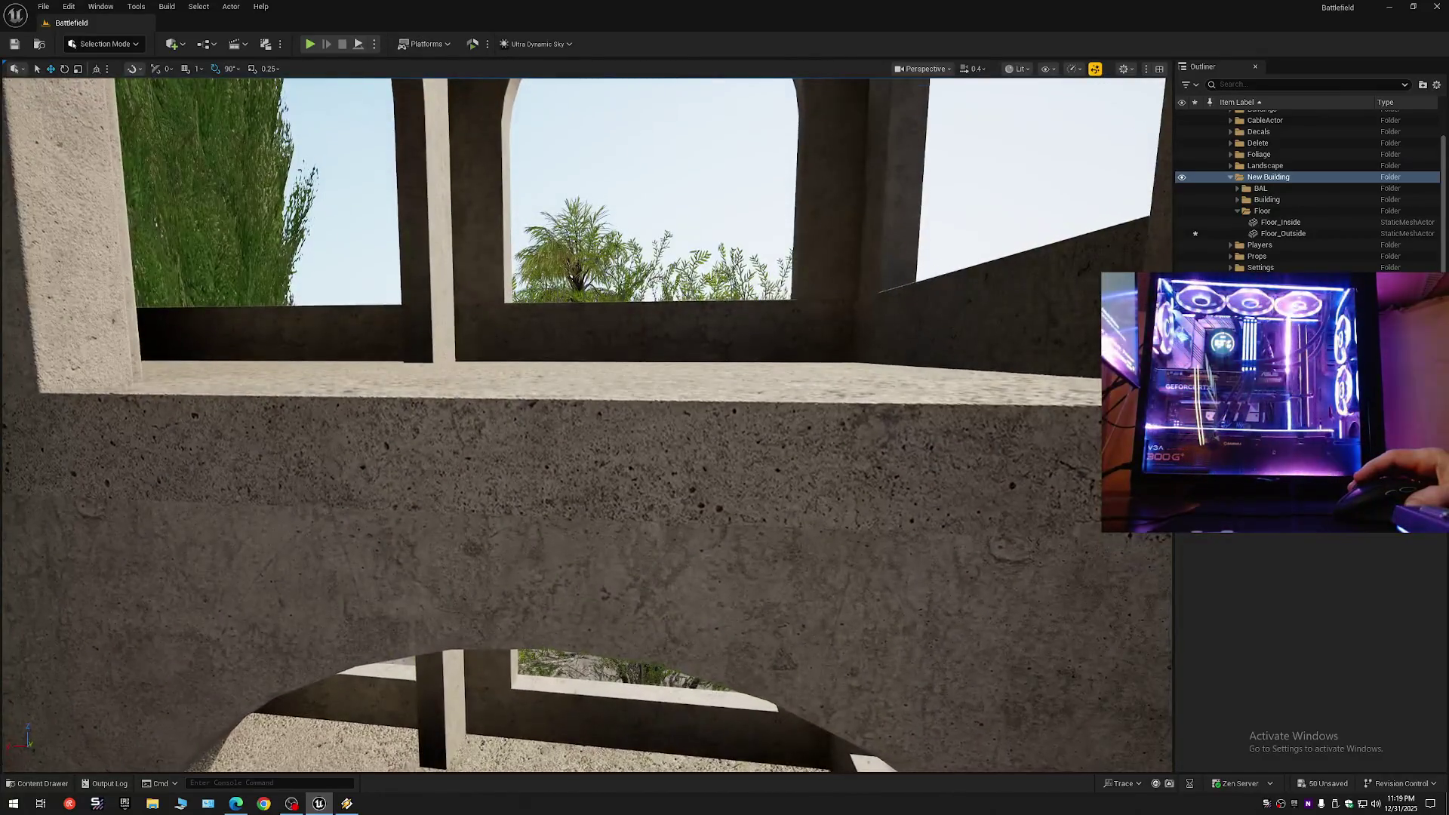
key("s")
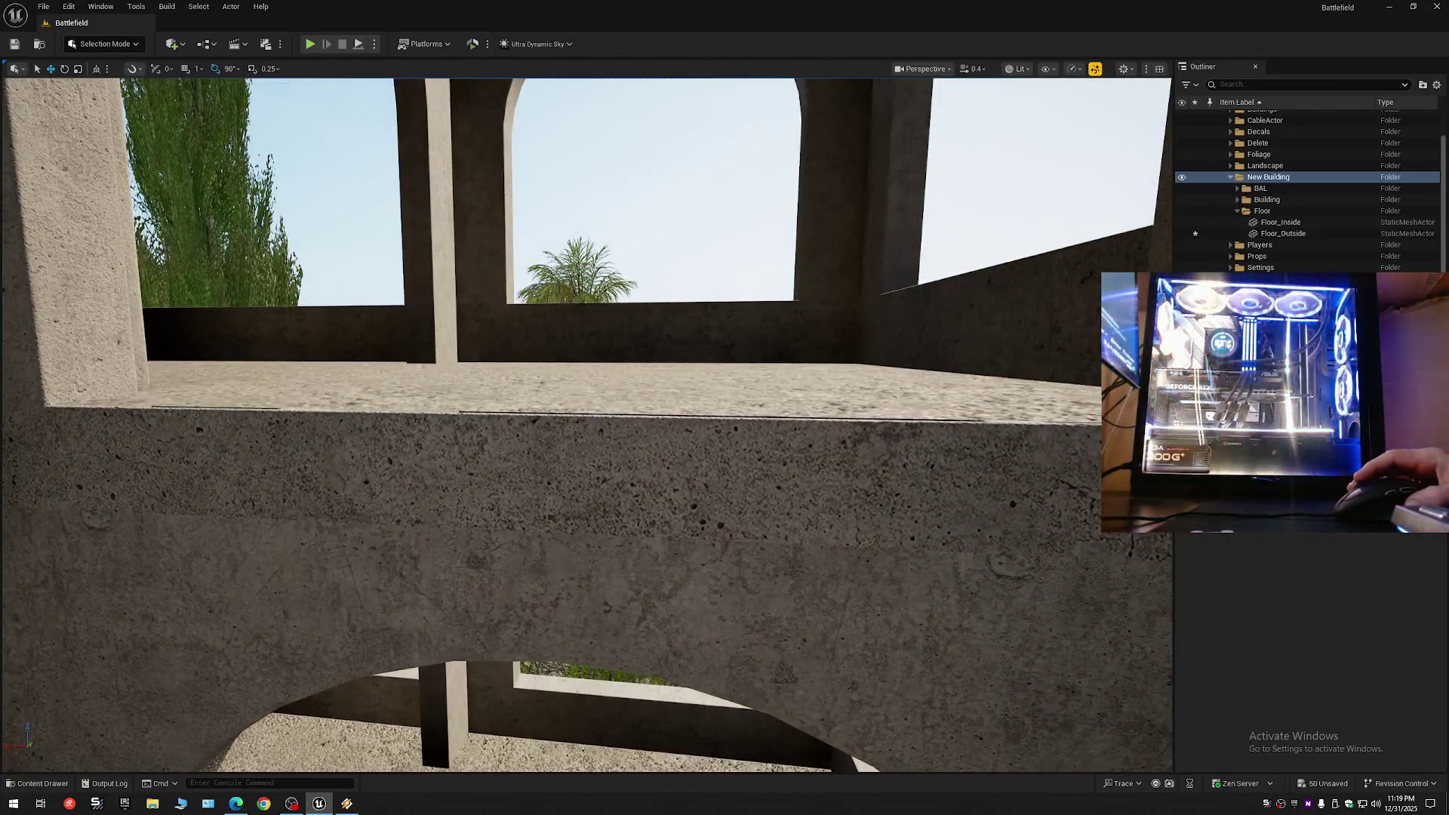
key("w")
scroll(586, 422, "down", 1)
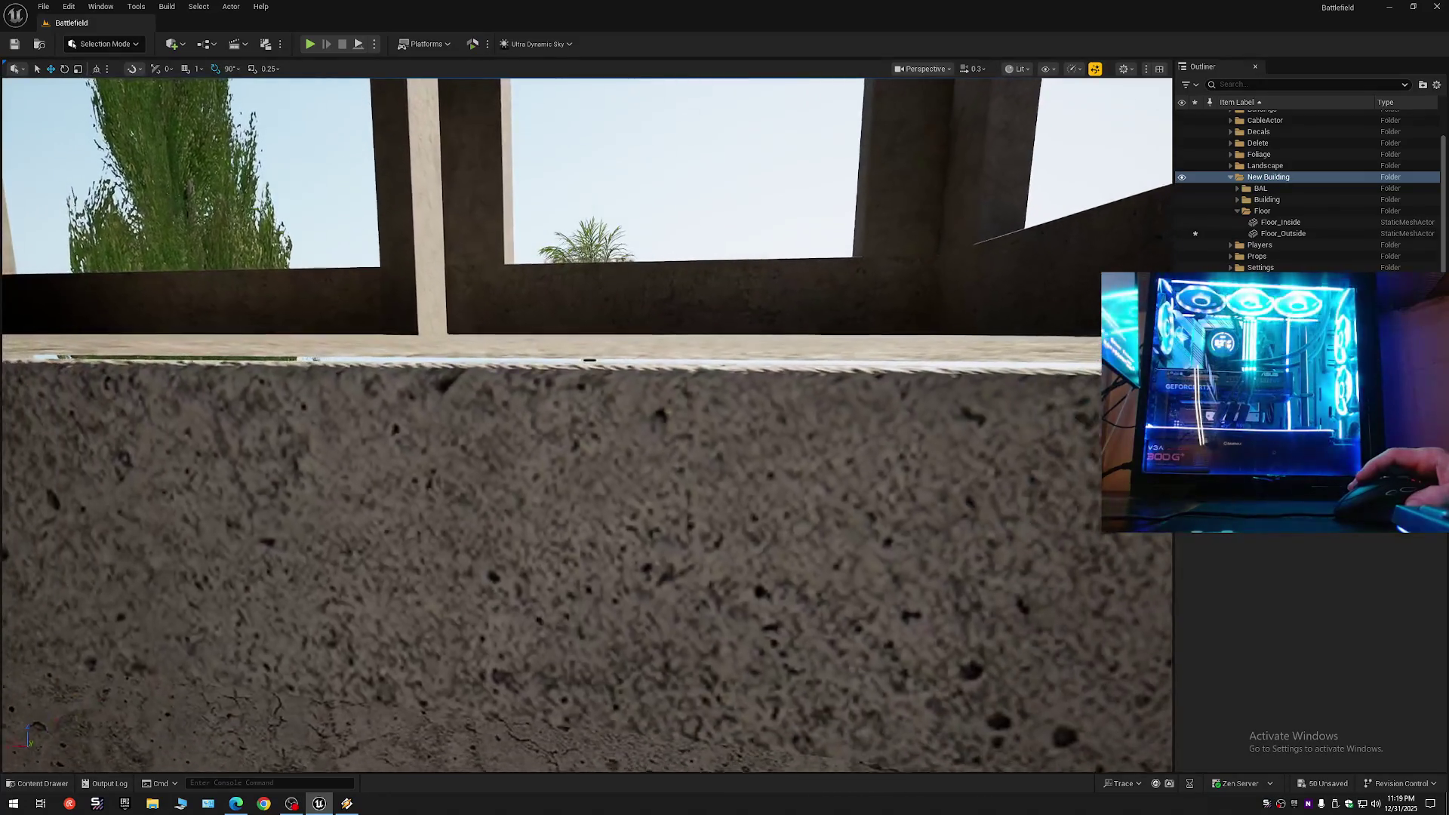
key("s")
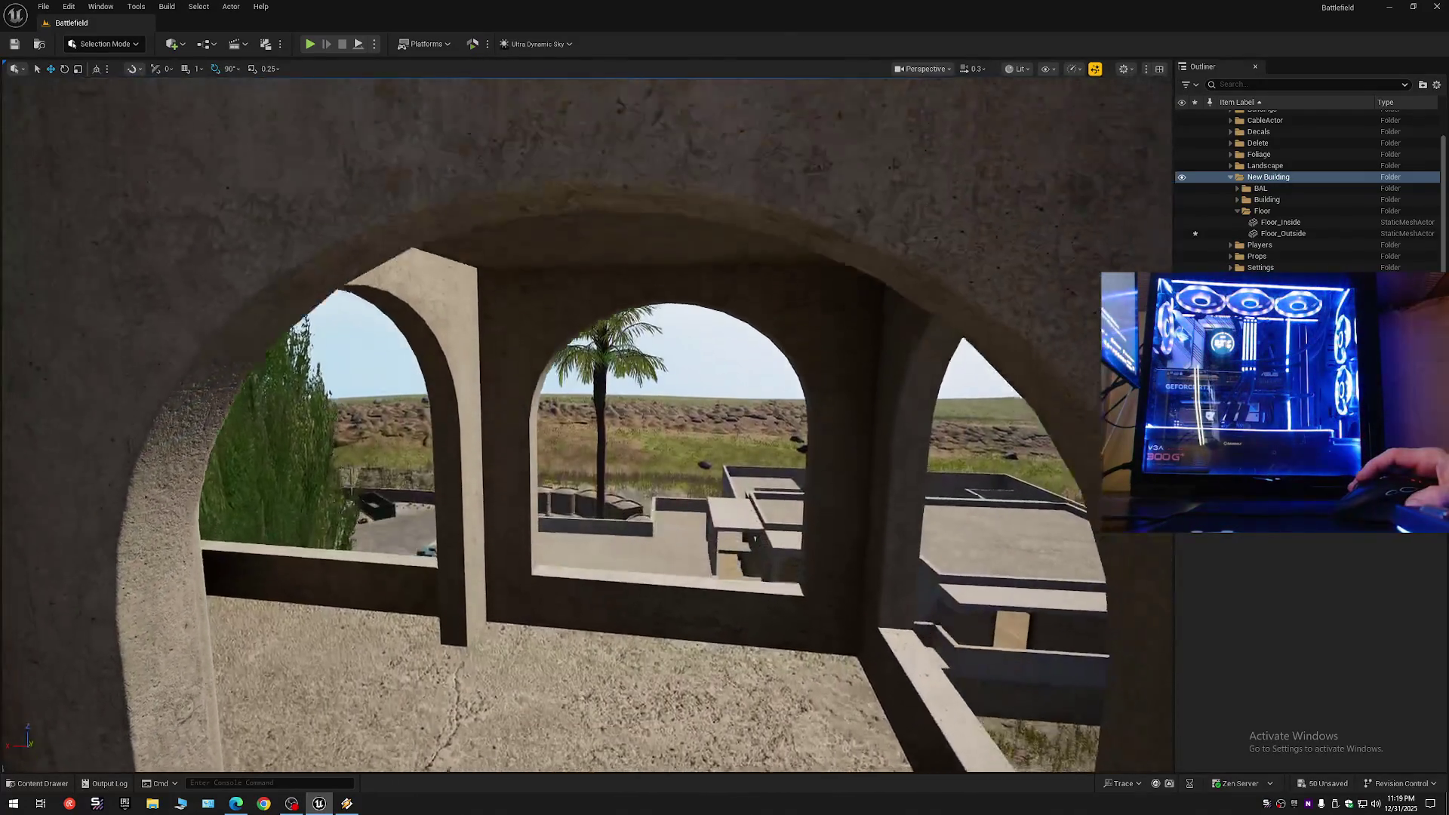
key("w")
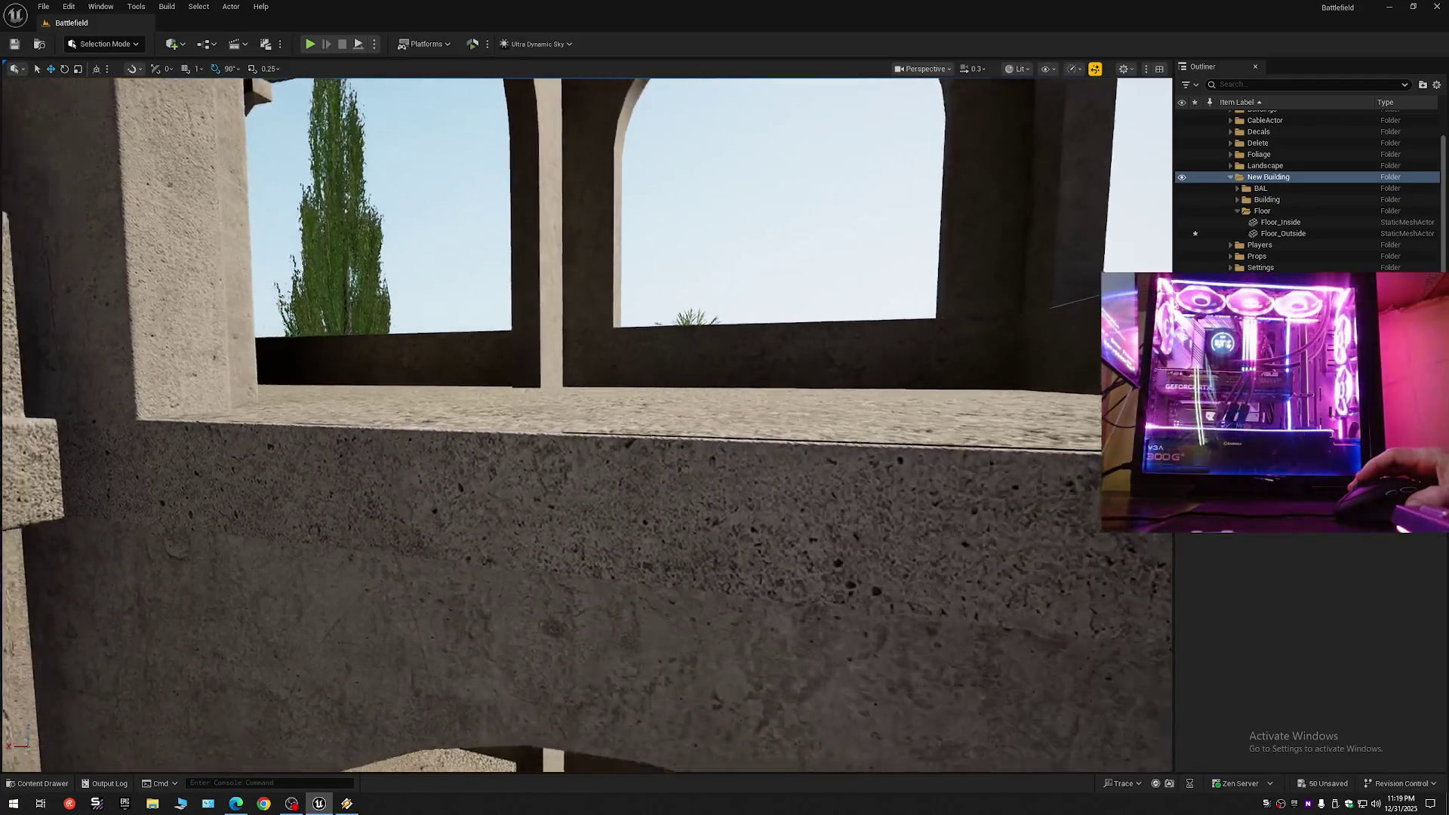
key("w")
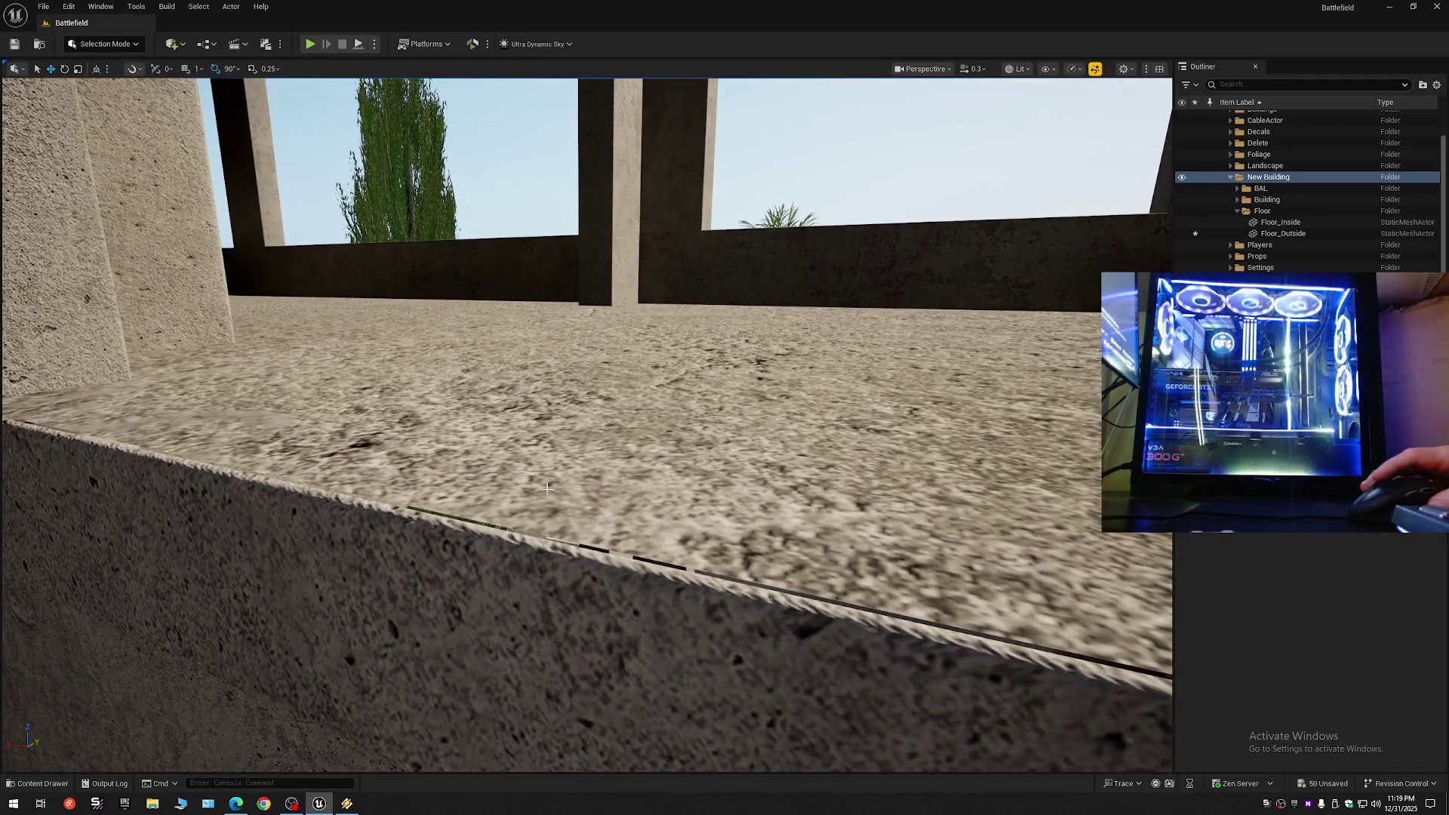
Step: Select and deselect Floor_Outside, then fly at eye level toward the arches
left_click(1282, 233)
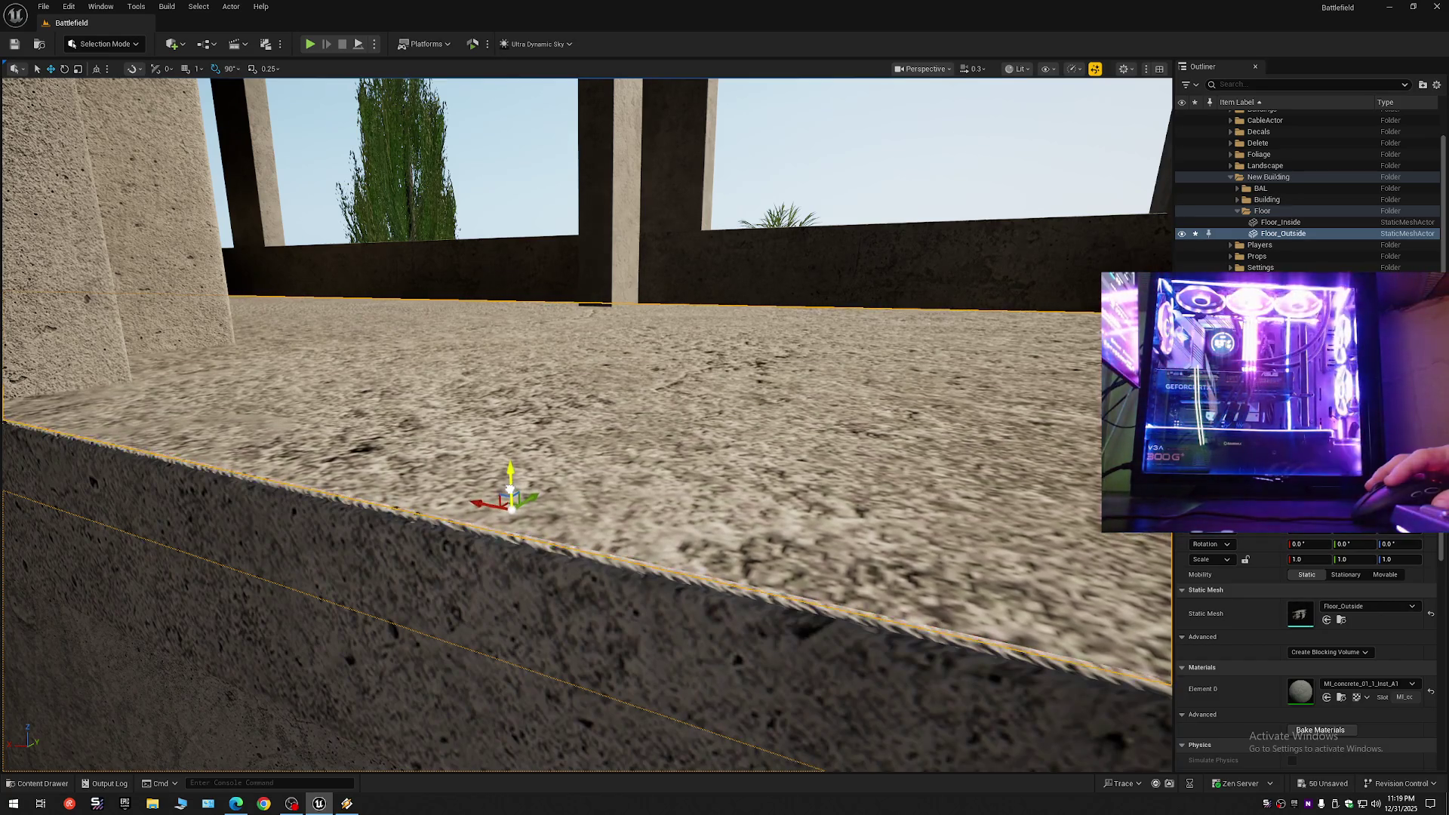
key("q")
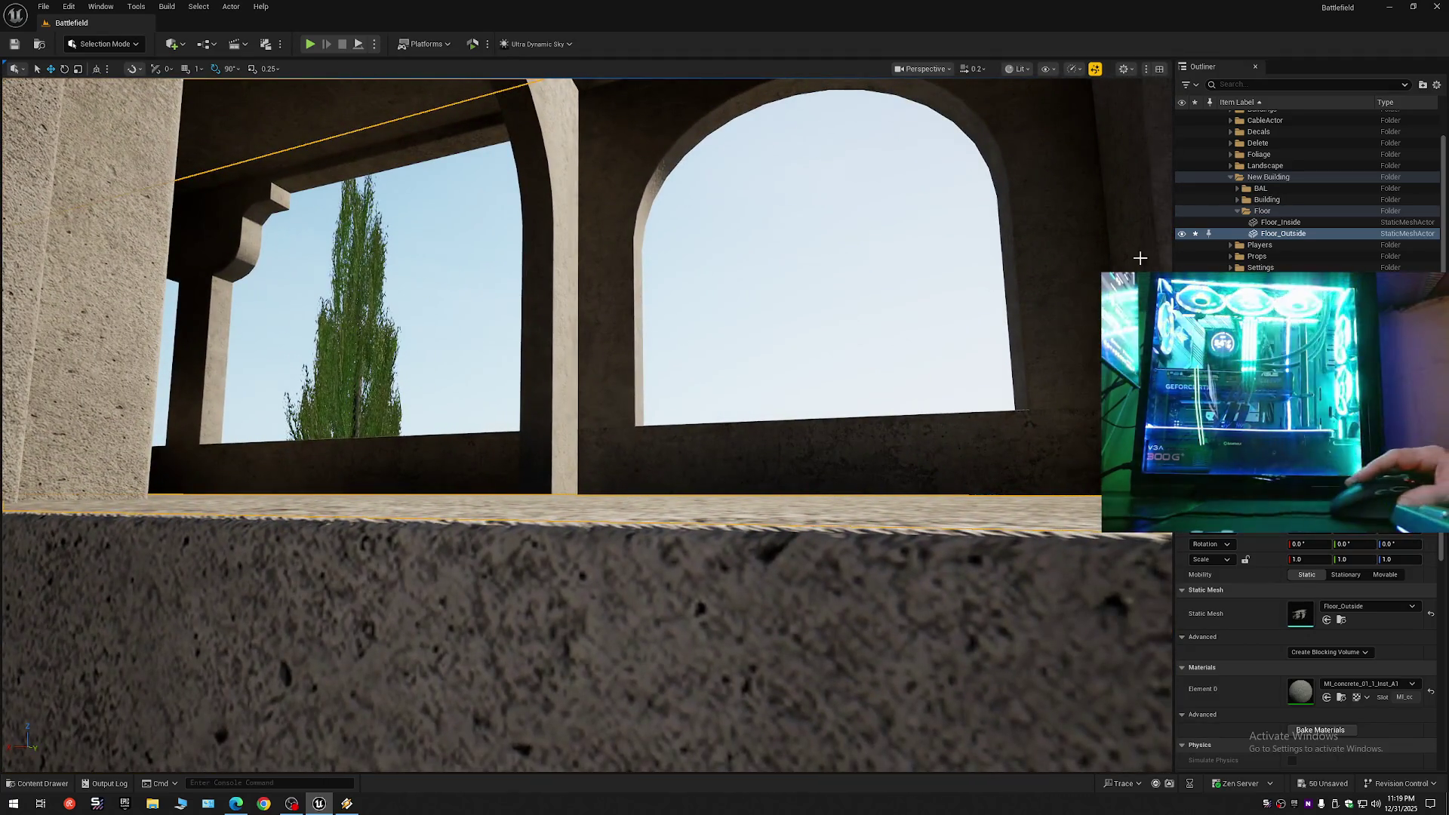
left_click(1268, 177)
right_click(941, 325)
key("w")
scroll(941, 325, "down", 1)
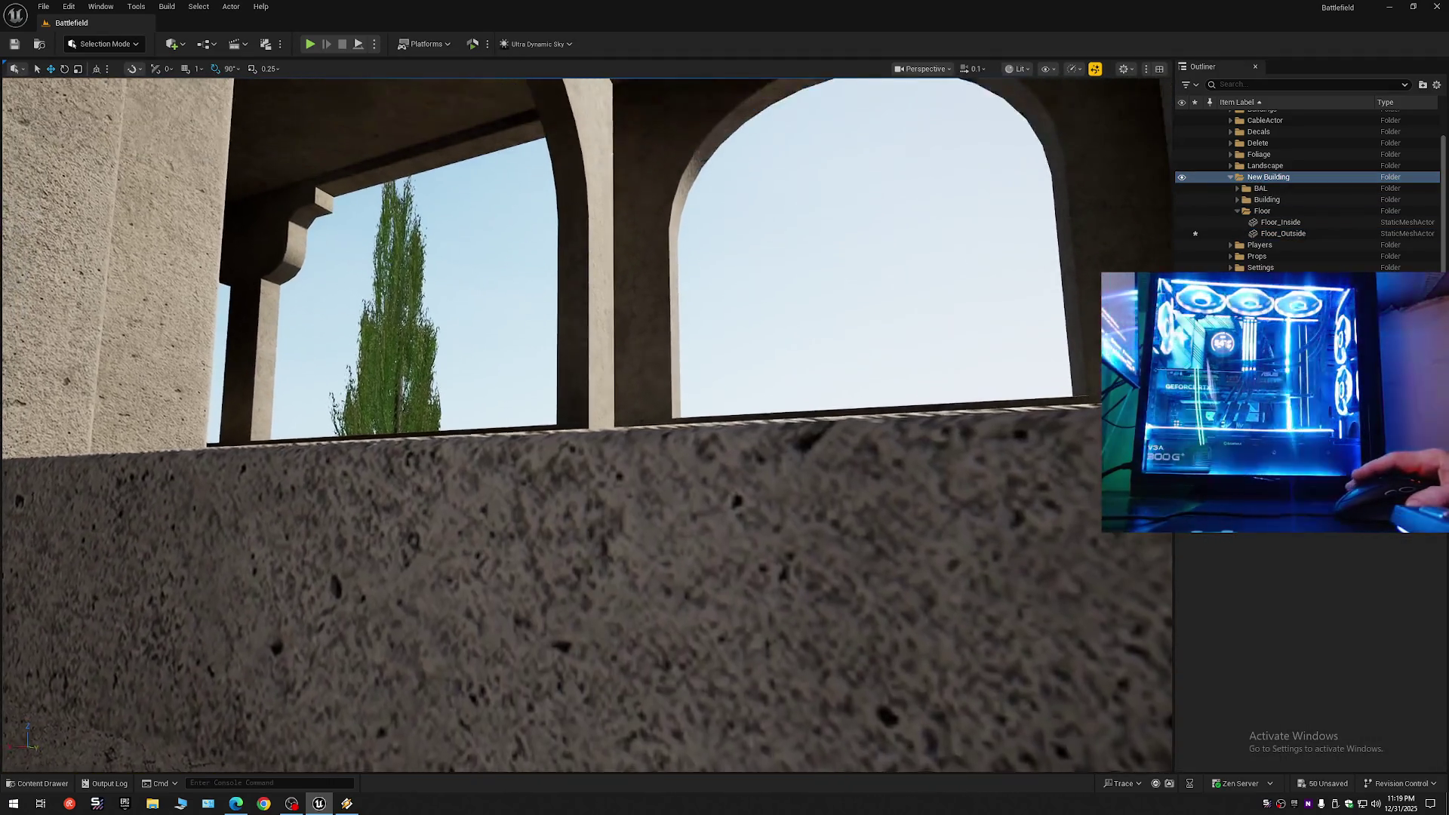
key("w")
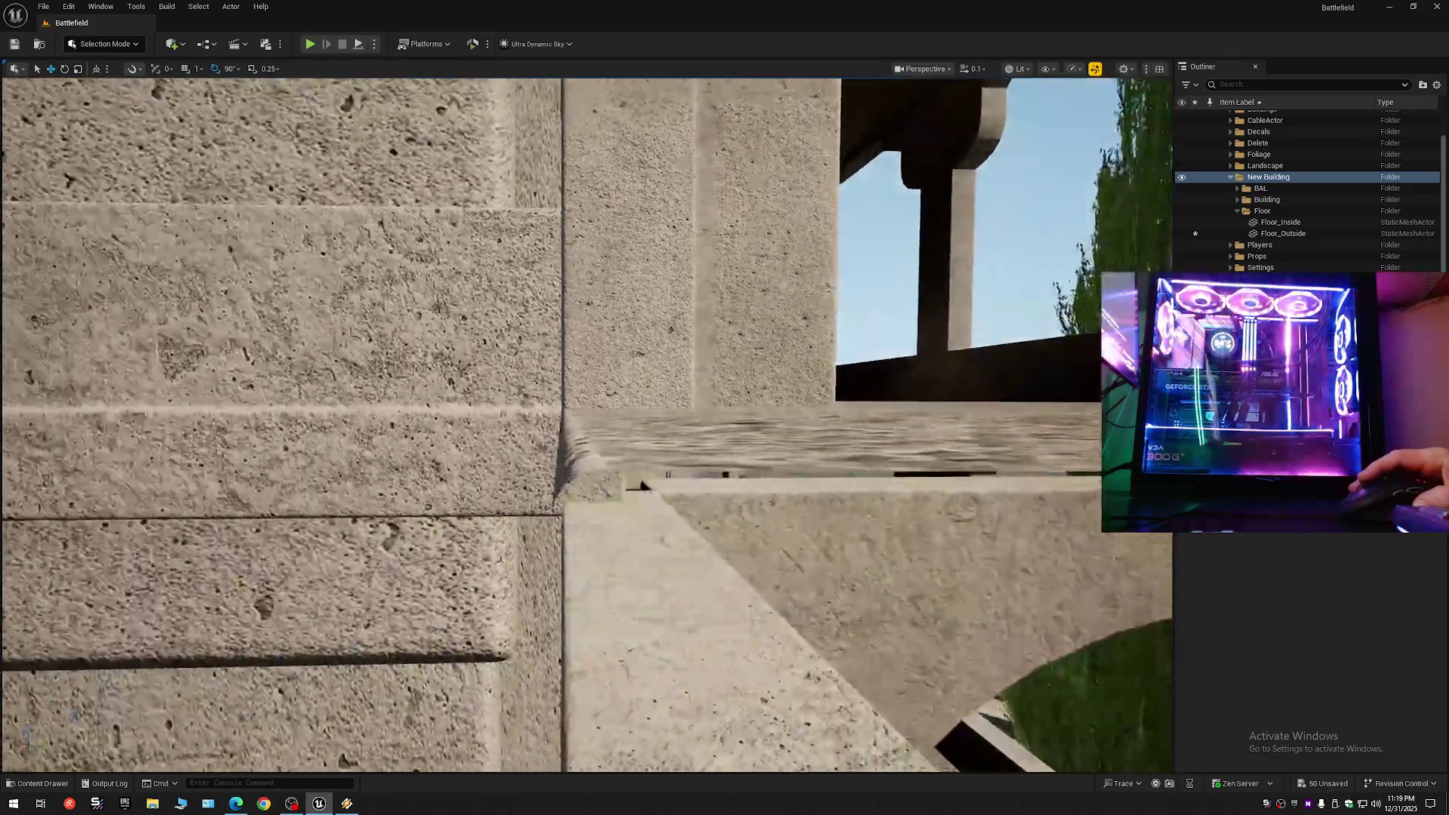
Step: Fly through the arch into the room and up to the concrete block to inspect
scroll(585, 425, "up", 2)
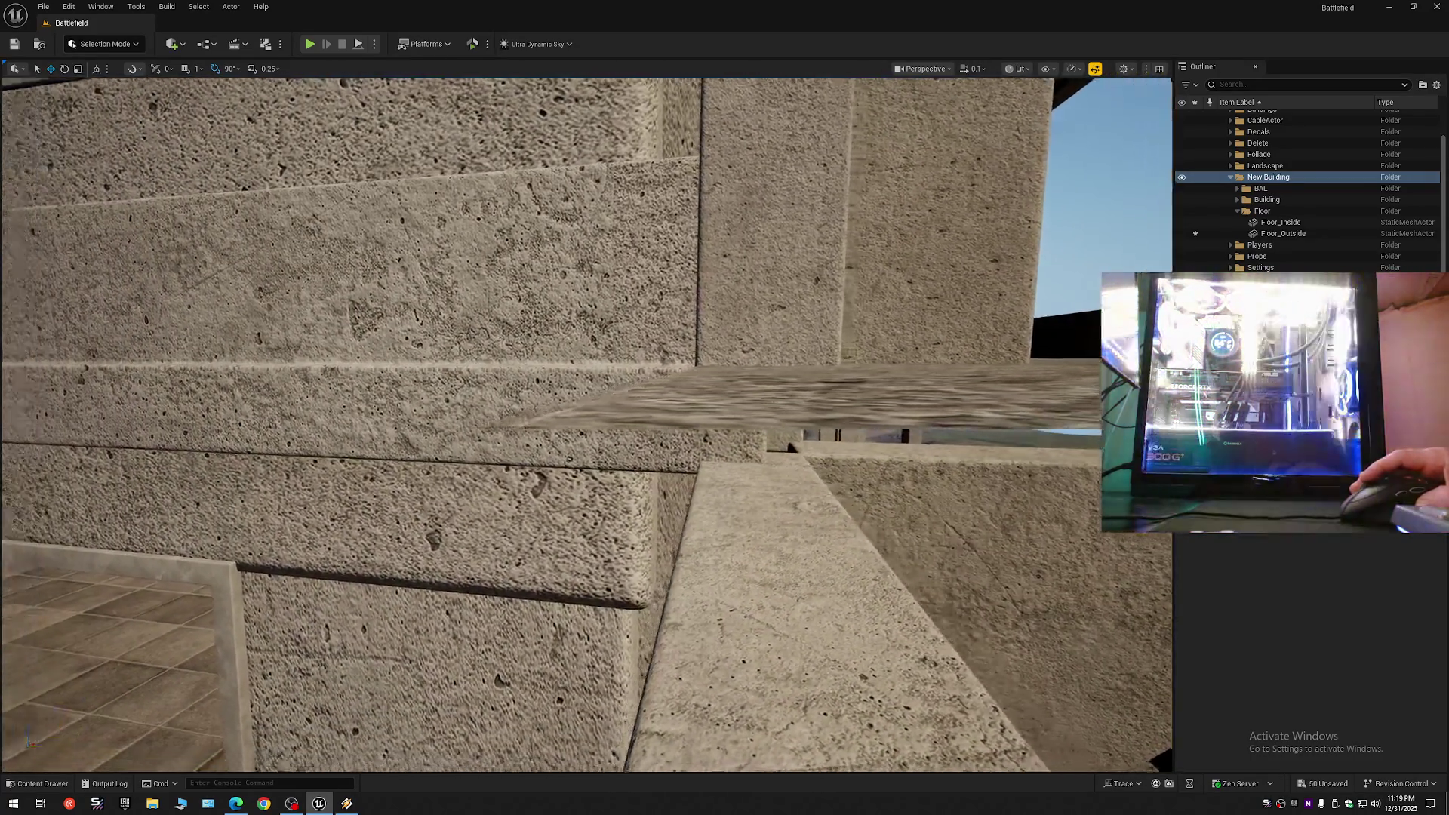
key("w")
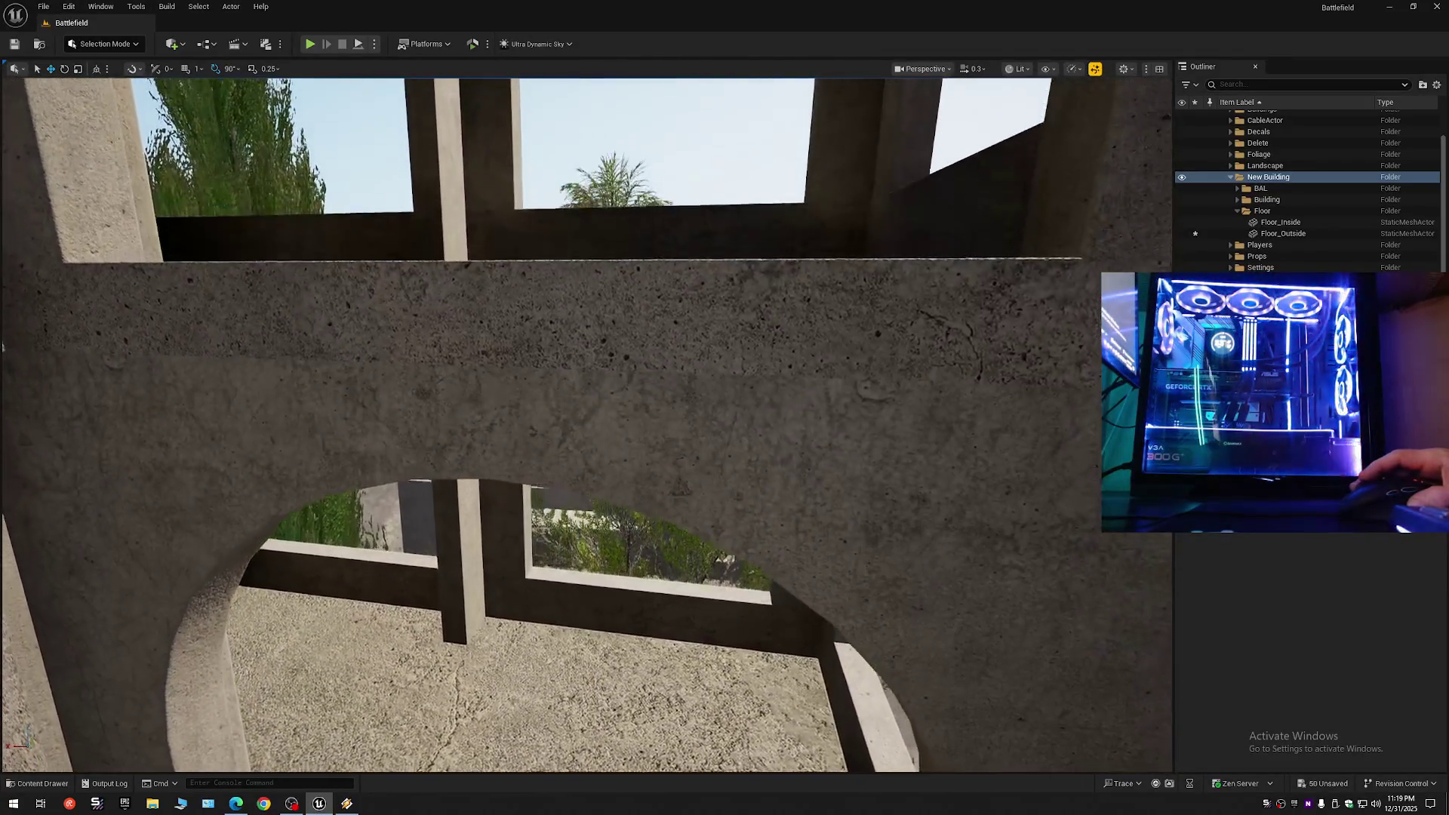
scroll(586, 425, "up", 1)
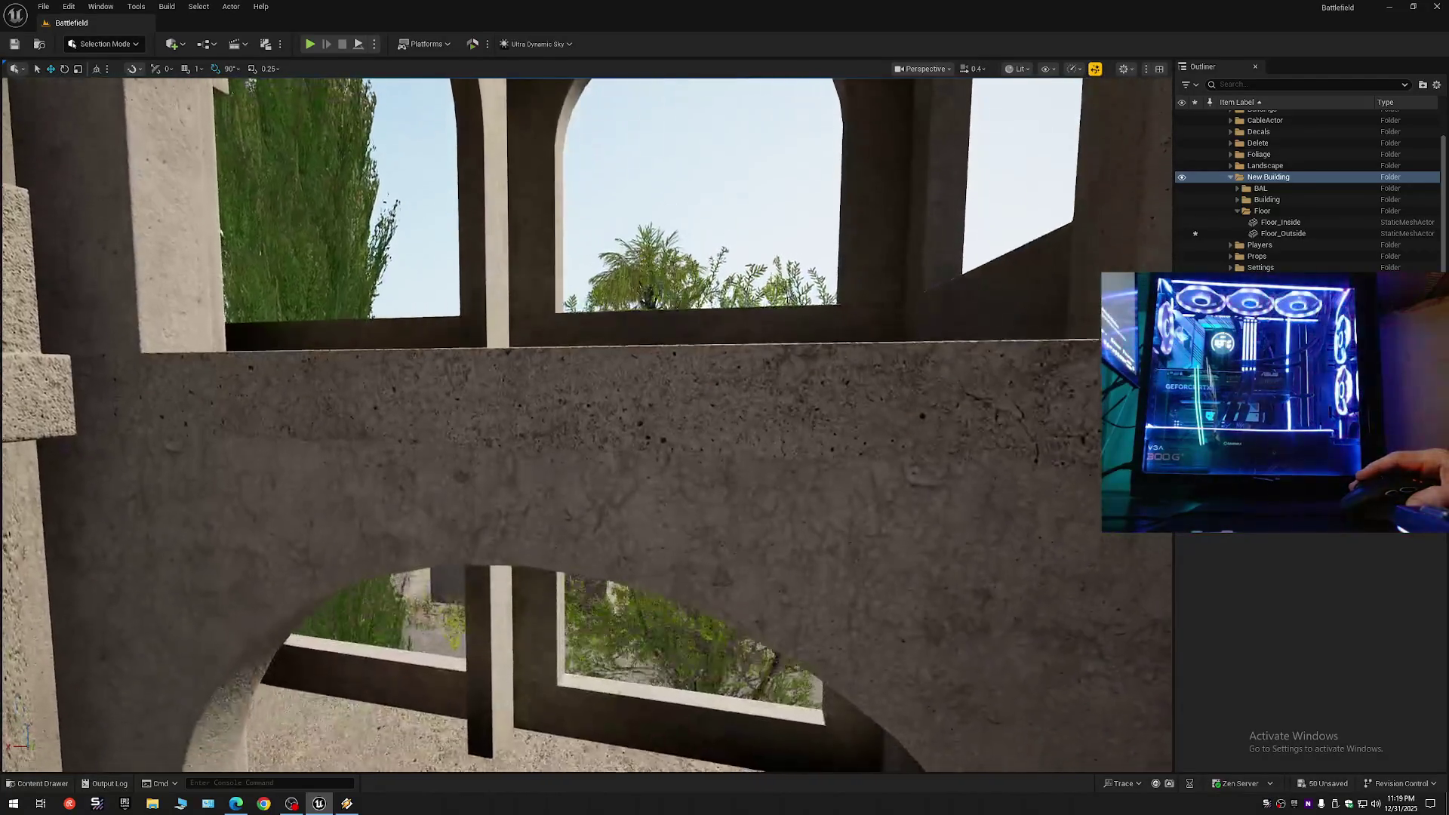
scroll(586, 425, "down", 1)
key("w")
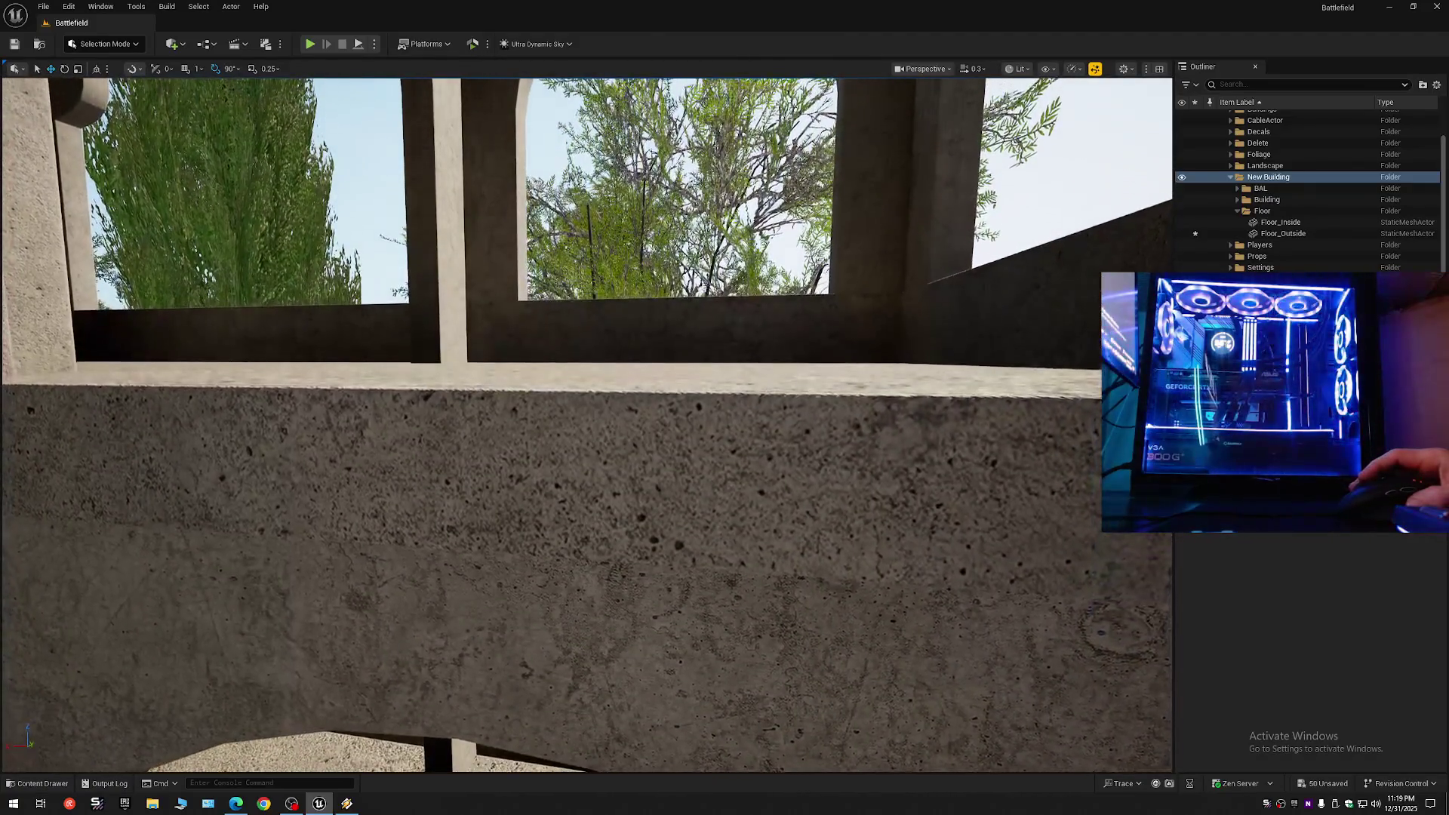
key("s")
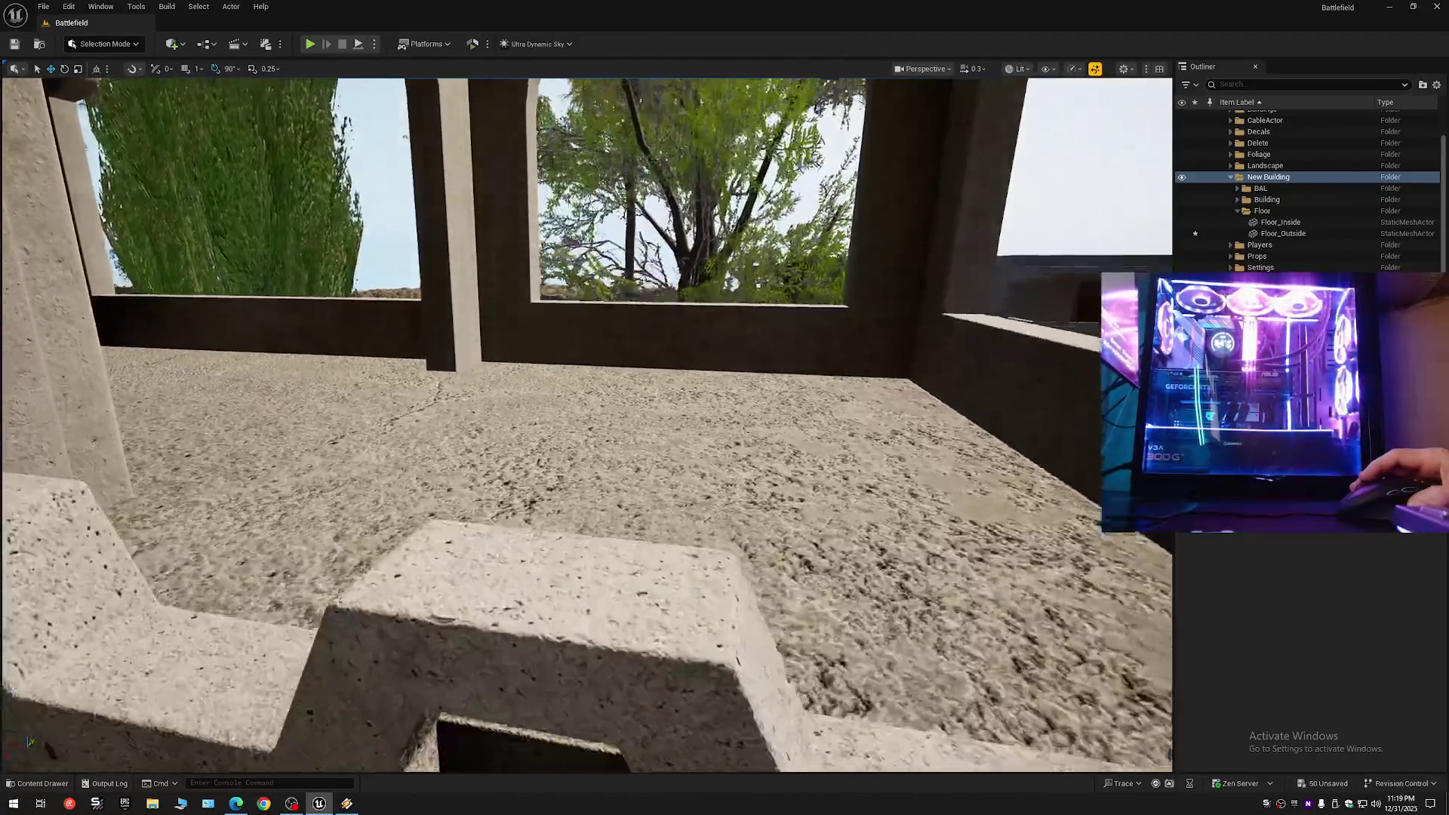
scroll(585, 425, "down", 2)
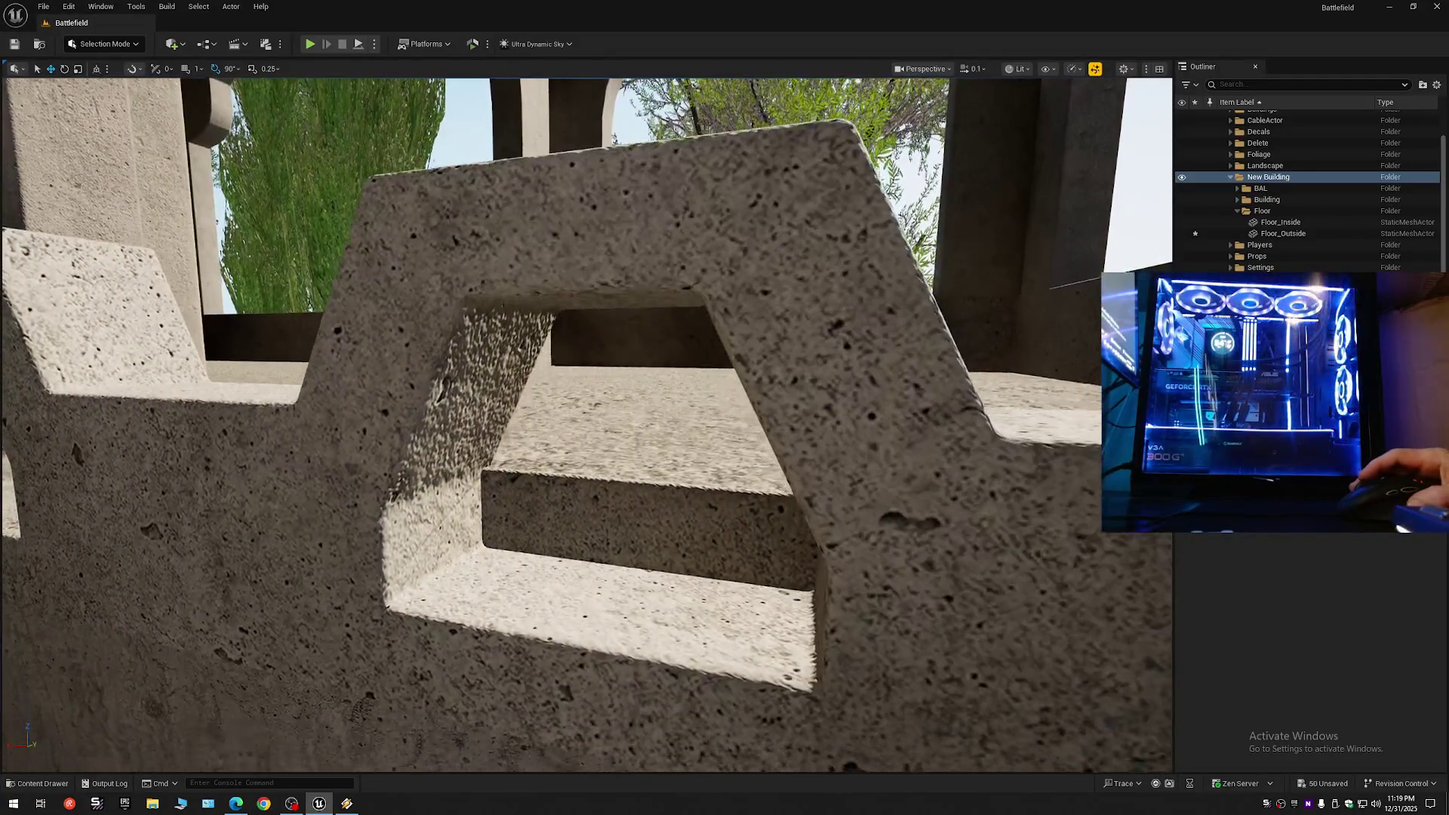
key("w")
scroll(796, 386, "up", 1)
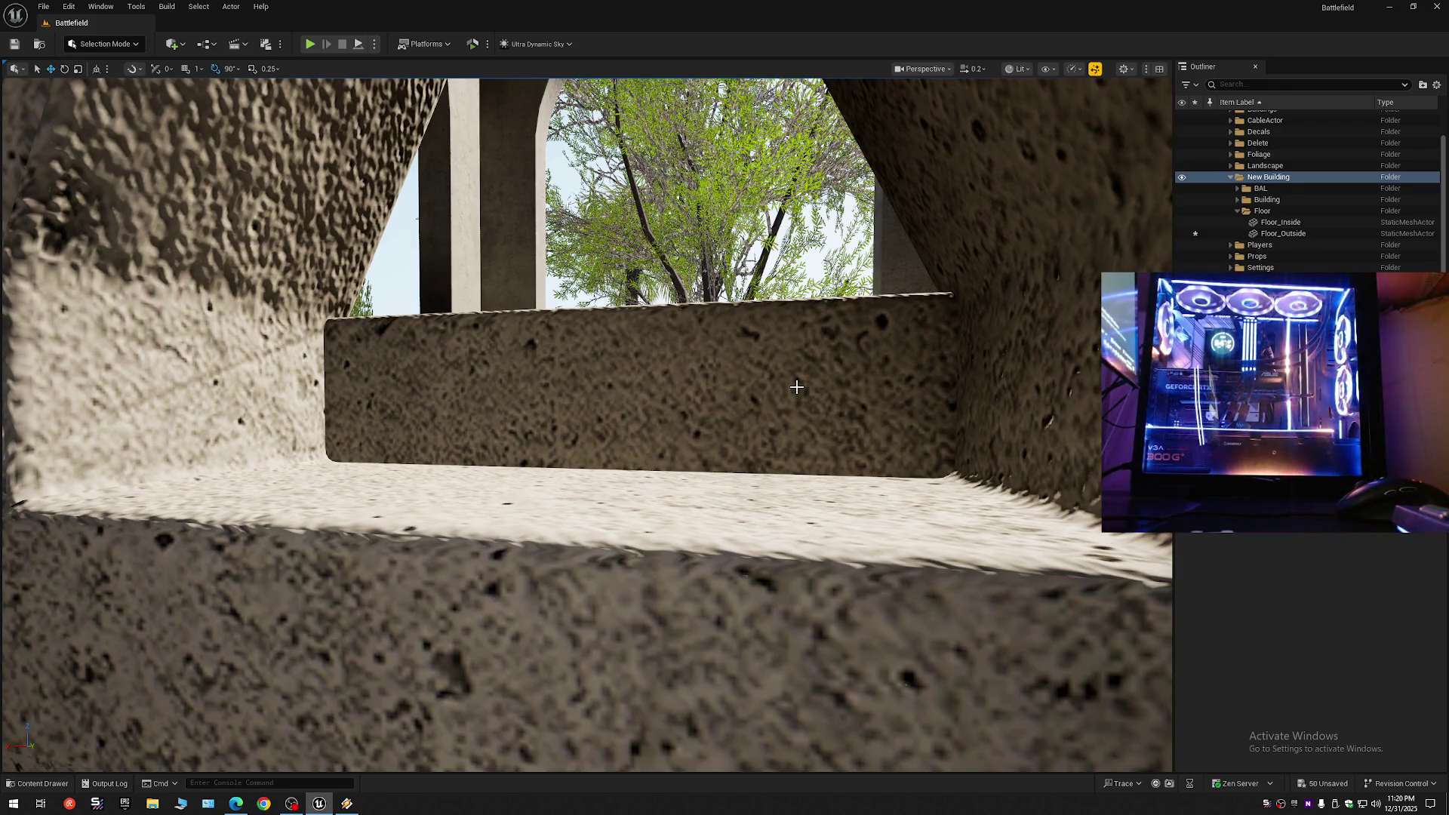
mouse_move(796, 386)
left_mouse_down()
mouse_move(777, 339)
mouse_move(704, 362)
left_mouse_up()
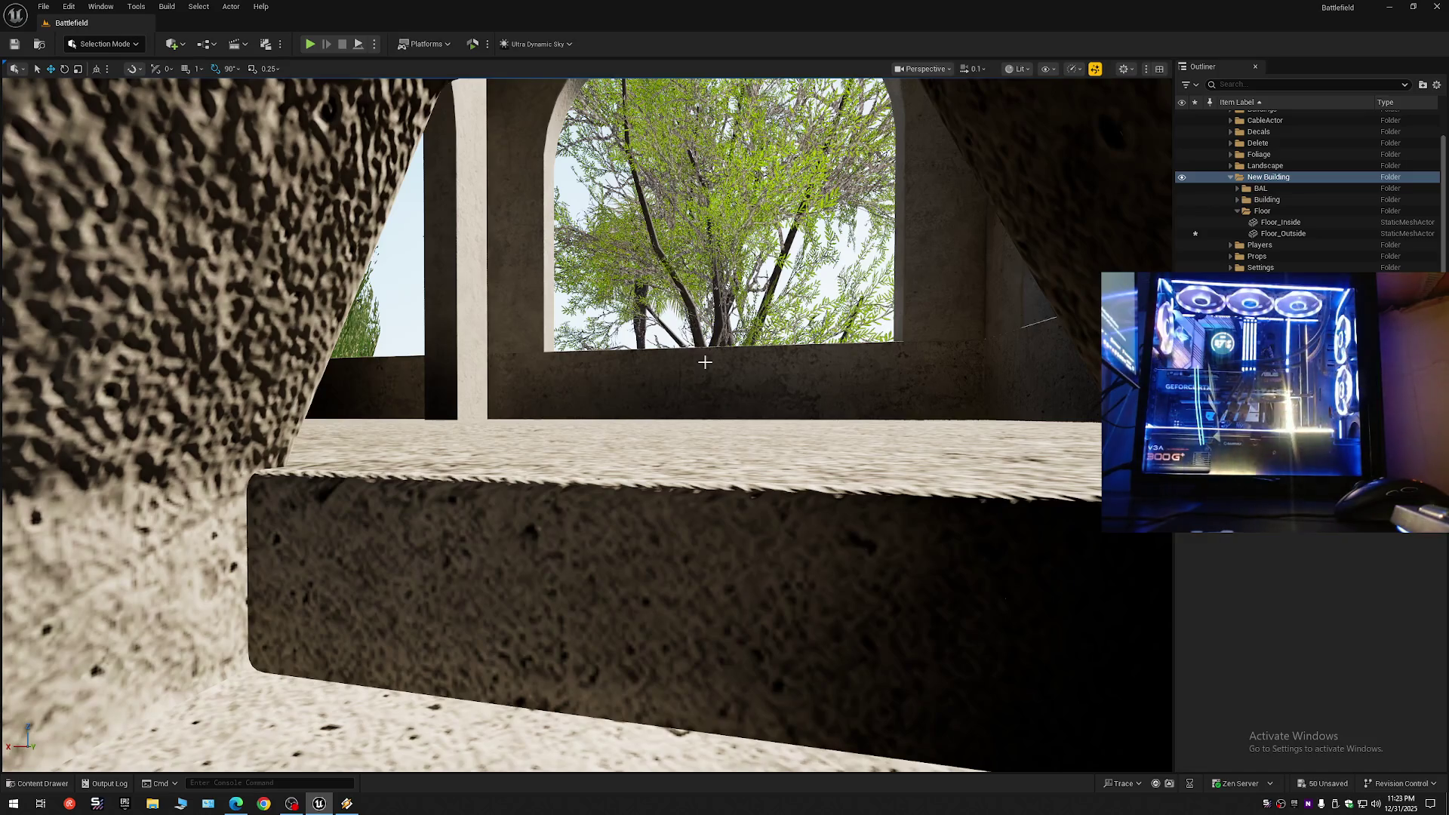
Step: Look along the covered balcony corridor from the arch wall down to the ledge
mouse_move(644, 416)
left_mouse_down()
mouse_move(687, 415)
mouse_move(686, 457)
mouse_move(687, 430)
left_mouse_up()
scroll(664, 420, "up", 3)
scroll(683, 453, "down", 1)
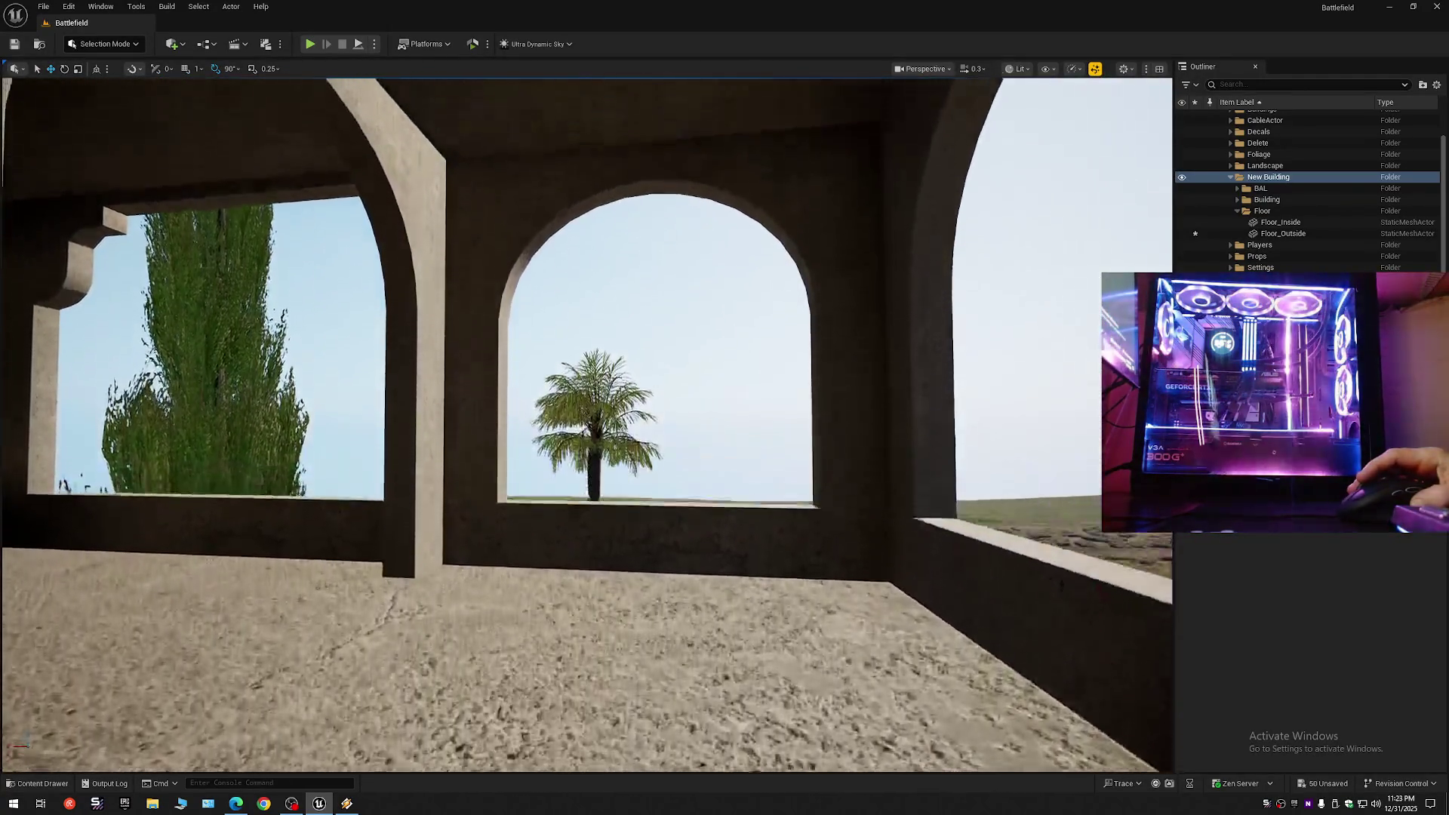
mouse_move(687, 430)
left_mouse_down()
mouse_move(1138, 217)
mouse_move(1018, 323)
mouse_move(882, 314)
mouse_move(954, 276)
mouse_move(679, 421)
left_mouse_up()
scroll(1138, 217, "up", 3)
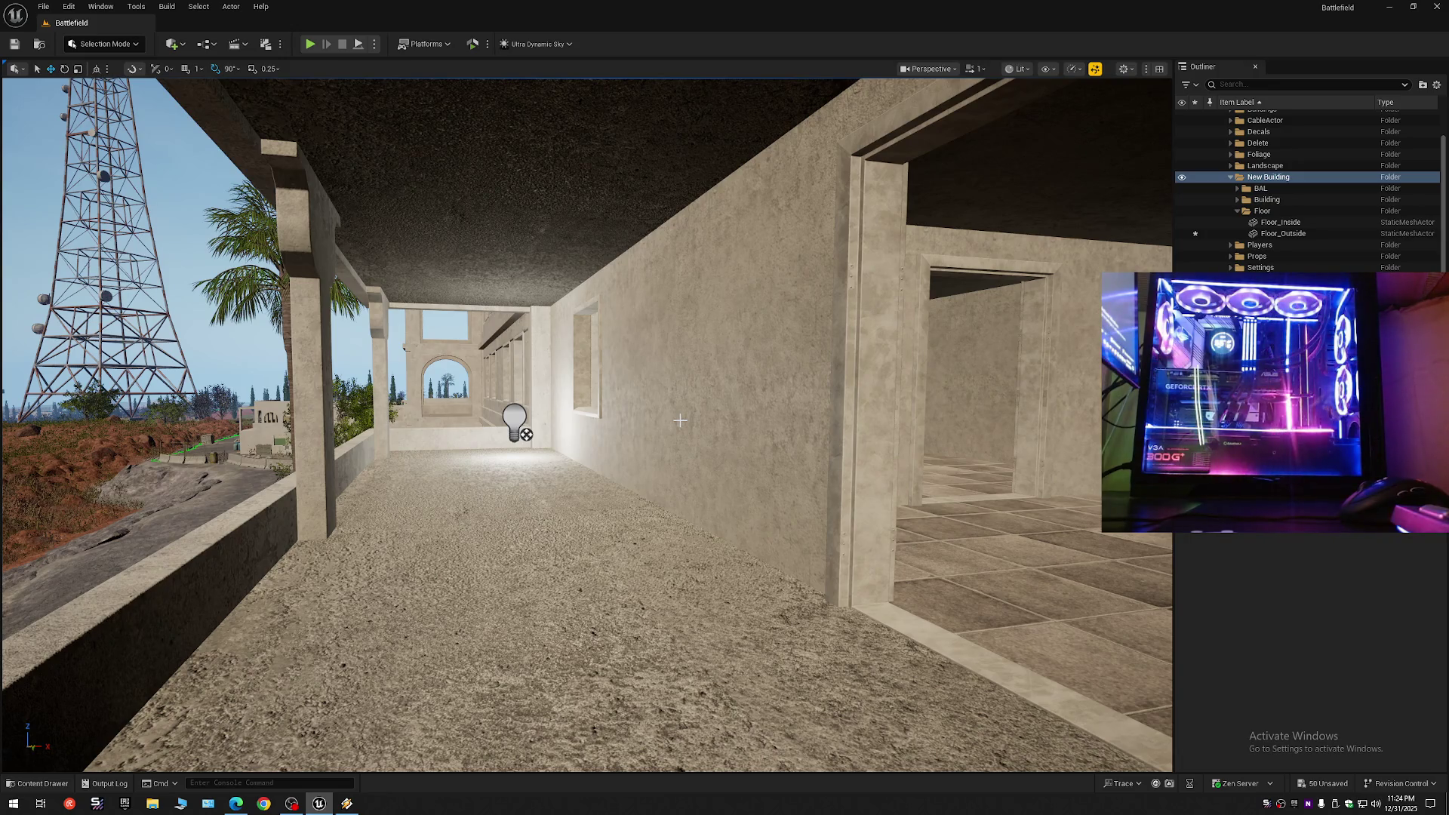
Step: Fly out to the facade, select the Floor_Outside slab and drag it upward
mouse_move(685, 433)
left_mouse_down()
mouse_move(649, 423)
mouse_move(603, 513)
mouse_move(574, 528)
left_mouse_up()
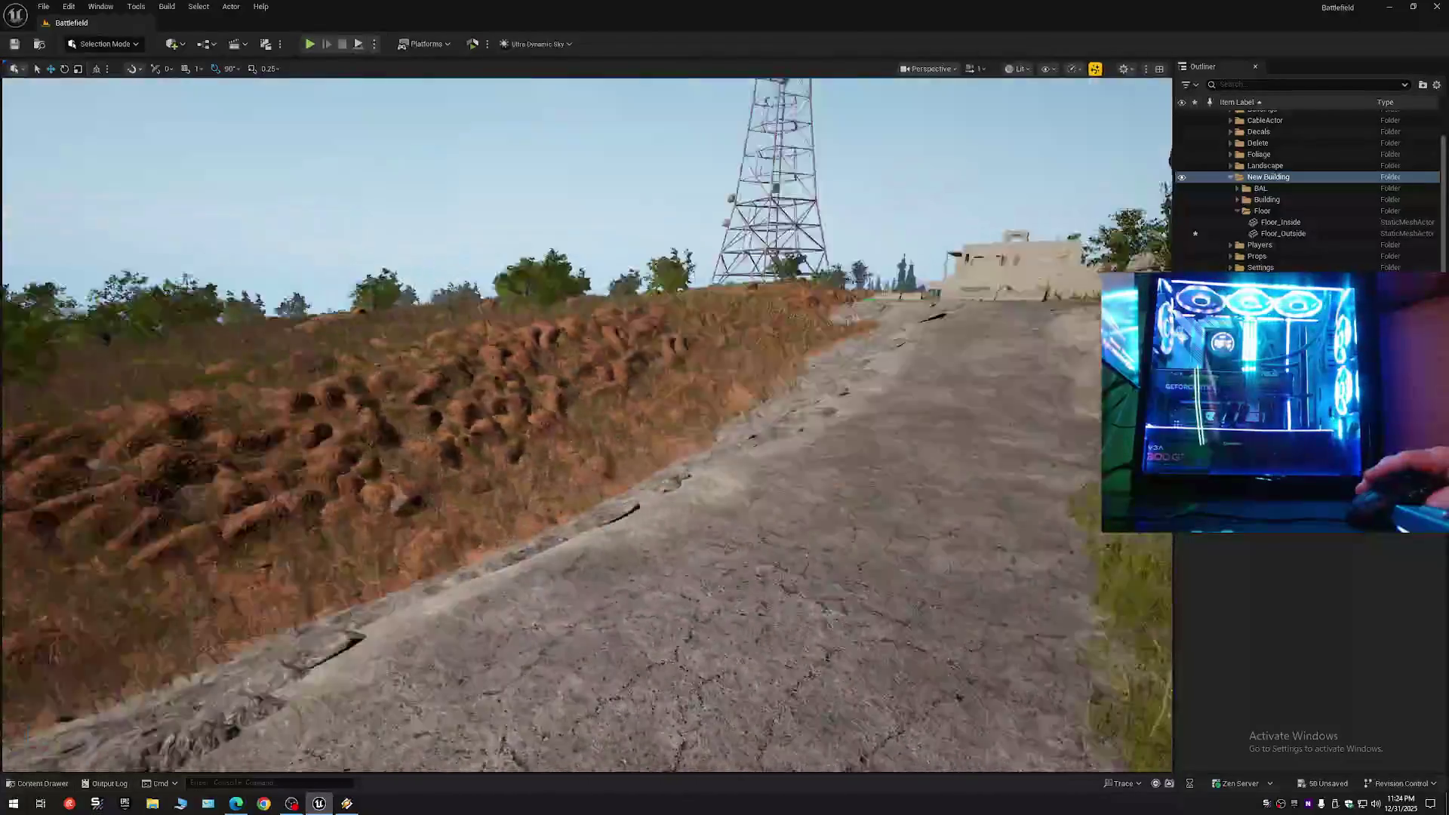
key("w")
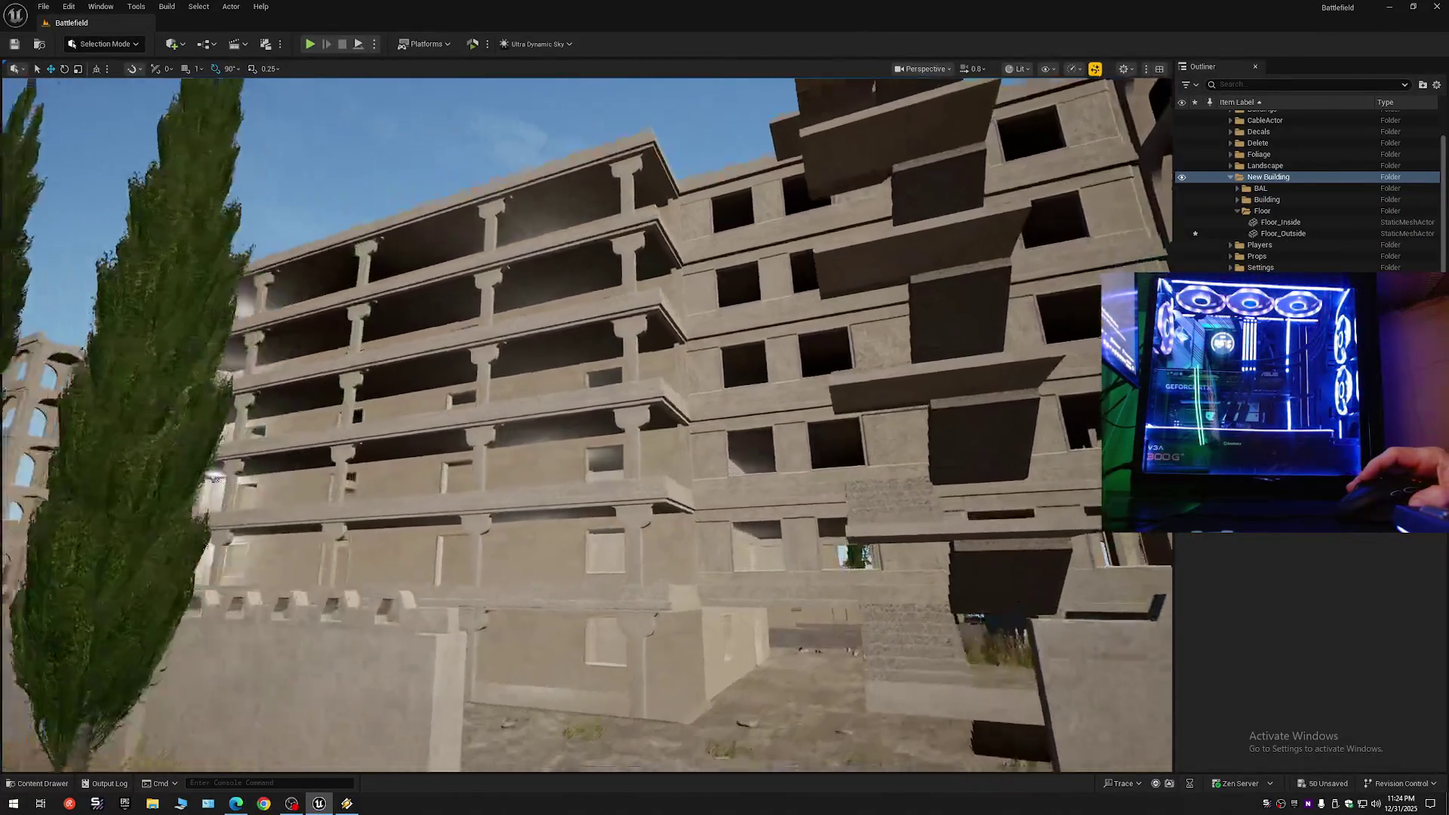
scroll(587, 425, "down", 1)
scroll(587, 426, "down", 1)
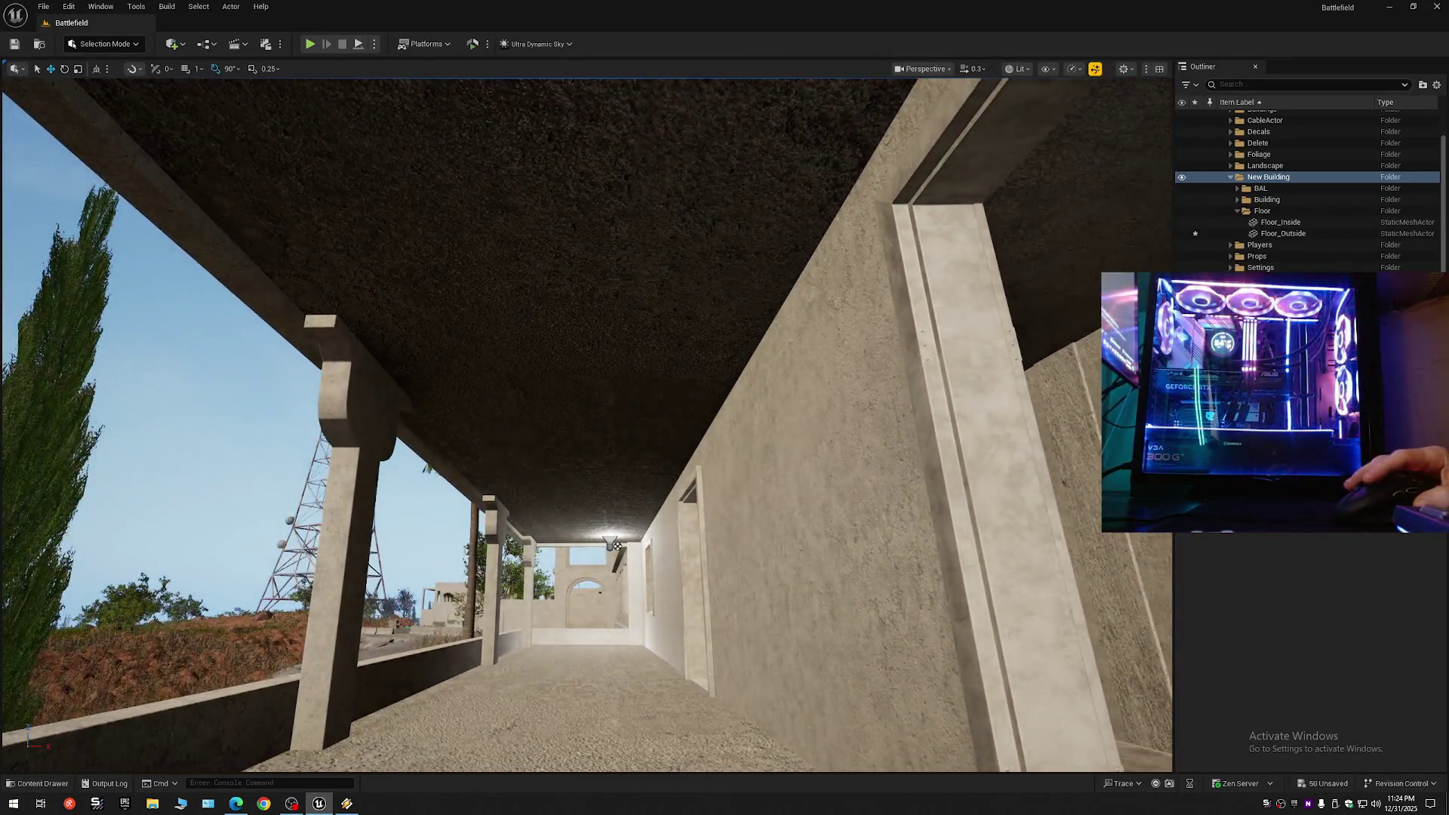
left_click(645, 498)
left_click_drag(626, 393, 630, 321)
Step: Undo the floor slab's upward move and inspect the balcony corridor and its ceiling
key("ctrl+z")
scroll(645, 384, "up", 2)
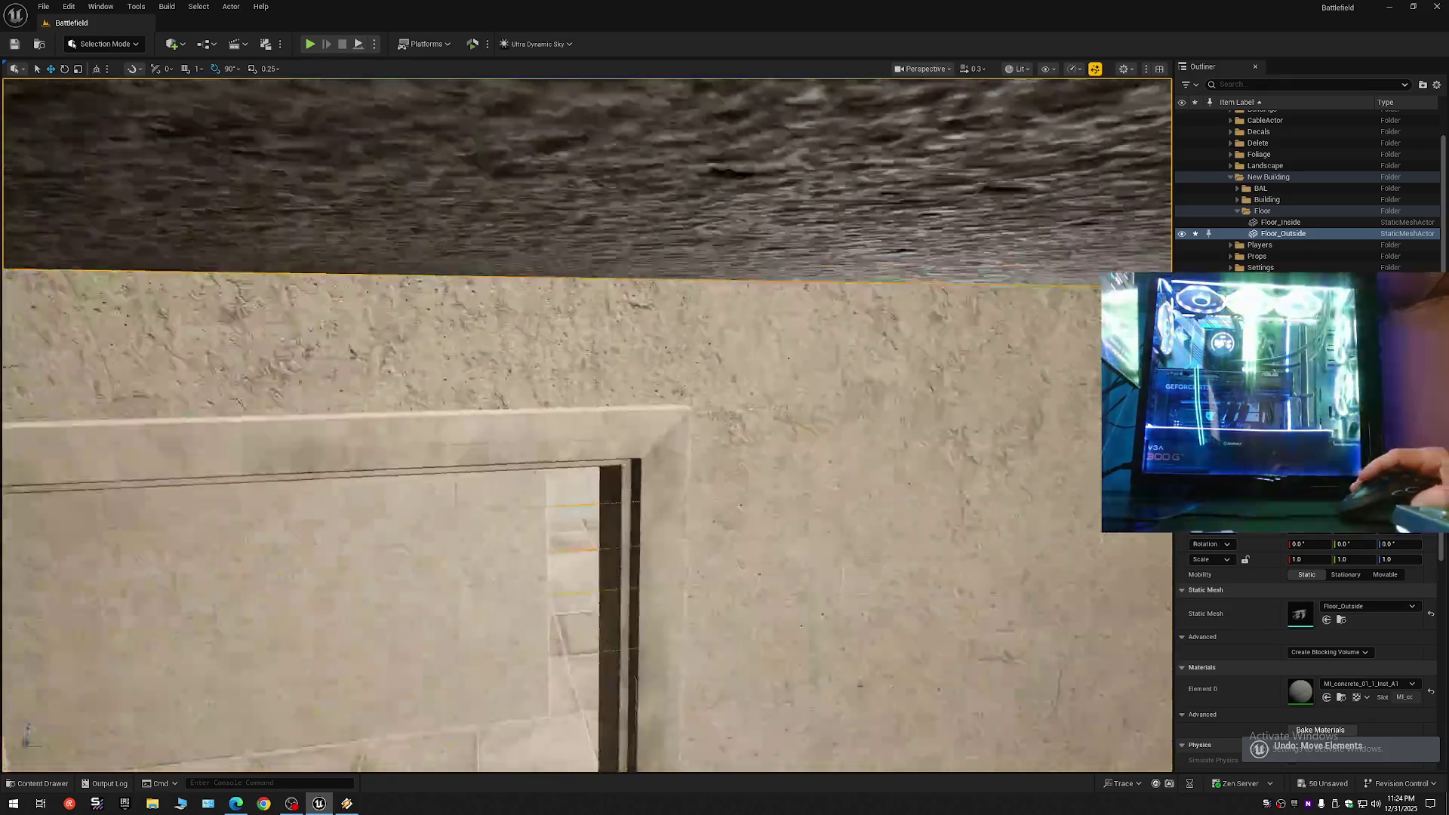
key("w")
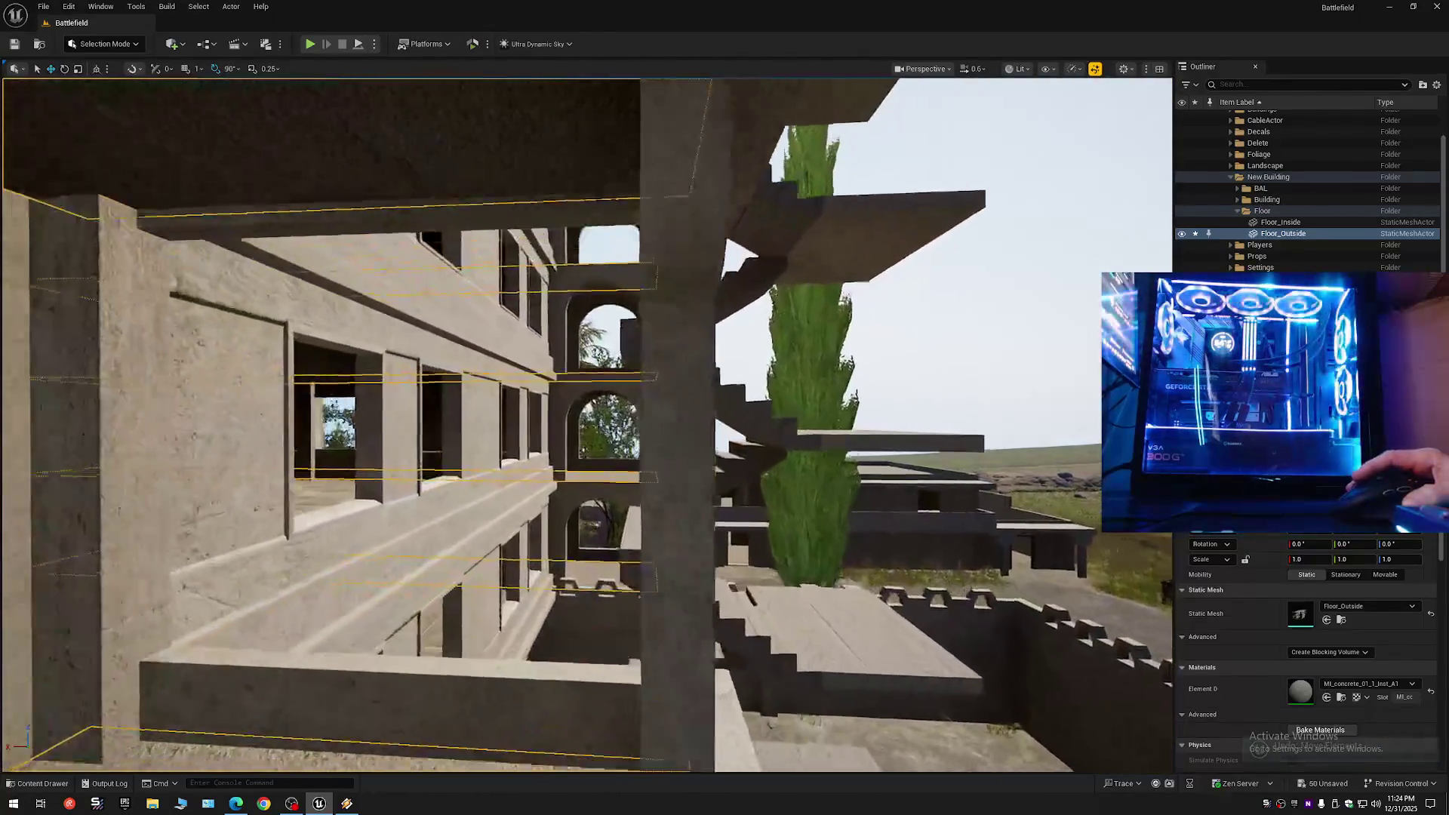
key("w")
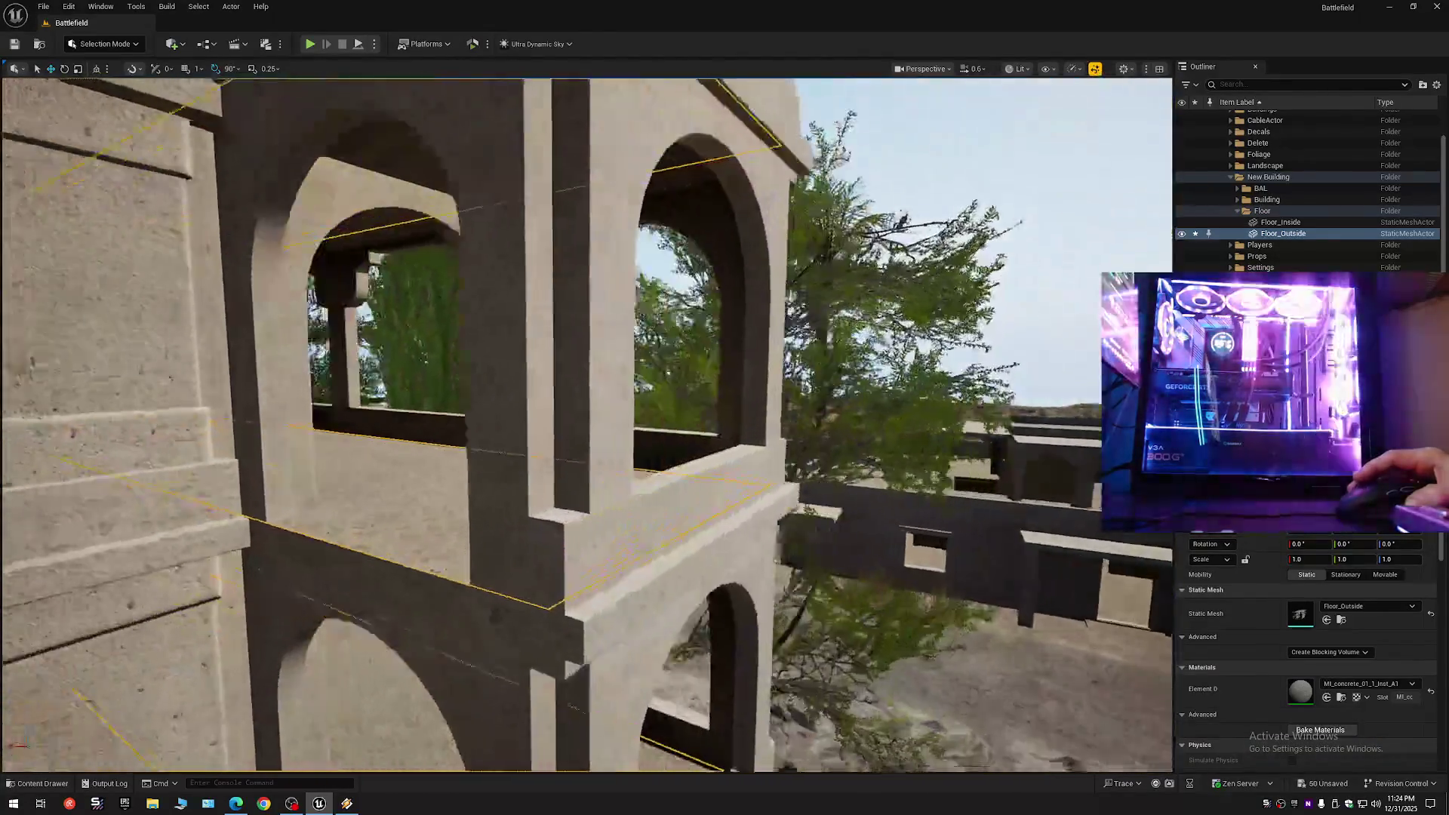
key("w")
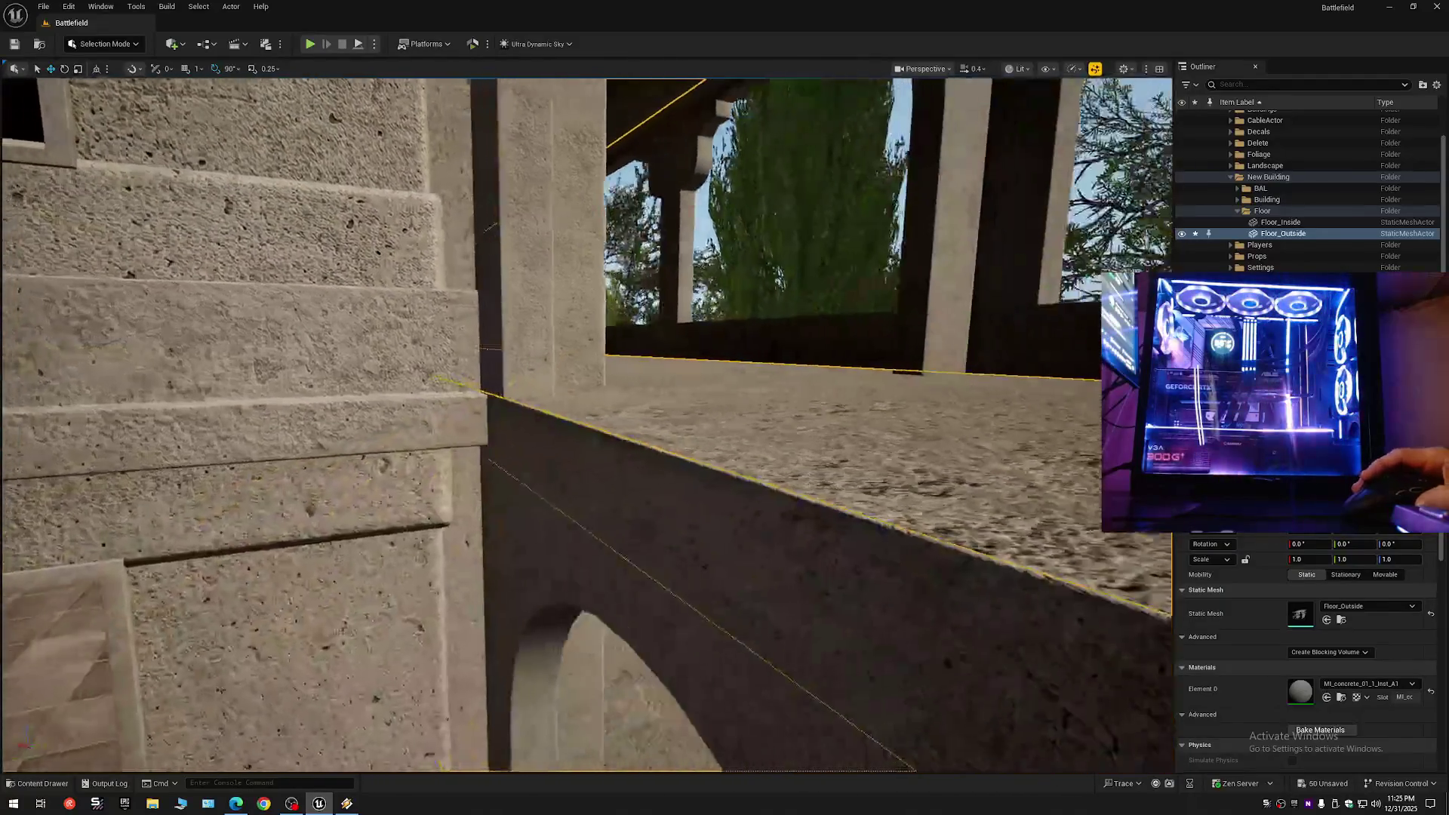
key("s")
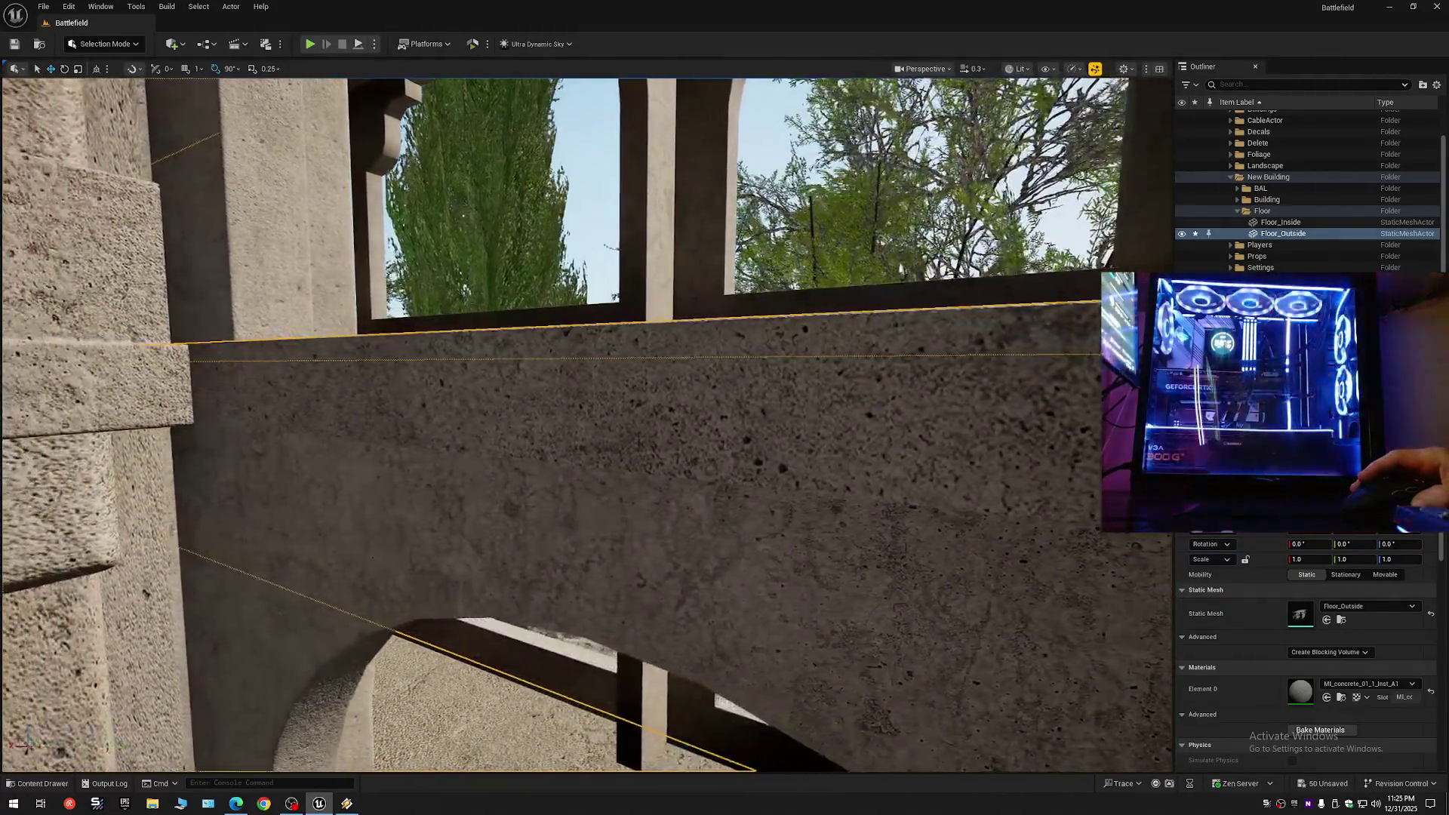
scroll(586, 423, "up", 1)
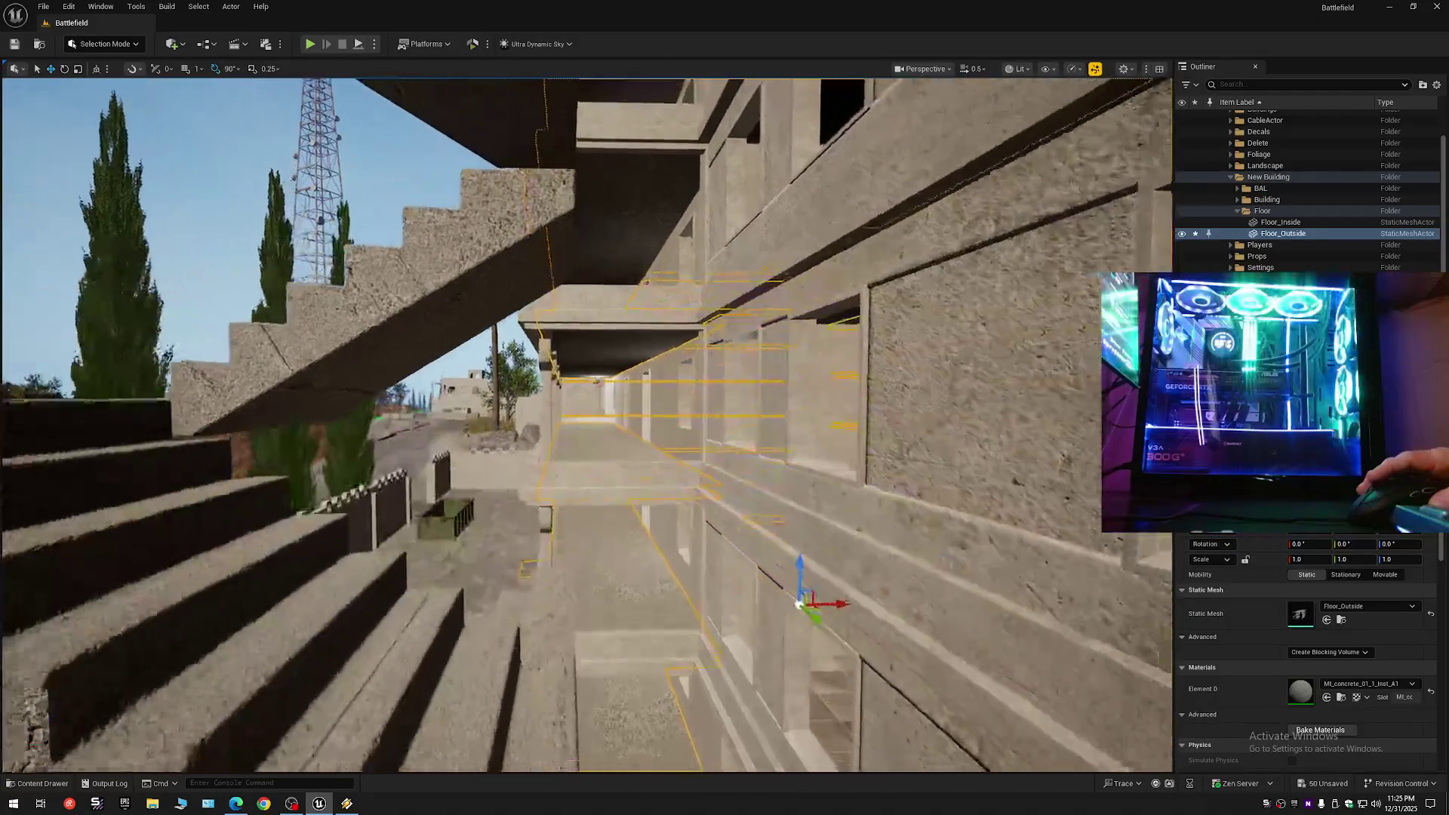
key("a")
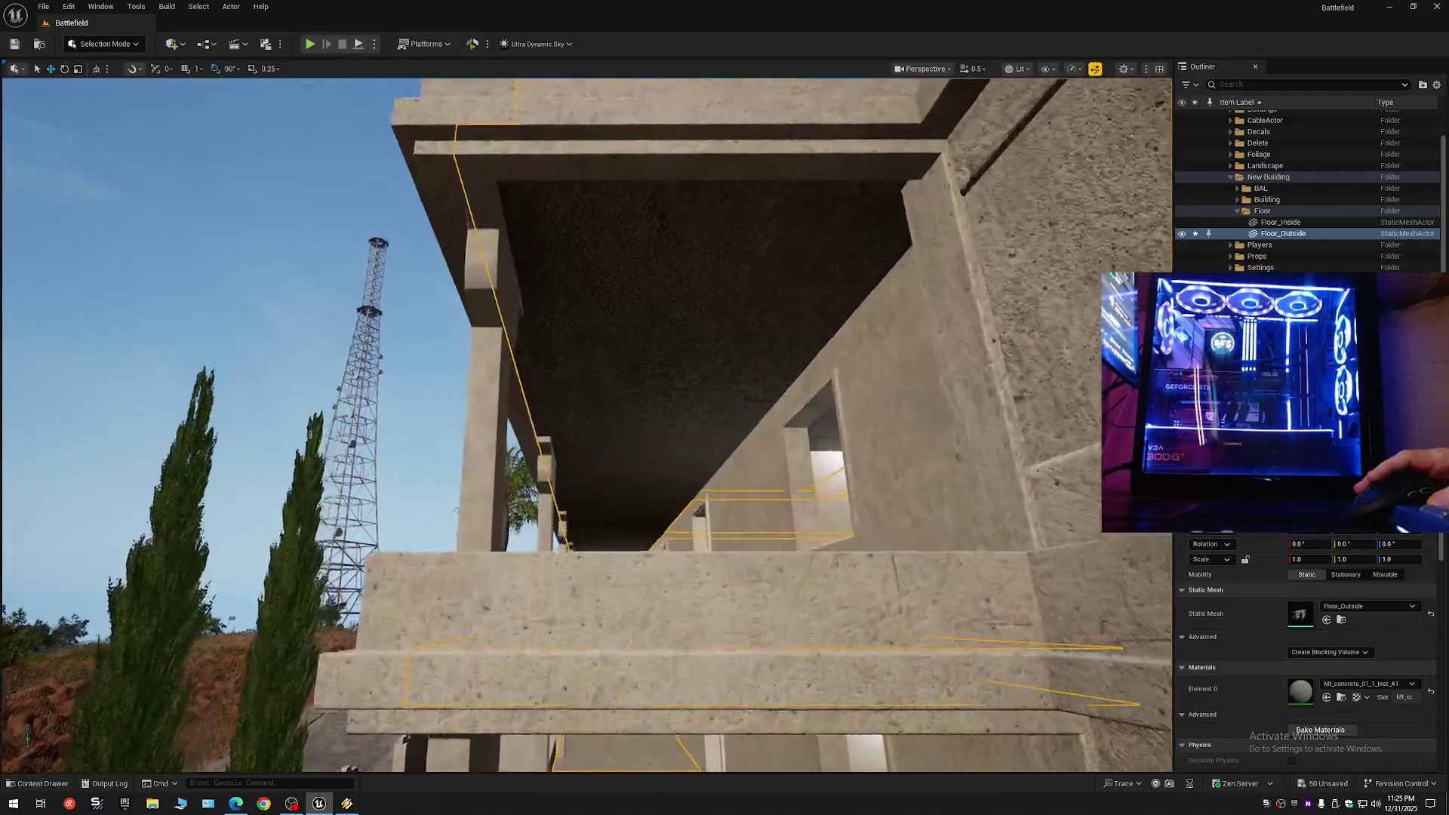
scroll(586, 422, "down", 1)
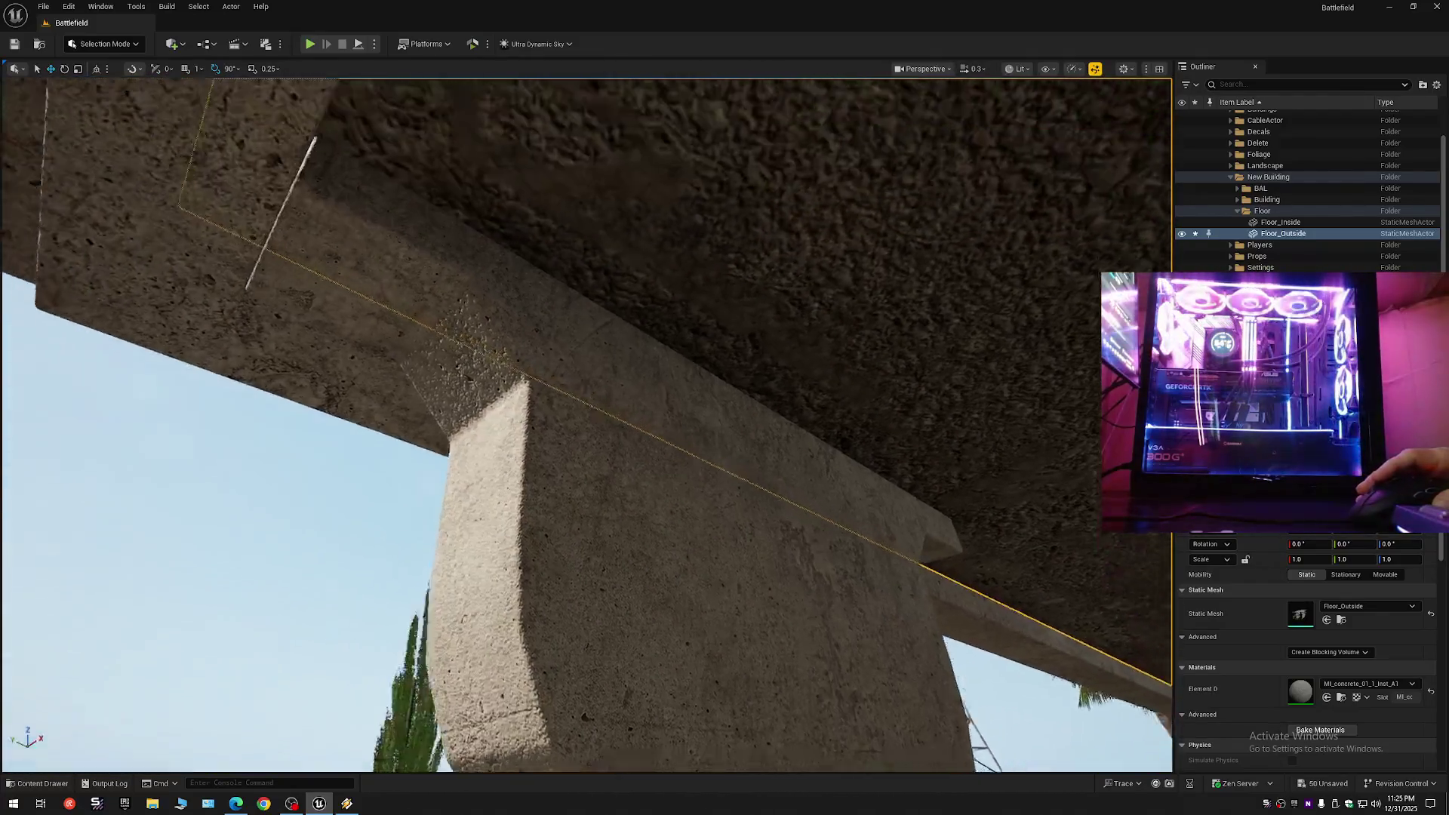
scroll(587, 422, "down", 1)
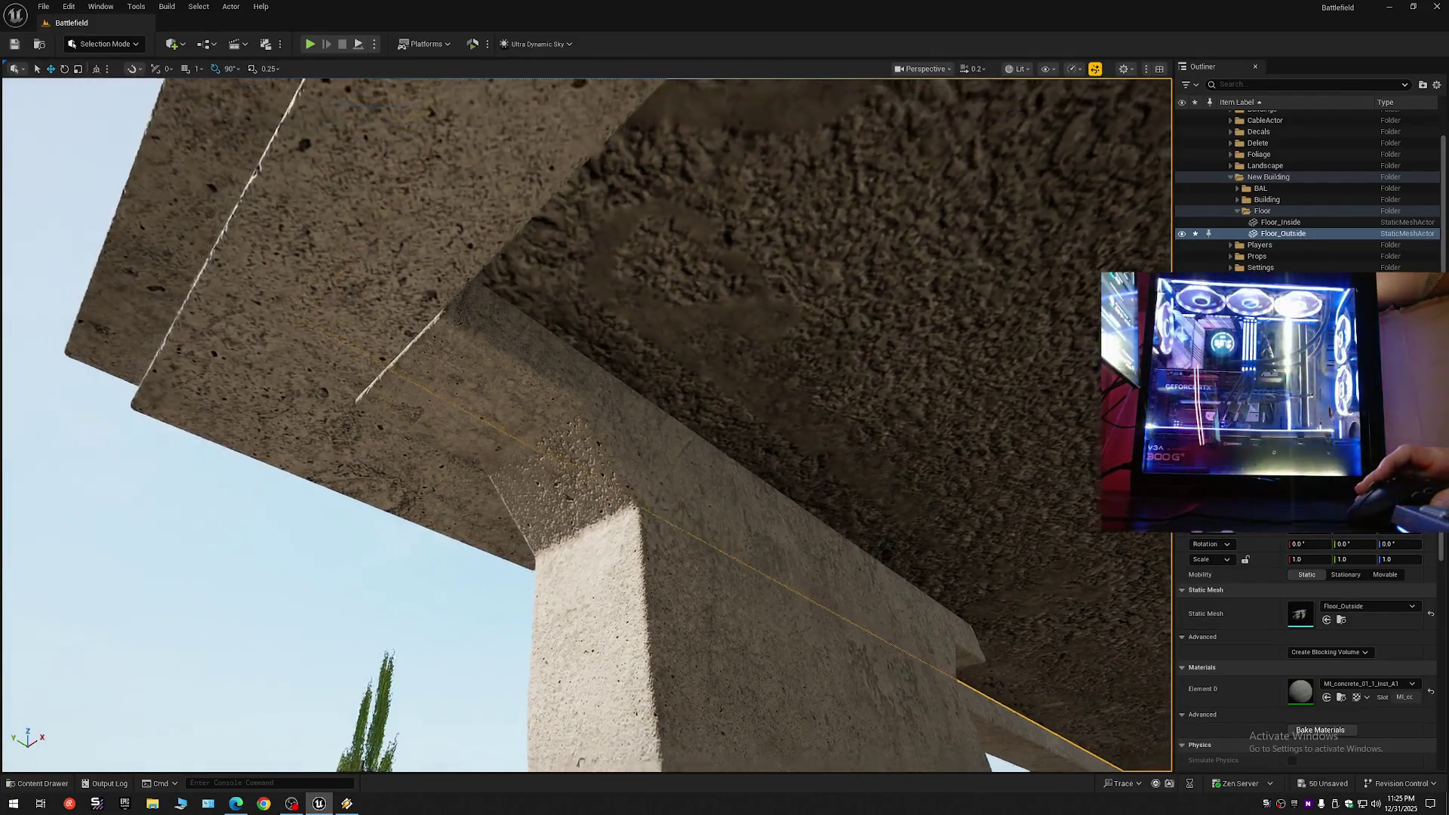
key("s")
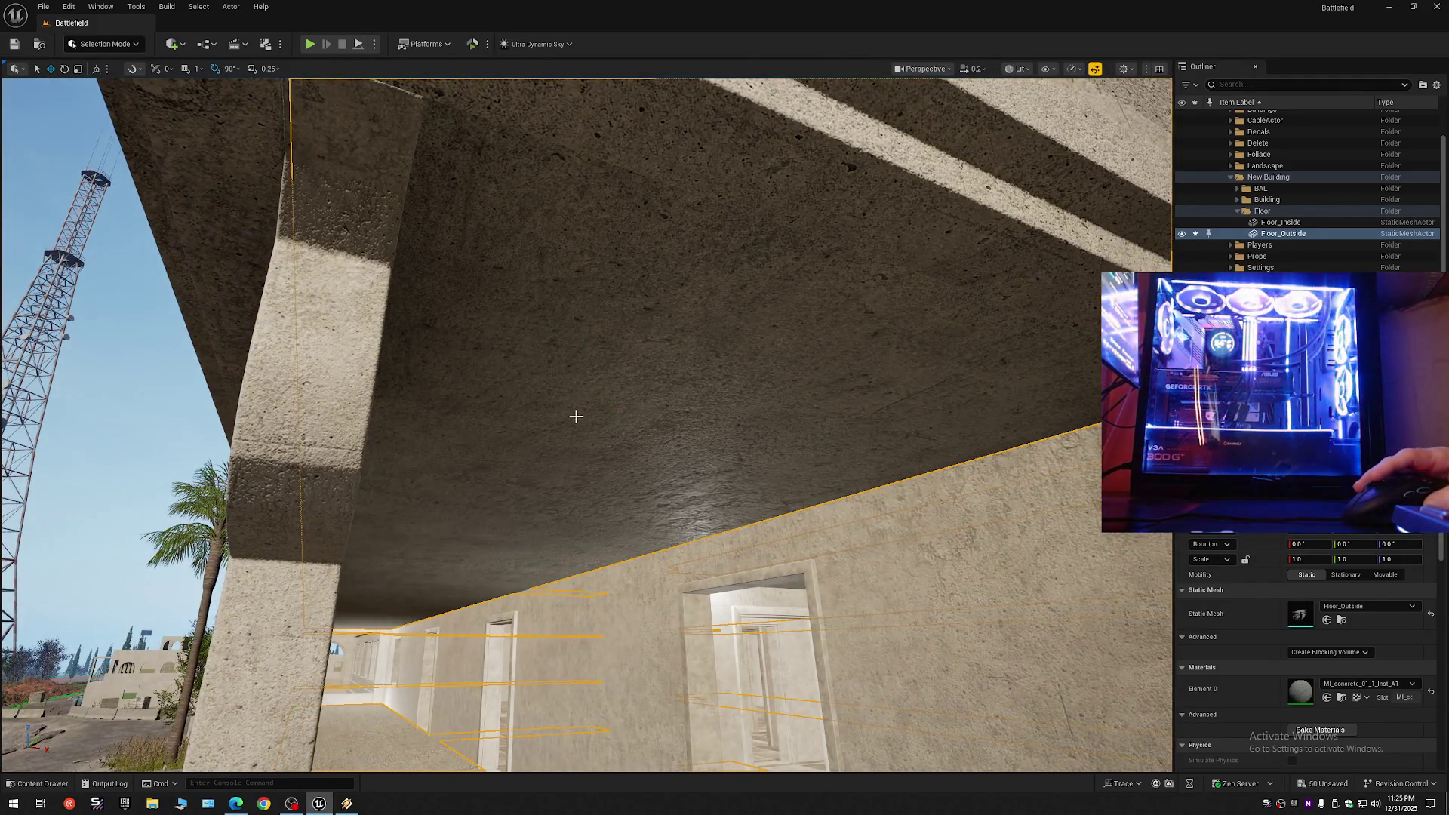
Step: Undo the remaining accidental slab move and check the building's exterior
key("ctrl+z")
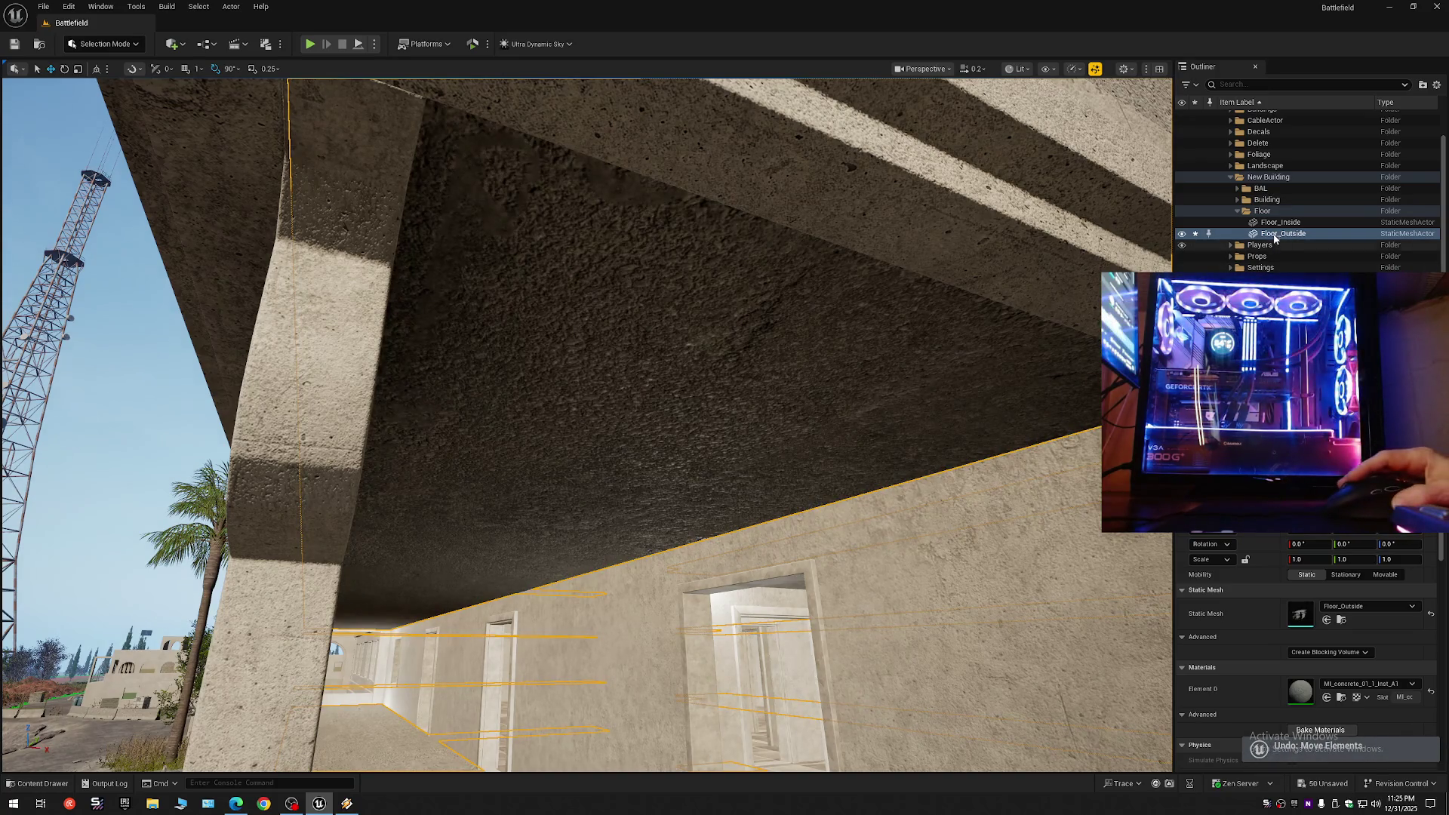
key("w")
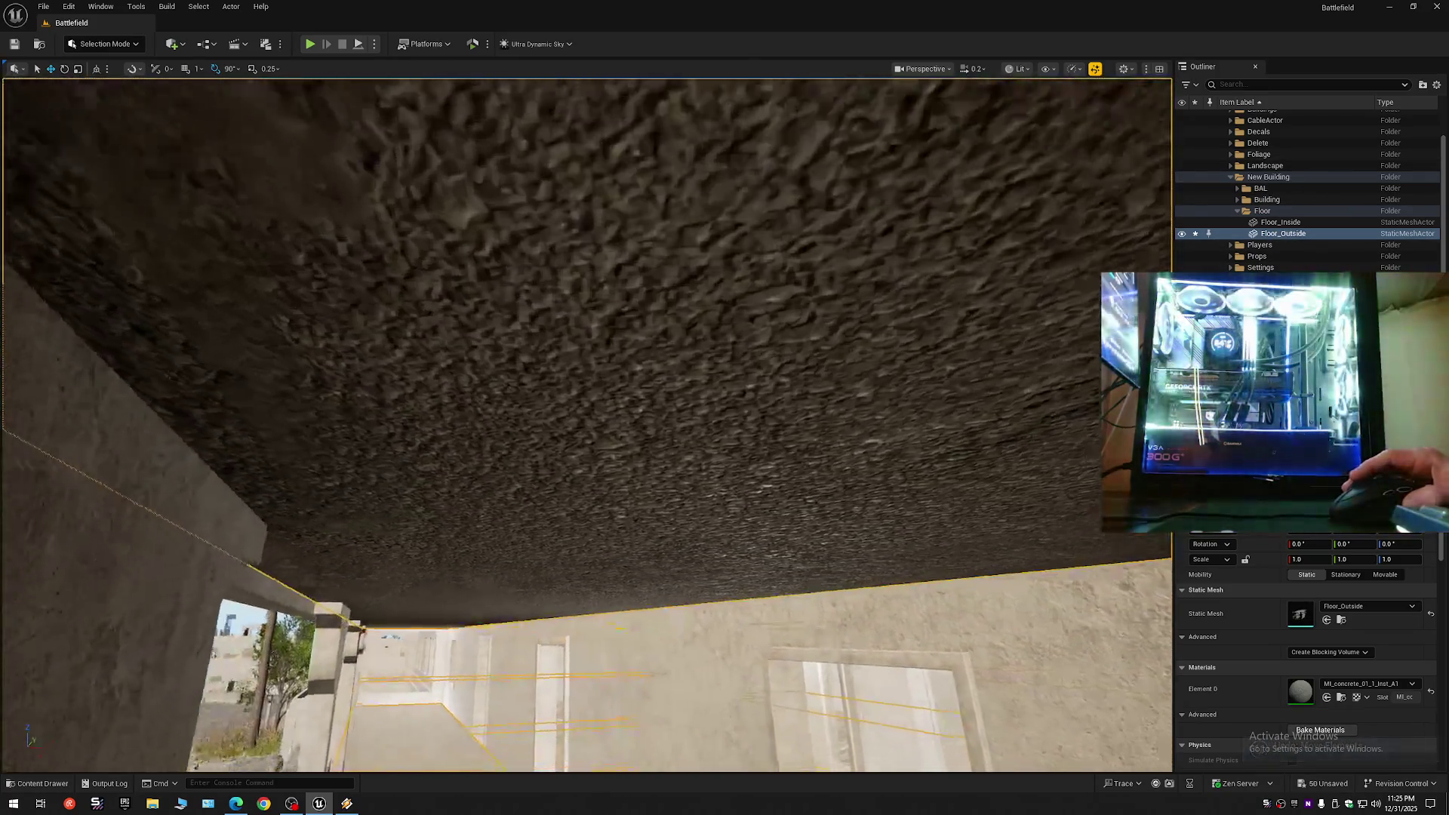
key("s")
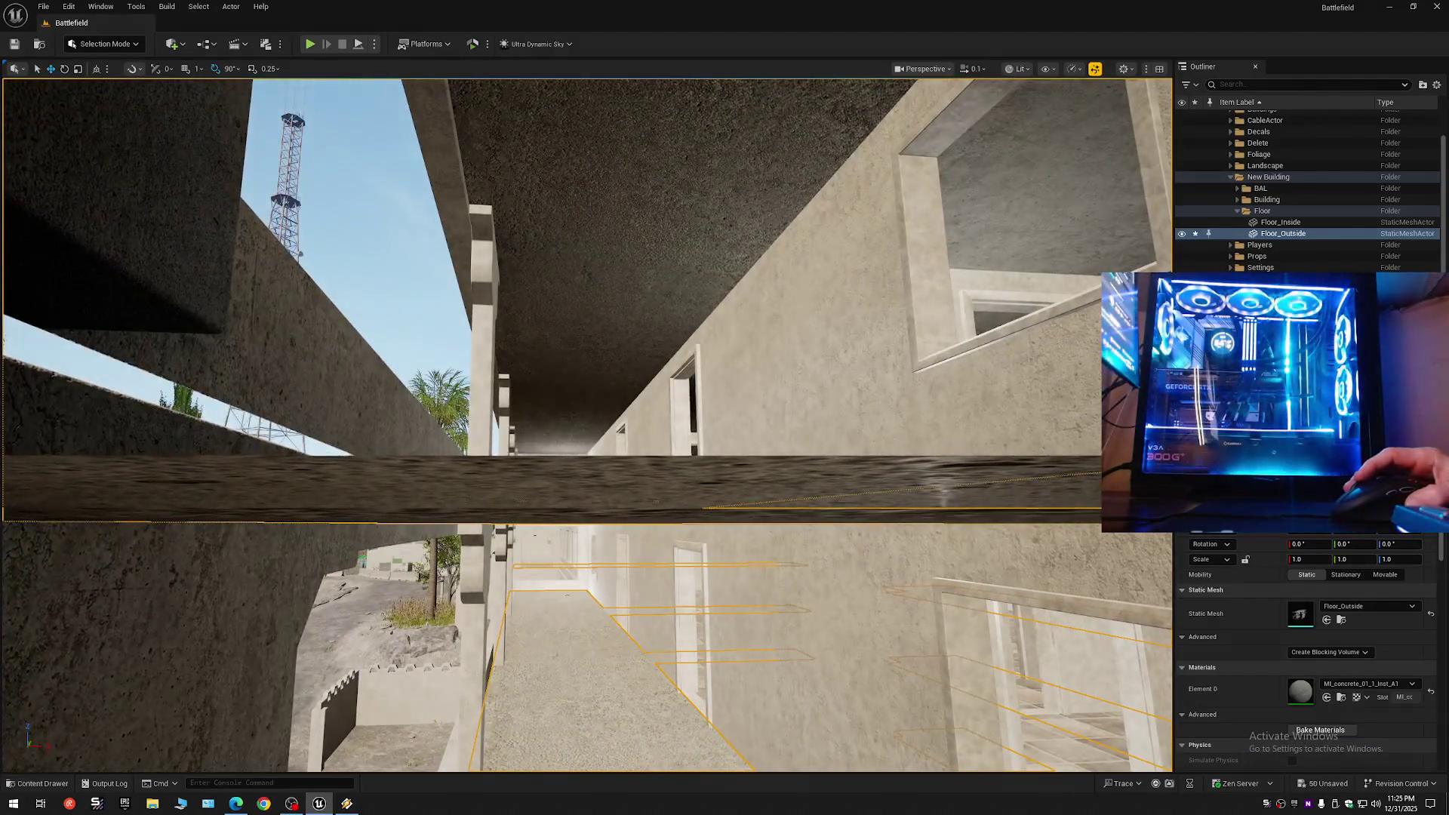
key("w")
scroll(587, 425, "up", 2)
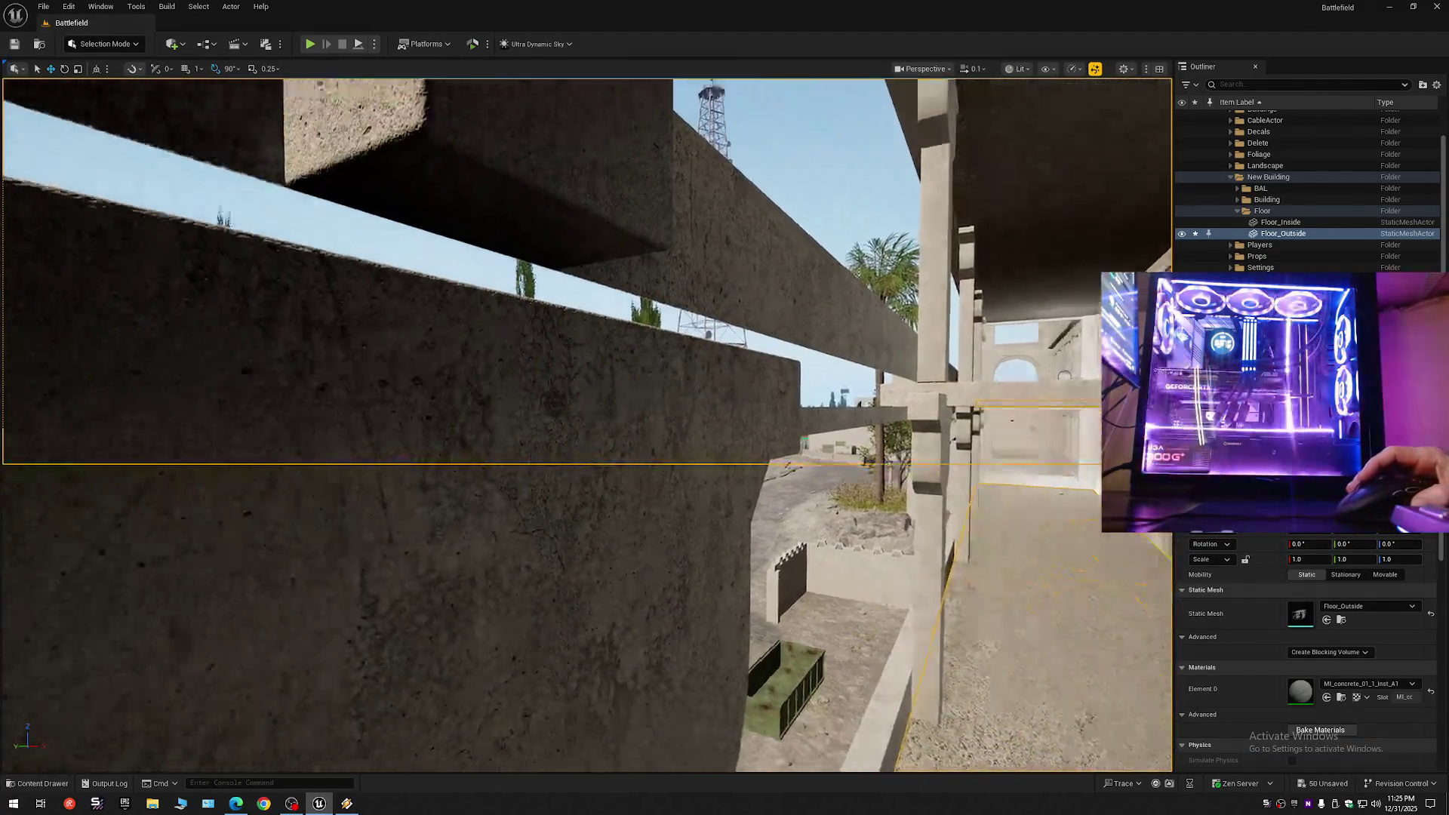
key("w")
scroll(587, 425, "up", 2)
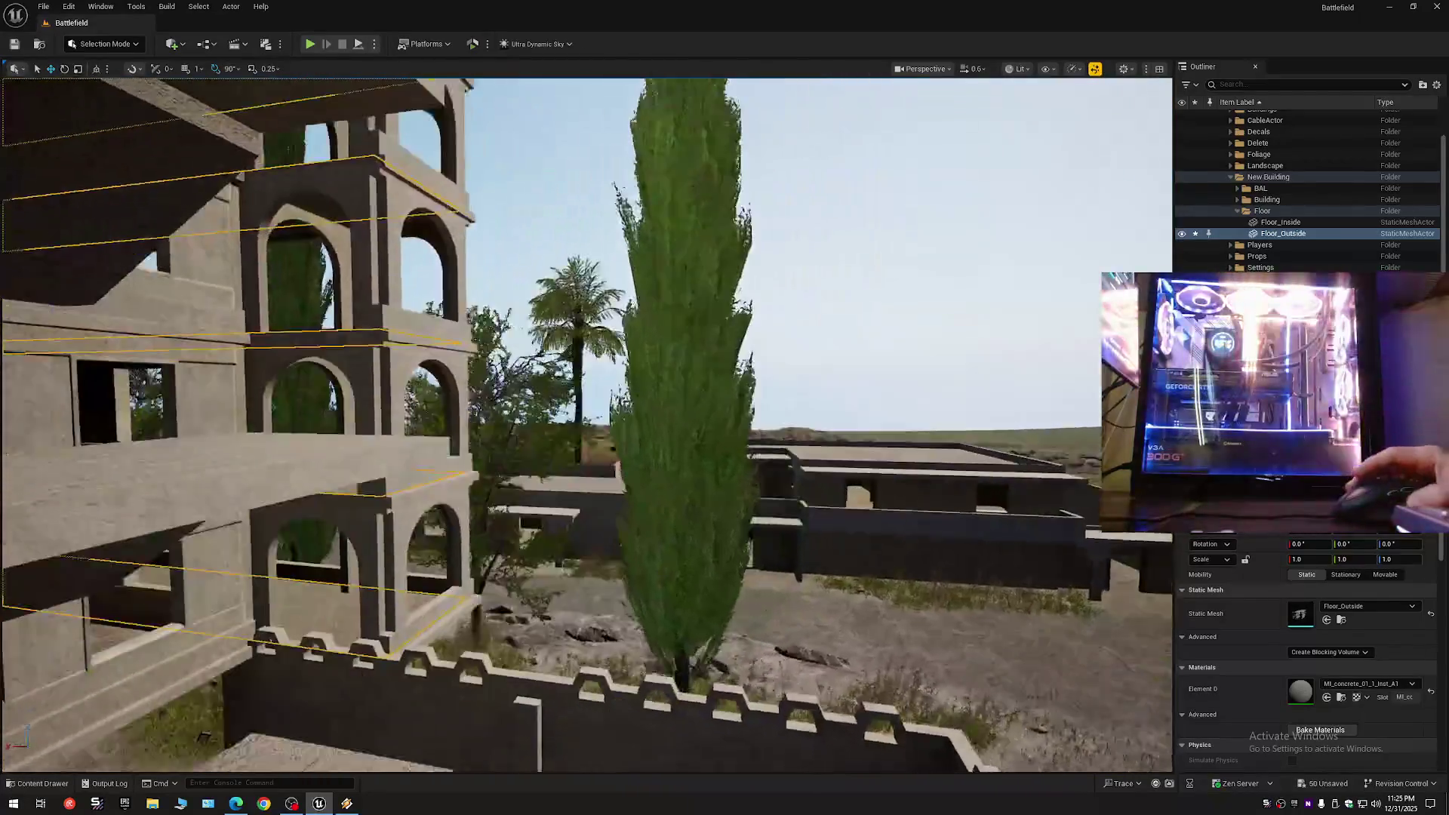
key("s")
scroll(970, 286, "up", 1)
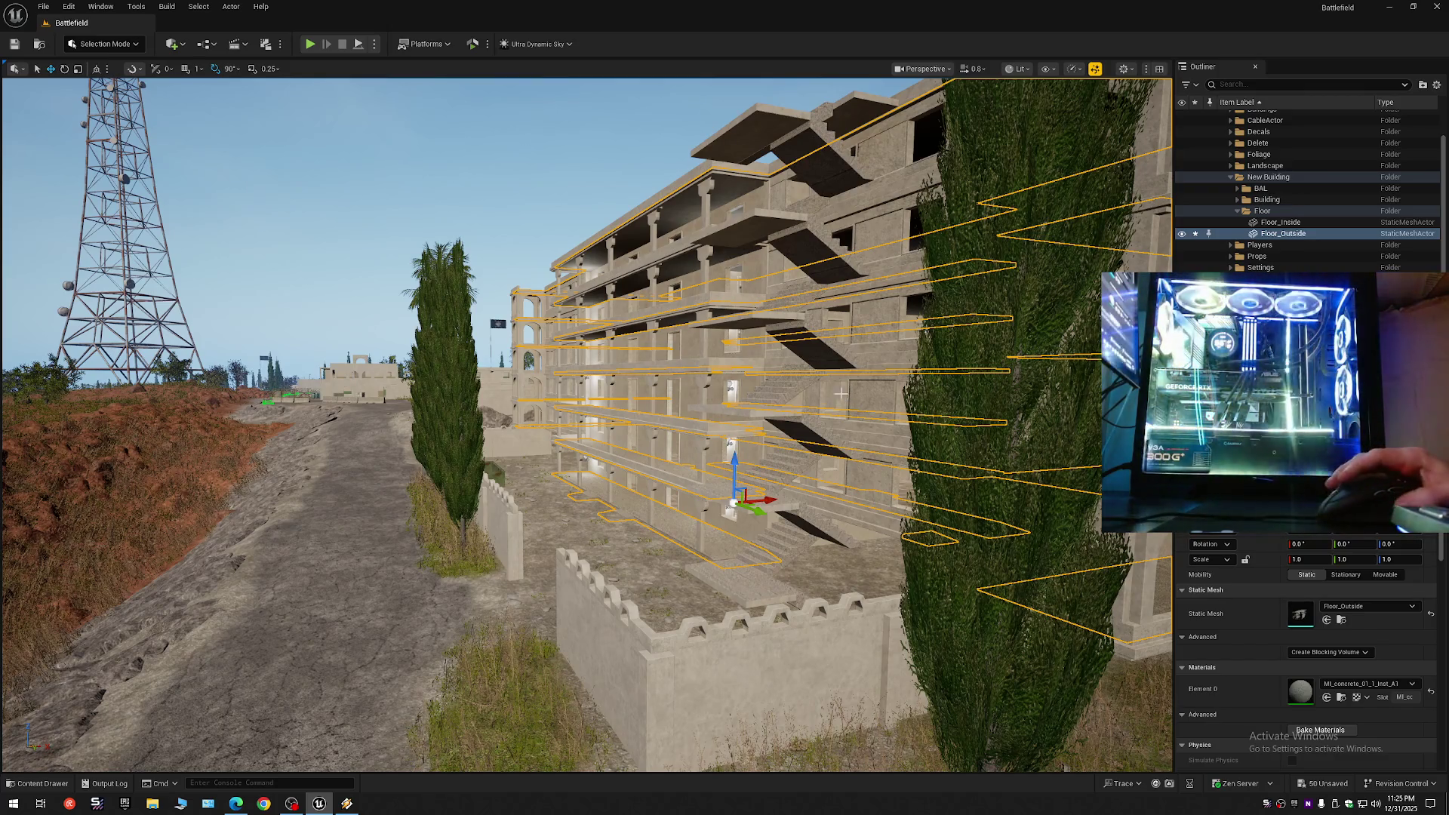
scroll(840, 400, "up", 3)
scroll(840, 401, "up", 5)
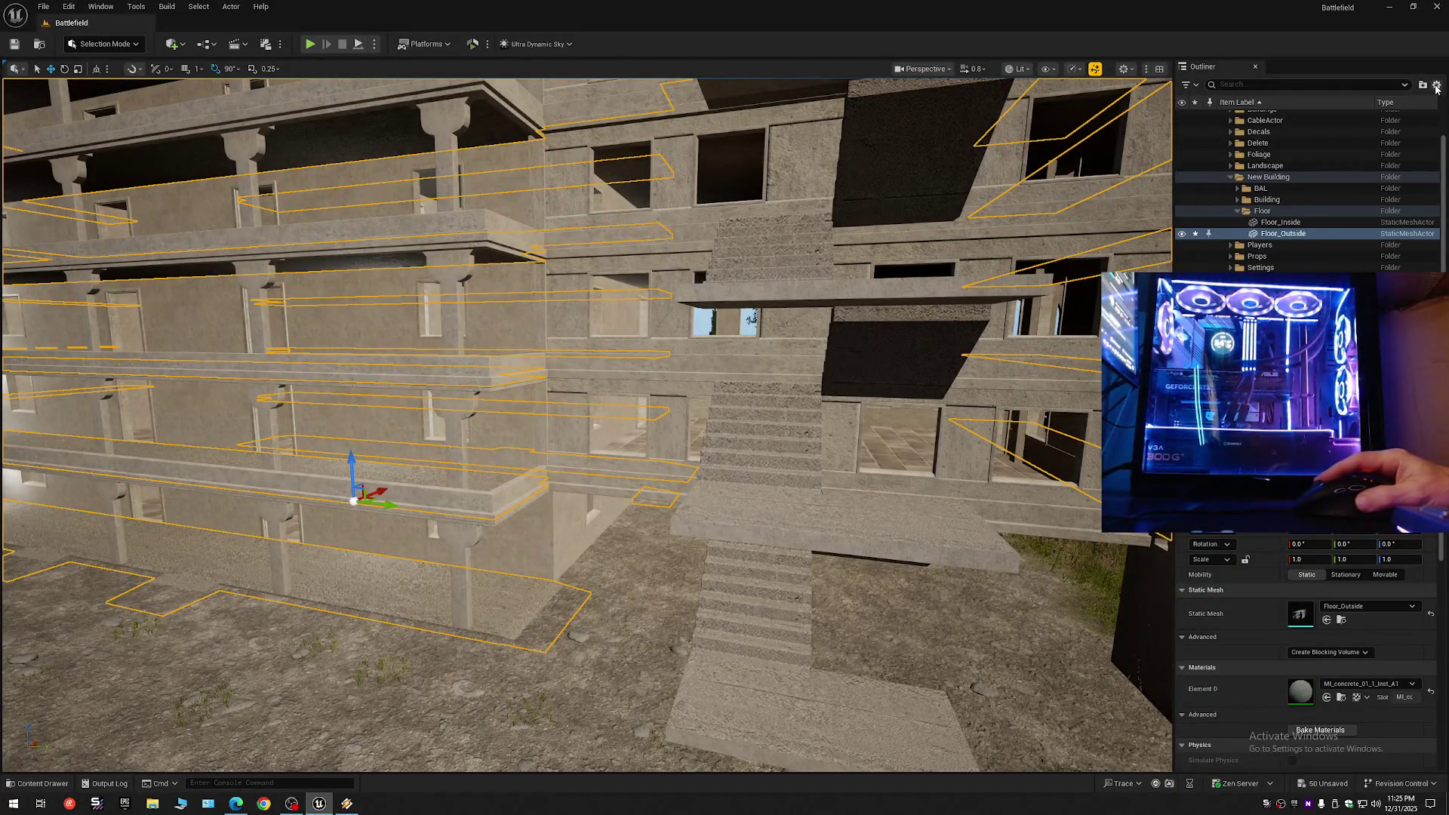
Step: Collapse the whole Outliner hierarchy to its top-level folders and clear the selection
left_click(1436, 85)
left_click(1366, 143)
key("Escape")
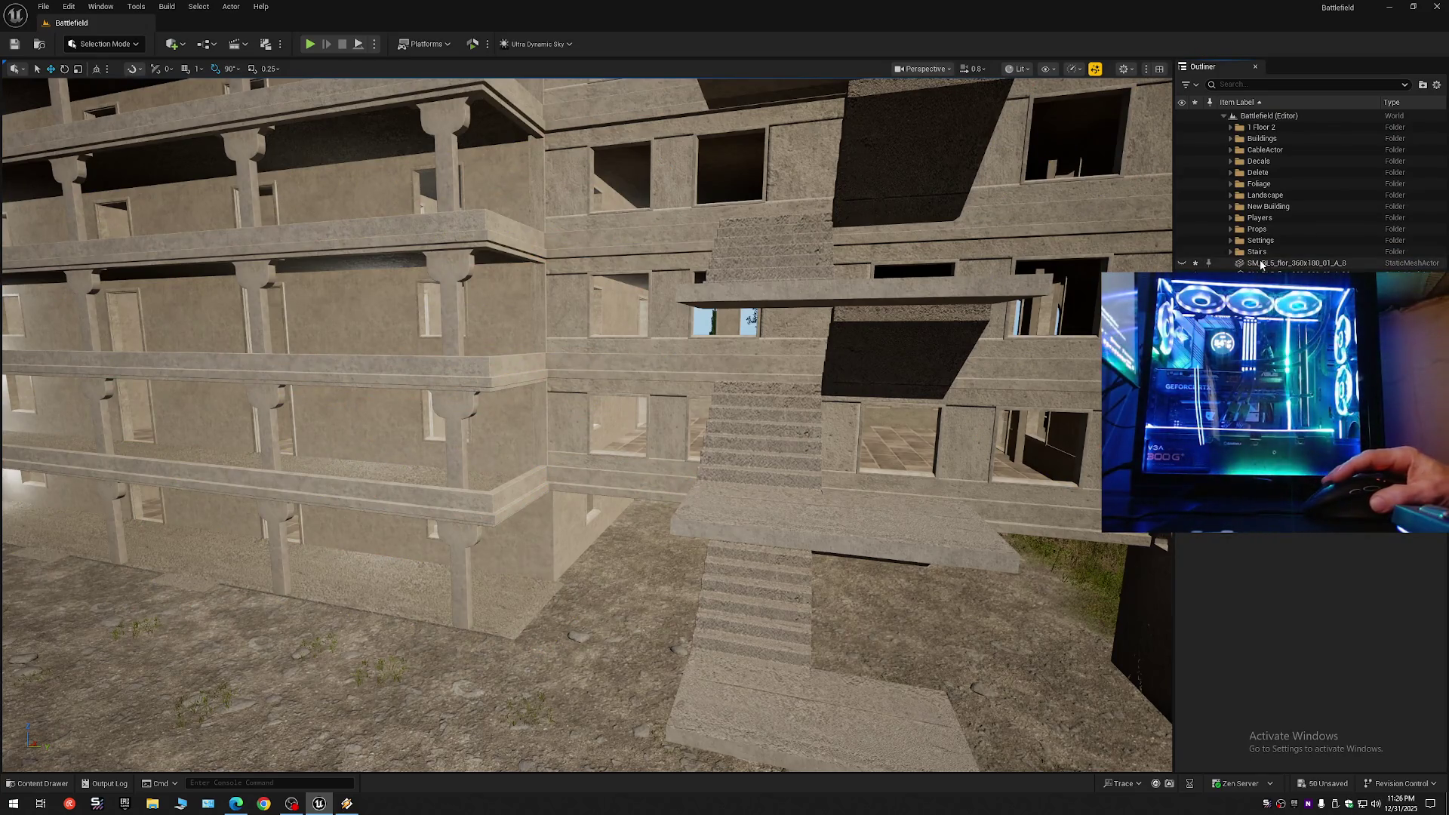
Step: Select the full range of stair actors in the Stairs folder and frame them for inspection
left_click(1231, 251)
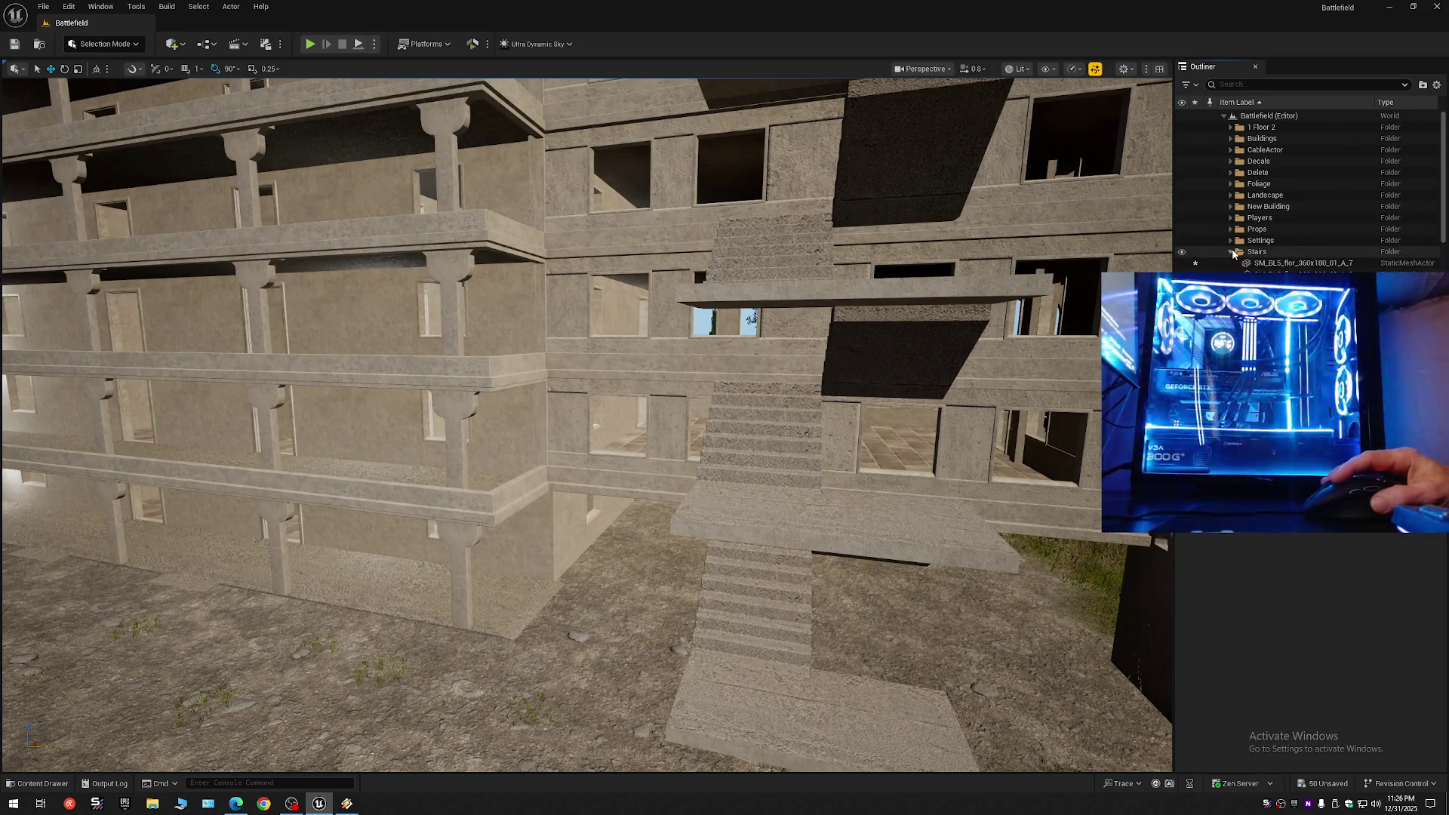
left_click(1283, 262)
scroll(1283, 263, "down", 3)
scroll(1306, 188, "down", 3)
left_click(1305, 262, "shift")
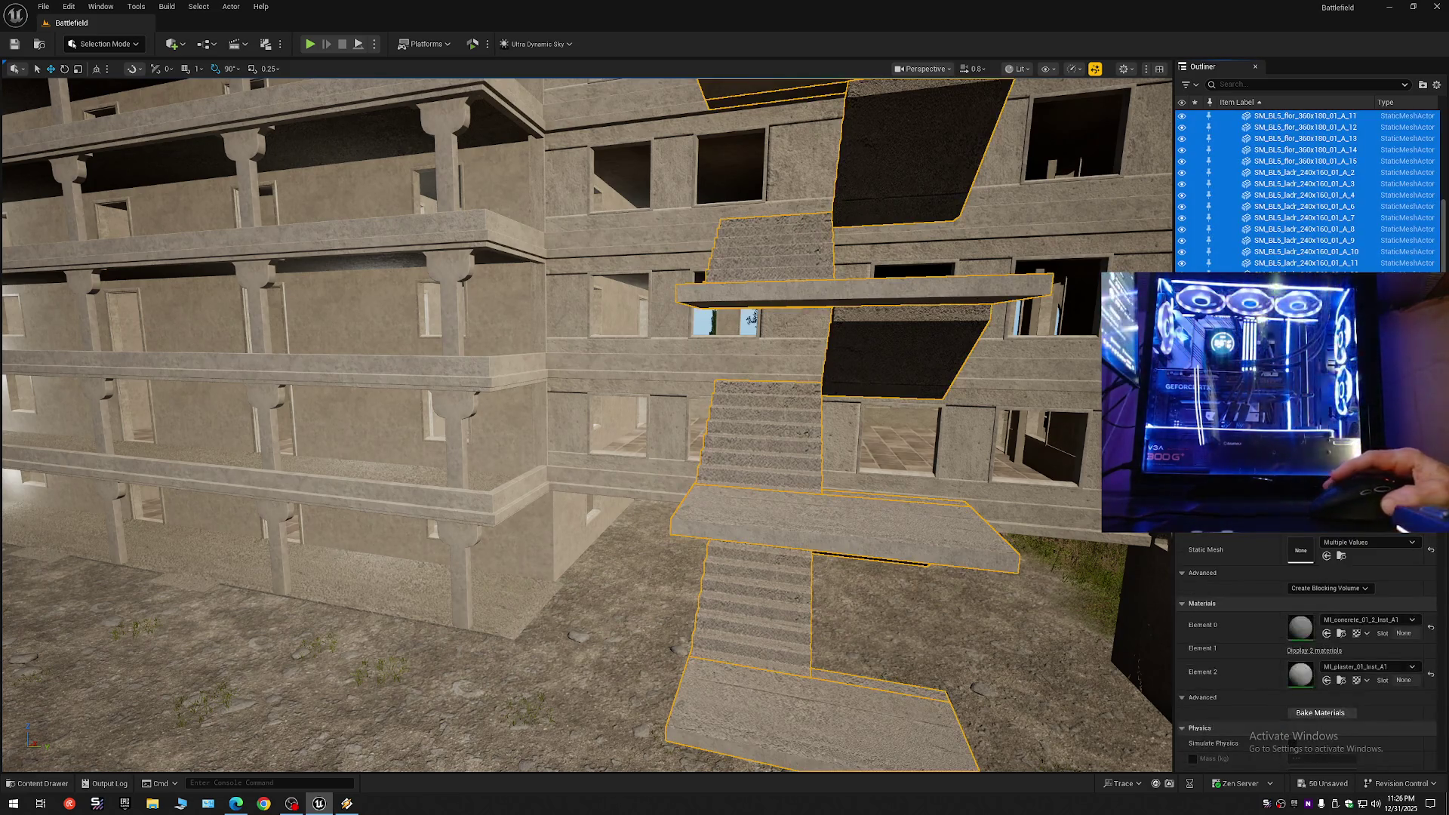
key("f")
mouse_move(589, 423)
left_mouse_down()
mouse_move(137, 175)
mouse_move(143, 210)
mouse_move(197, 159)
mouse_move(1067, 276)
left_mouse_up()
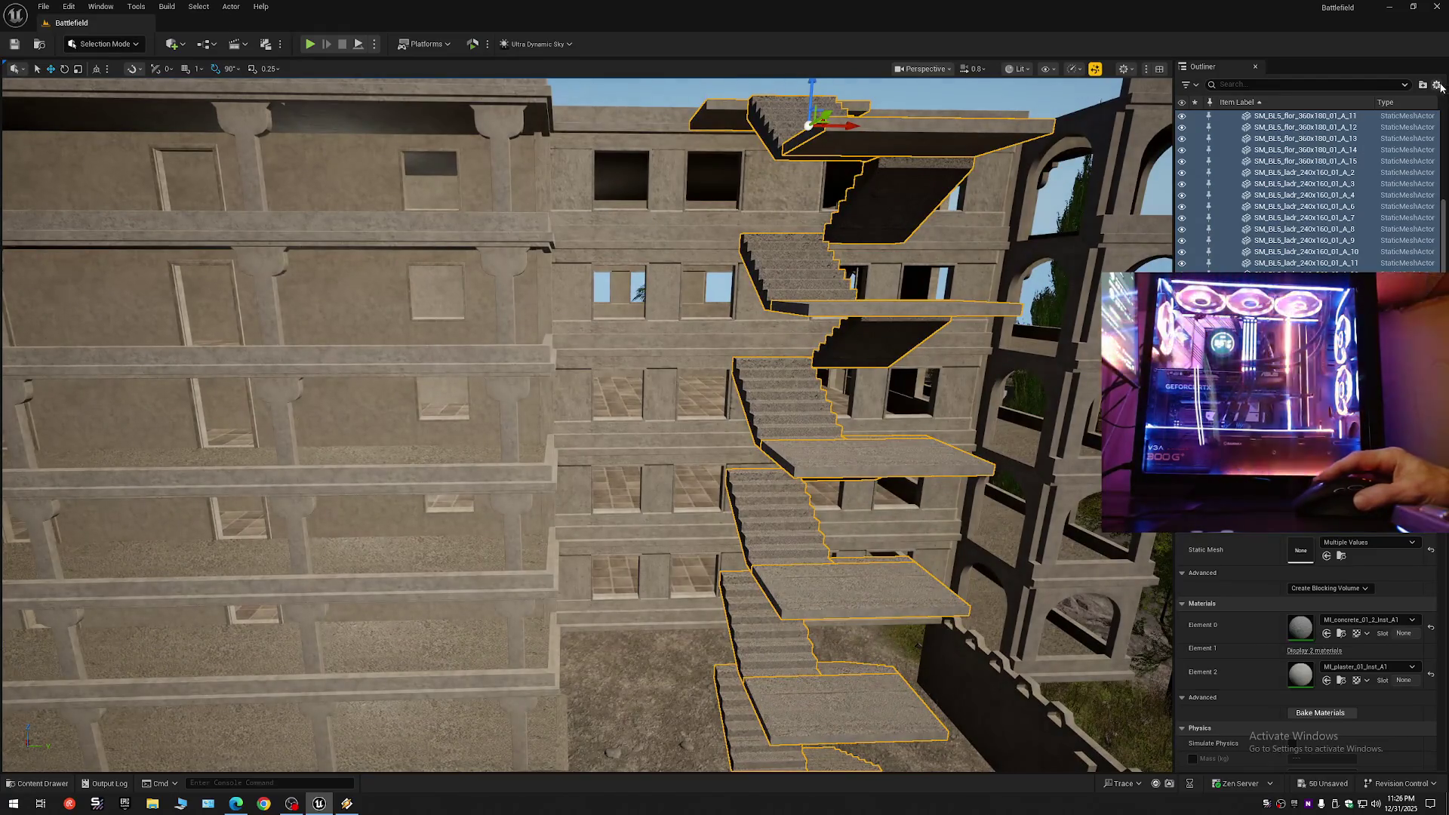
scroll(1282, 188, "up", 10)
Step: Deselect the stairs and hide the Stairs folder from the viewport
left_click(1223, 115)
left_click(1246, 148)
left_click(1223, 115)
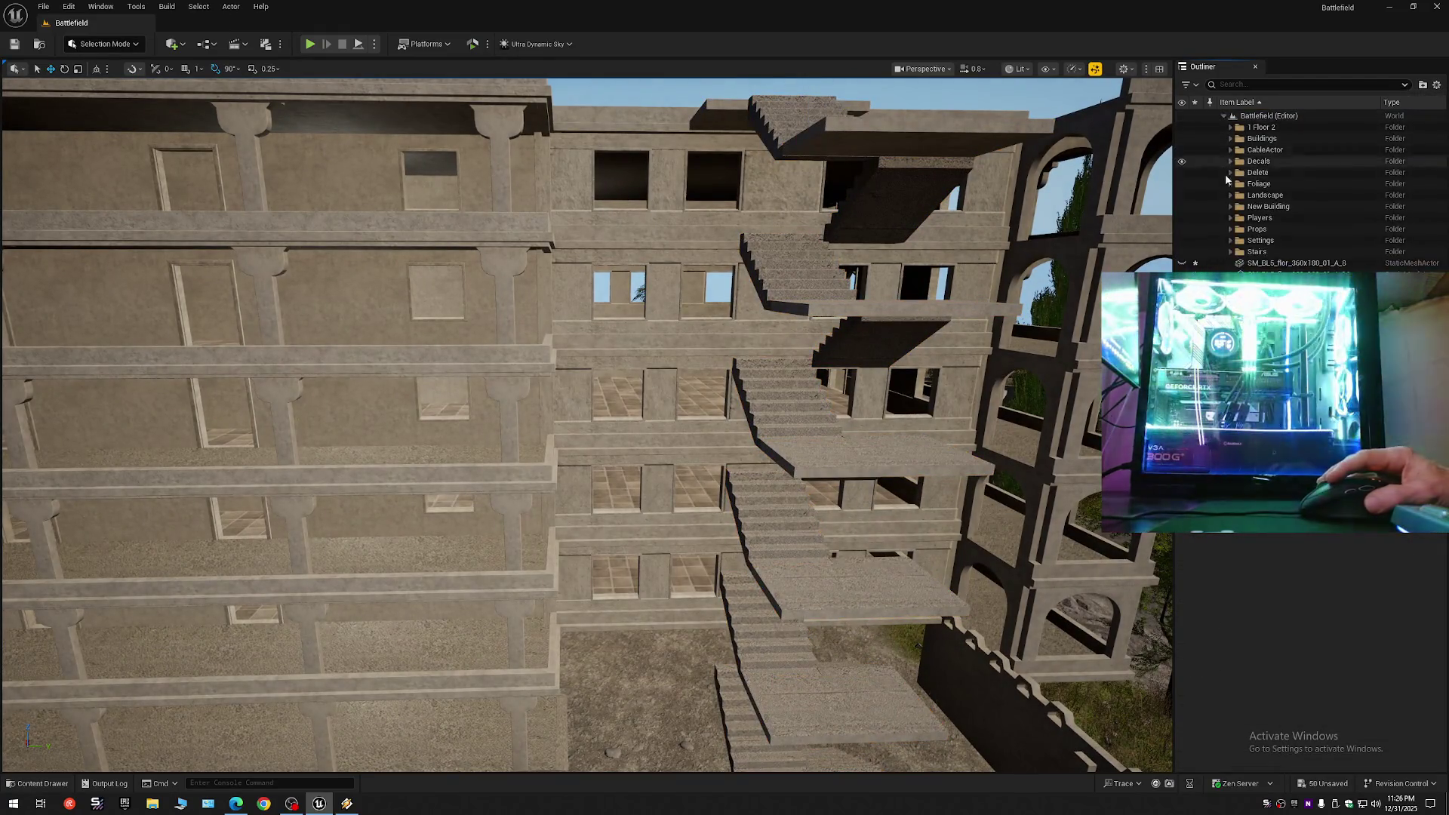
left_click(1181, 253)
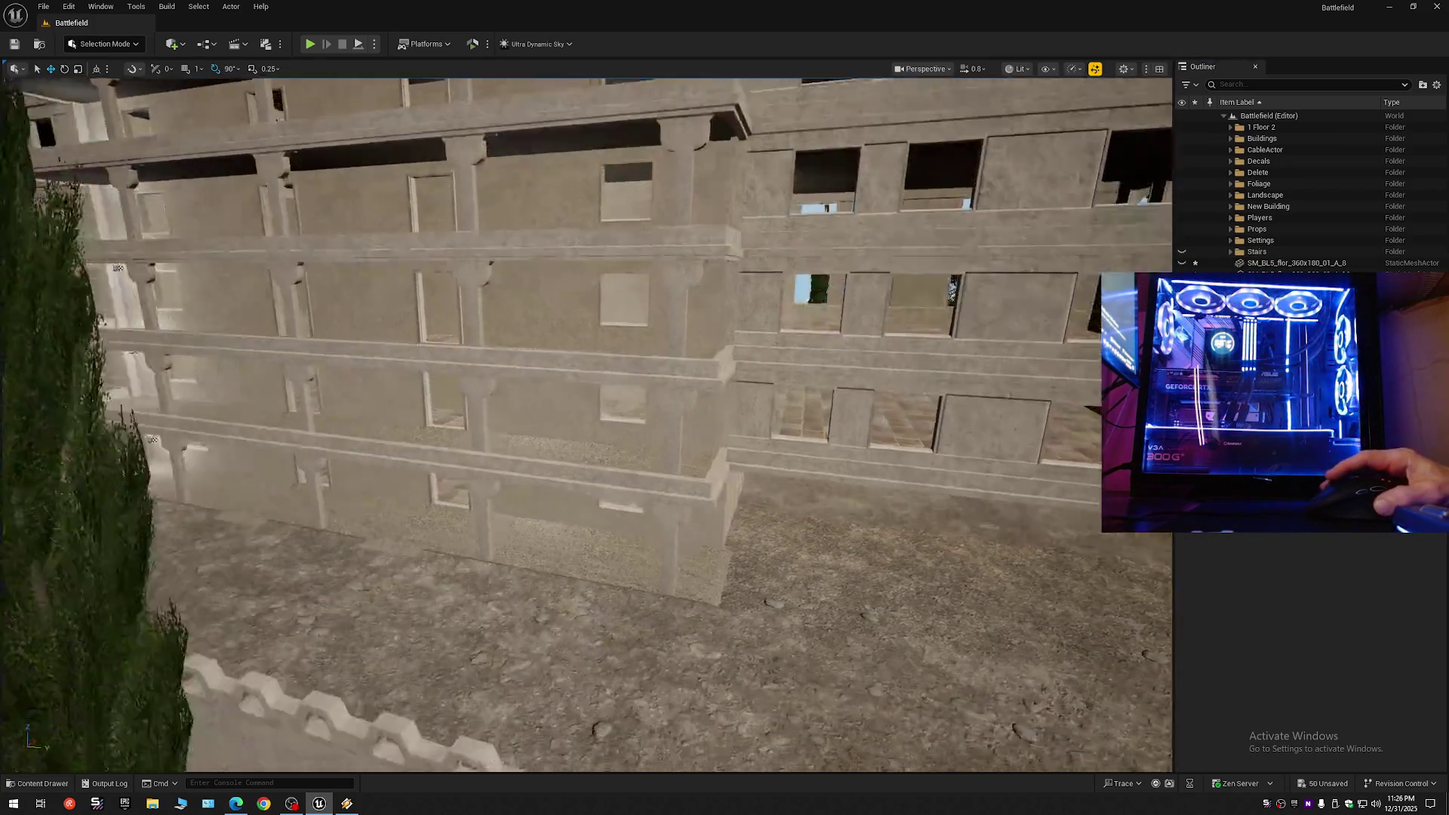
mouse_move(953, 357)
left_mouse_down()
mouse_move(876, 453)
mouse_move(954, 357)
left_mouse_up()
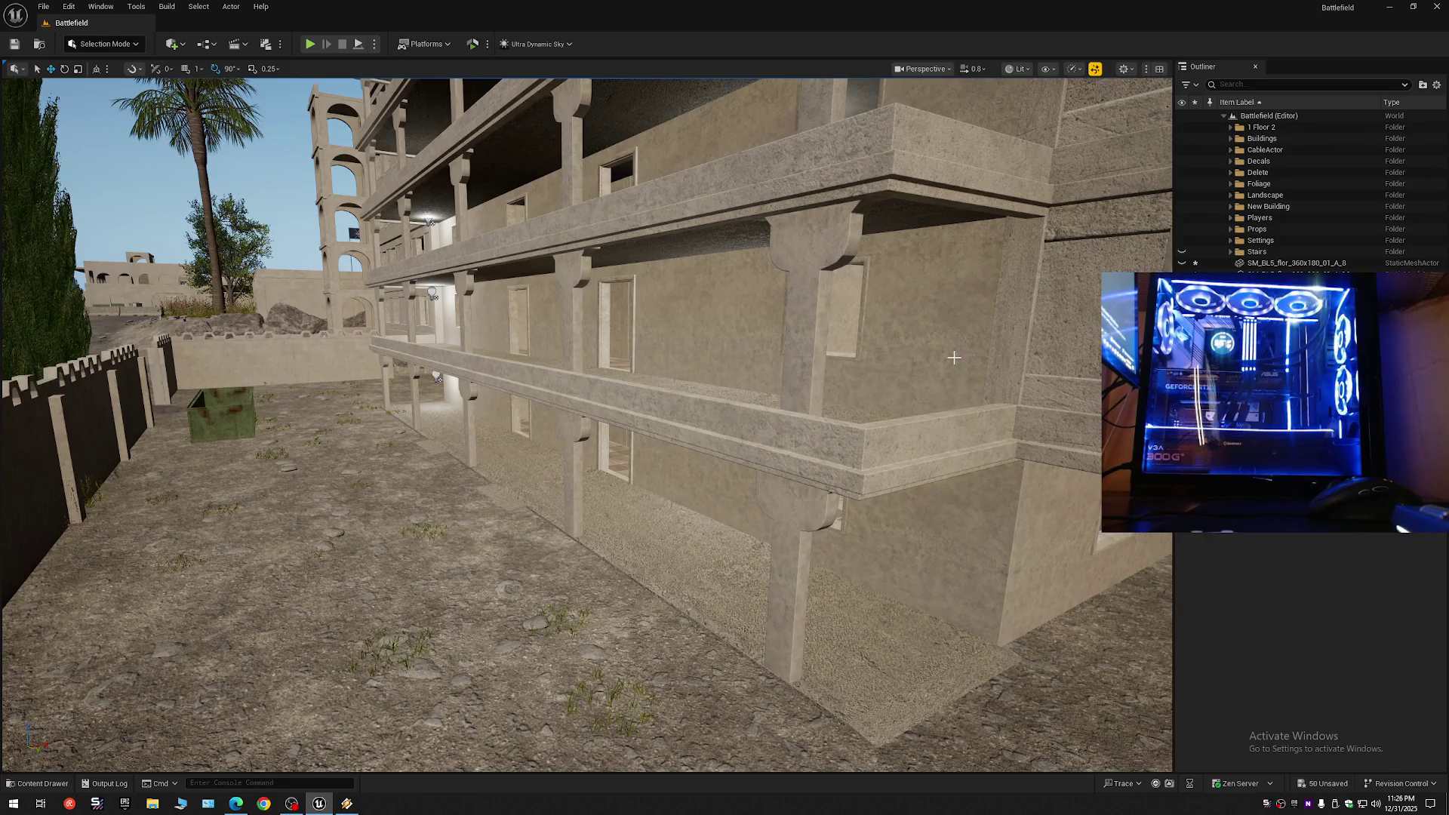
scroll(844, 462, "down", 2)
left_click_drag(844, 462, 844, 462)
scroll(844, 462, "down", 1)
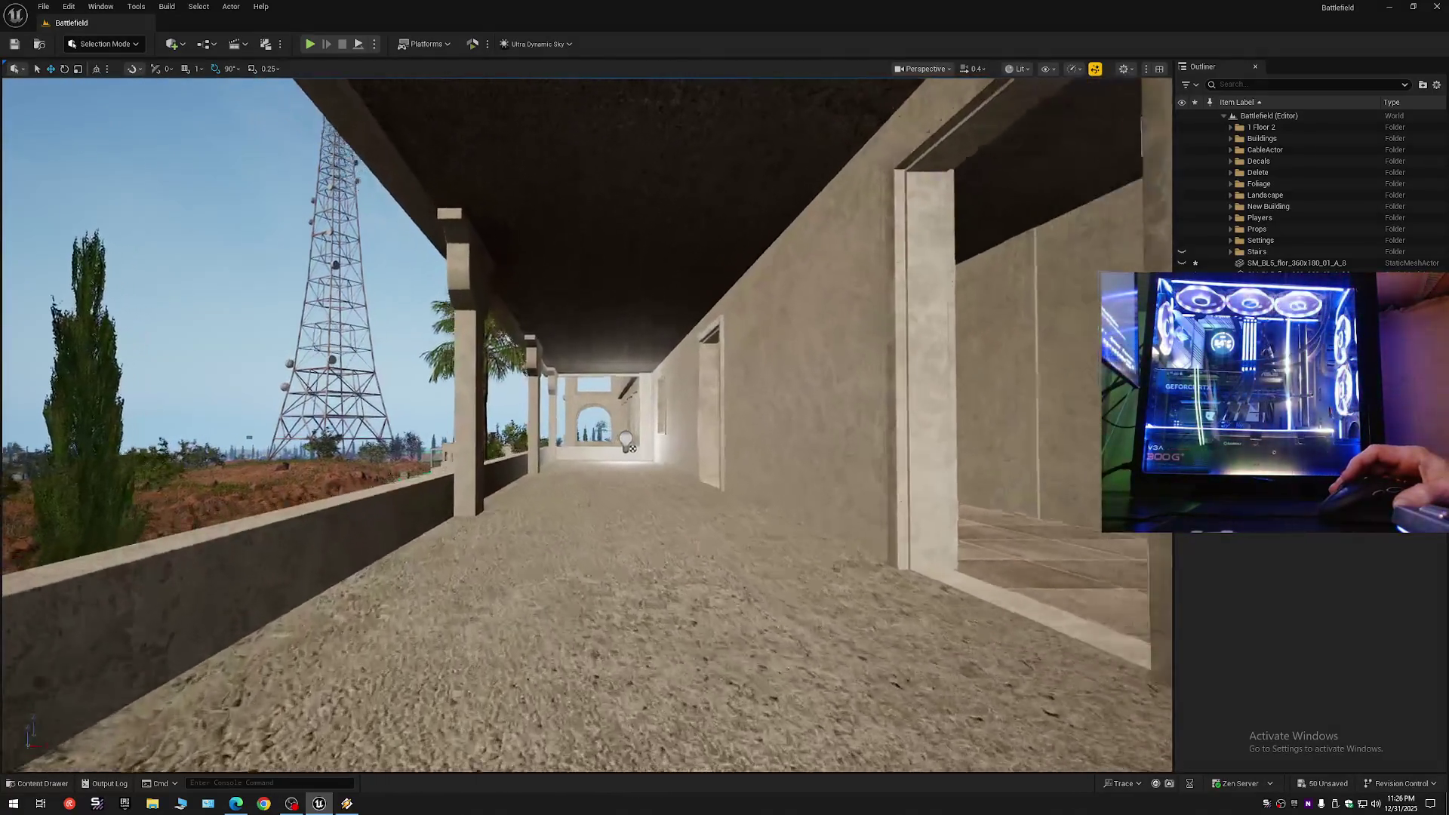
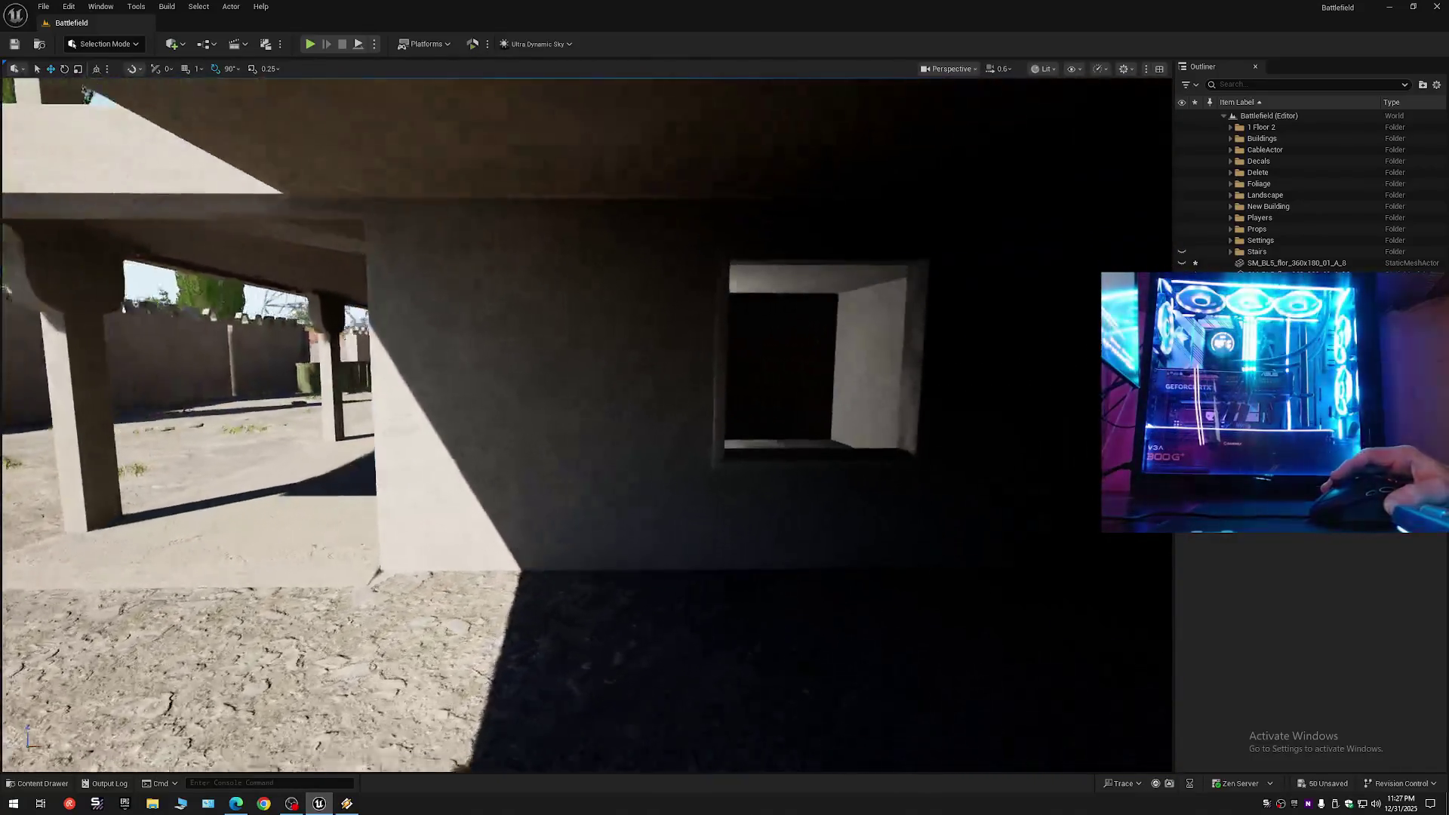
Step: Fly through the room, out the window, and back to face the gallery corridor ceiling
key("w")
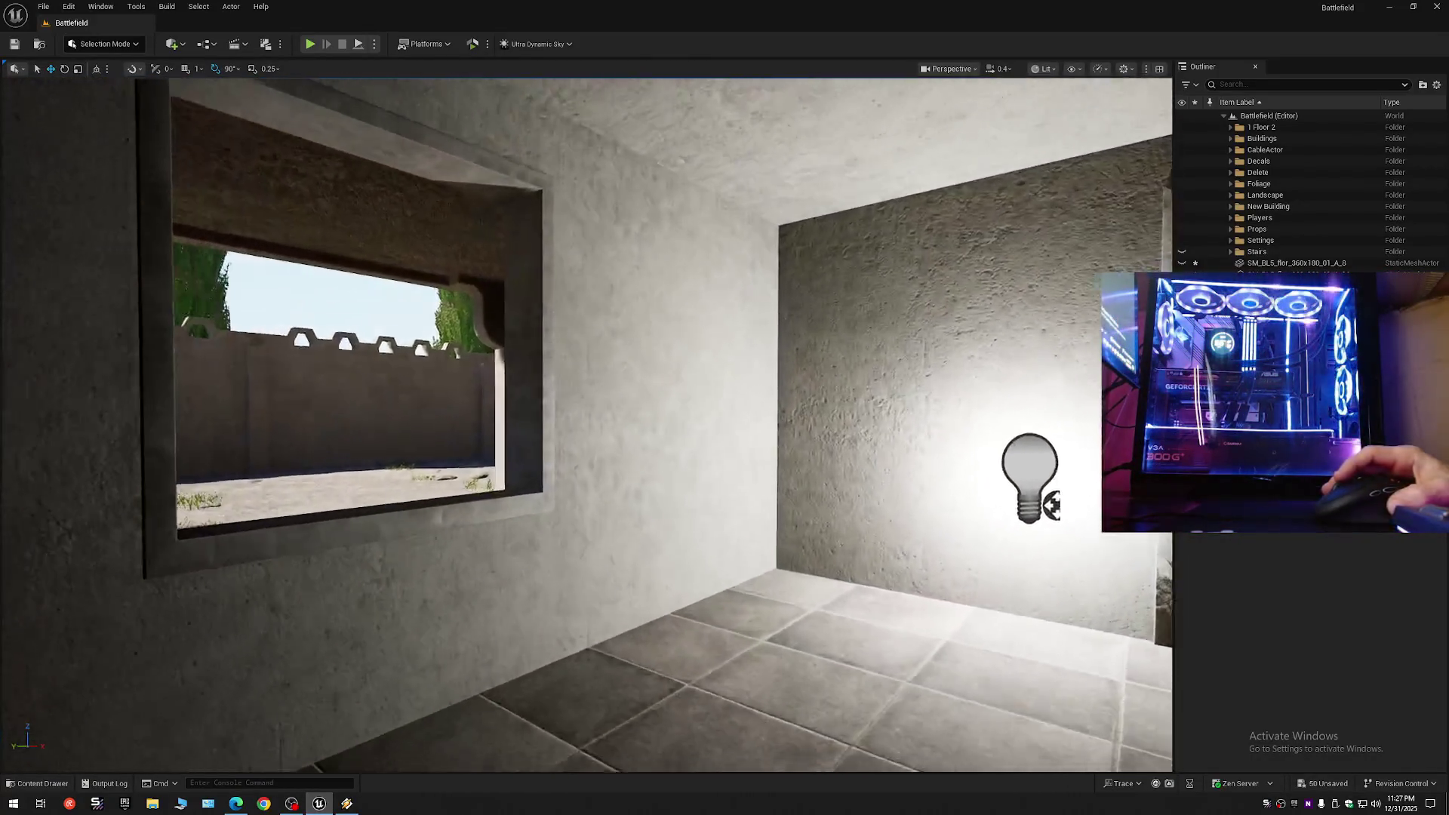
key("w")
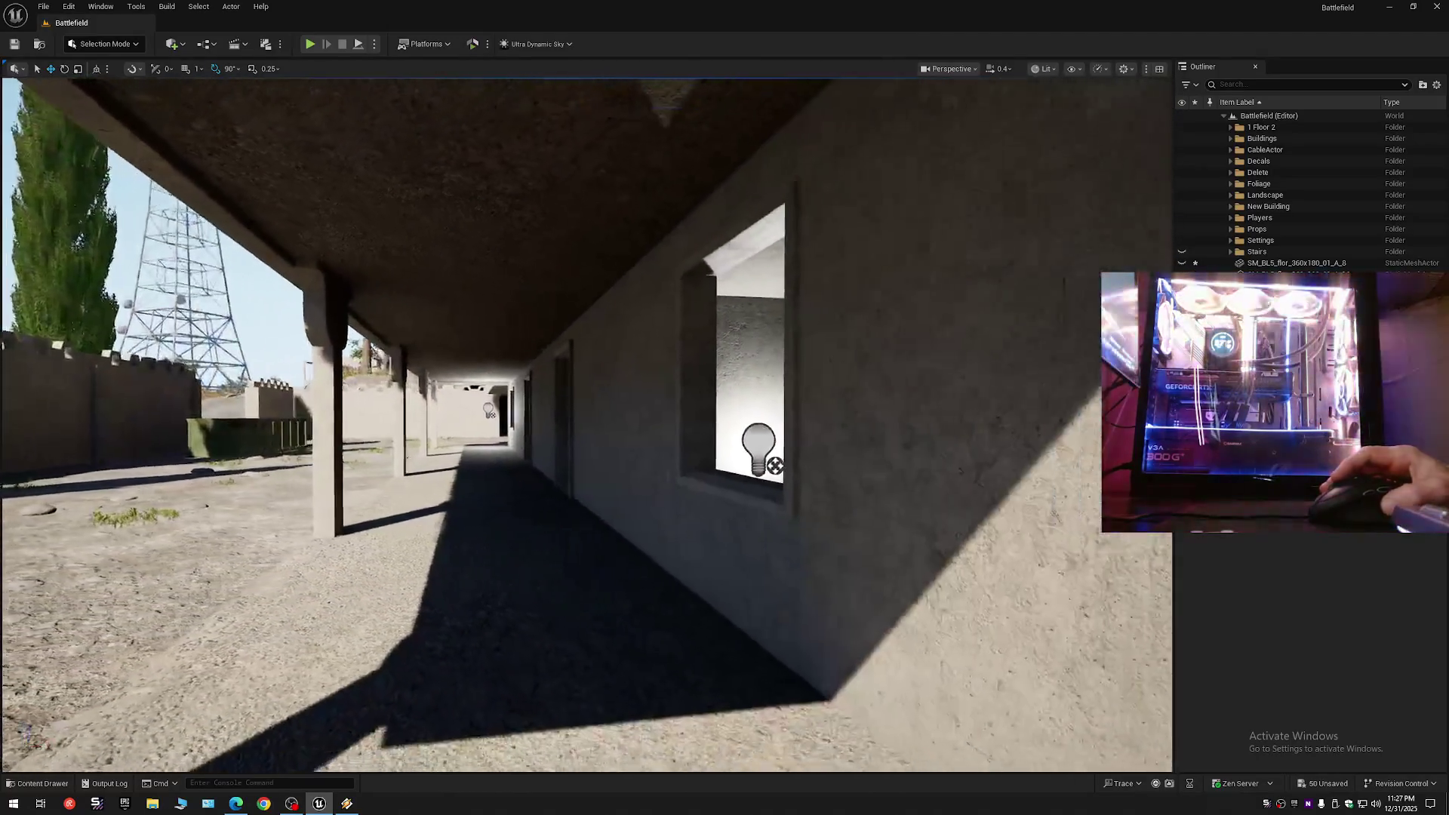
key("w")
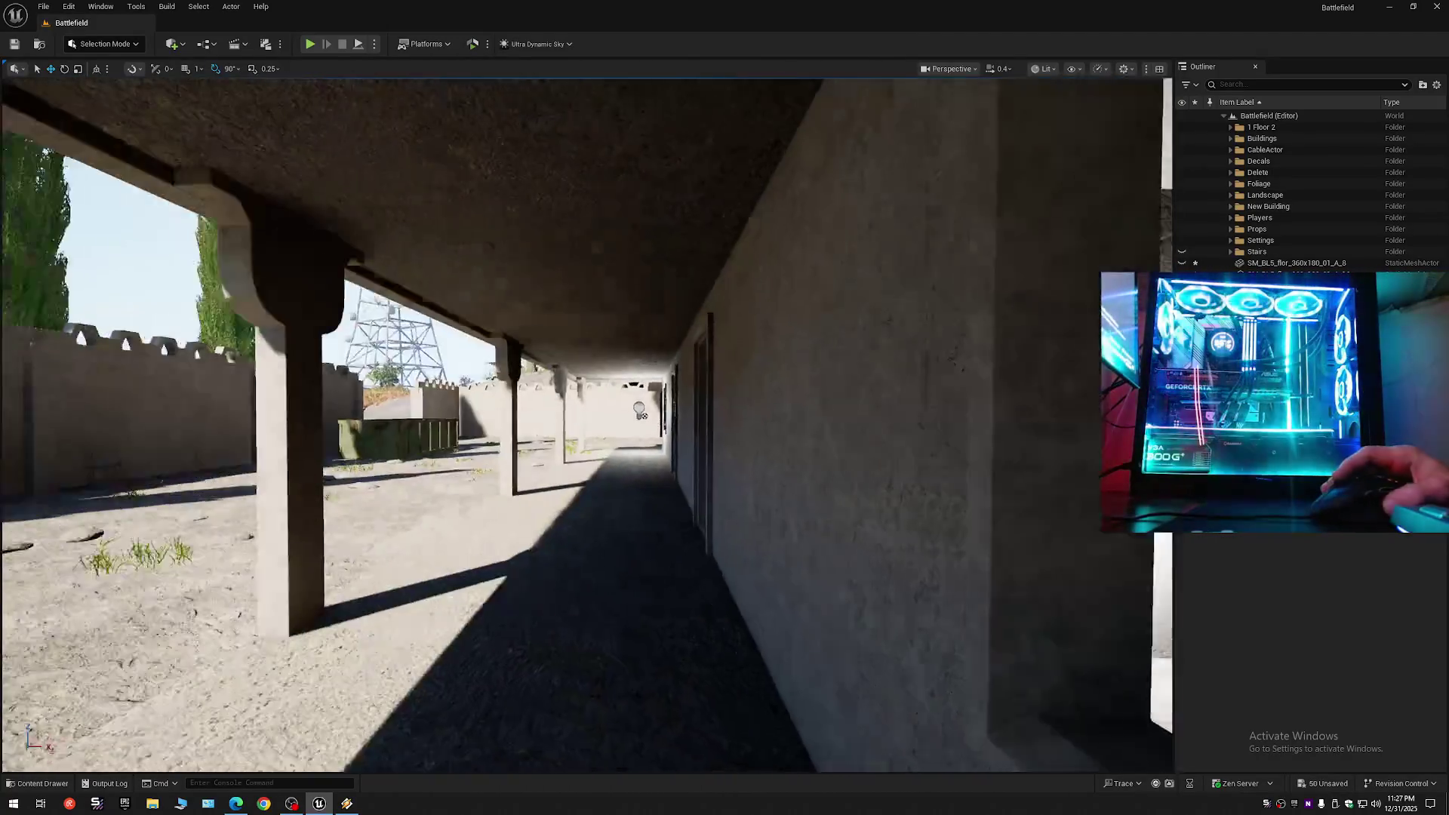
key("a")
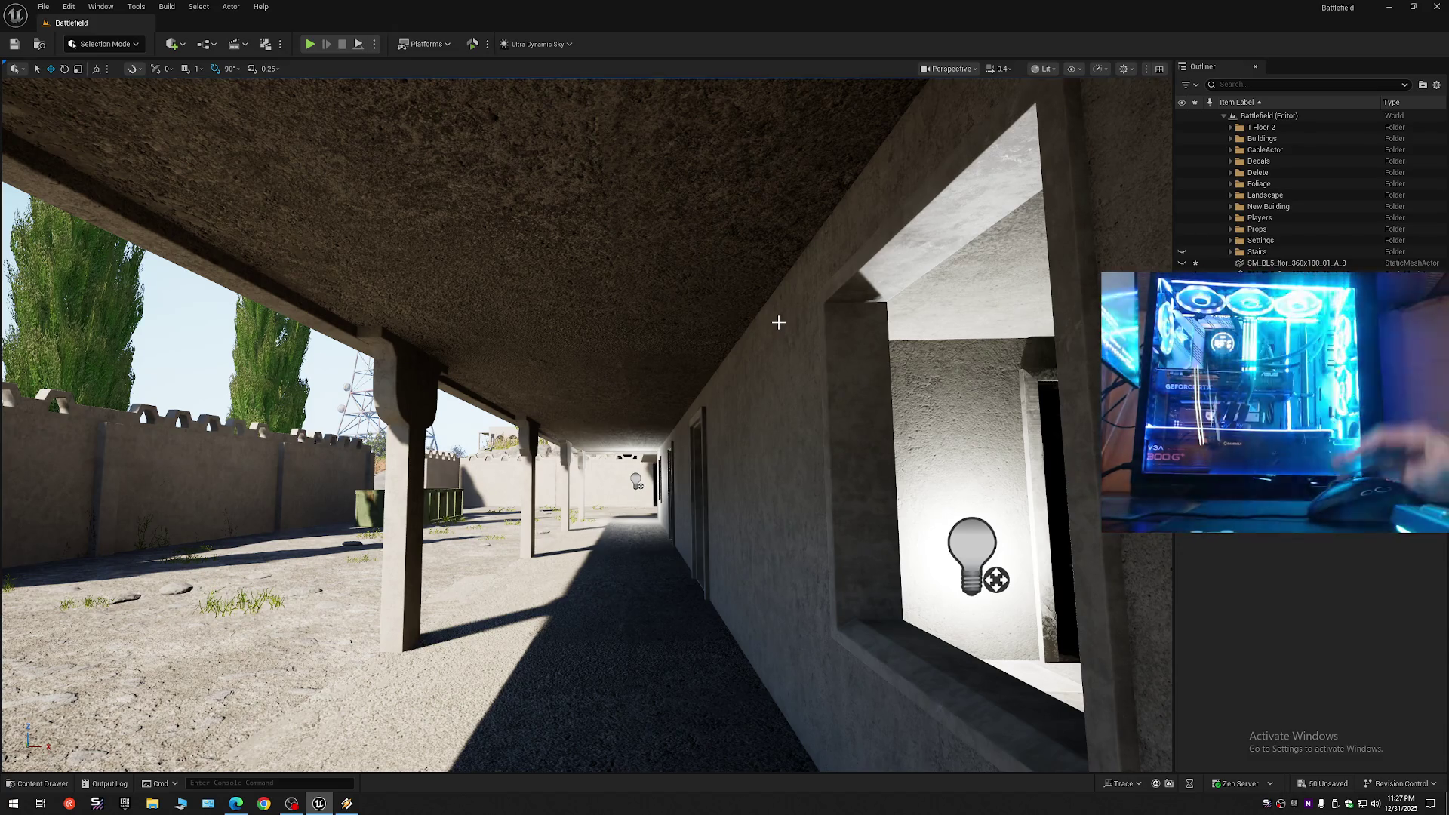
Step: Select the Floor_Outside ceiling slab, undoing an accidental pivot move
left_click(659, 301)
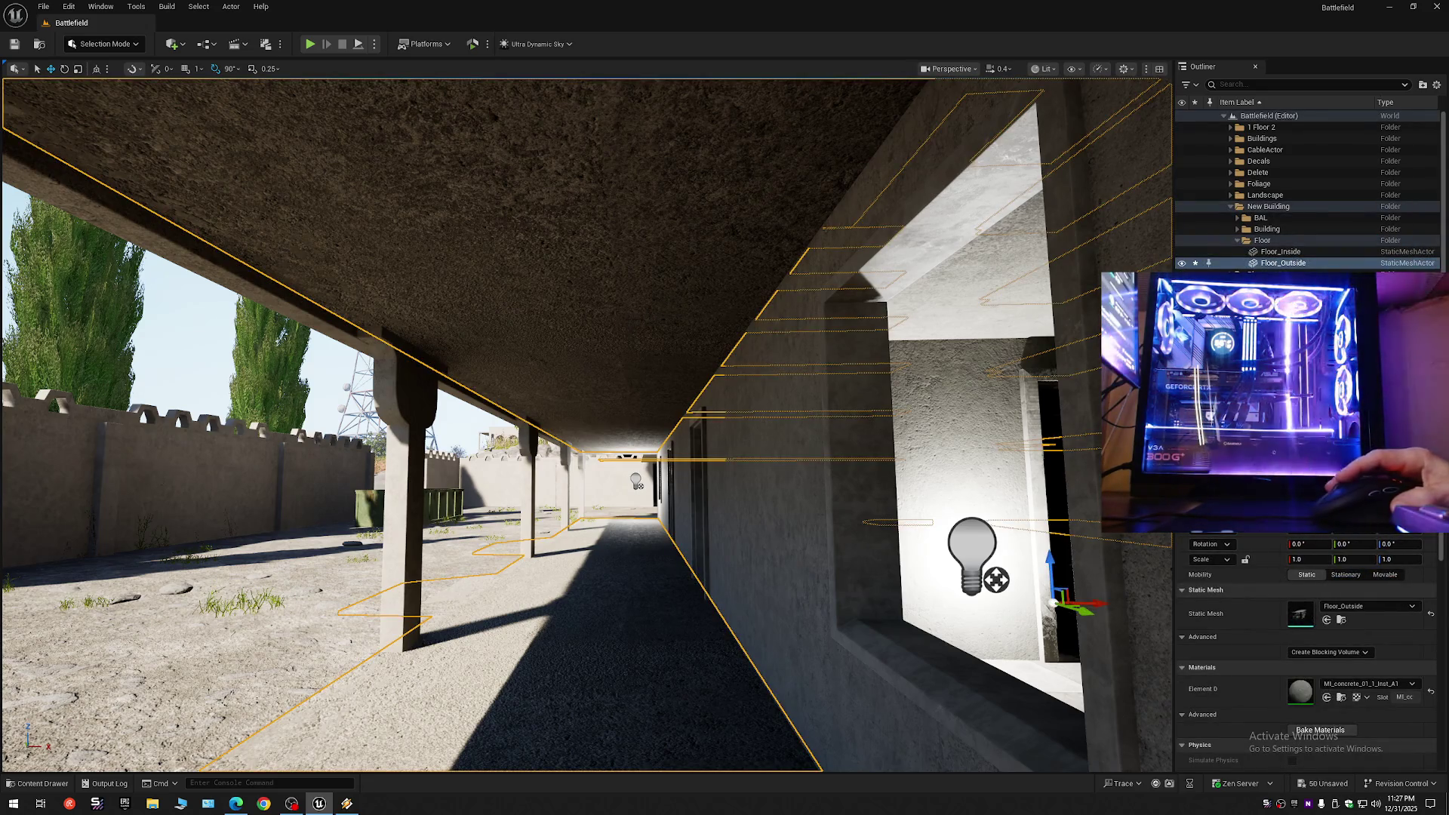
middle_click(629, 325, "alt")
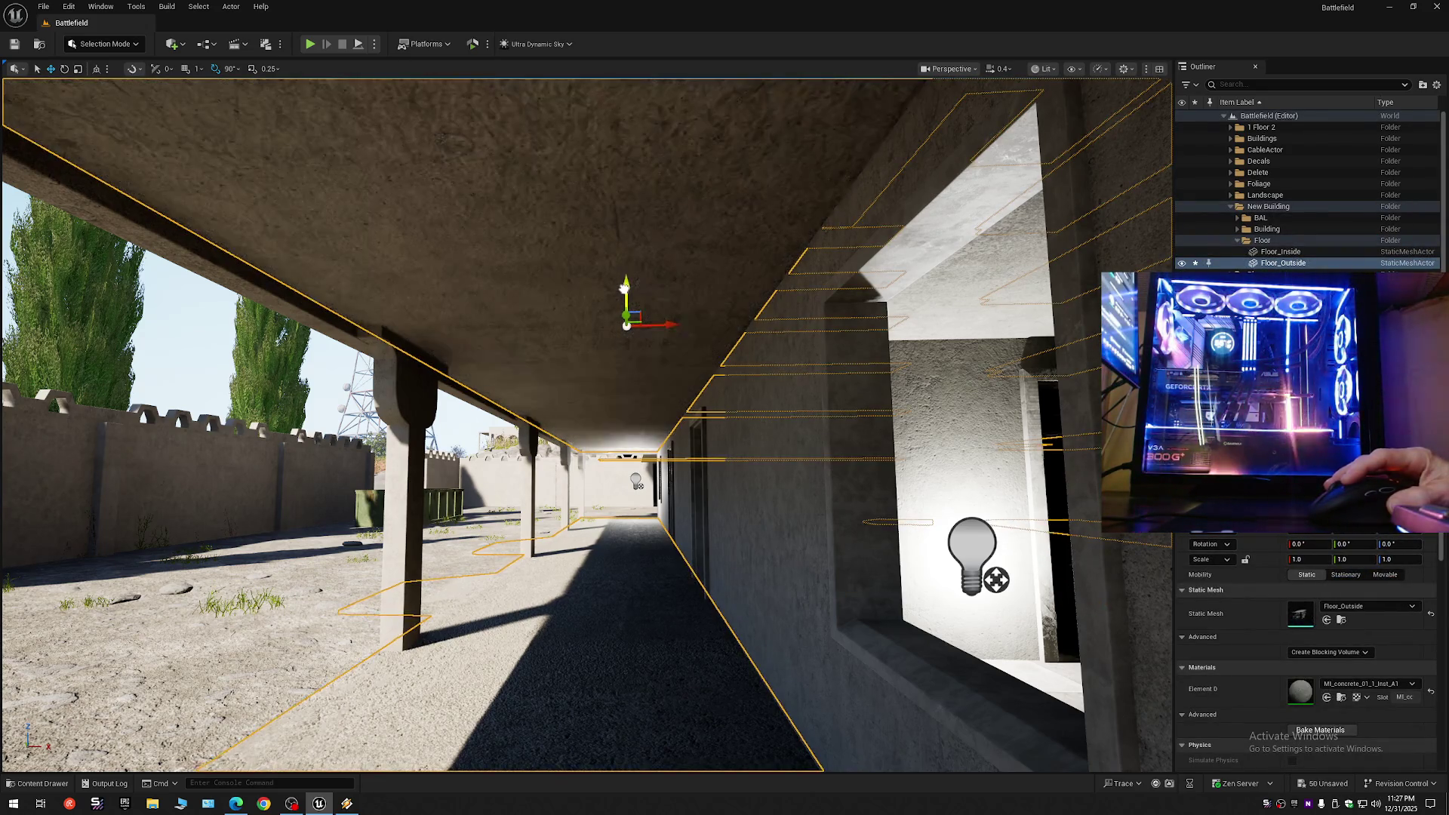
key("ctrl+z")
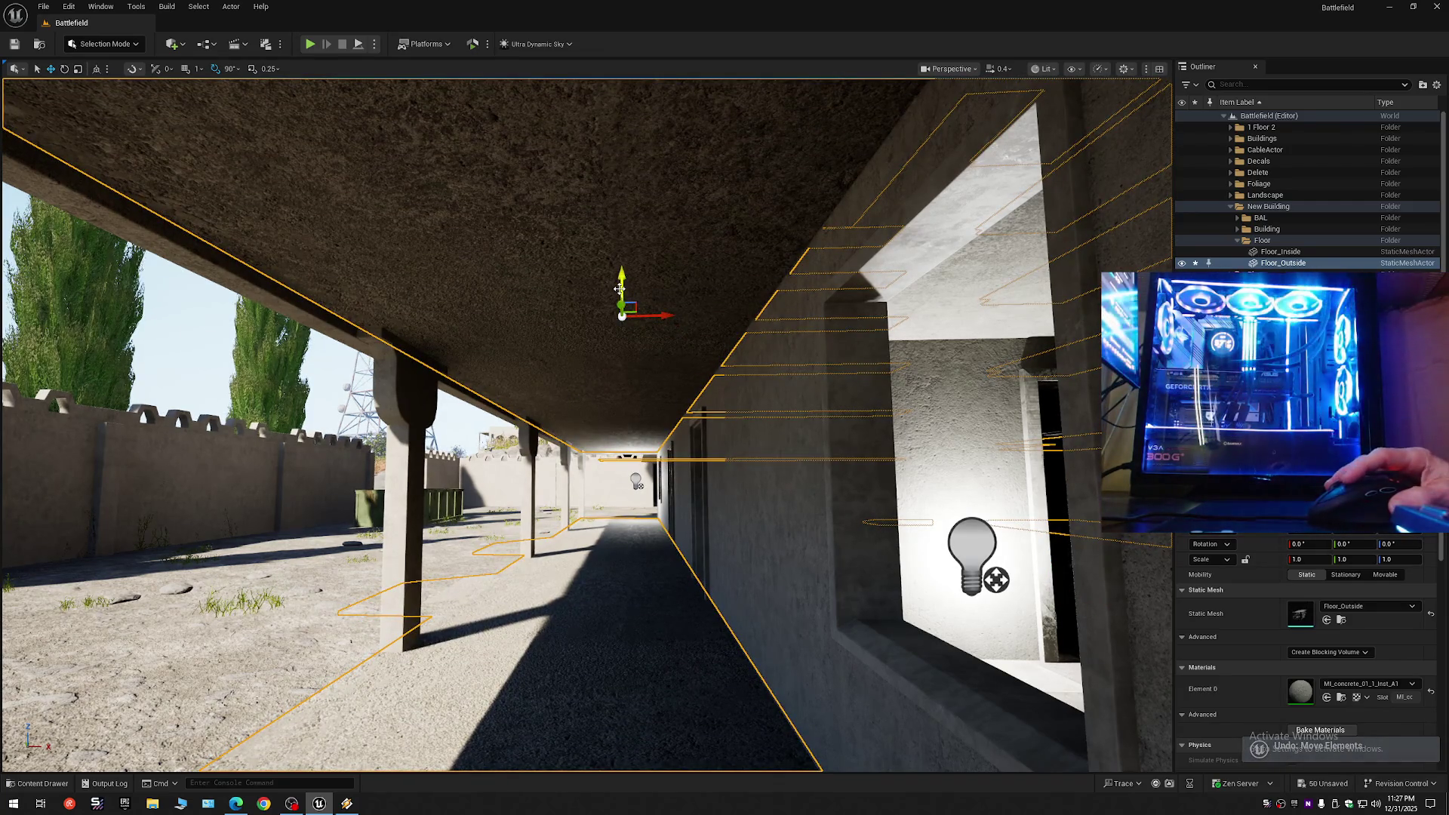
left_click(623, 354)
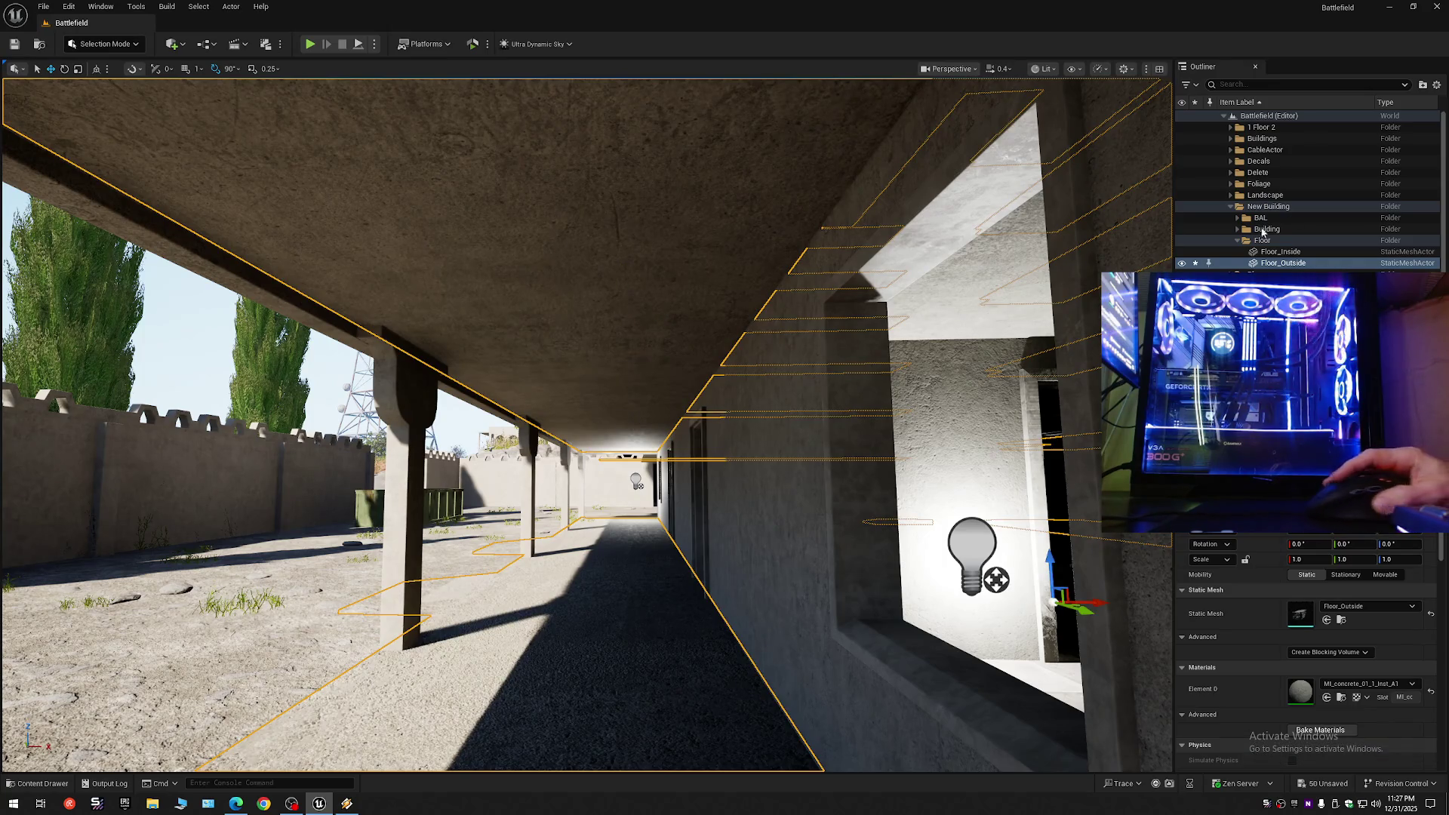
Step: Clear the selection, re-expand the level outline, and fly along the corridor to the courtyard wall
left_click(1244, 141)
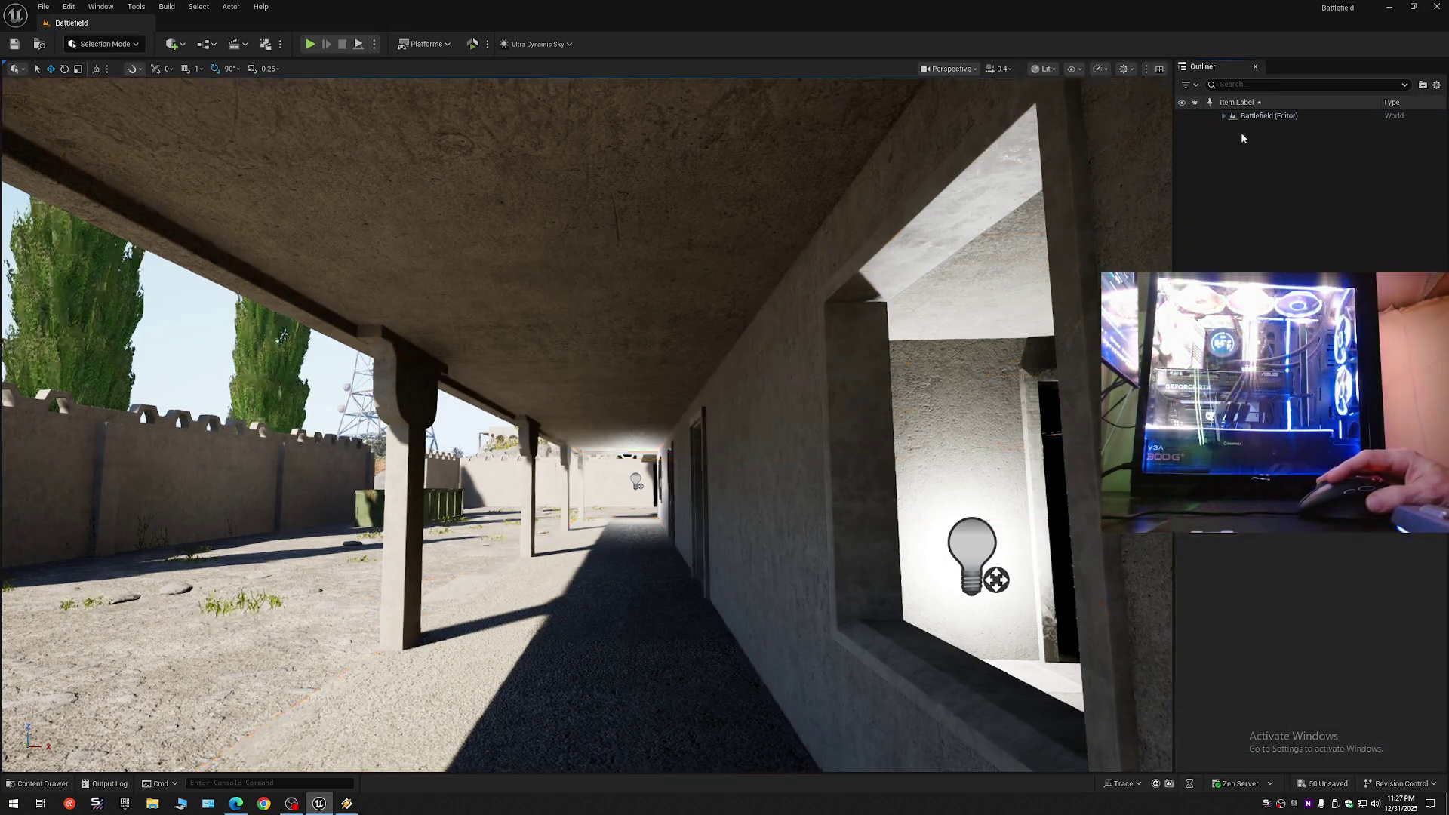
left_click(1223, 115)
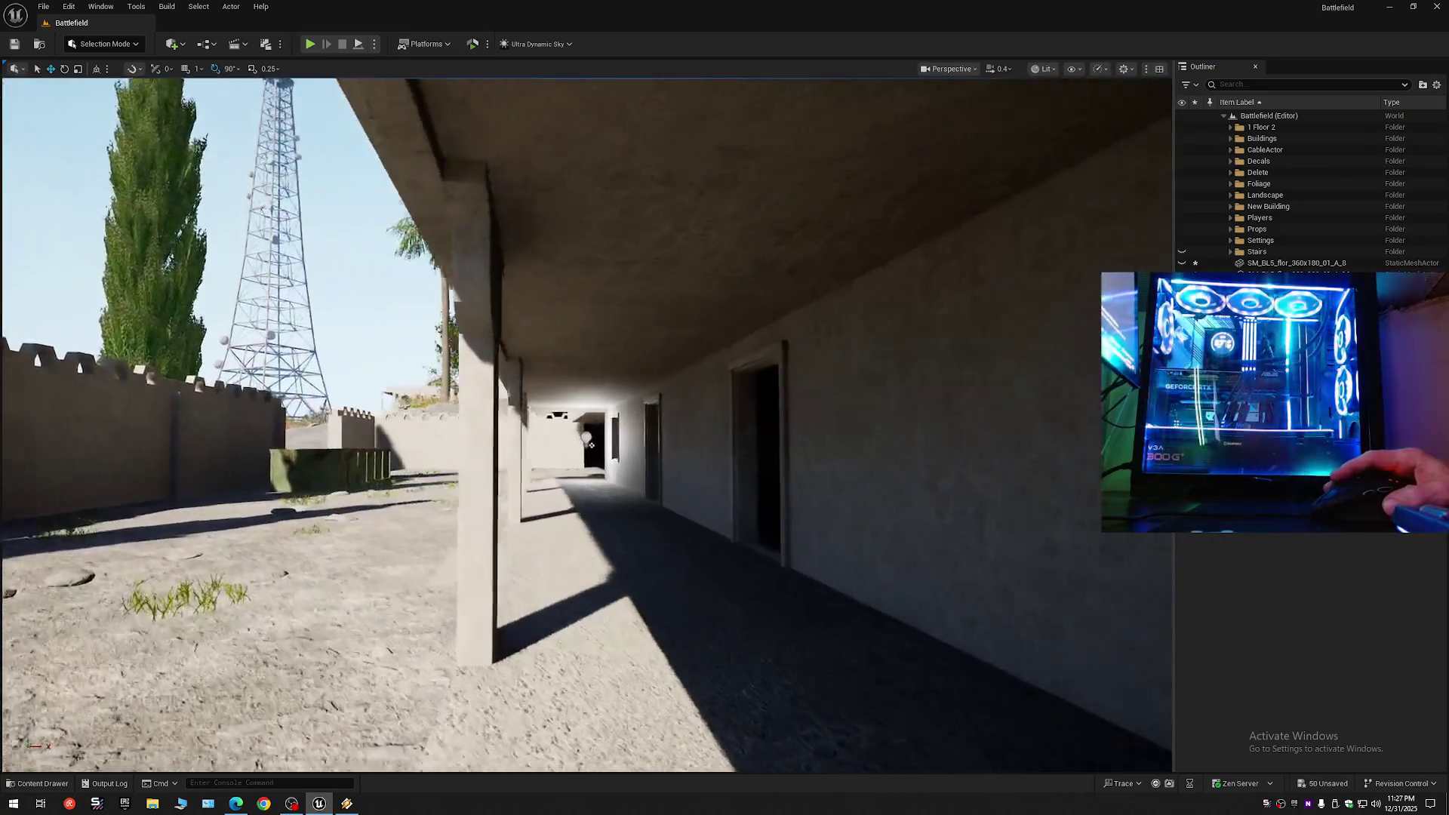
key("w")
key("w")
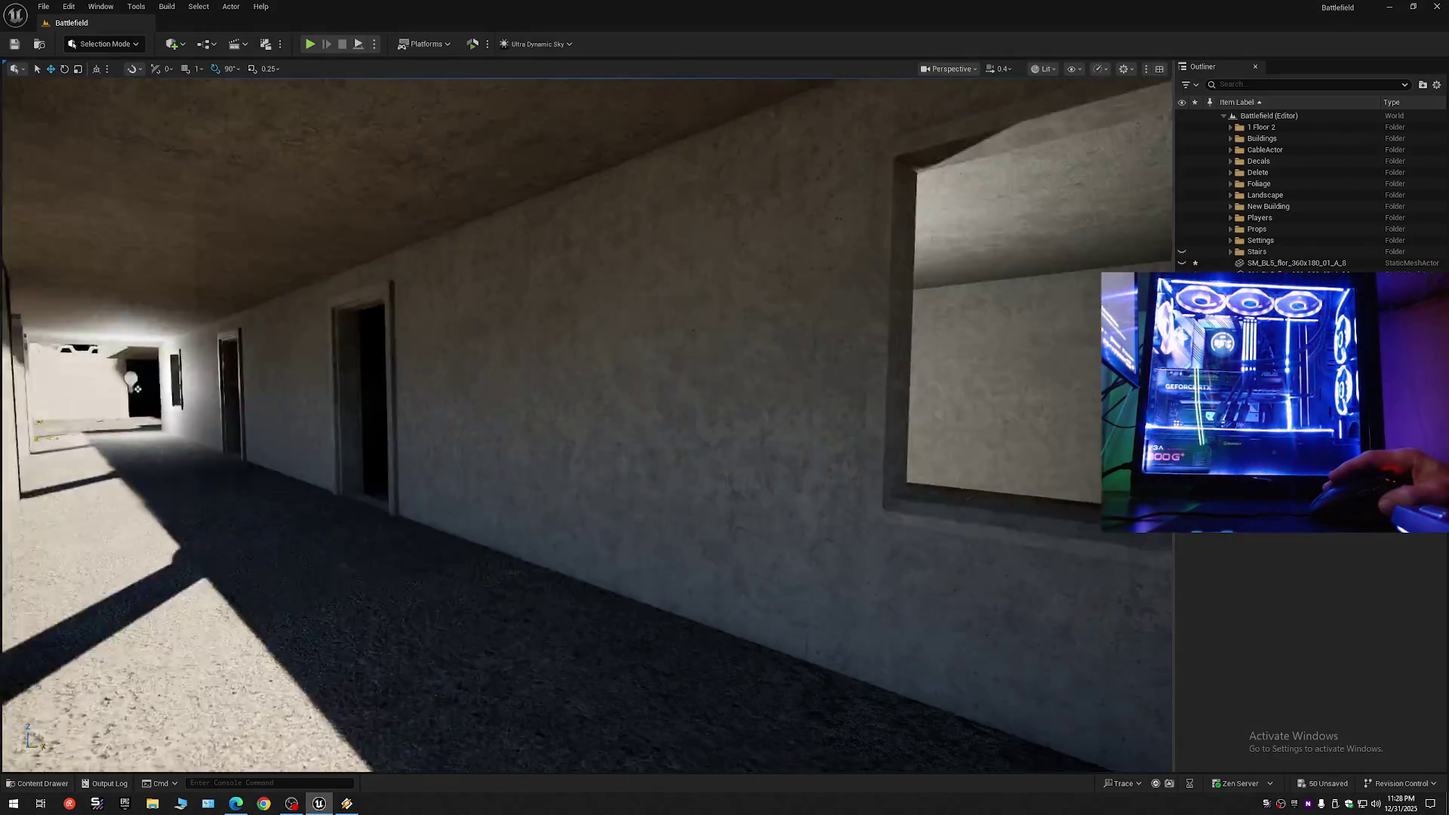
key("w")
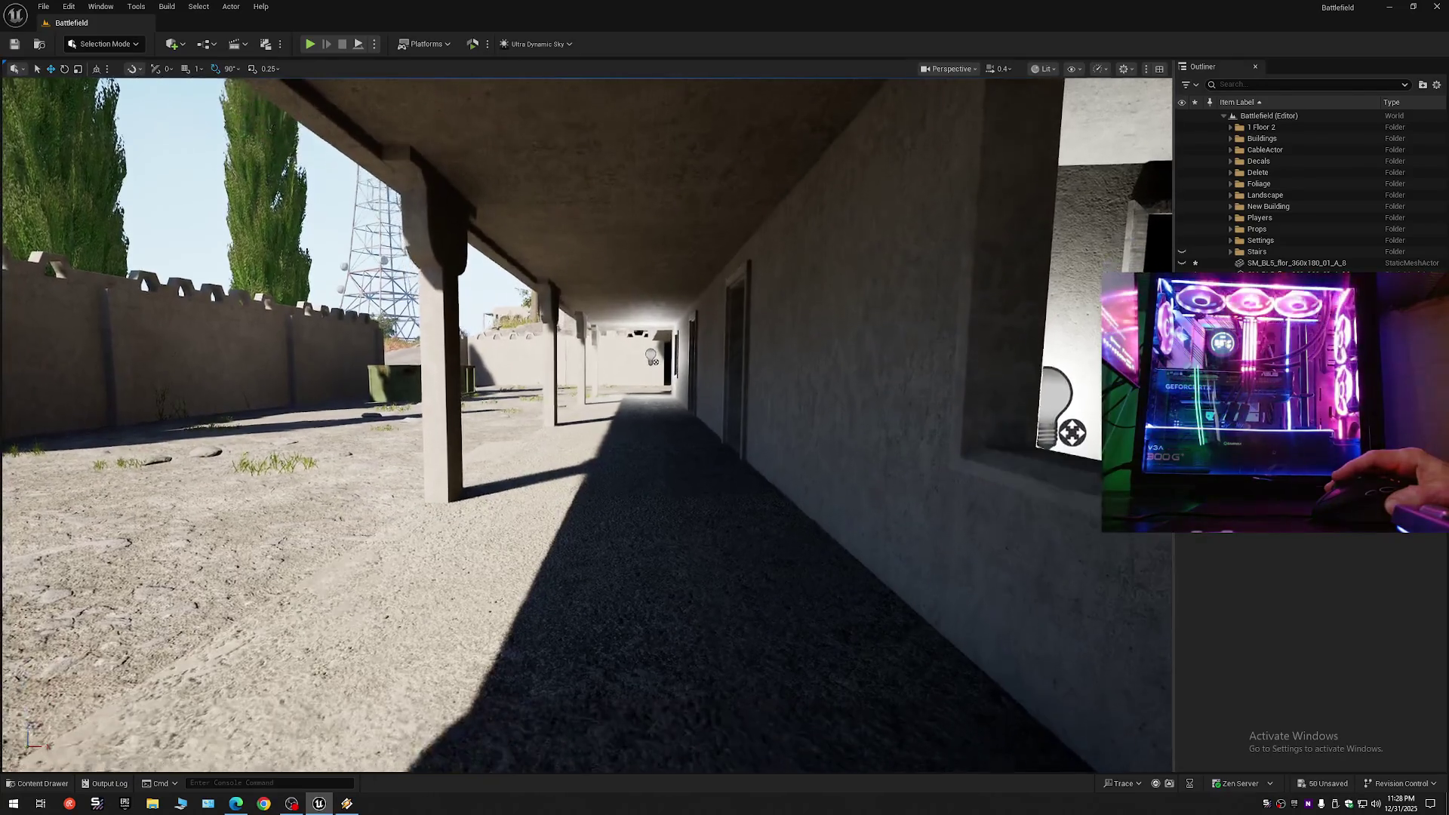
key("w")
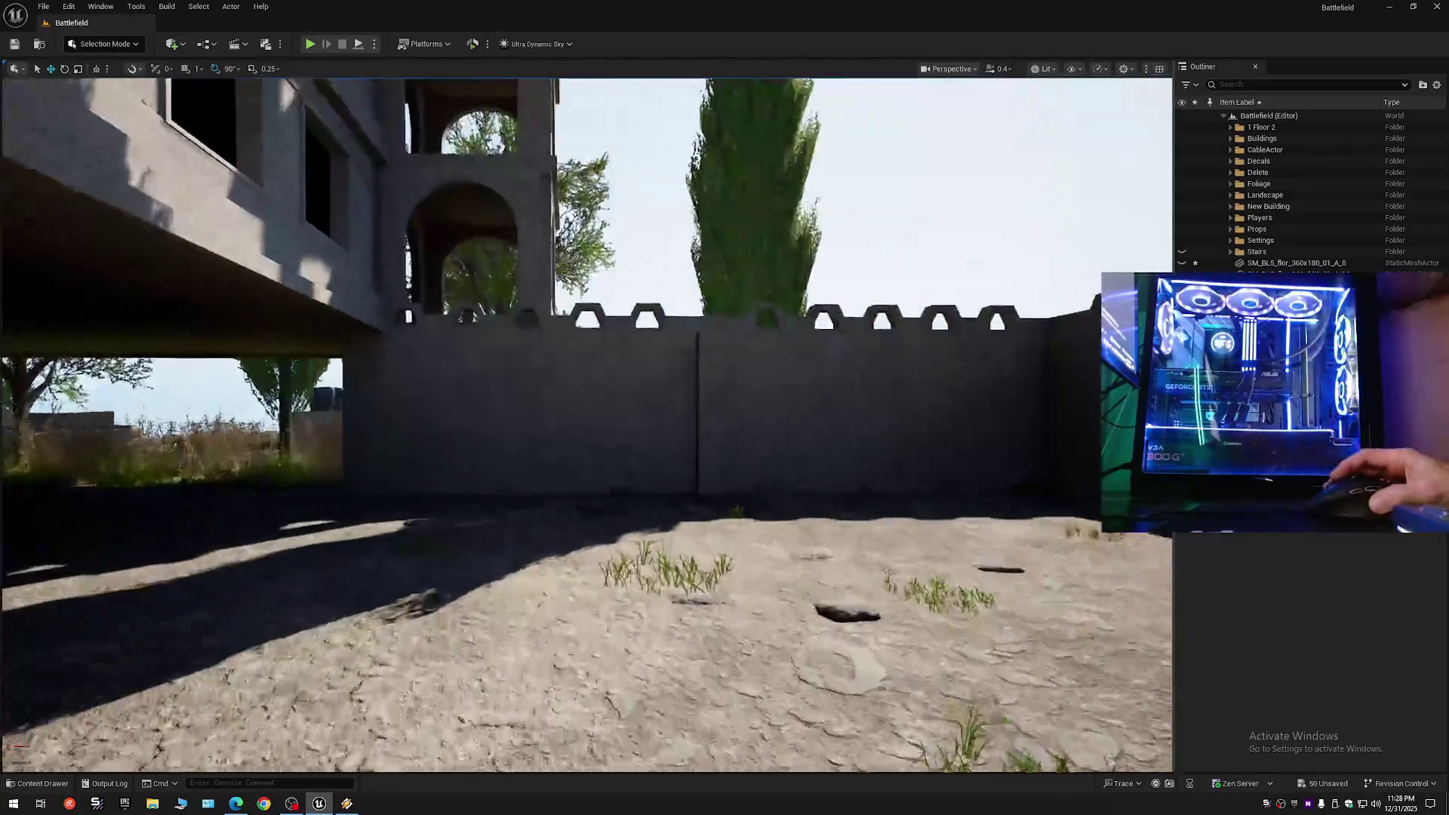
key("w")
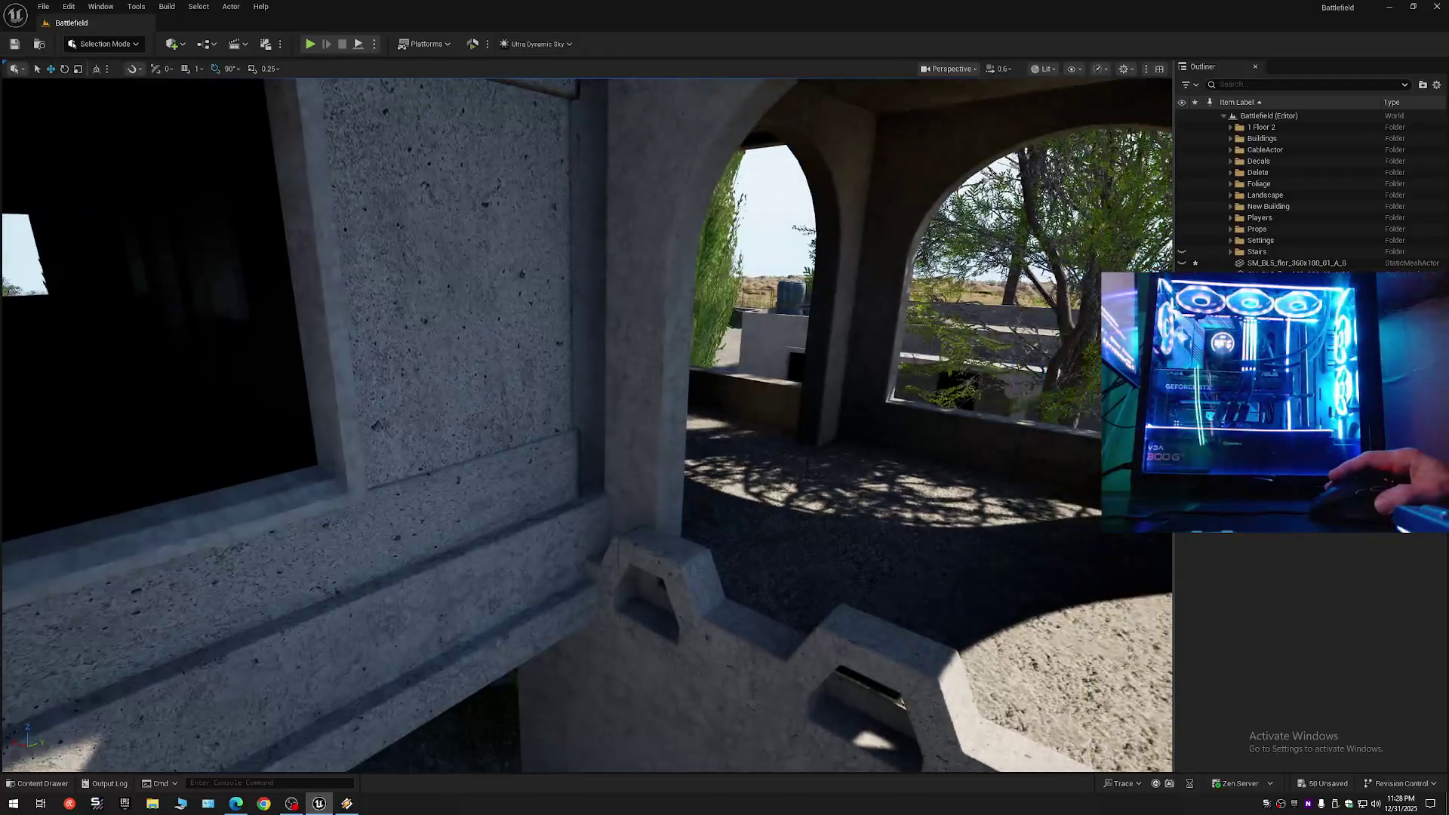
Step: Restore and frame the Floor_Outside selection, then inspect the gallery's overhanging floor
key("ctrl+z")
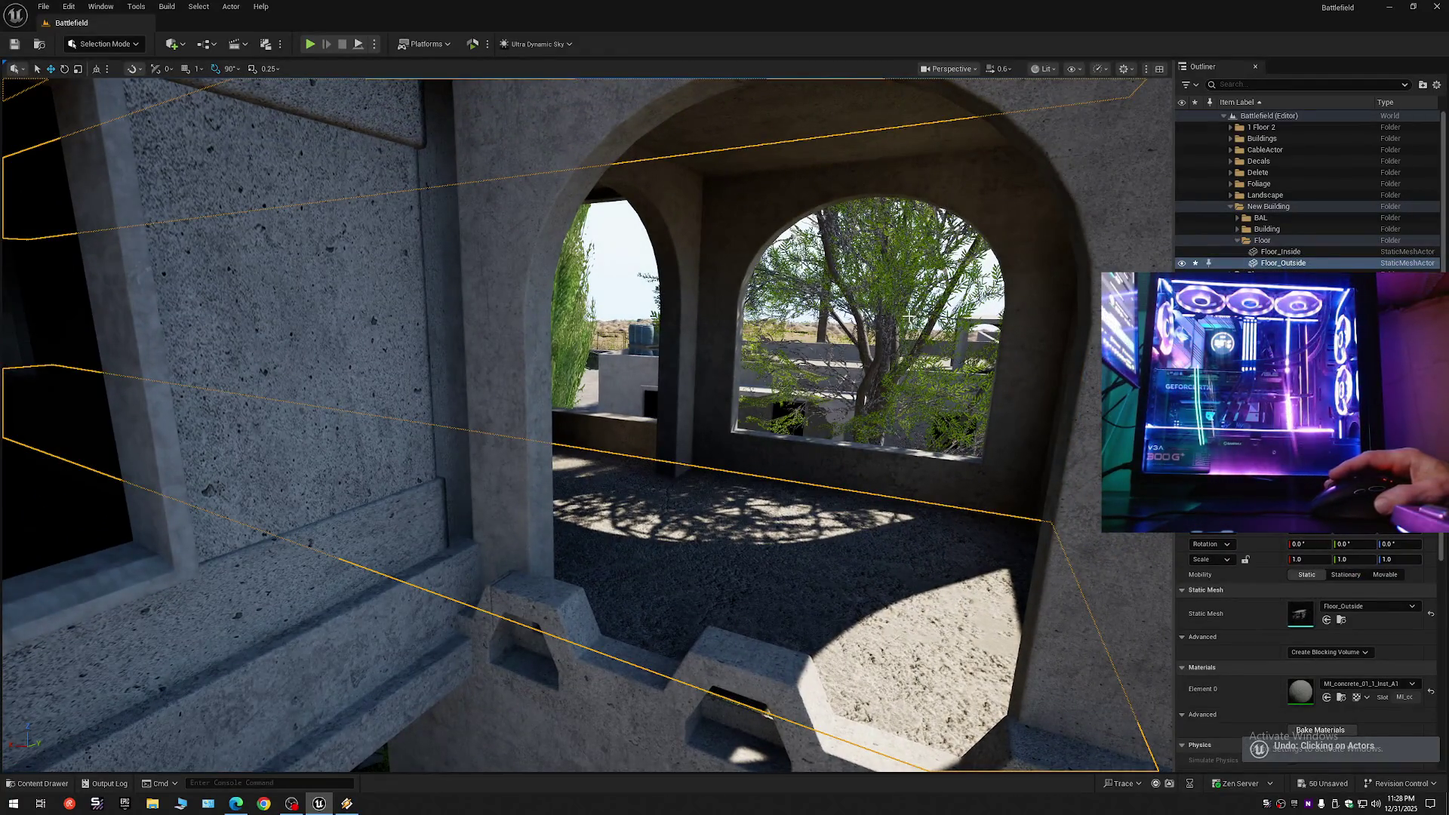
key("f")
key("w")
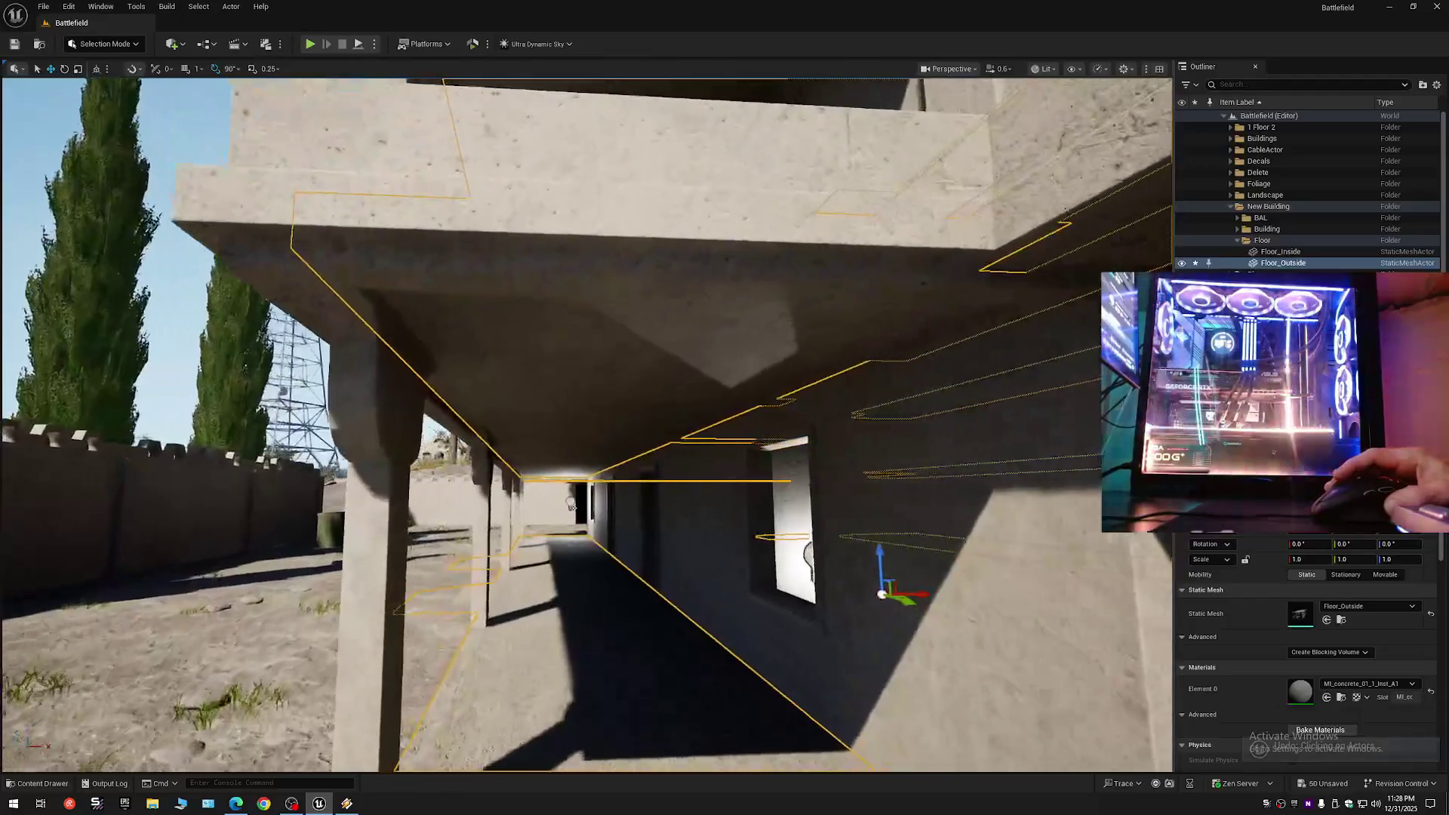
key("s")
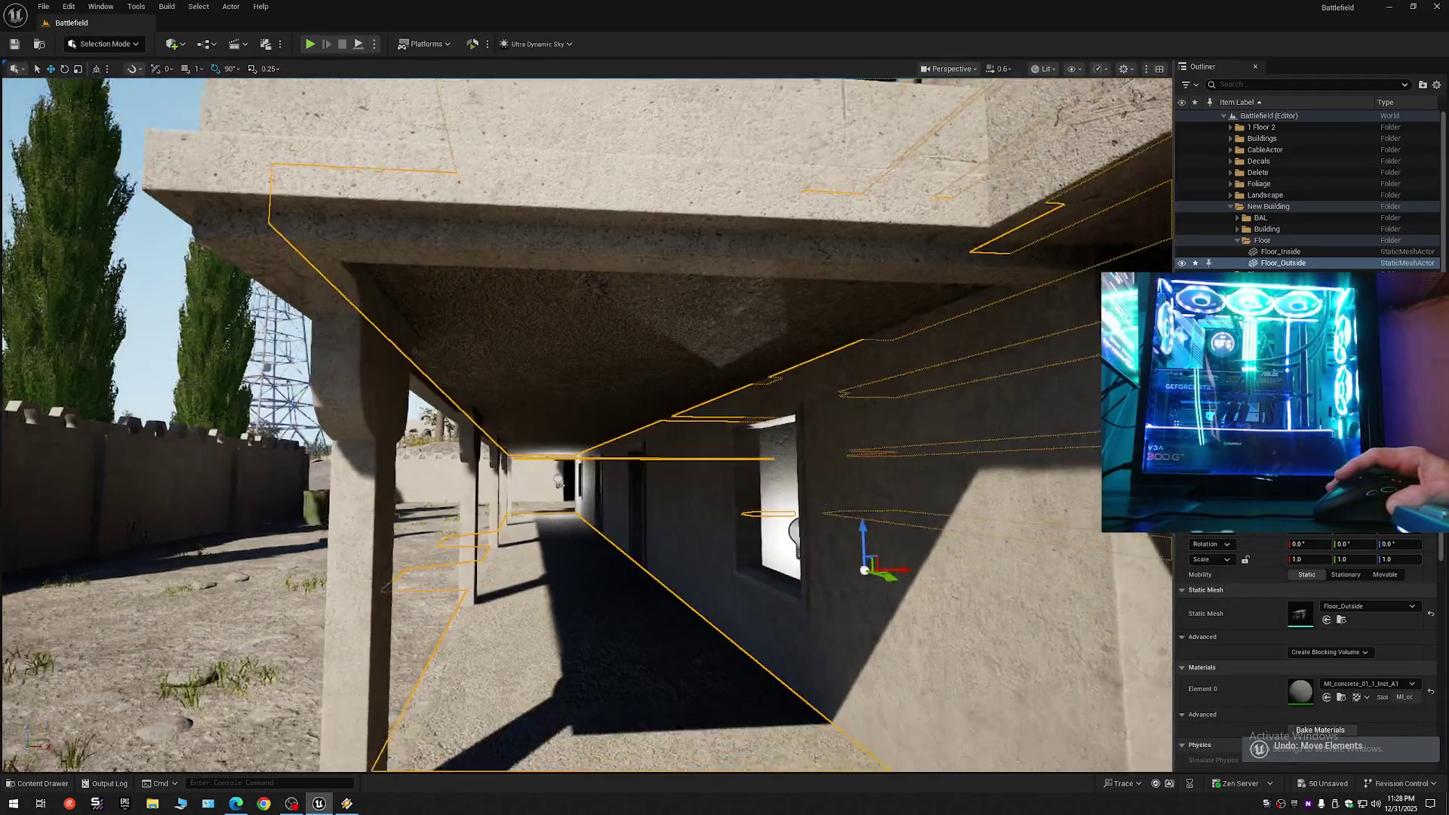
key("ctrl+z")
Step: Fly into the gallery's wall corner and lower post processing quality to brighten the viewport
key("w")
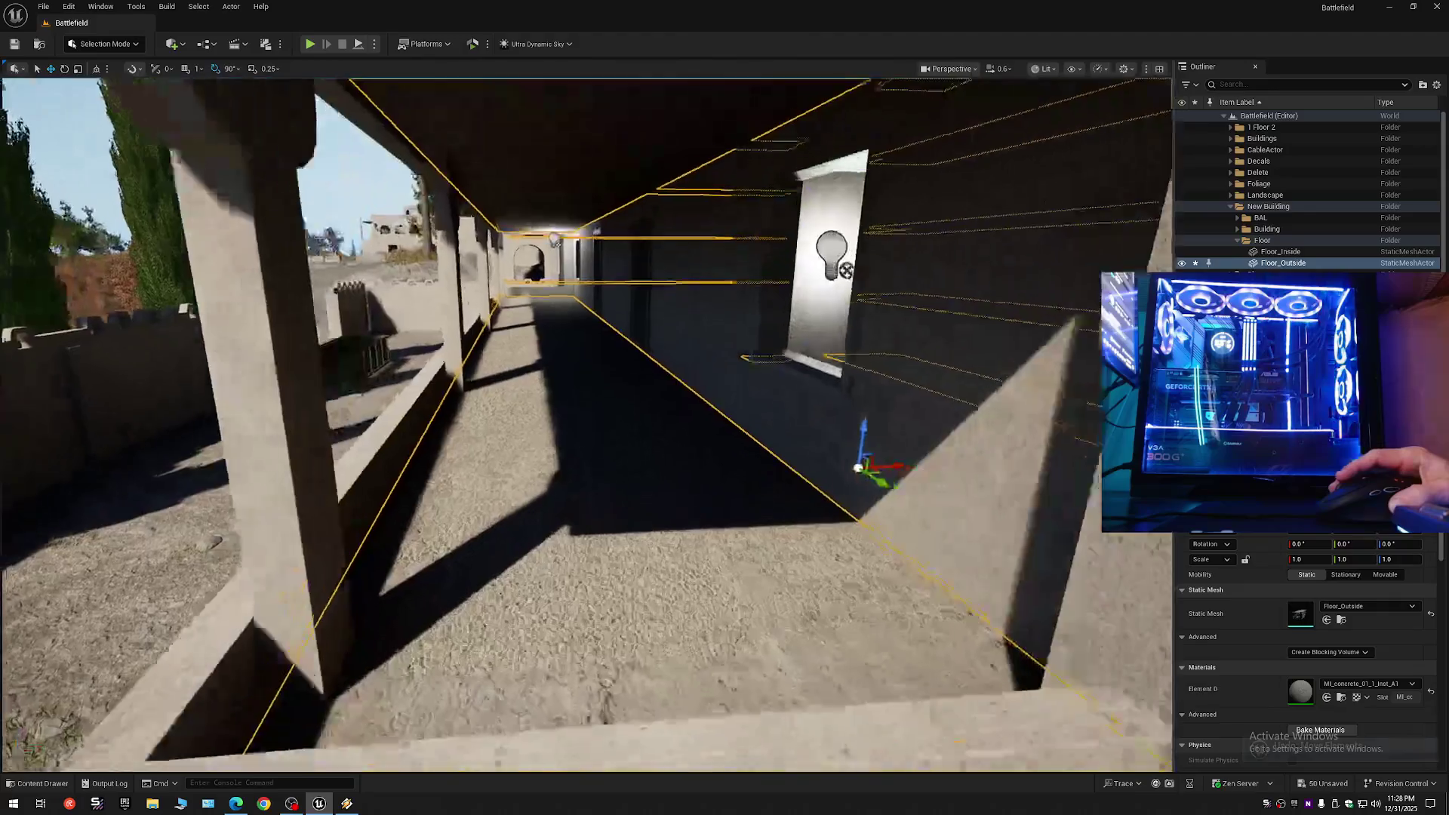
key("w")
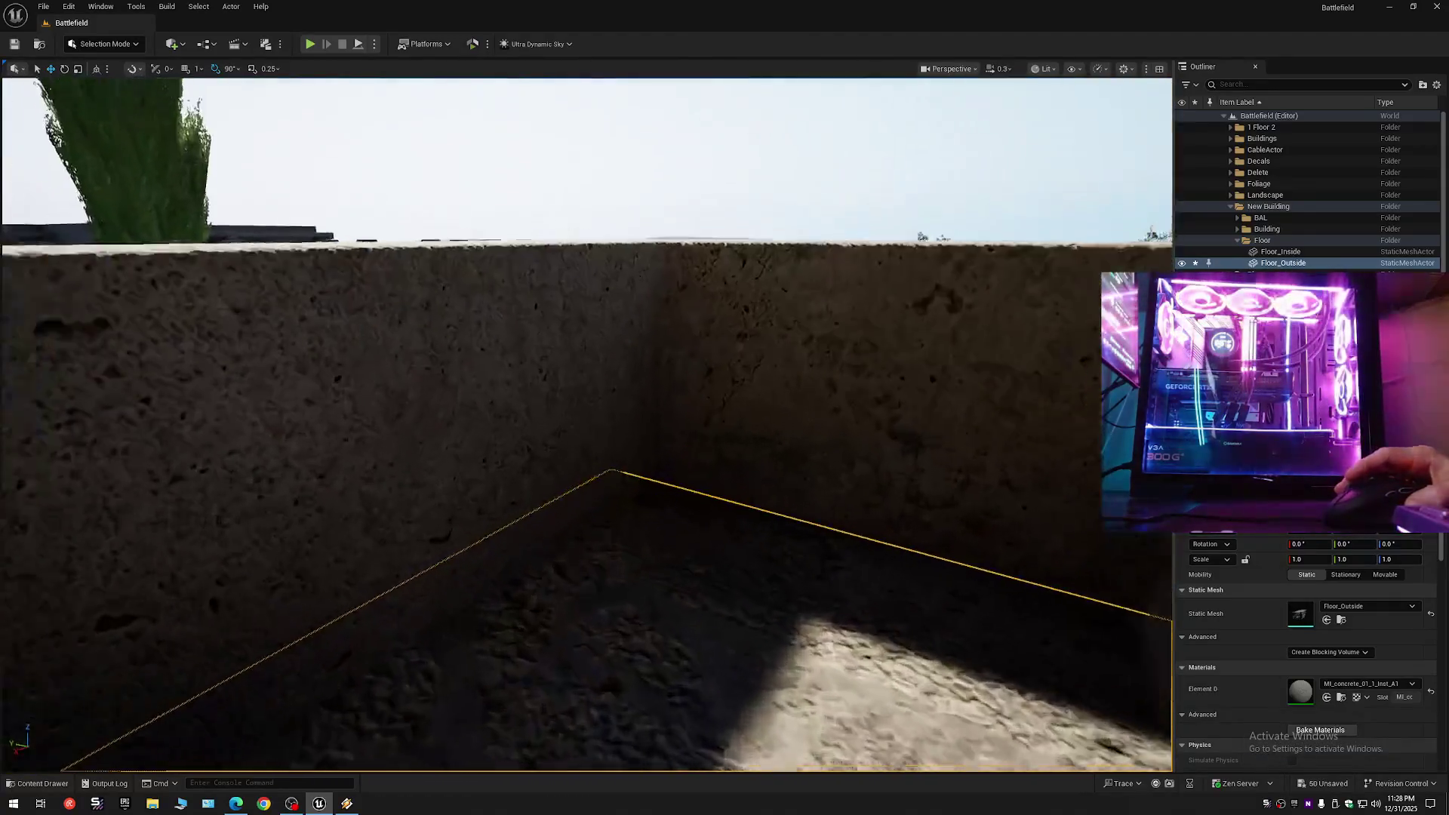
key("s")
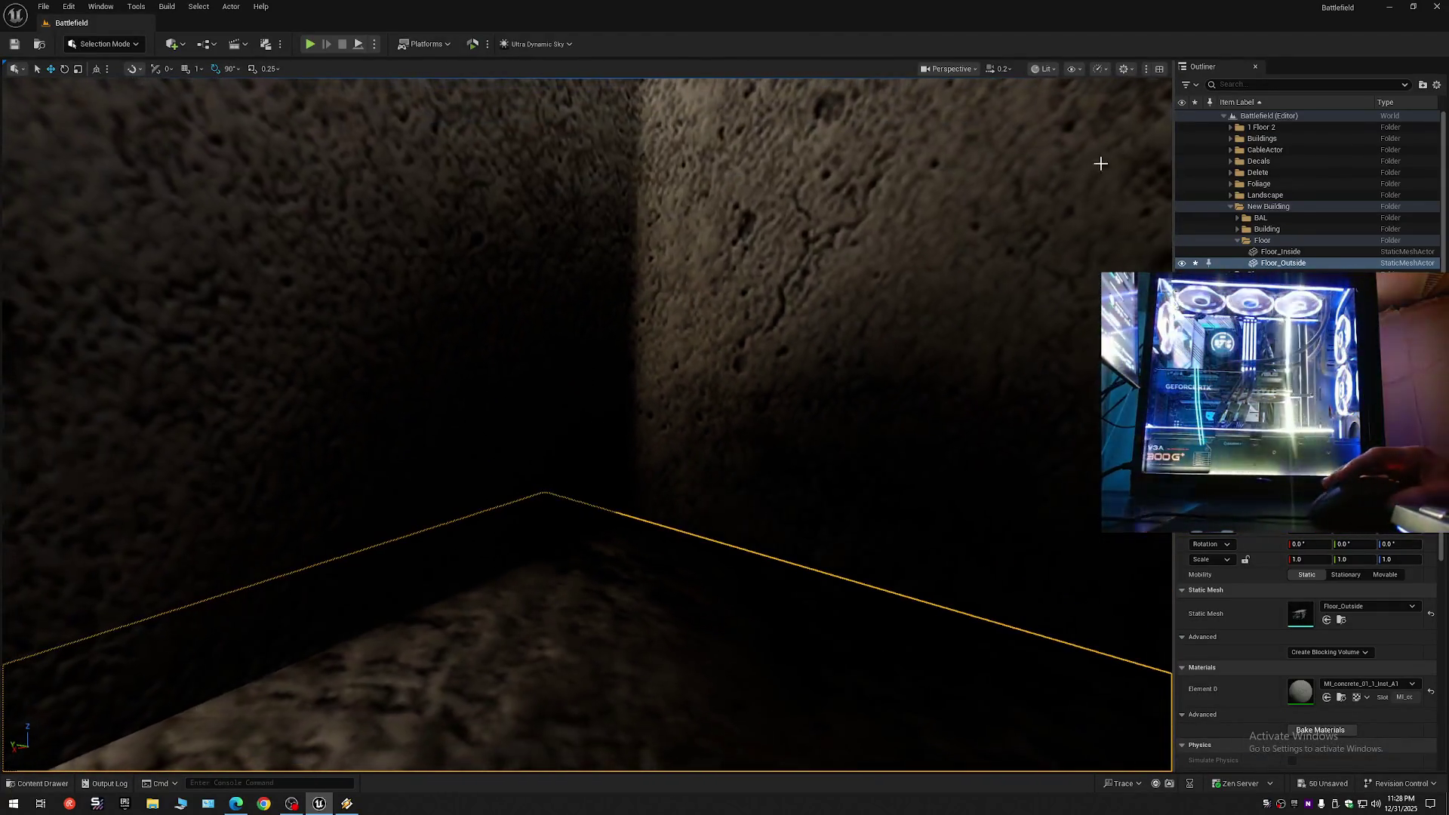
mouse_move(1160, 135)
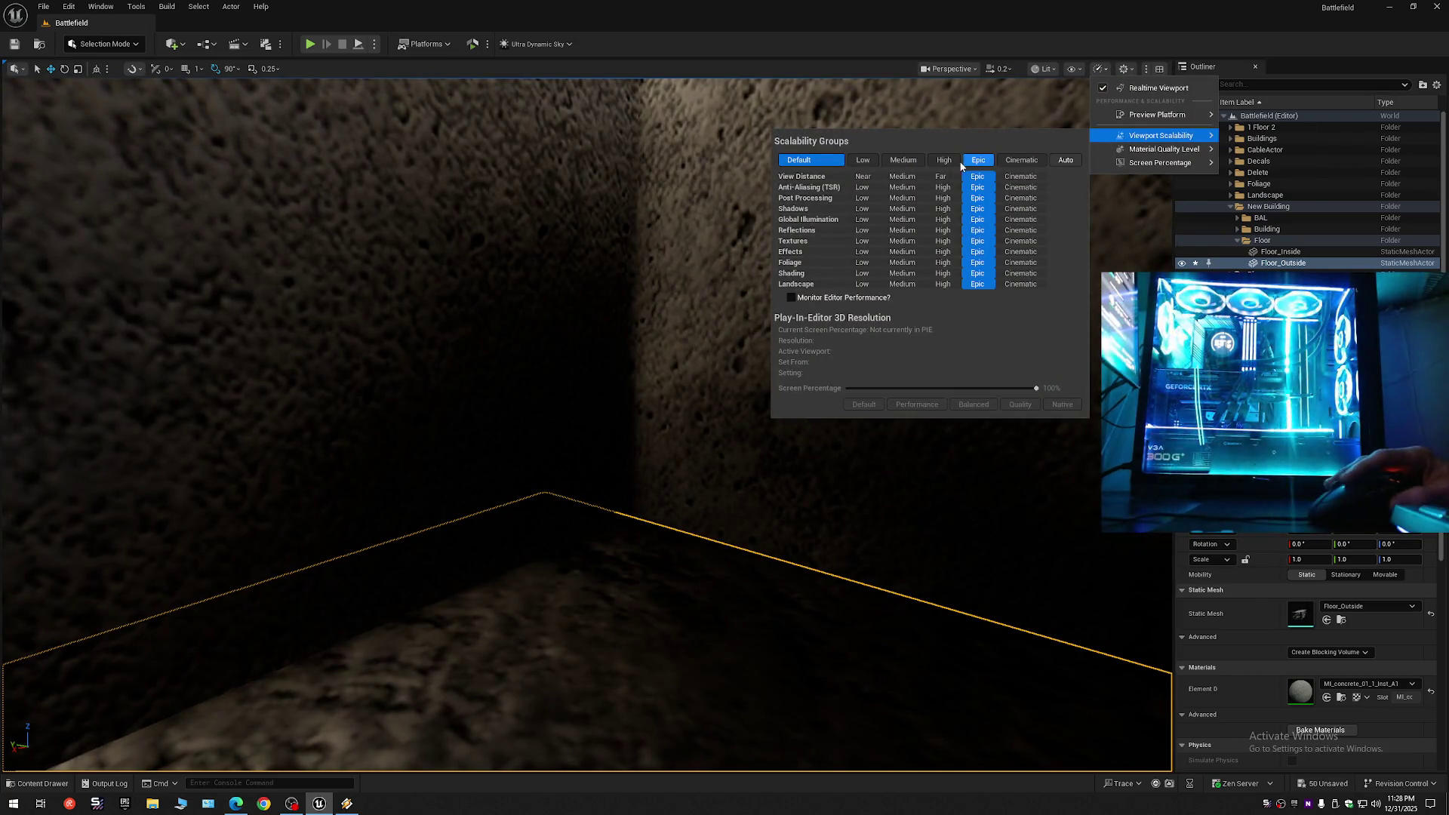
left_click(862, 198)
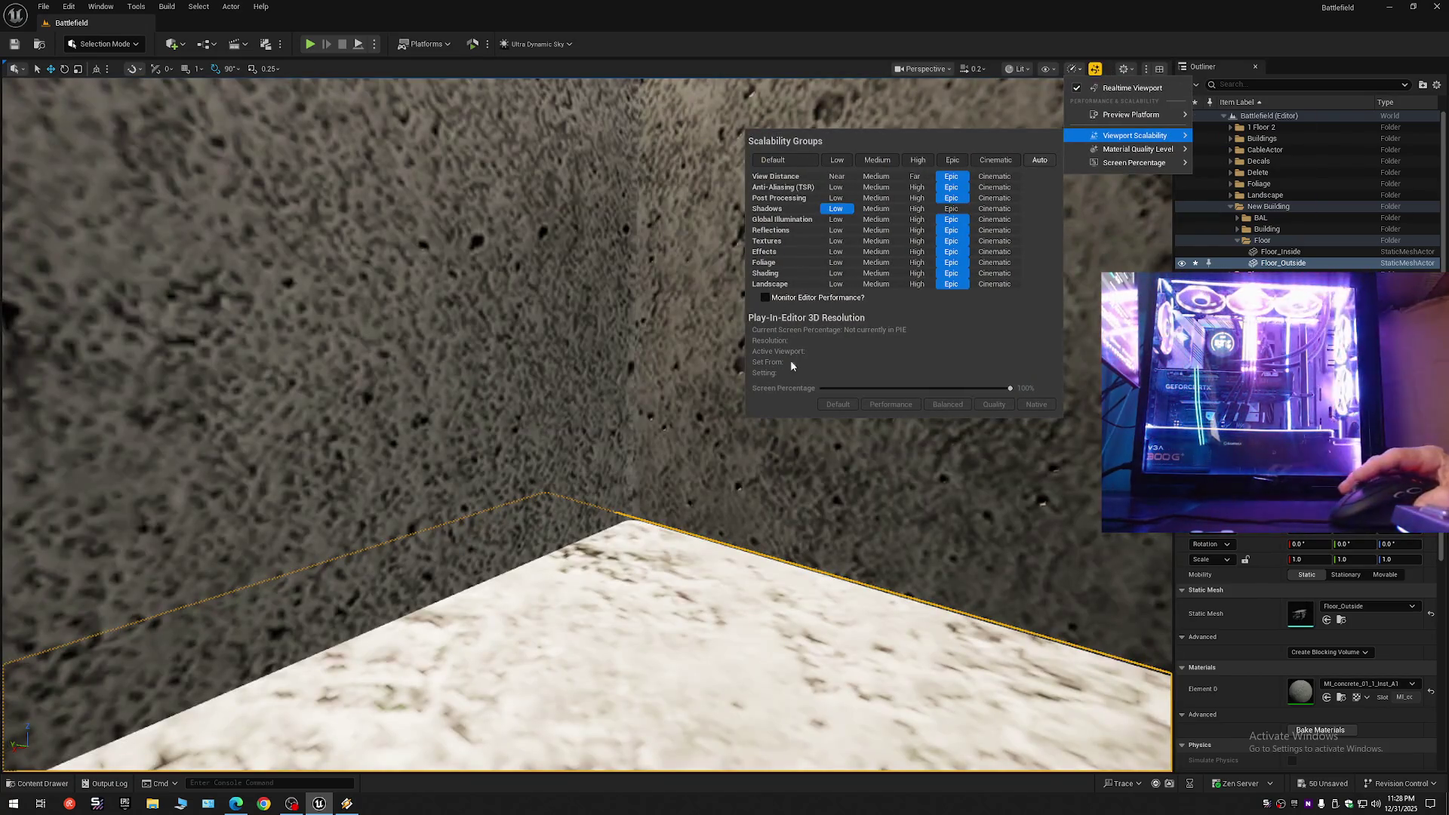
Step: Swing around the wall corner and drop beneath the floor slab to inspect its underside
key("s")
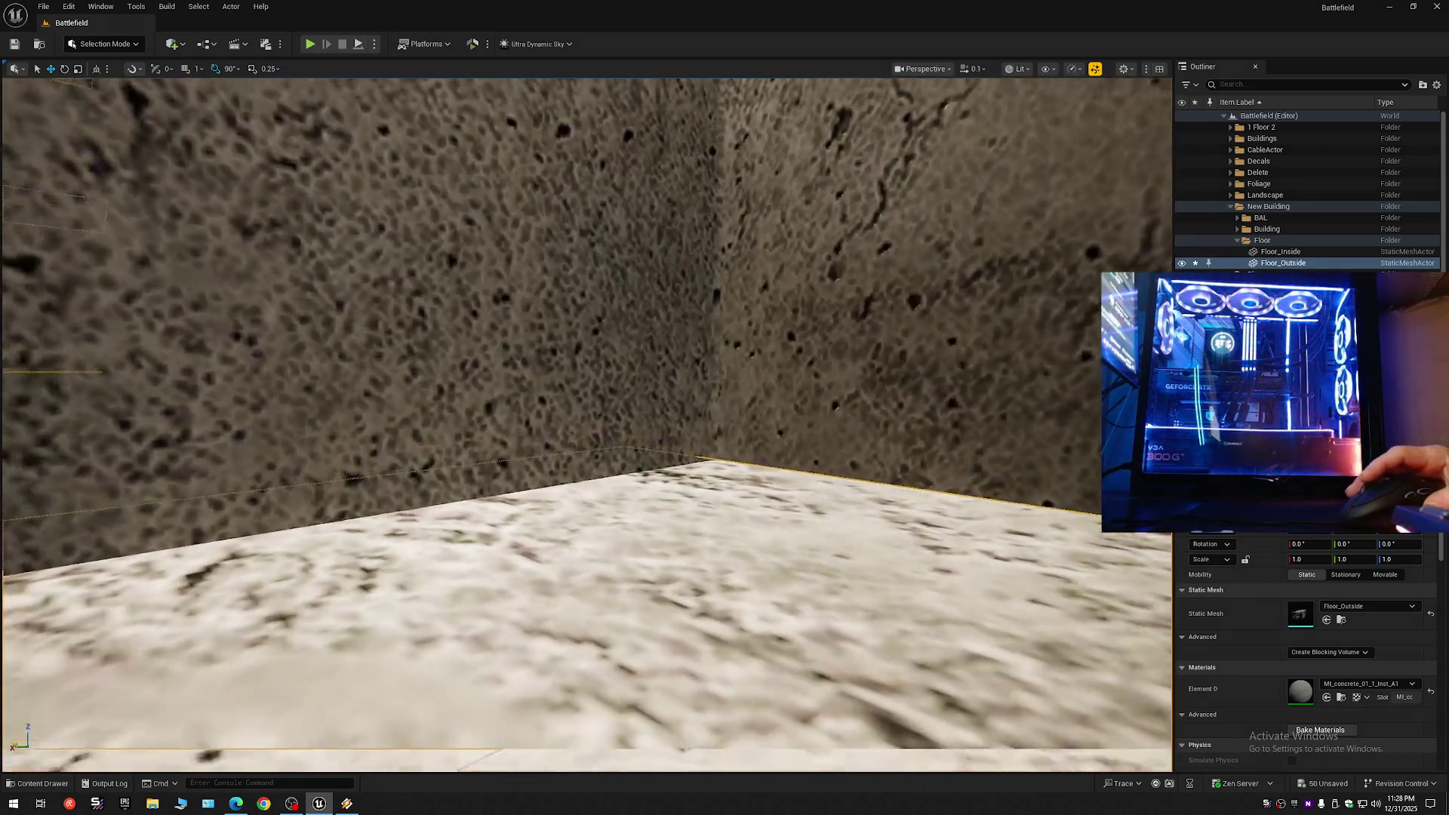
key("a")
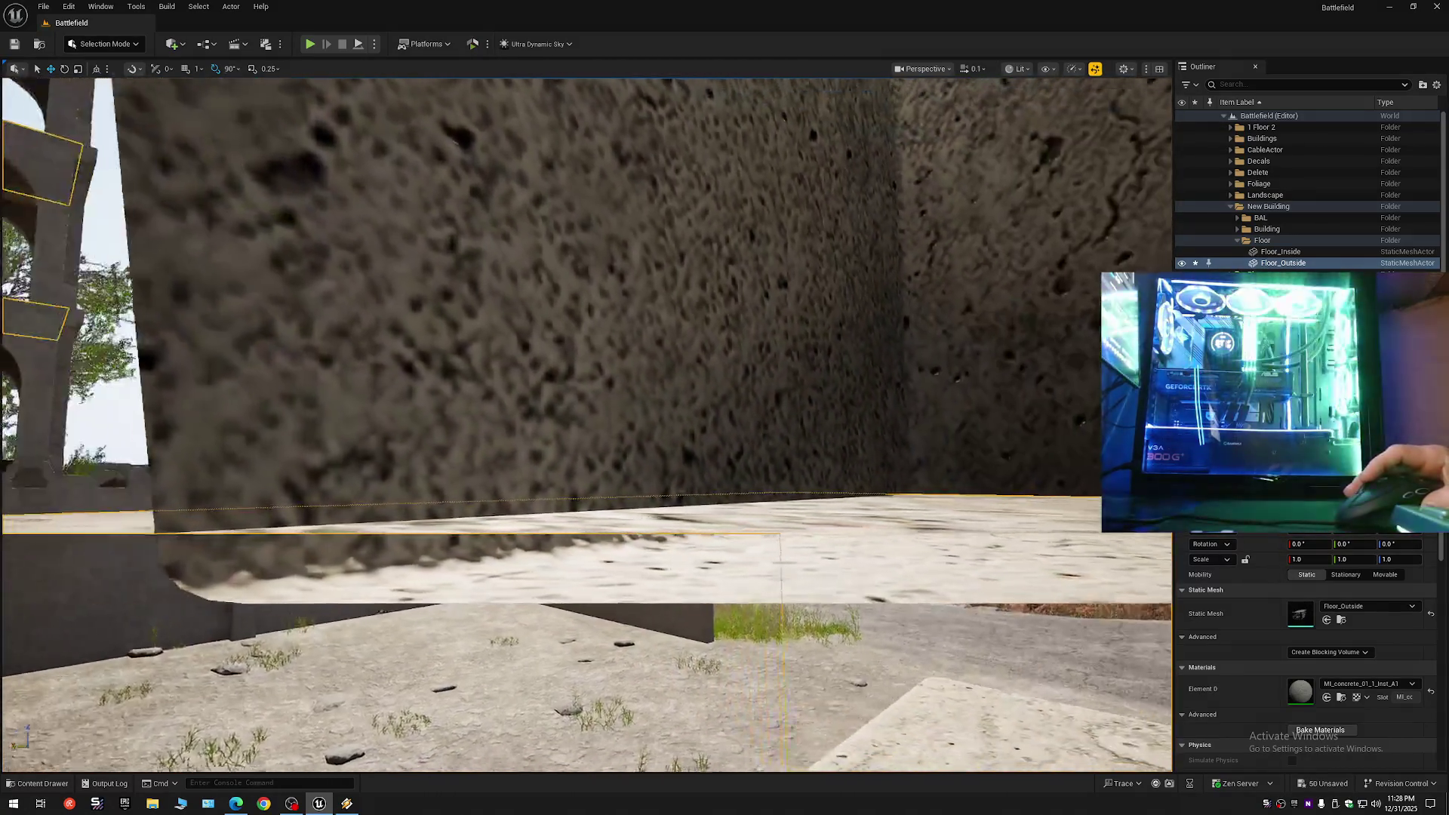
key("s")
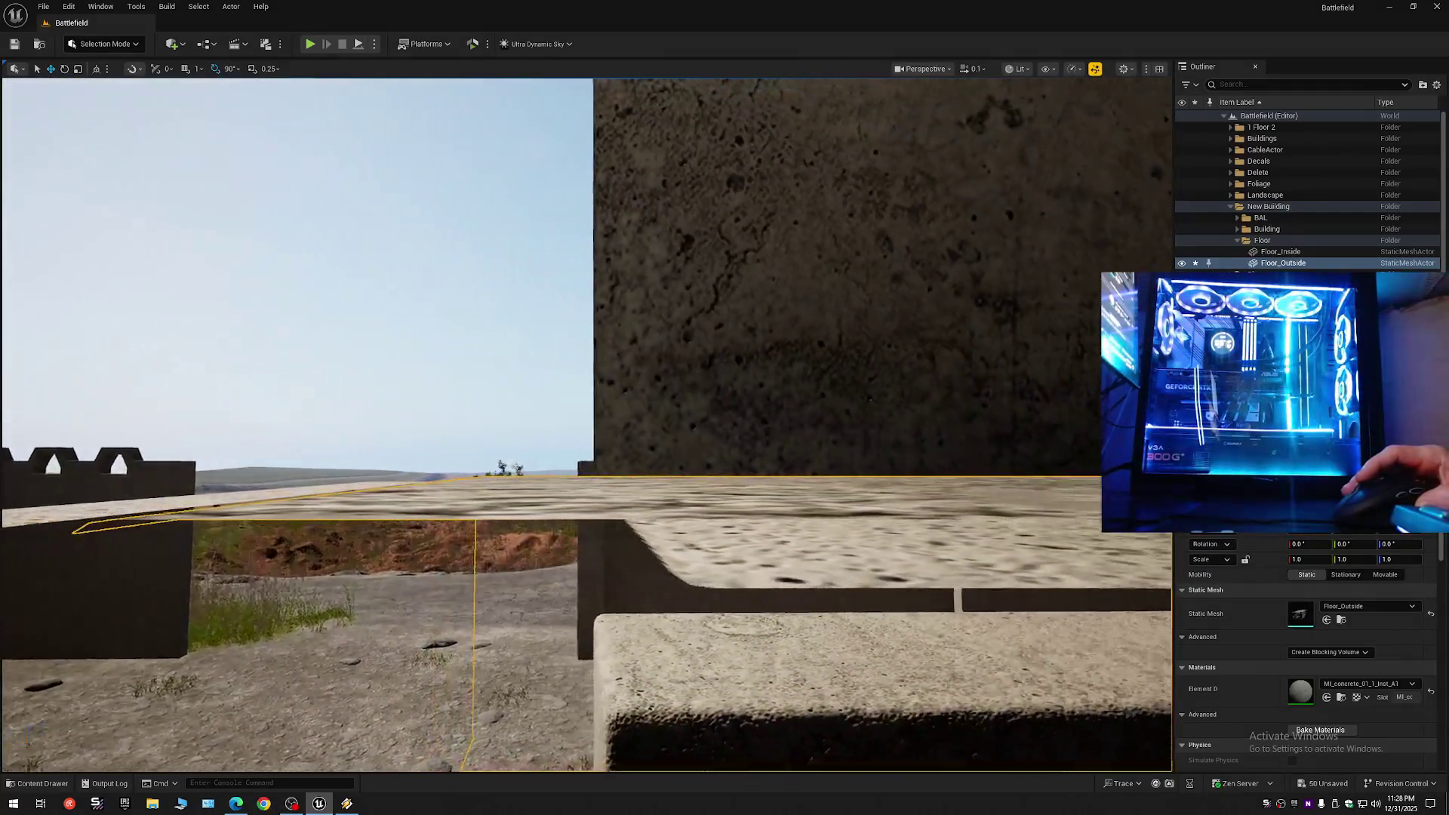
key("q")
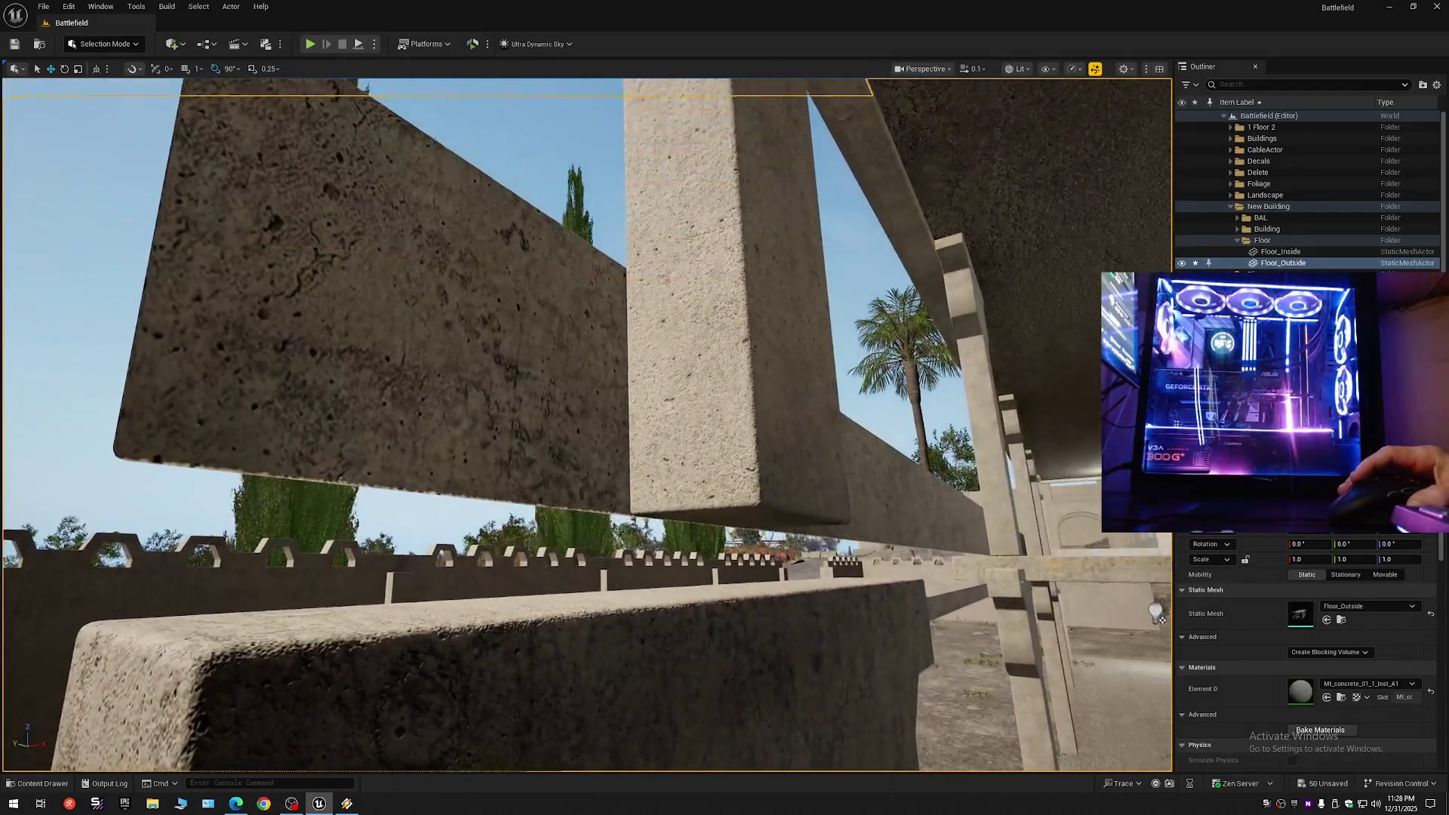
key("e")
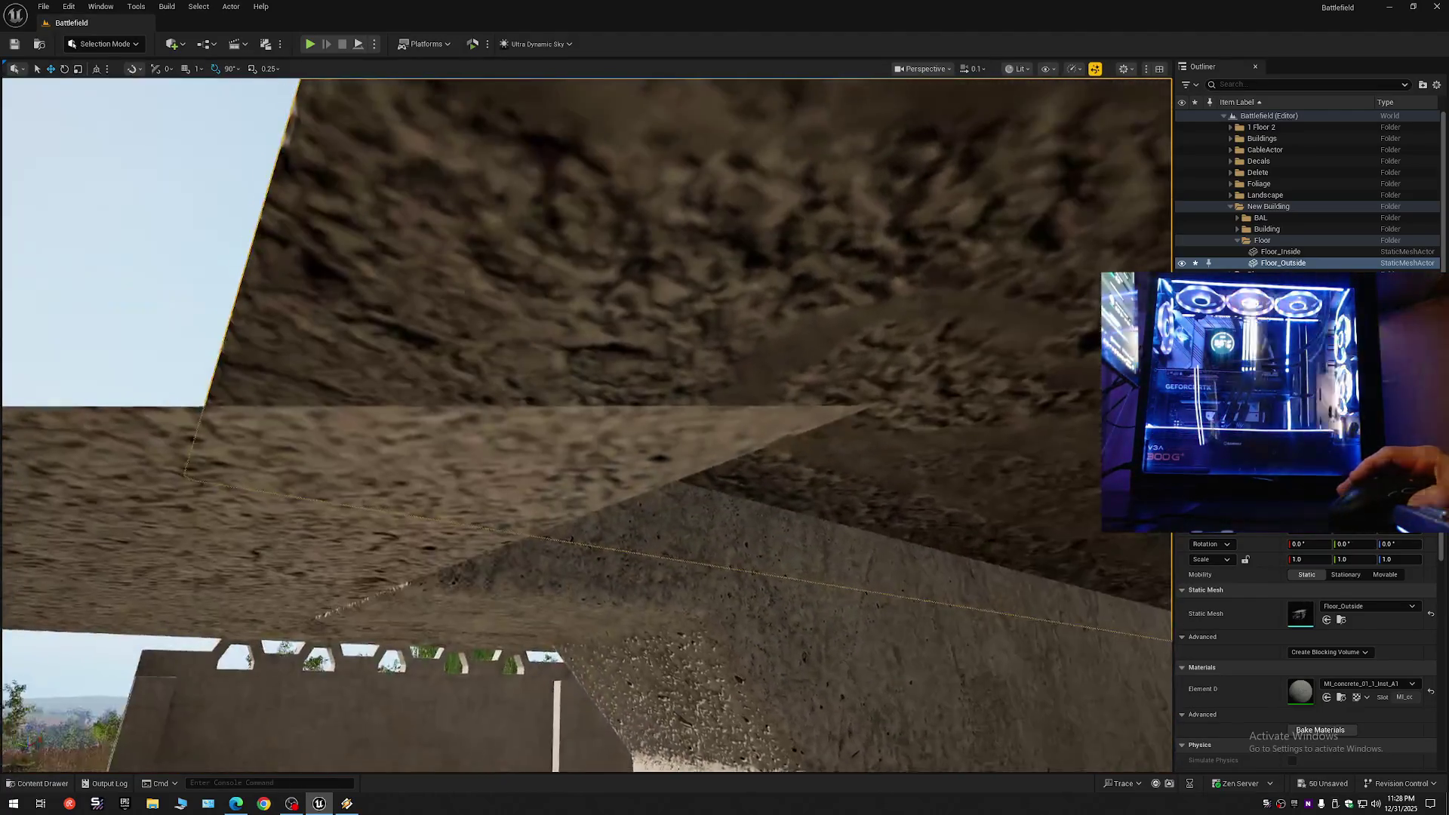
key("s")
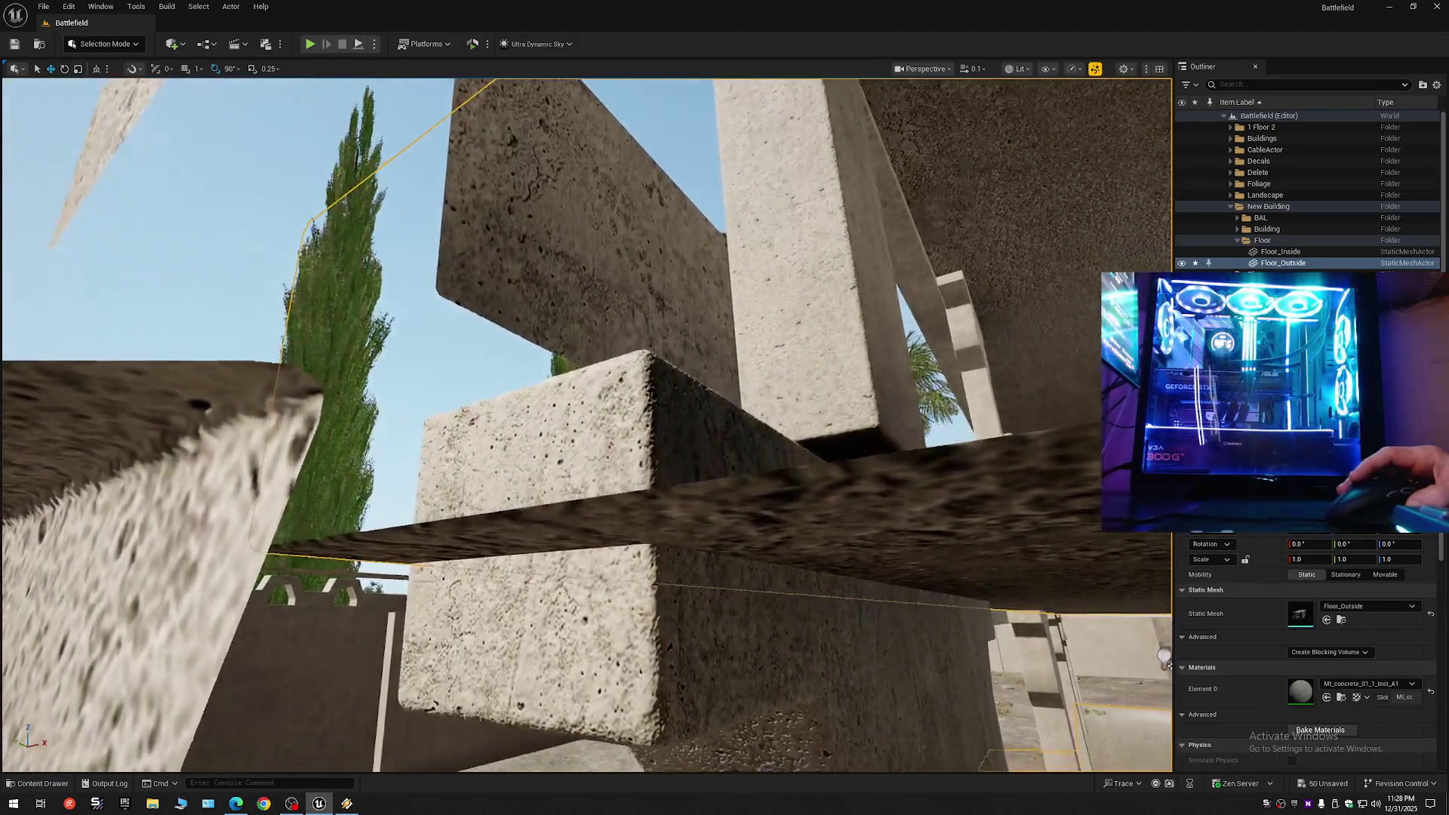
Step: Face the balcony slab frontally and undo its accidental Move Elements shift
scroll(729, 384, "up", 2)
key("w")
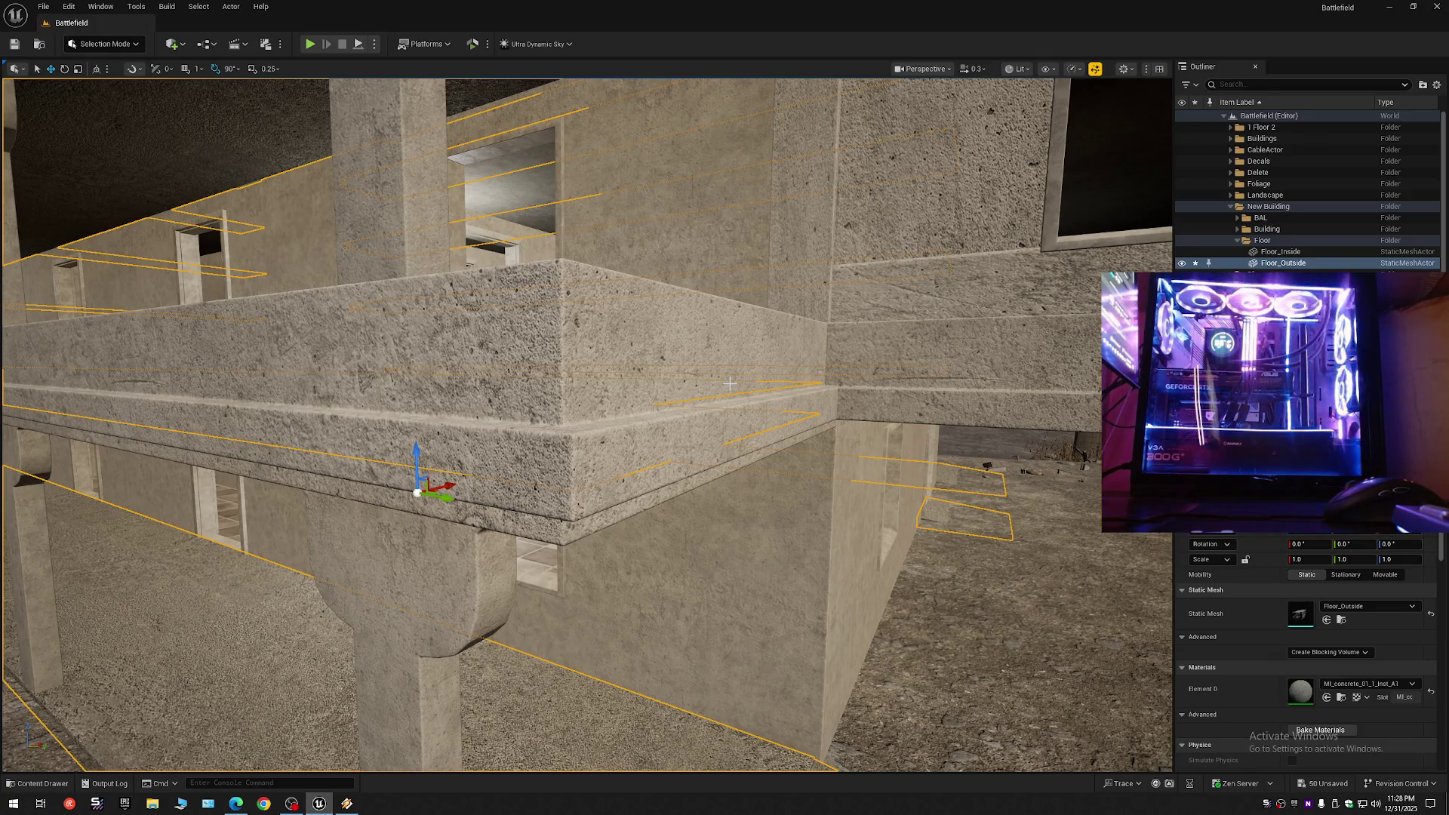
left_click_drag(755, 405, 643, 446)
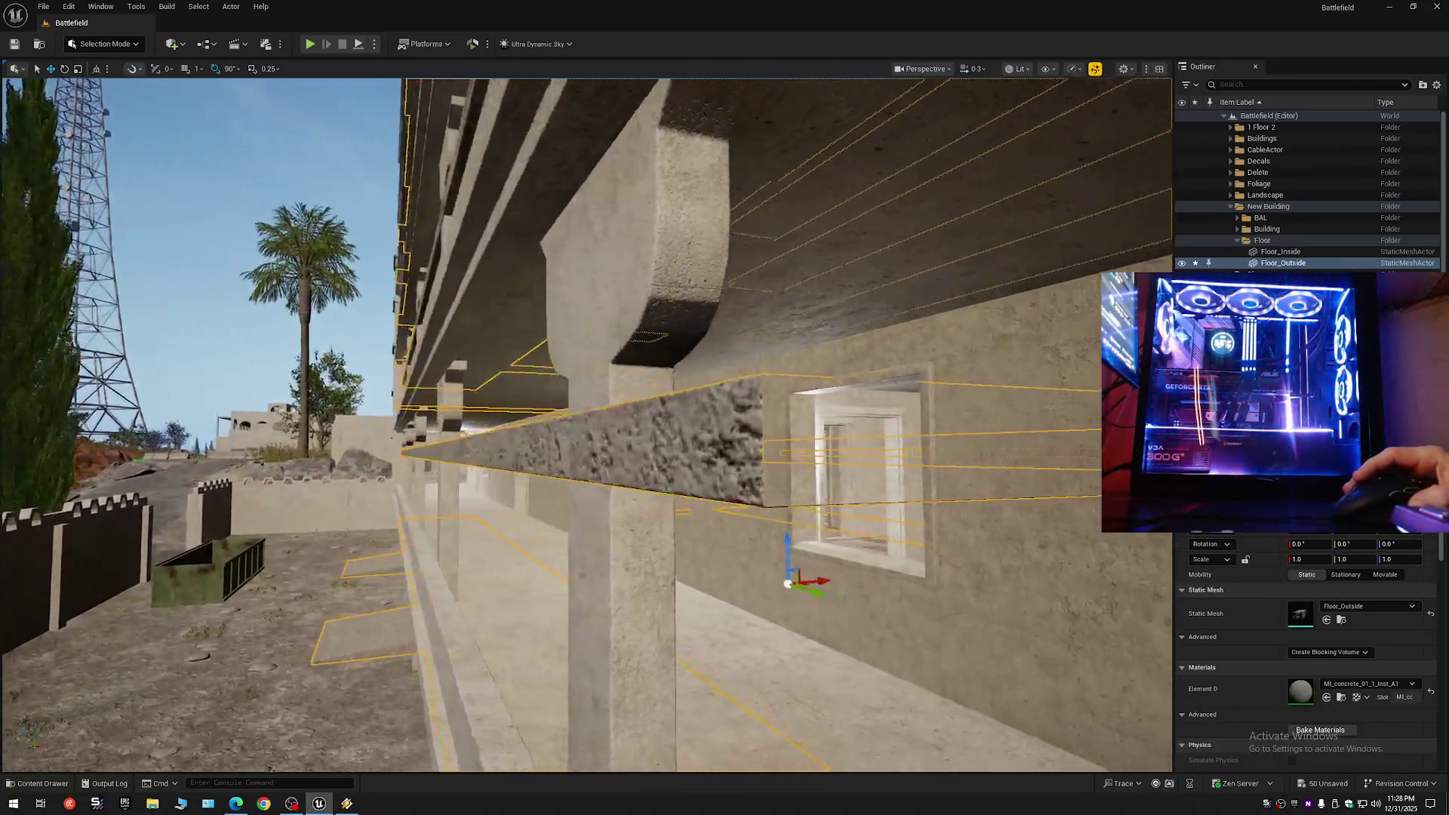
mouse_move(736, 458)
left_mouse_down()
mouse_move(752, 498)
mouse_move(751, 450)
mouse_move(699, 451)
mouse_move(728, 451)
left_mouse_up()
key("ctrl+z")
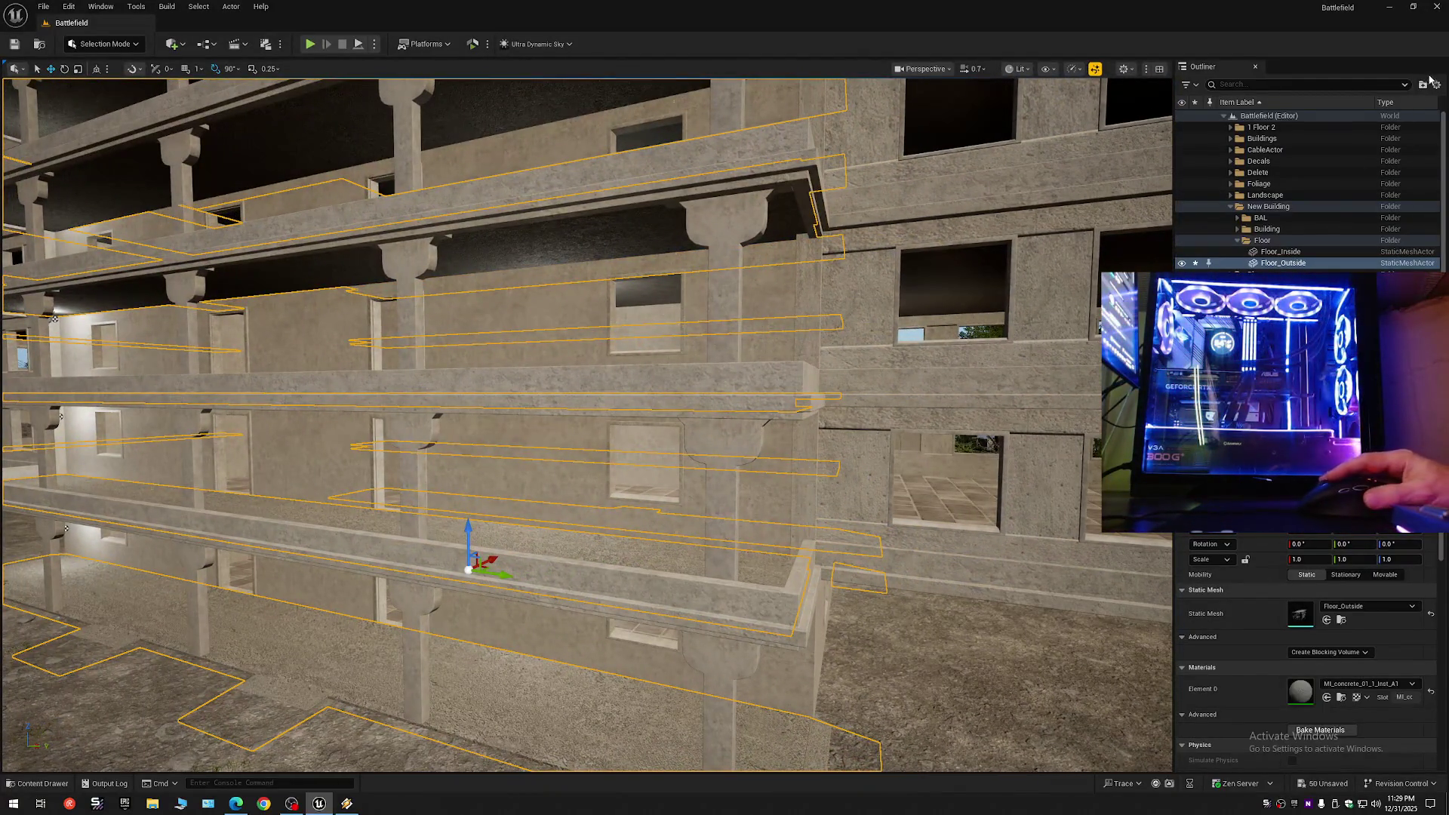
Step: Expand Battlefield > New Building in the Outliner and hide the Building walls folder
left_click(1435, 85)
left_click(1258, 140)
left_click(1224, 115)
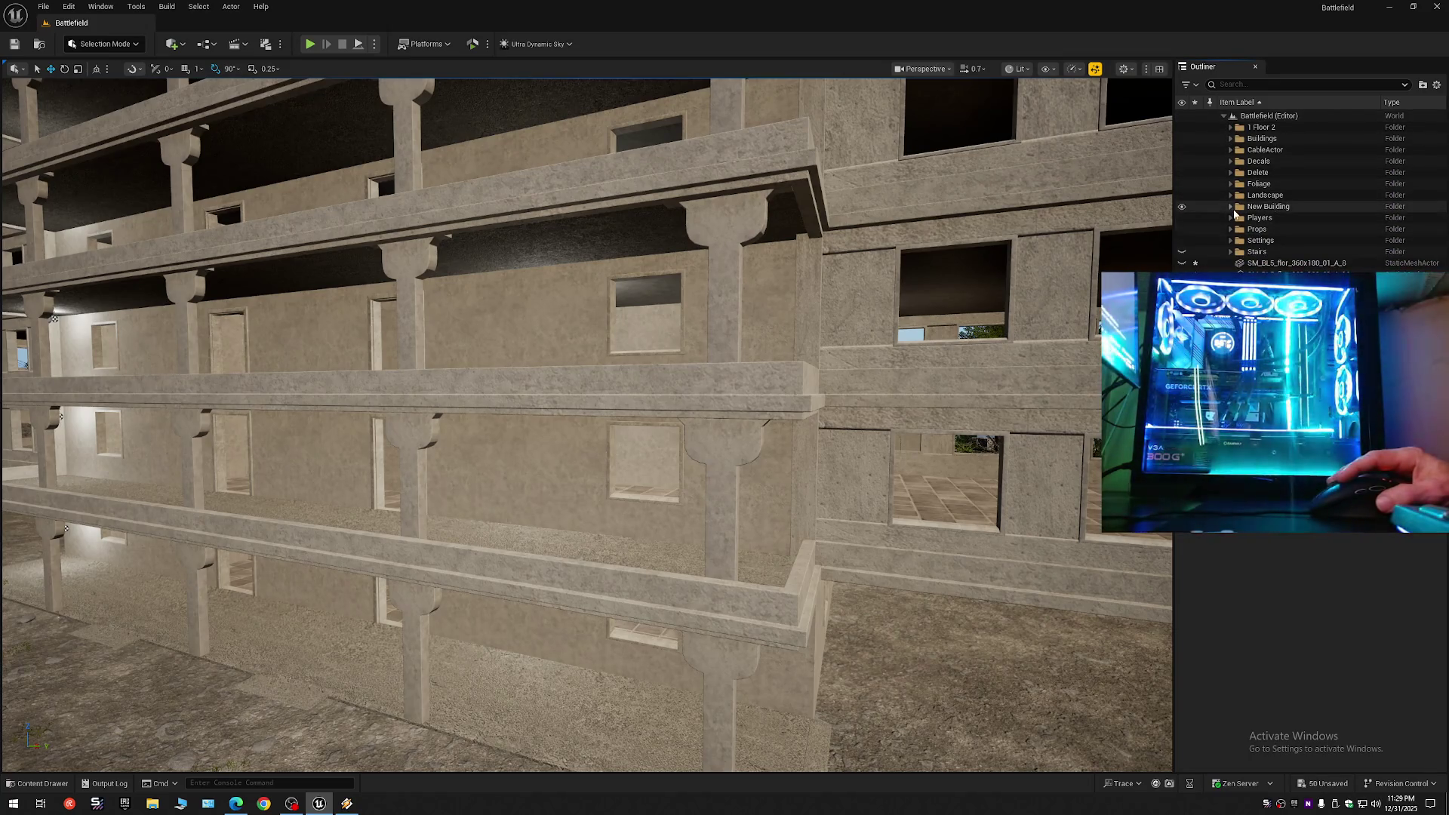
left_click(1231, 207)
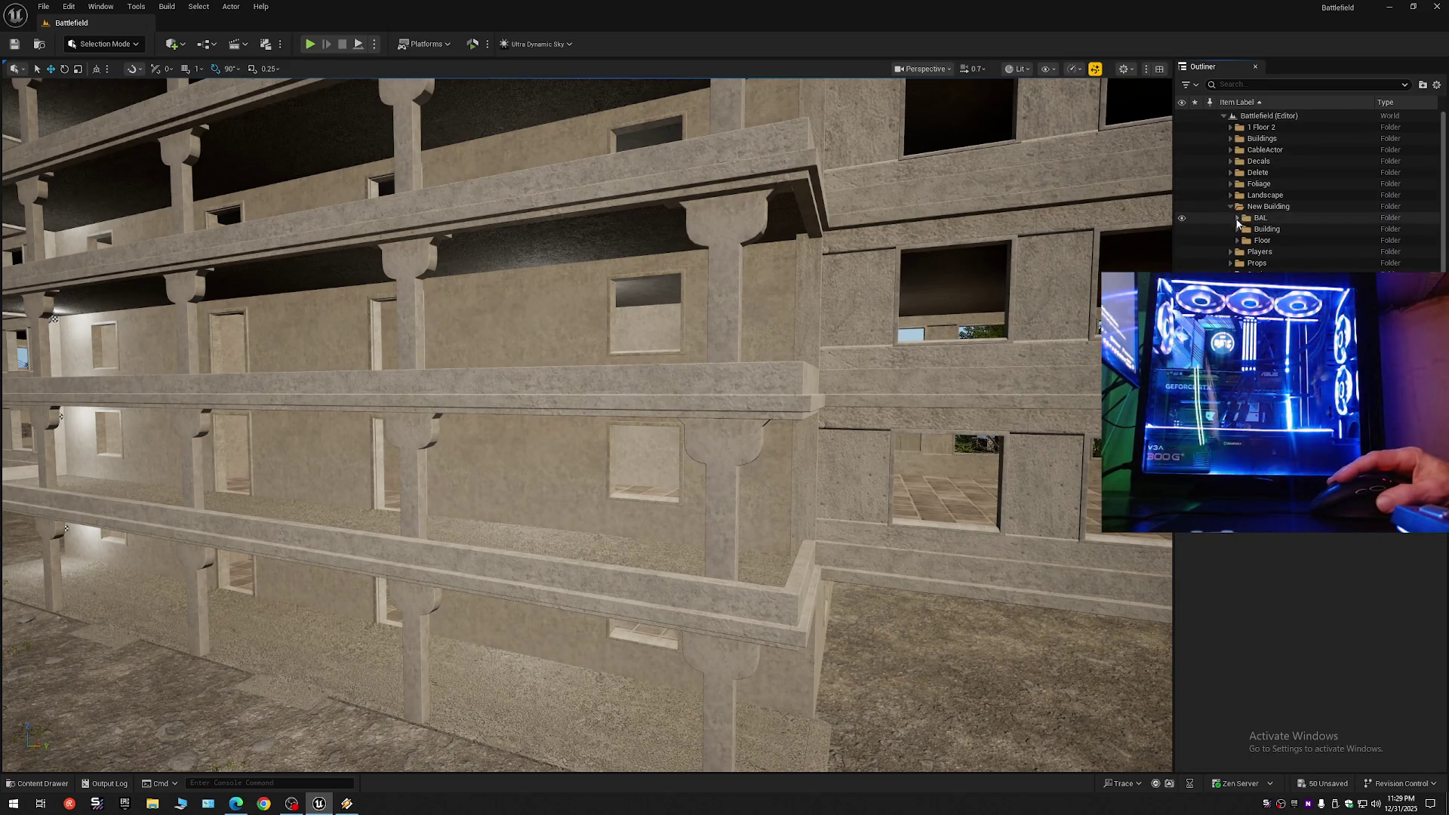
left_click(1182, 230)
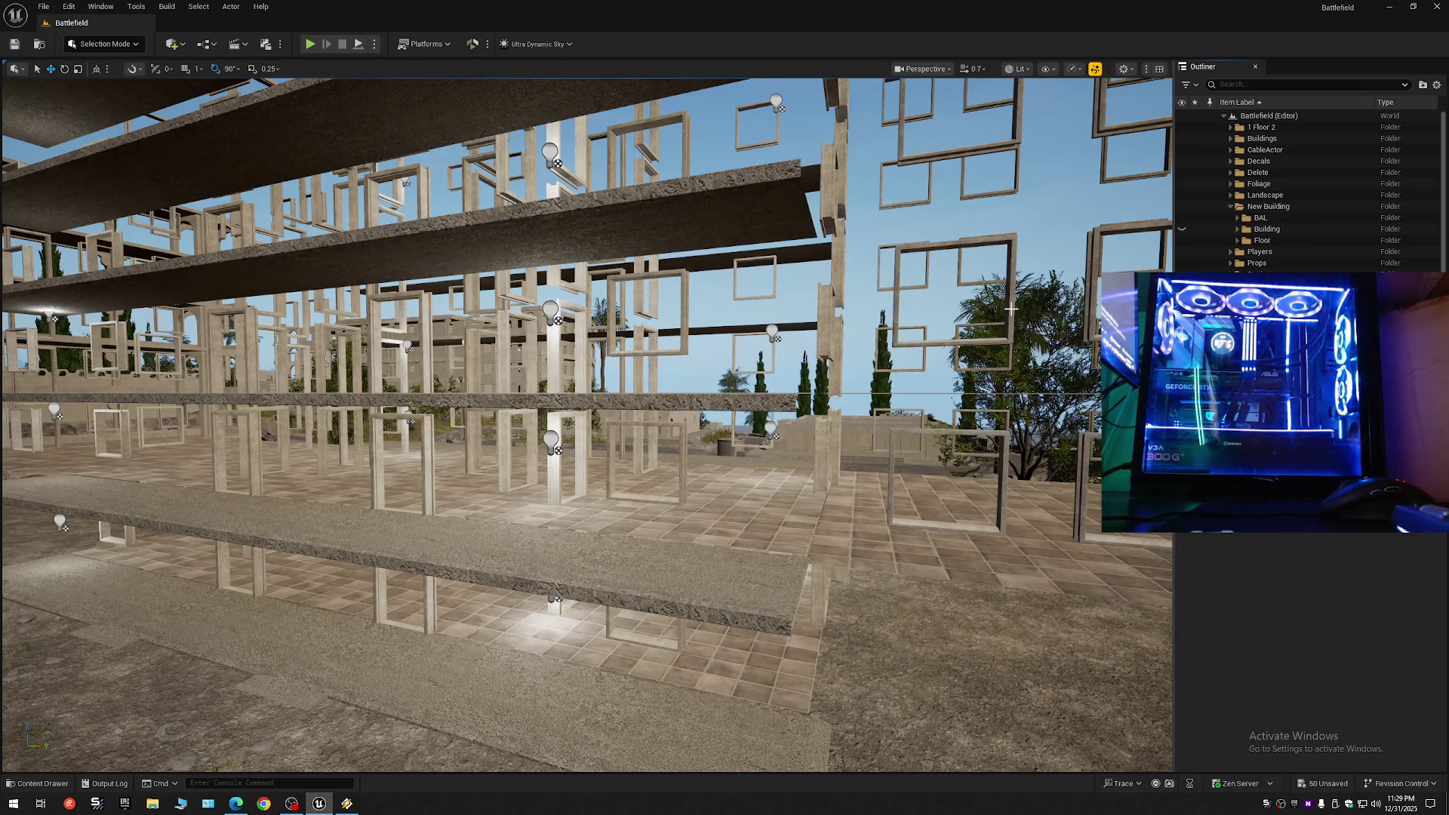
Step: Select the Floor_Outside slab in the viewport and switch editor mode from the modes list
left_click_drag(586, 423, 521, 424)
left_click(345, 804)
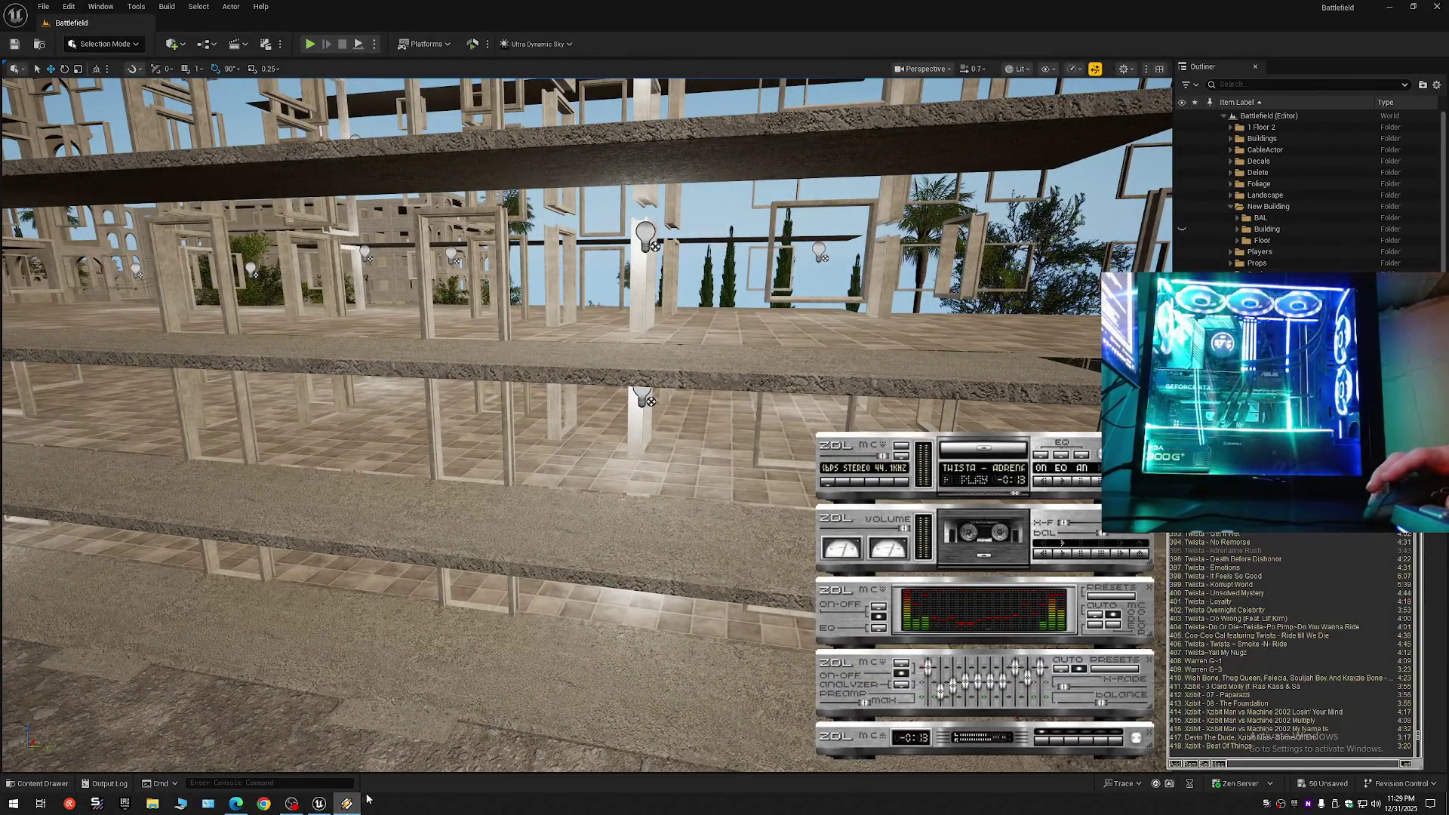
left_click(317, 804)
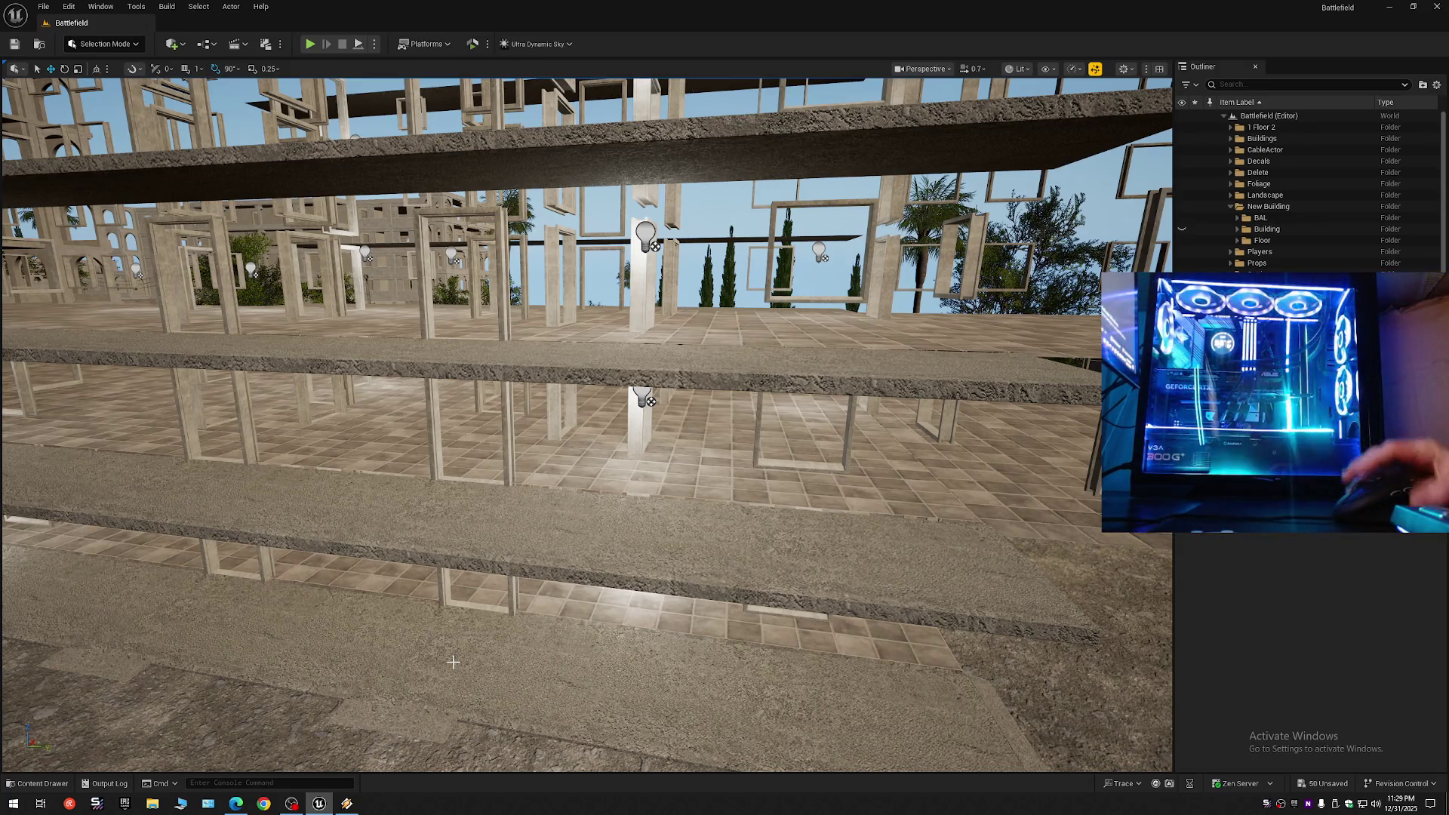
left_click(562, 530)
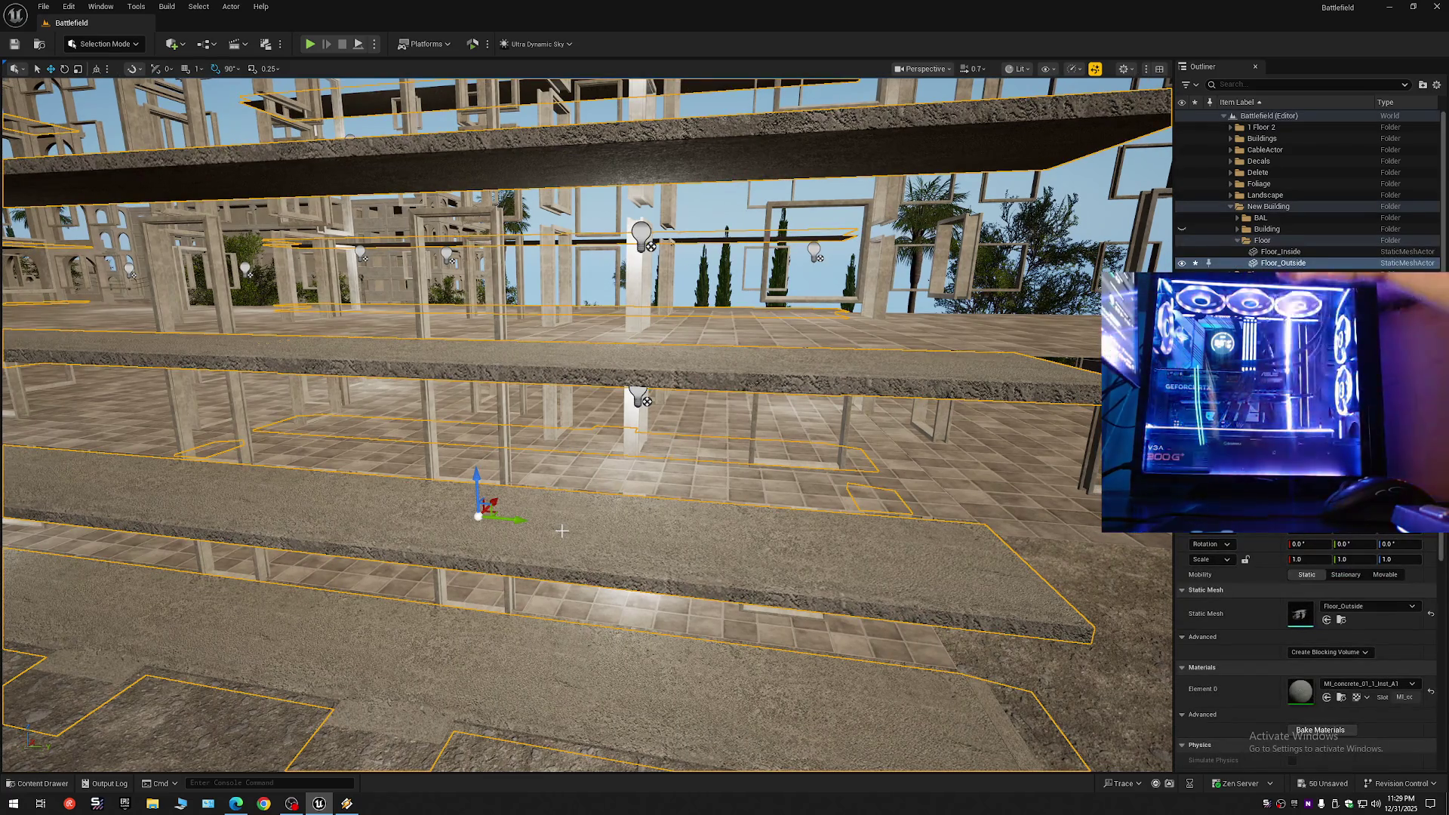
left_click(113, 43)
left_click(106, 115)
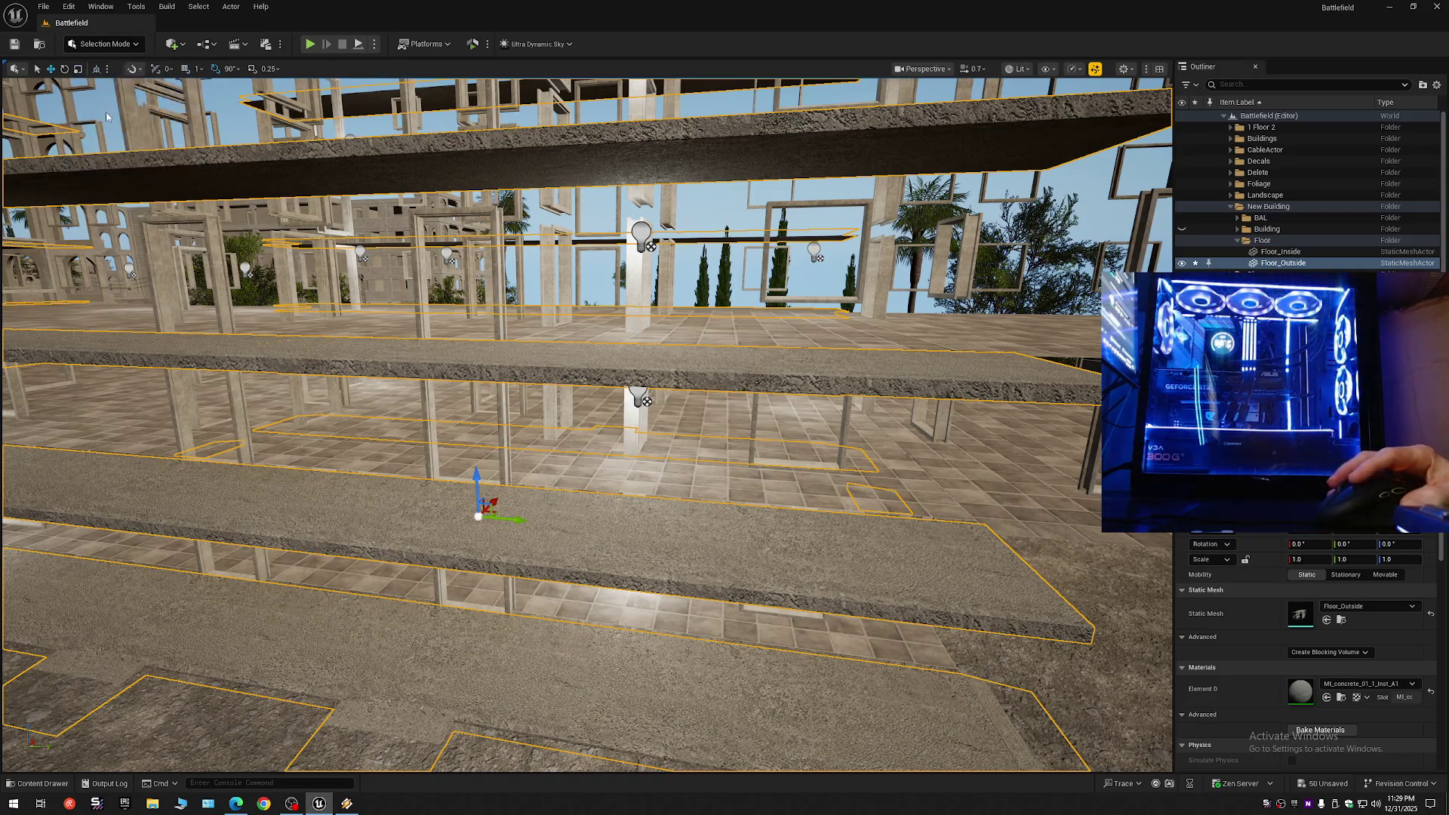
Step: Start Select Triangles with Brush Size 0 and Face Color Mode By UVIsland
left_click(111, 75)
mouse_move(158, 105)
left_mouse_down()
mouse_move(189, 105)
mouse_move(163, 105)
mouse_move(164, 133)
left_mouse_up()
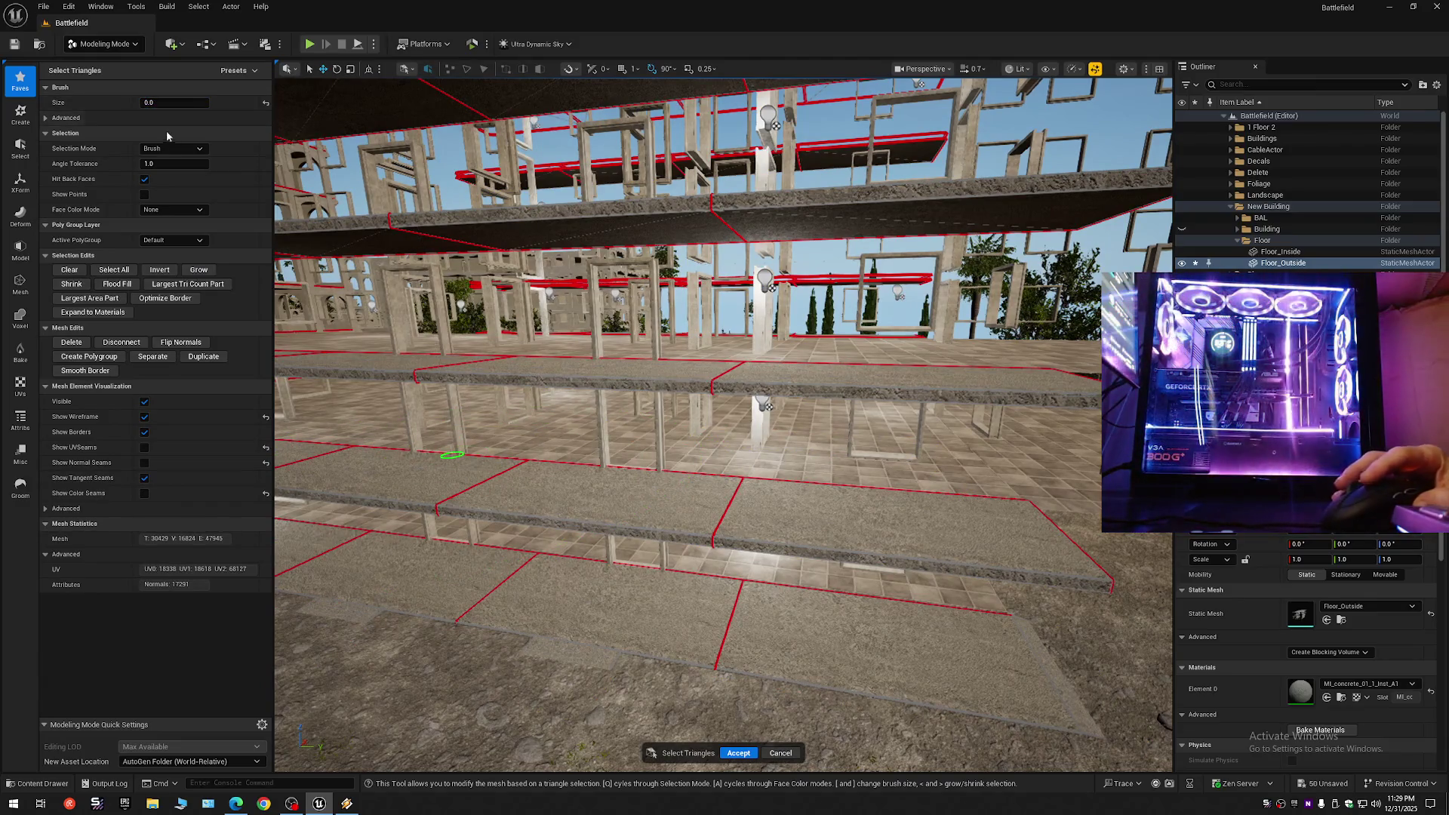
left_click(172, 210)
left_click(170, 270)
left_click_drag(348, 315, 374, 257)
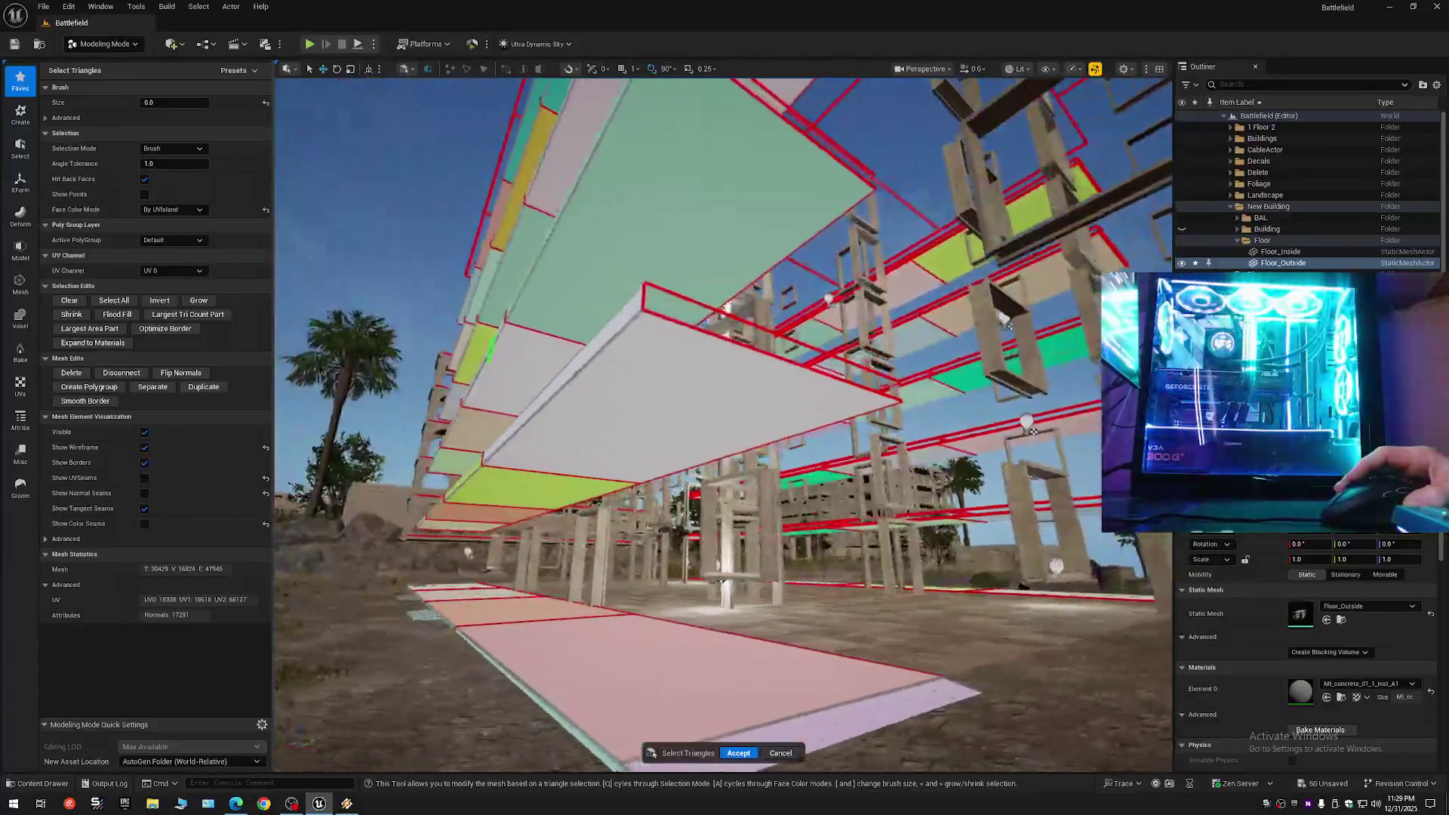
left_click_drag(619, 388, 629, 383)
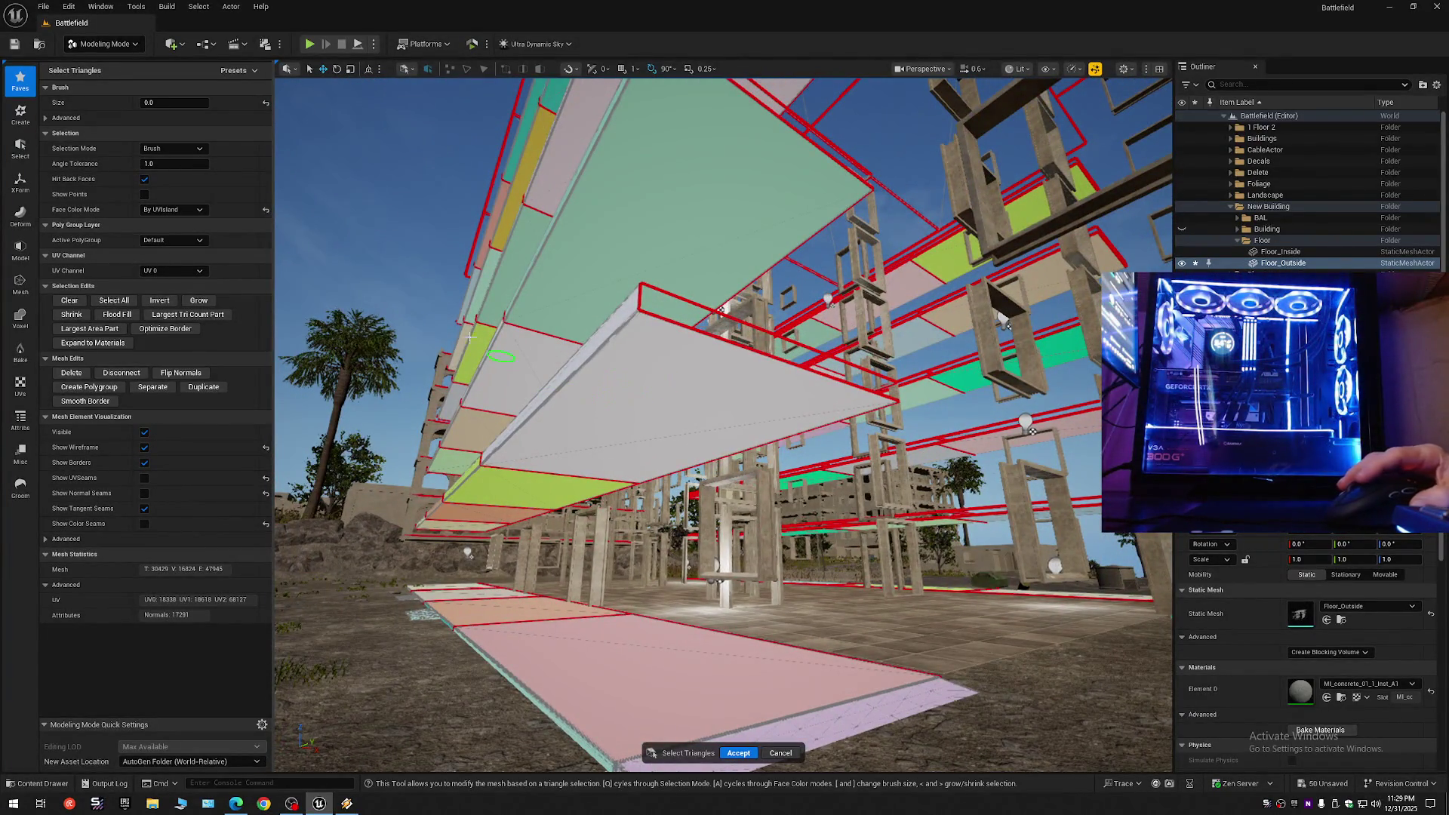
Step: Set Selection Mode to All Within Angle and select the large slab's triangles
left_click(172, 149)
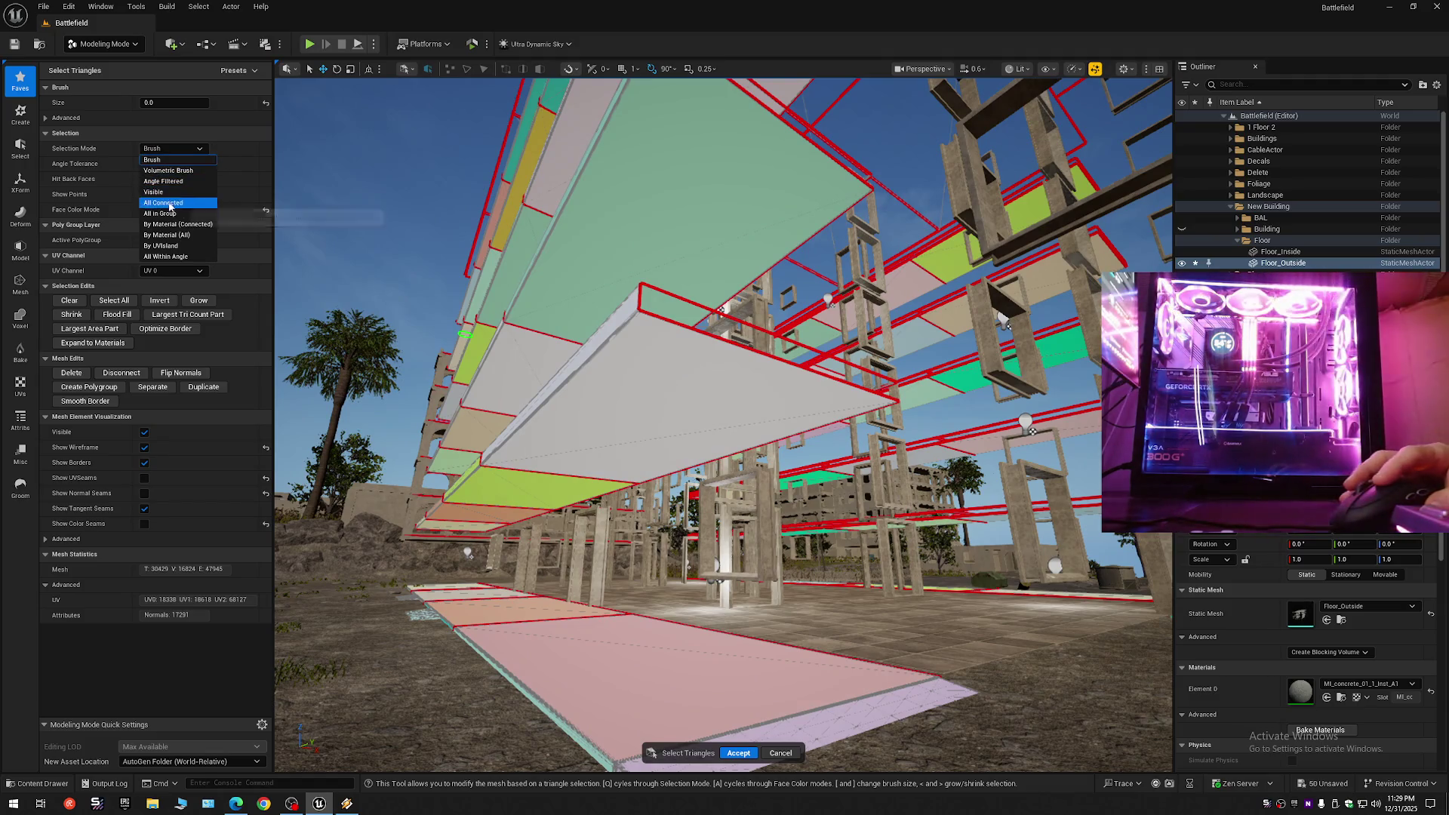
left_click(165, 257)
mouse_move(649, 393)
left_mouse_down()
mouse_move(676, 366)
mouse_move(754, 340)
mouse_move(847, 330)
left_mouse_up()
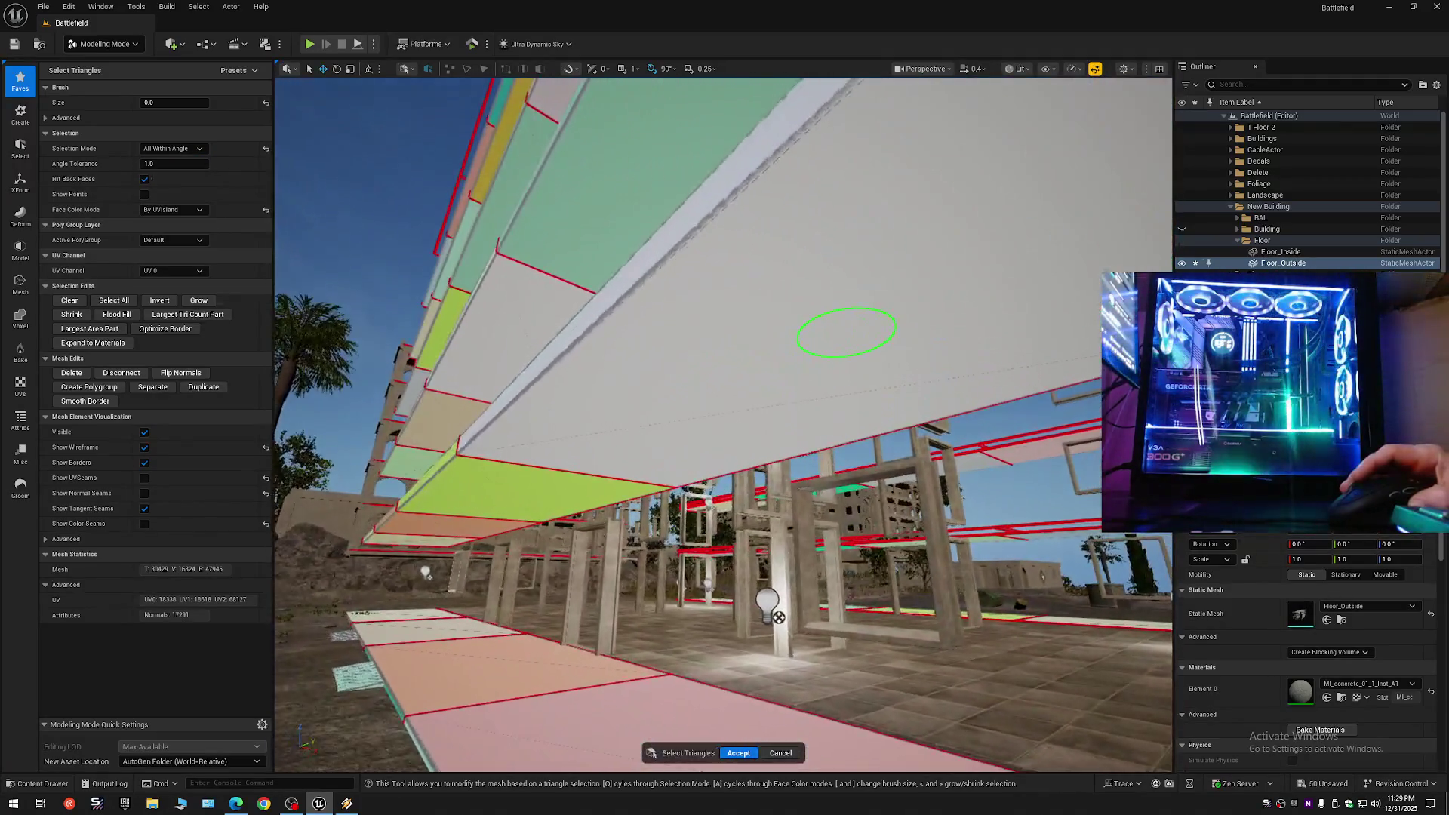
left_click(179, 148)
key("Escape")
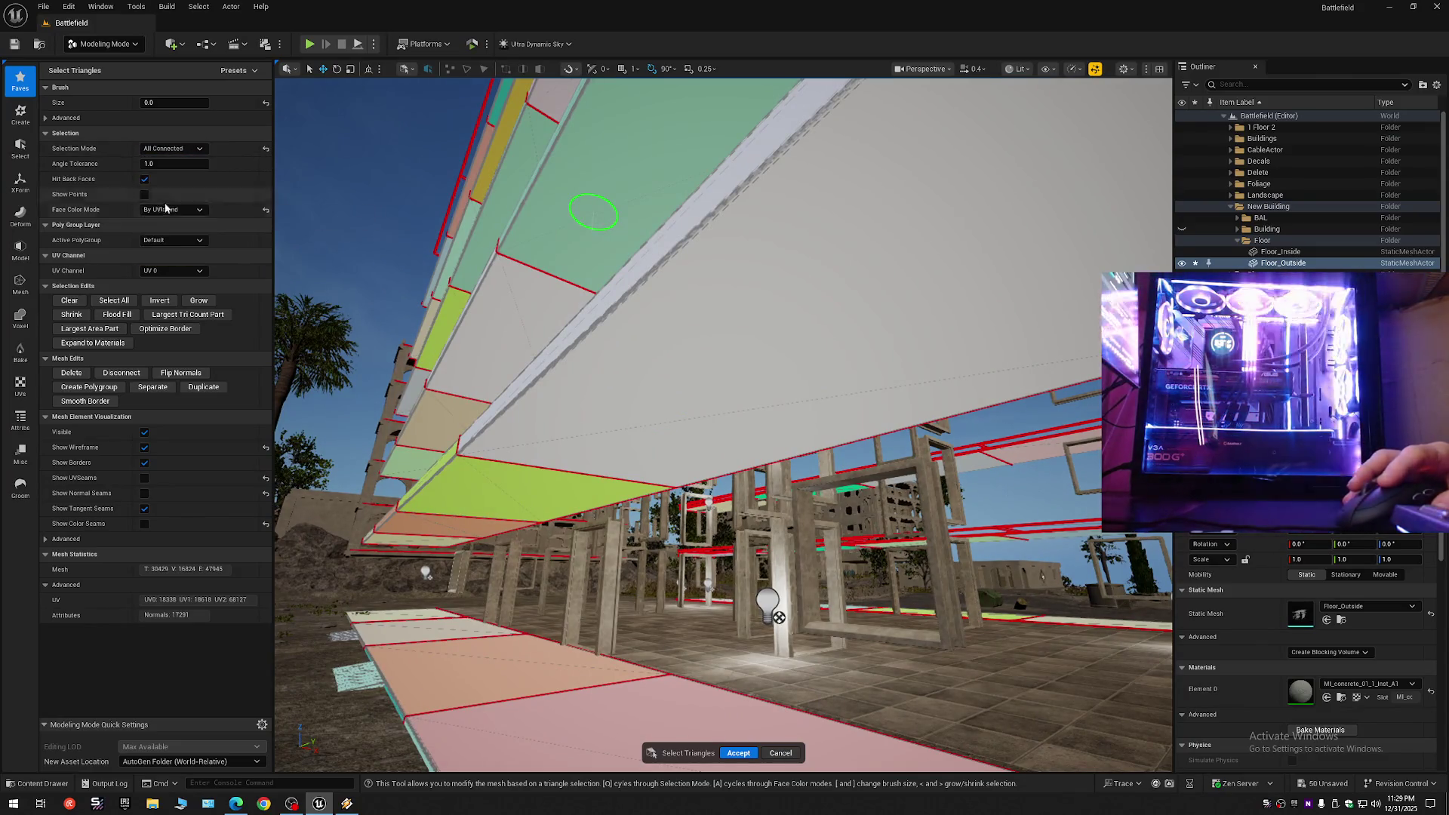
left_click(803, 400)
key("ctrl+z")
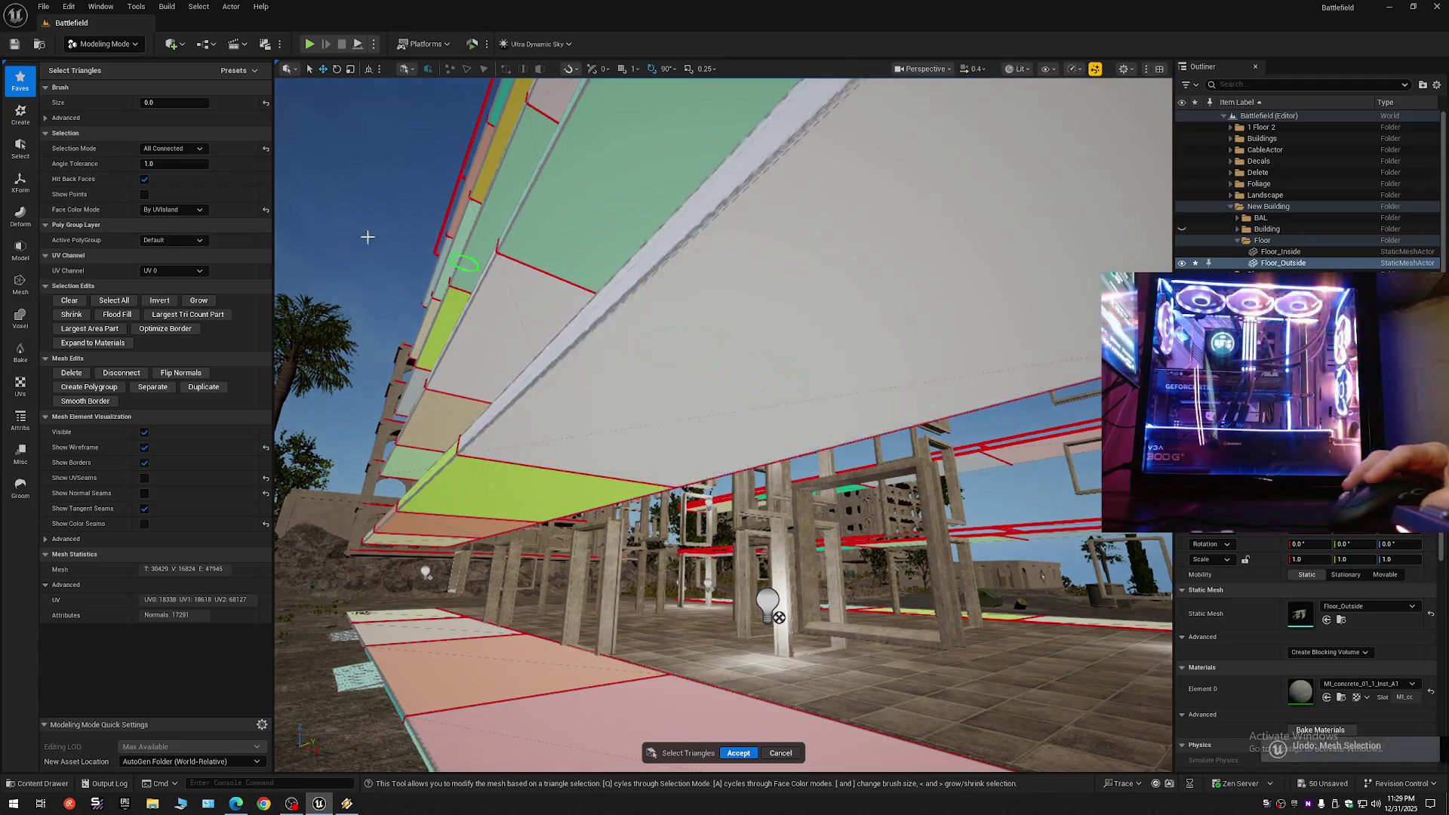
left_click(173, 148)
left_click(173, 241)
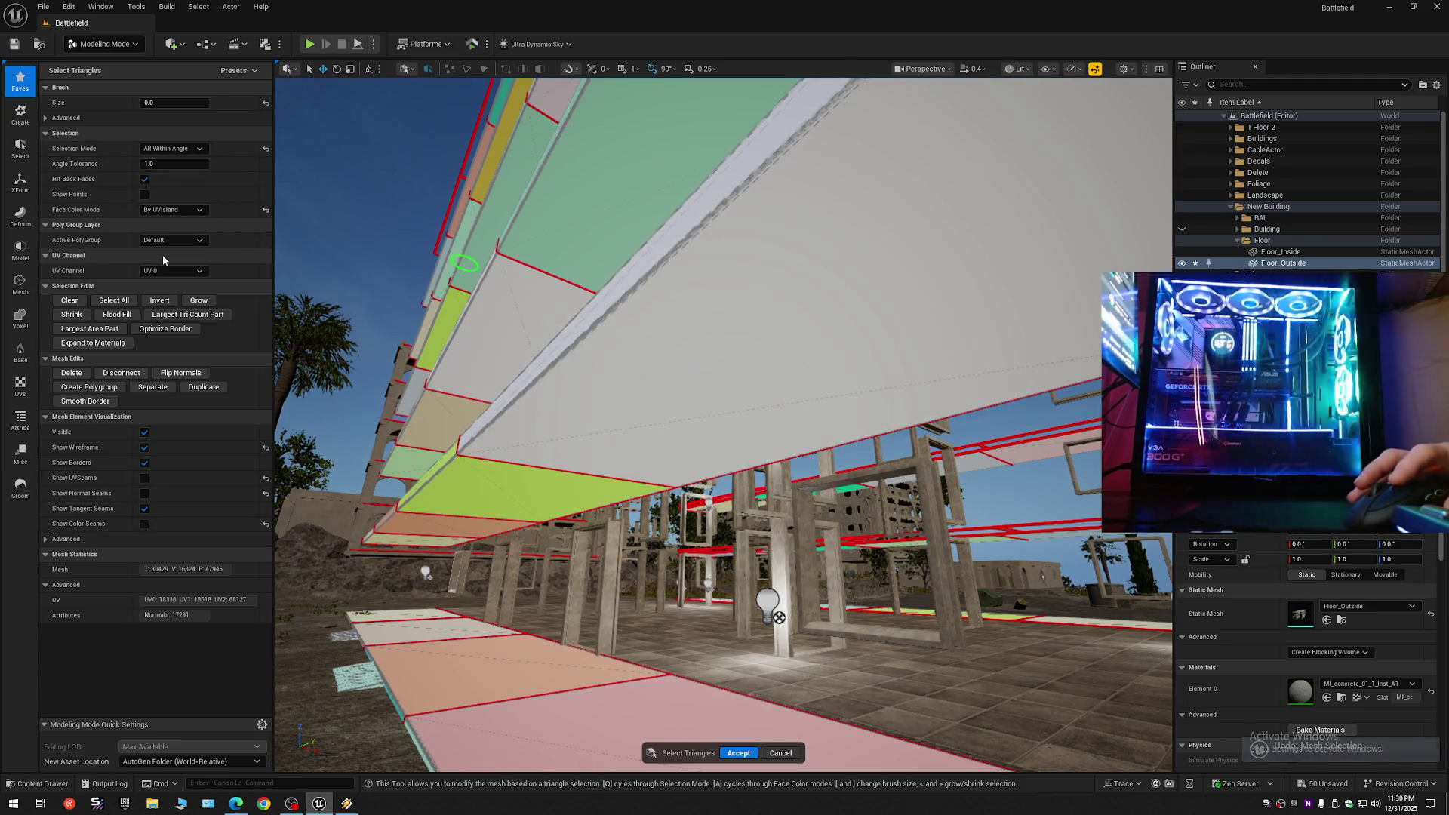
left_click(760, 281)
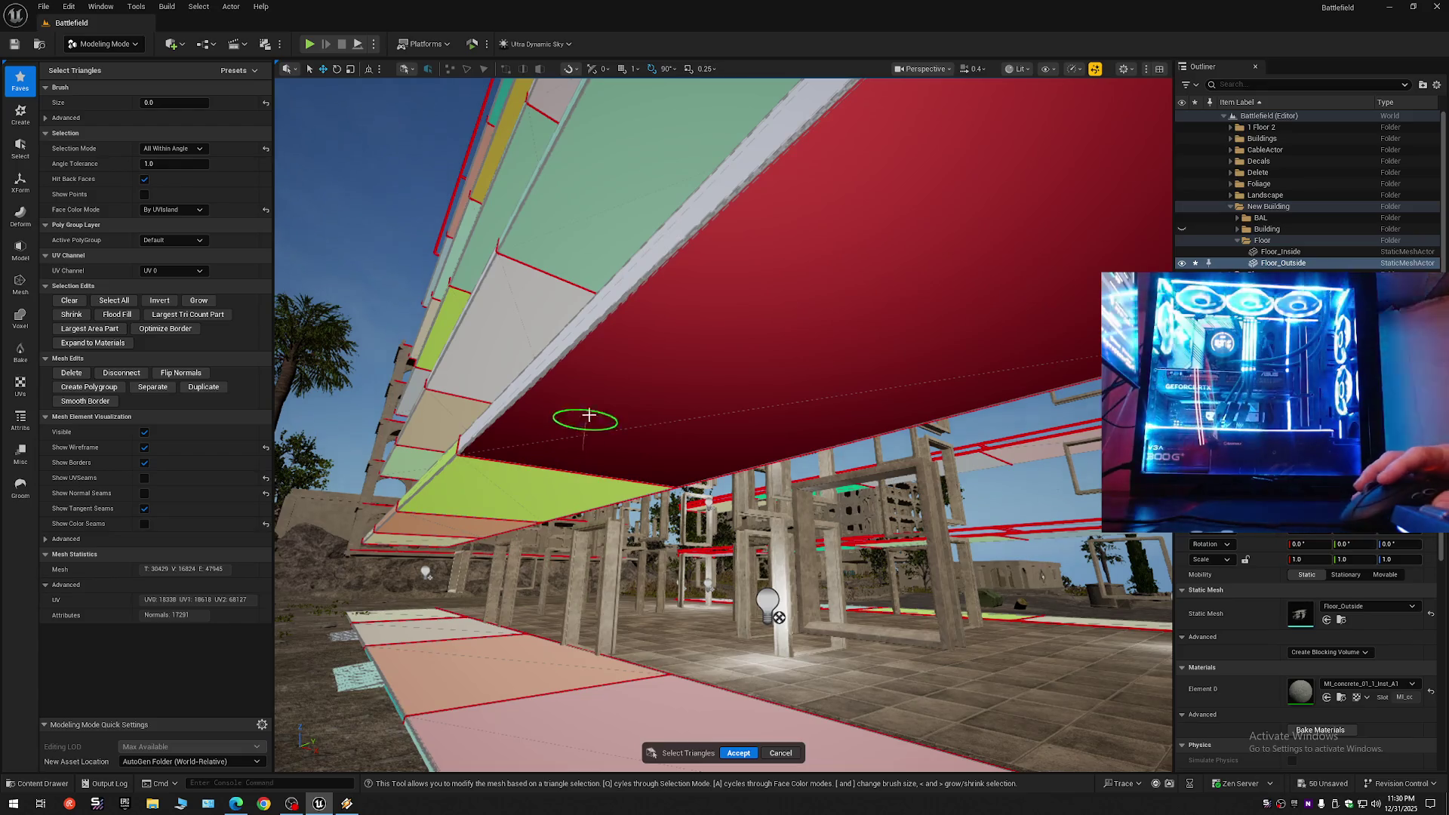
Step: Add the lower green face and the orange slab faces to the triangle selection
left_click(515, 473, "shift")
scroll(619, 450, "down", 2)
key("w")
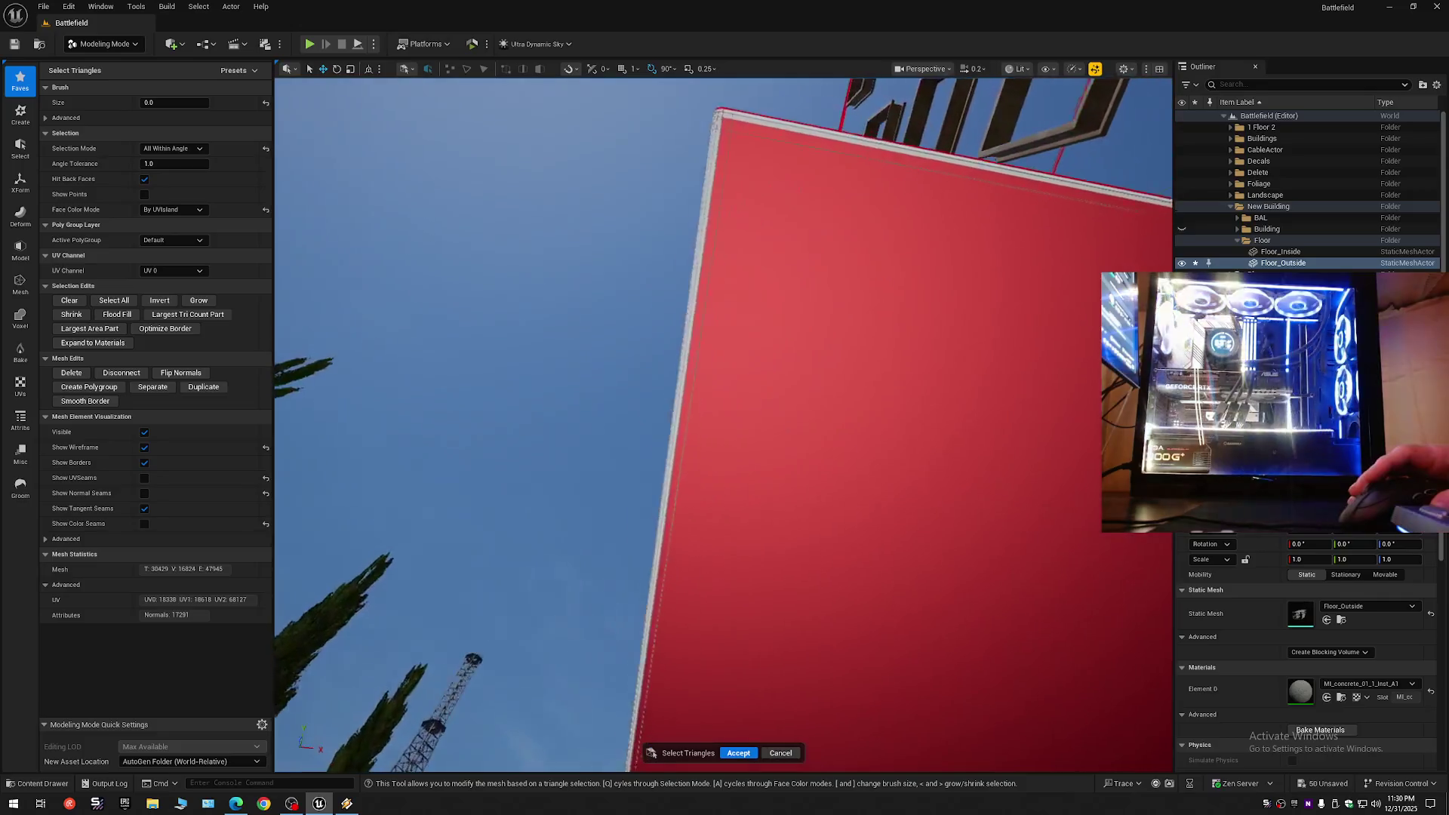
scroll(746, 379, "up", 1)
scroll(746, 380, "up", 1)
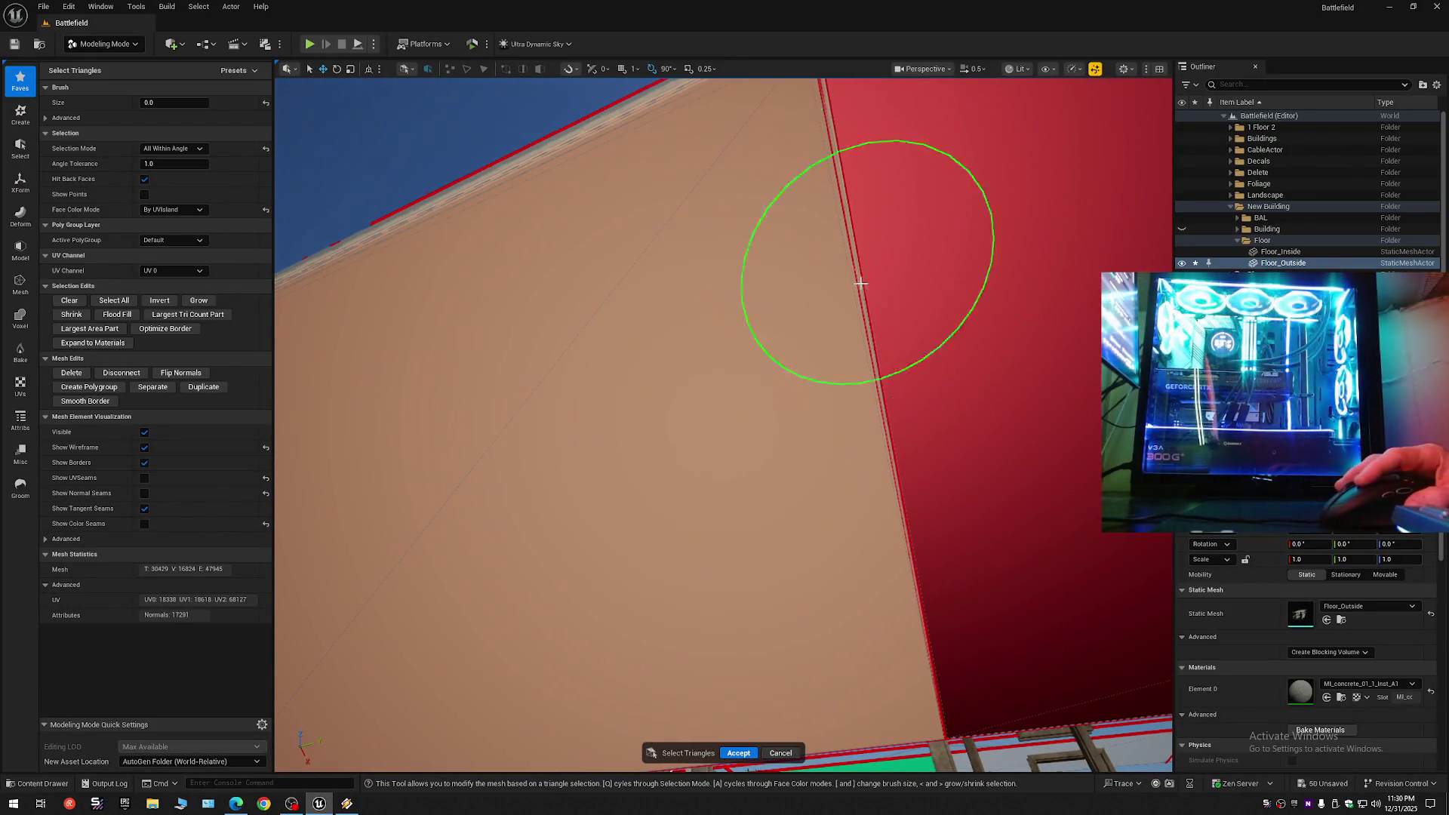
left_click(853, 285)
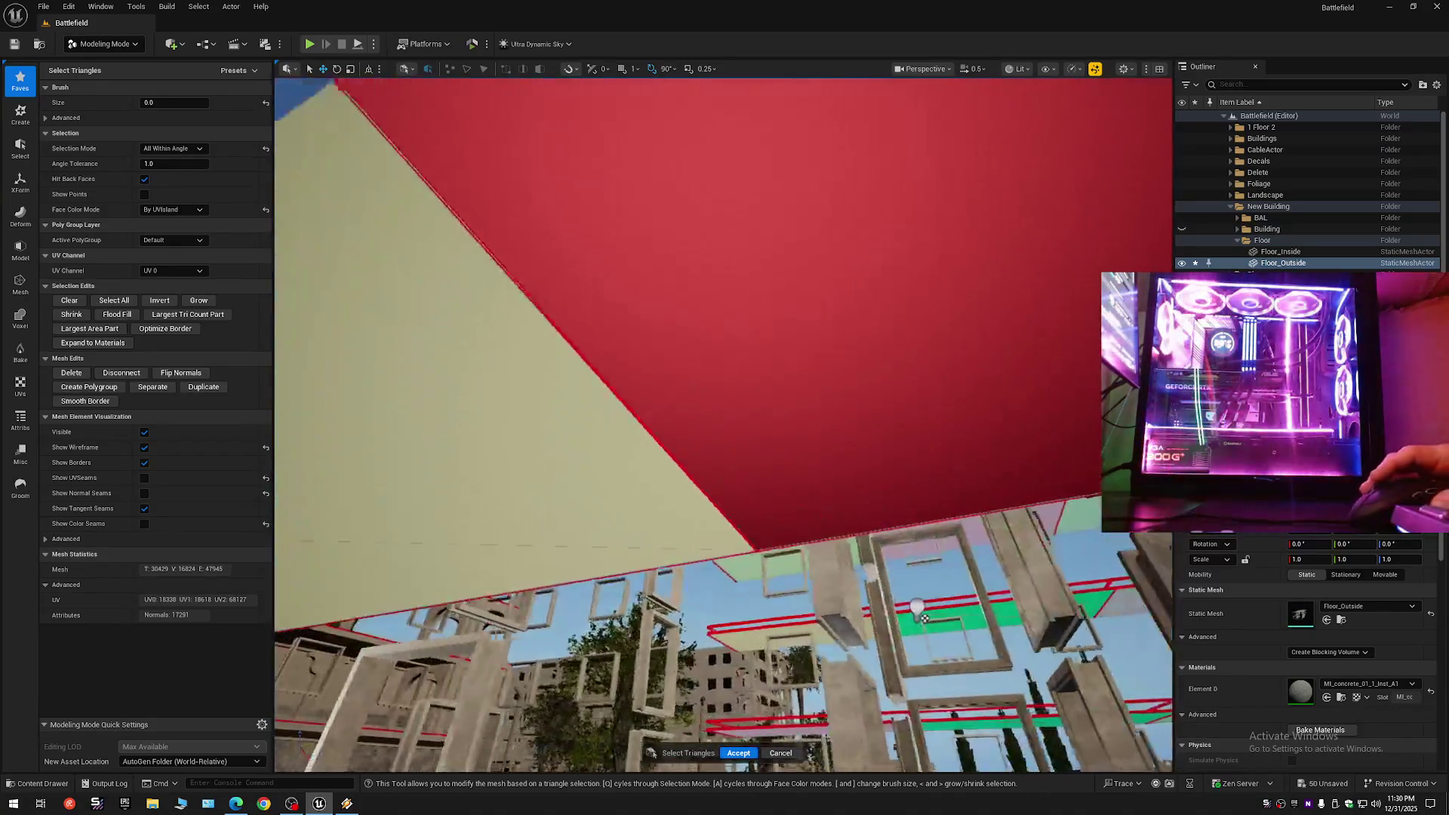
left_click(603, 300)
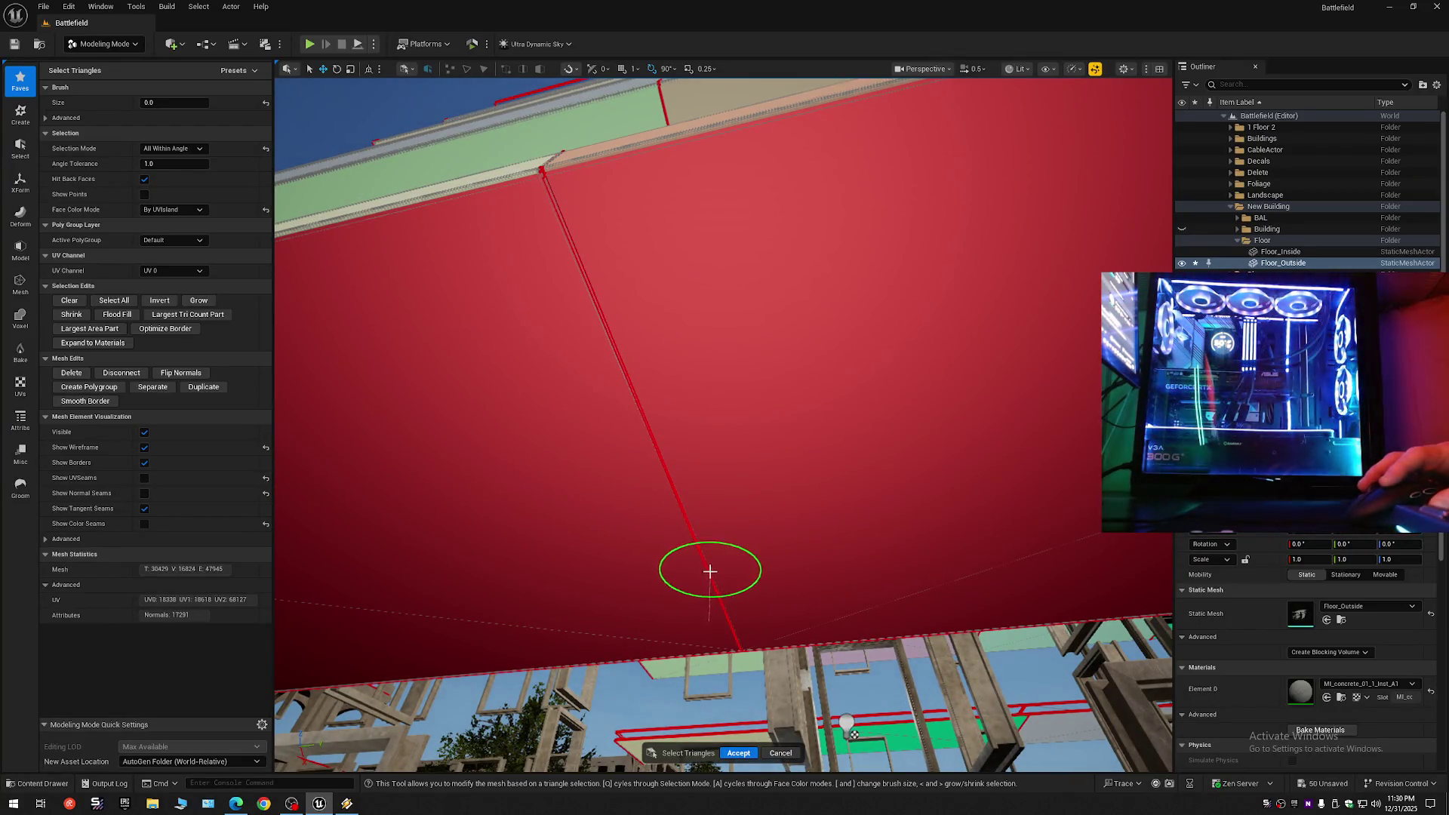
scroll(702, 562, "down", 1)
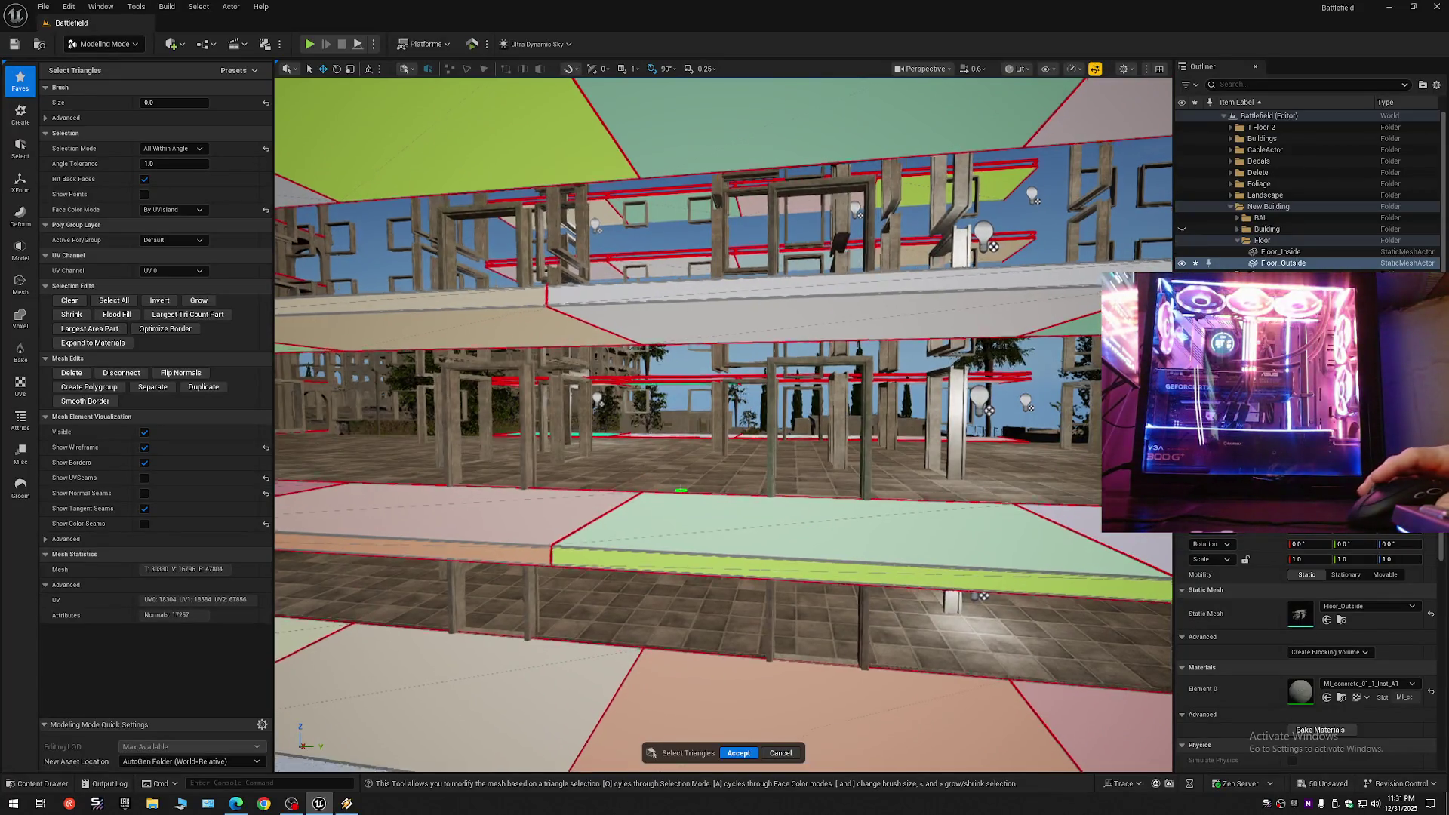
Step: Add the green ceiling region and the pink face right of the seam to the selection
scroll(723, 423, "up", 1)
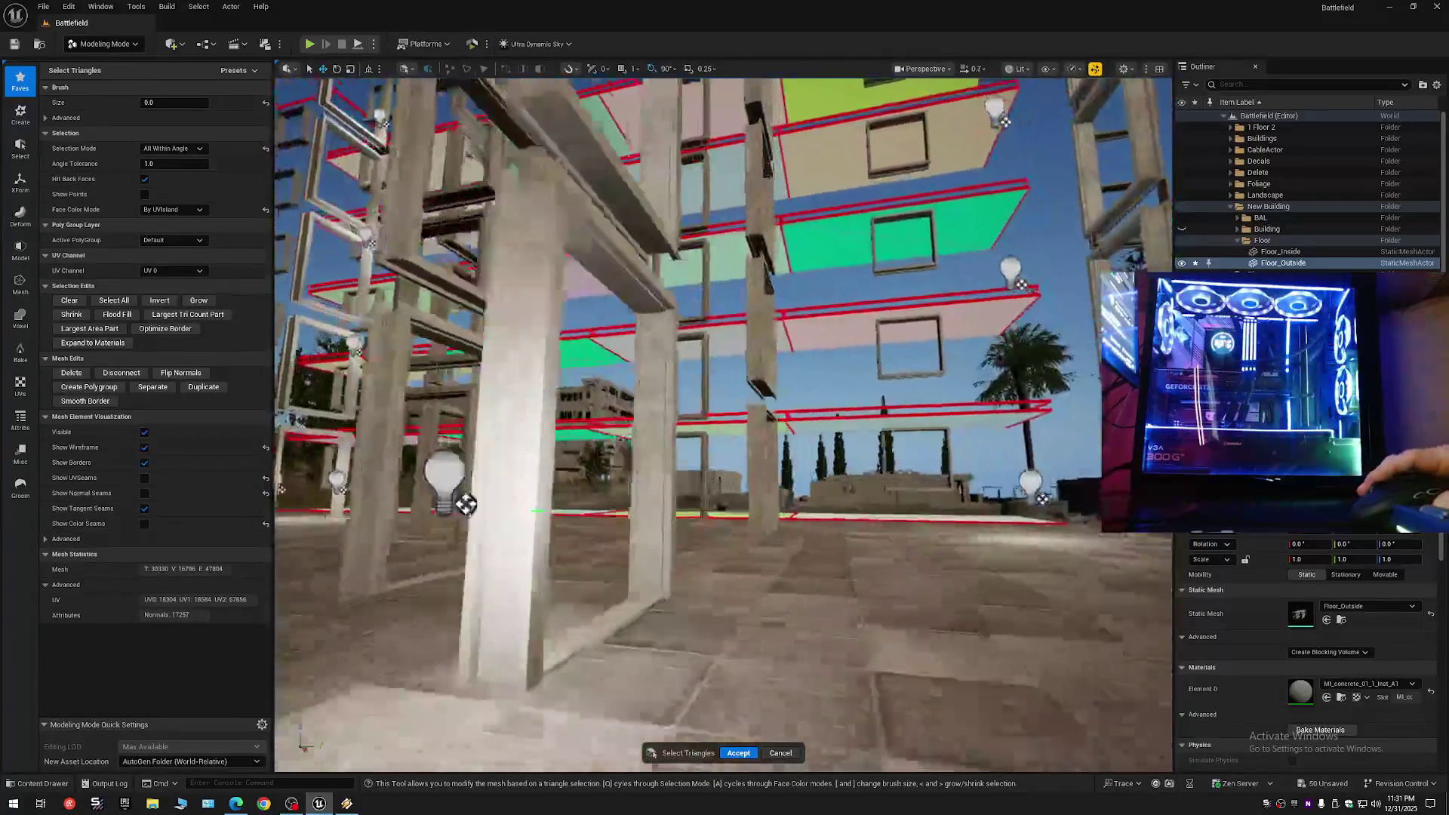
scroll(332, 113, "down", 1)
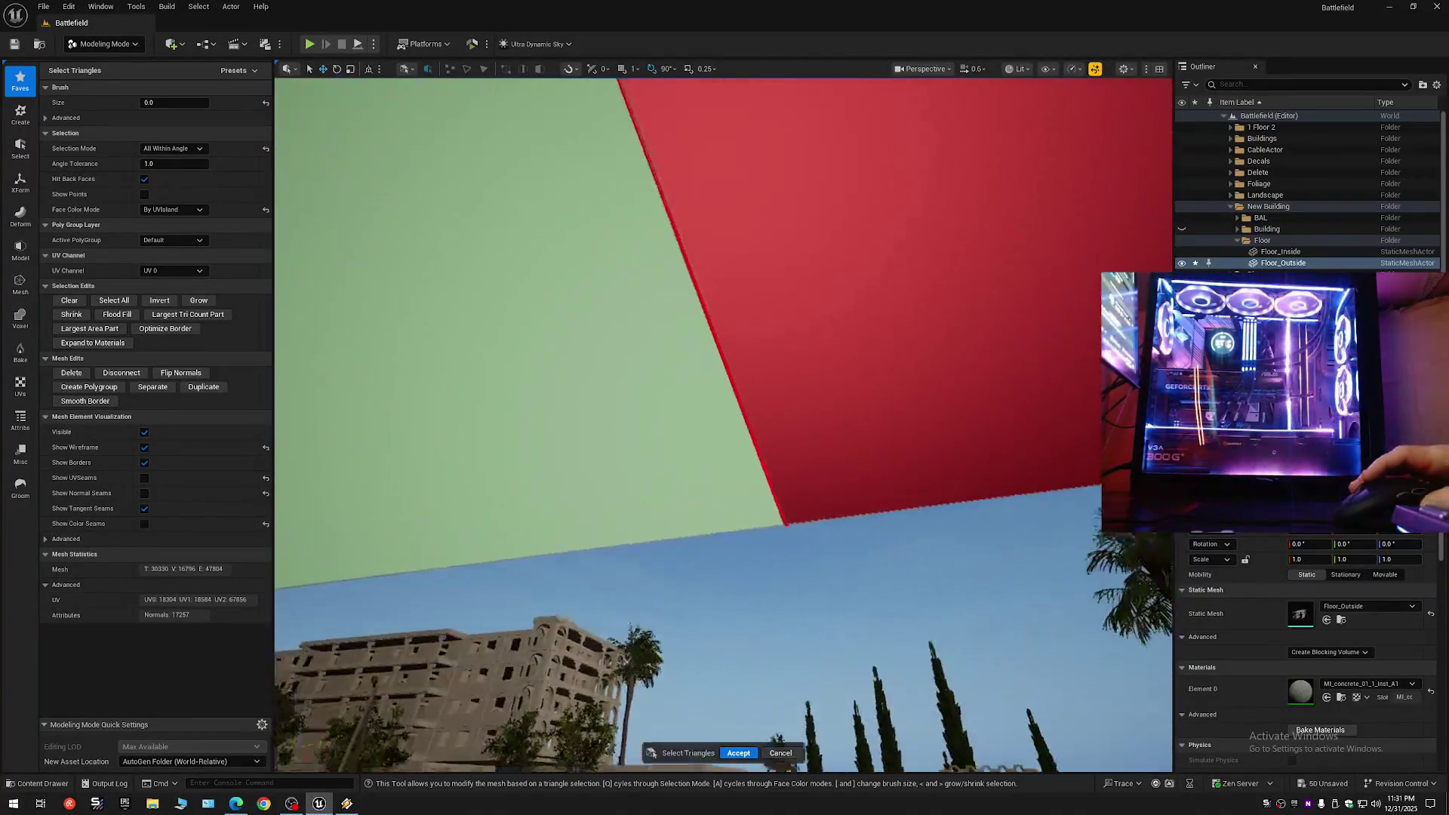
left_click(692, 245)
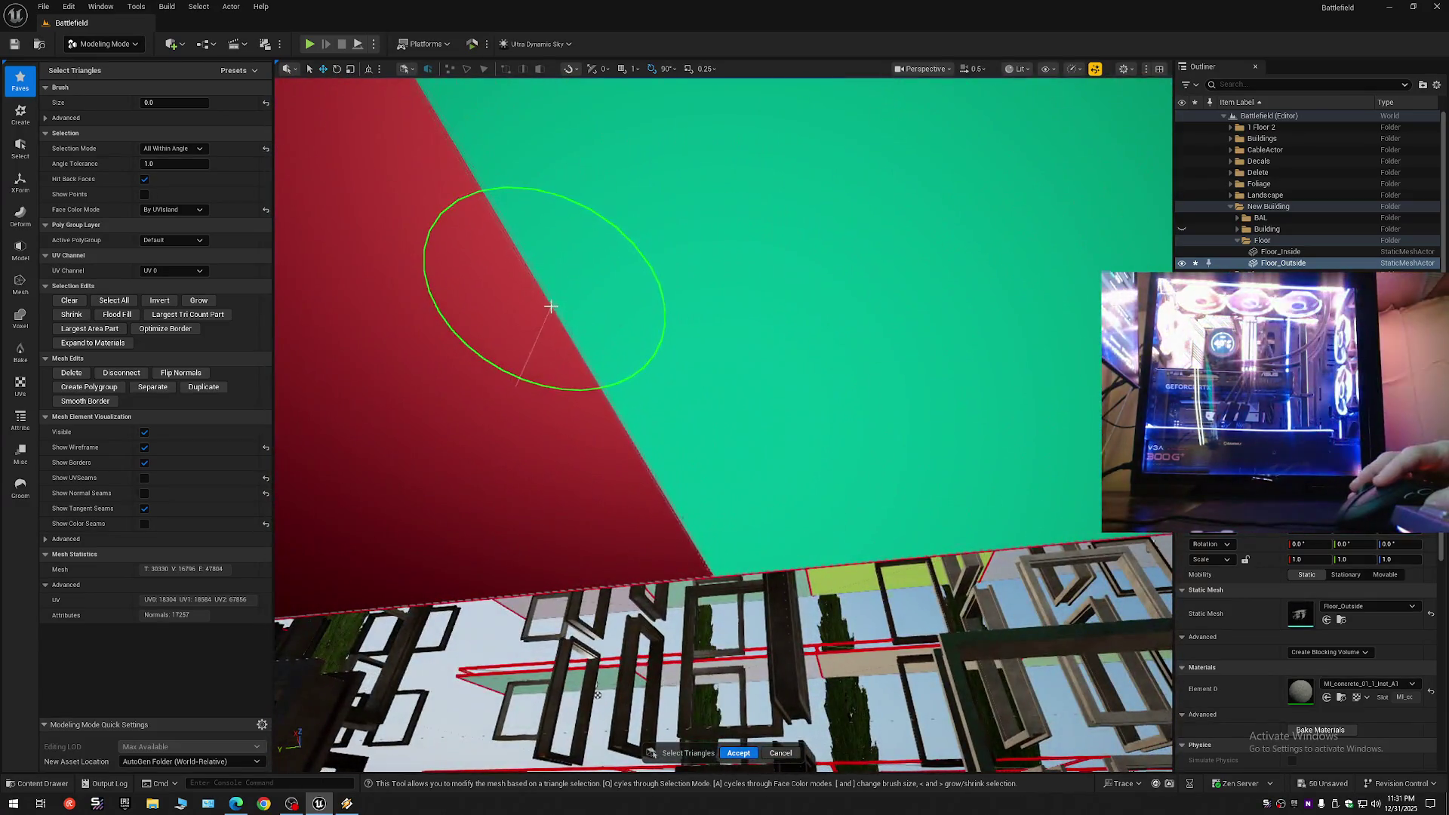
left_click(550, 304)
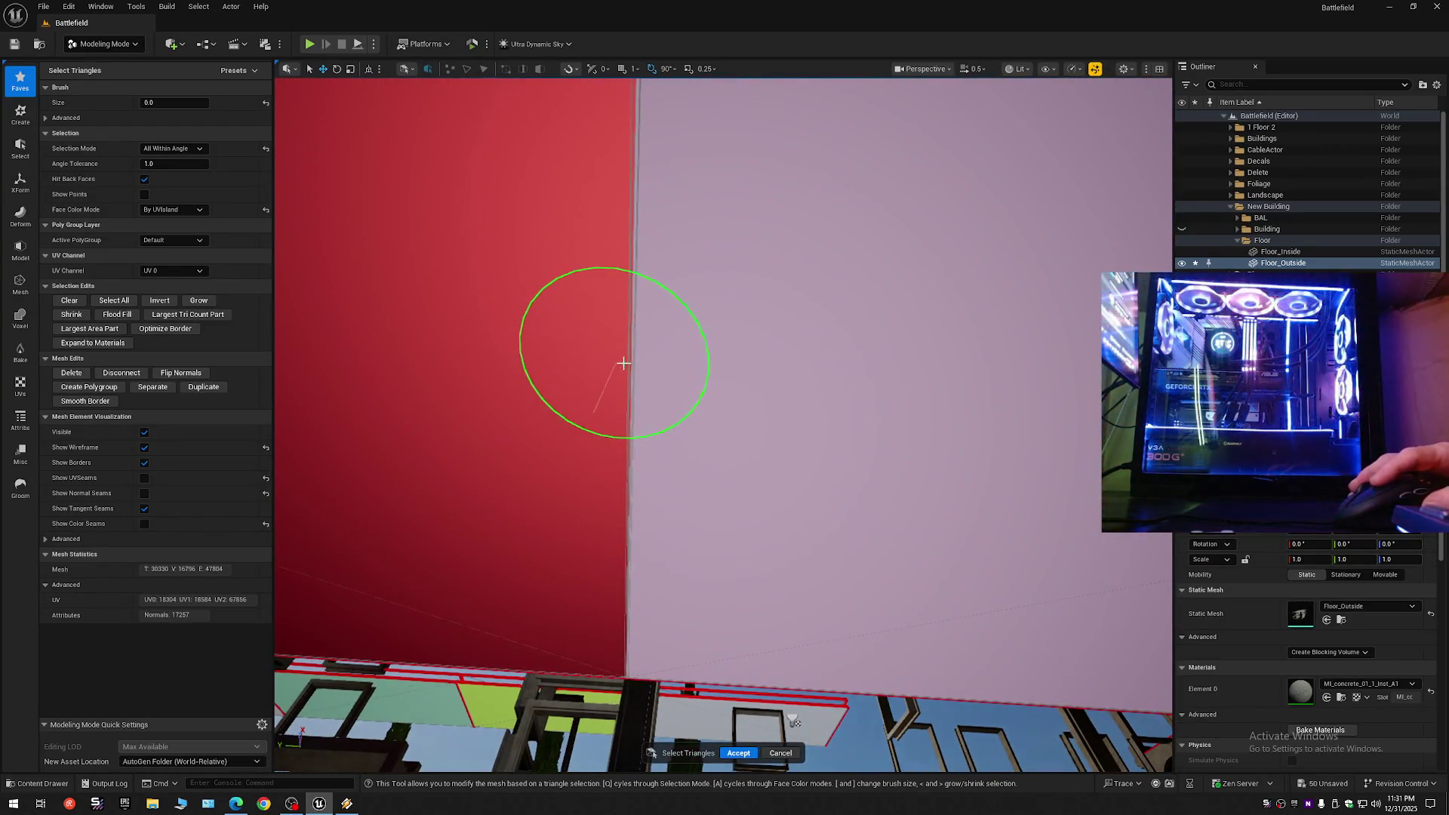
left_click(636, 363)
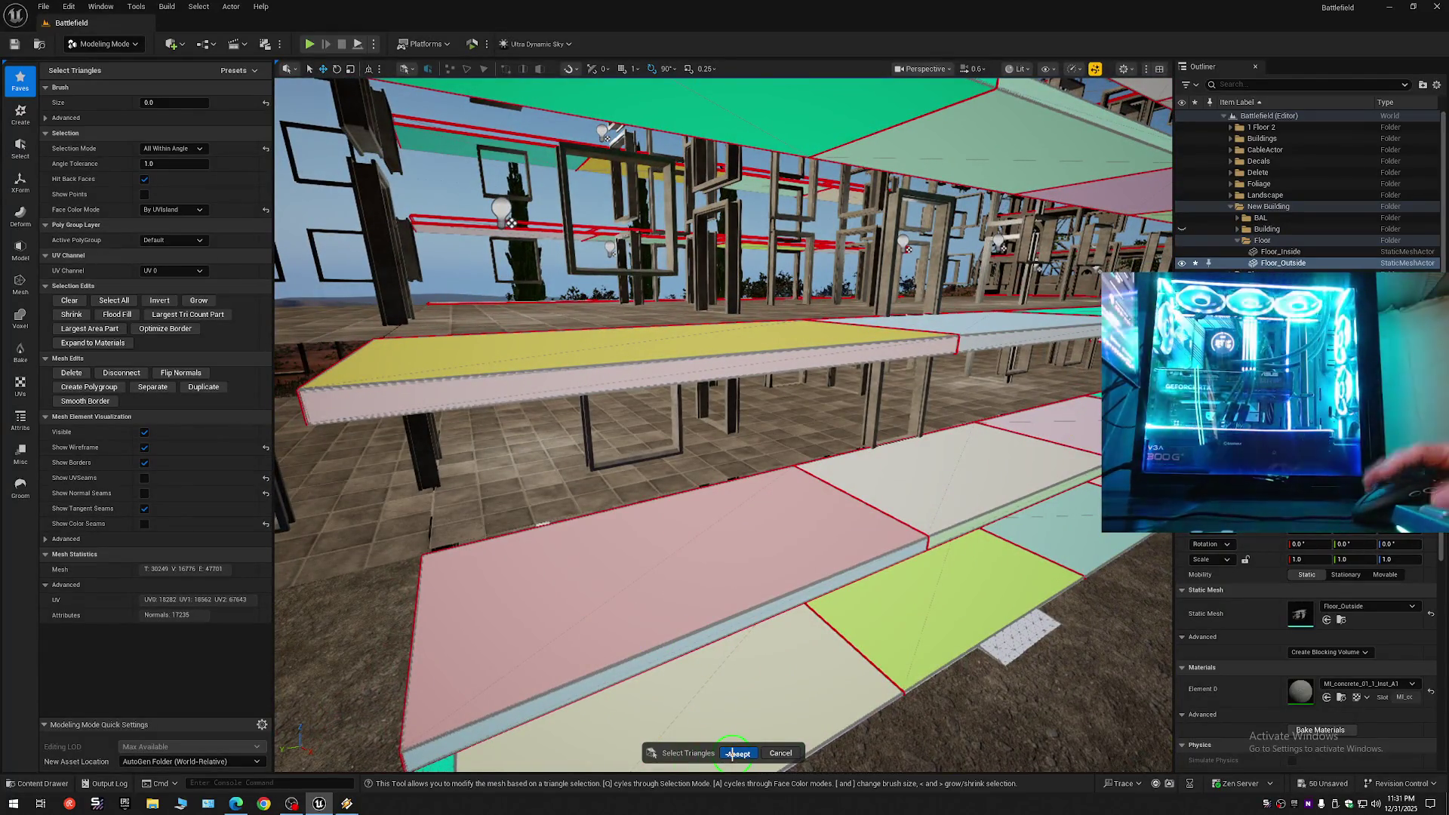
Step: Accept the Select Triangles edits, then relaunch Tri Select on Floor_Outside
left_click(736, 753)
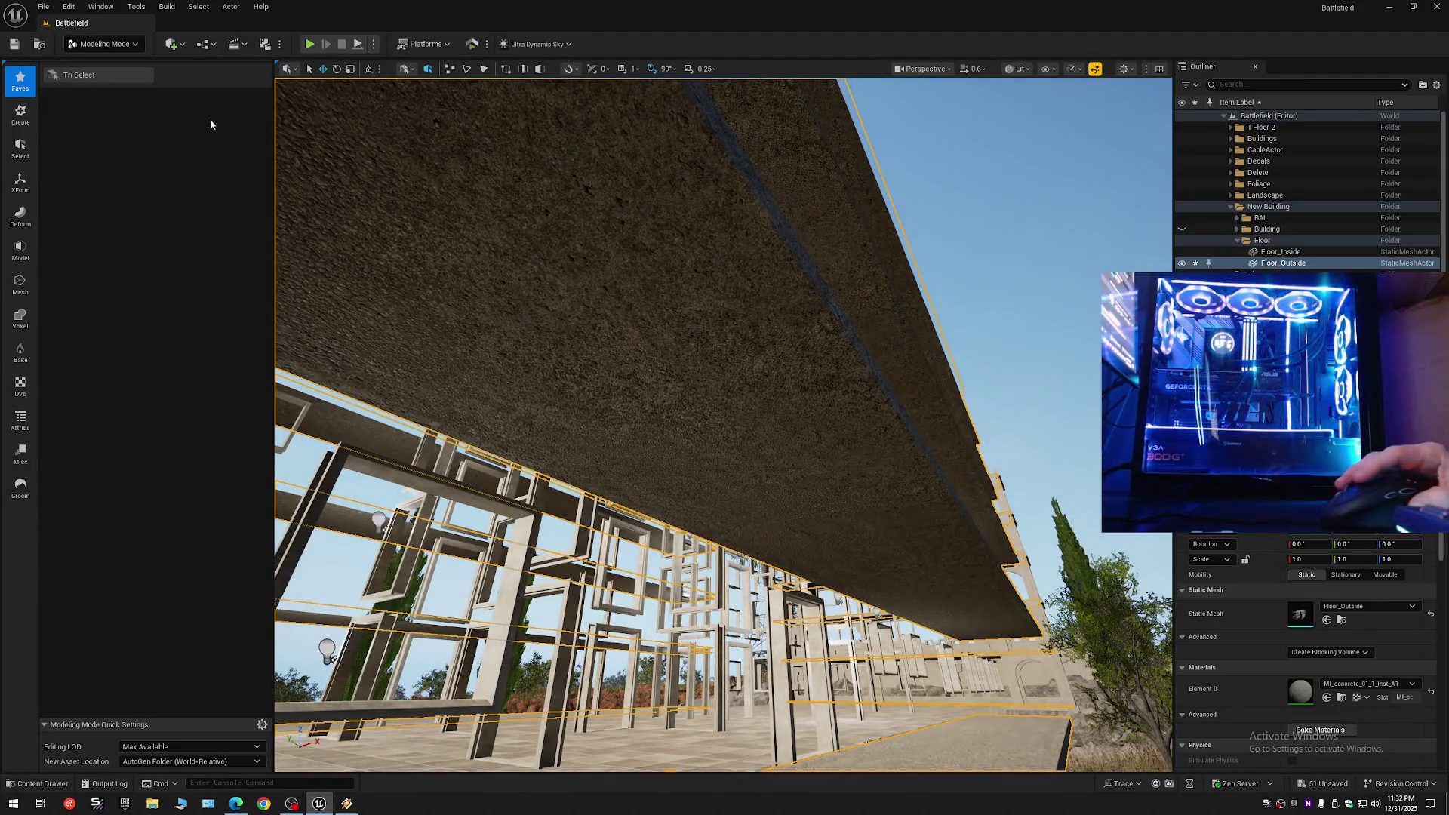
left_click(106, 74)
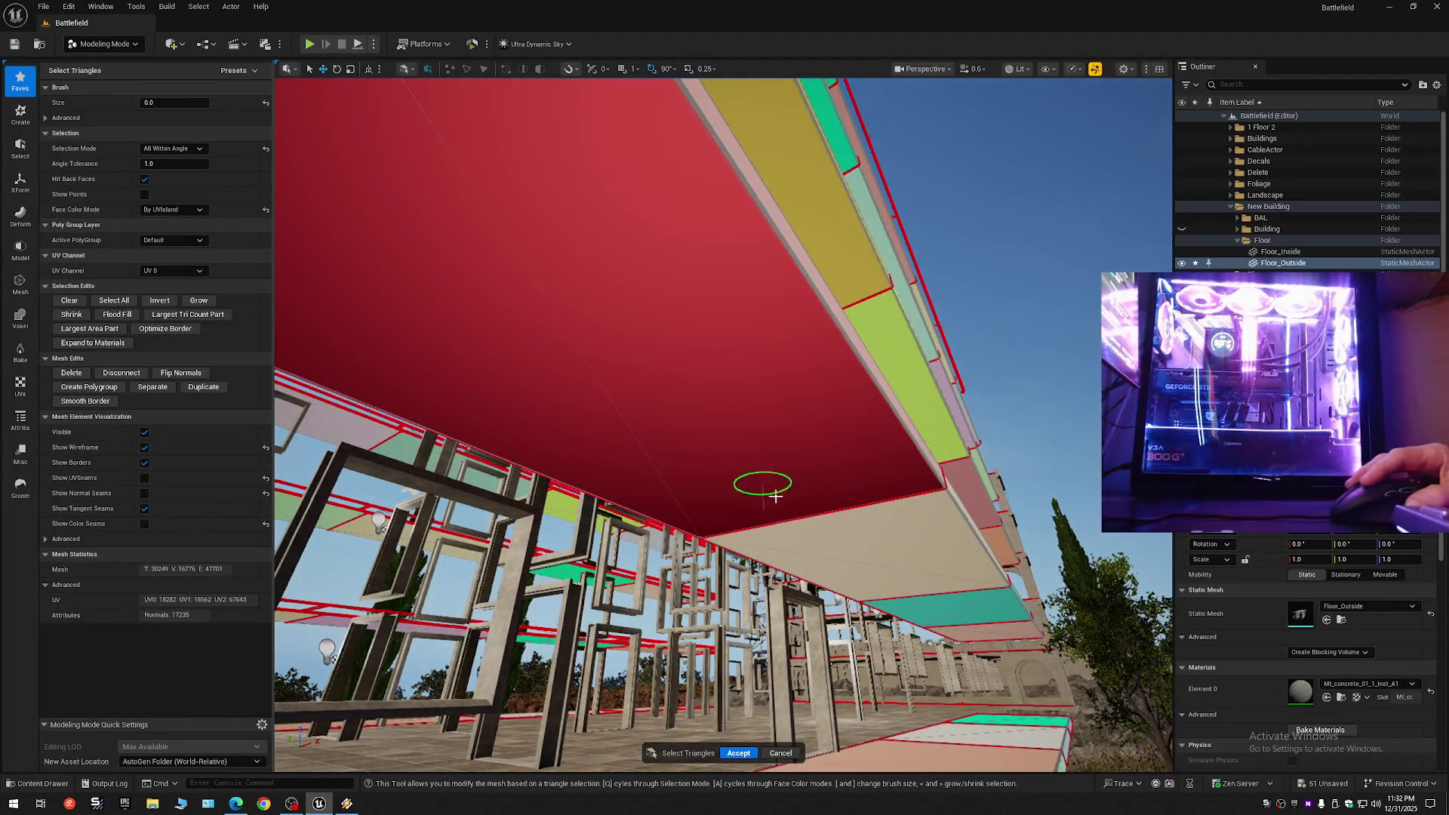
Step: Paint-select the beige underside face and the yellow, lime, pink and green facade panels
left_click_drag(770, 492, 862, 554)
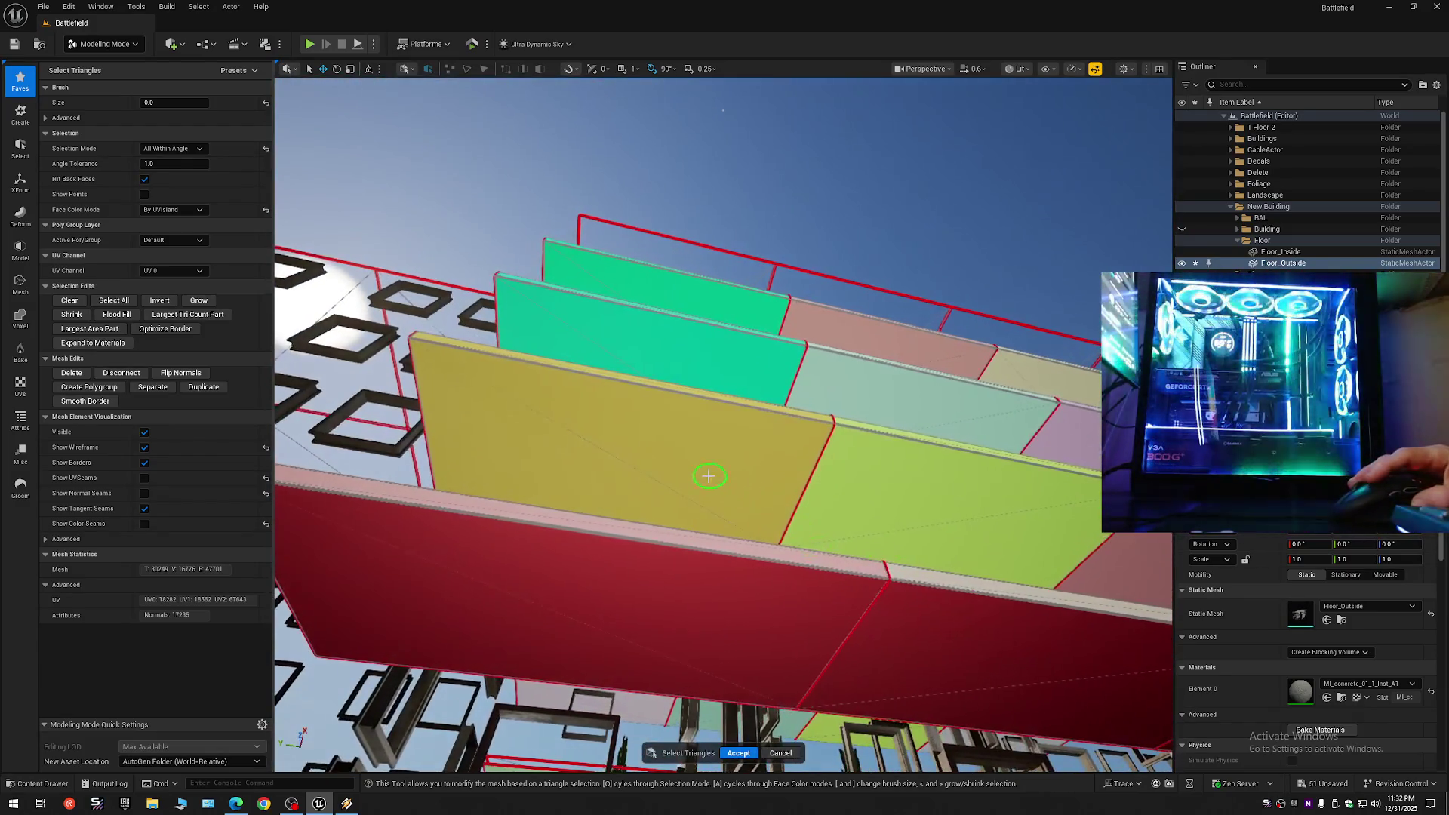
mouse_move(708, 475)
left_mouse_down()
mouse_move(915, 543)
mouse_move(1104, 576)
left_mouse_up()
mouse_move(1080, 493)
left_mouse_down()
mouse_move(653, 279)
mouse_move(646, 197)
mouse_move(747, 247)
left_mouse_up()
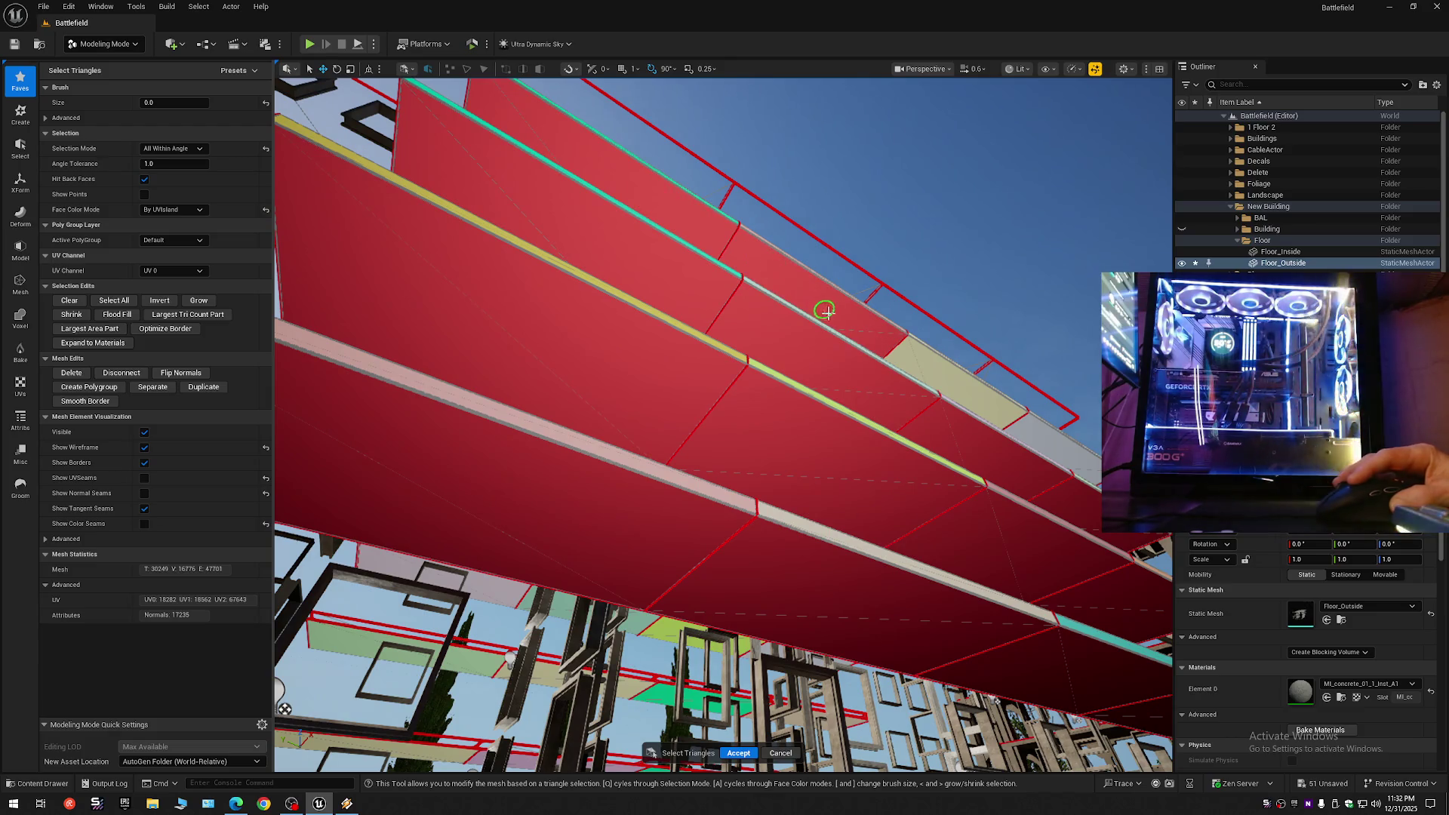
Step: Zoom around the facade and paint-select the triangles along the red wall strip
scroll(1039, 440, "up", 10)
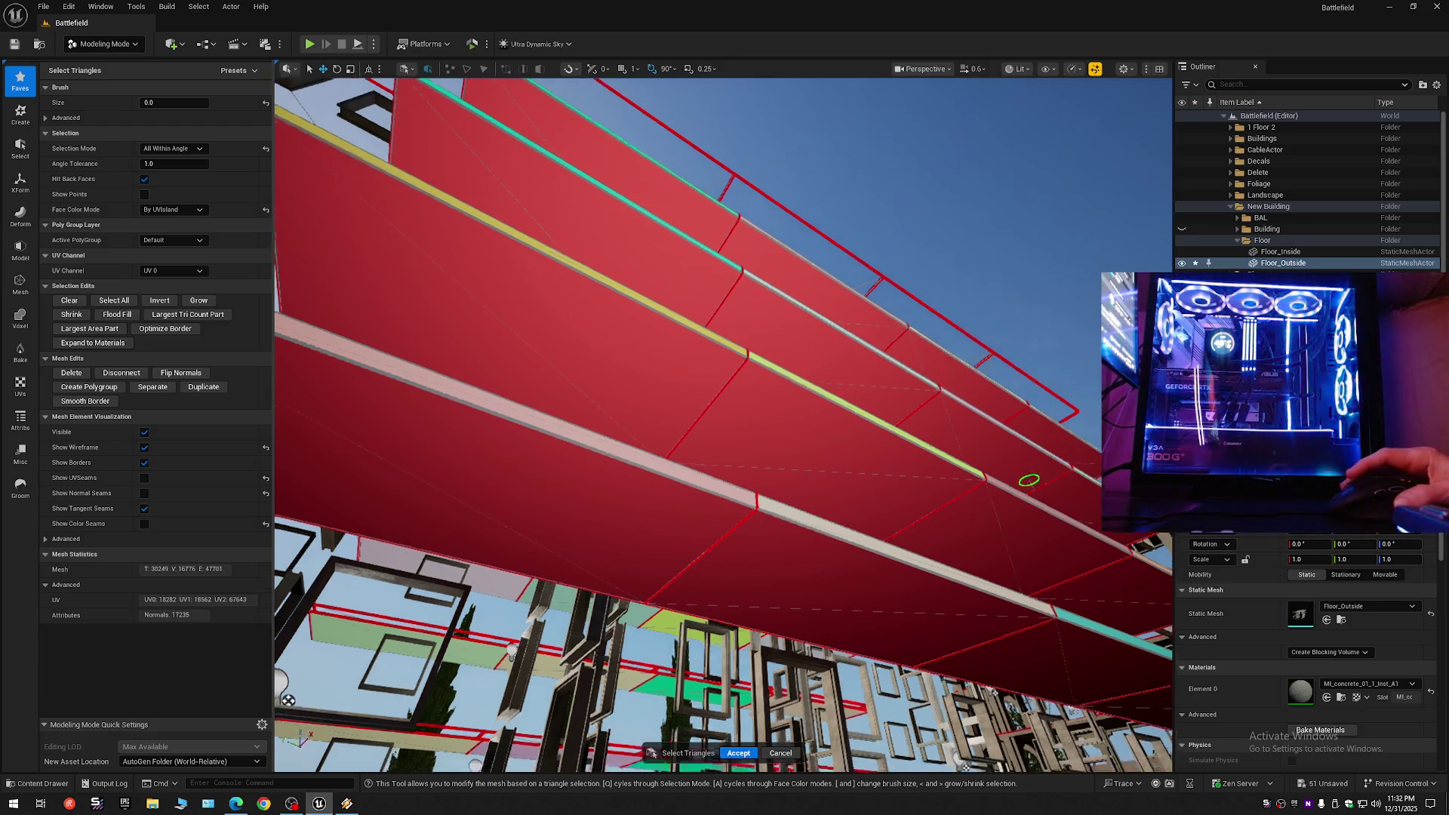
scroll(974, 460, "up", 3)
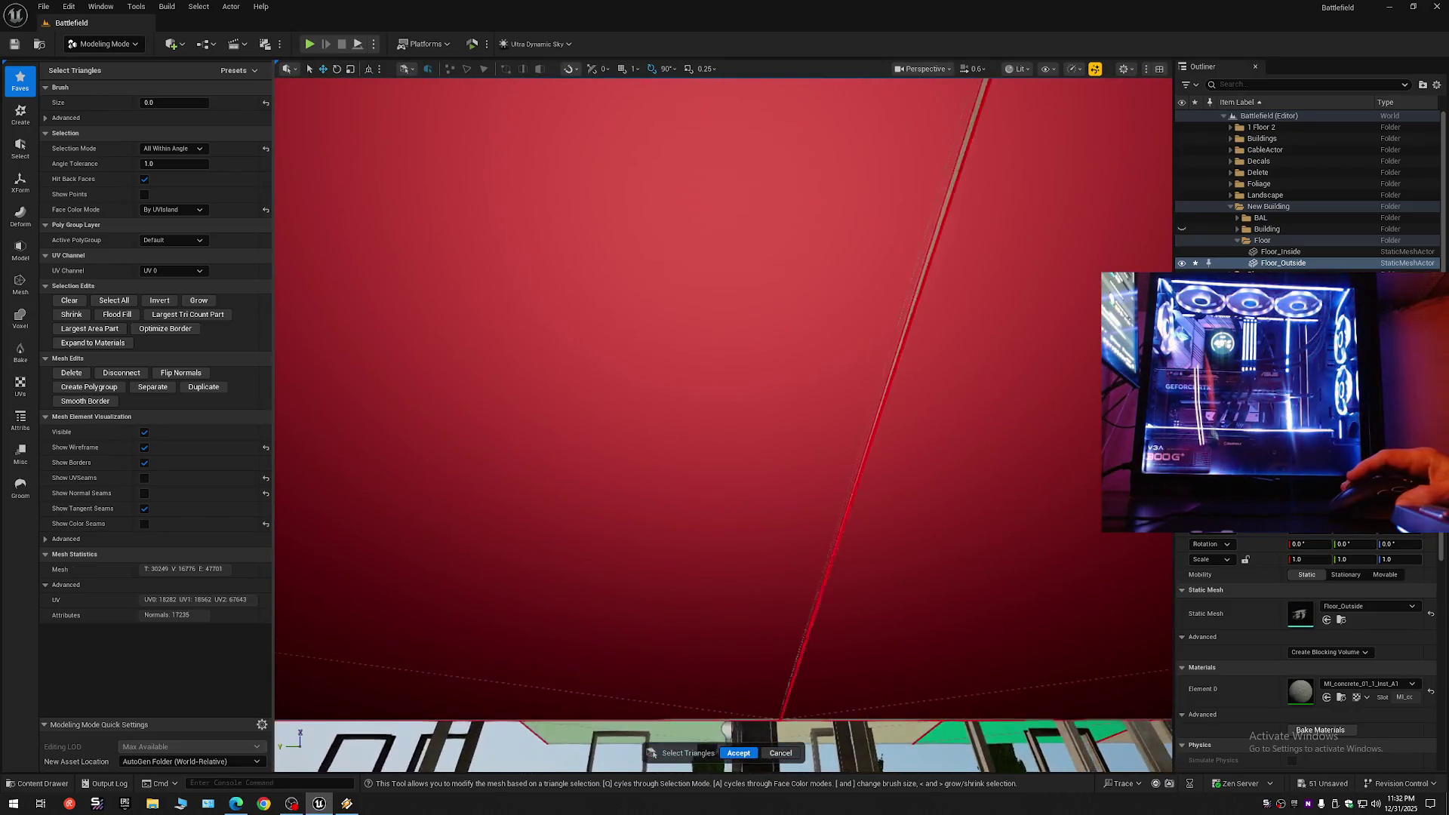
scroll(653, 302, "down", 10)
scroll(628, 445, "up", 10)
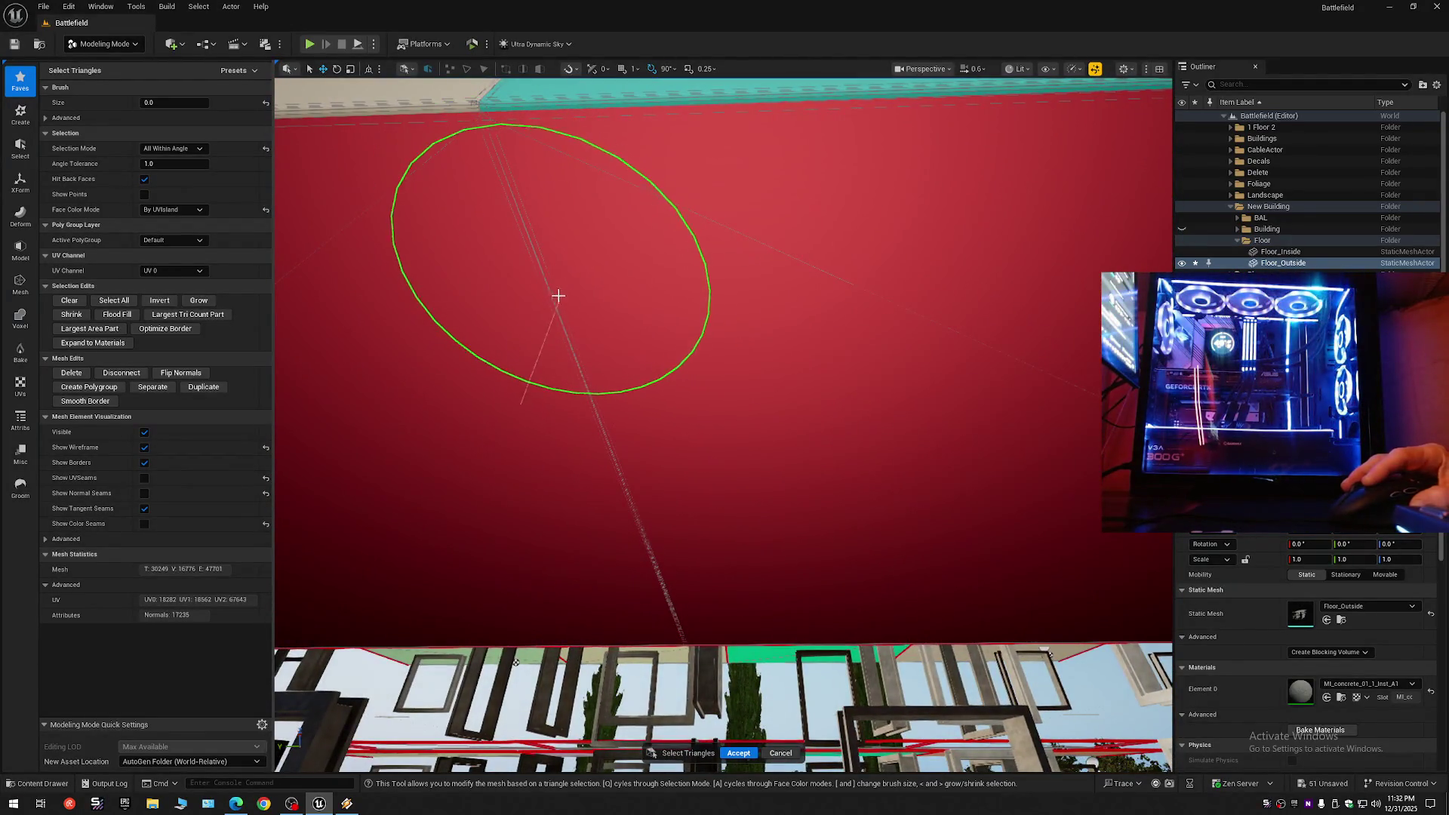
scroll(677, 530, "down", 5)
scroll(573, 483, "up", 5)
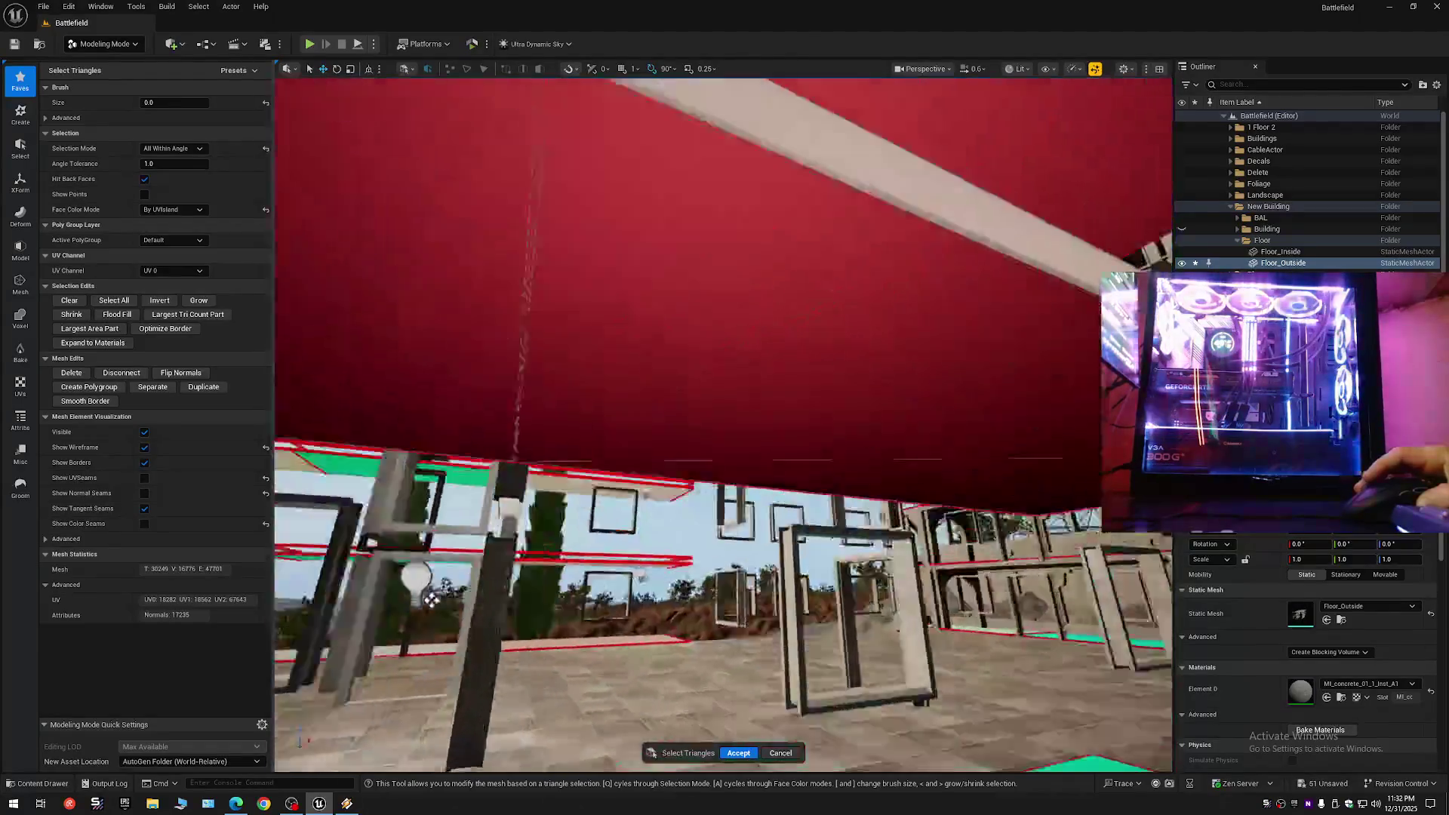
scroll(501, 386, "down", 5)
scroll(527, 414, "up", 5)
scroll(527, 414, "down", 4)
scroll(528, 414, "up", 4)
scroll(868, 449, "down", 5)
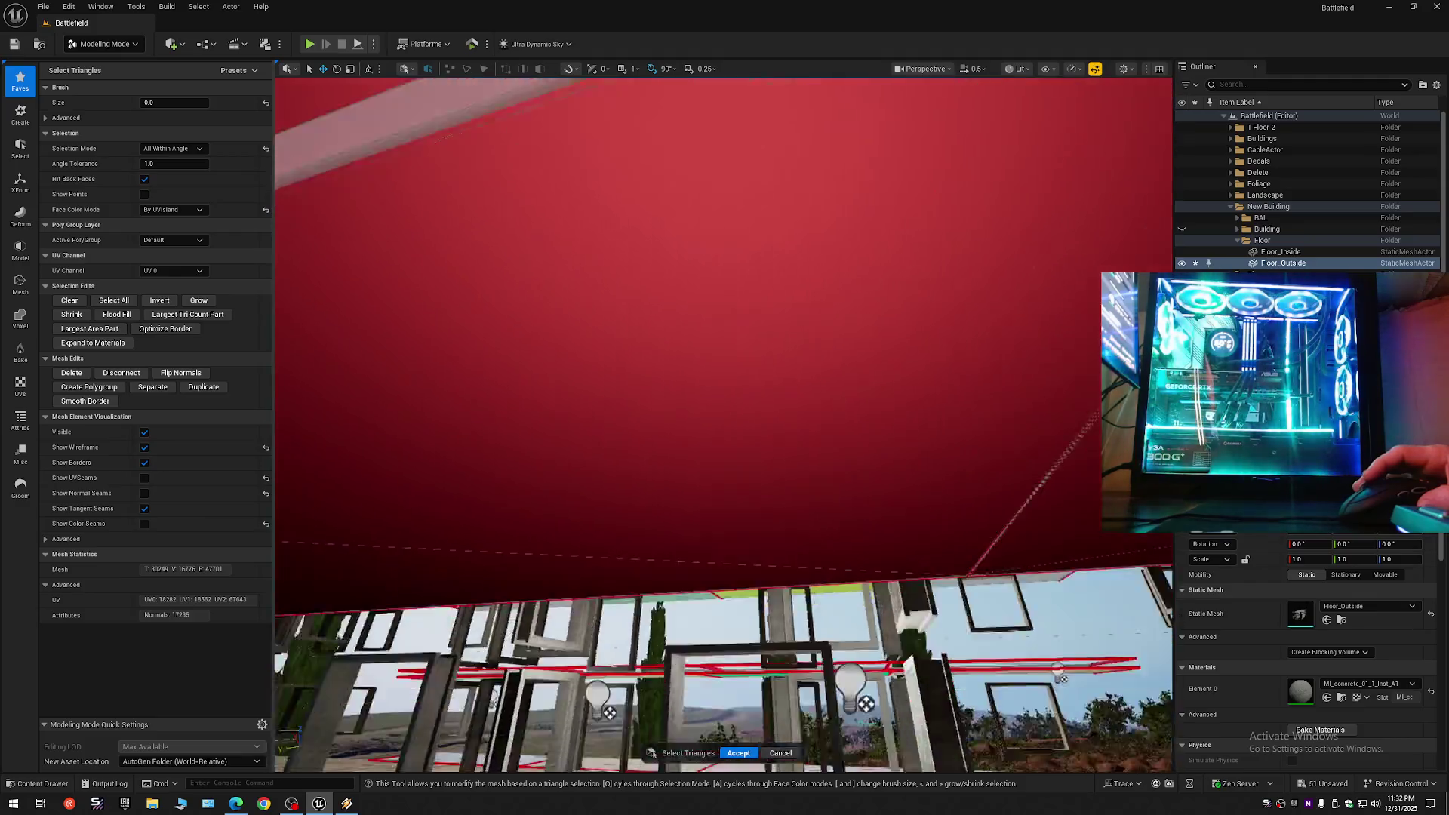
scroll(868, 449, "up", 5)
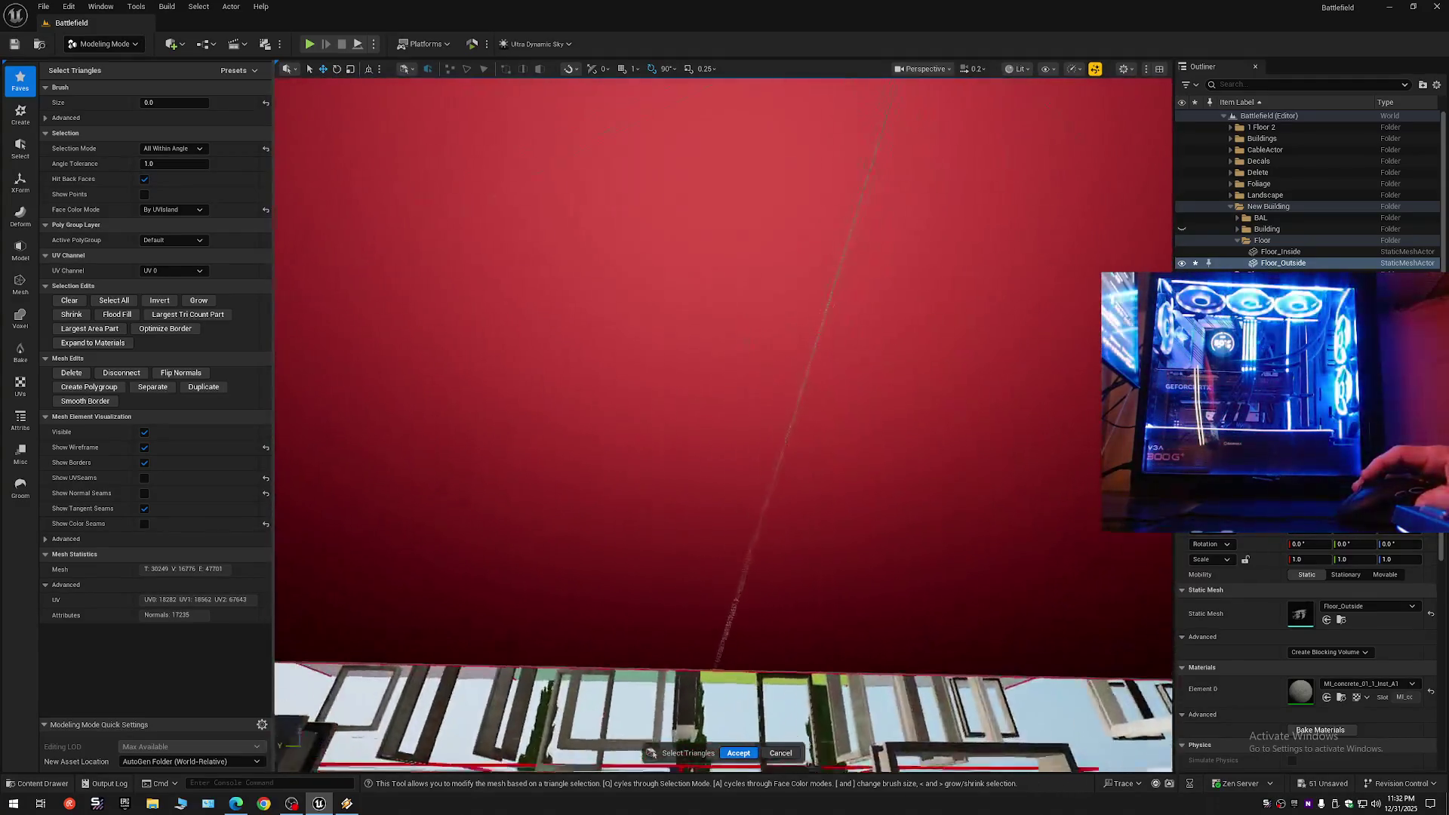
scroll(787, 338, "down", 5)
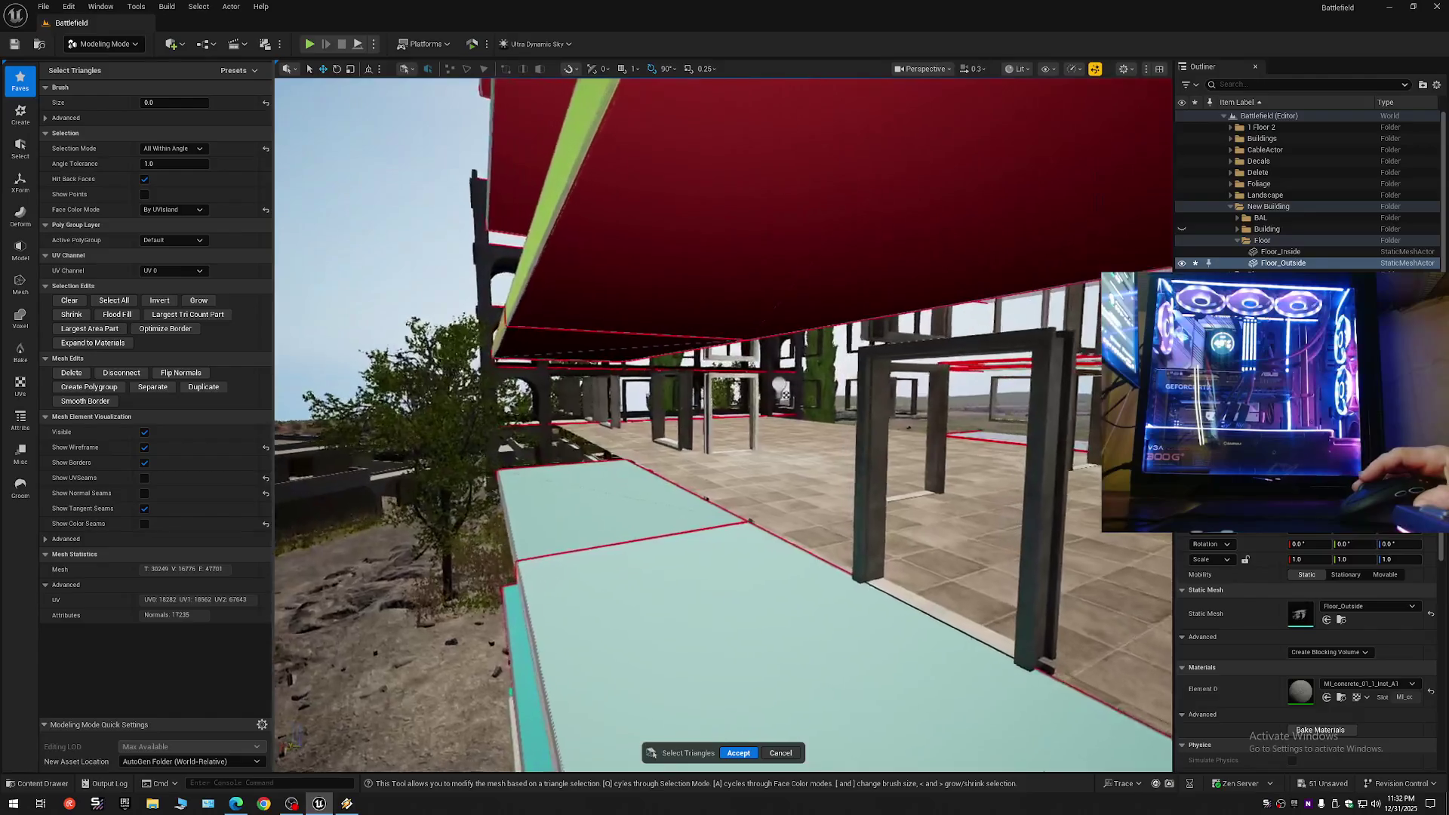
scroll(602, 481, "up", 5)
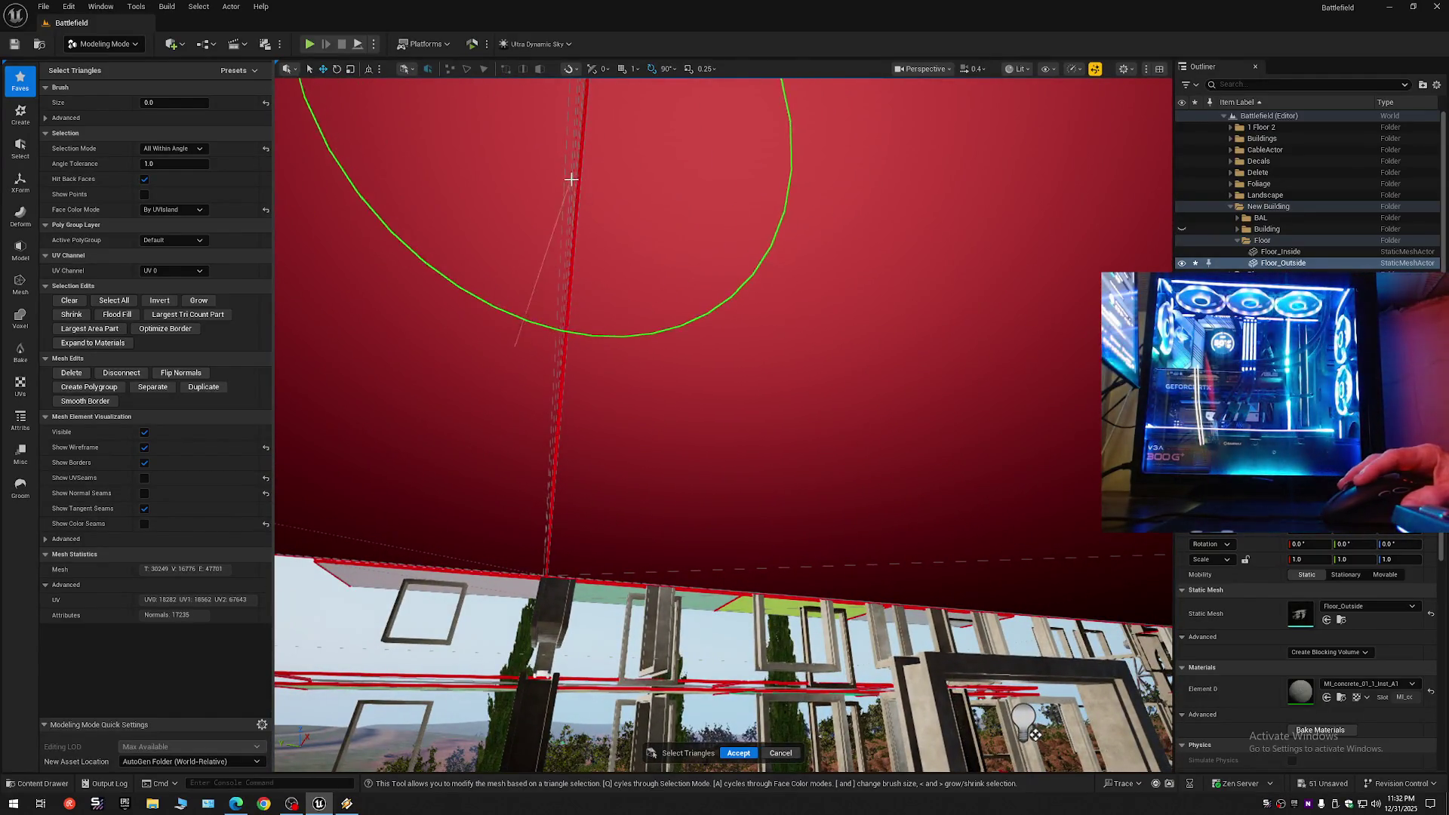
scroll(562, 362, "down", 3)
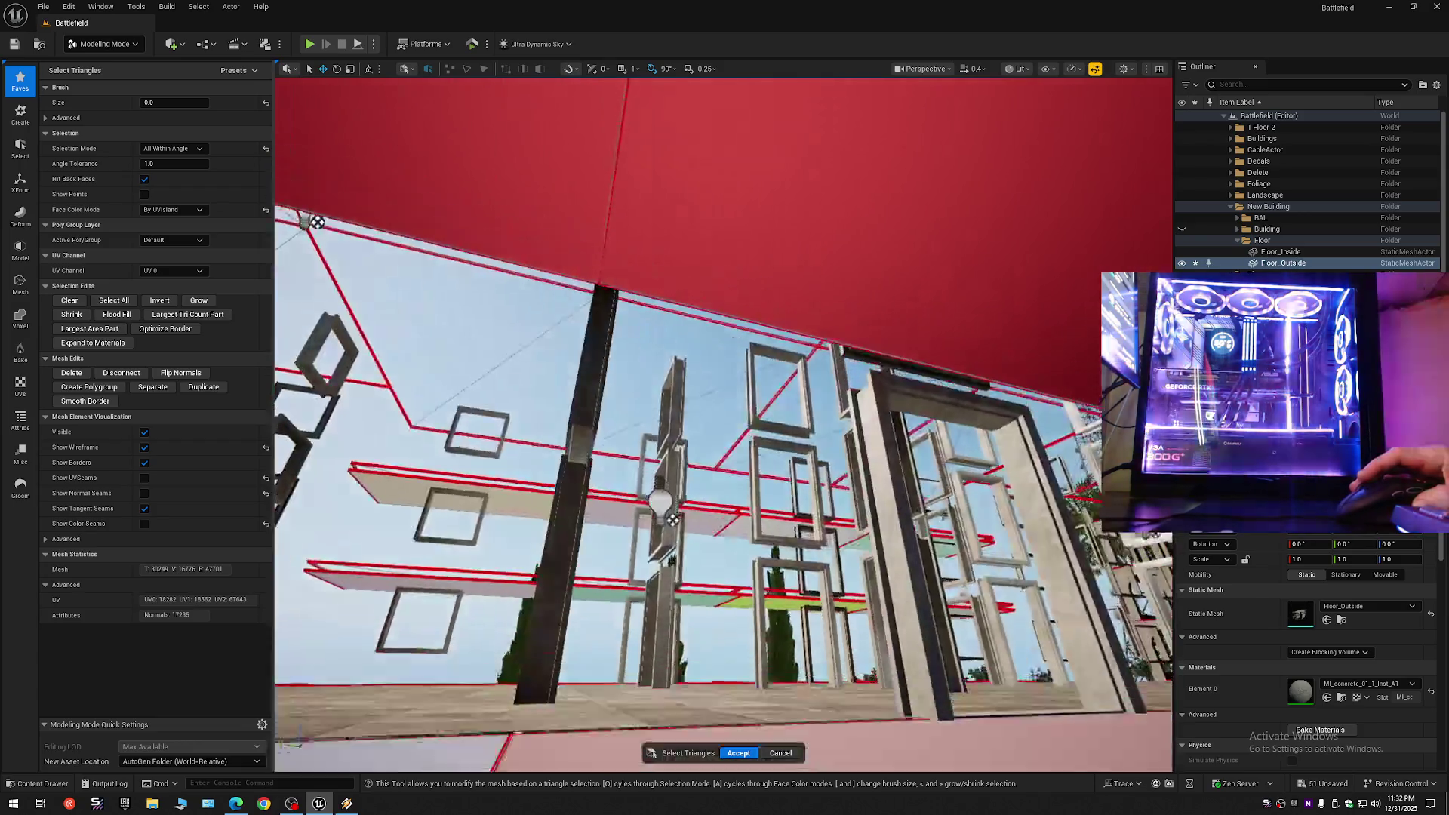
scroll(562, 362, "up", 3)
mouse_move(573, 379)
left_mouse_down()
mouse_move(621, 297)
mouse_move(663, 268)
left_mouse_up()
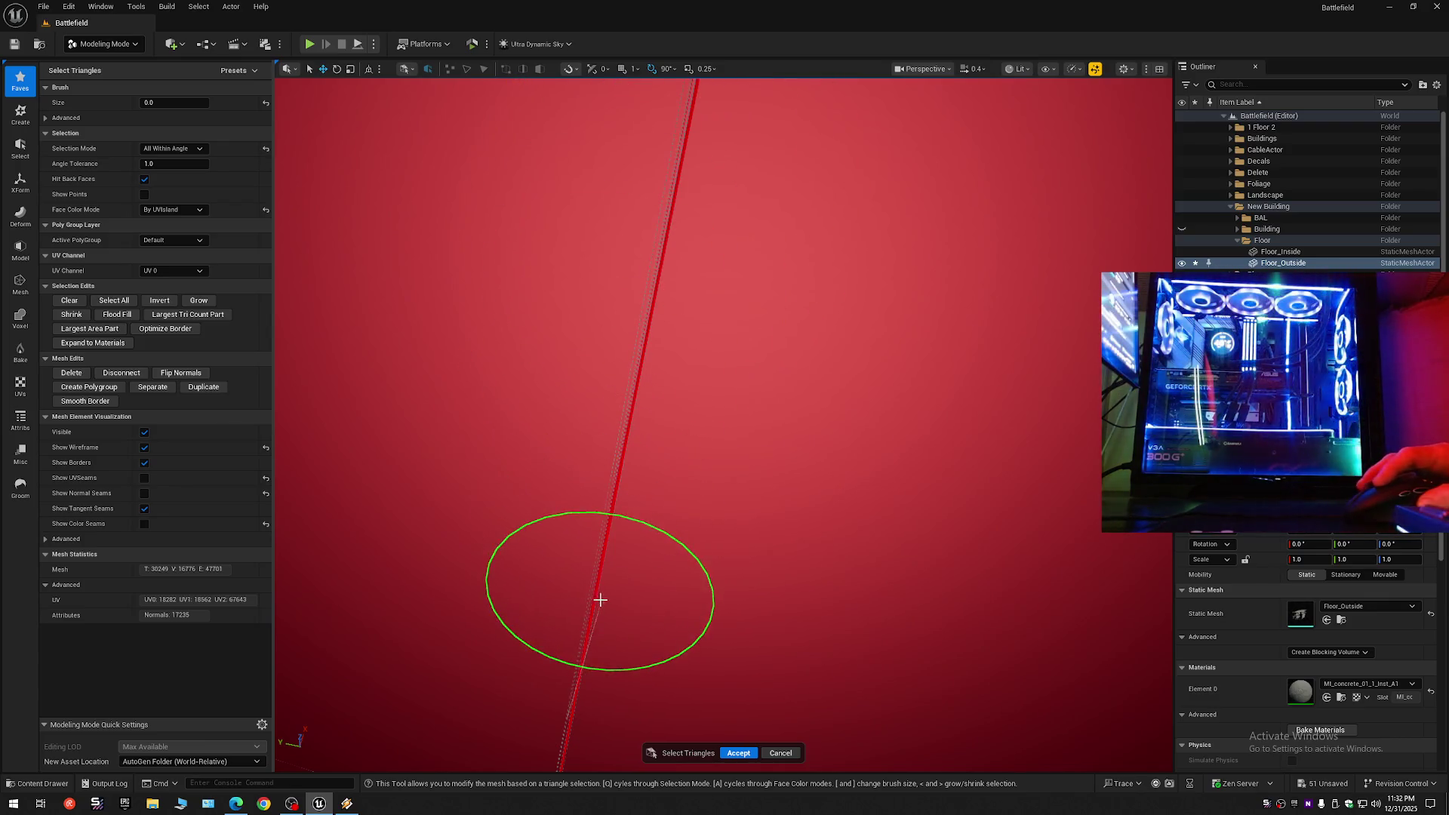
Step: Tilt down and fly forward to look over the tops of the stacked gallery slabs
scroll(642, 286, "down", 3)
scroll(642, 287, "up", 3)
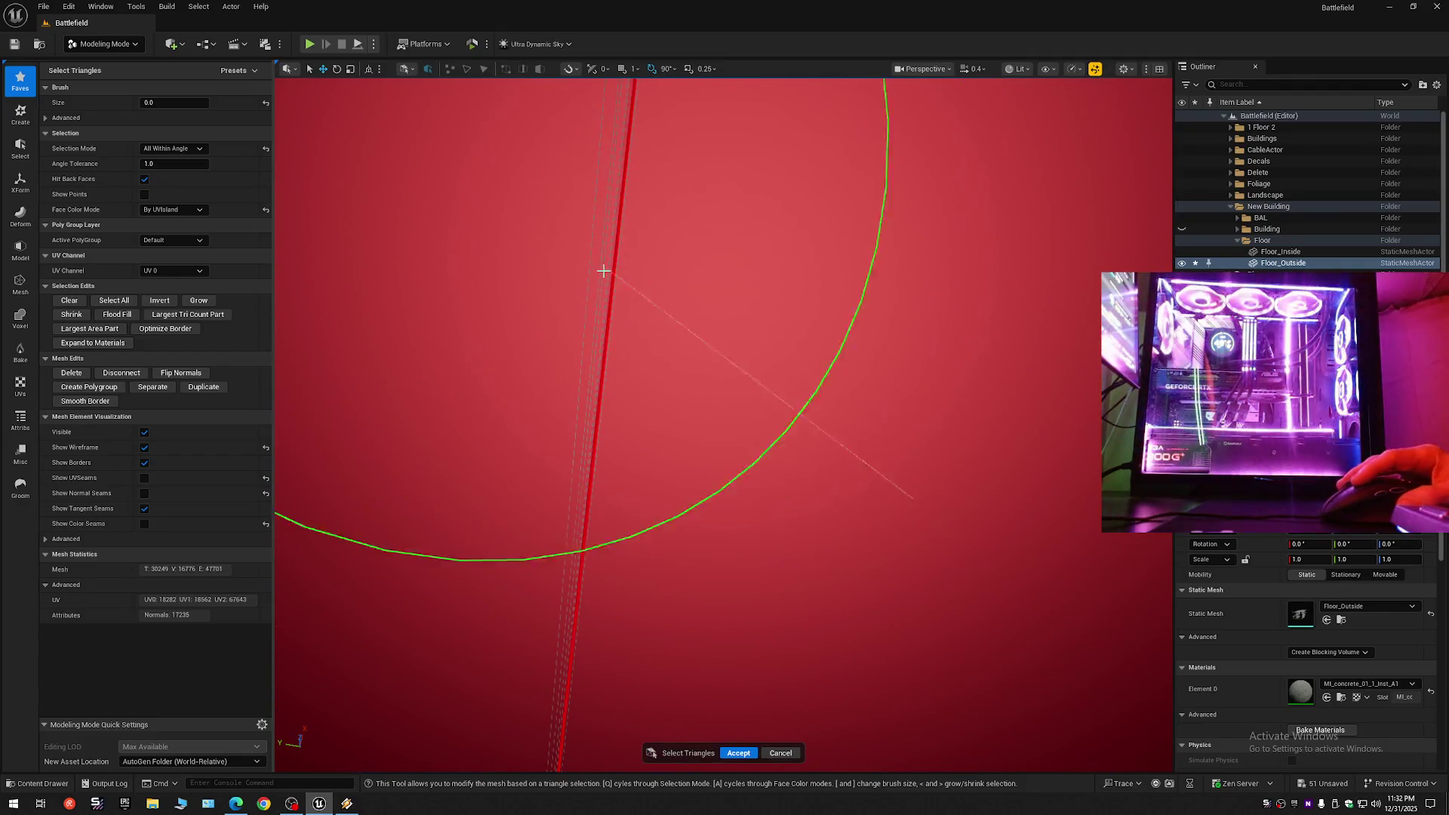
scroll(602, 619, "down", 3)
left_click_drag(755, 467, 756, 656)
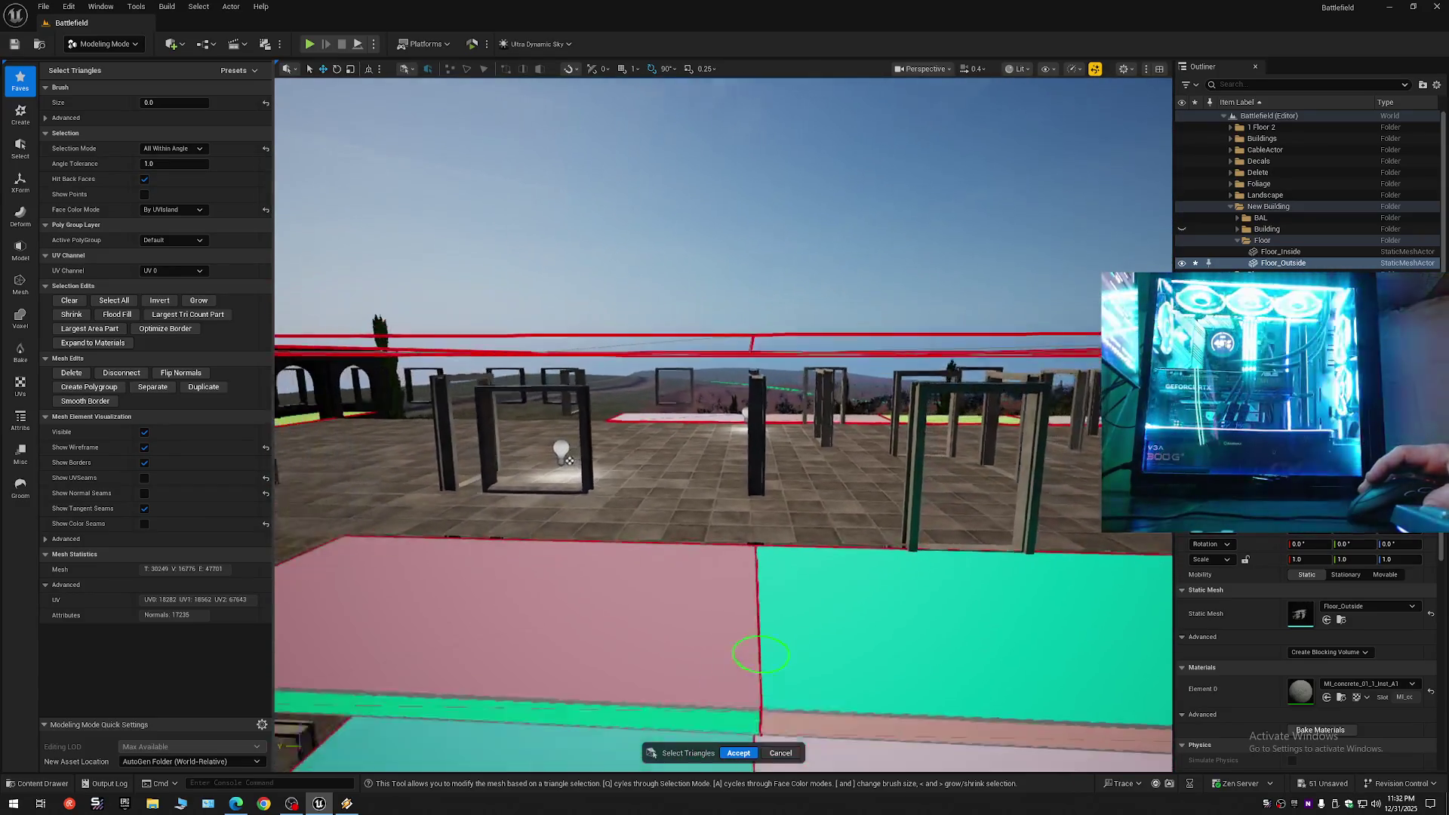
scroll(757, 657, "down", 5)
left_click_drag(483, 249, 583, 687)
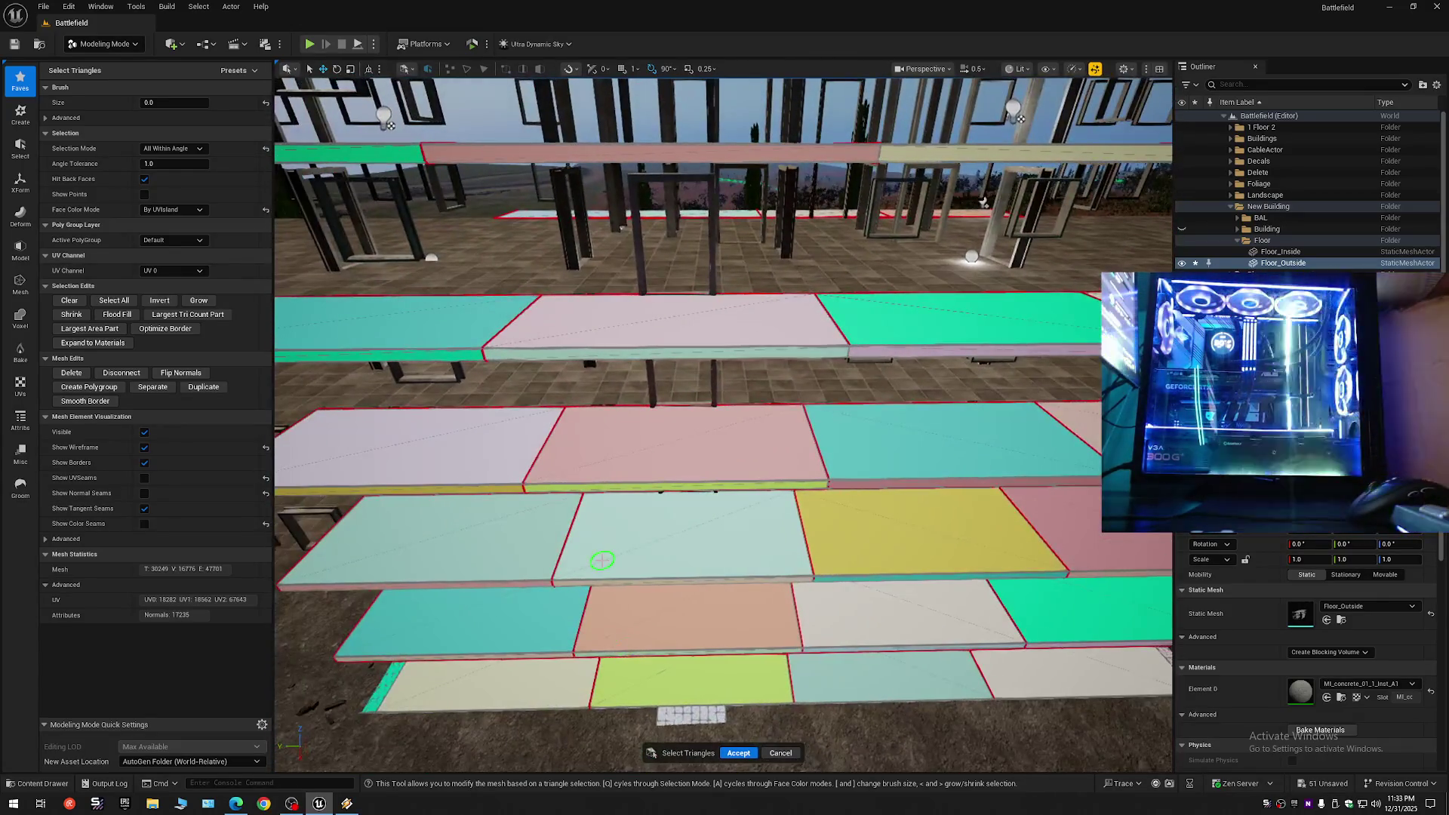